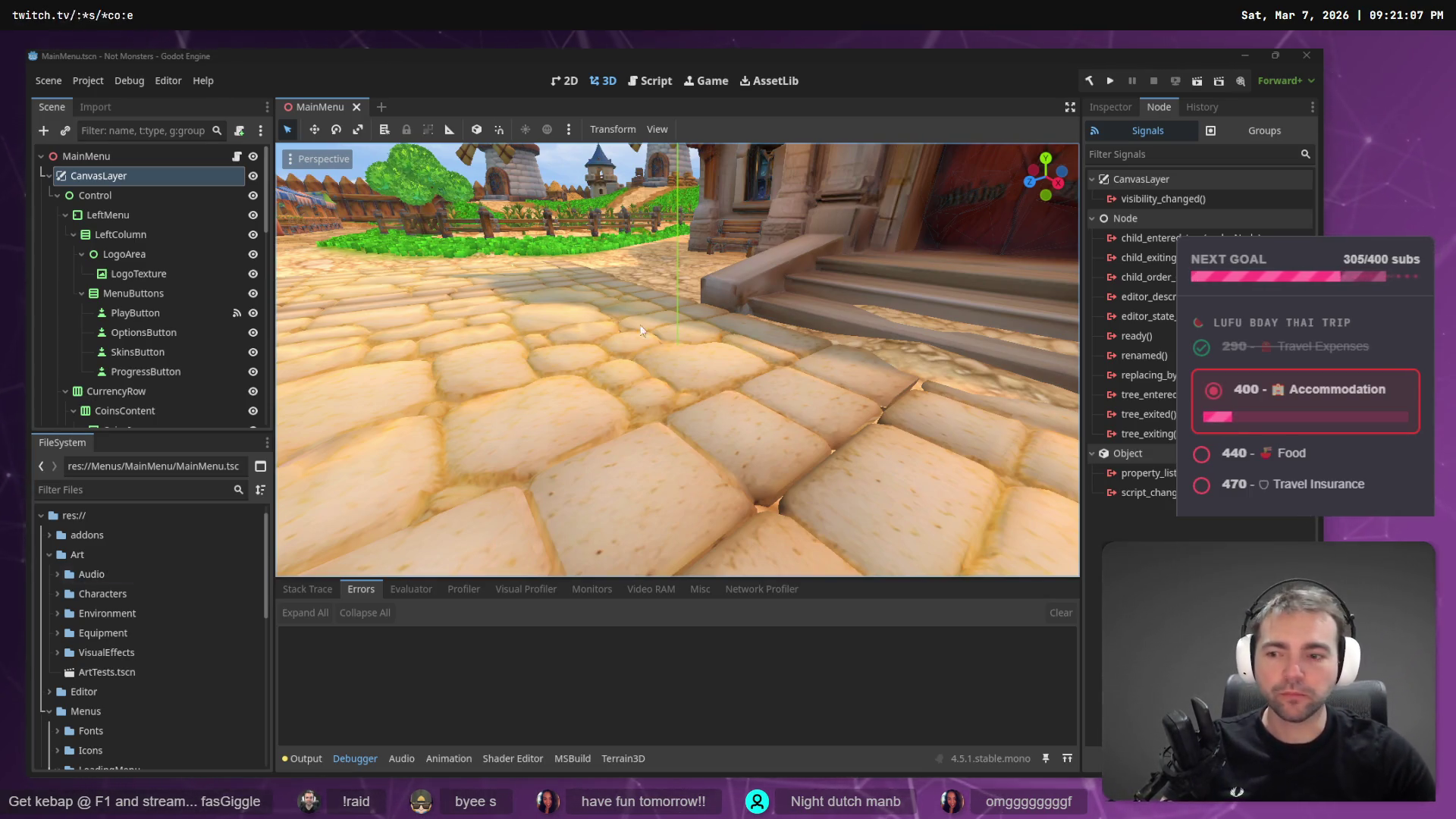
Rerun the saved ssh command from PowerShell history to connect to the stream-tools server as root.
key("super+1")
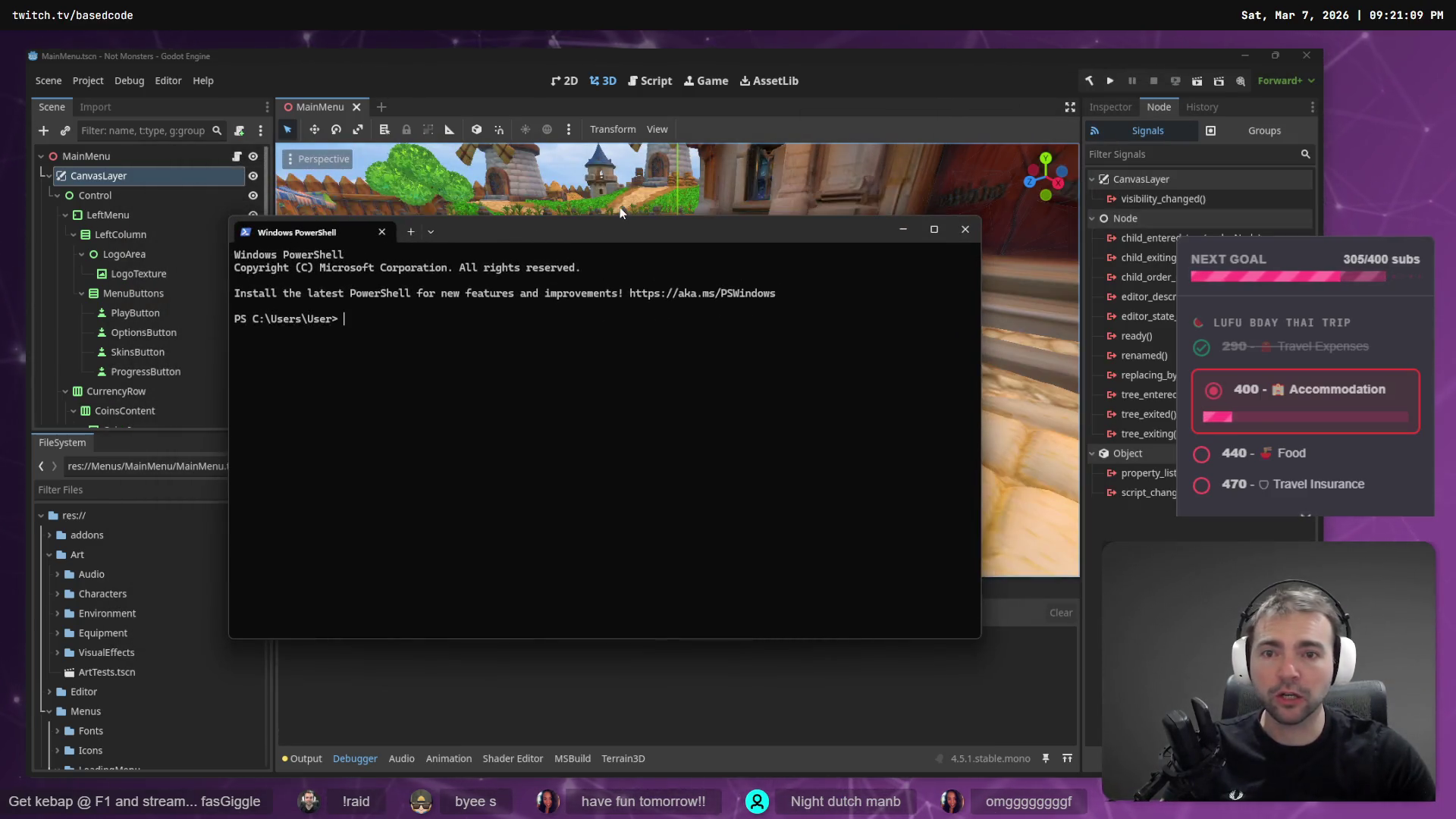
key("ctrl+r")
type("ss")
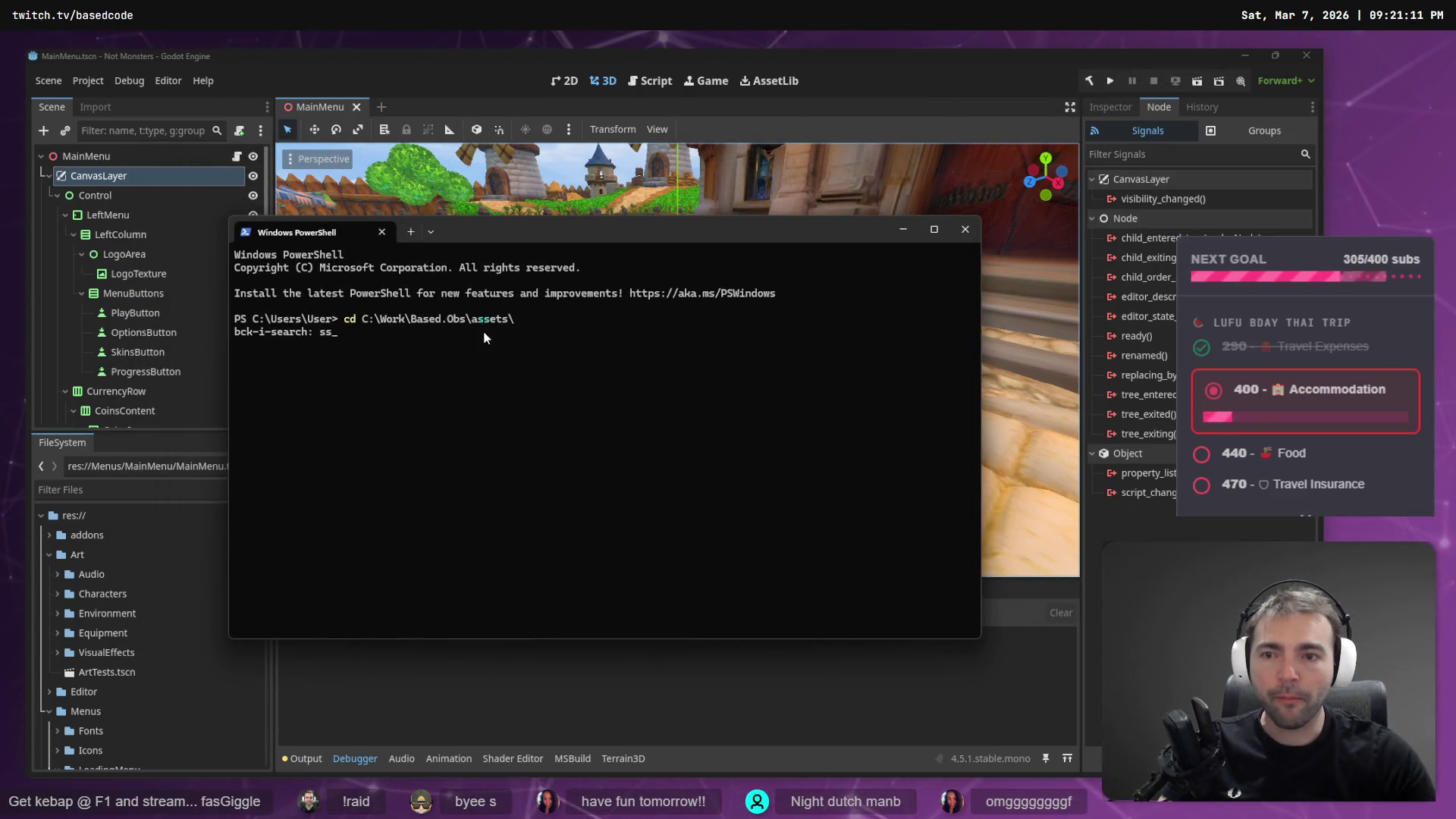
type("h")
key("Return")
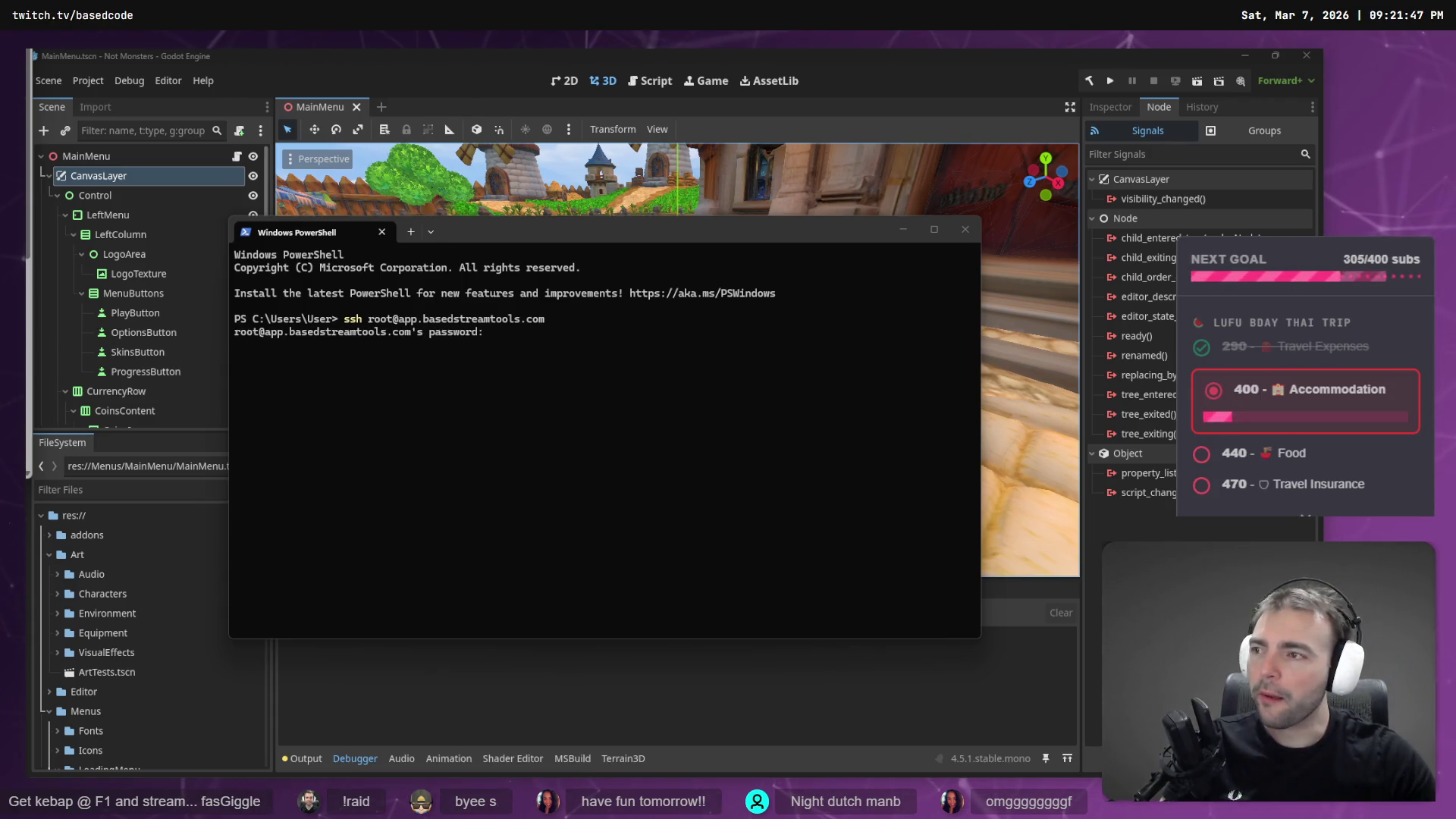
Focus the PowerShell window to enter the server's root password.
left_click(605, 356)
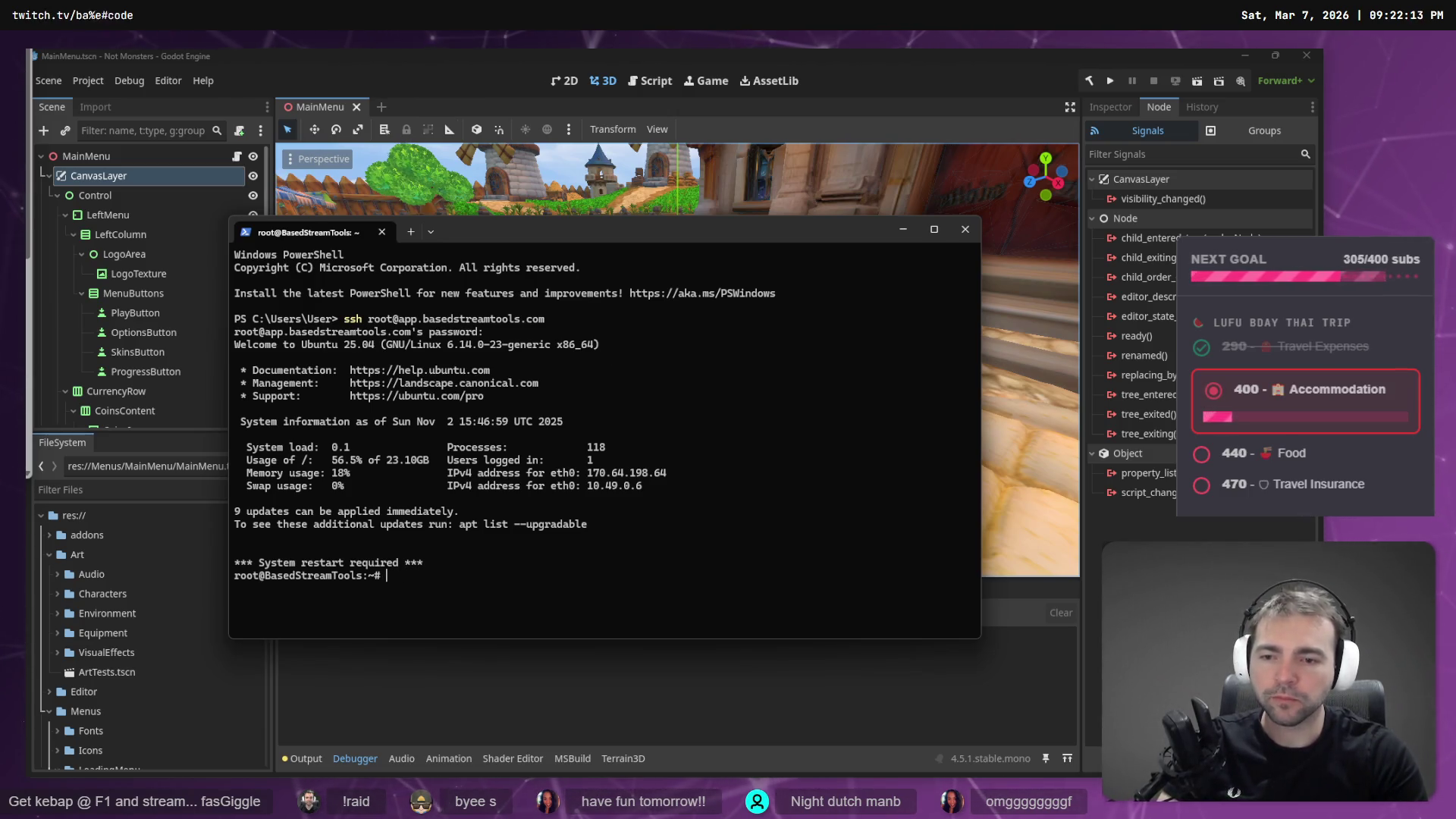
Restart the basedstreamtools service with systemctl, then run the game from Godot.
type("systemctl restart basedstreamtools")
key("Return")
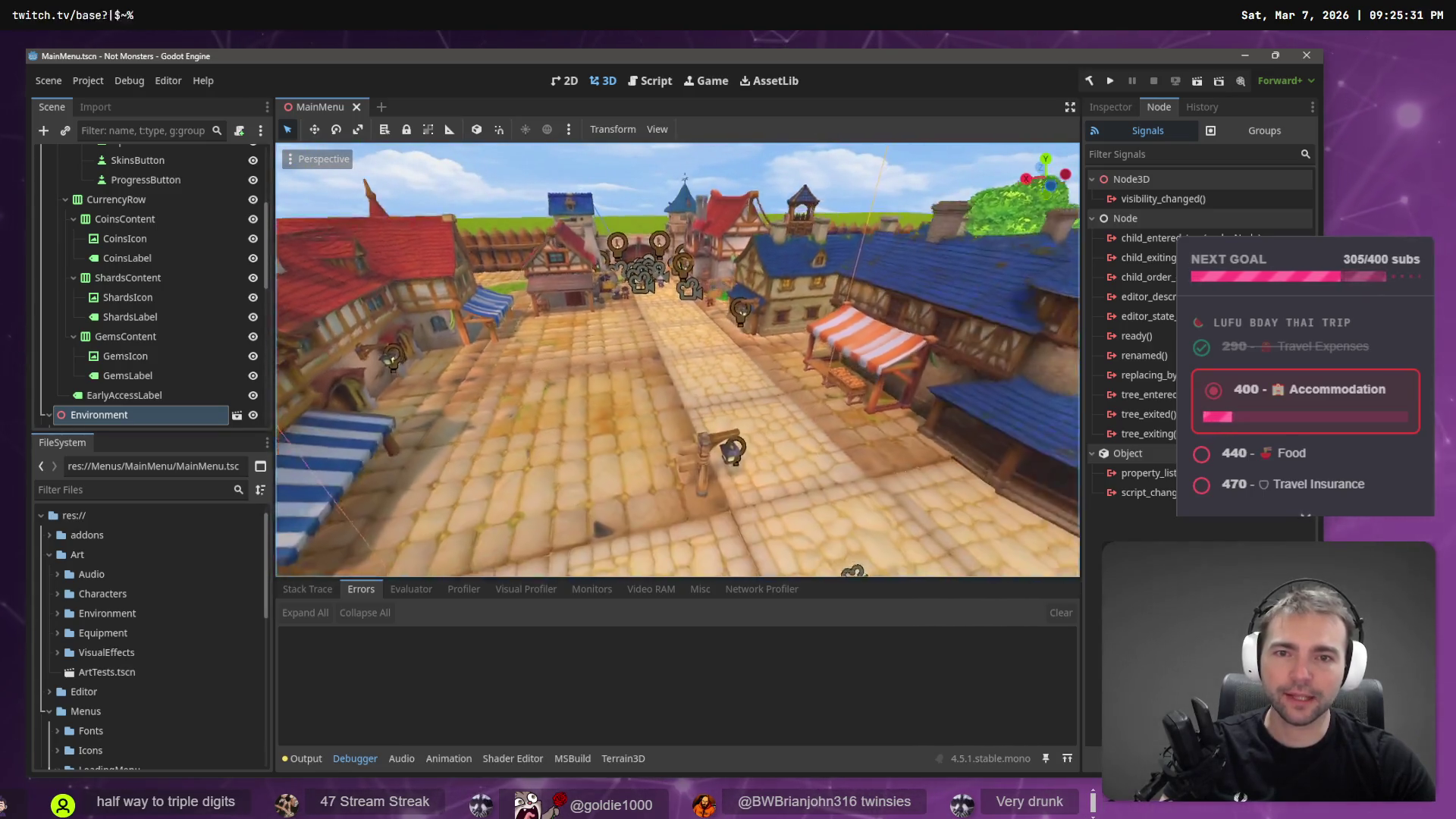
key("F5")
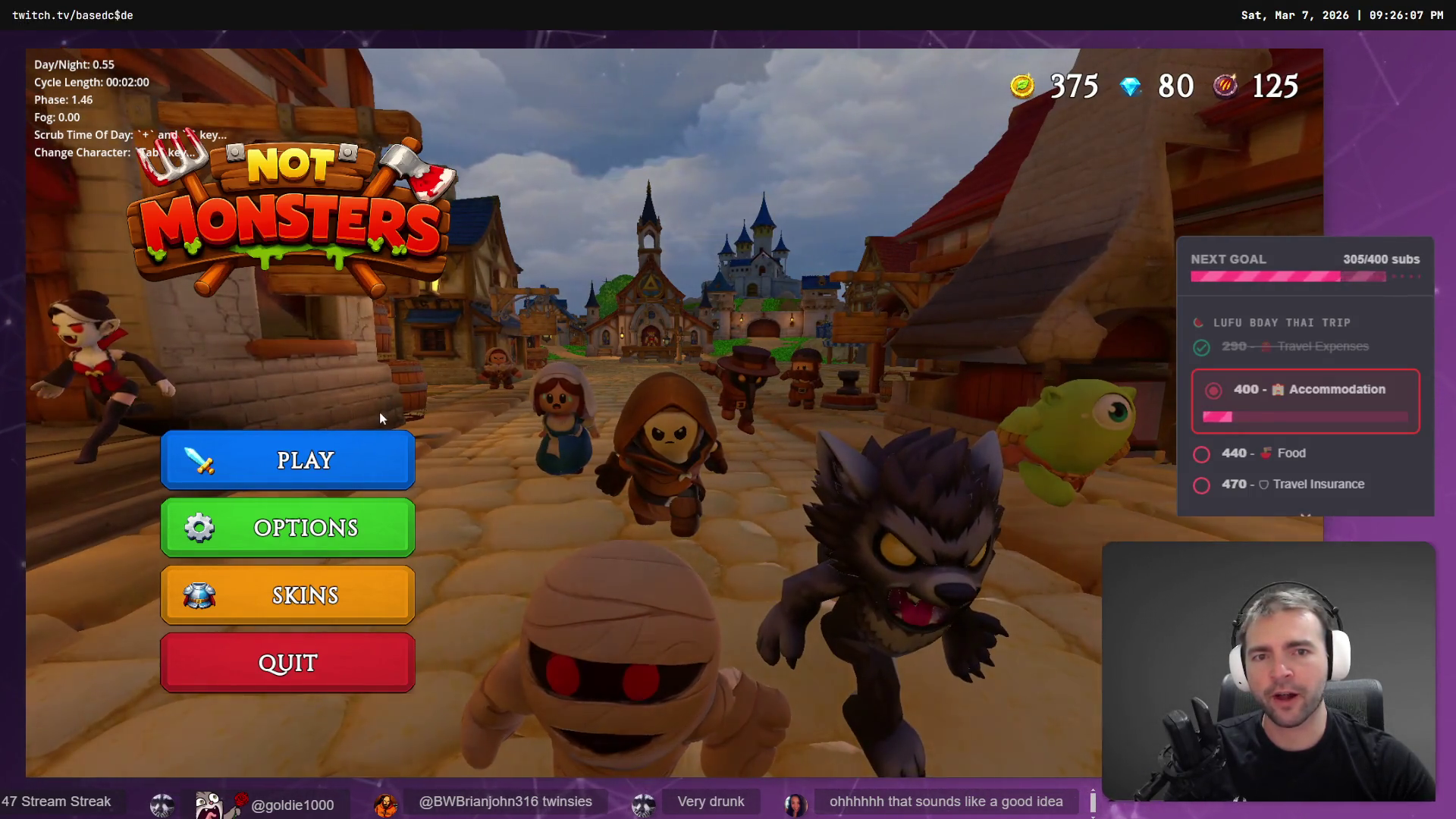
Choose Play on the game's main menu.
left_click(336, 455)
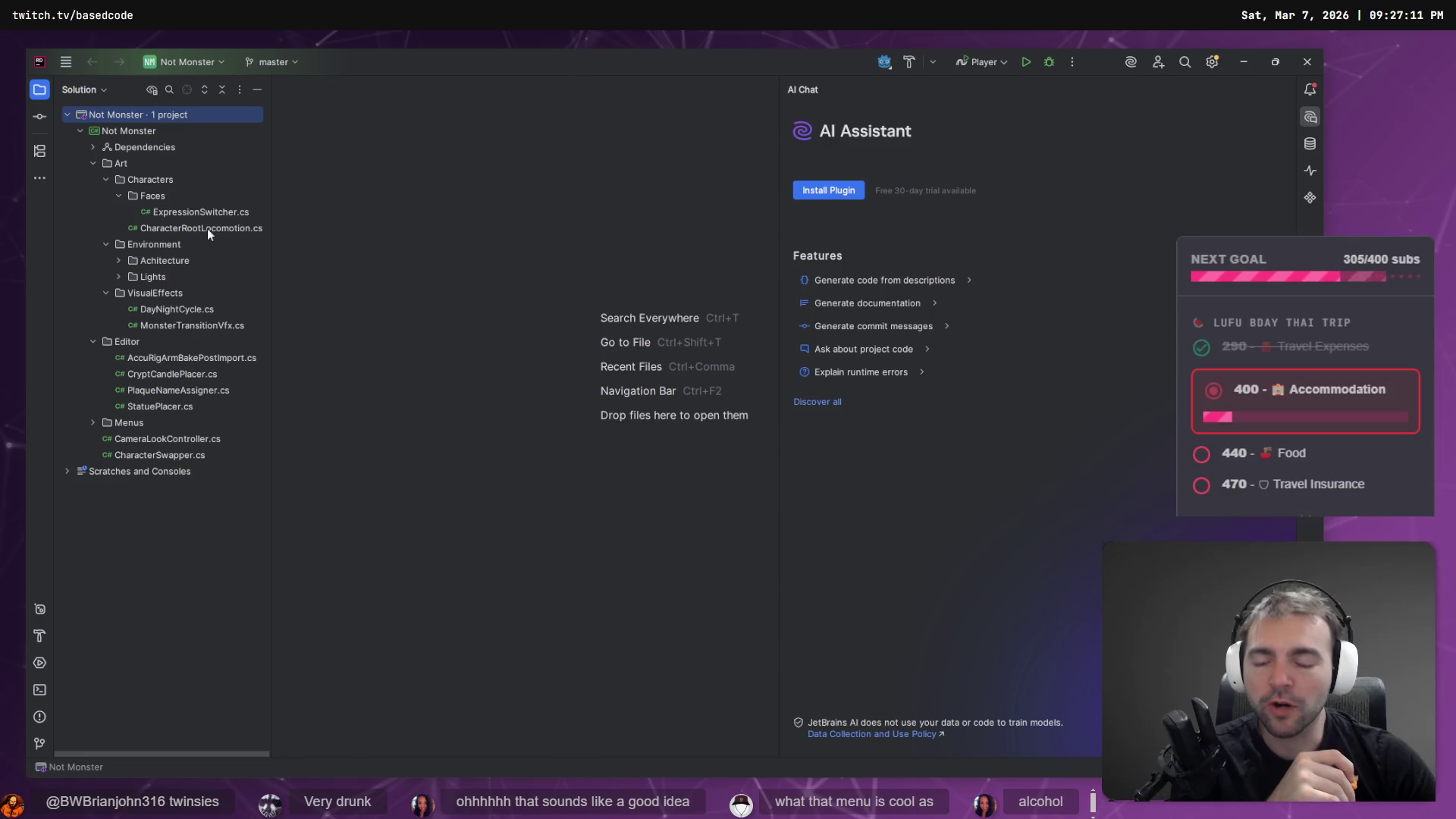
Expand Menus and its LoadingMenu, MainMenu and State folders in the Solution tree.
left_click(90, 425)
left_click(107, 439)
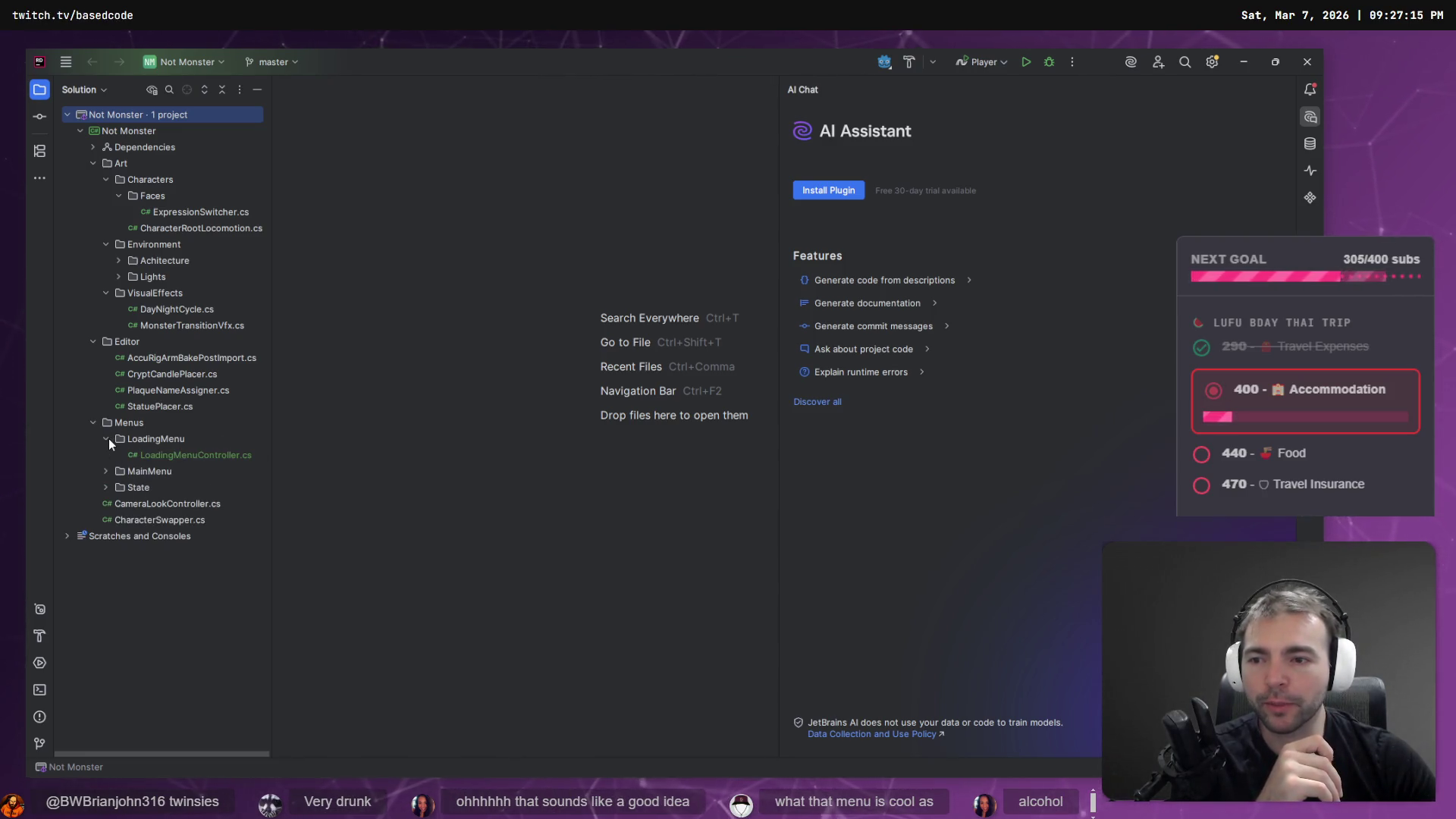
left_click(108, 438)
left_click(106, 455)
left_click(105, 519)
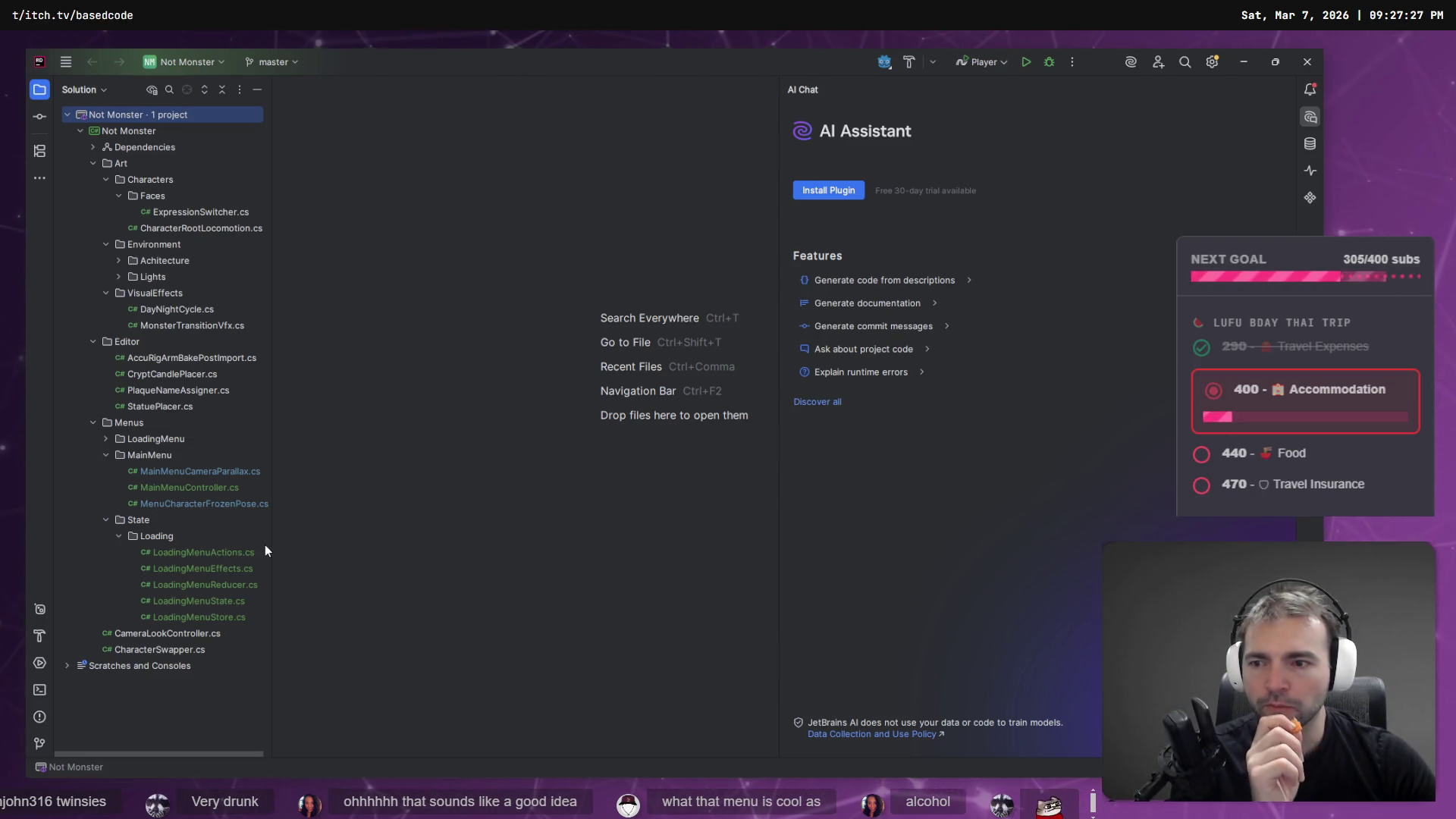
left_click(106, 439)
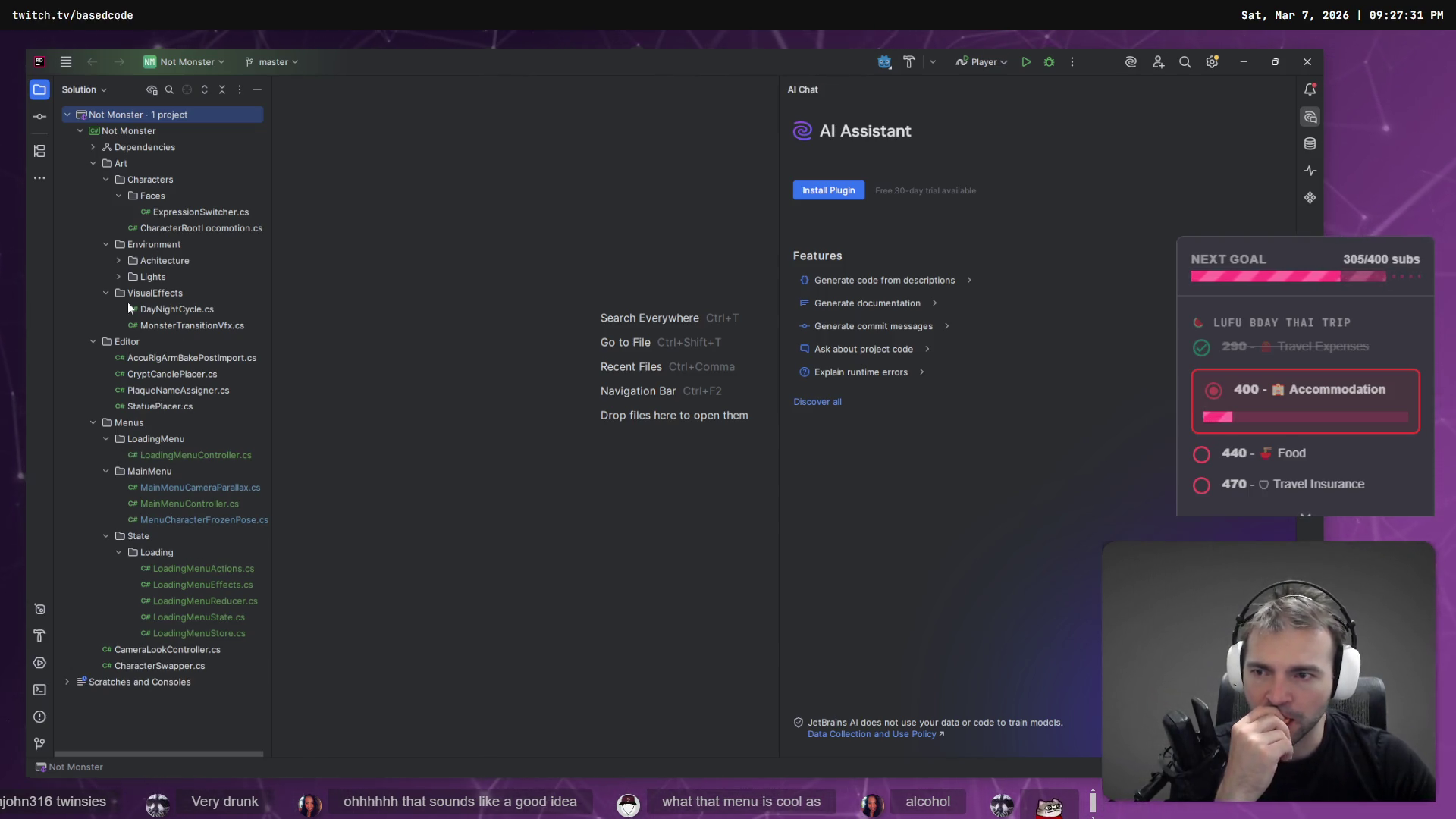
Collapse the Art subfolders (Characters, Environment, VisualEffects), then switch to the browser.
left_click(118, 261)
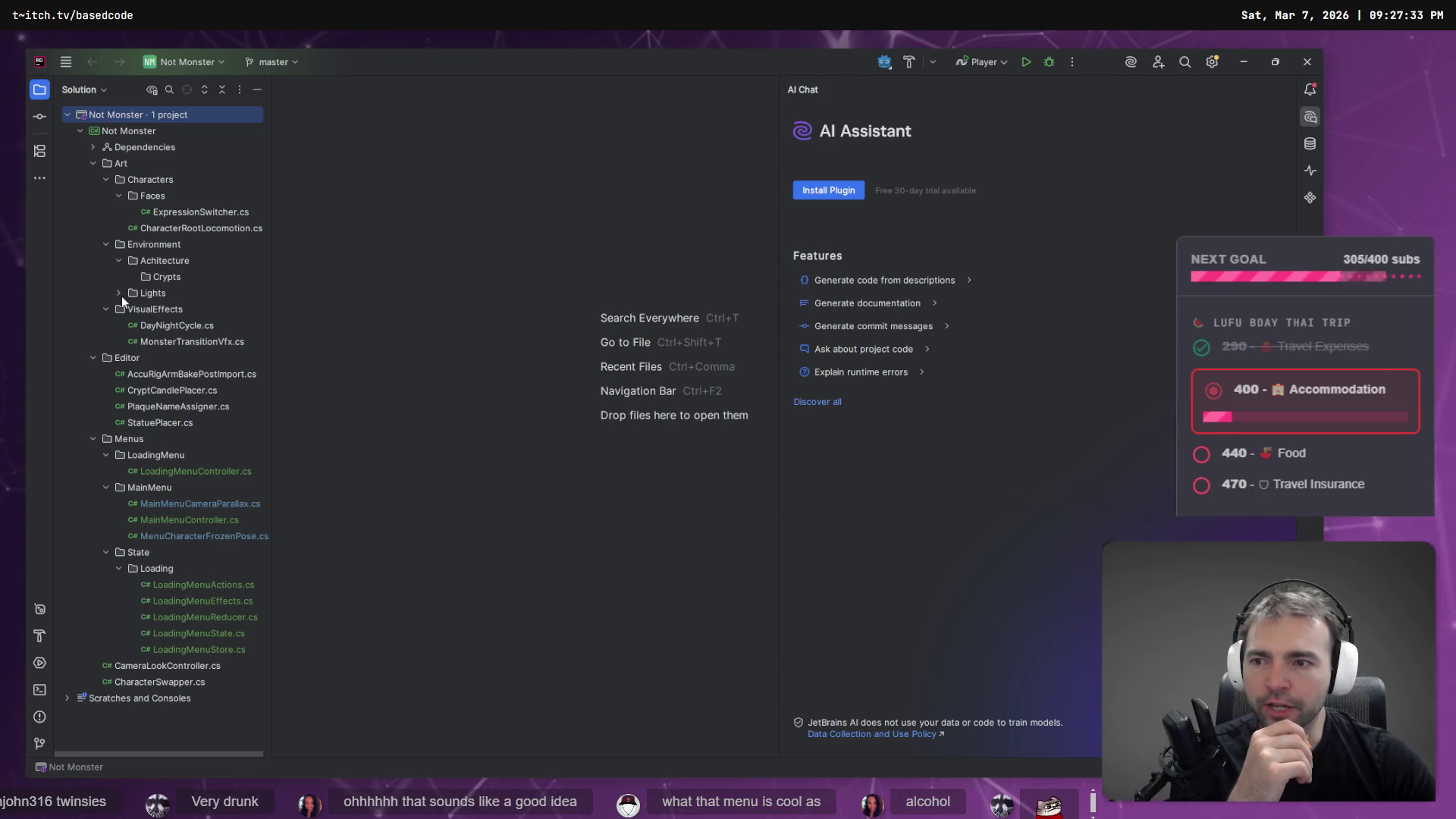
left_click(122, 296)
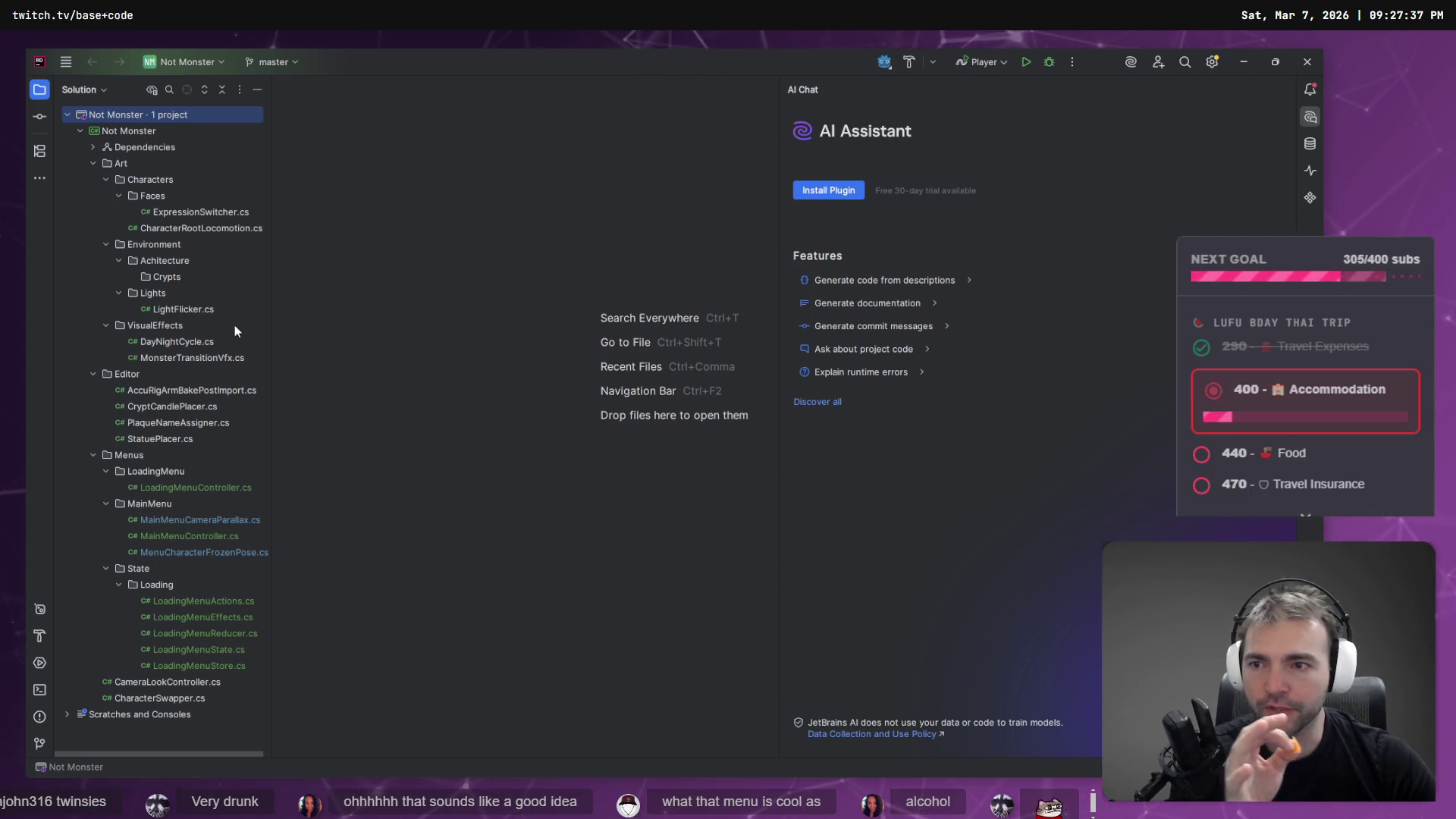
left_click(162, 262)
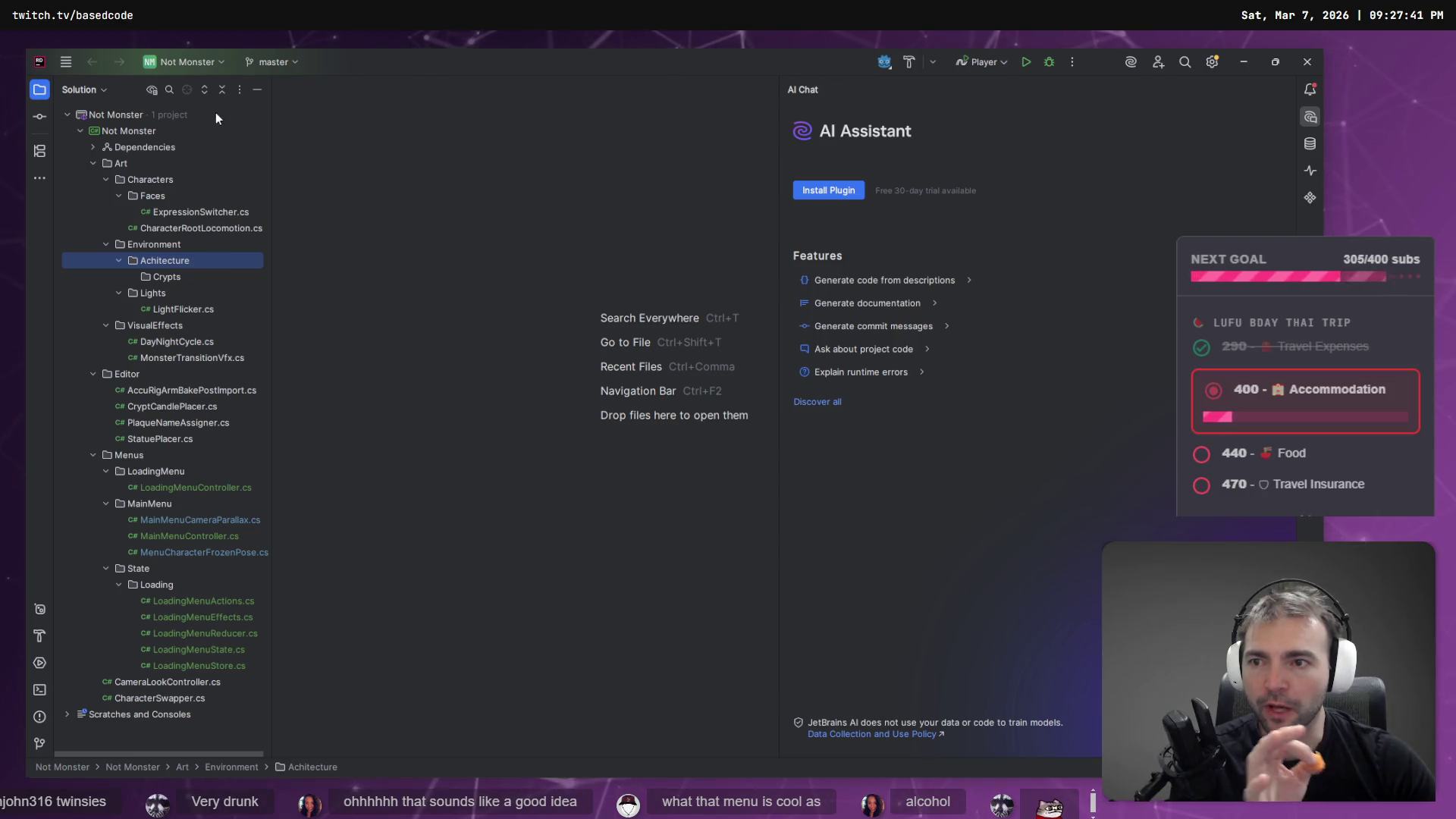
left_click(119, 196)
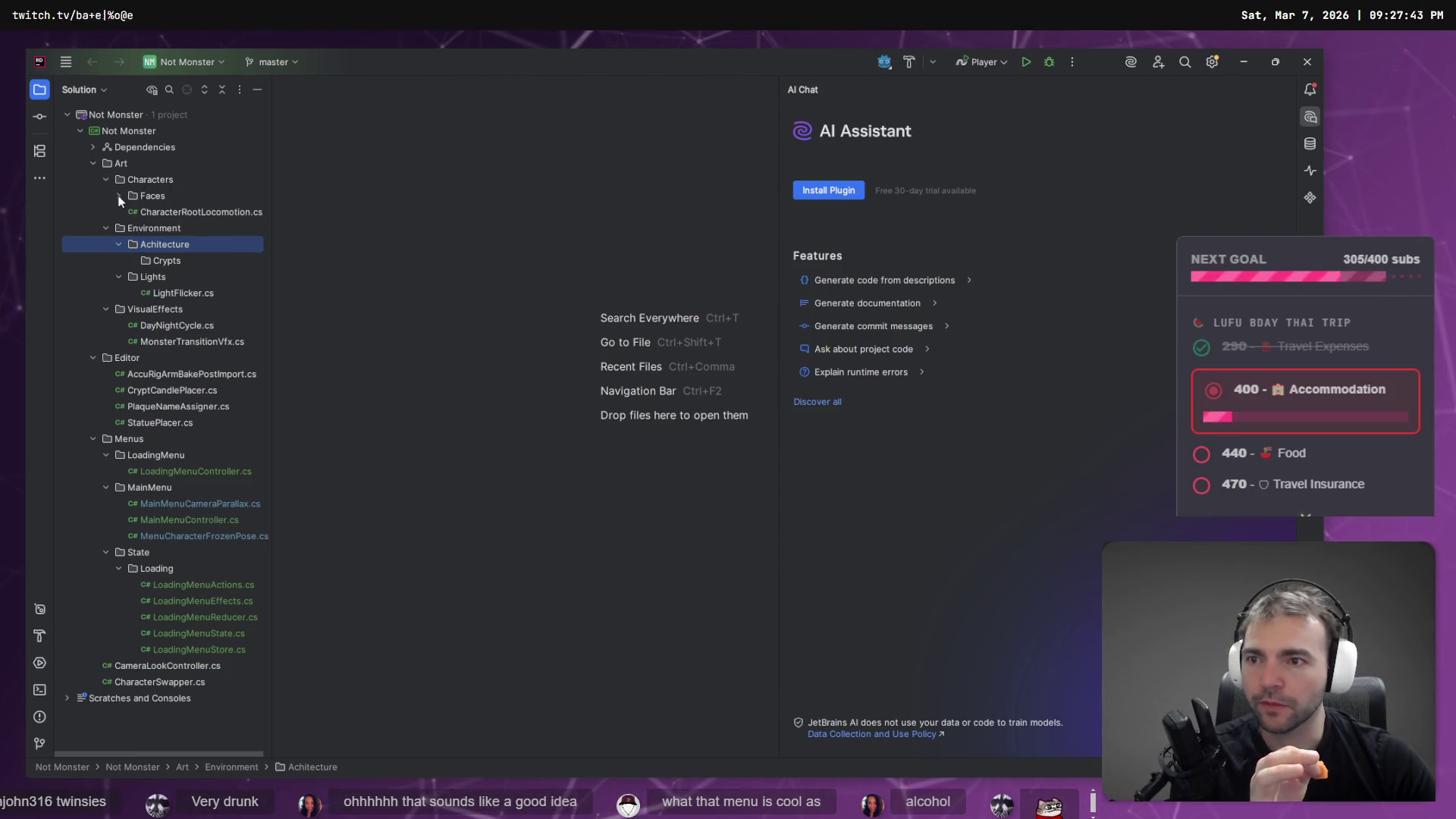
left_click(106, 179)
left_click(106, 196)
left_click(106, 197)
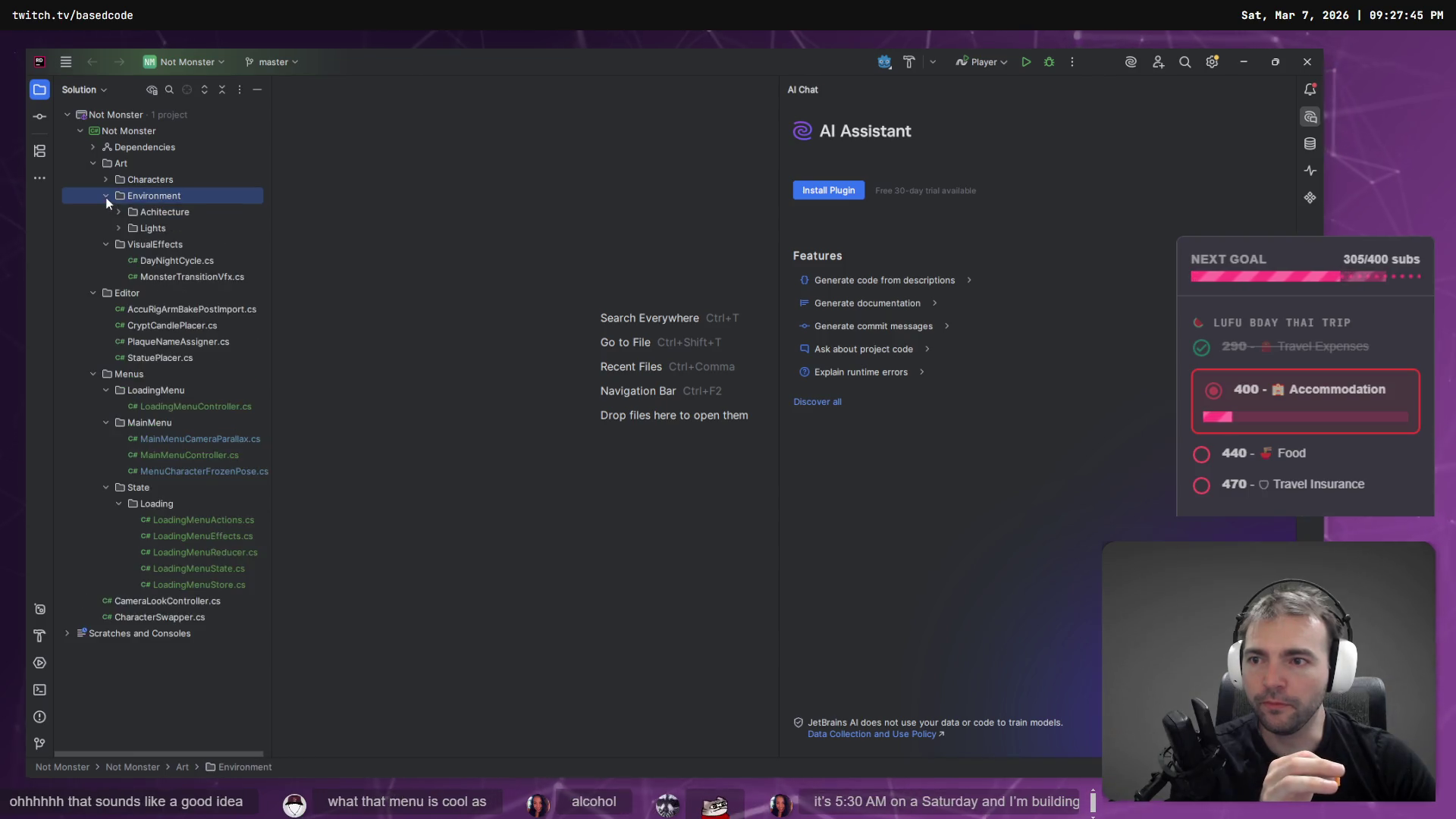
left_click(105, 236)
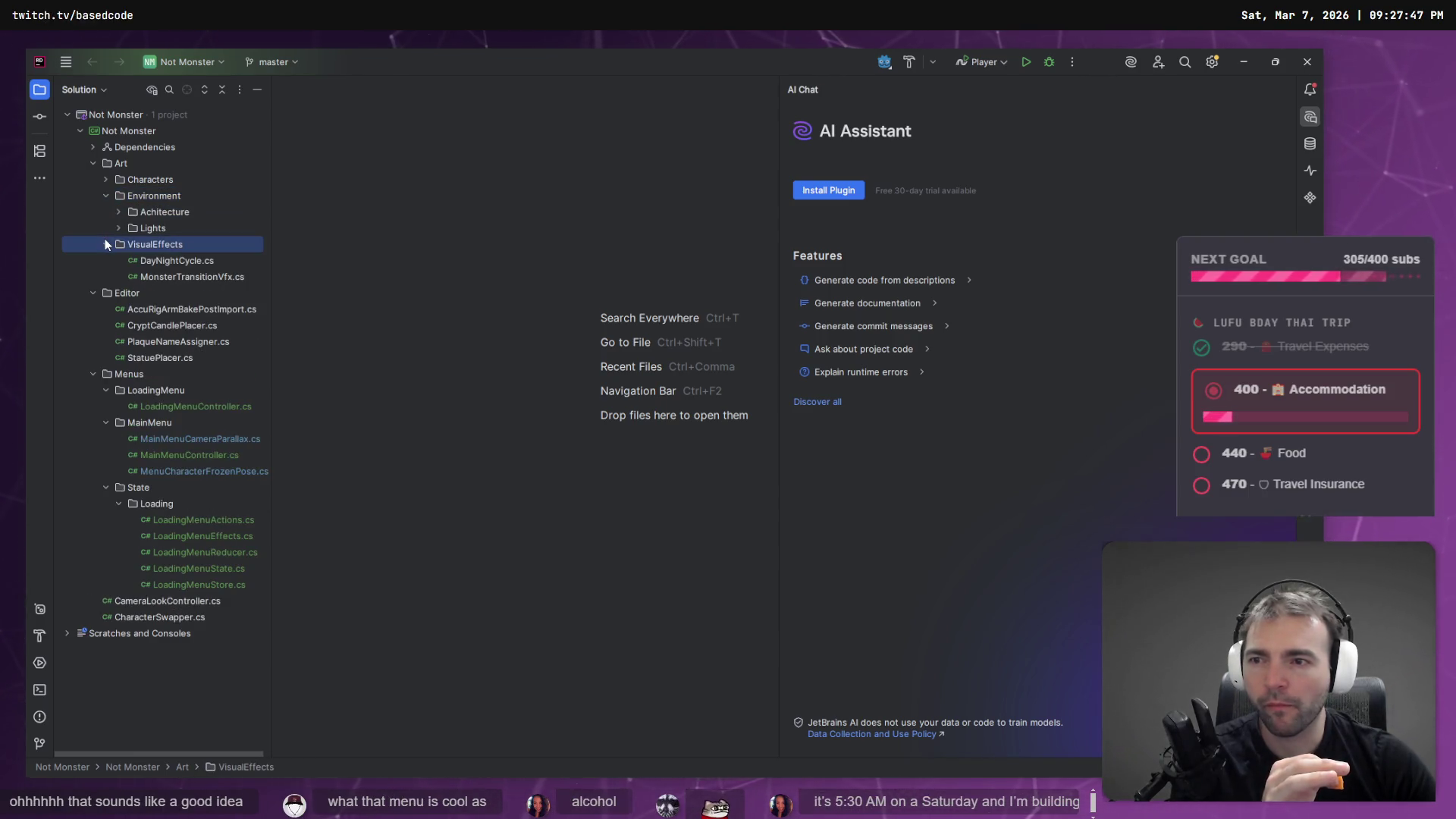
left_click(105, 239)
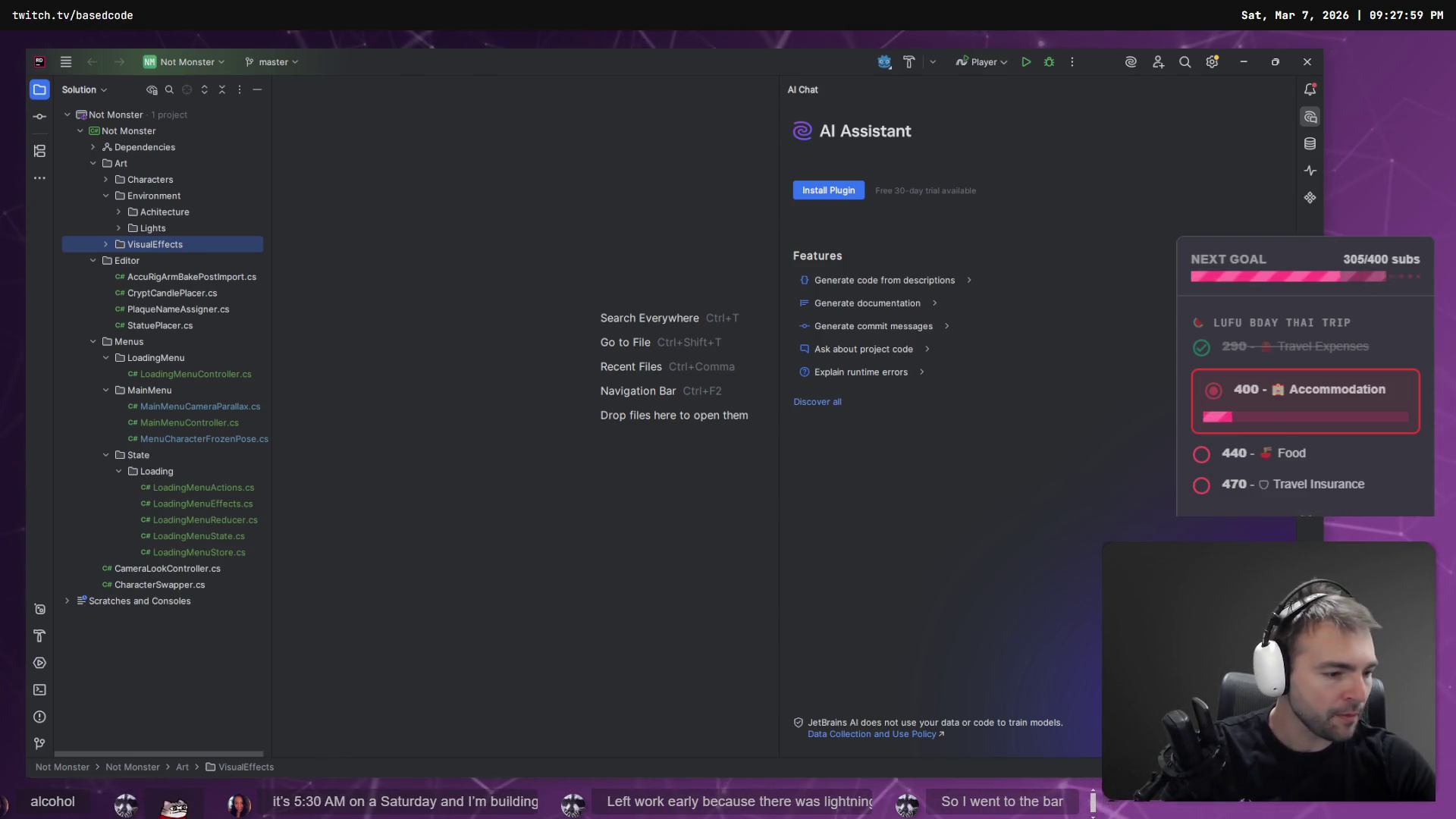
key("super+d")
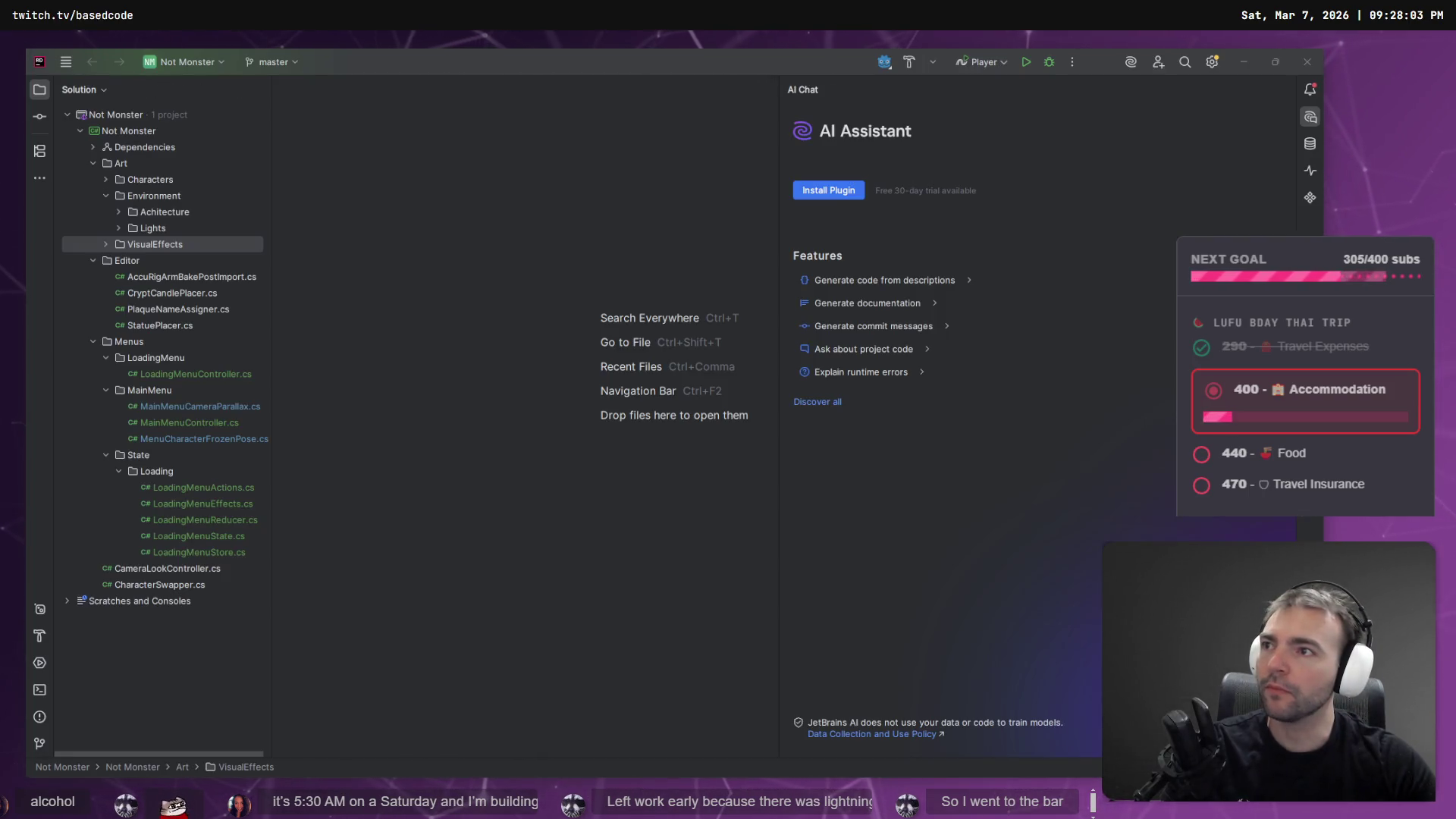
key("alt+Tab")
Go to tldraw.com in fullscreen and open the Random Thoughts board.
type("tldraw.com")
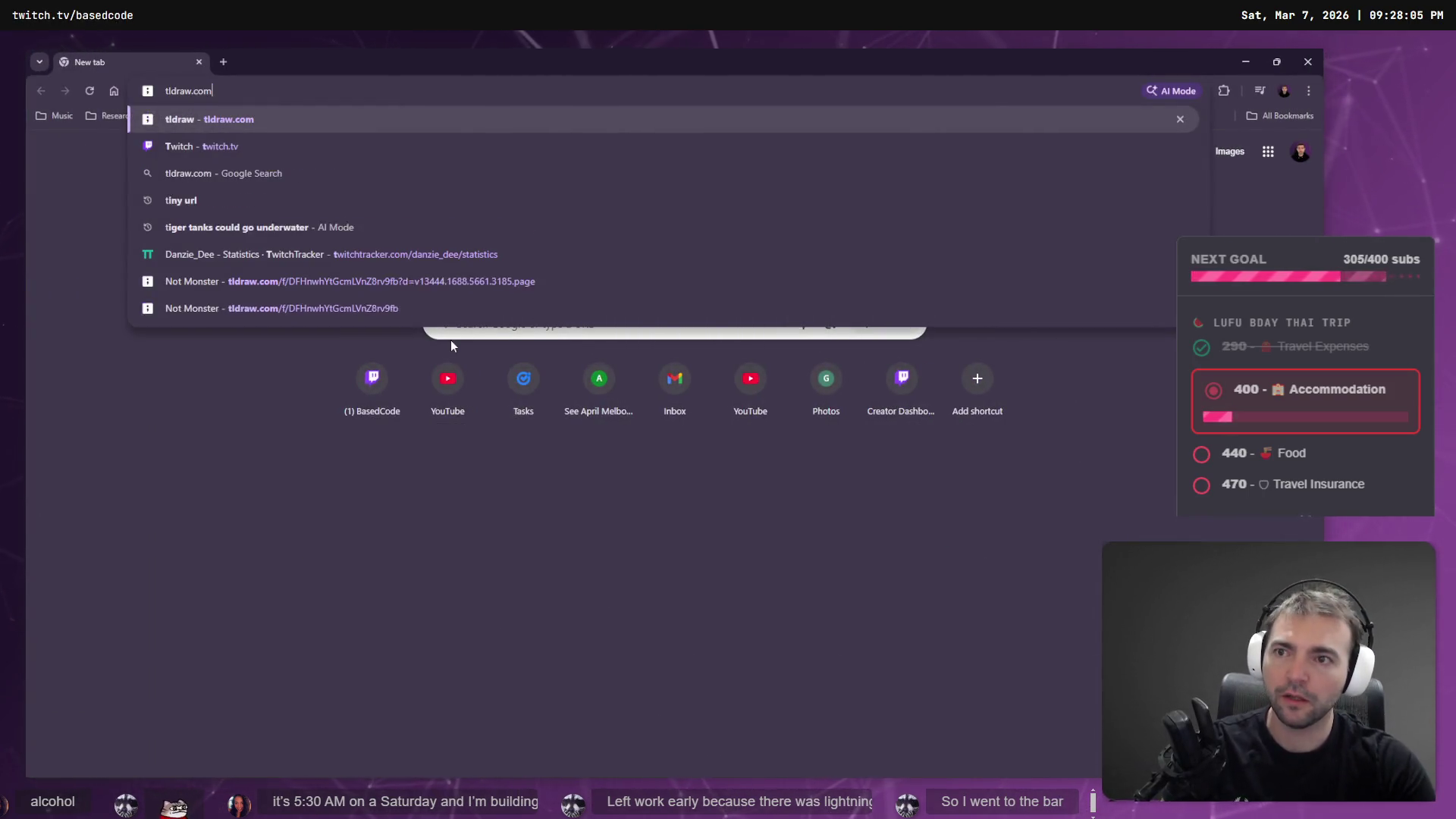
key("Return")
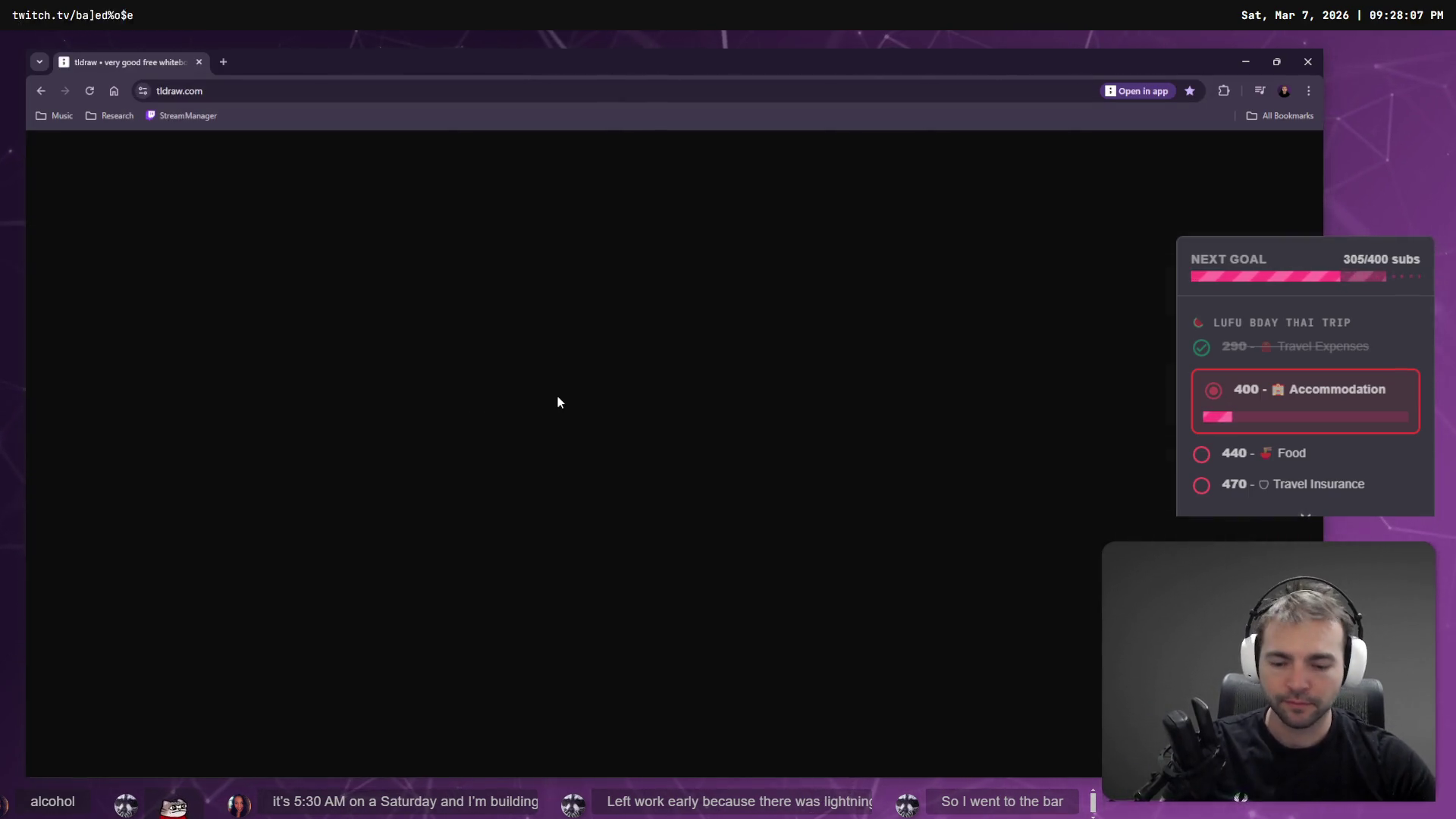
key("F11")
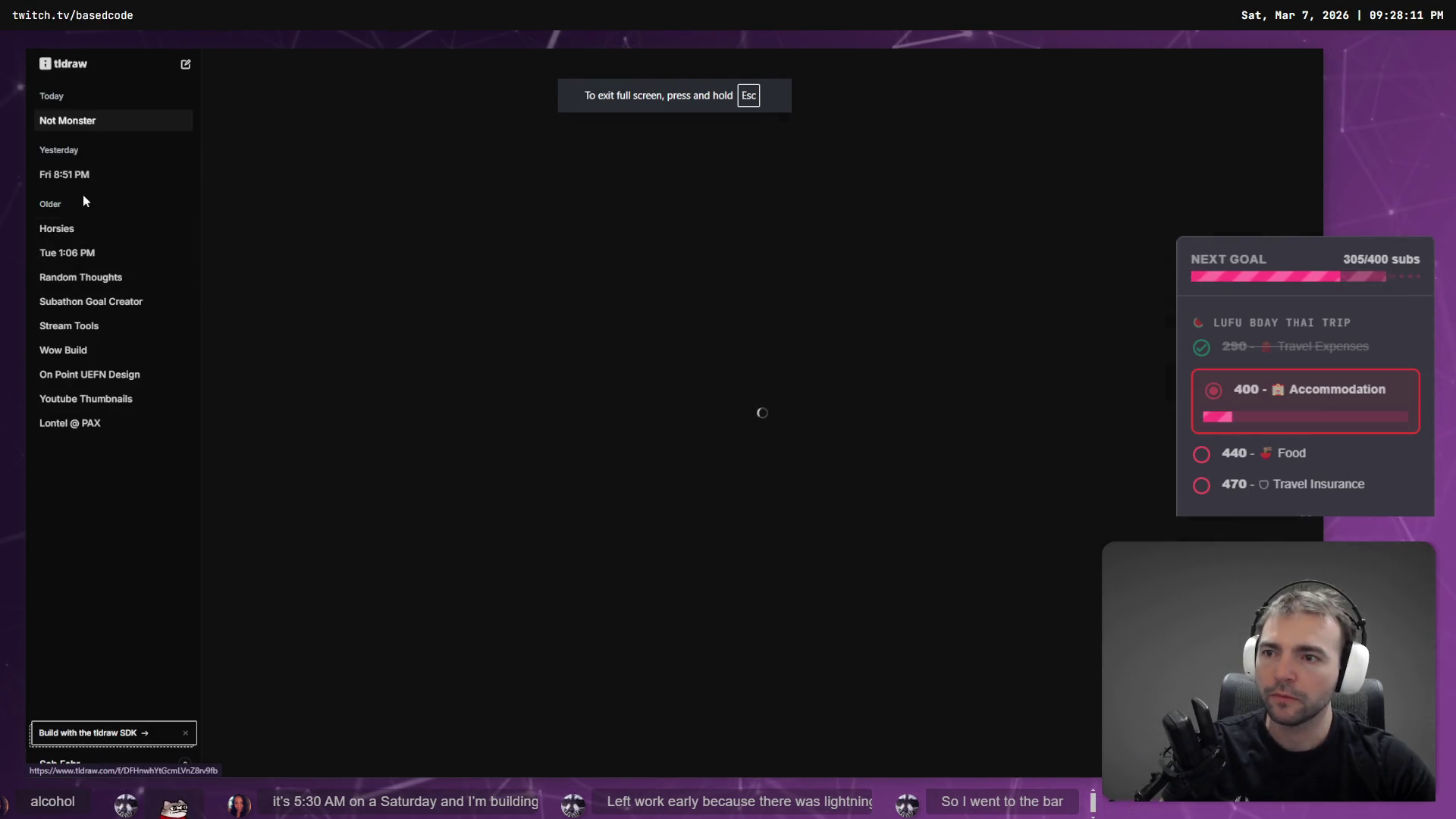
left_click(78, 176)
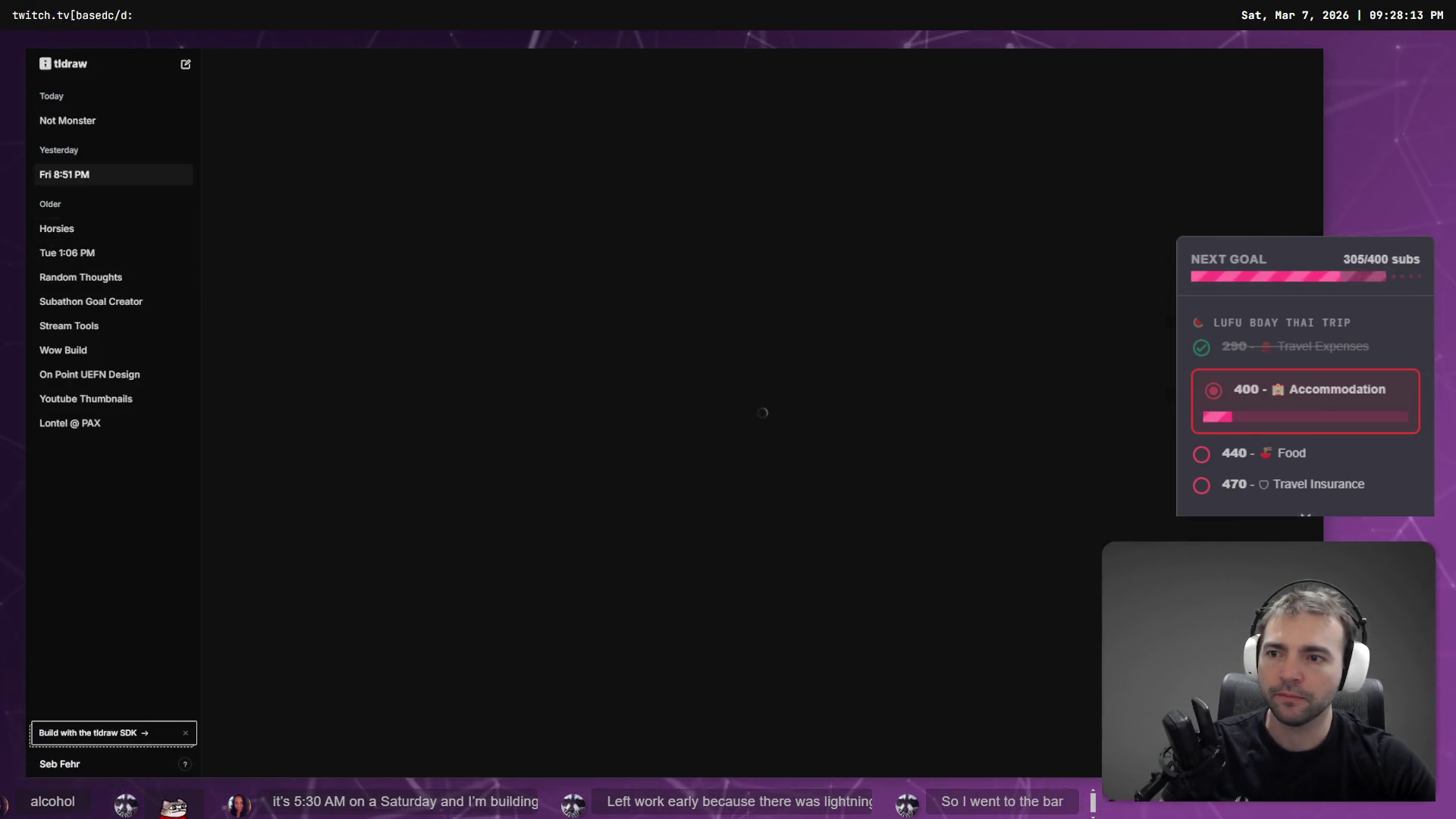
left_click(81, 278)
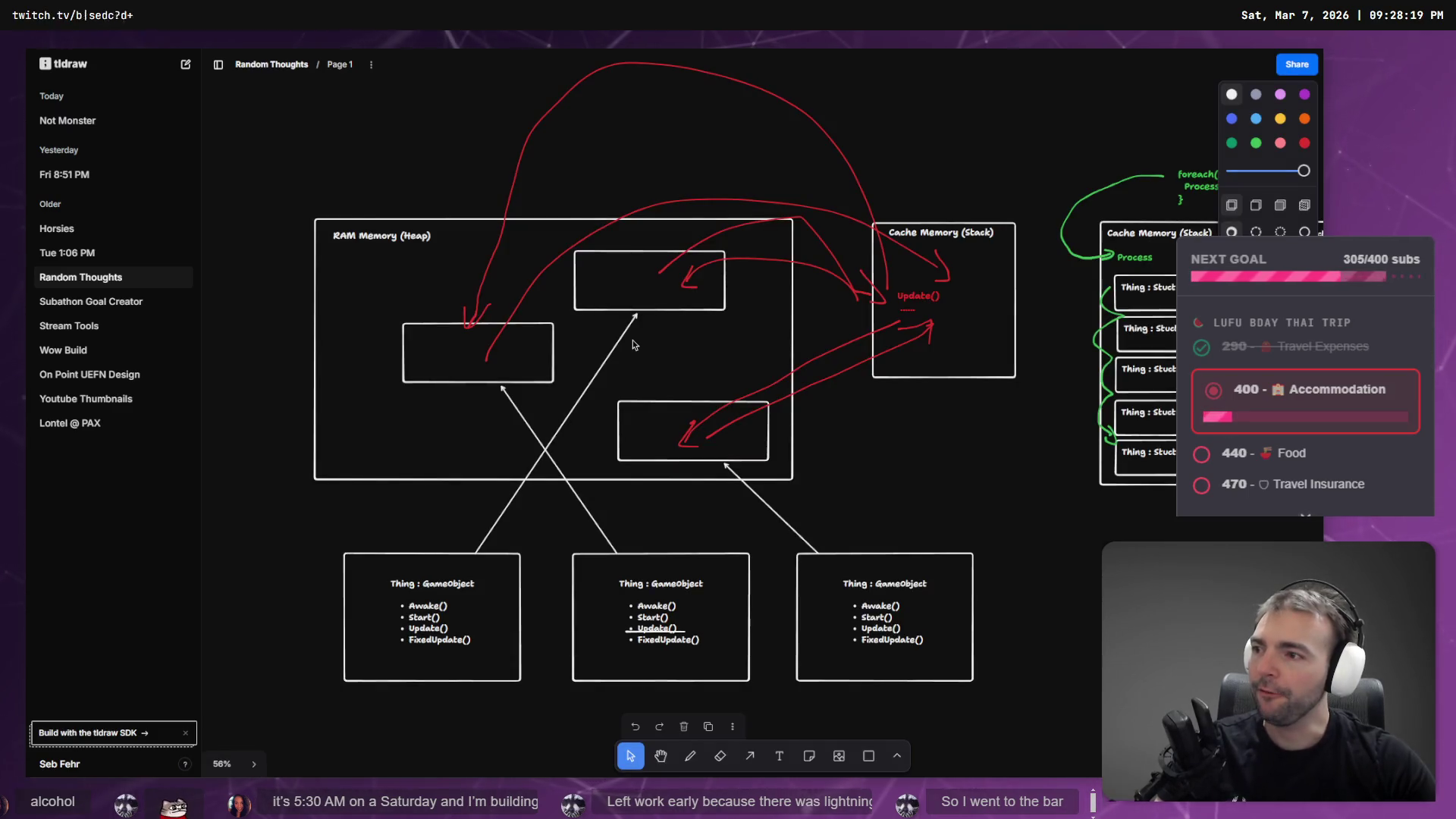
Select and delete the red strokes on the board.
scroll(874, 379, "right", 2)
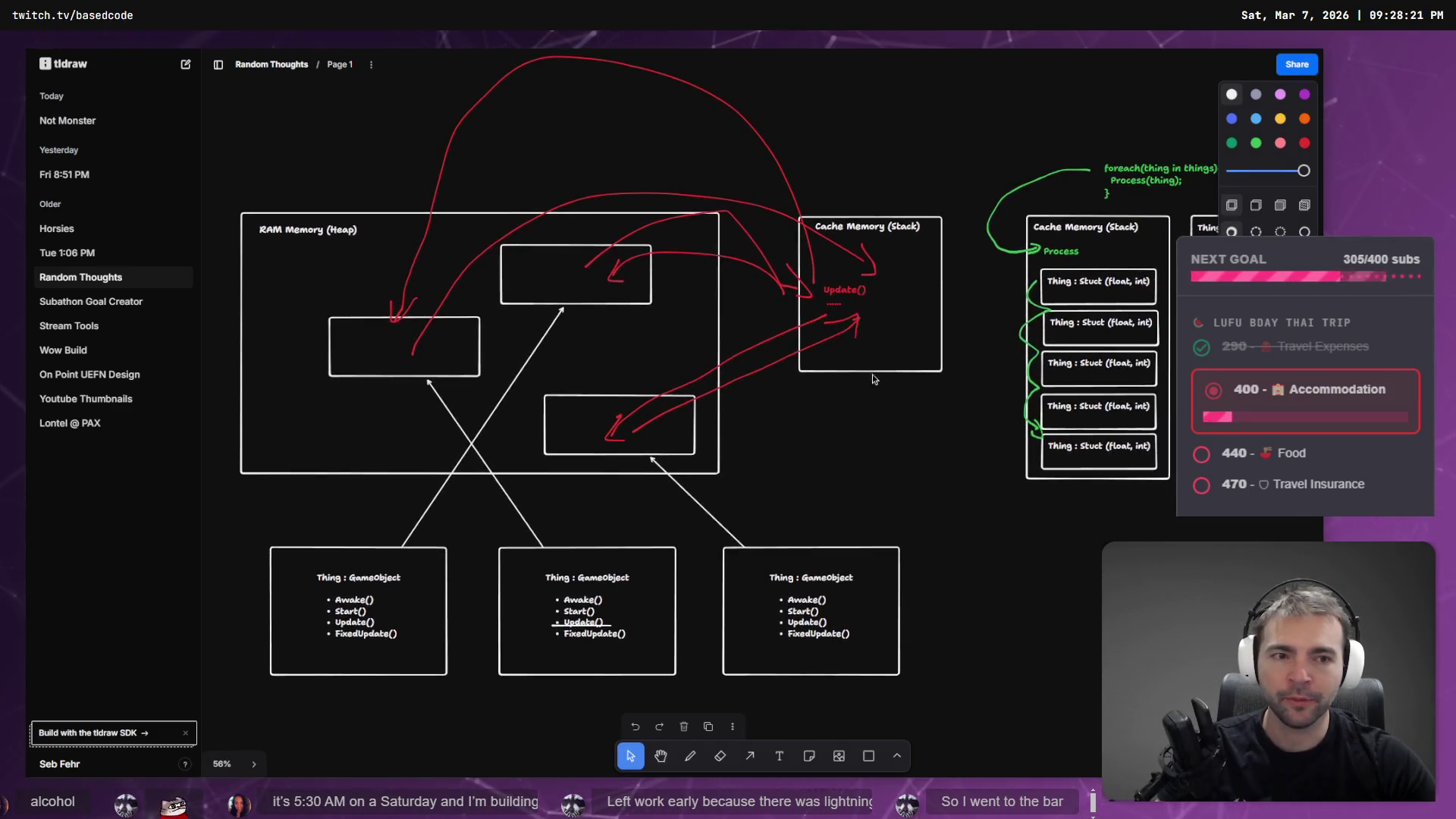
scroll(879, 413, "right", 5)
scroll(494, 479, "up", 5)
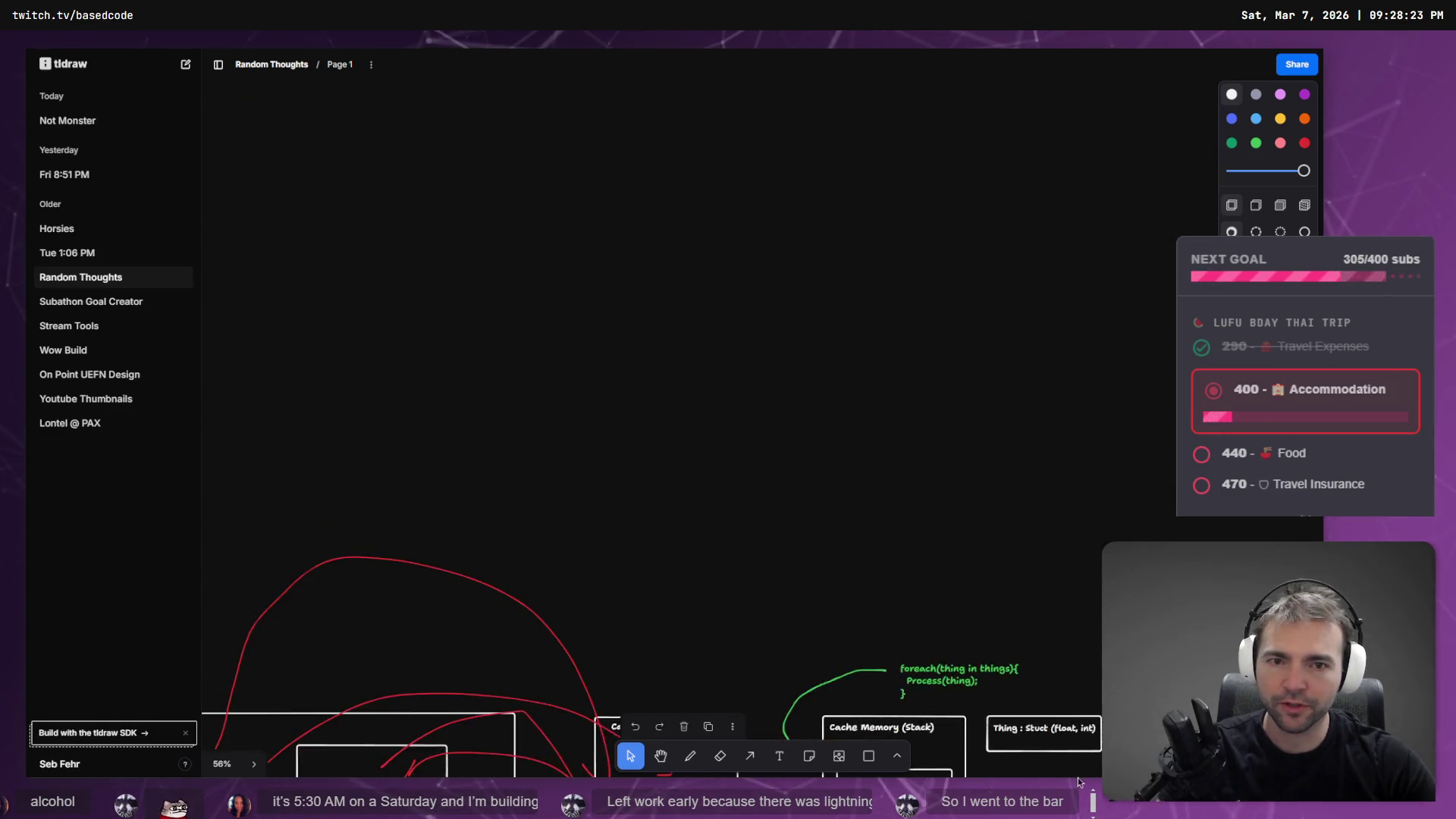
scroll(693, 321, "down", 10)
left_click_drag(715, 307, 495, 521)
key("Delete")
Hide the sidebar listing the saved boards.
left_click_drag(613, 485, 632, 427)
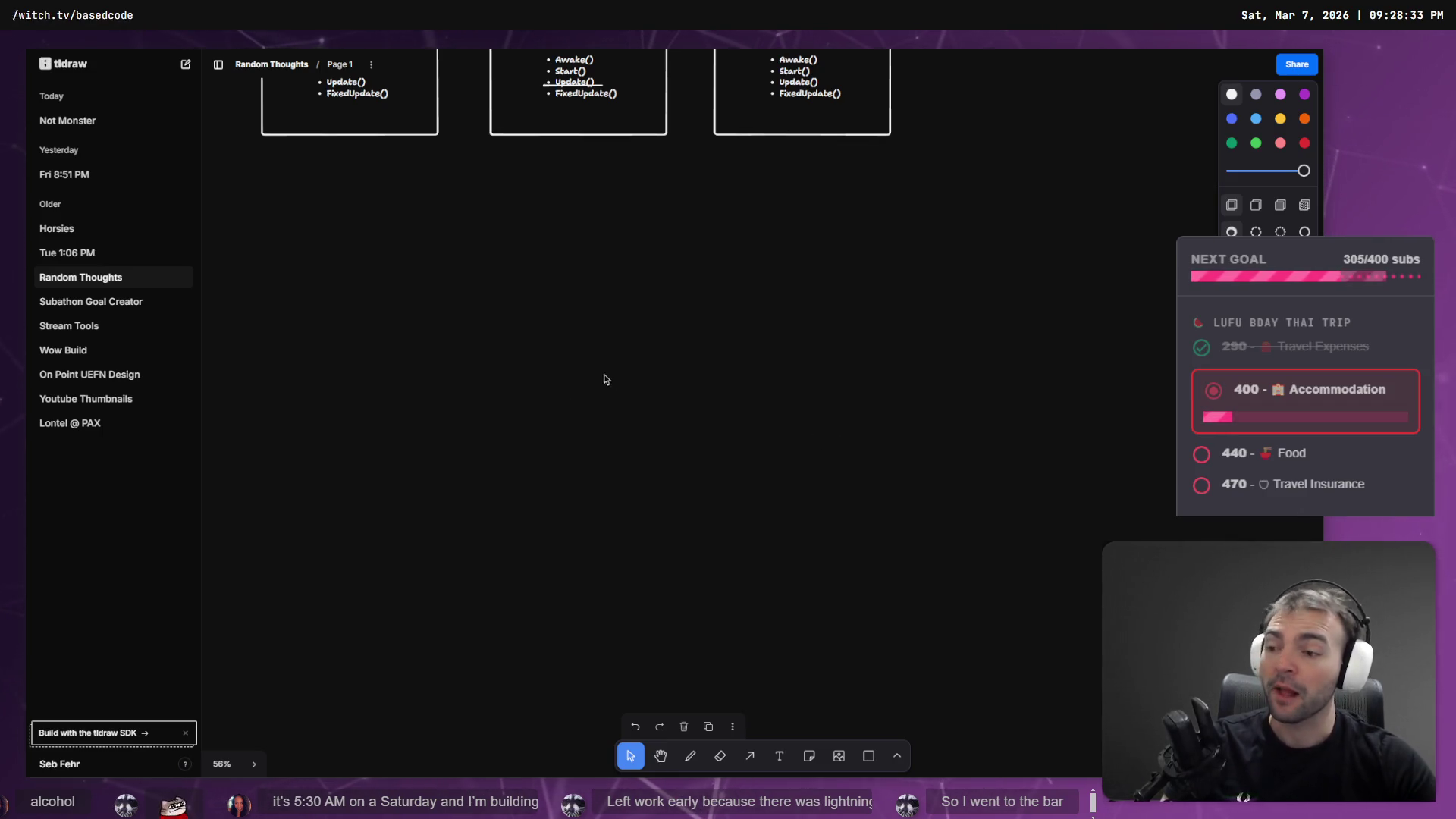
left_click(217, 64)
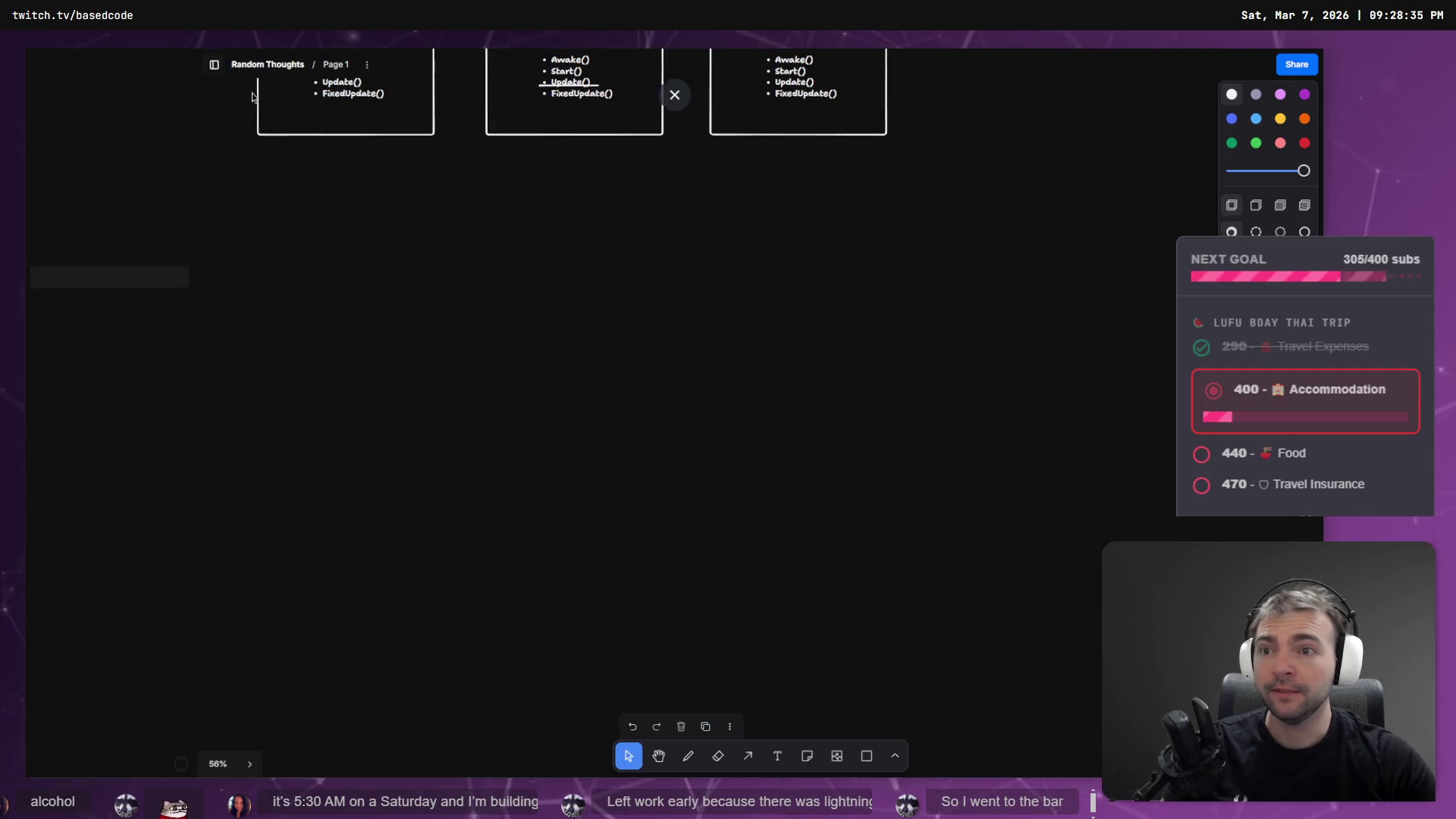
scroll(301, 363, "up", 3)
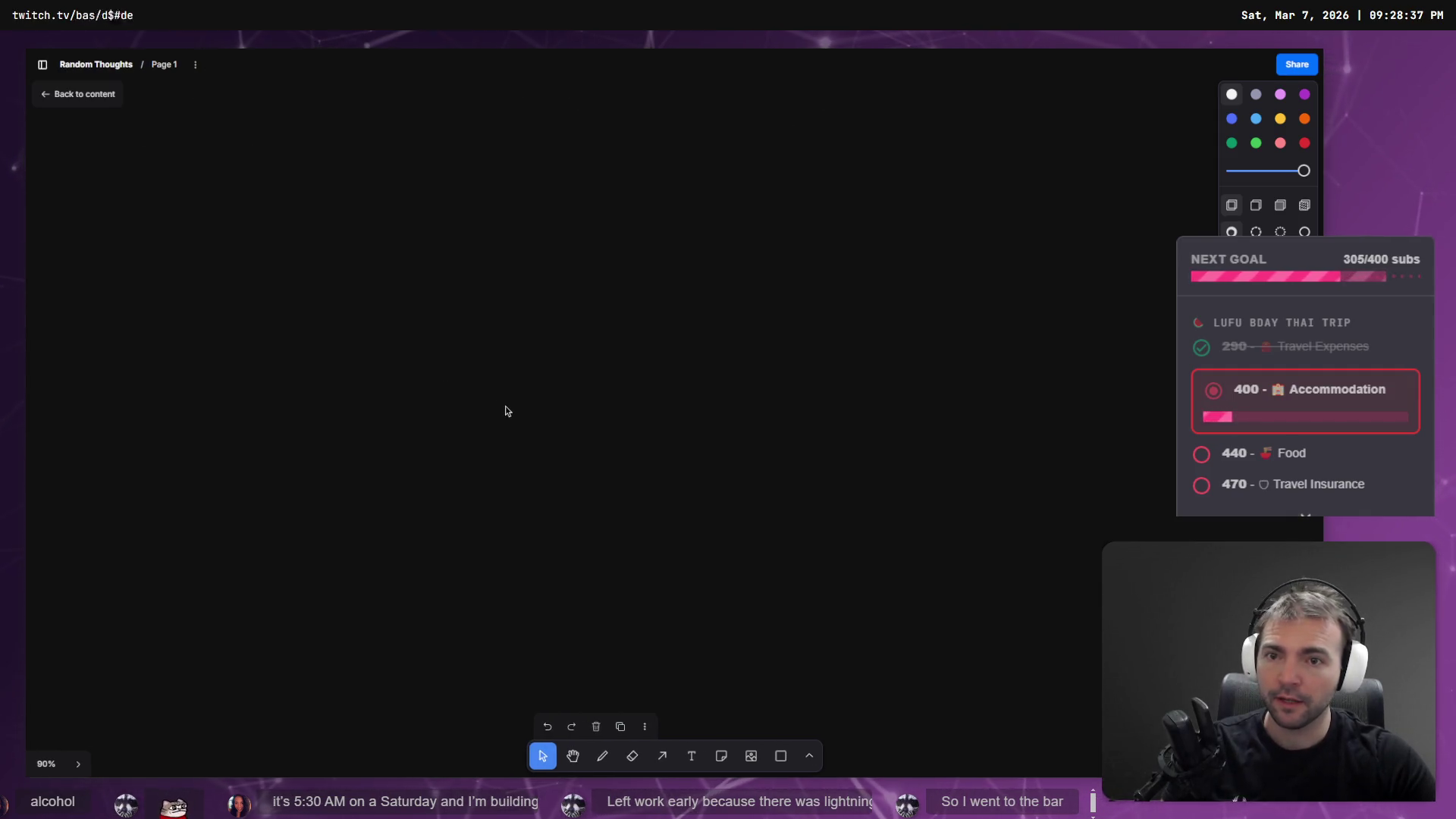
Write a Loading Screen note: characters chased by monsters, run back, randomize monster and villager.
key("t")
left_click(312, 223)
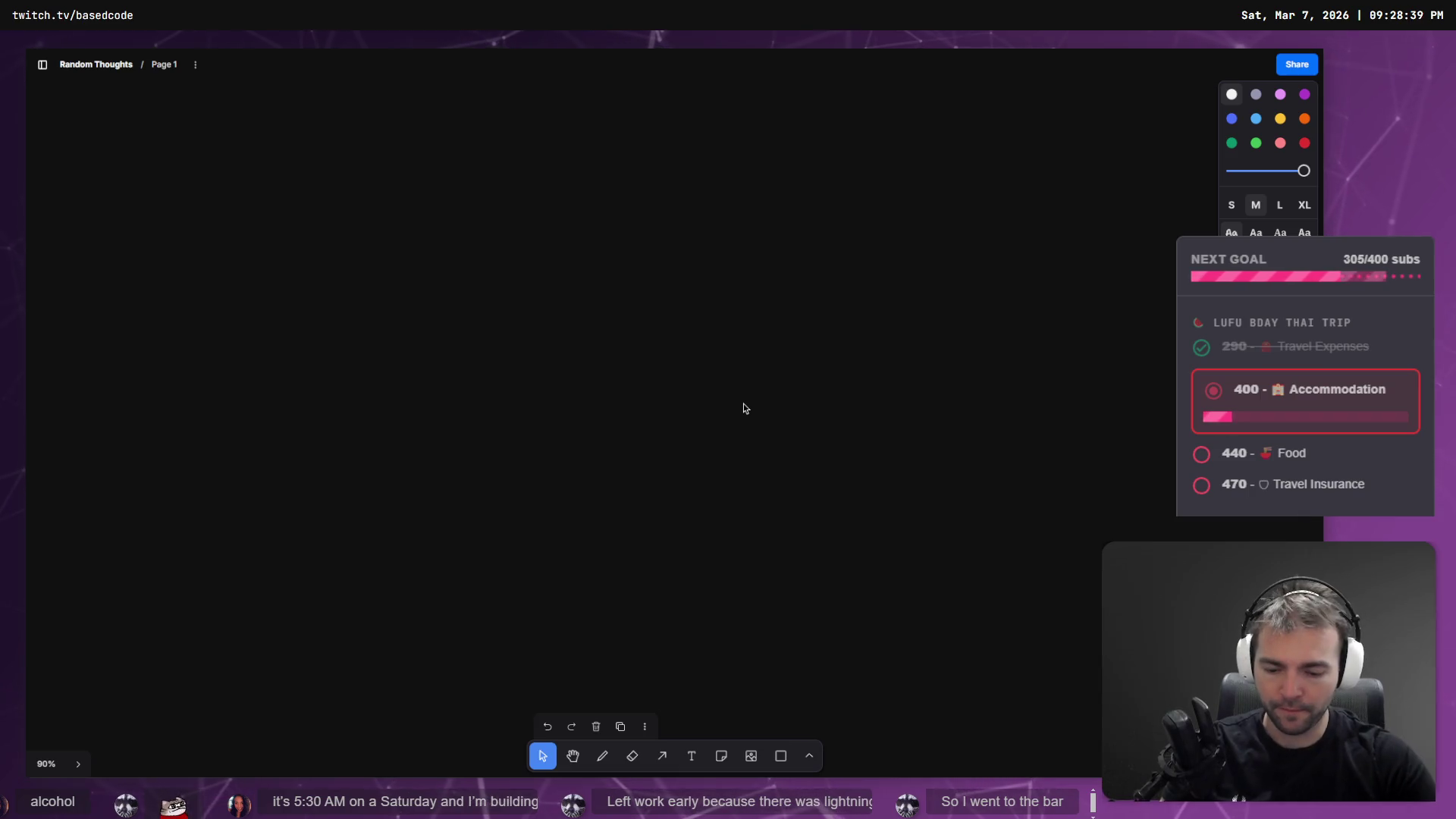
type("Loading Screen C")
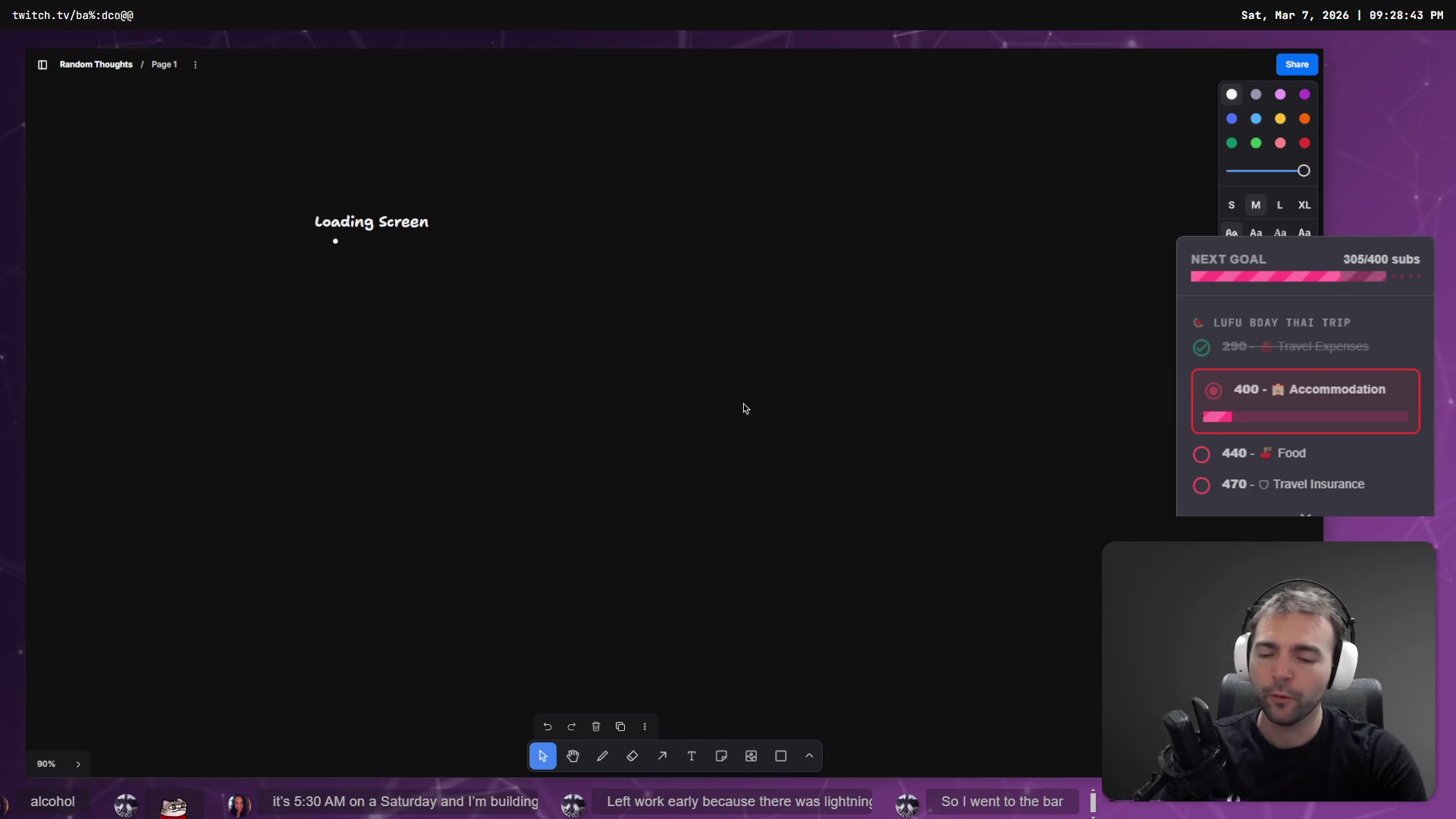
type("haracters run ")
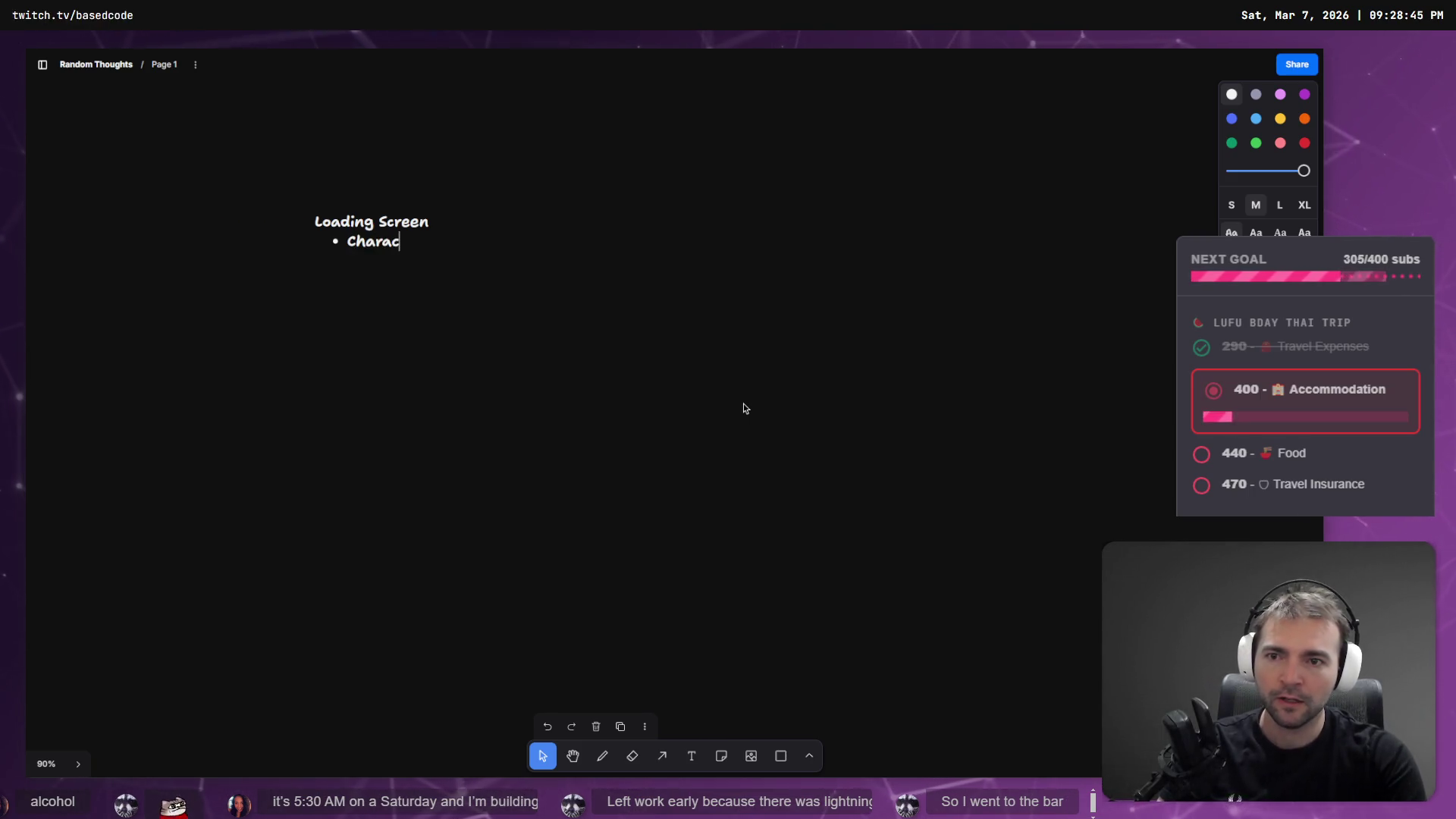
type("accross Sc")
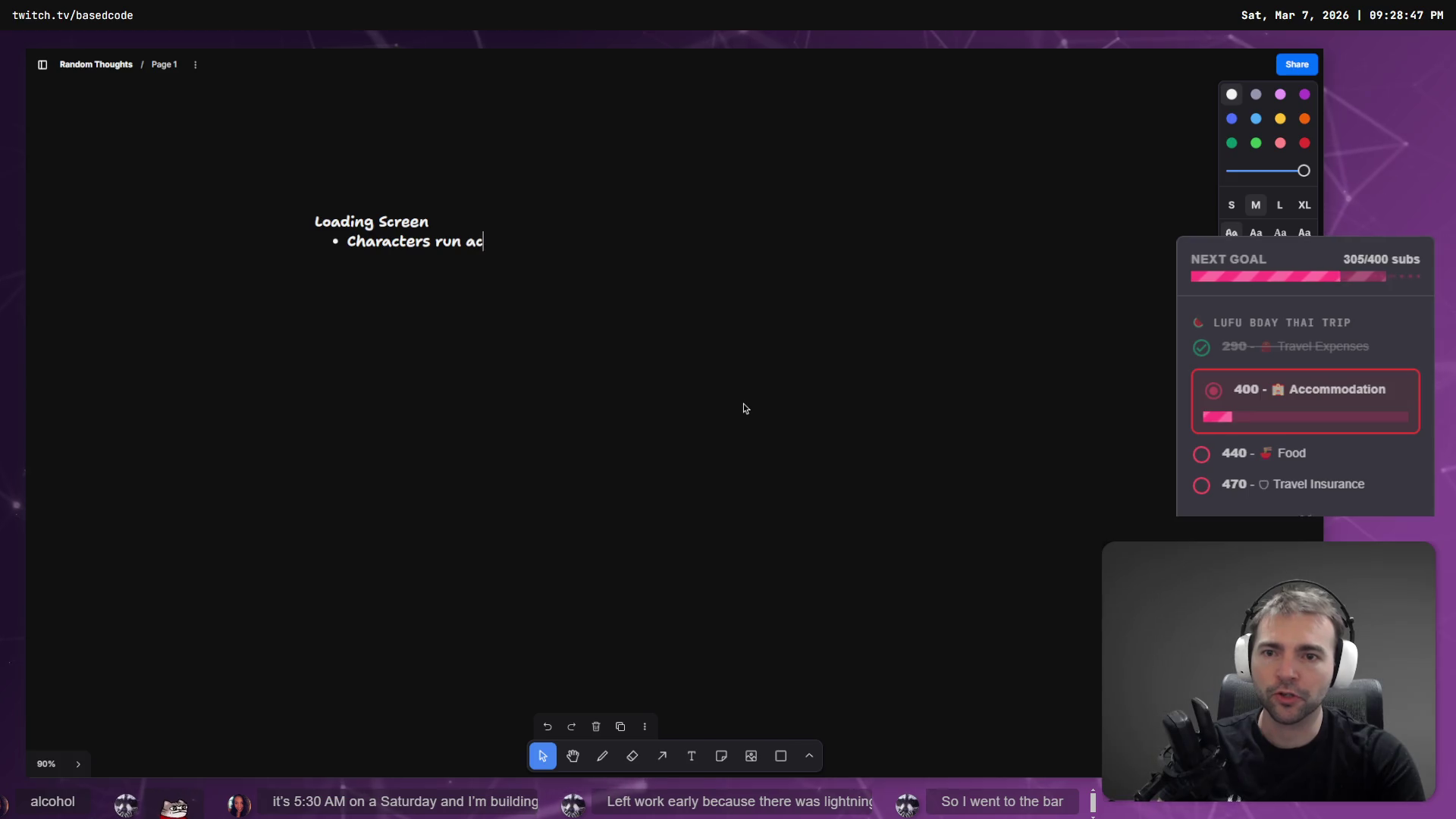
type("reen,")
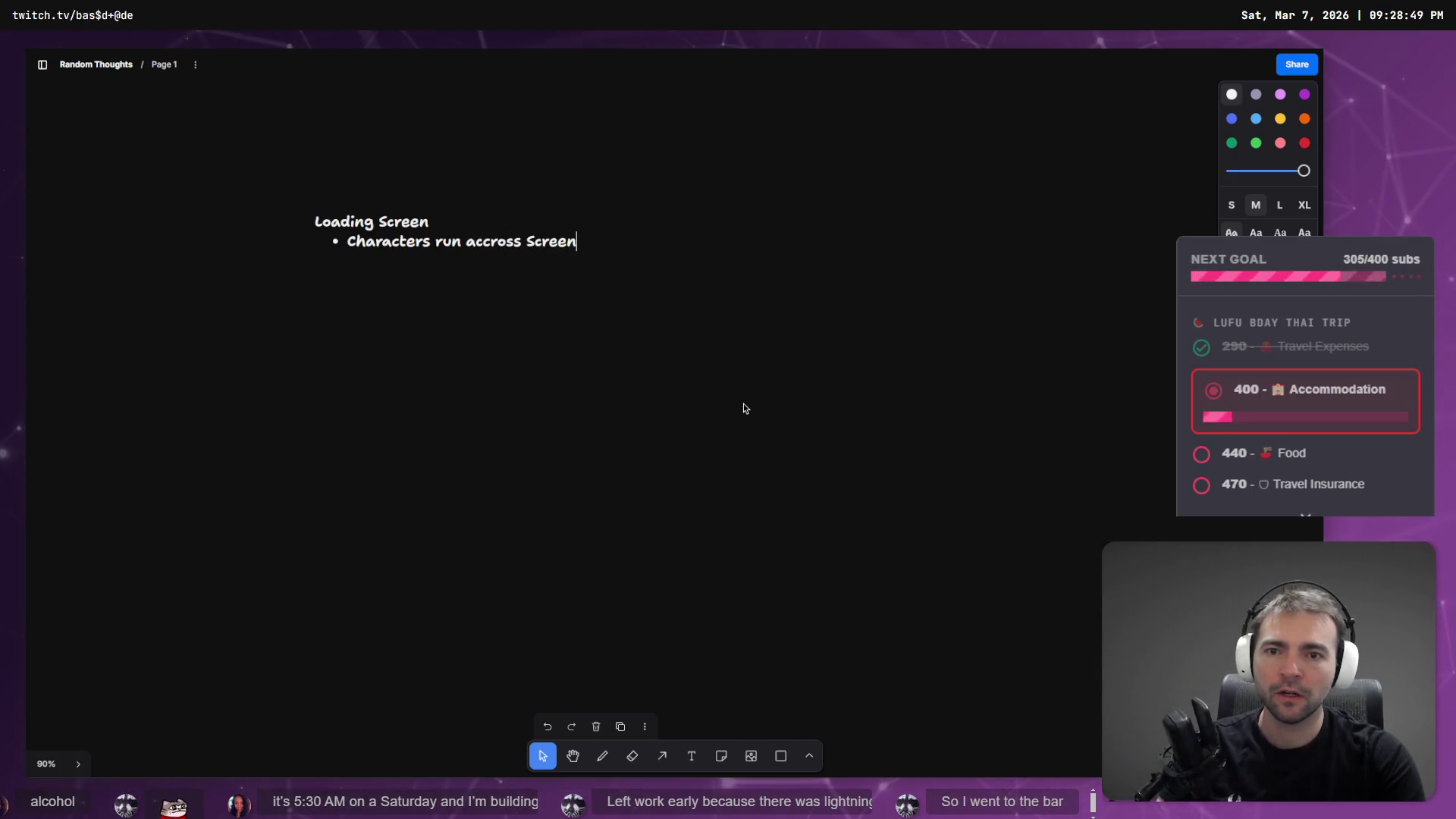
type(" beingch")
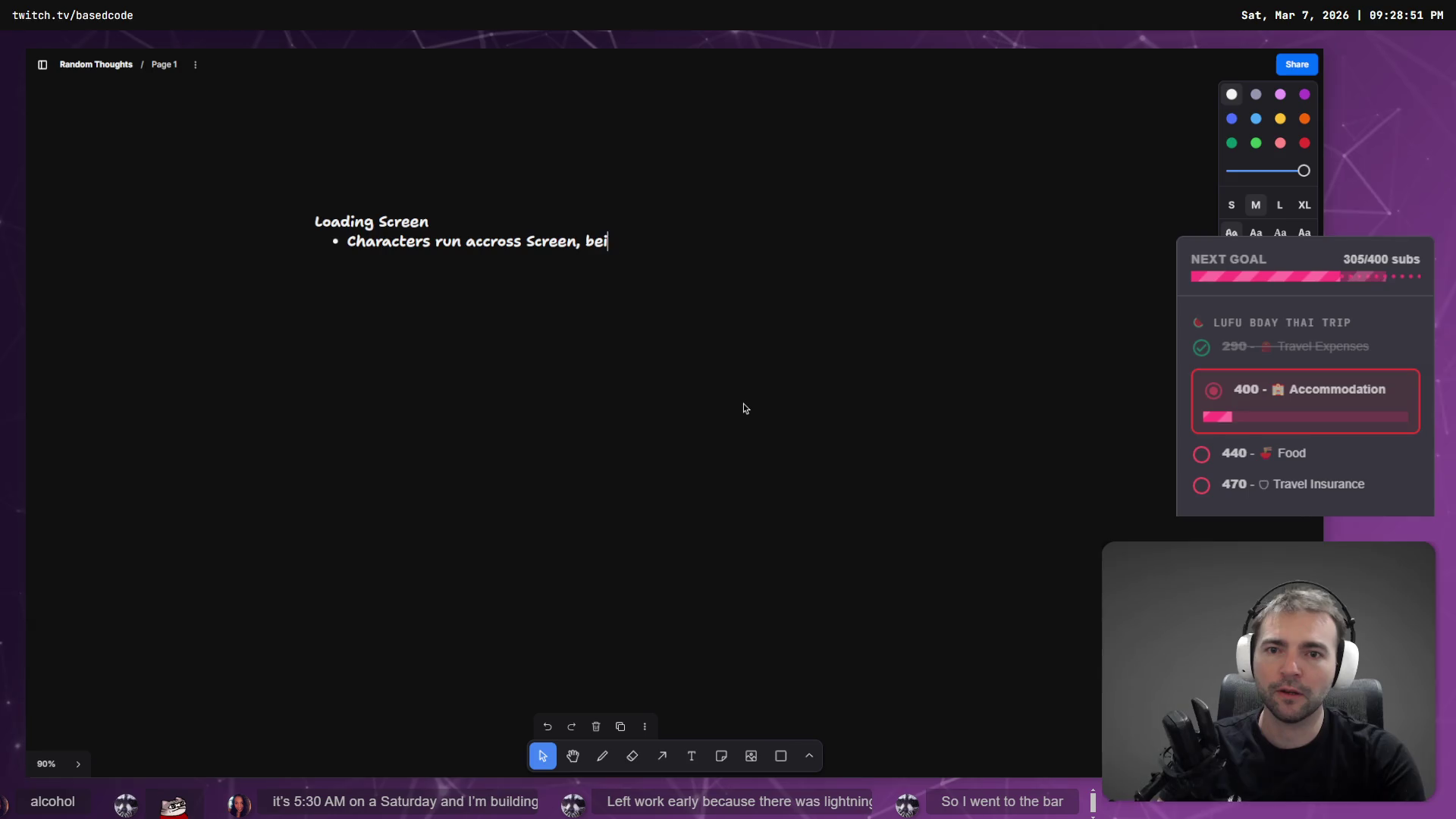
key("BackSpace")
key("BackSpace")
type("cha")
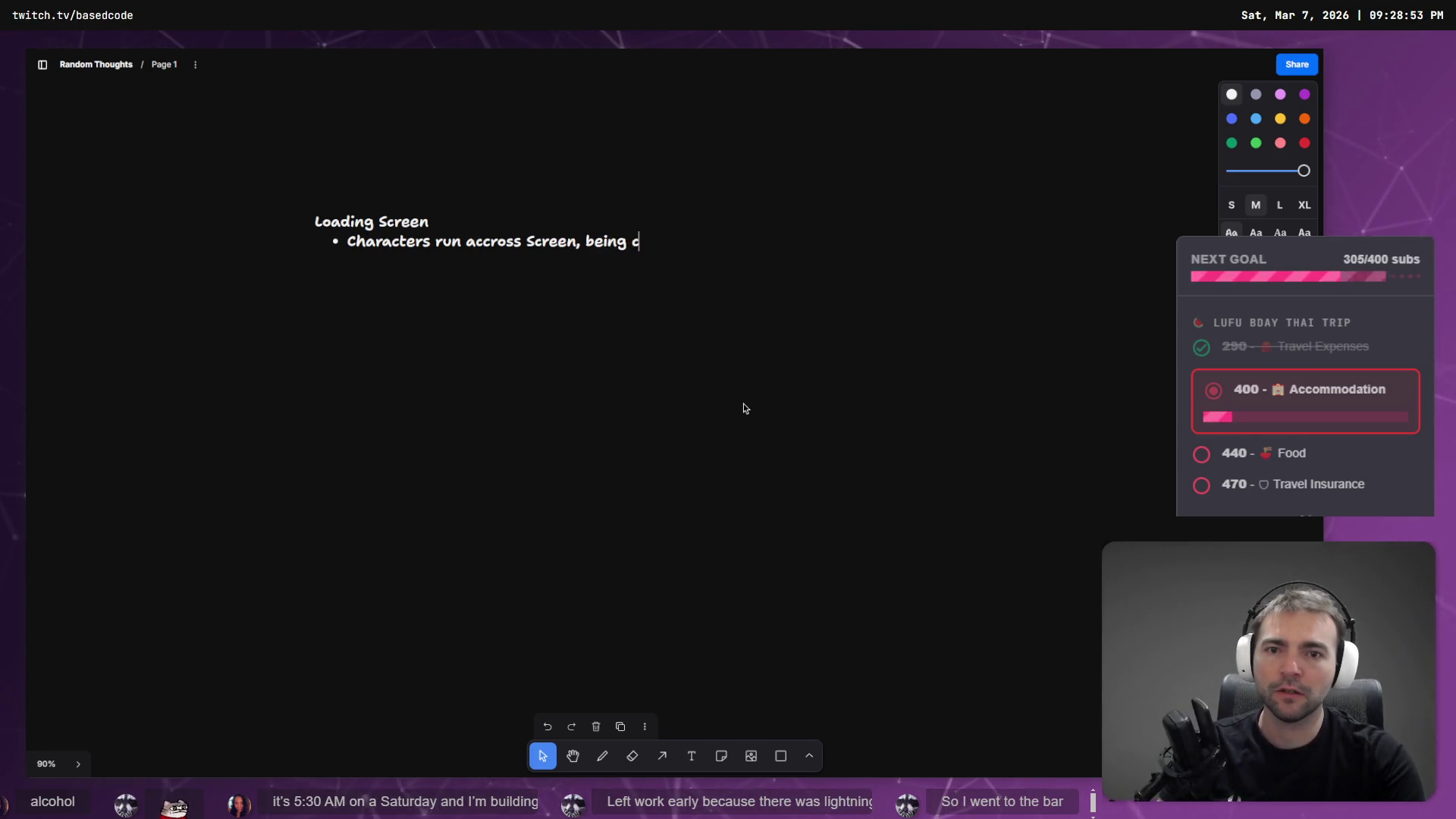
type("sed by monserr")
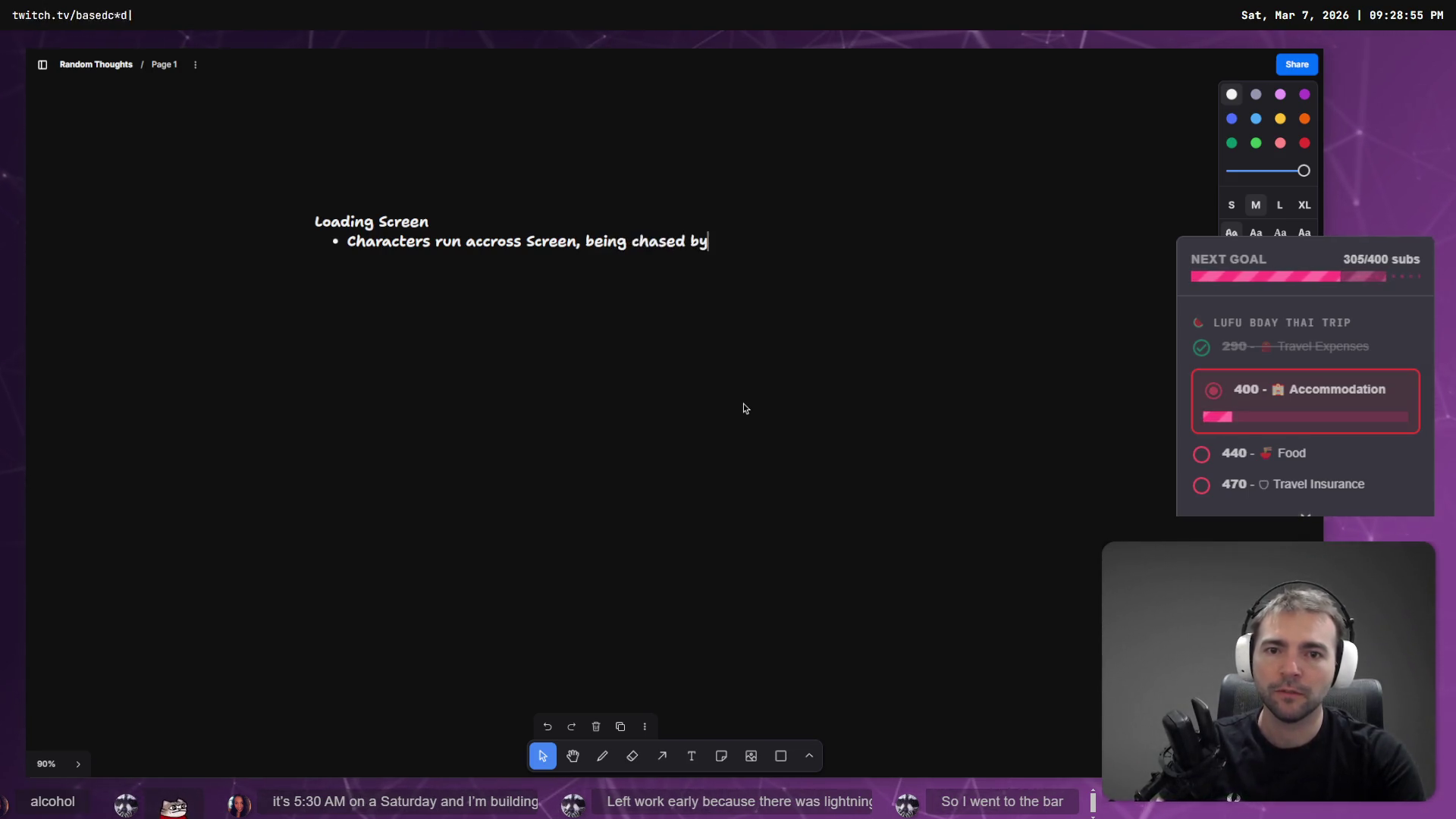
key("BackSpace")
type("s.")
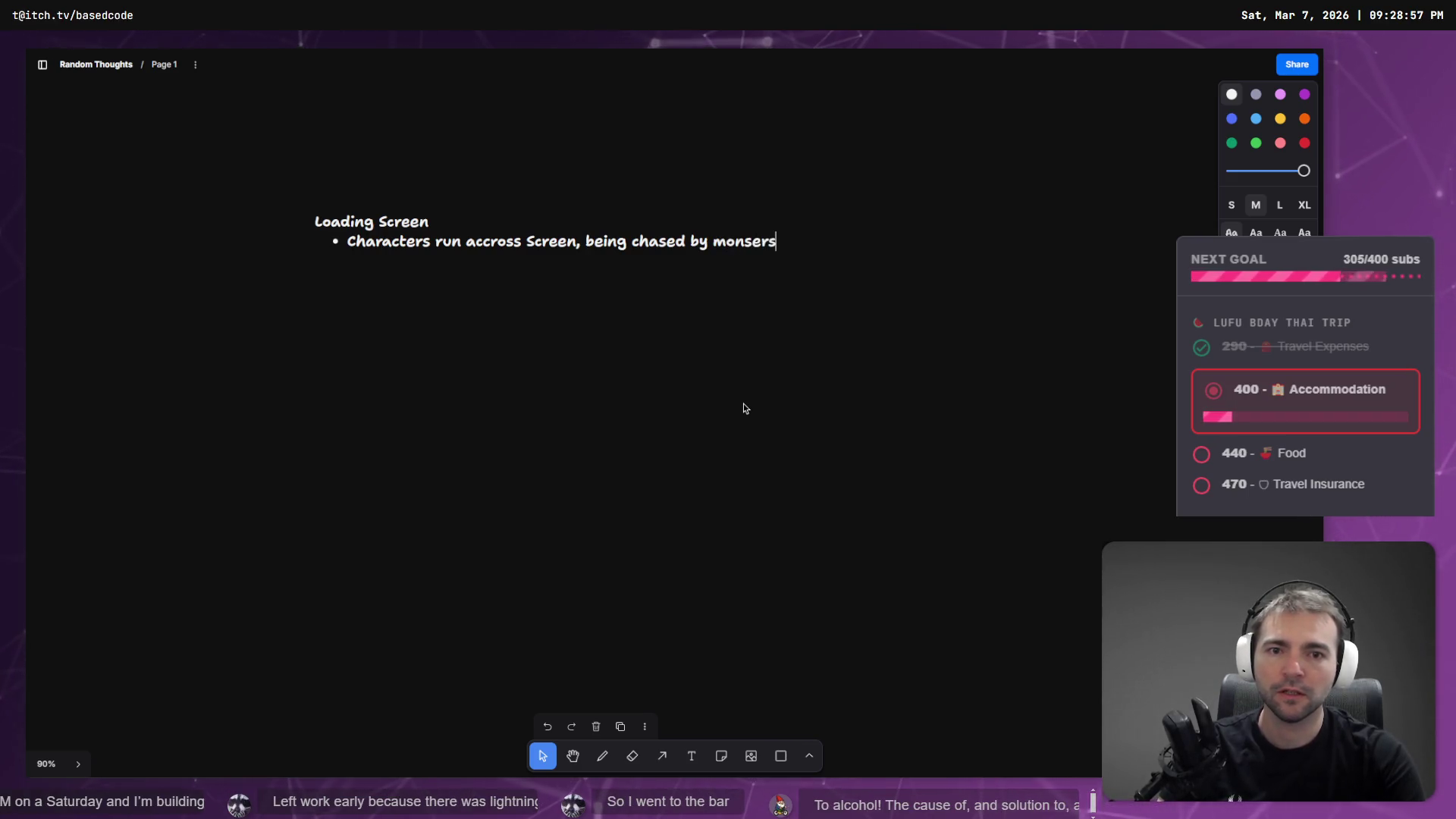
key("Return")
type("Play")
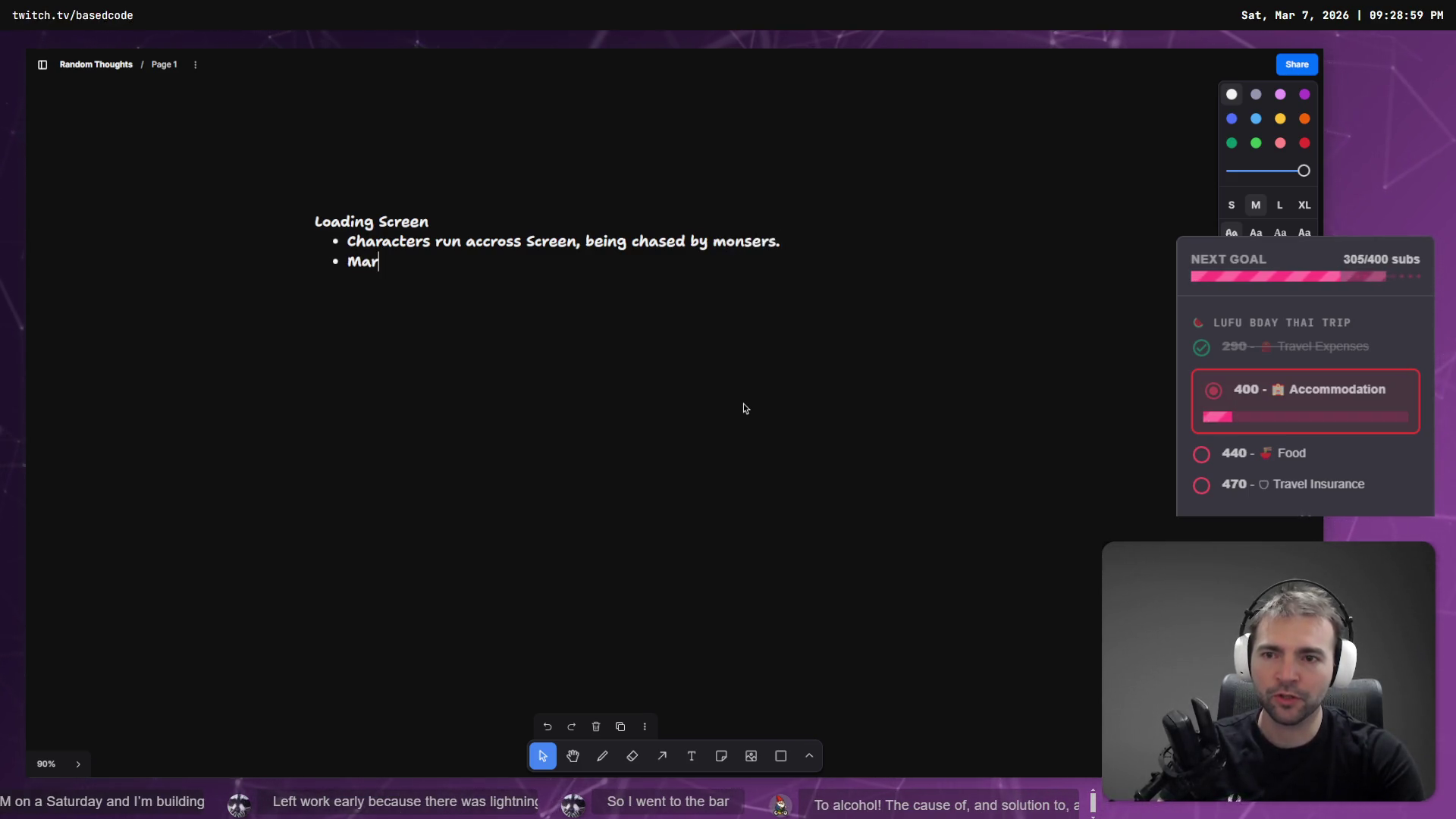
key("BackSpace")
key("BackSpace")
key("BackSpace")
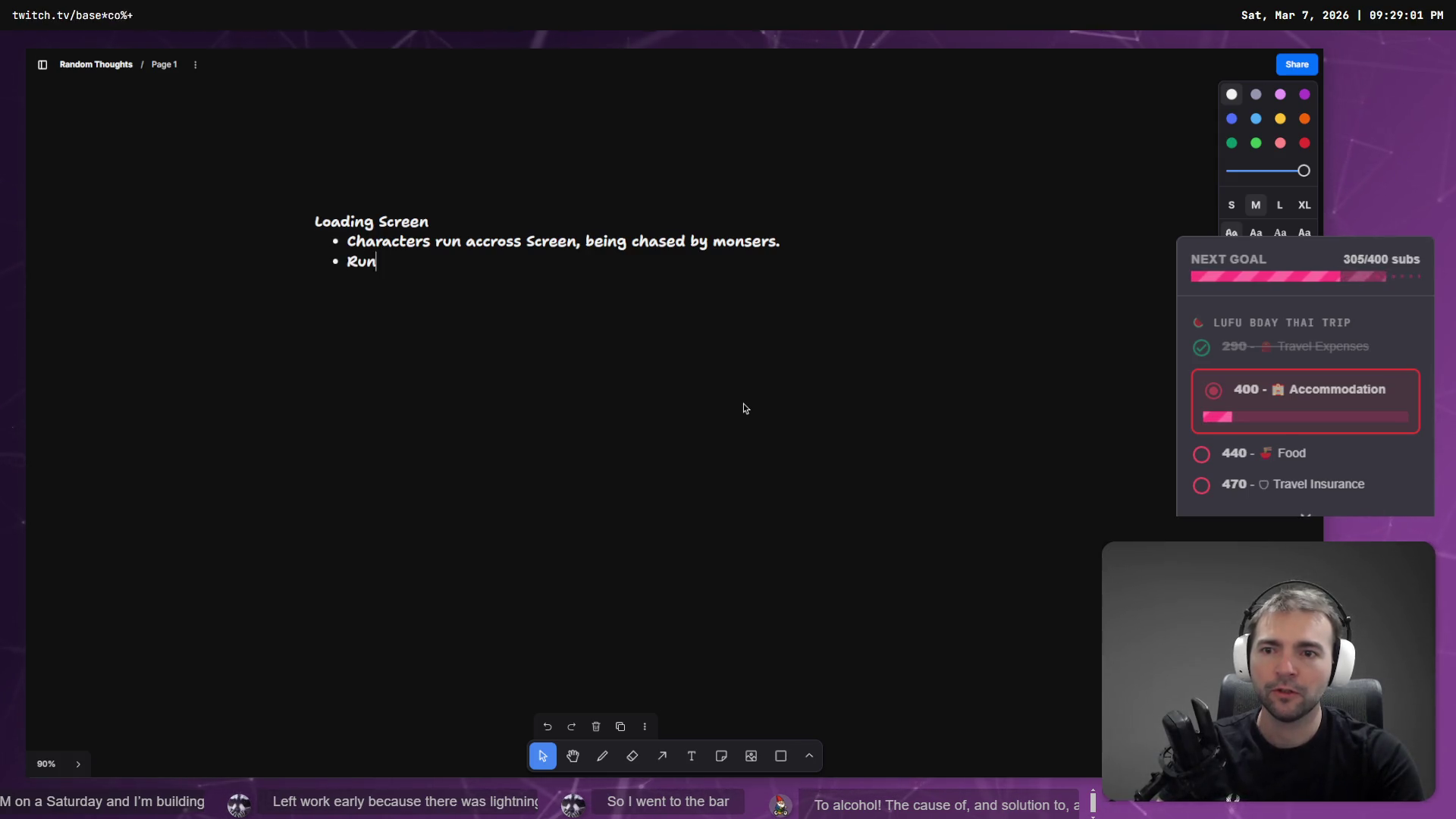
type("d")
key("BackSpace")
key("BackSpace")
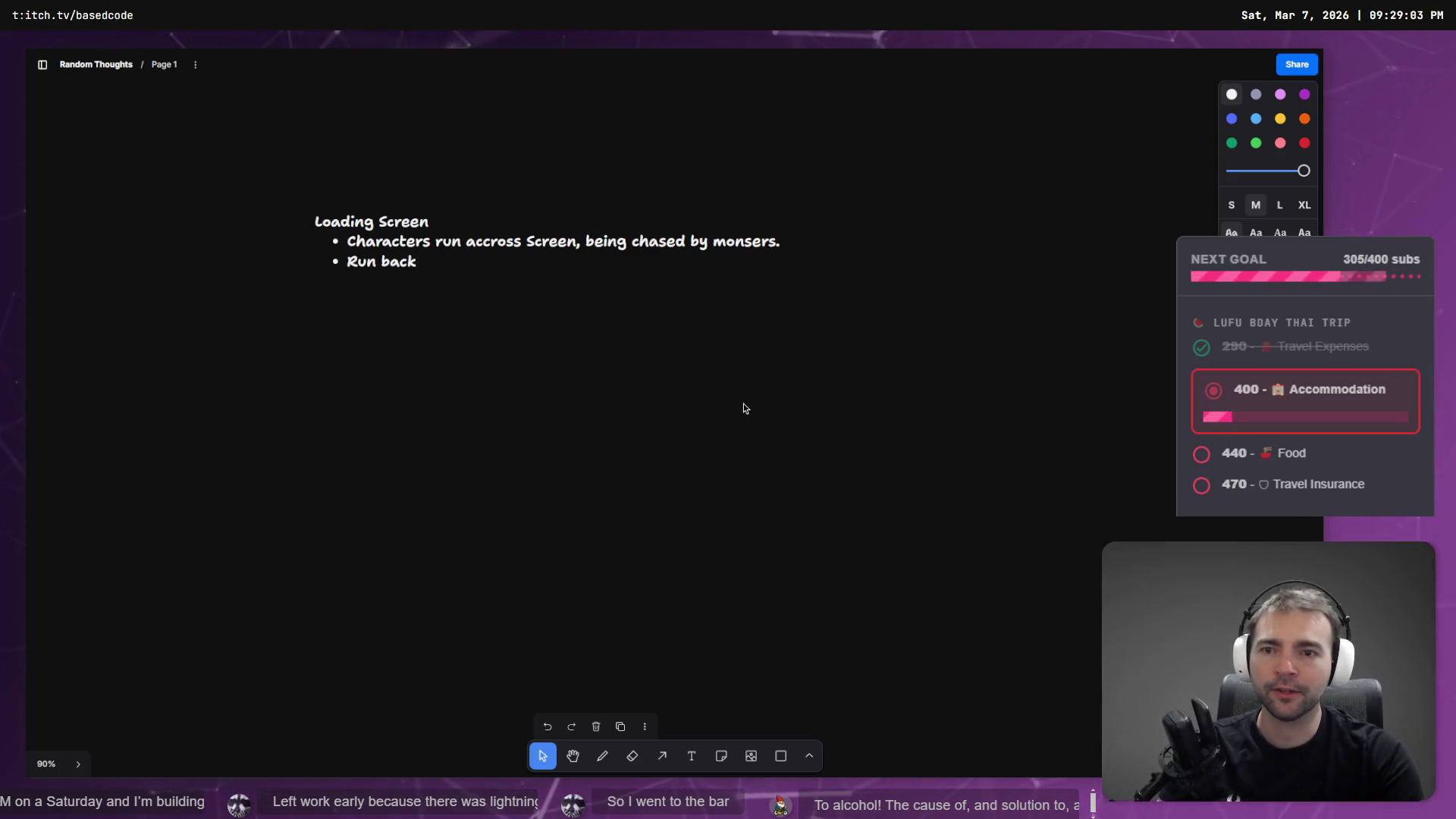
type("in other direction.,")
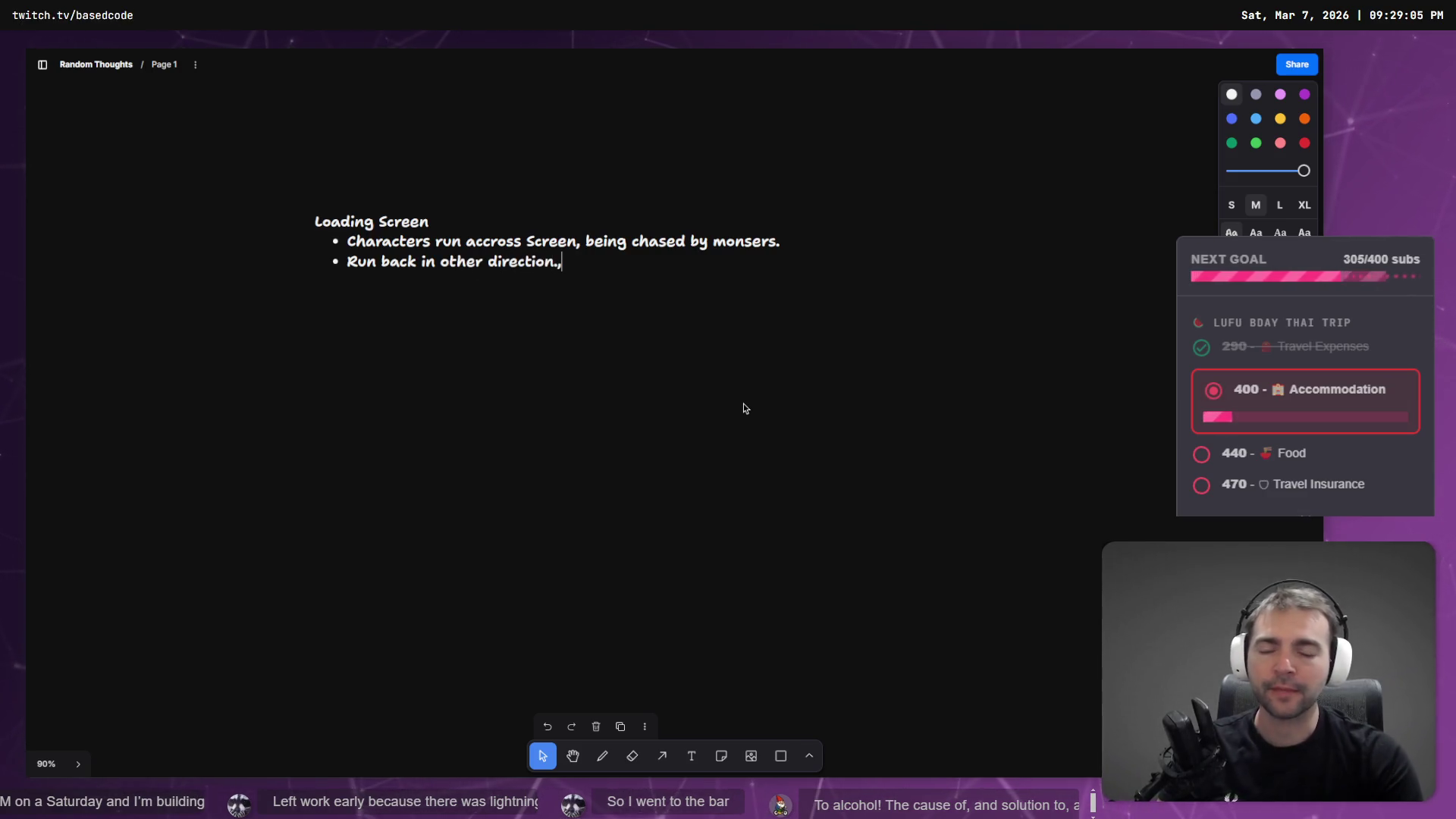
key("Return")
type("Randomize ")
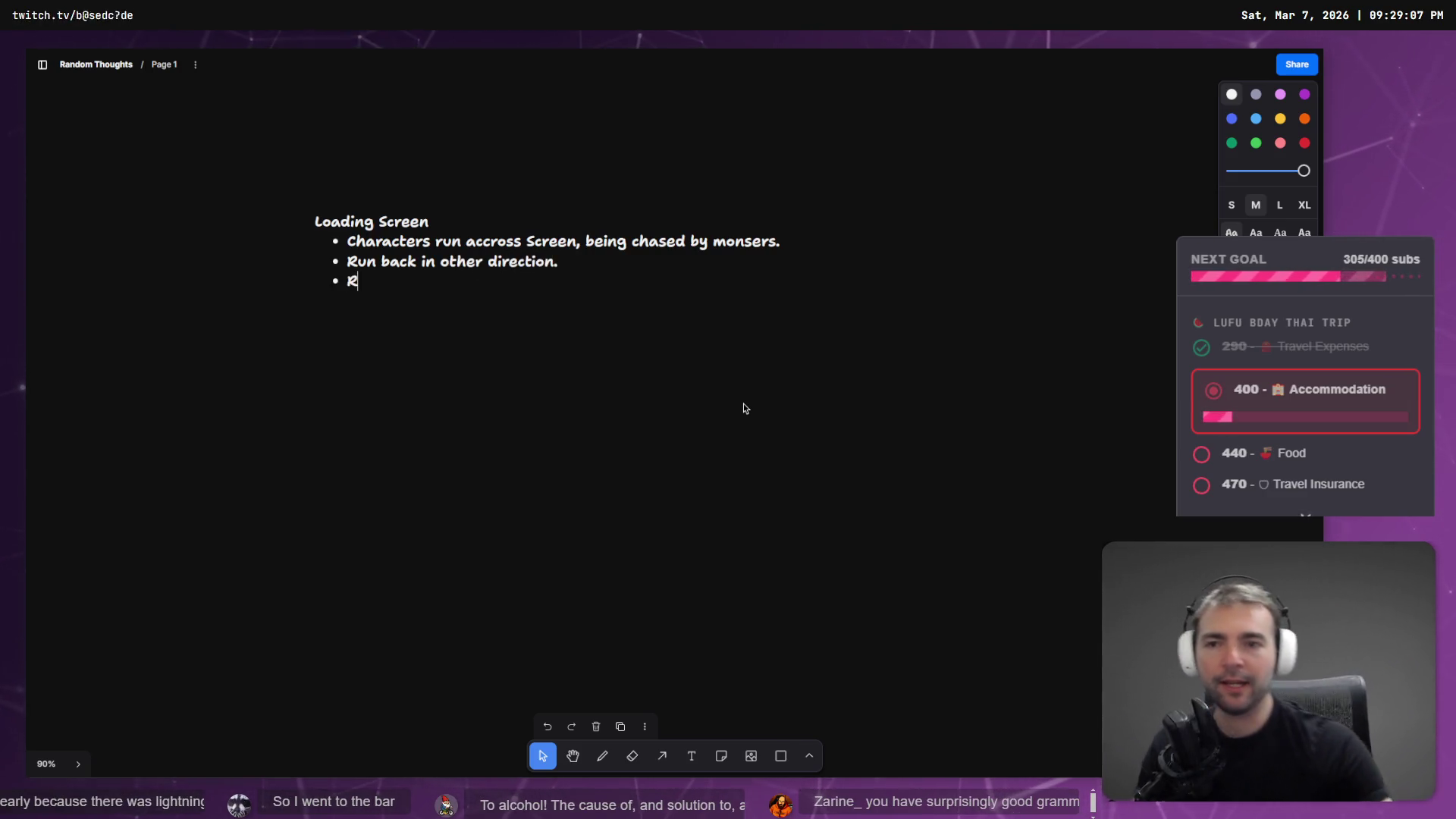
type("the monster ")
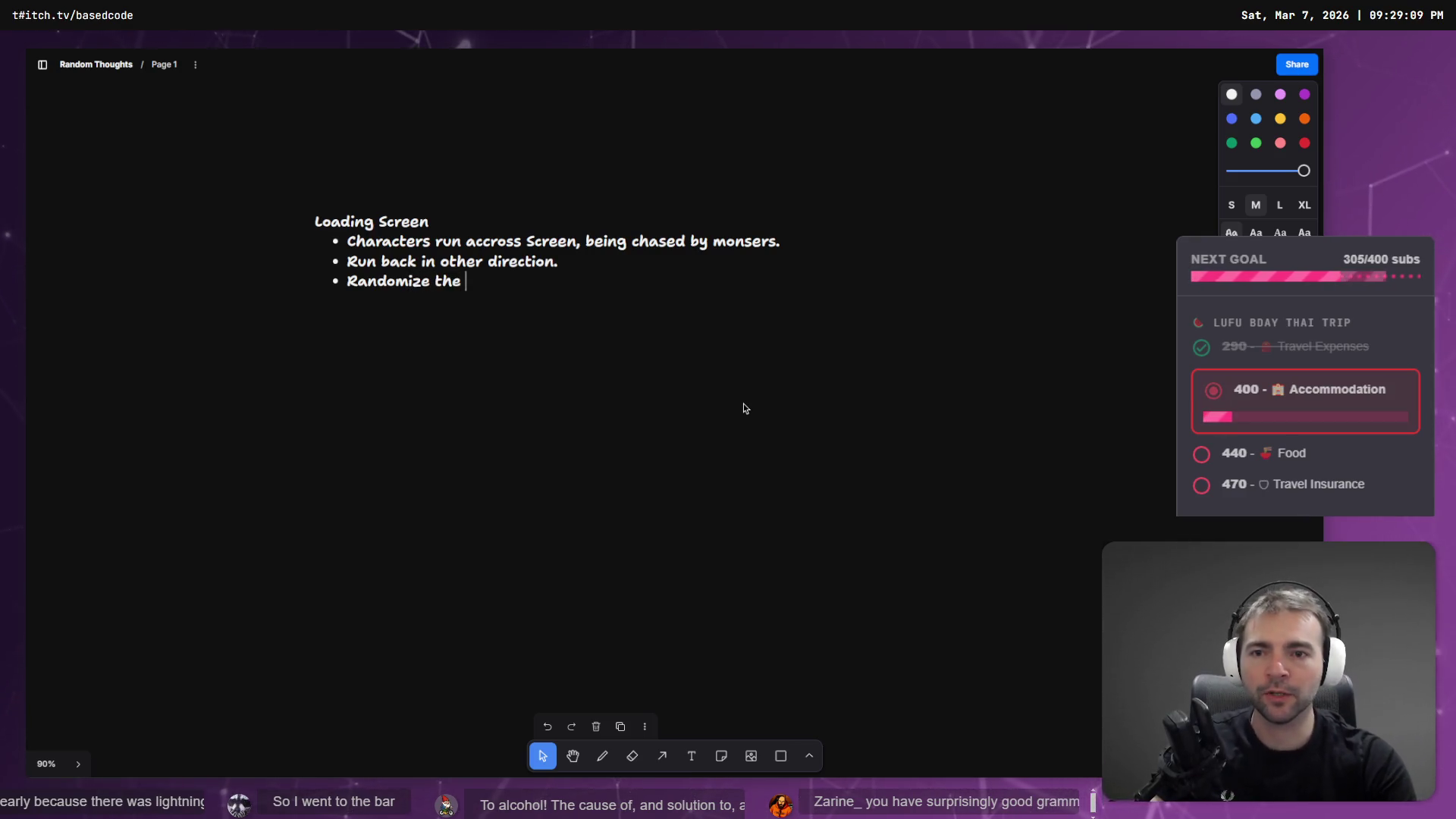
type("and villager")
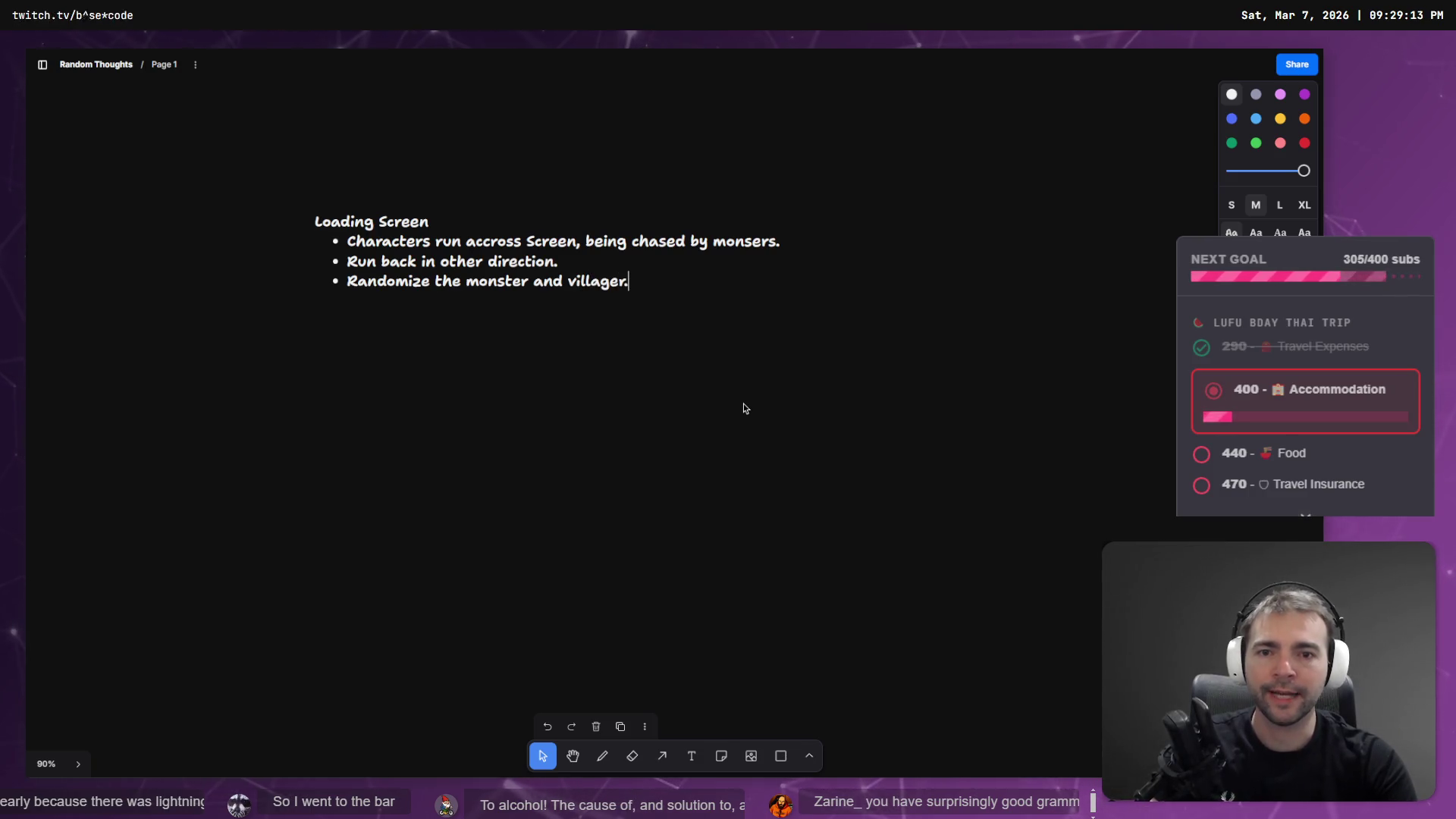
type("...")
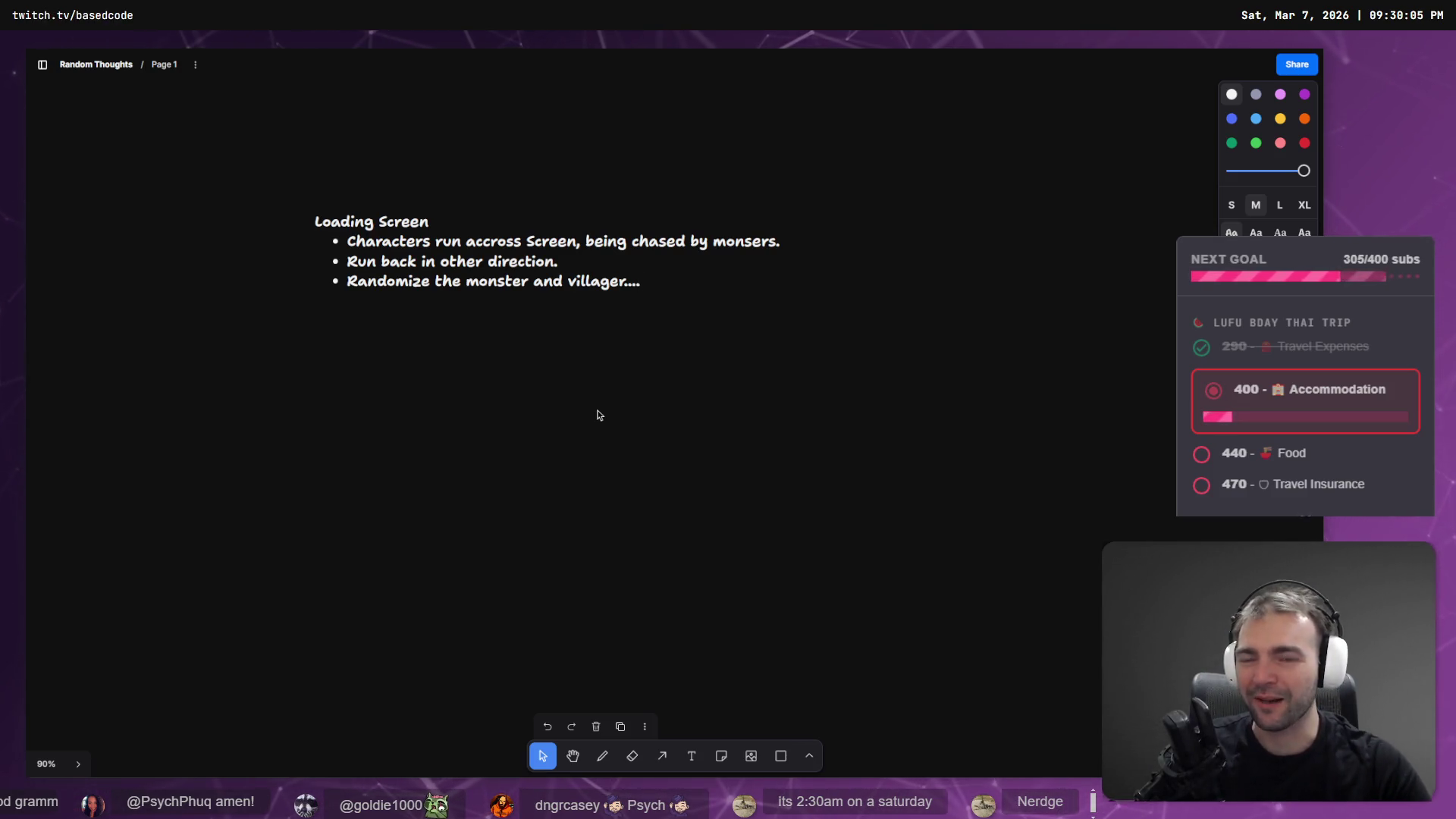
Move the Loading Screen note higher up on the canvas.
left_click(611, 394)
scroll(546, 410, "up", 3)
mouse_move(545, 409)
left_mouse_down()
mouse_move(546, 478)
mouse_move(427, 488)
mouse_move(439, 488)
left_mouse_up()
left_click(208, 293)
mouse_move(208, 293)
left_mouse_down()
mouse_move(194, 203)
mouse_move(198, 215)
left_mouse_up()
left_click(279, 502)
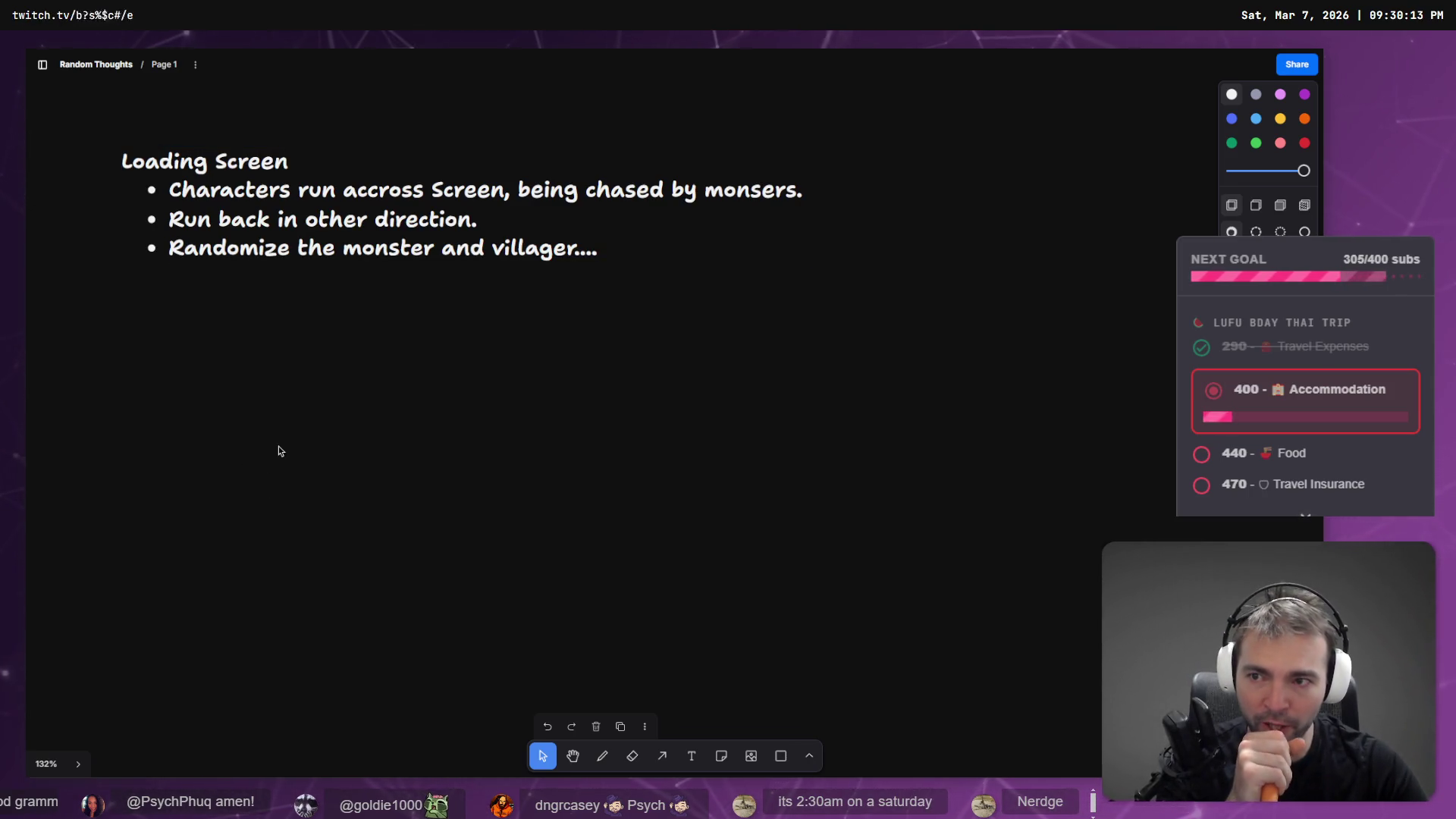
double_click(221, 381)
Add an 'Options Menu' heading and nudge it under the Loading Screen note.
type("o")
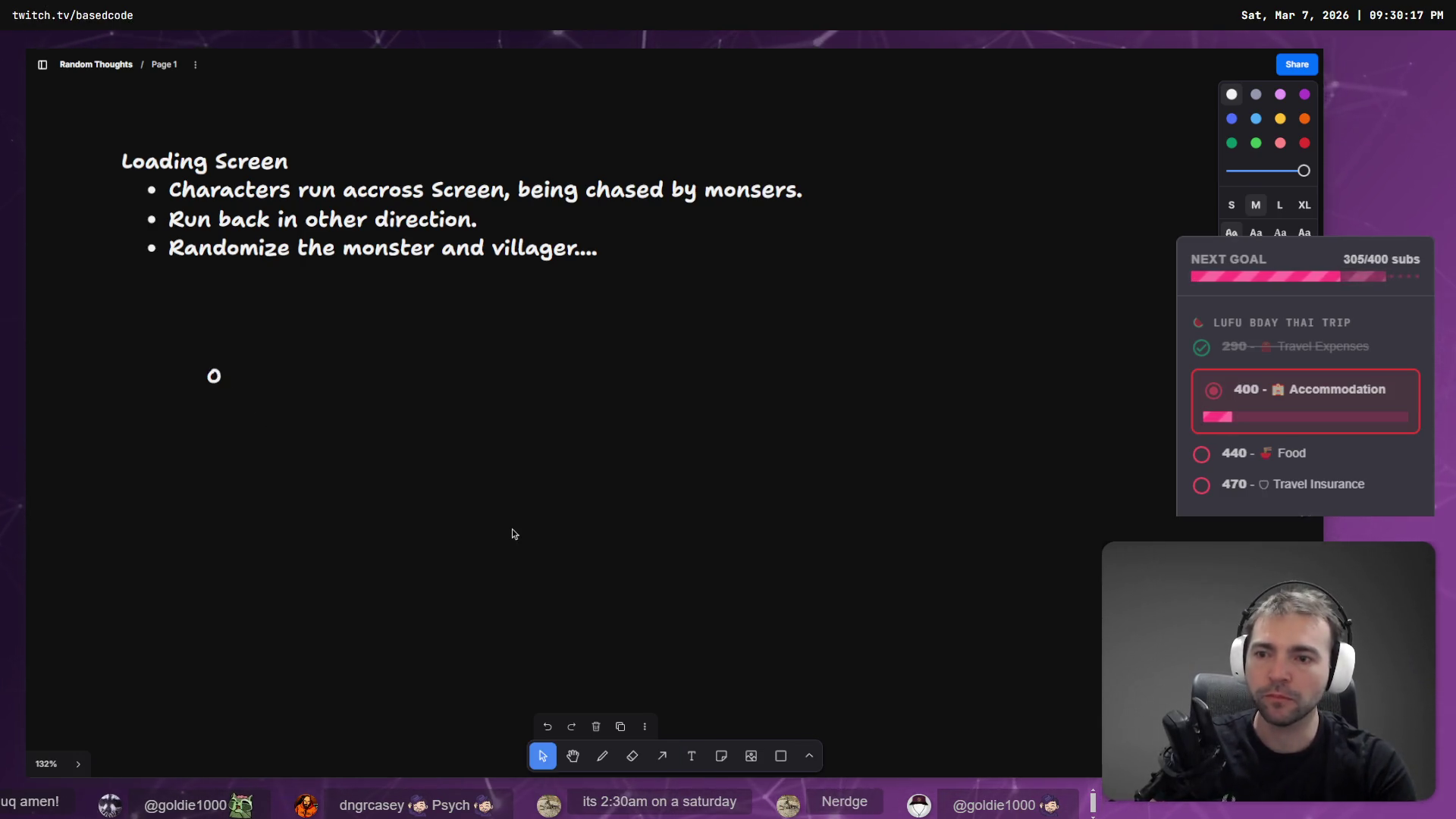
type("tions Menu")
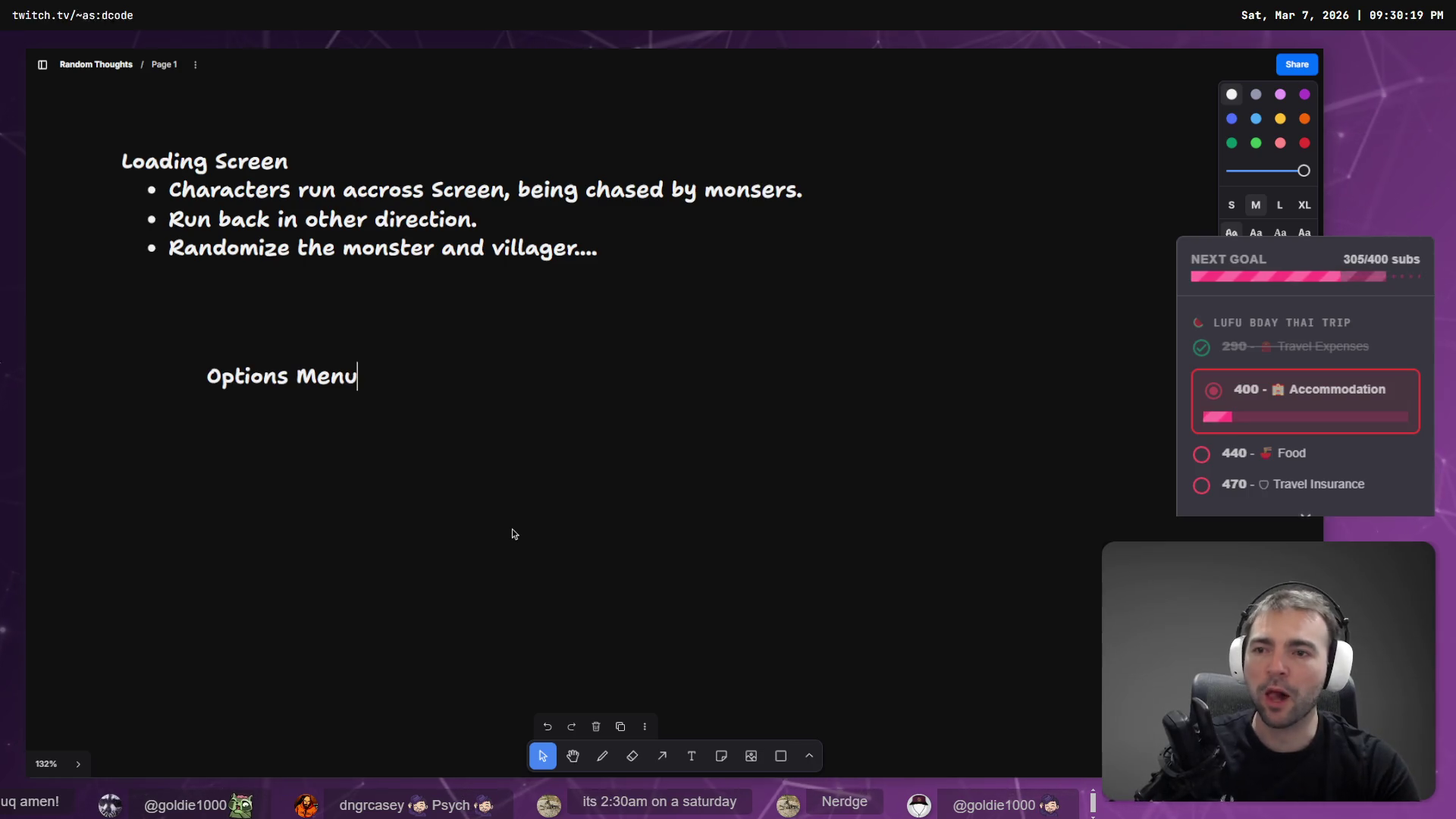
key("Escape")
key("shift+Left")
key("shift+Left")
key("shift+Left")
key("shift+Up")
key("shift+Up")
key("shift+Up")
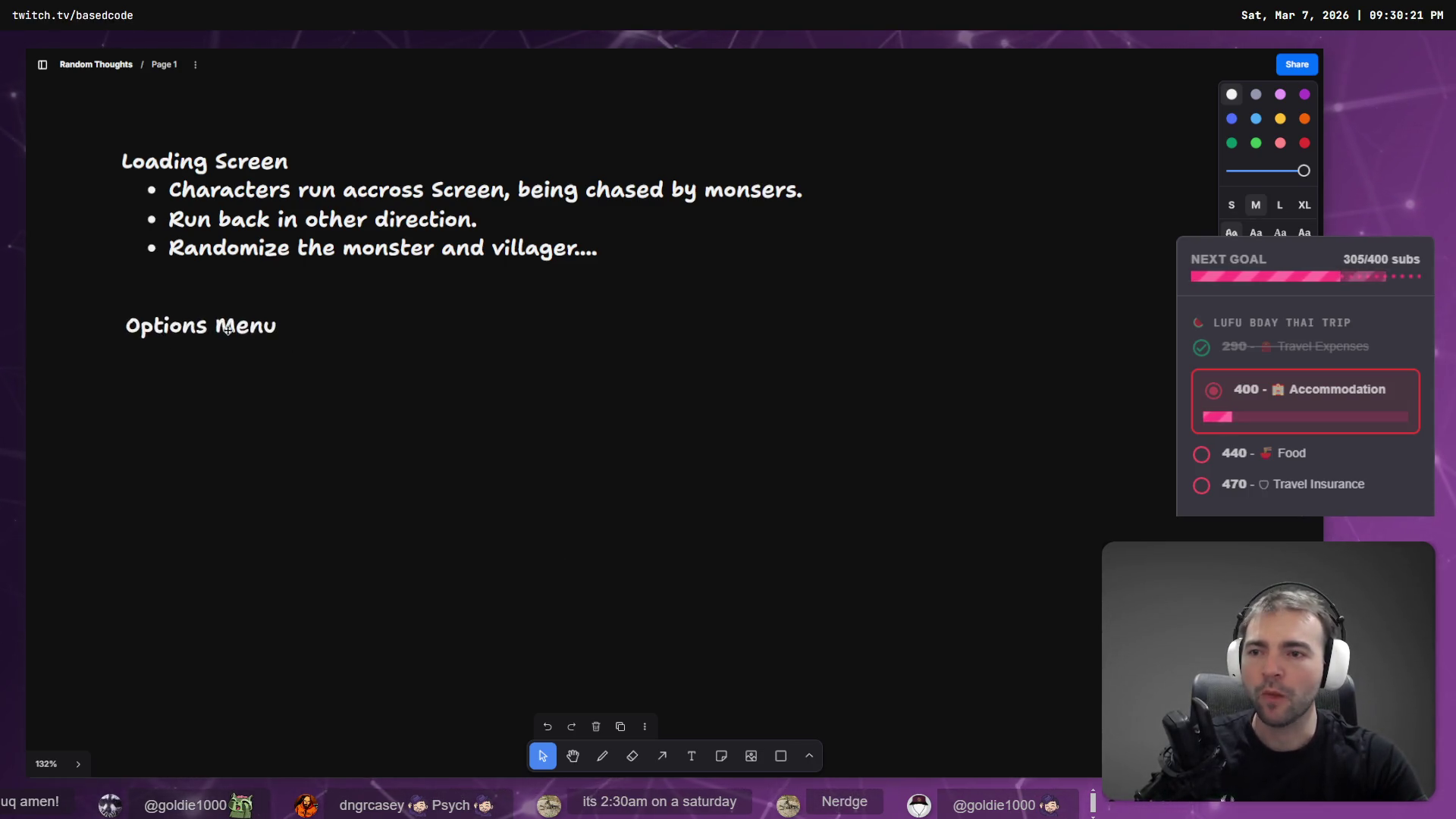
left_click(320, 447)
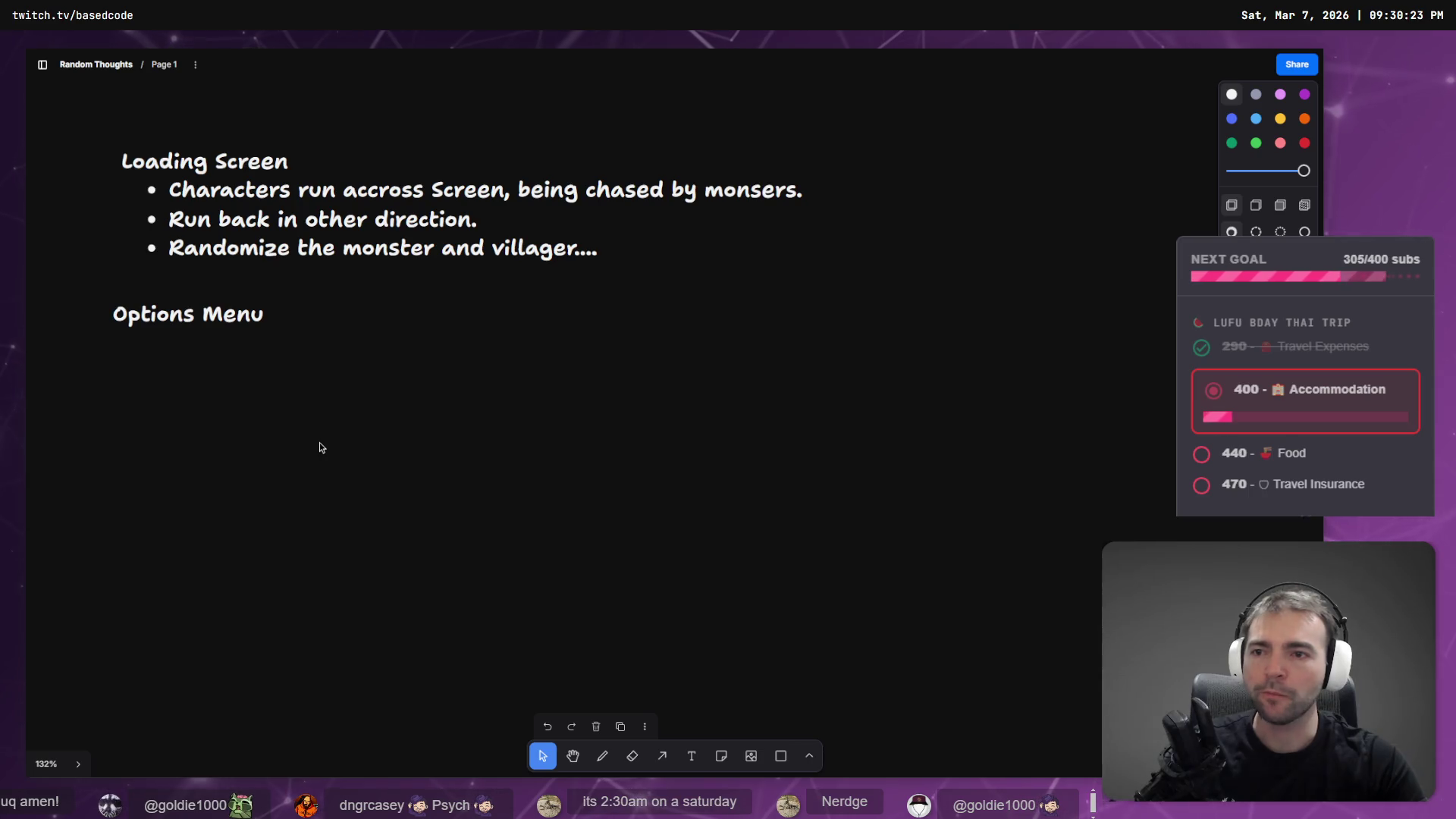
left_click(186, 328)
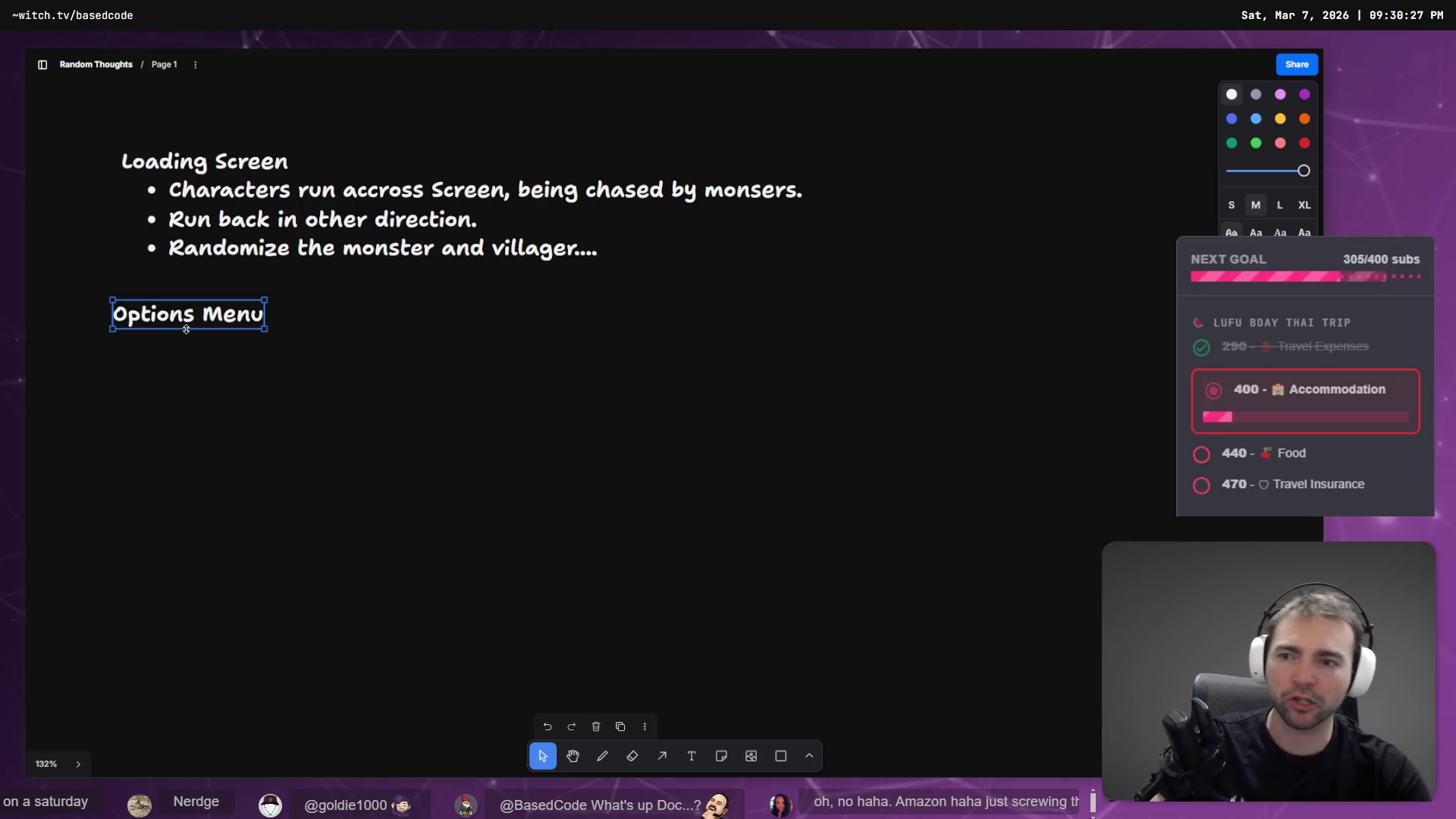
Add a 'Clean up Character code' line beneath Options Menu.
type("t")
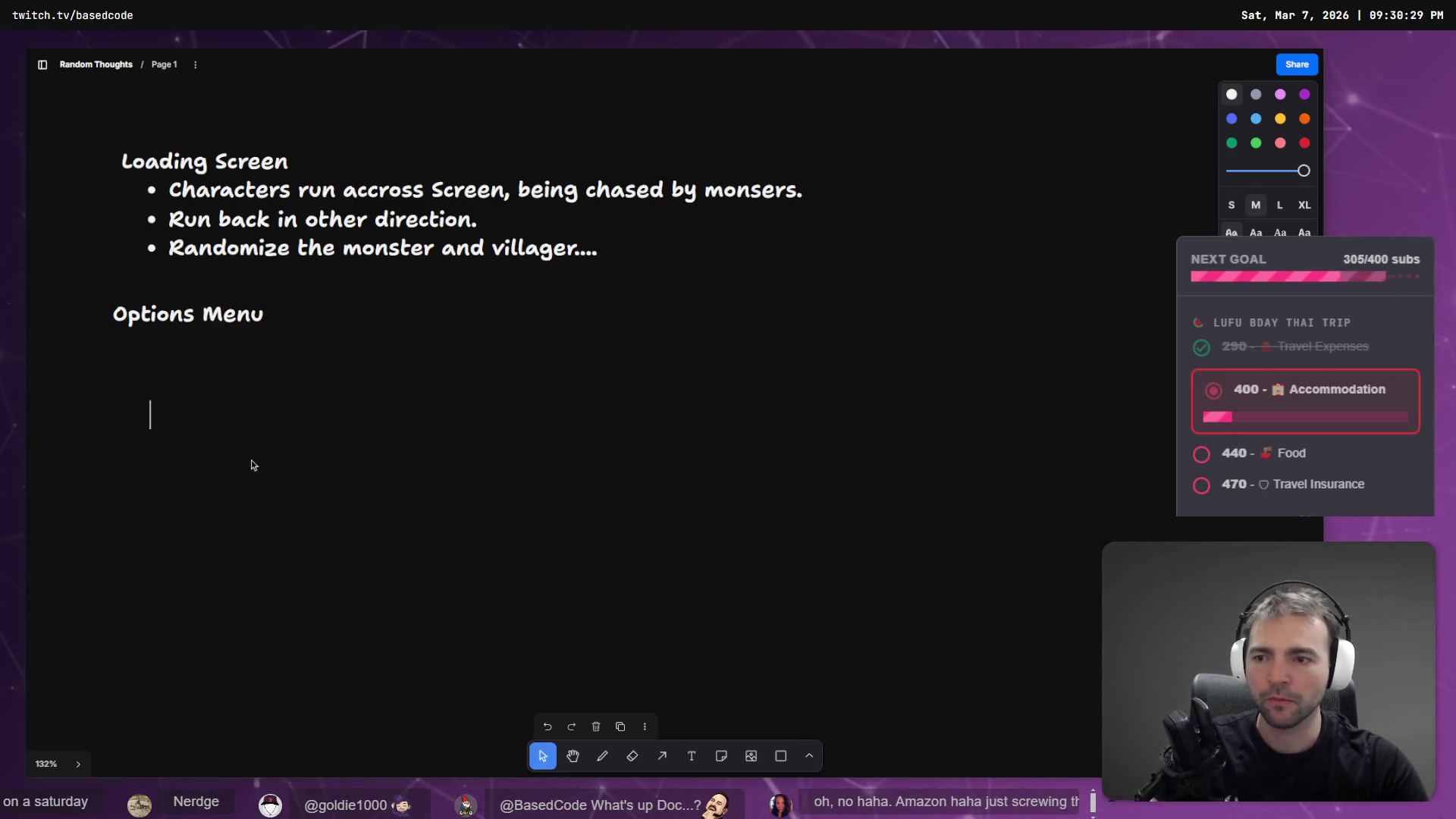
type("Clean up Charac")
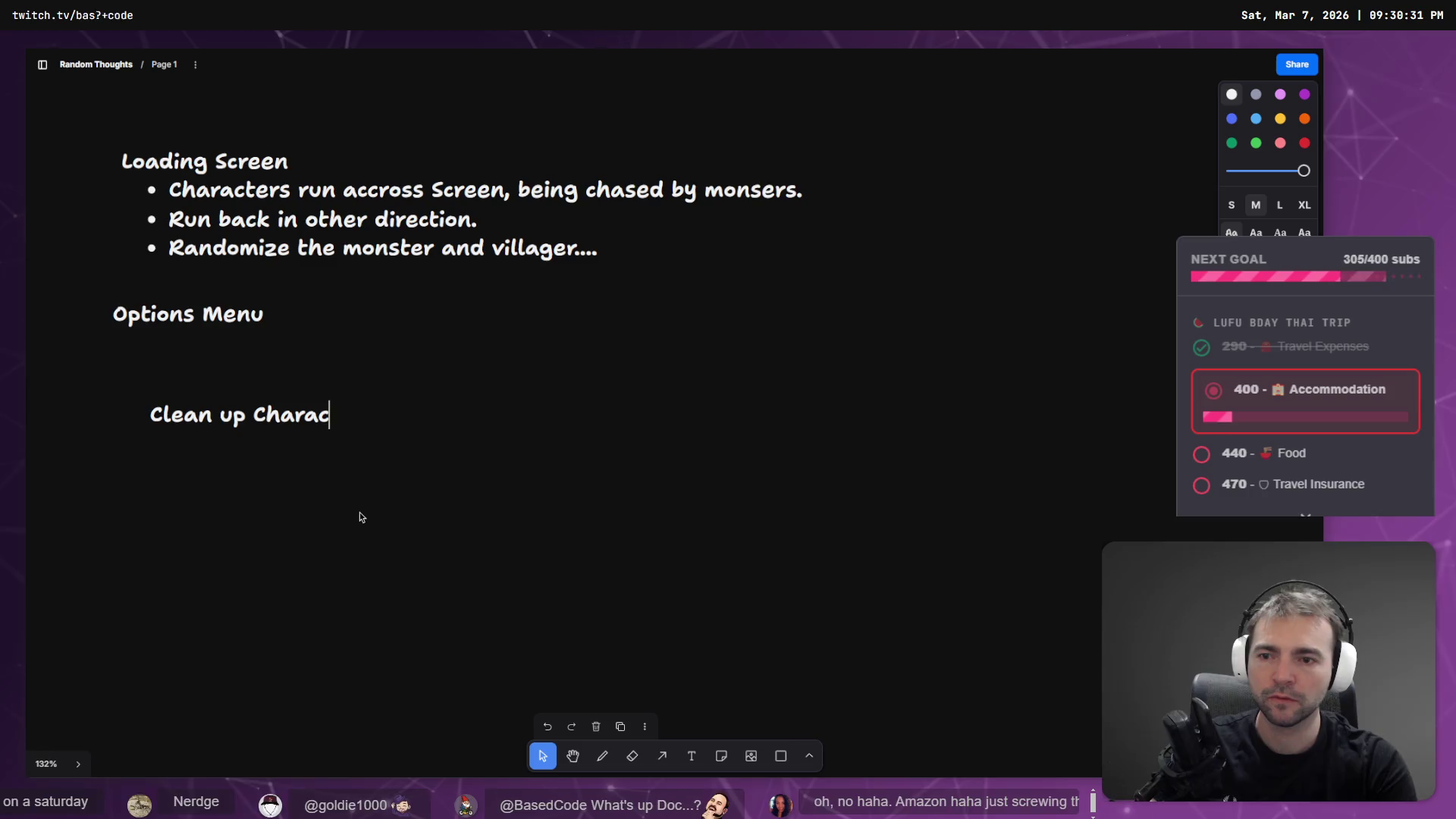
type("ter code.")
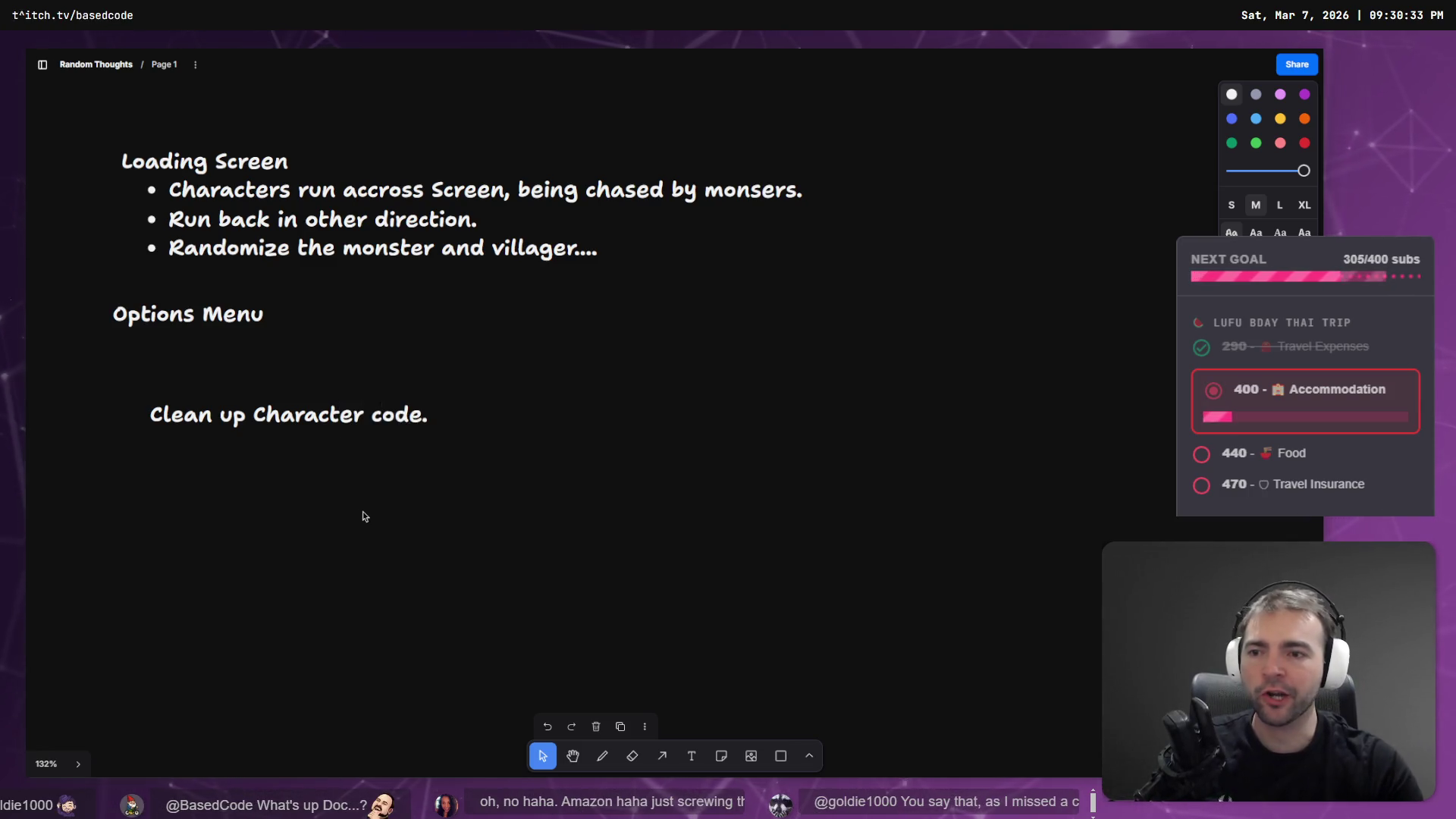
key("BackSpace")
left_click(255, 453)
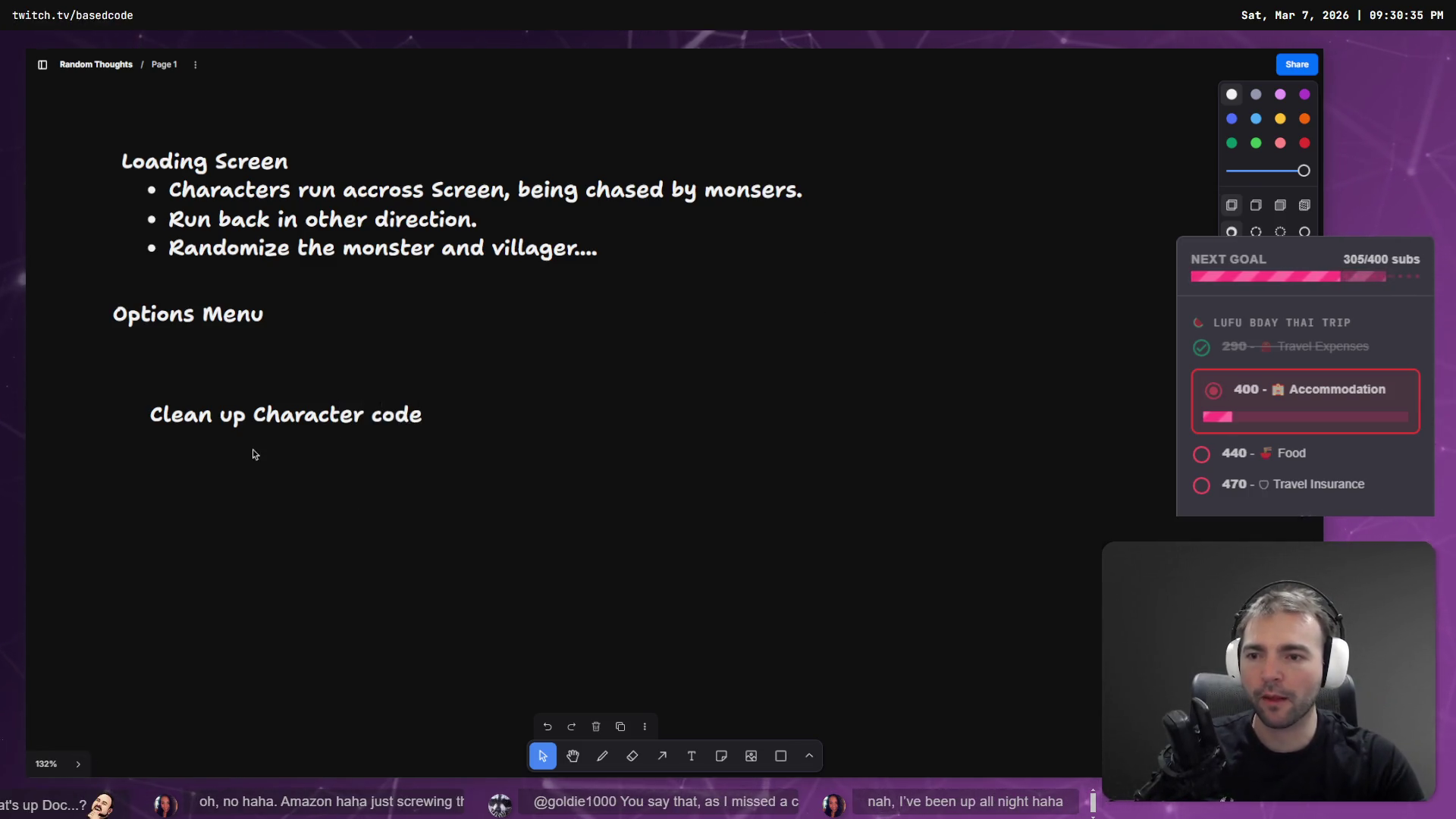
left_click_drag(264, 420, 224, 406)
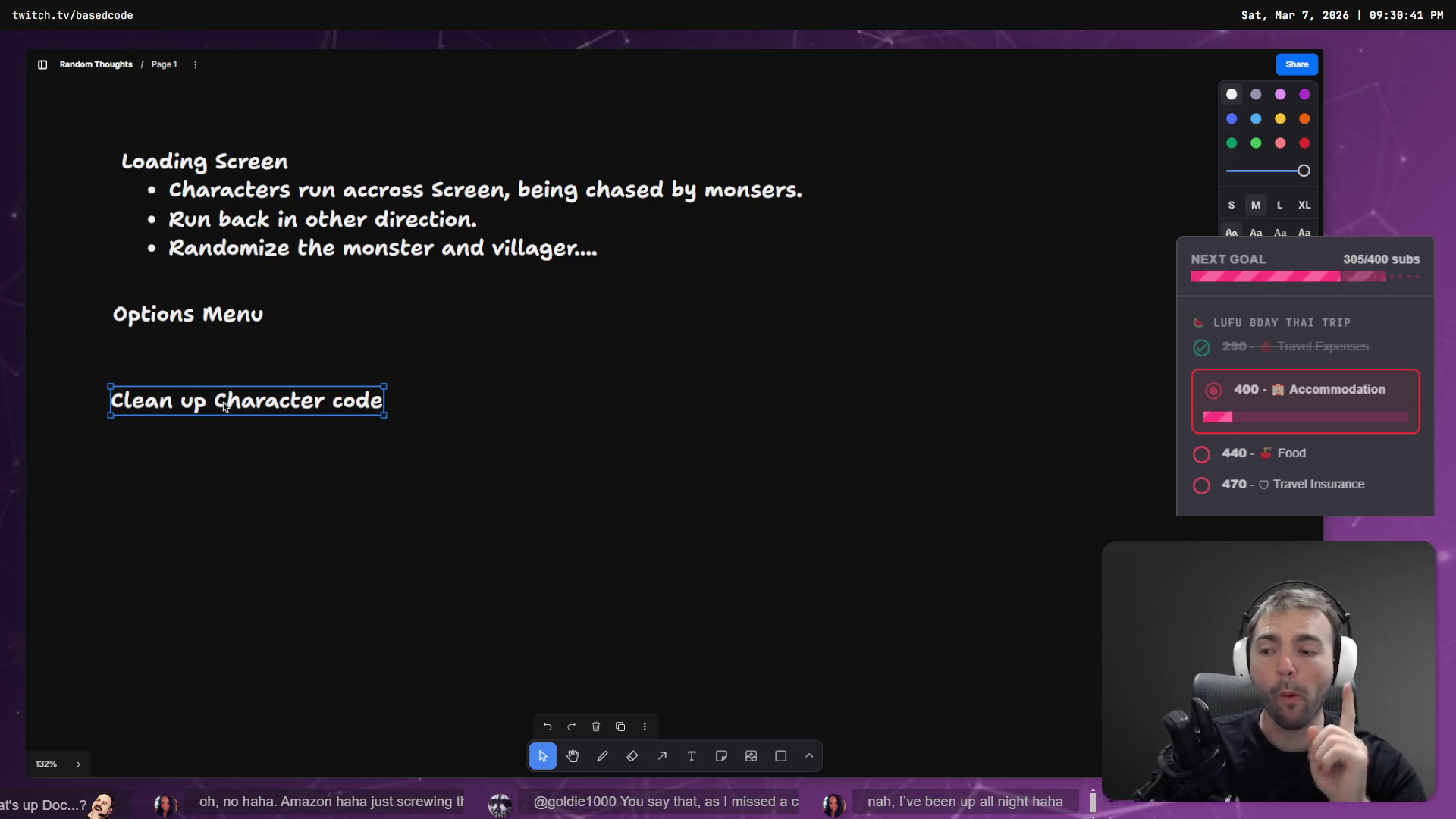
Duplicate that line, retype it as 'Put Theme music on Main Menu.', and select all notes.
left_click(456, 523)
left_click(257, 414)
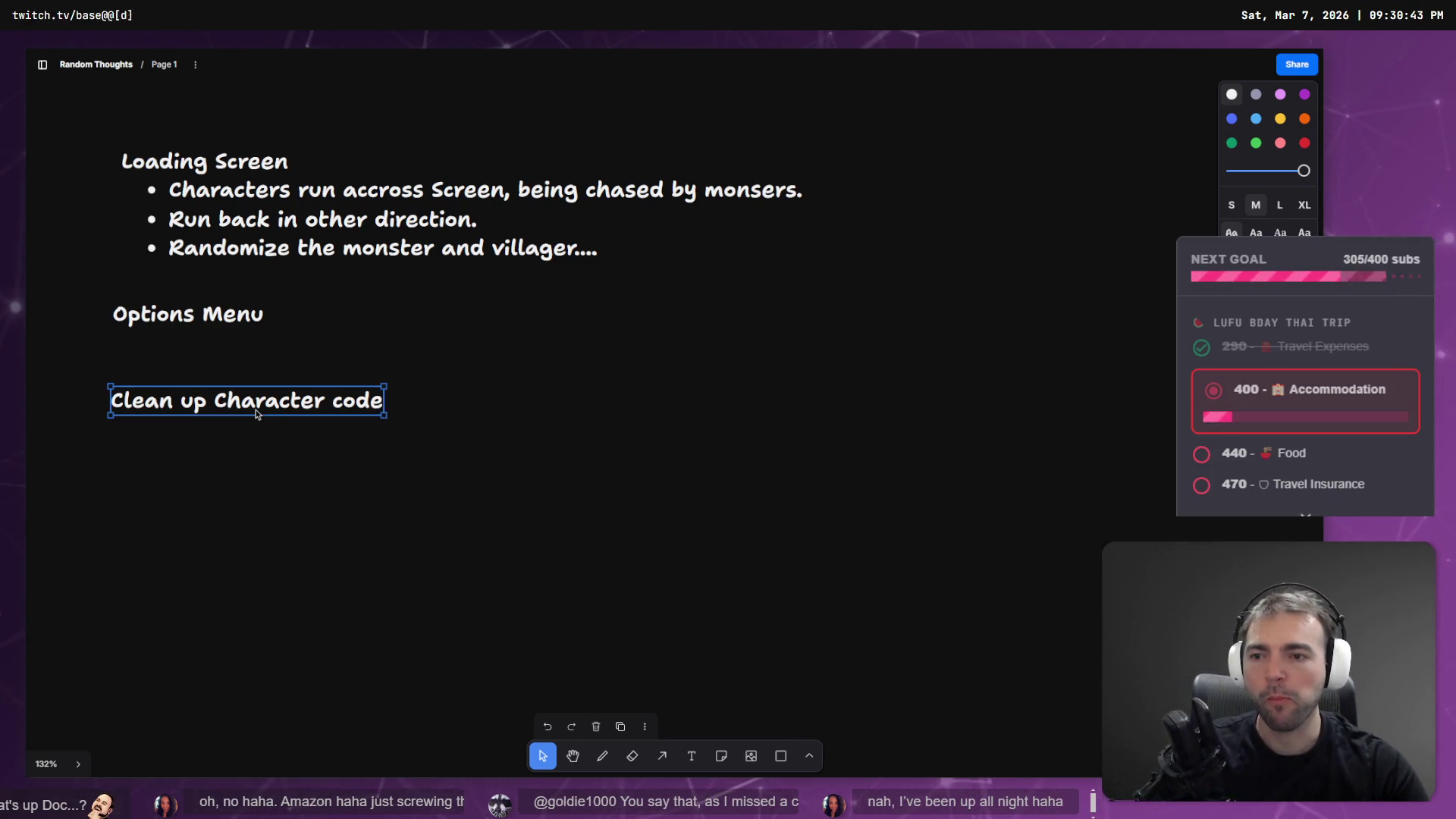
mouse_move(271, 407)
left_mouse_down()
mouse_move(270, 526)
mouse_move(272, 486)
left_mouse_up()
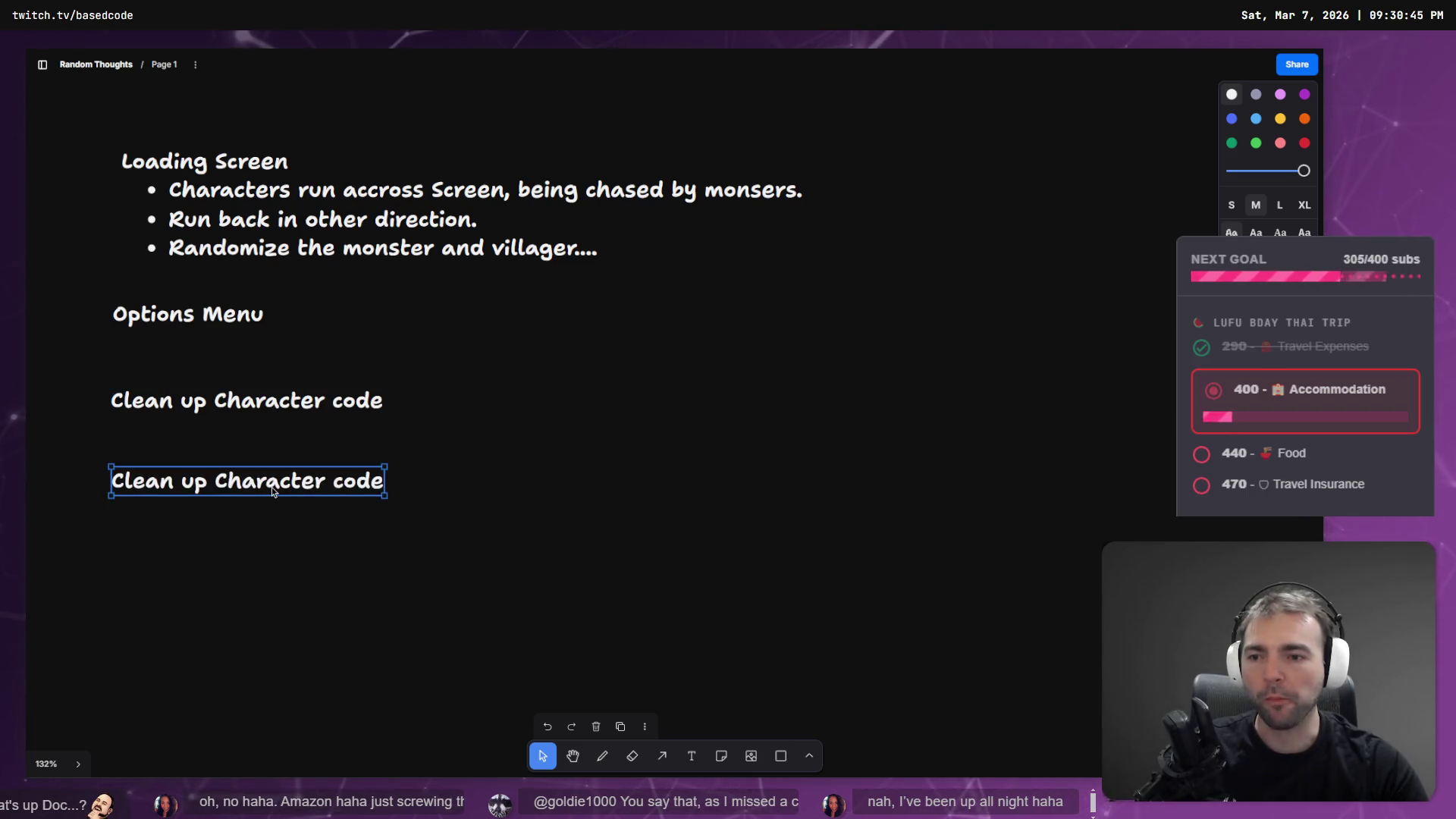
double_click(272, 485)
key("ctrl+a")
type("Put Them")
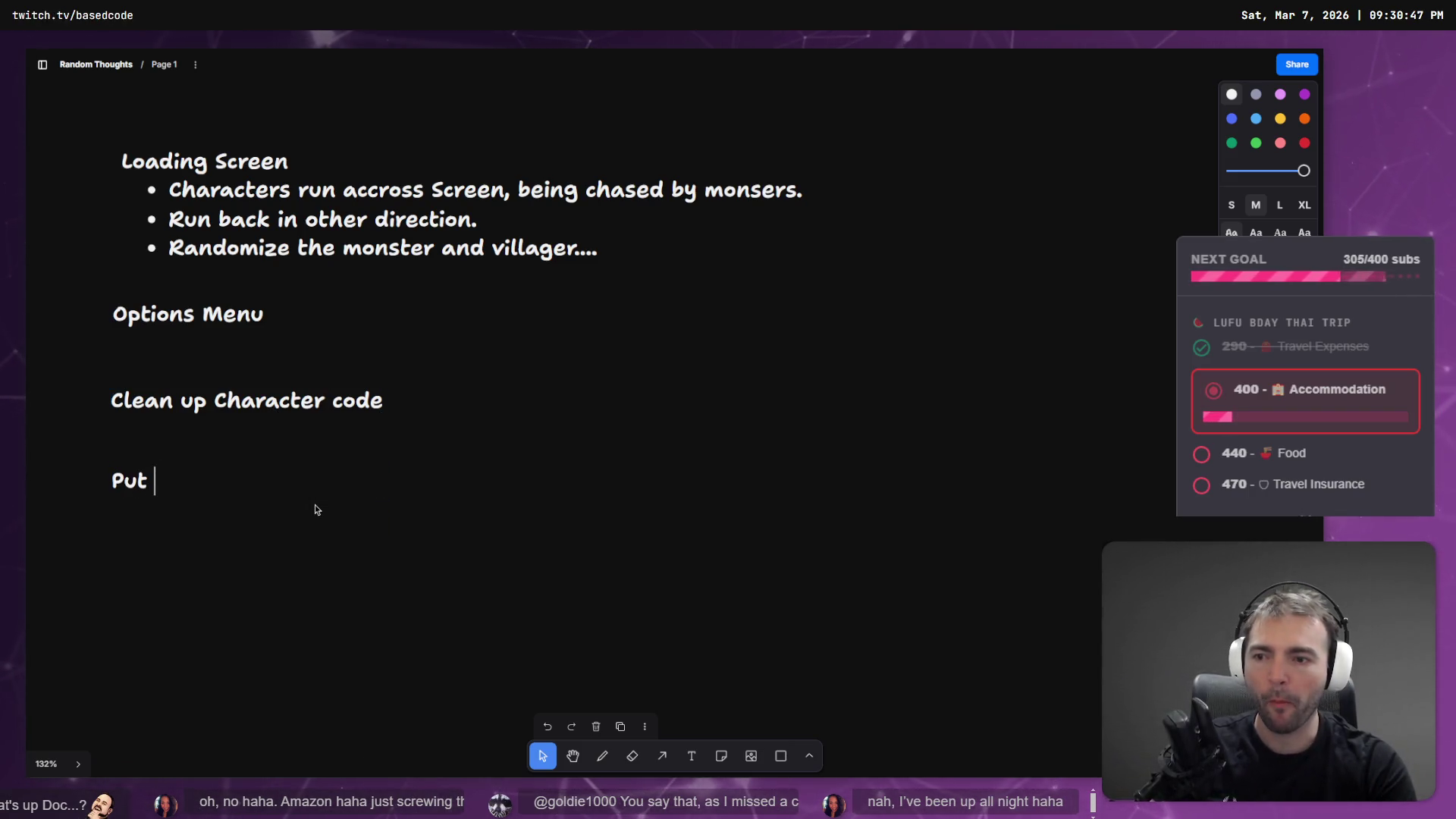
type("e music")
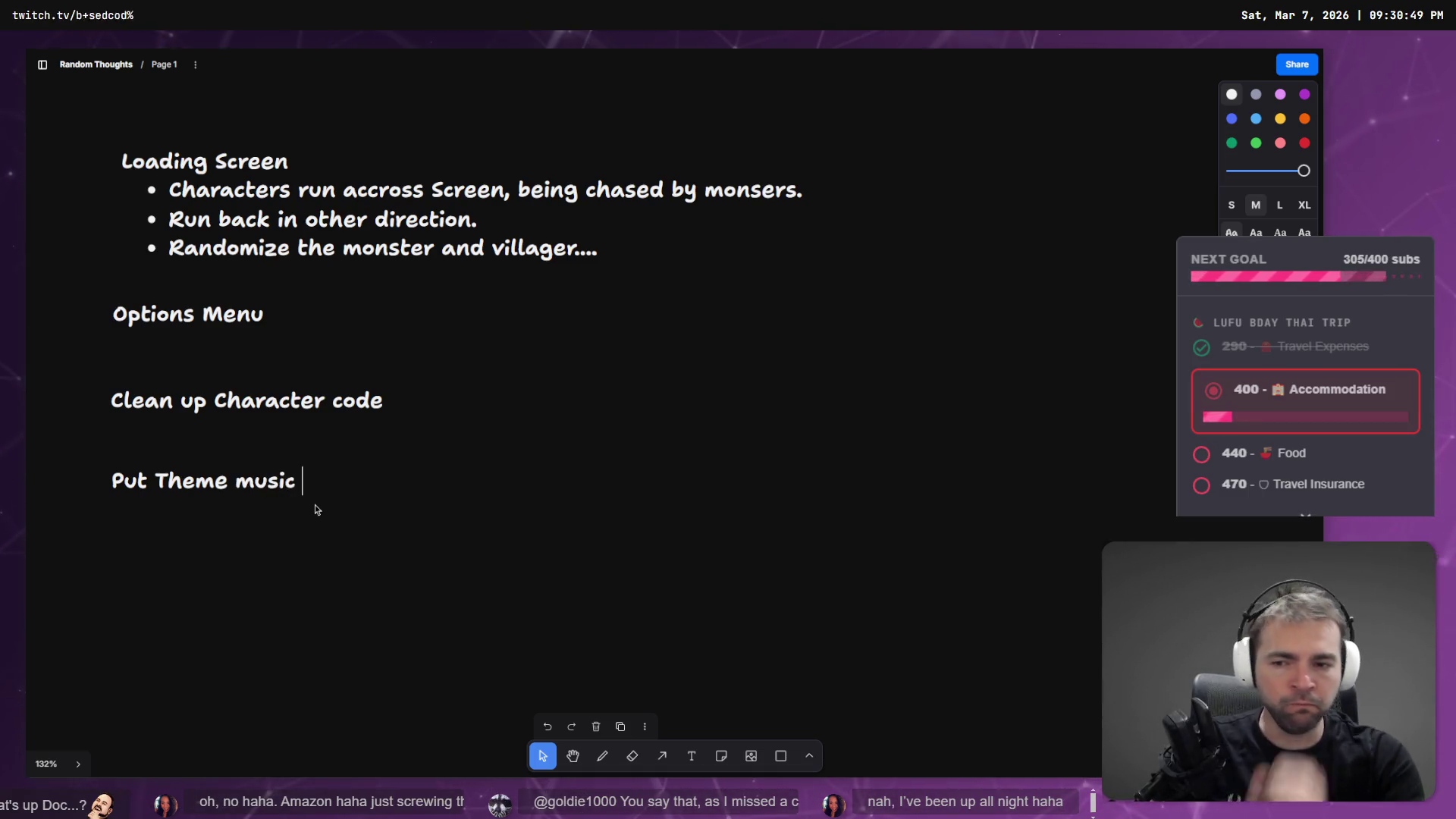
type("on Main Menu")
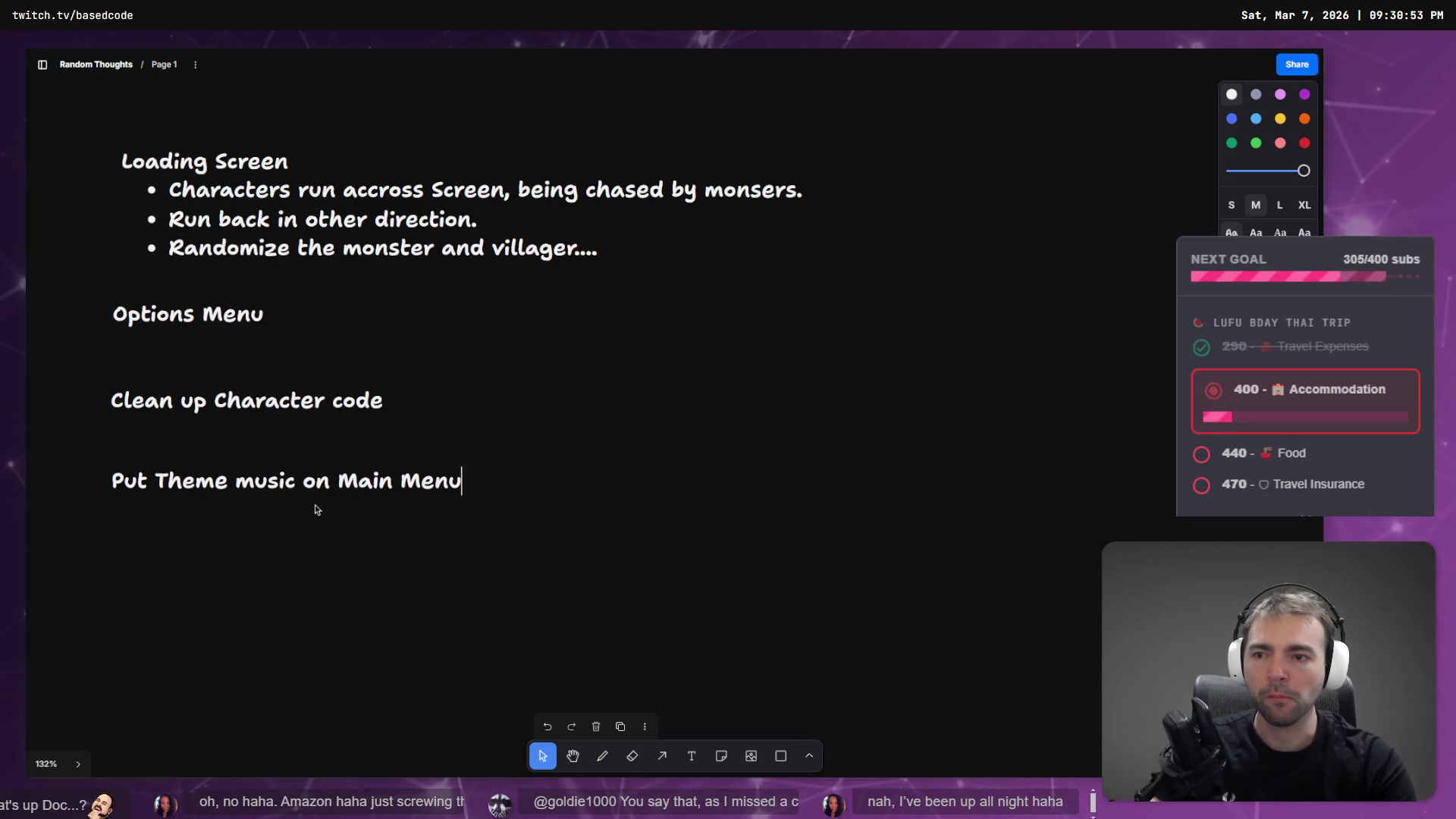
type(".")
left_click(317, 509)
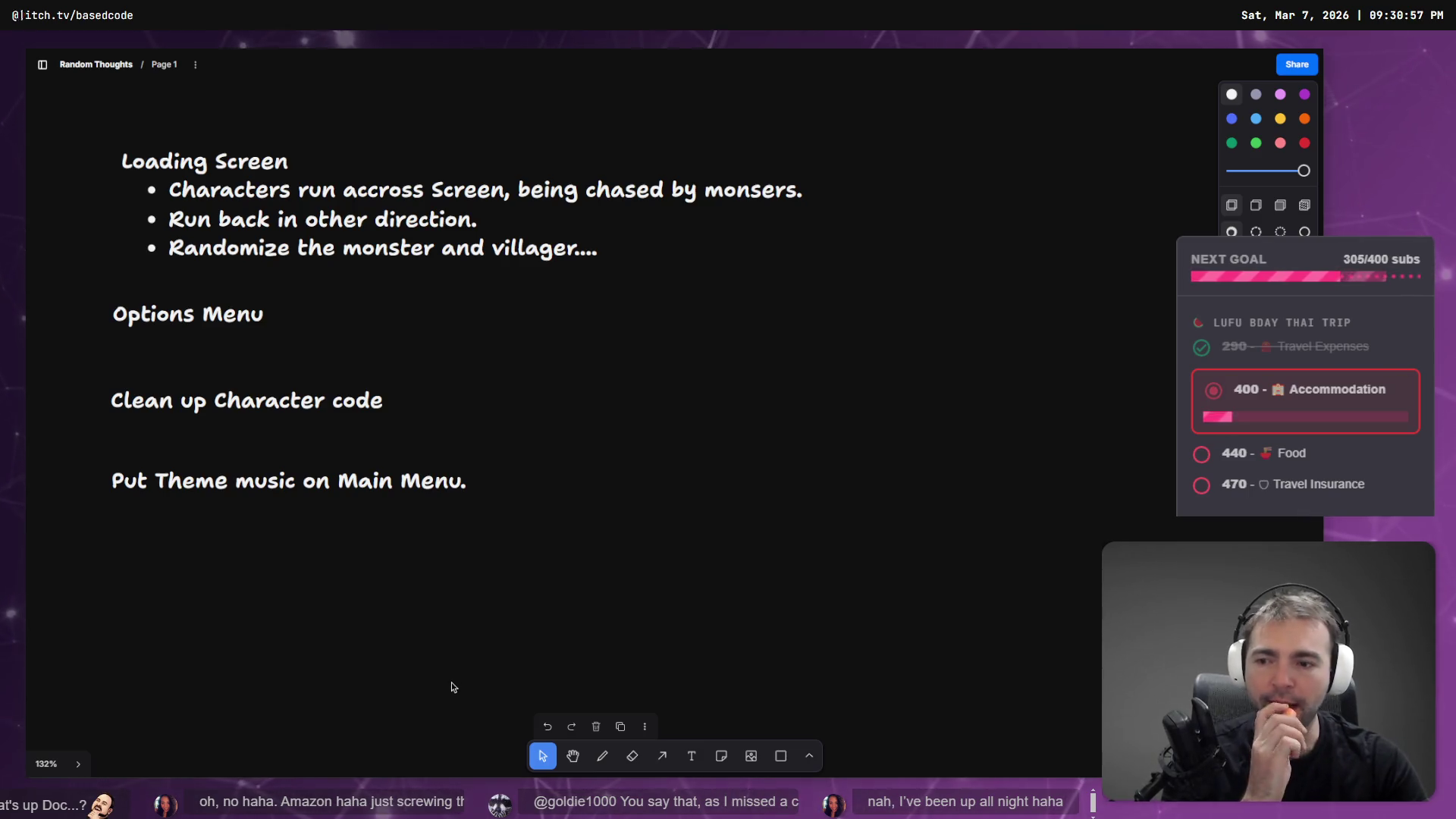
left_click_drag(402, 681, 190, 109)
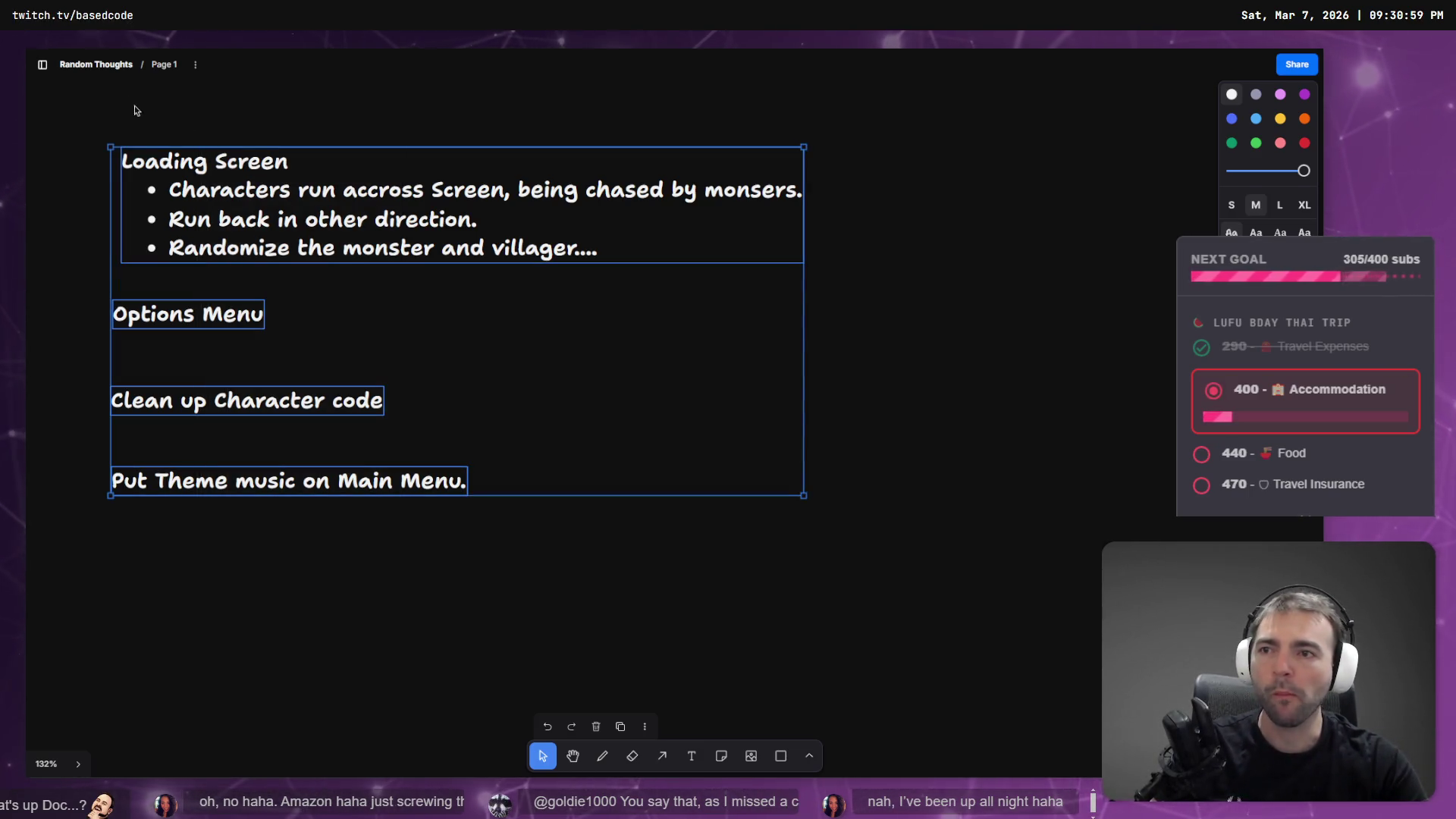
left_click(42, 66)
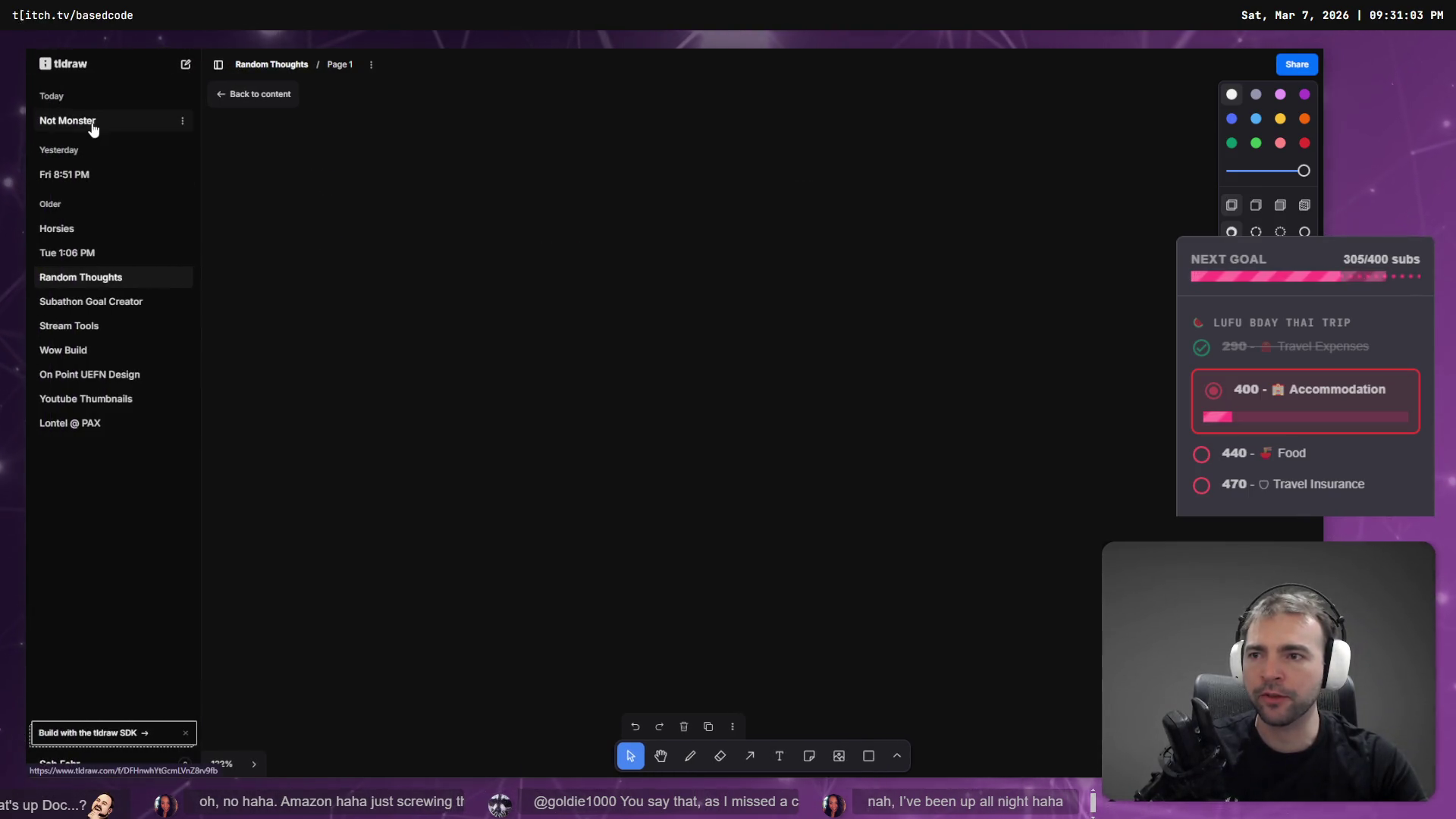
Open the Not Monster board and paste the copied notes onto it.
left_click(89, 121)
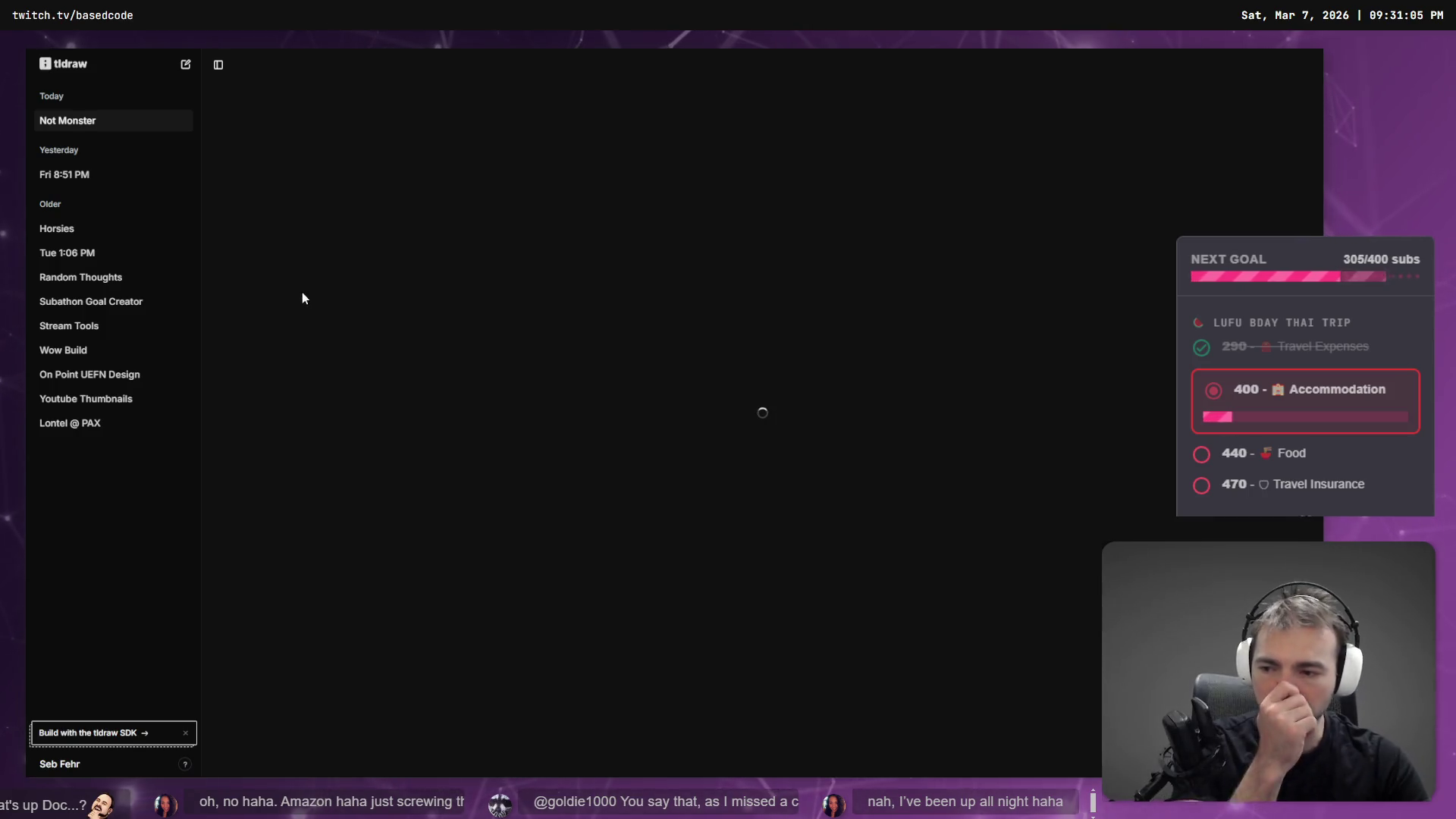
scroll(657, 369, "left", 5)
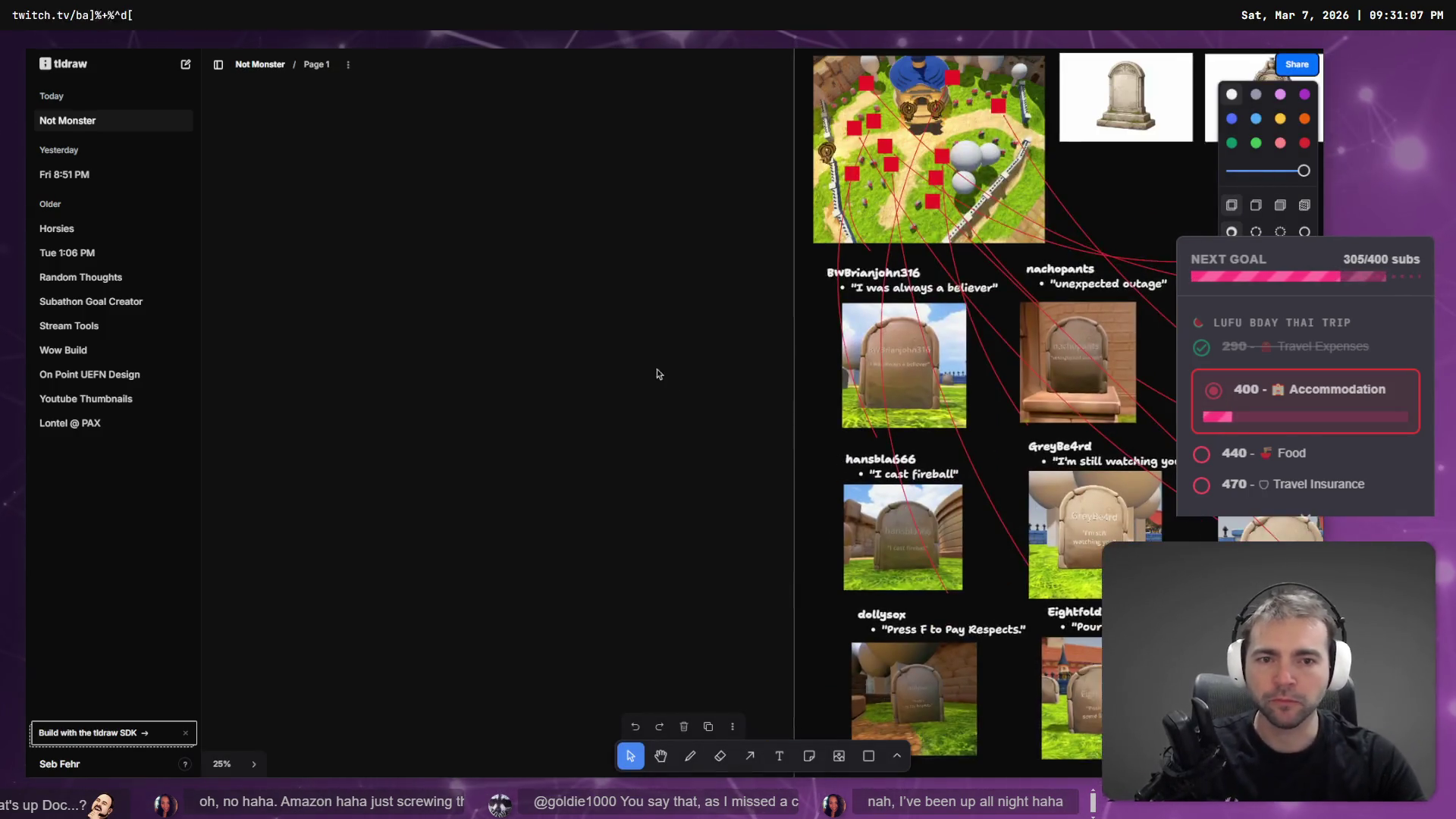
scroll(656, 368, "down", 5)
scroll(571, 370, "up", 5)
scroll(570, 370, "down", 5)
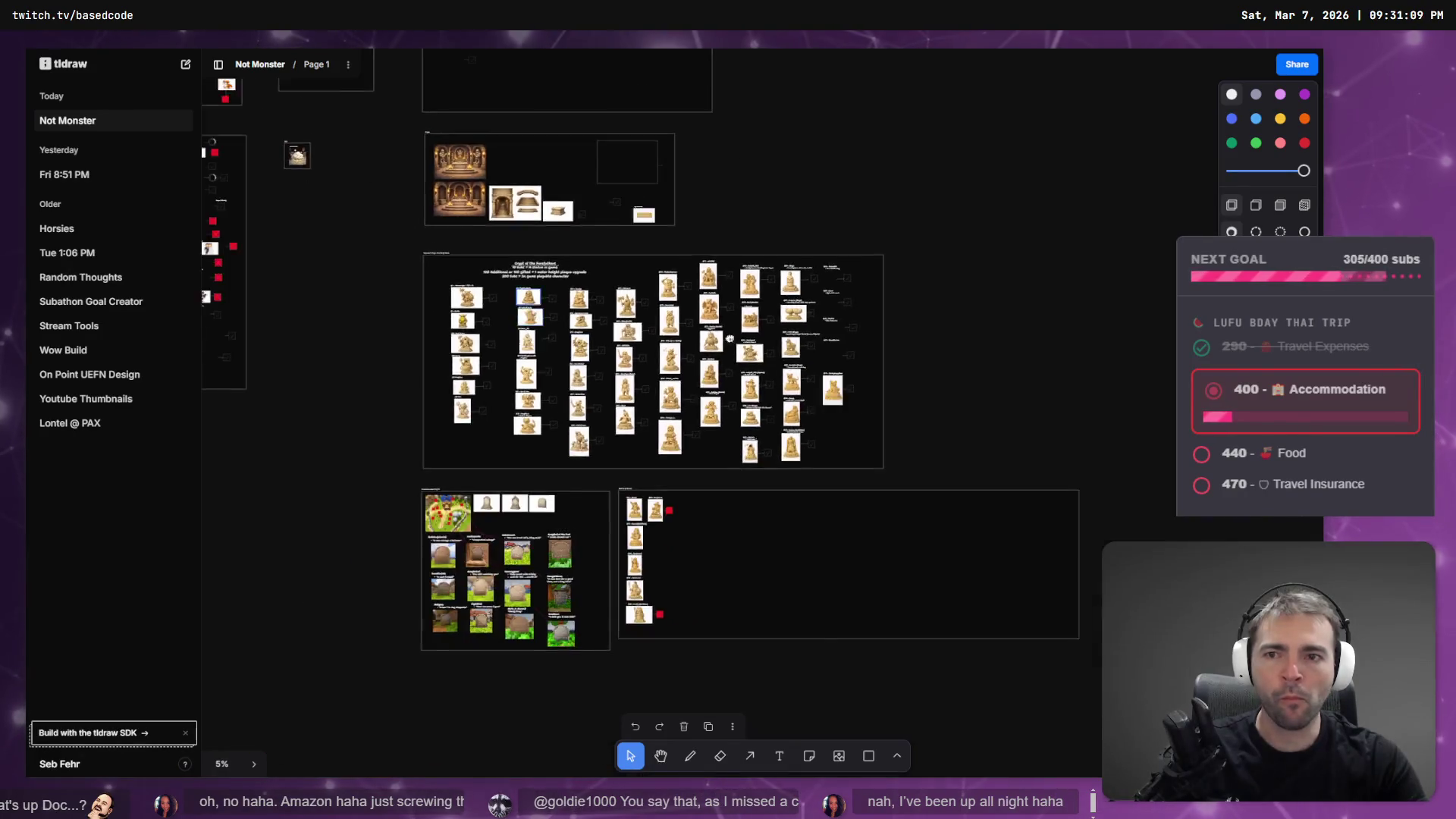
scroll(683, 424, "right", 5)
scroll(842, 483, "up", 3)
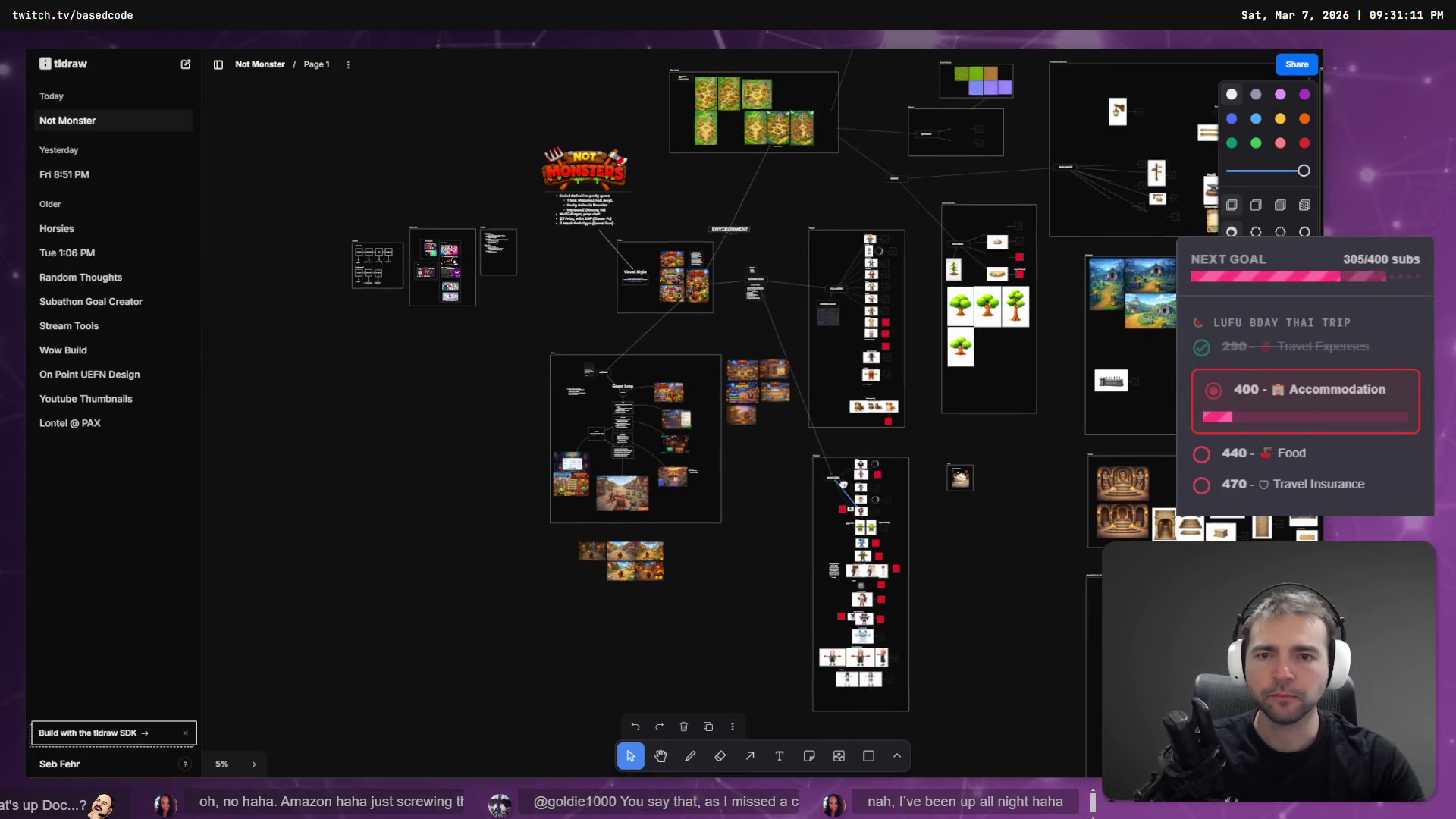
scroll(758, 455, "left", 5)
scroll(613, 433, "up", 3)
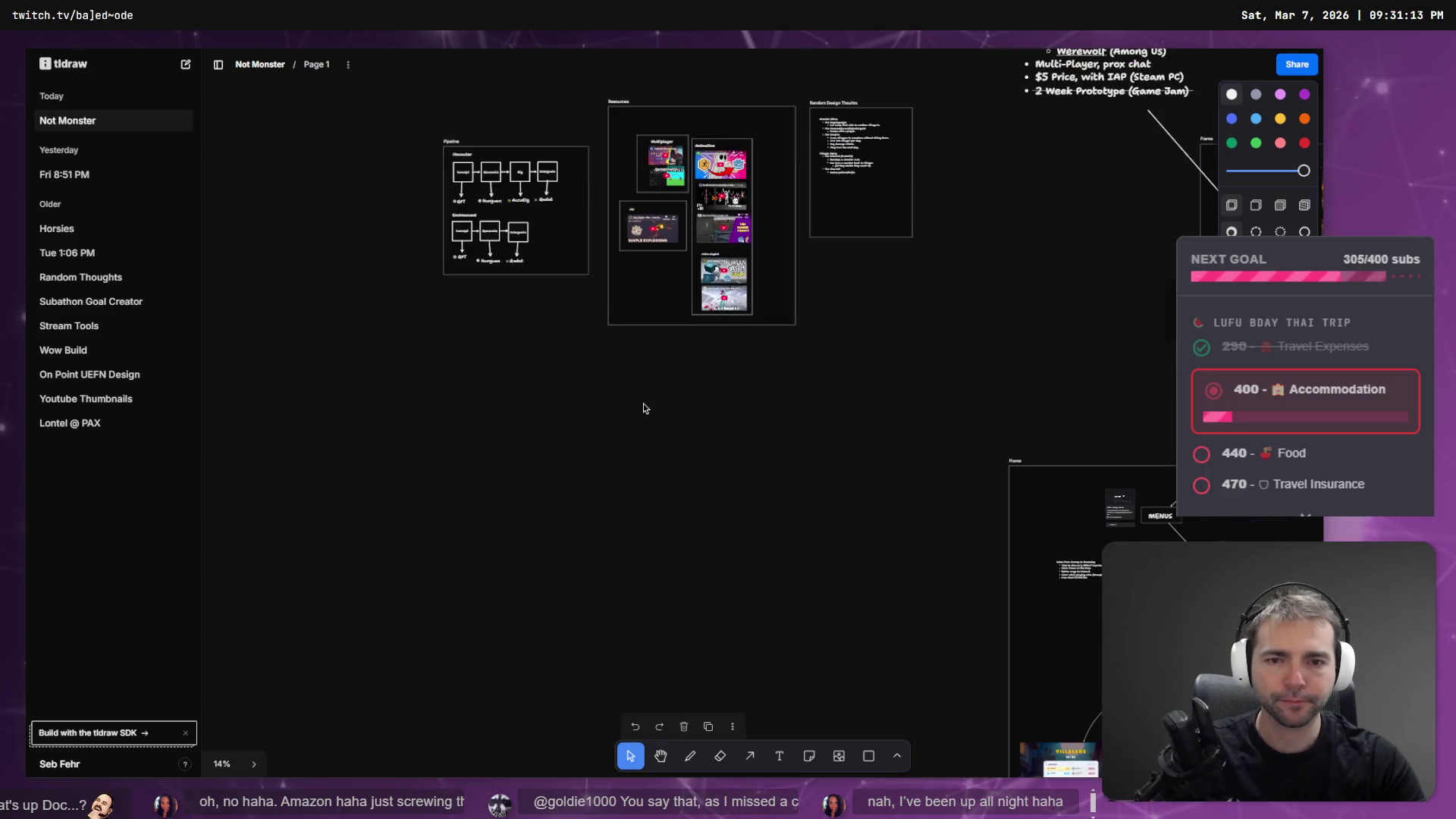
key("ctrl+v")
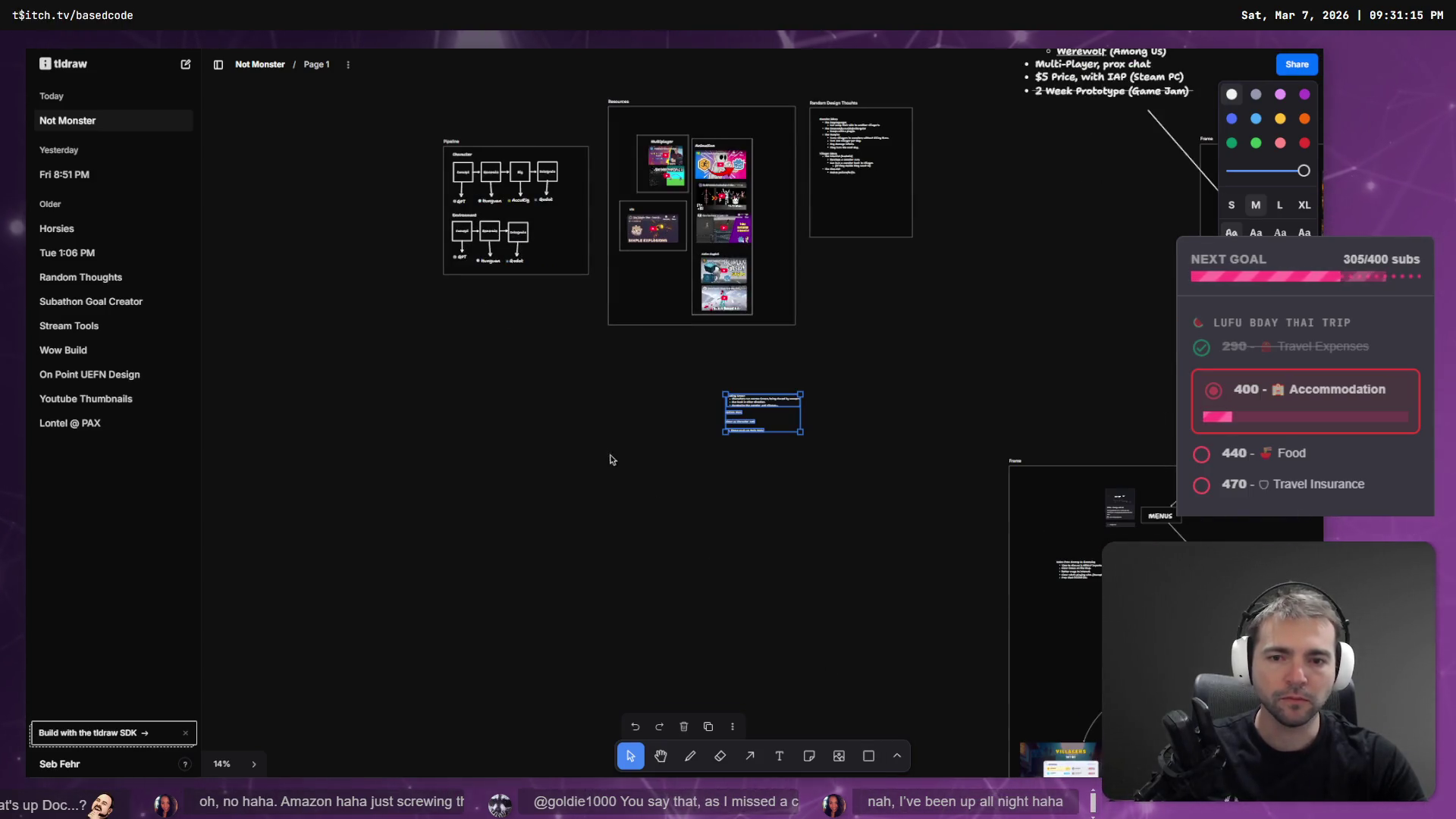
Draw a frame around the pasted notes with the Frame tool.
left_click(897, 755)
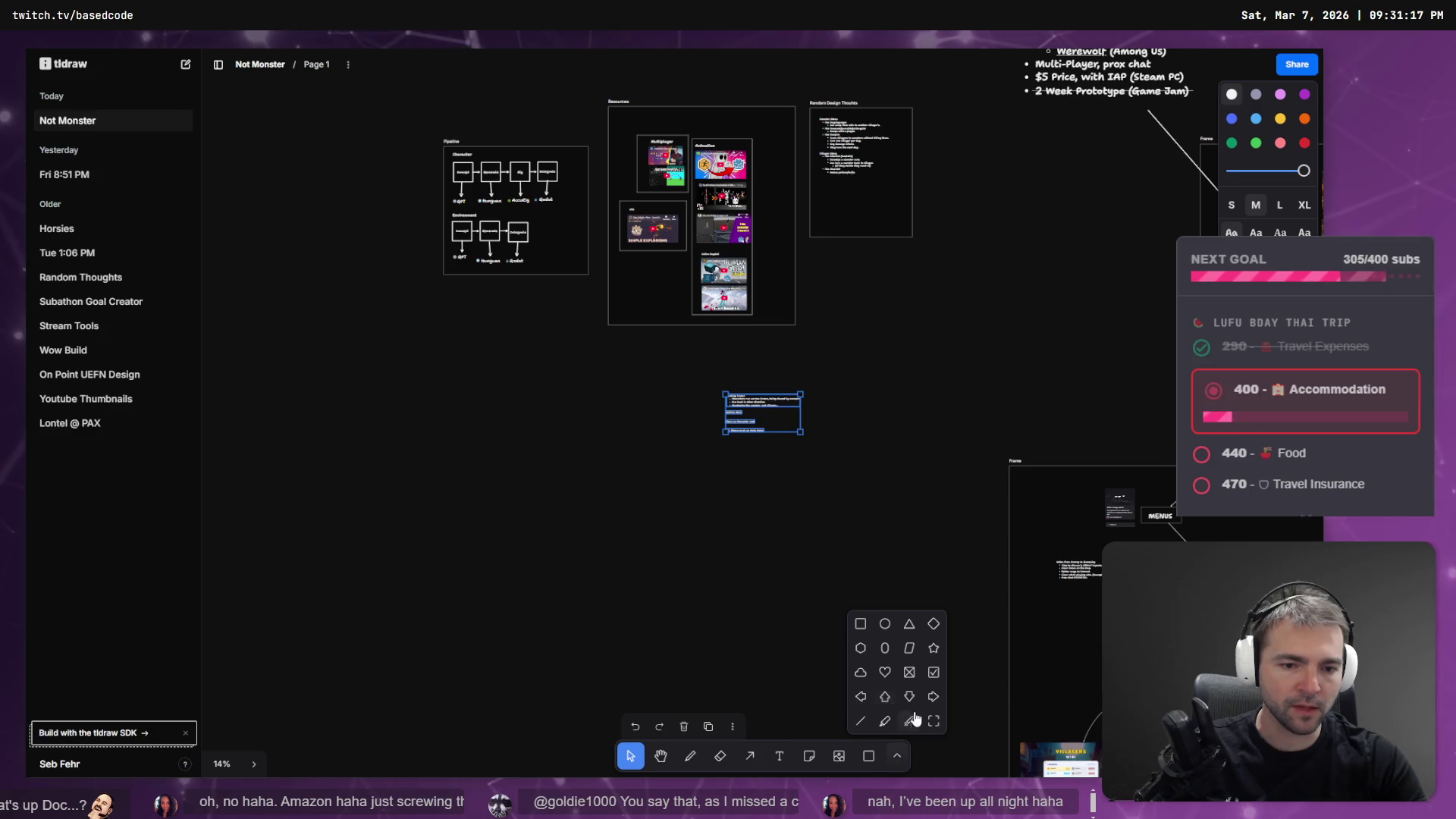
left_click(914, 720)
mouse_move(611, 359)
left_mouse_down()
mouse_move(819, 503)
mouse_move(817, 536)
left_mouse_up()
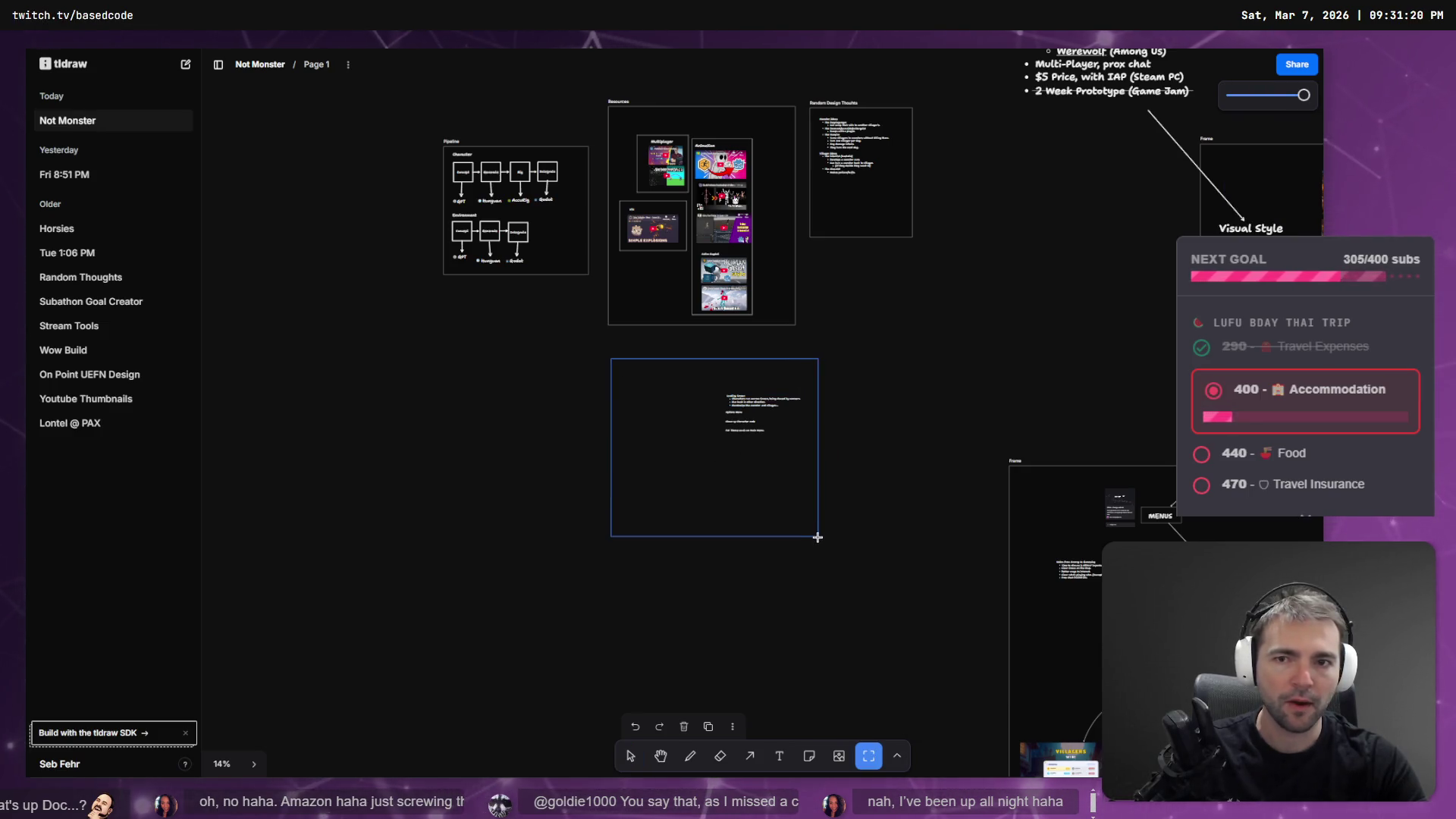
Rename the new frame to TODO.
left_click(749, 399)
left_click_drag(756, 441, 792, 460)
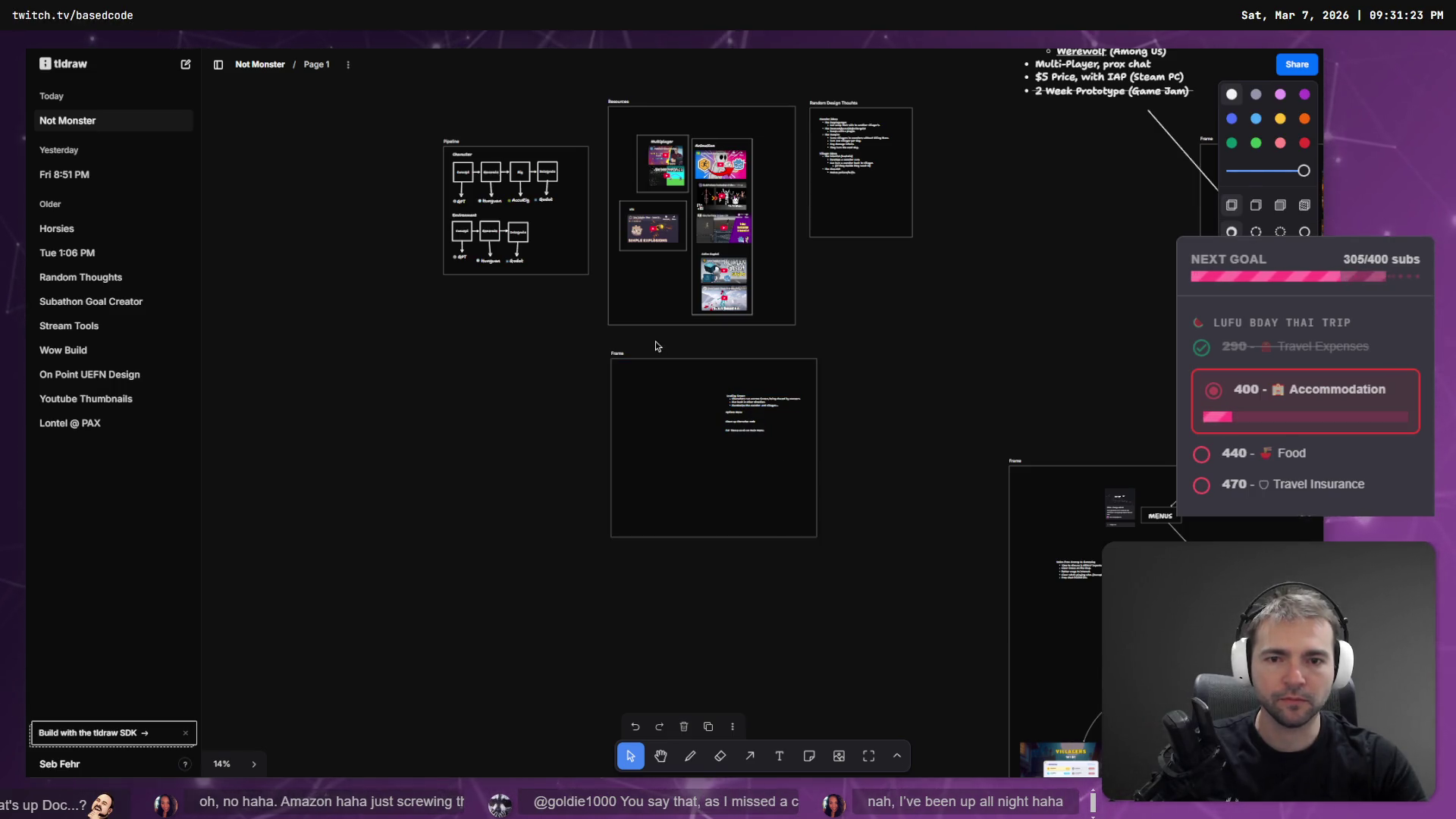
double_click(618, 351)
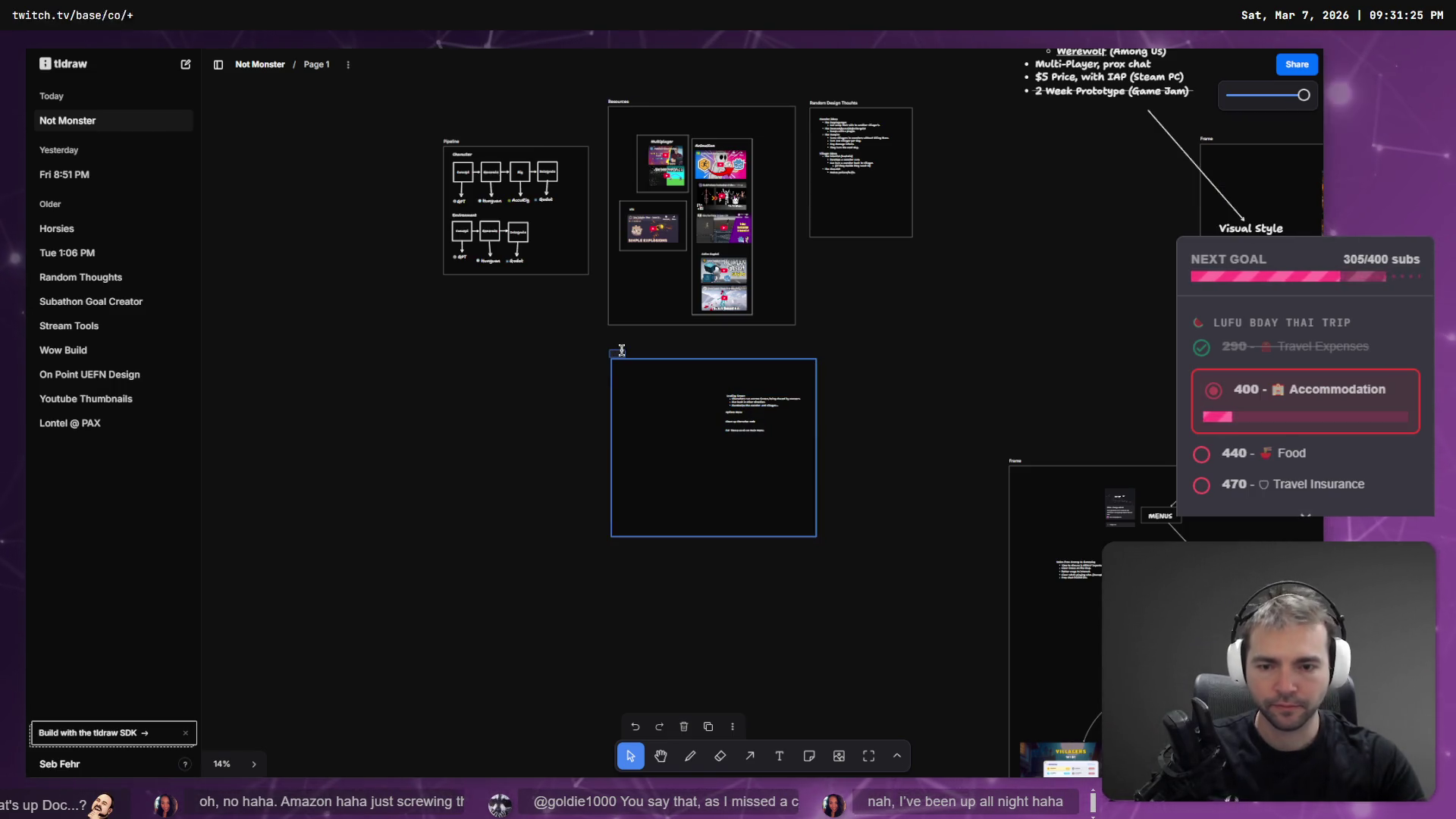
left_click(780, 594)
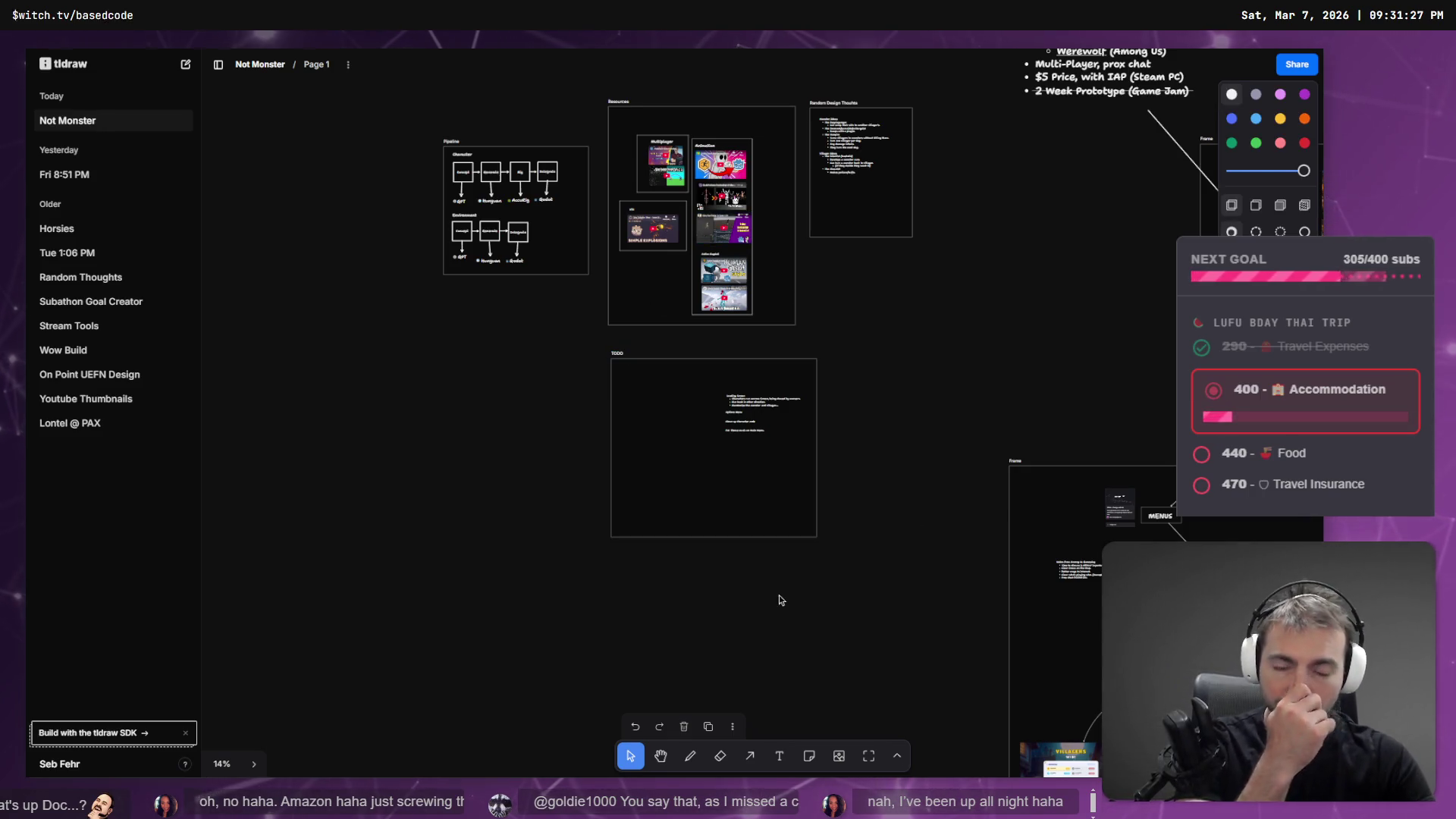
Move the notes into the TODO frame's top-left corner.
left_click(759, 400)
scroll(749, 436, "up", 3)
scroll(749, 426, "up", 3)
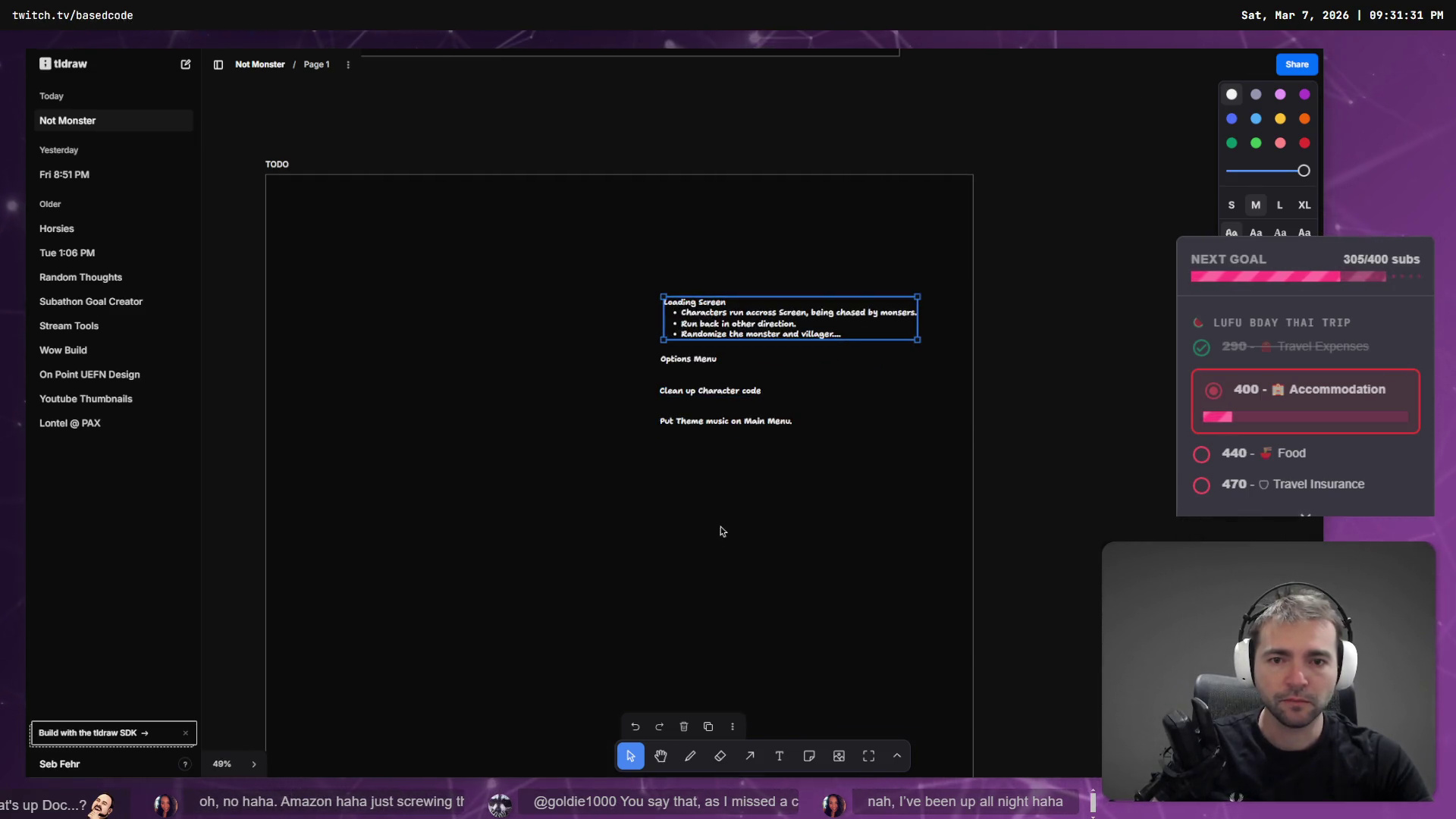
mouse_move(722, 530)
left_mouse_down()
mouse_move(667, 303)
mouse_move(386, 271)
mouse_move(317, 214)
left_mouse_up()
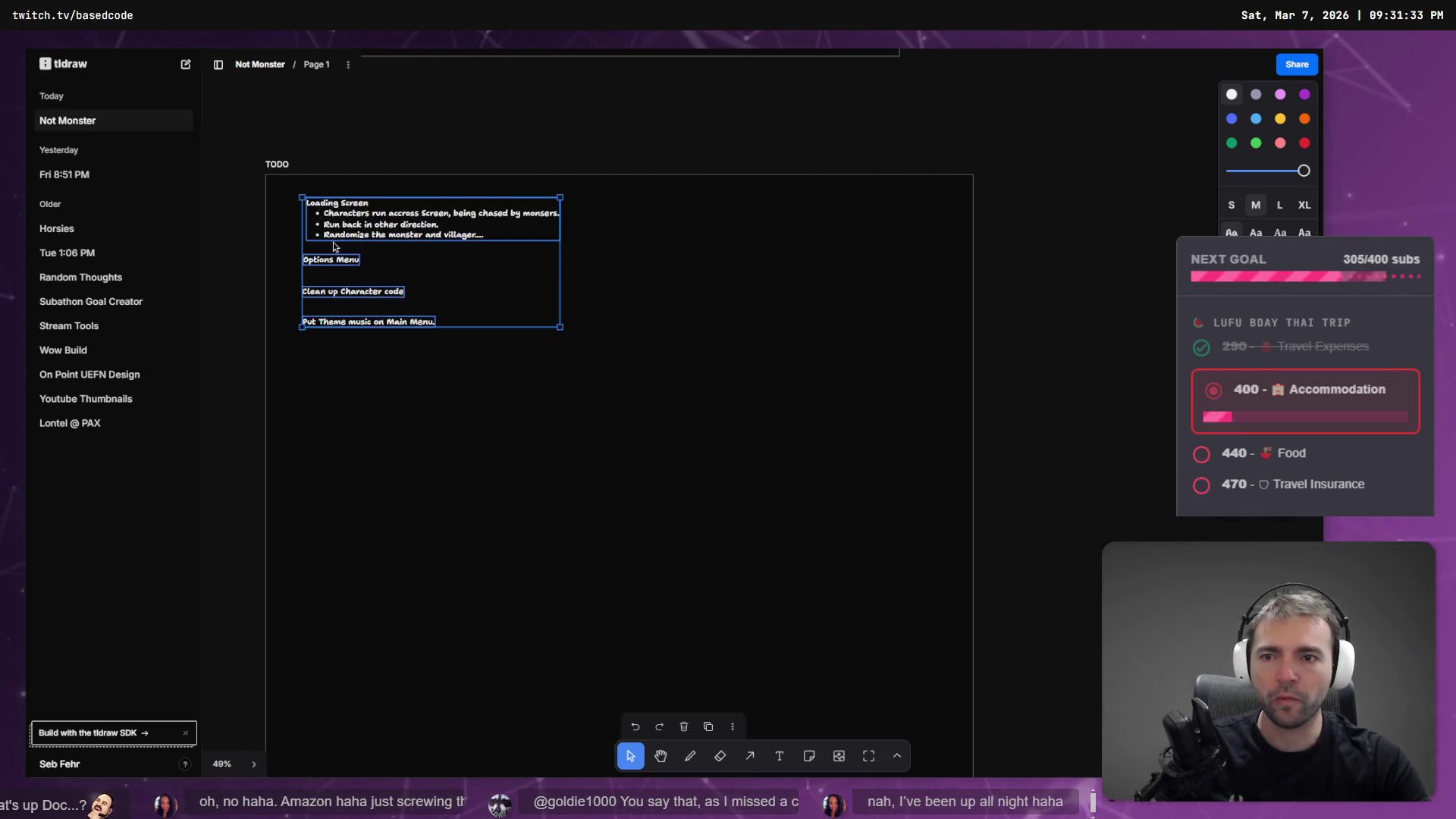
left_click(470, 455)
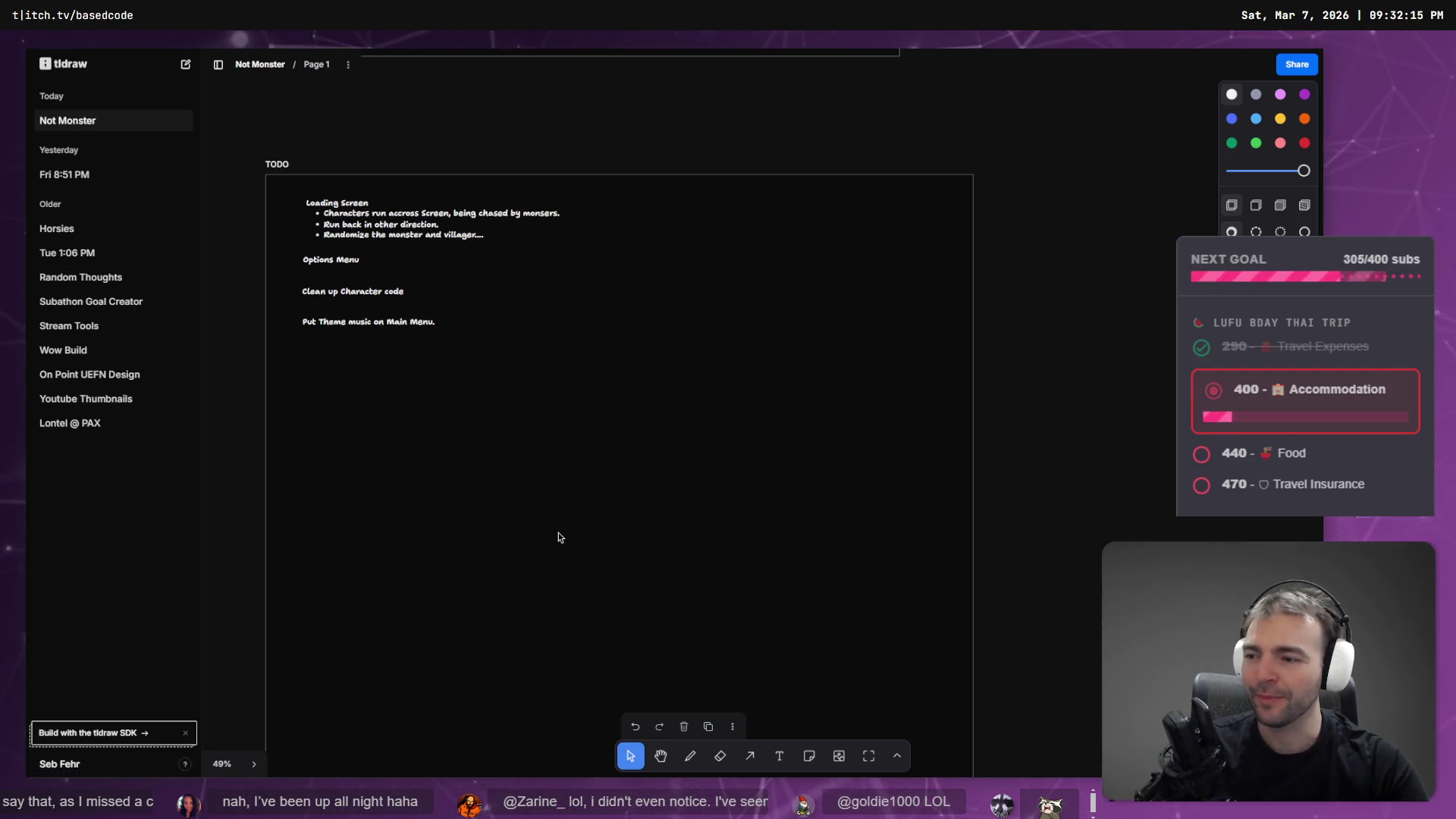
scroll(584, 525, "up", 3)
key("t")
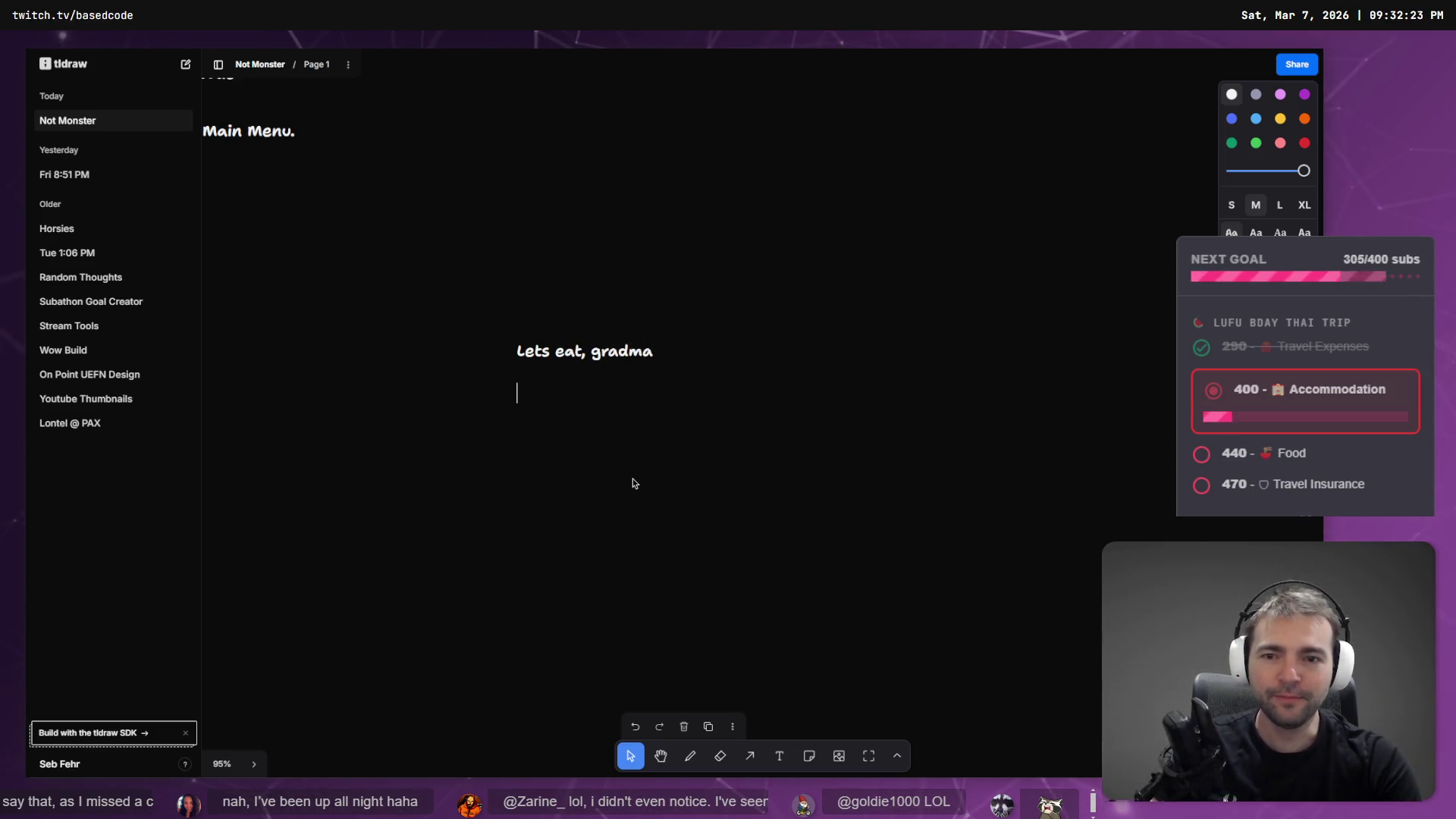
Add a second line 'Lets eat granda' and highlight the comma in yellow.
key("Return")
key("Return")
type("Lets ea")
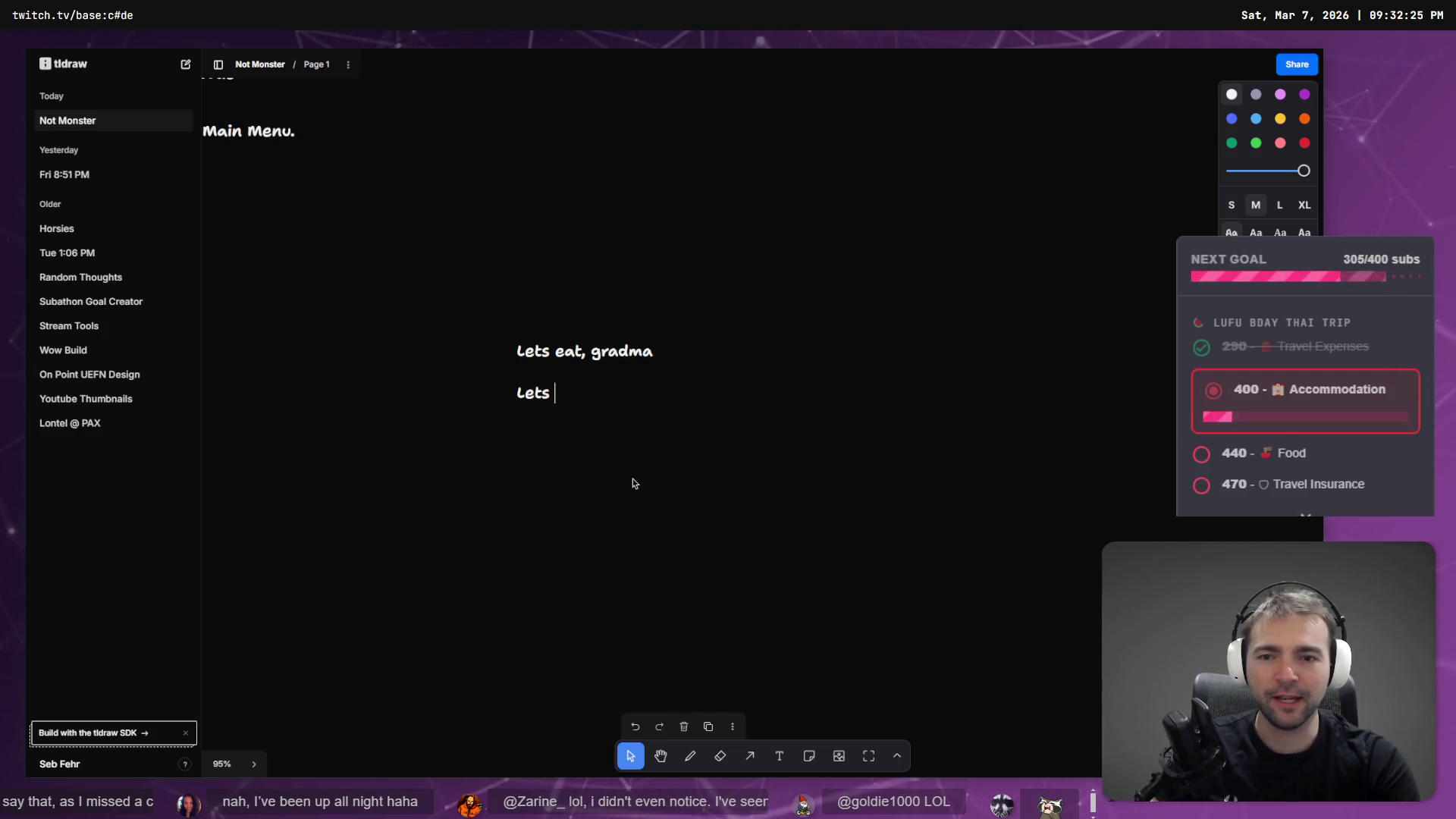
type("t granda")
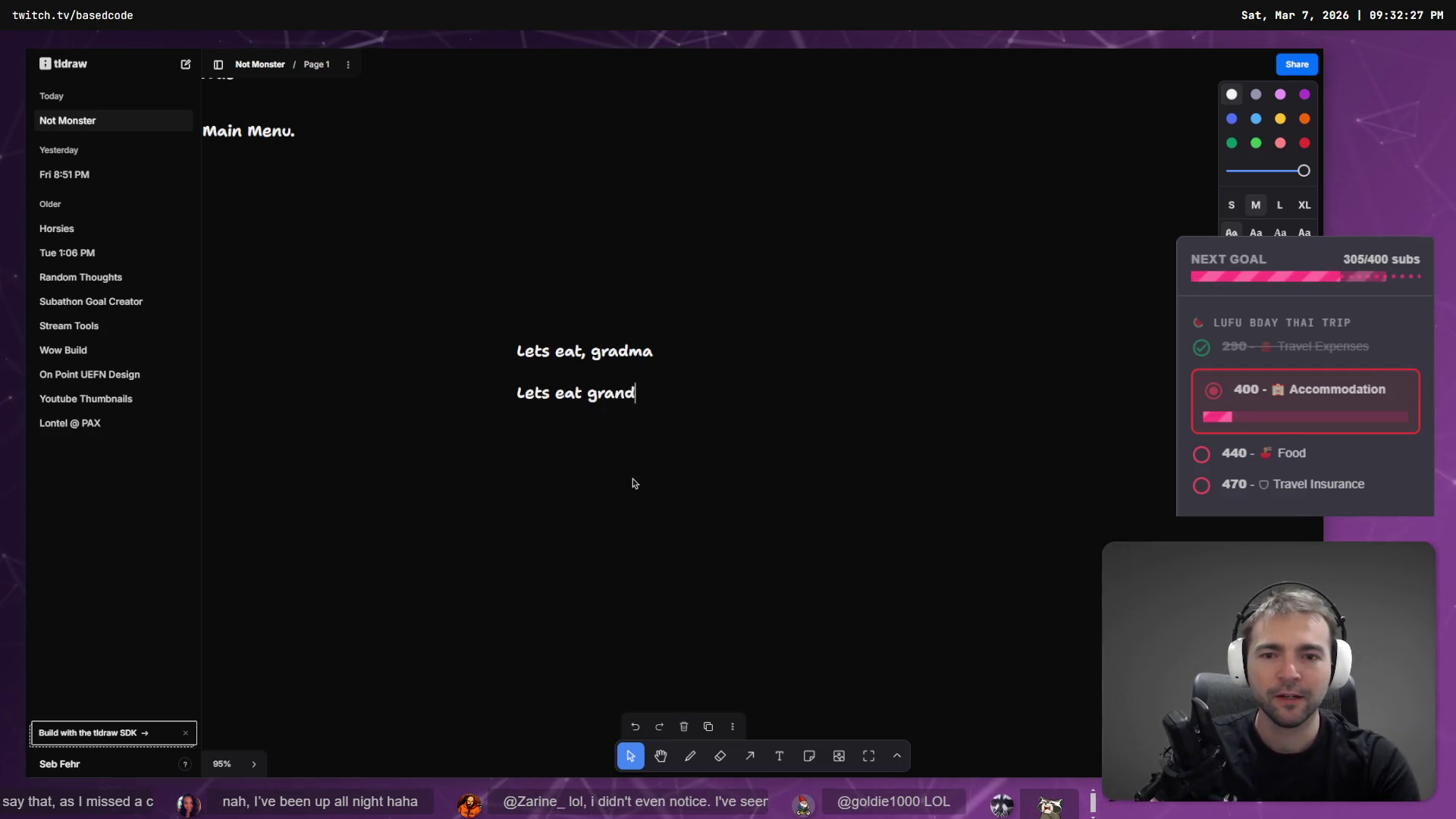
key("Escape")
key("shift+2")
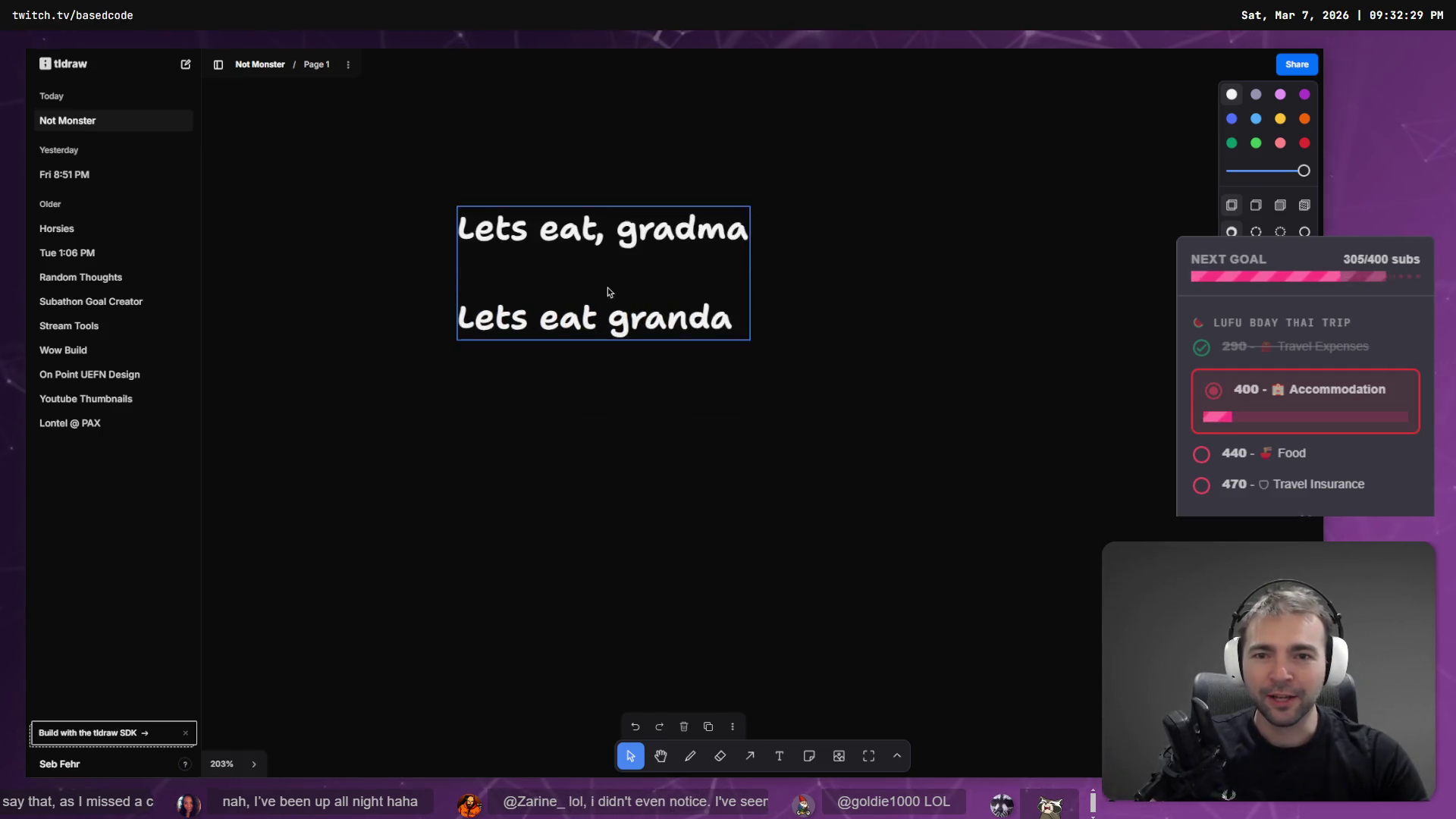
scroll(546, 341, "up", 5)
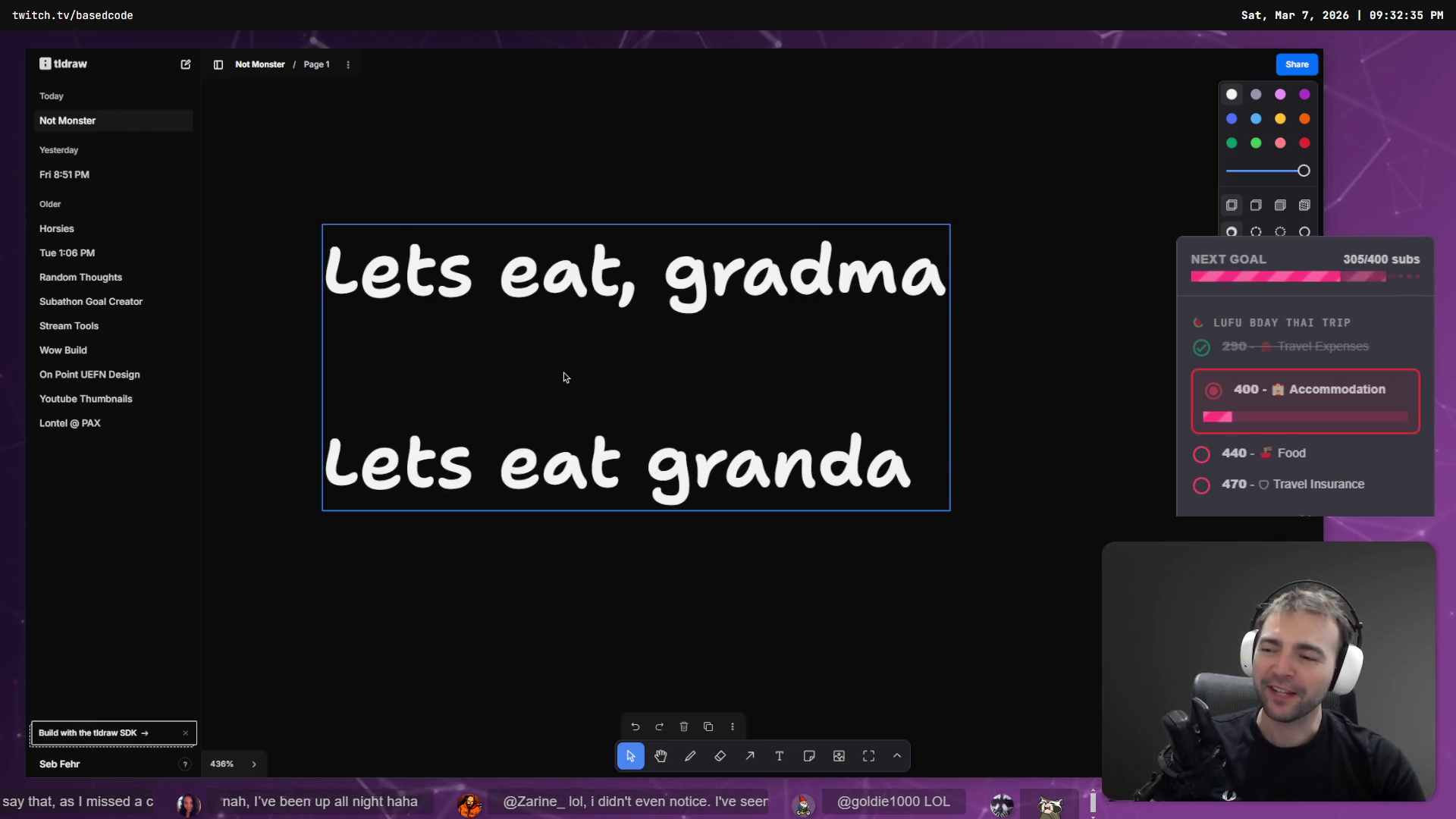
double_click(652, 272)
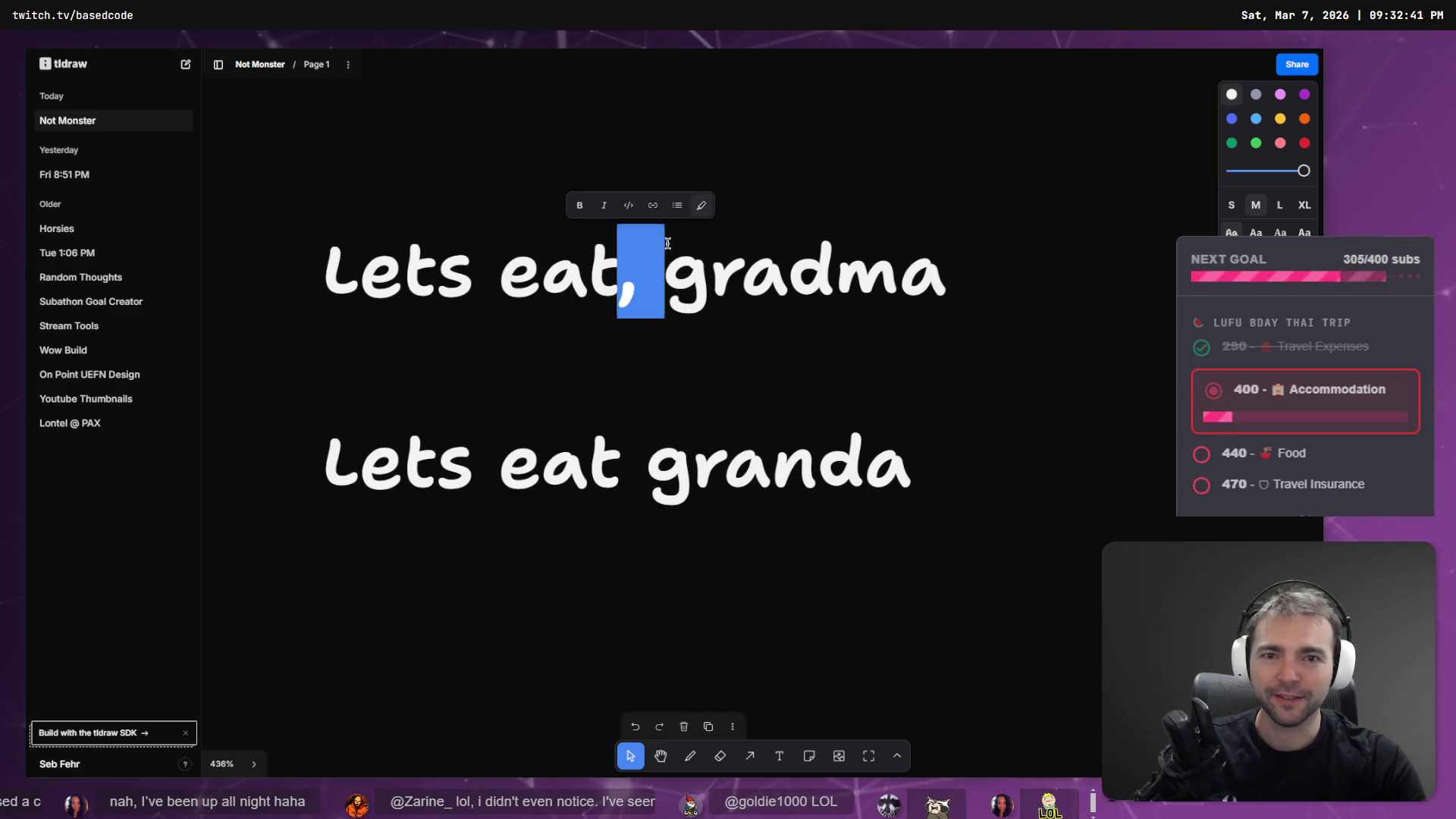
left_click(628, 467)
Undo the stray sticky note and delete both 'Lets eat' text lines.
left_click(810, 756)
left_click(838, 585)
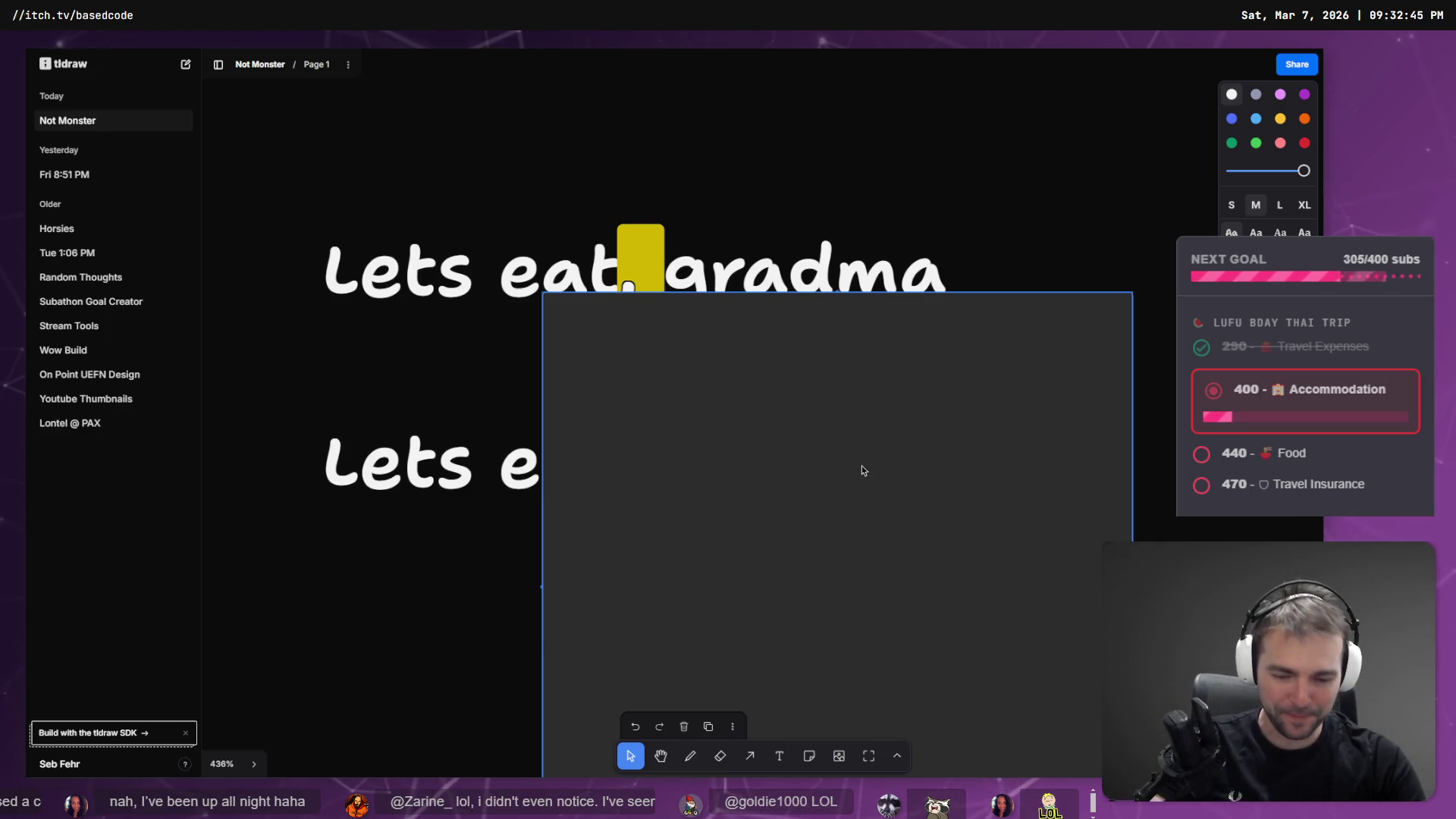
key("ctrl+z")
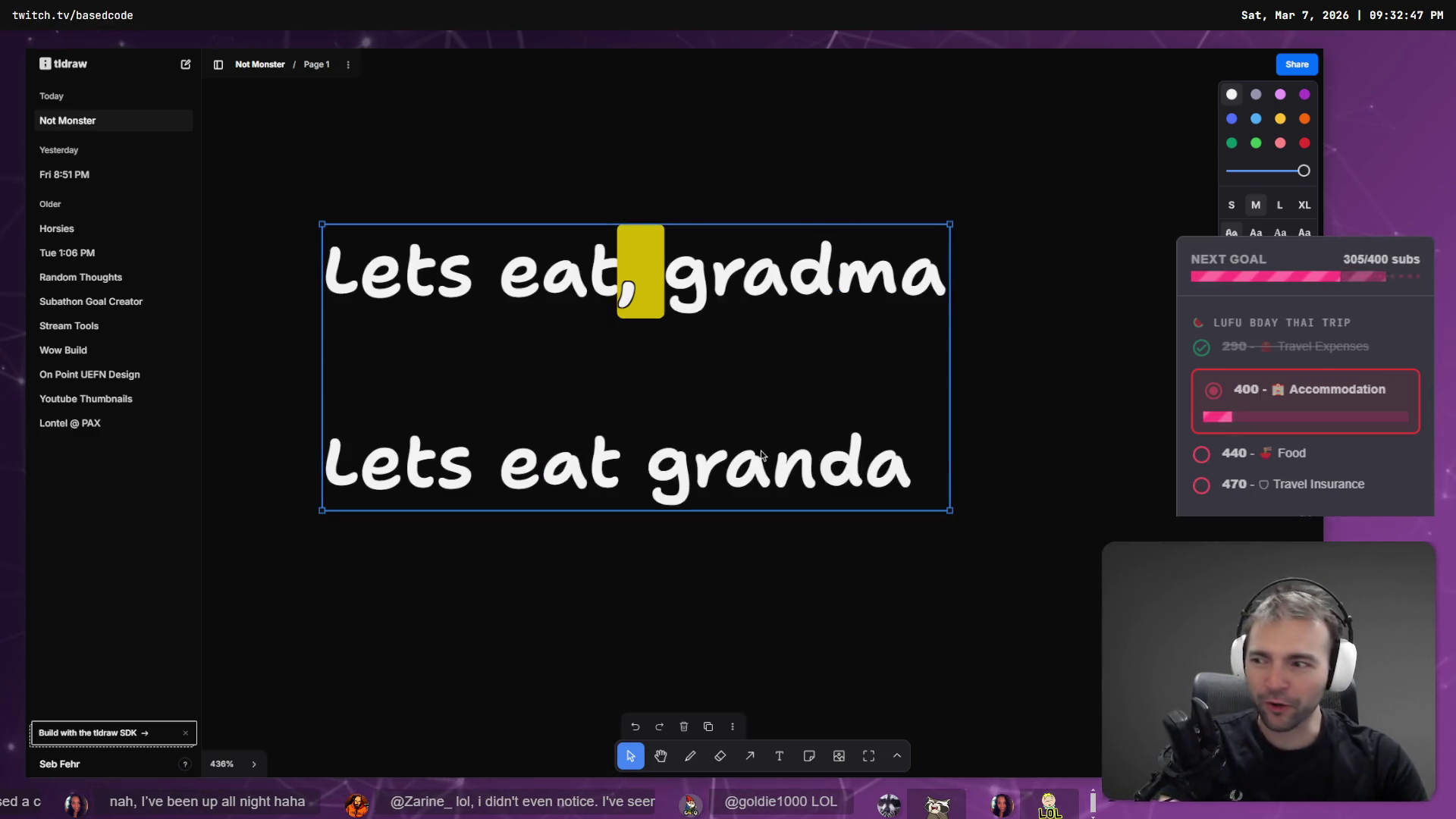
key("Delete")
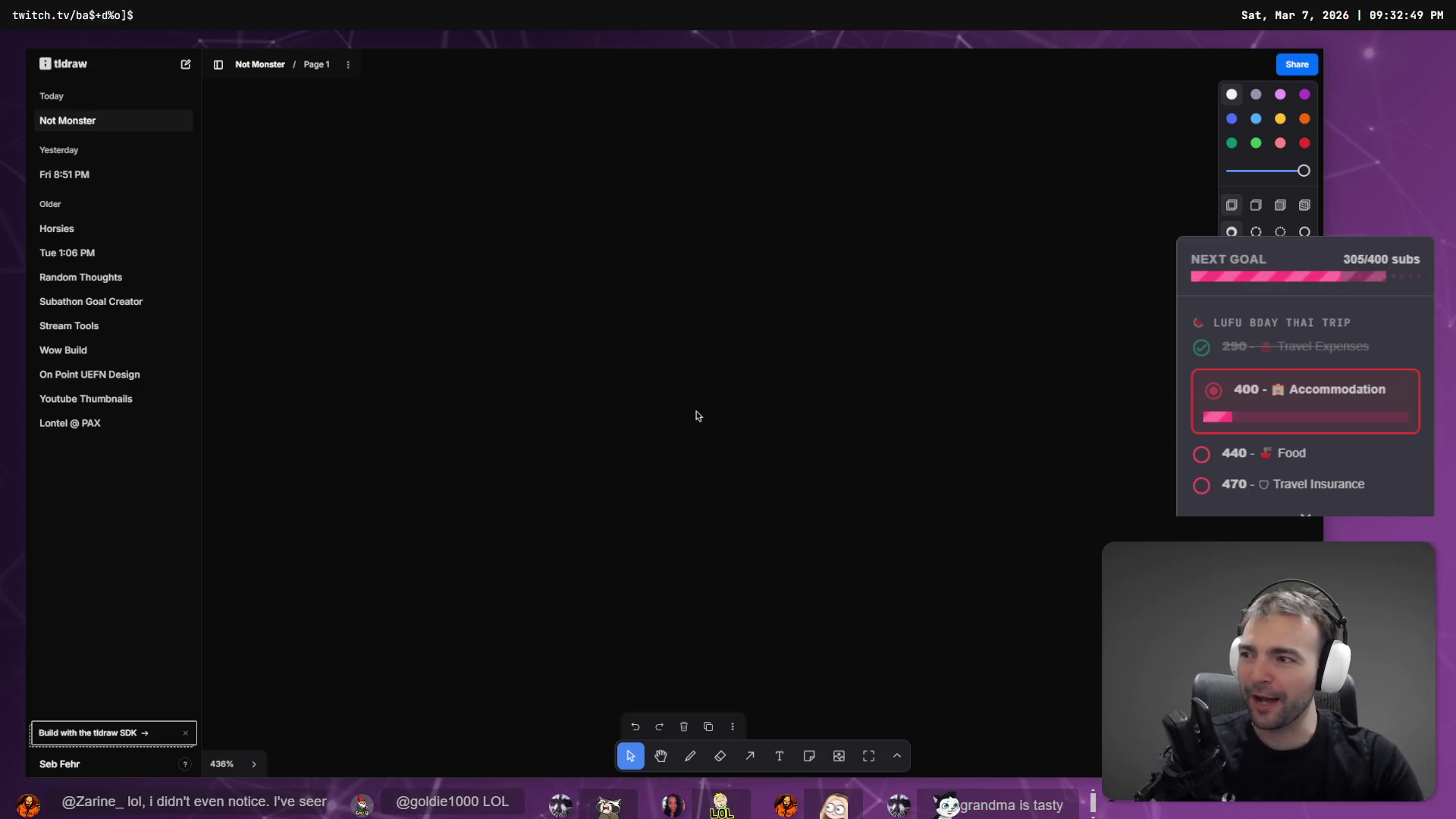
Pan the tldraw canvas to bring the TODO frame and its notes into view.
scroll(659, 377, "down", 3)
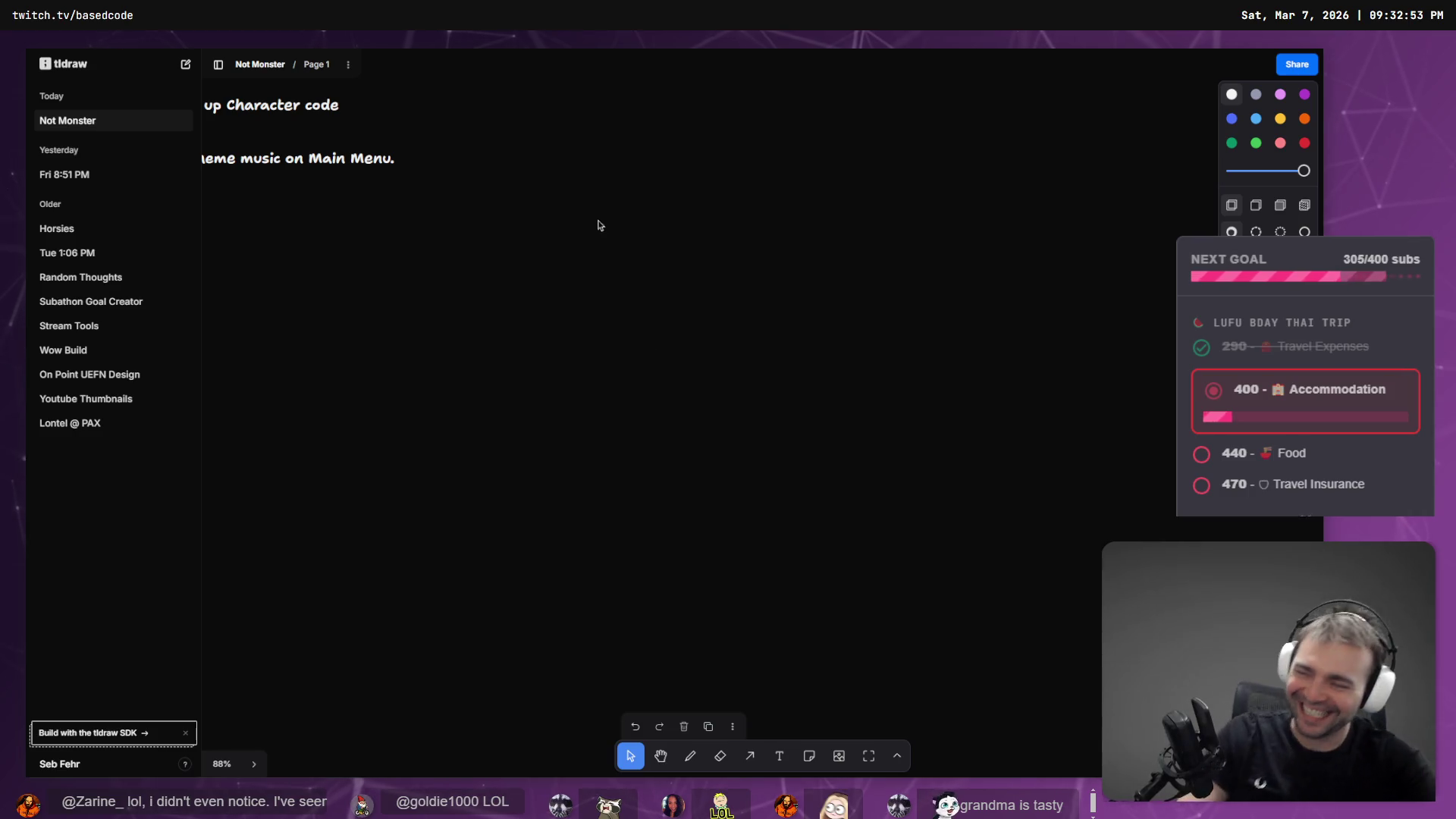
scroll(615, 319, "down", 2)
scroll(613, 316, "up", 2)
mouse_move(348, 299)
left_mouse_down()
mouse_move(773, 501)
mouse_move(812, 494)
mouse_move(706, 499)
left_mouse_up()
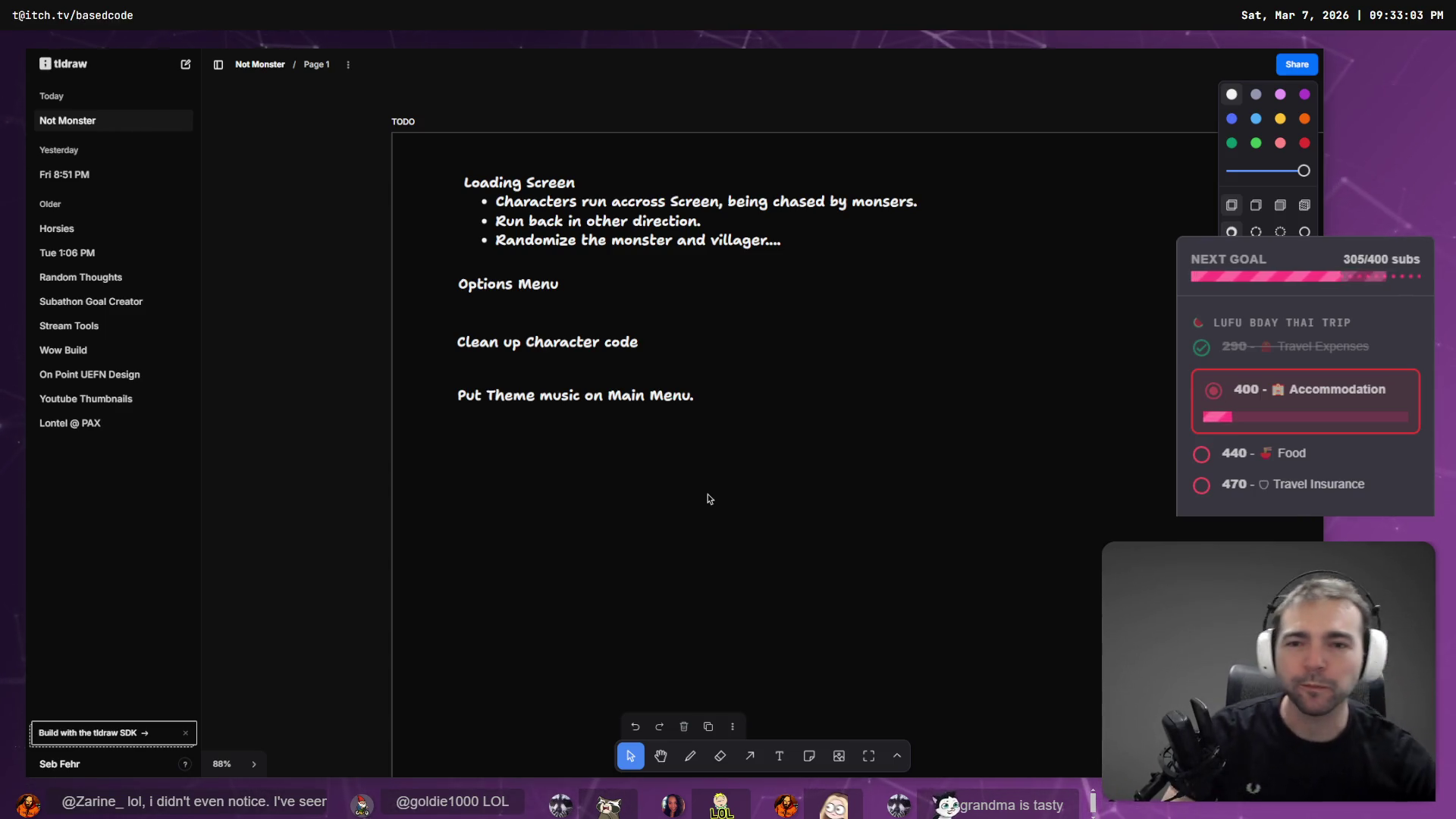
Nudge the Loading Screen notes block slightly left, then open a new browser window.
scroll(708, 494, "up", 3)
left_click(493, 271)
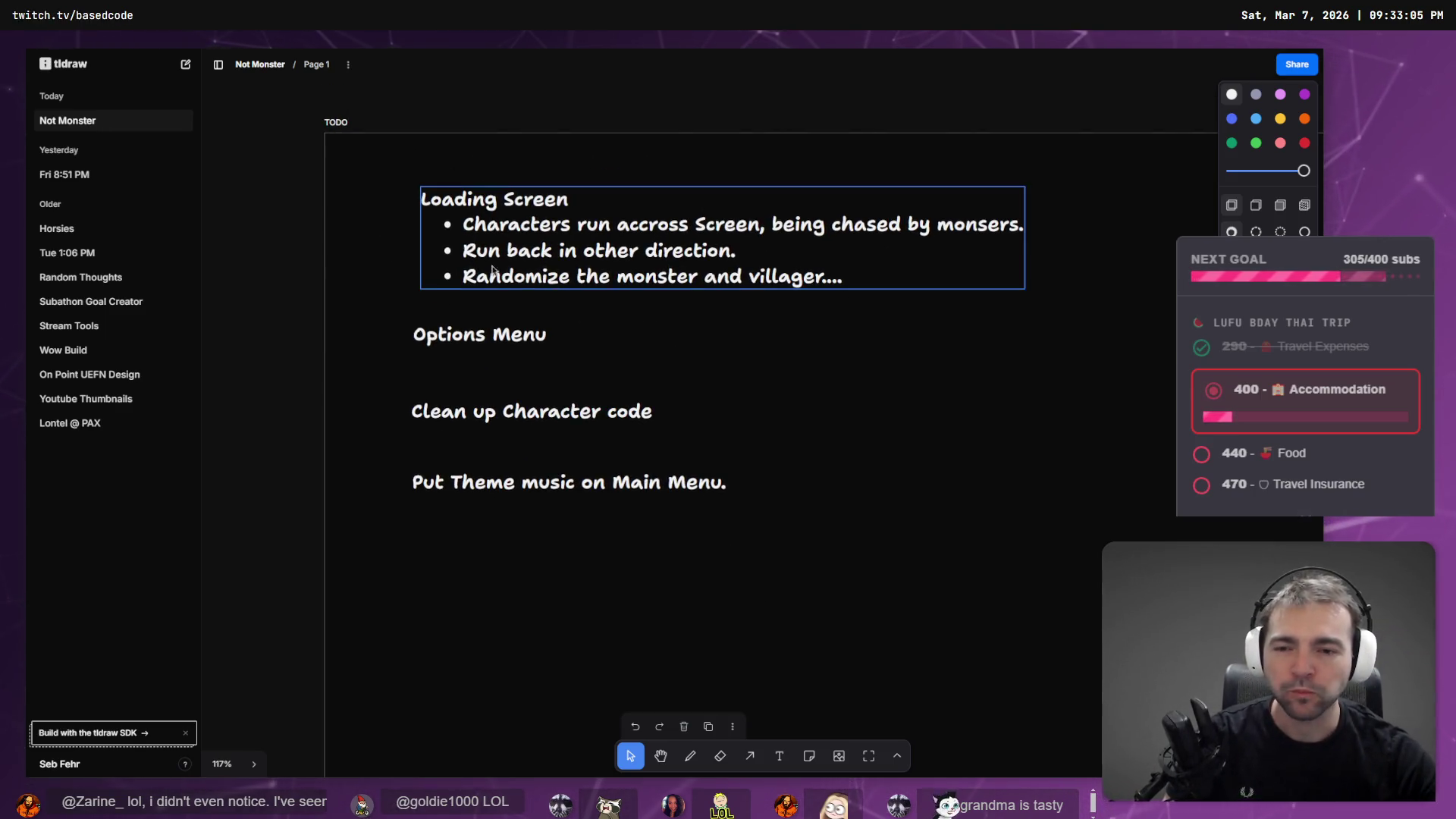
key("ctrl+z")
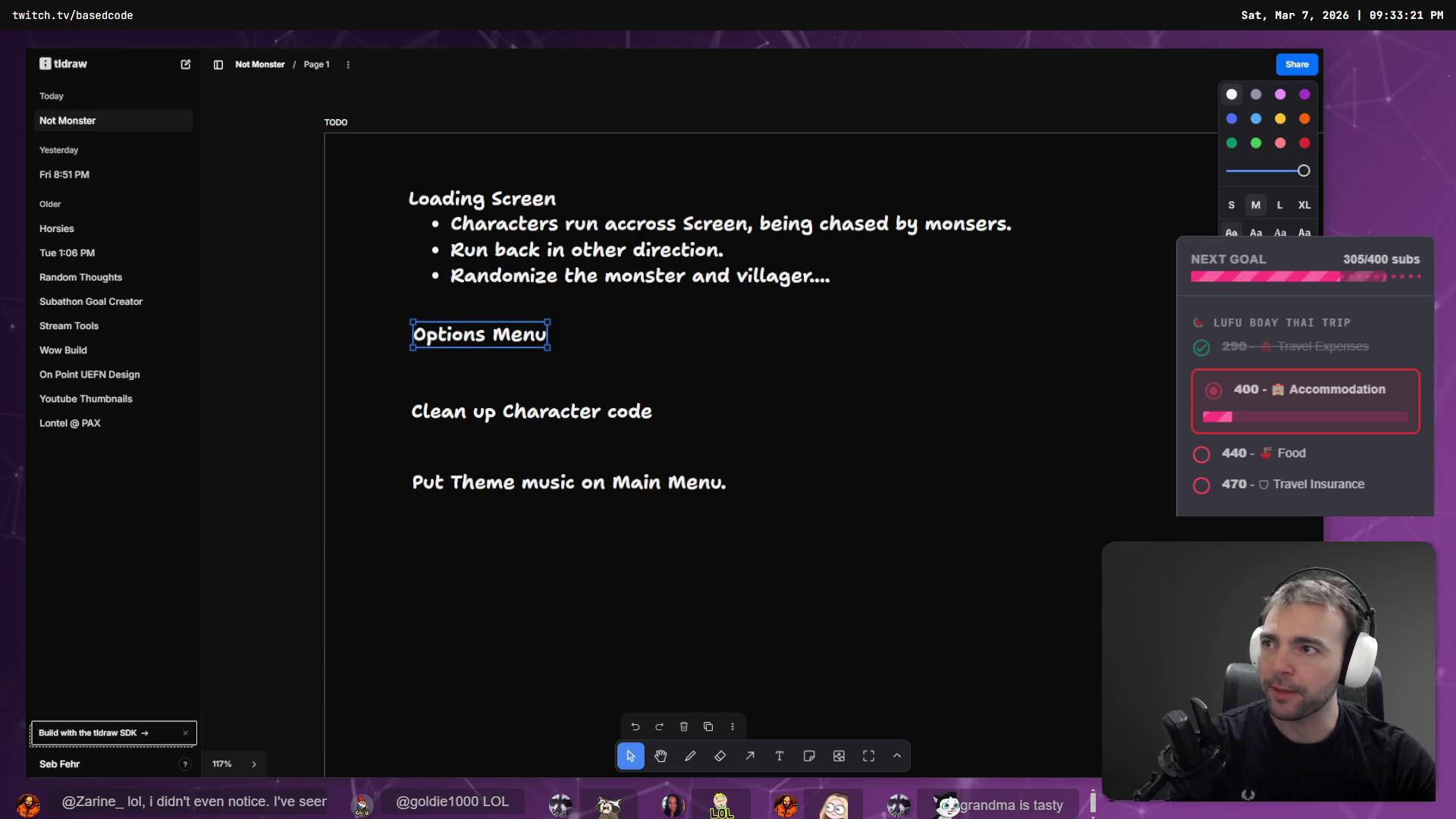
key("ctrl+n")
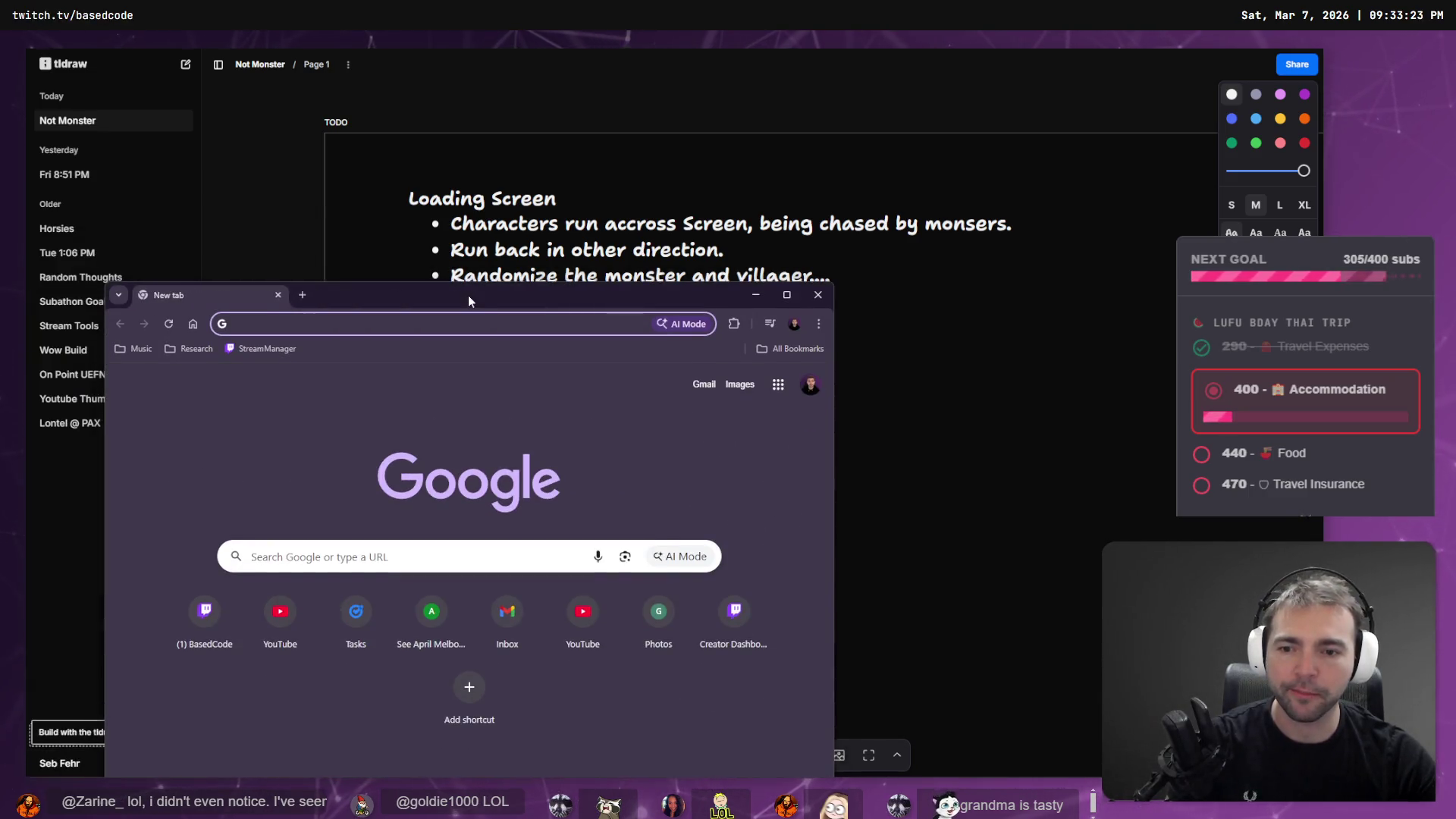
Maximize the new window, switch browser profile, and go to chatgpt.com.
double_click(468, 296)
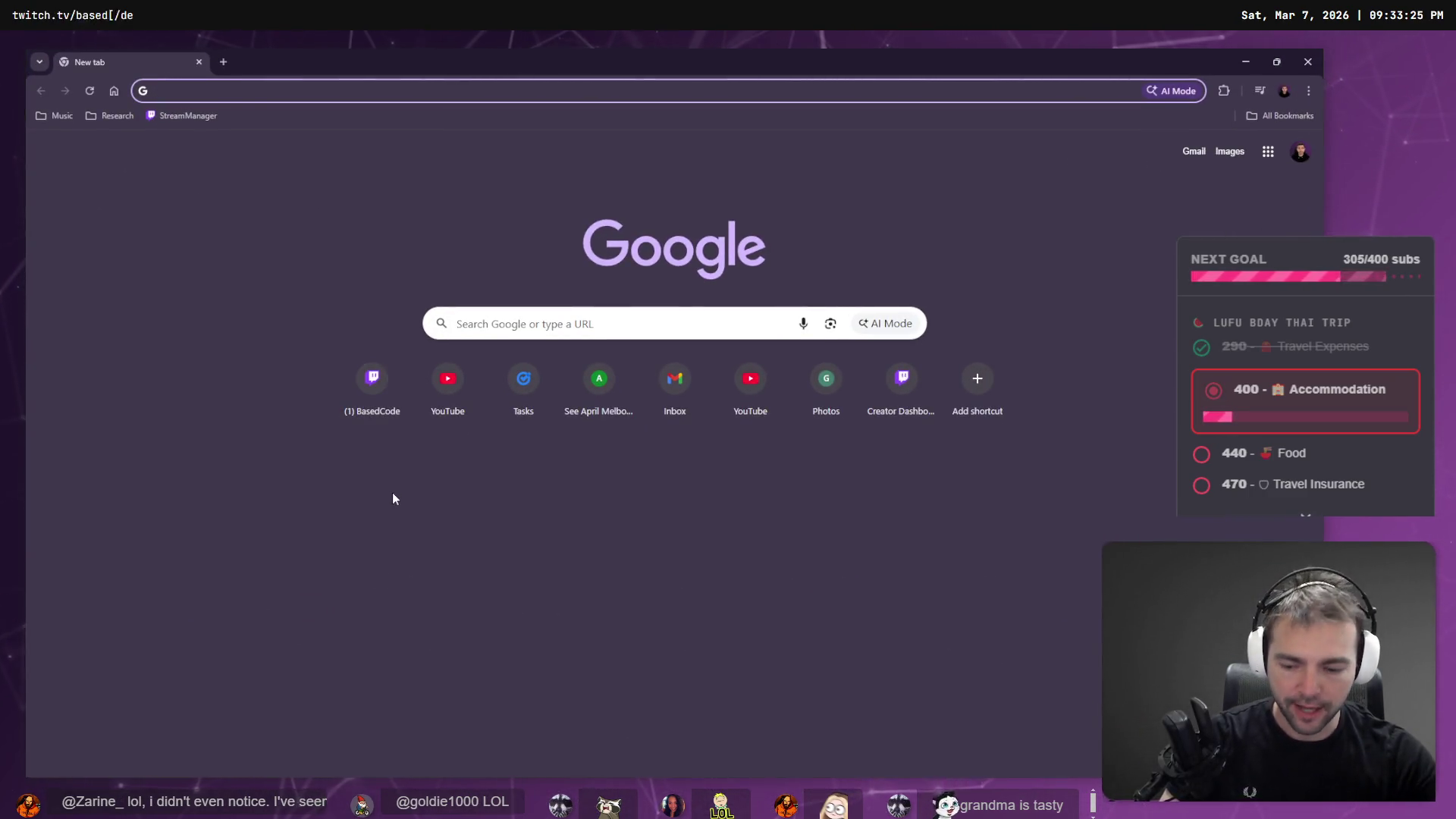
key("ctrl+shift+m")
key("Return")
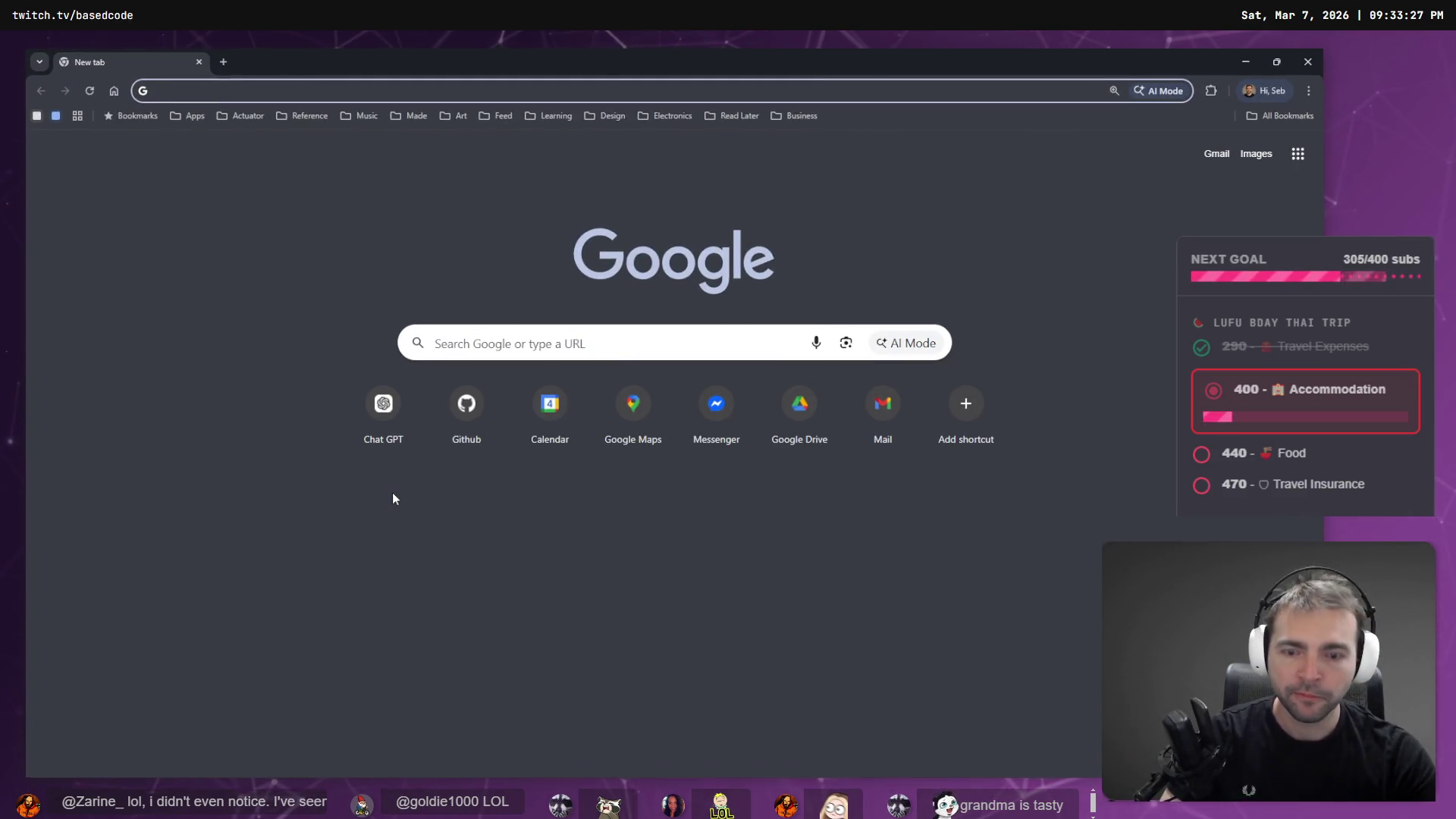
type("chatgpt.com")
key("Return")
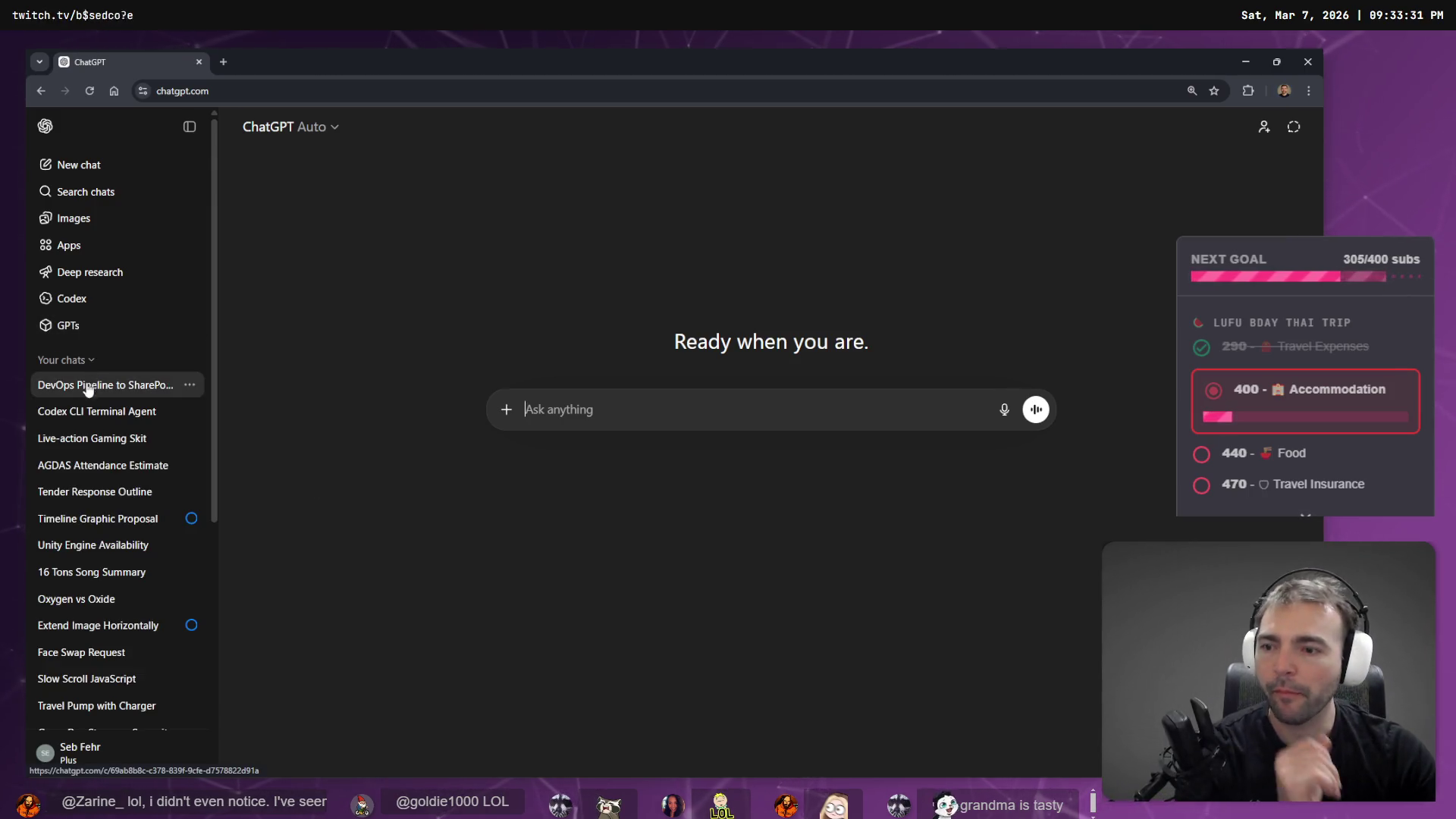
Open the Menu Designs chat inside the Not Monsters project.
scroll(89, 389, "down", 5)
scroll(91, 393, "up", 5)
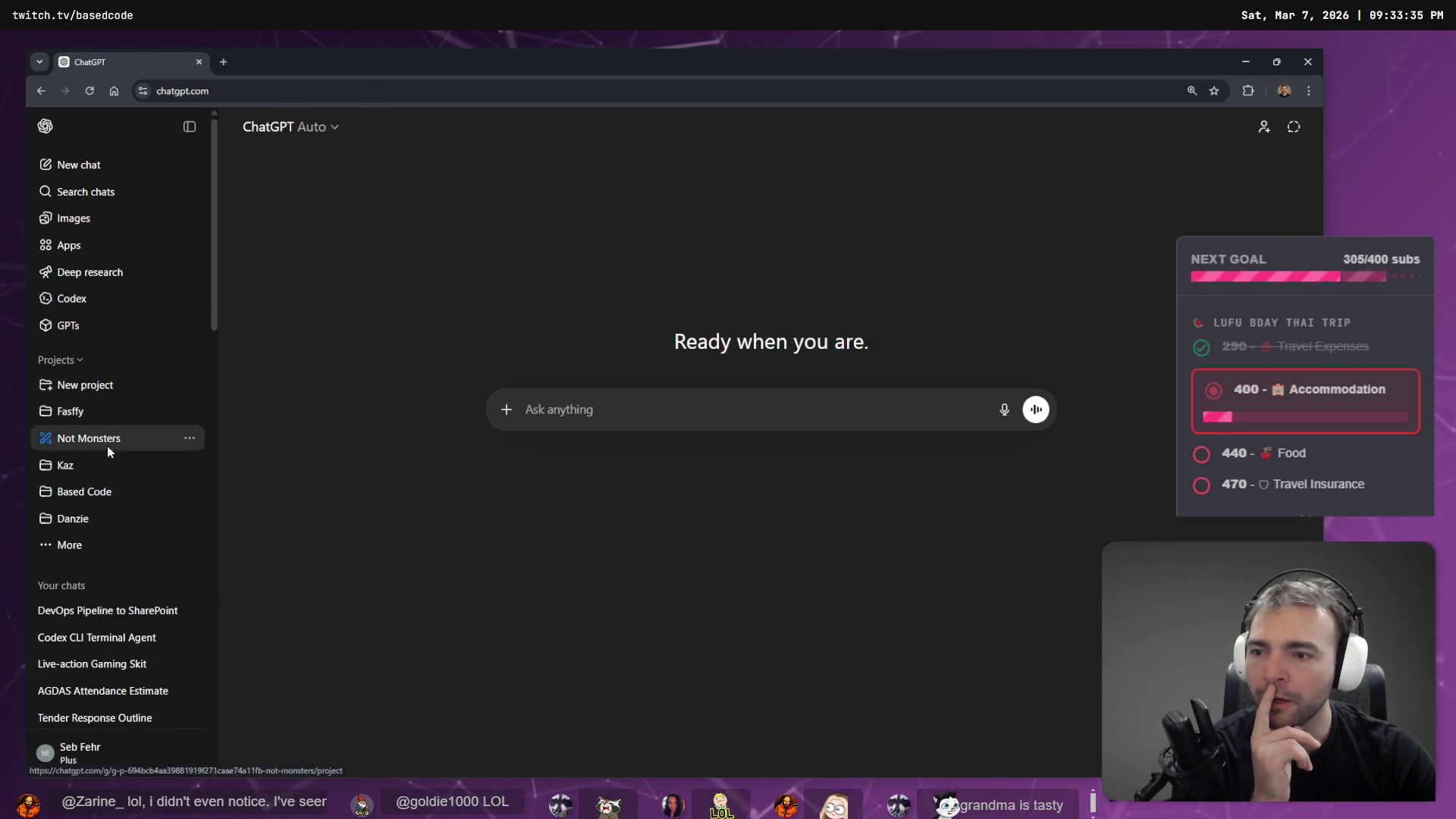
left_click(108, 448)
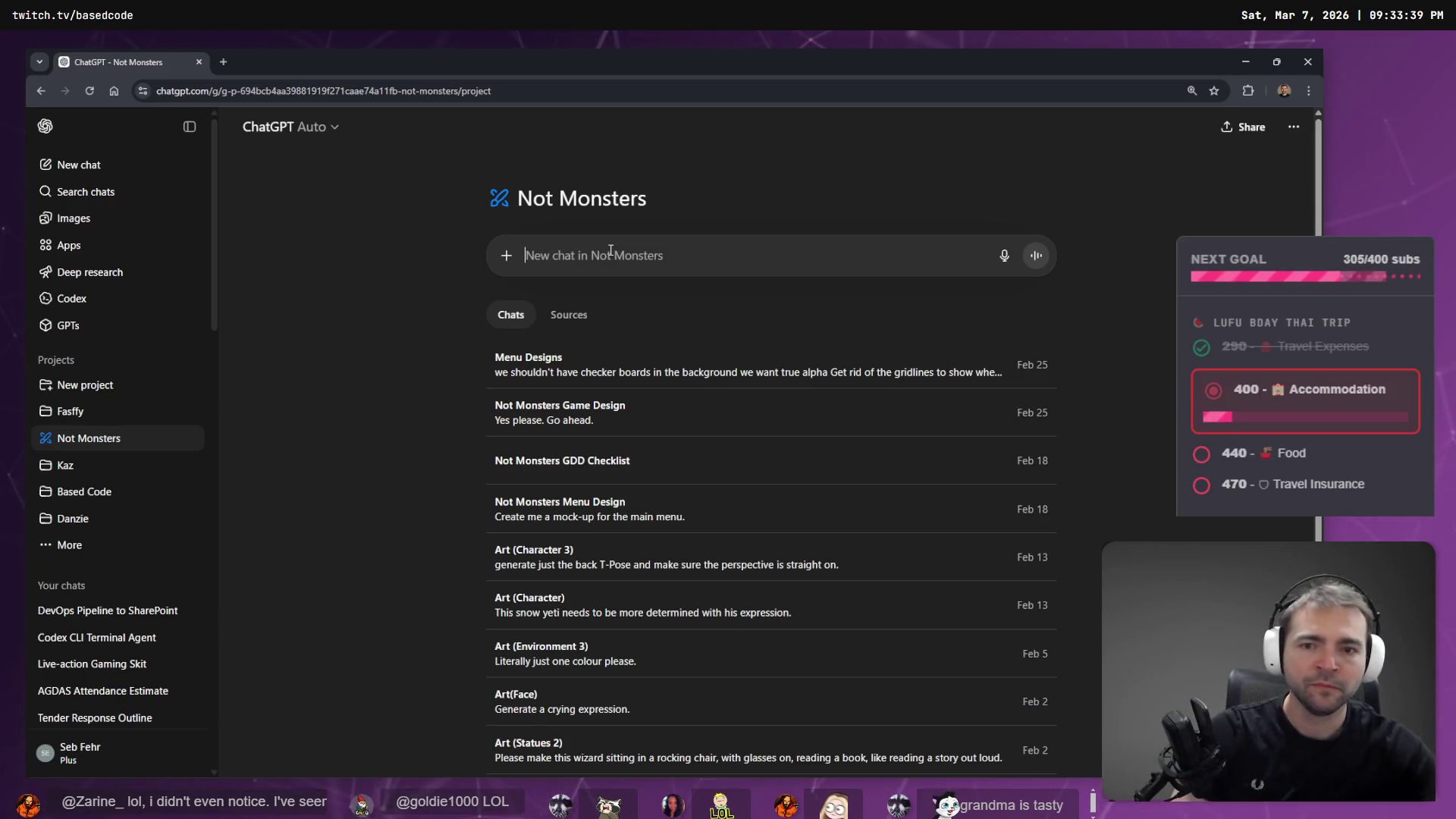
left_click(621, 366)
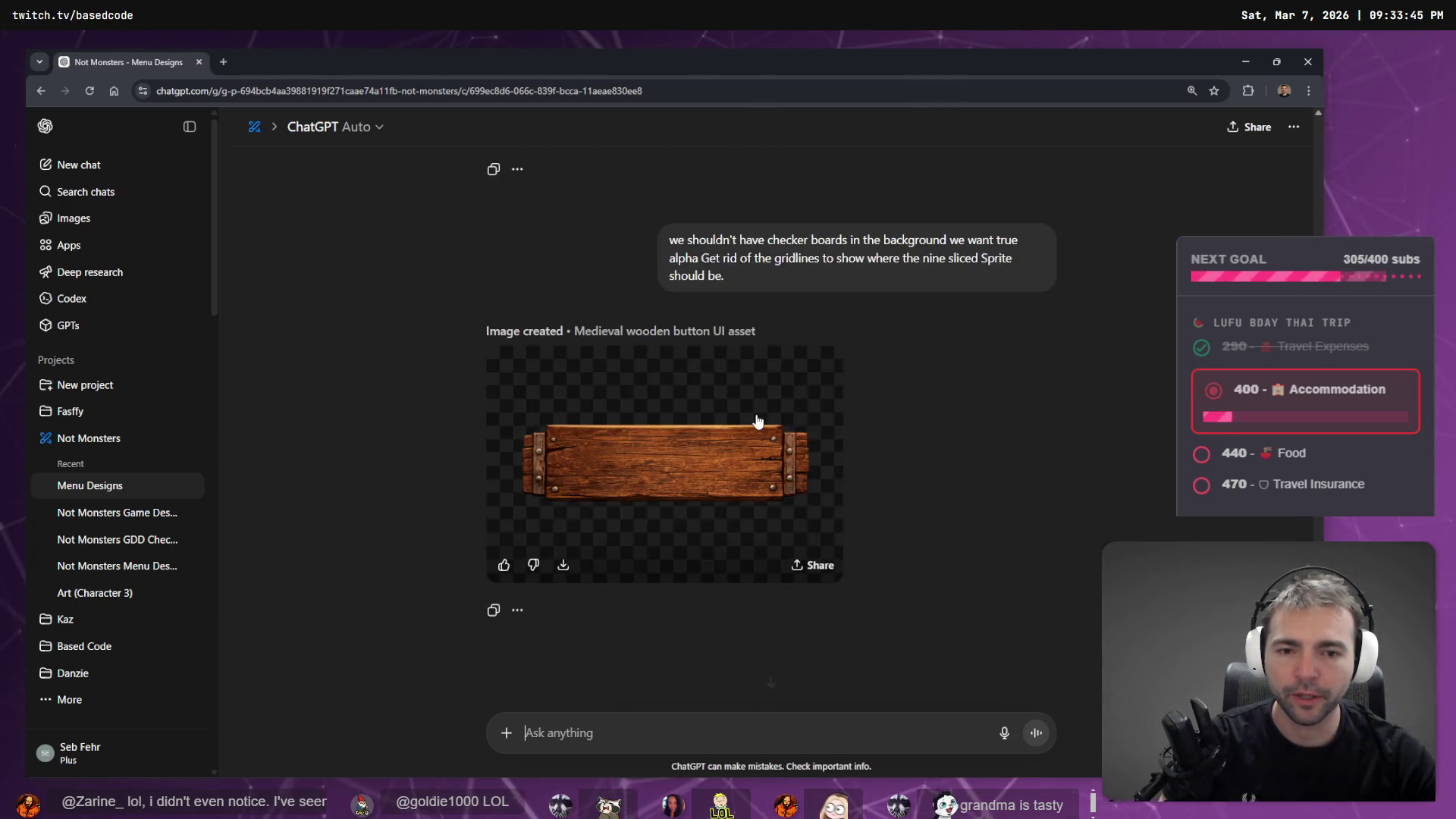
Scroll through the chat back to the medieval wooden button image and start voice dictation.
scroll(750, 364, "up", 15)
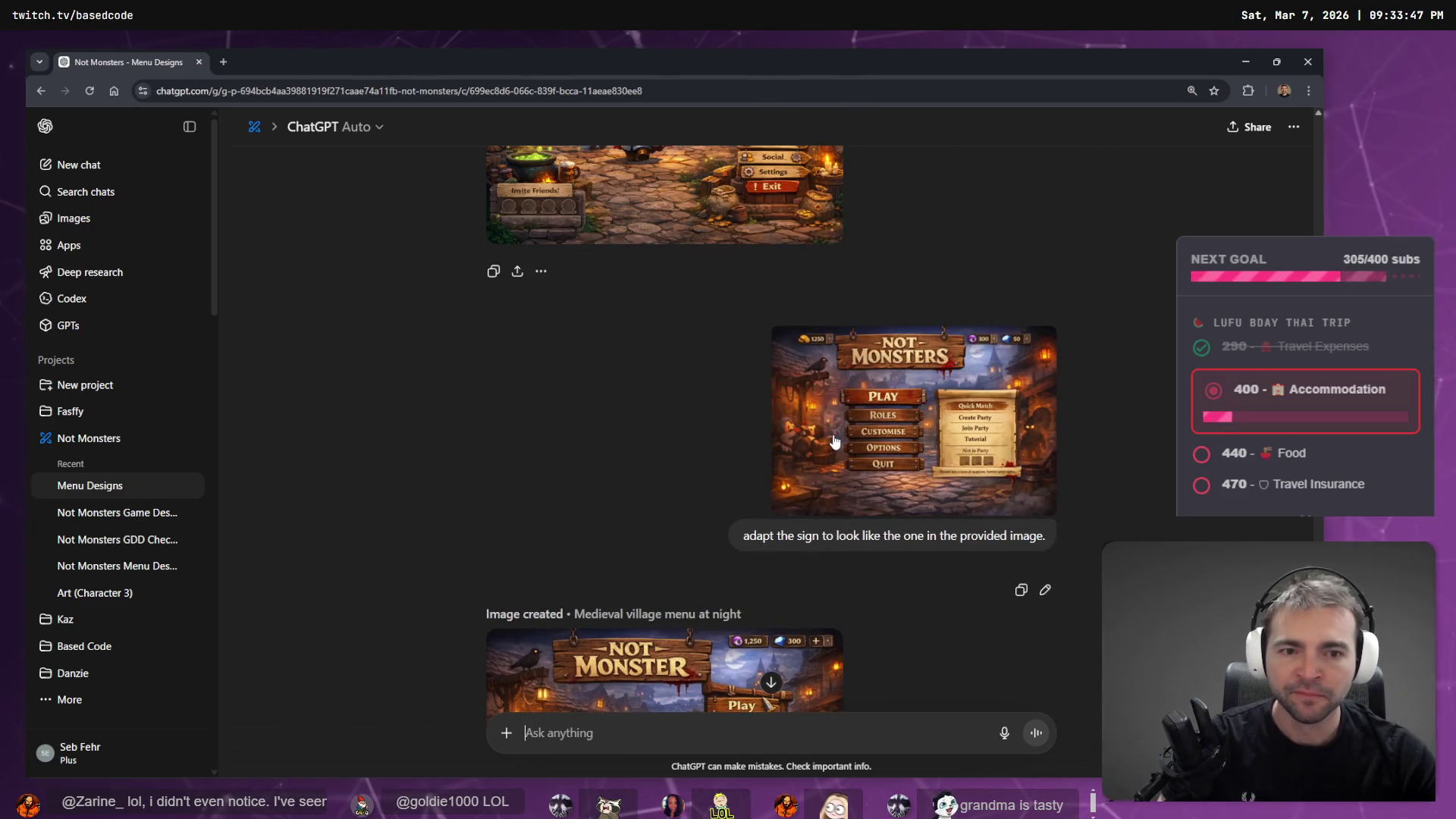
scroll(834, 441, "down", 8)
scroll(856, 435, "up", 3)
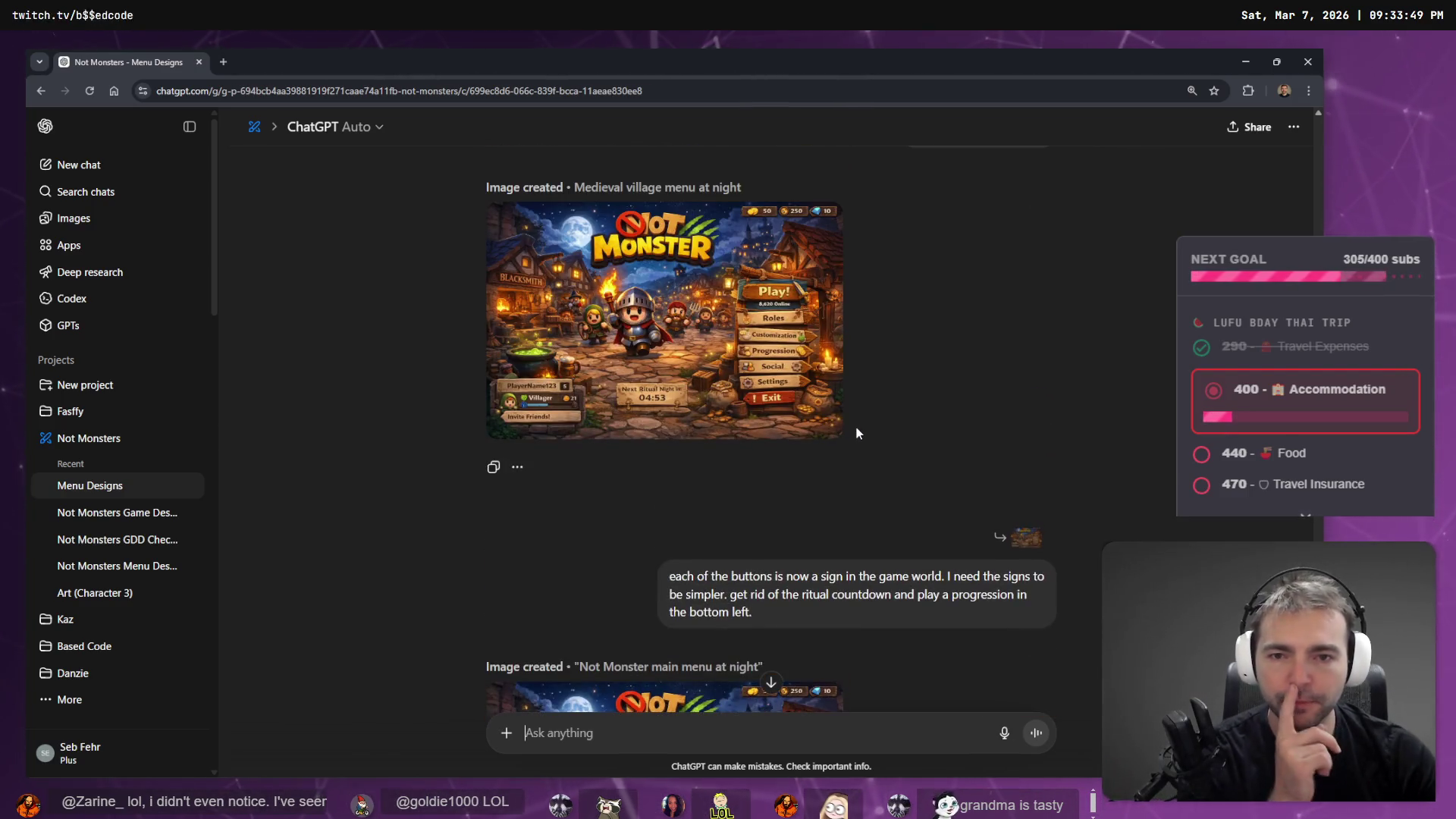
scroll(858, 418, "up", 8)
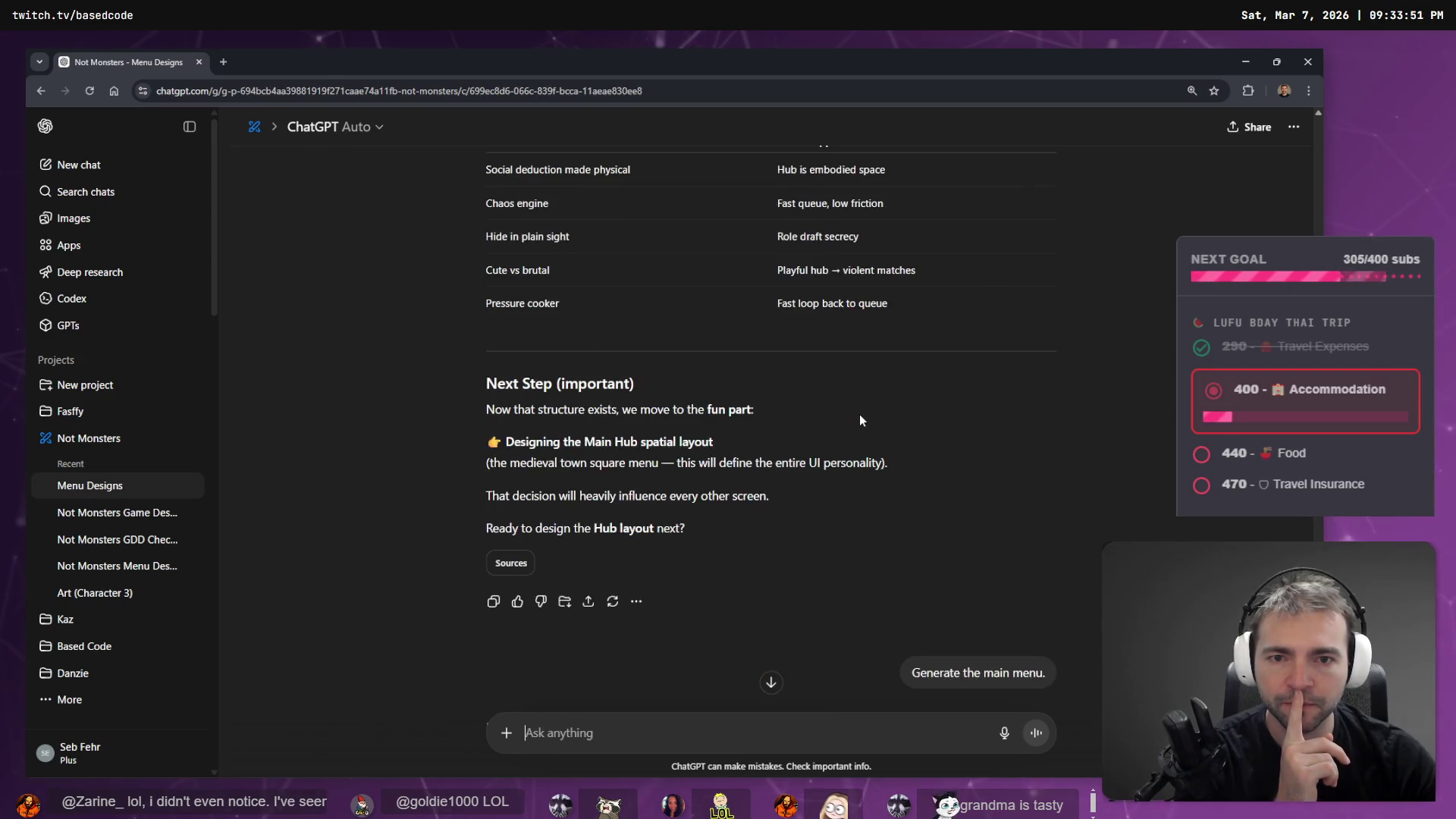
scroll(865, 417, "down", 5)
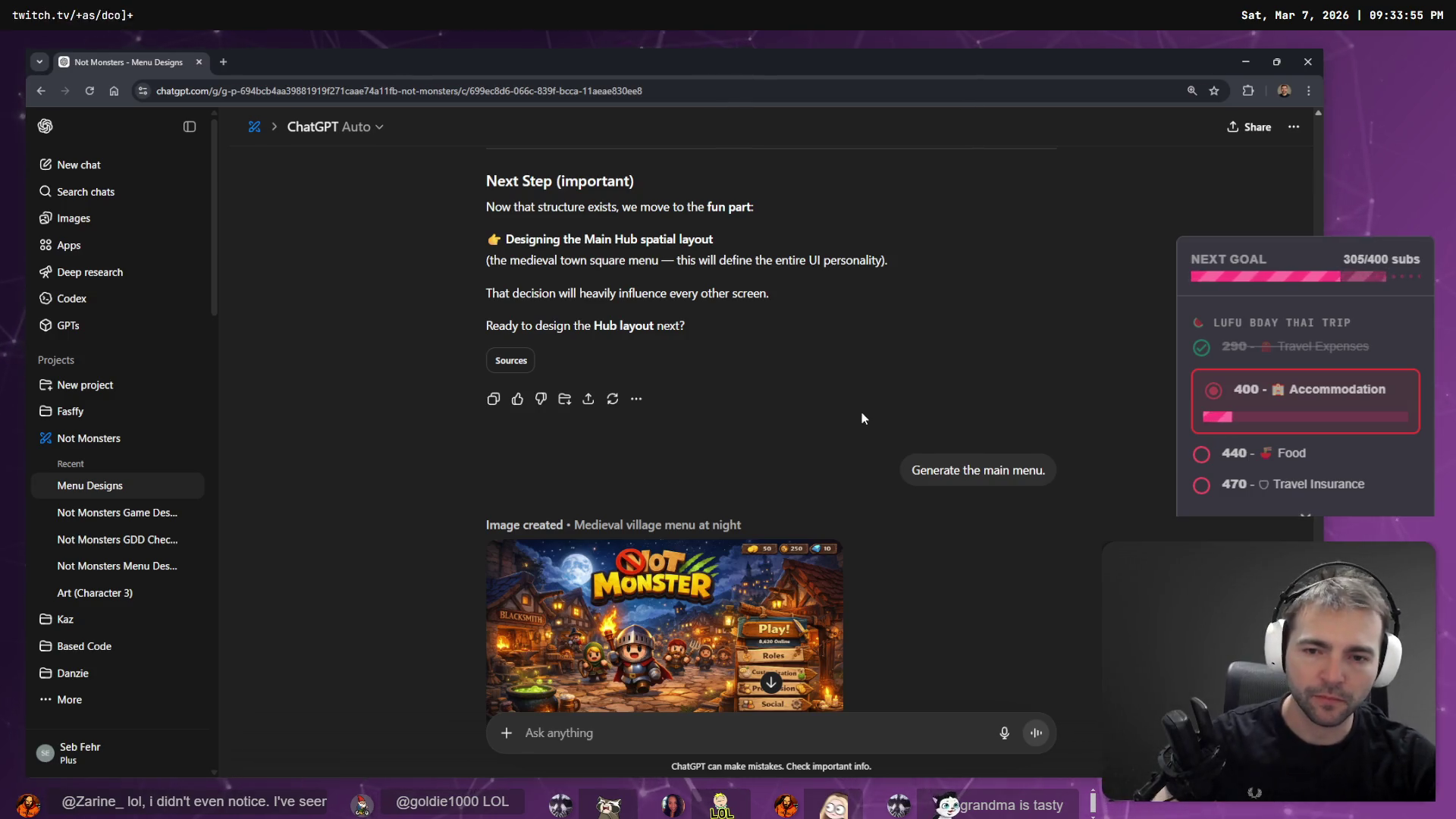
scroll(861, 419, "down", 4)
scroll(859, 412, "down", 7)
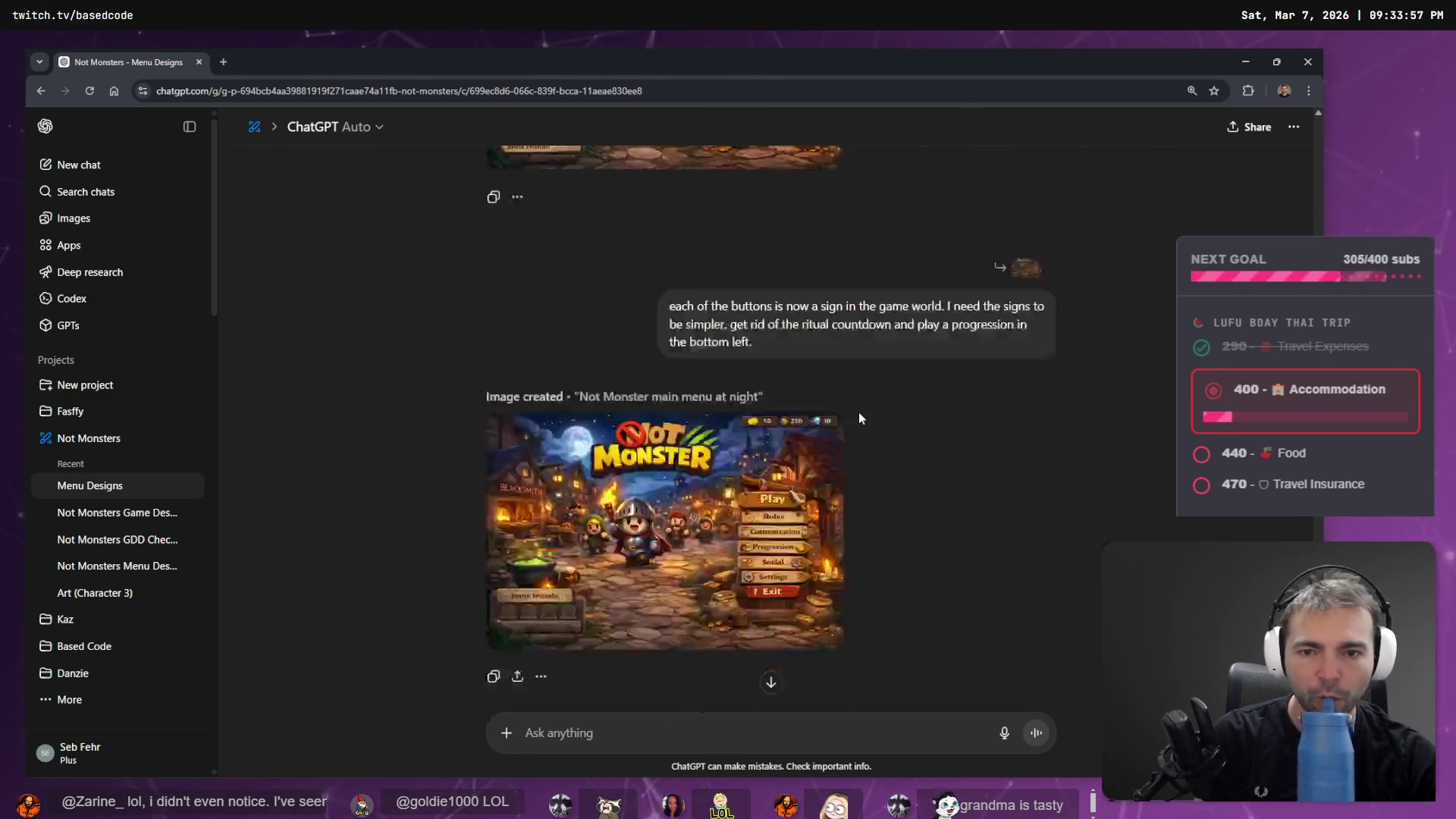
scroll(857, 439, "down", 7)
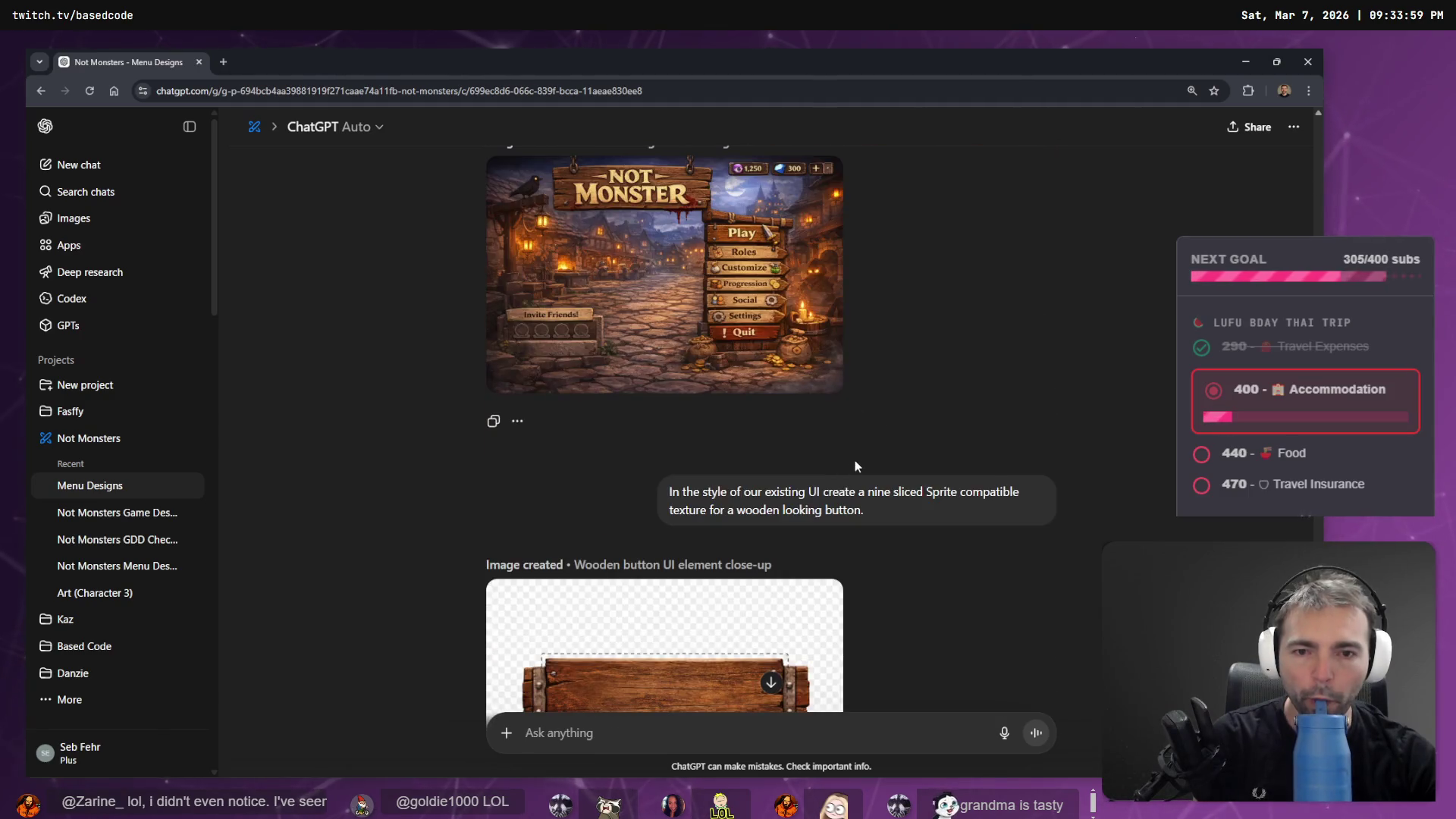
scroll(856, 458, "down", 7)
scroll(857, 460, "down", 2)
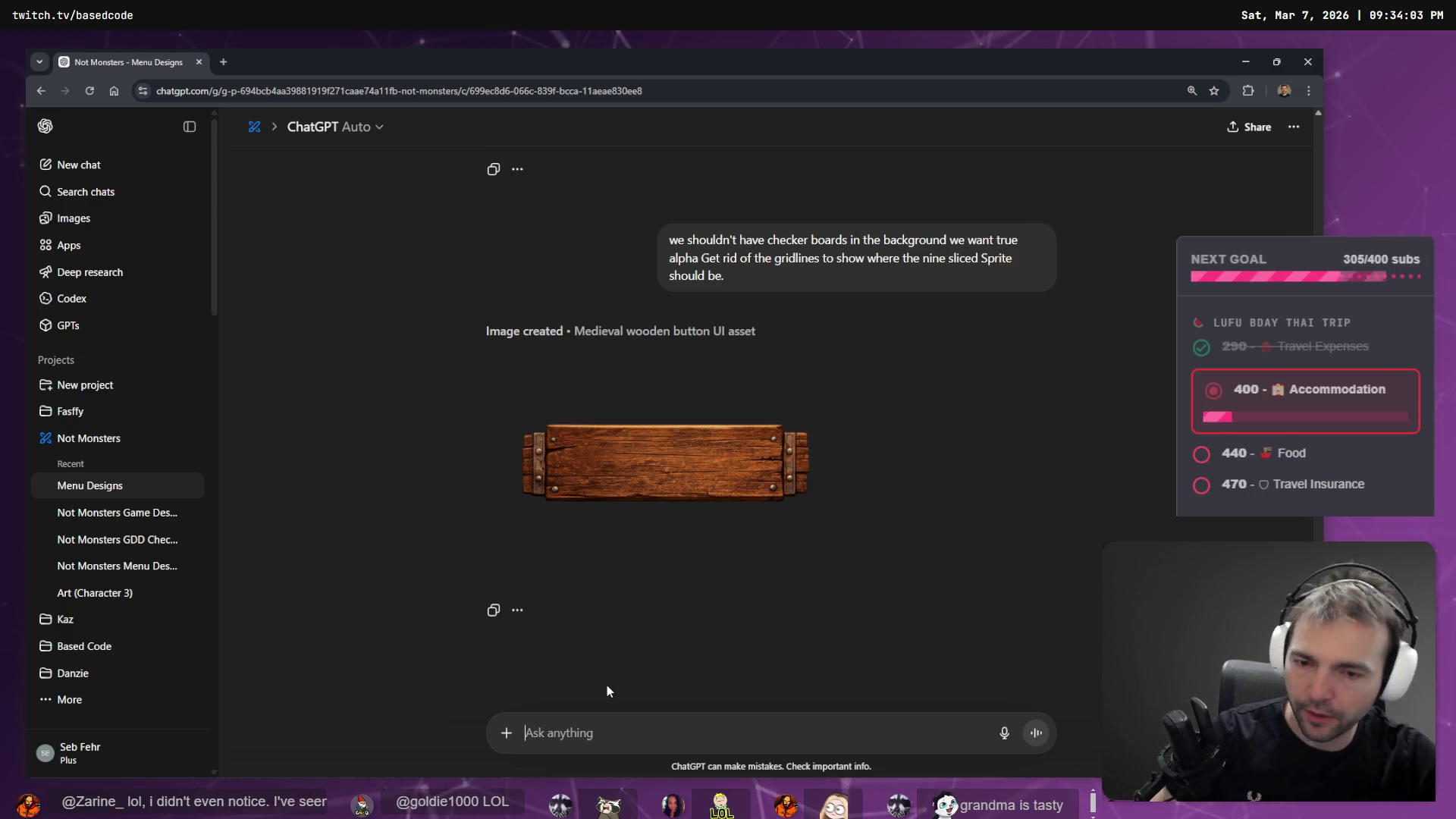
key("super+h")
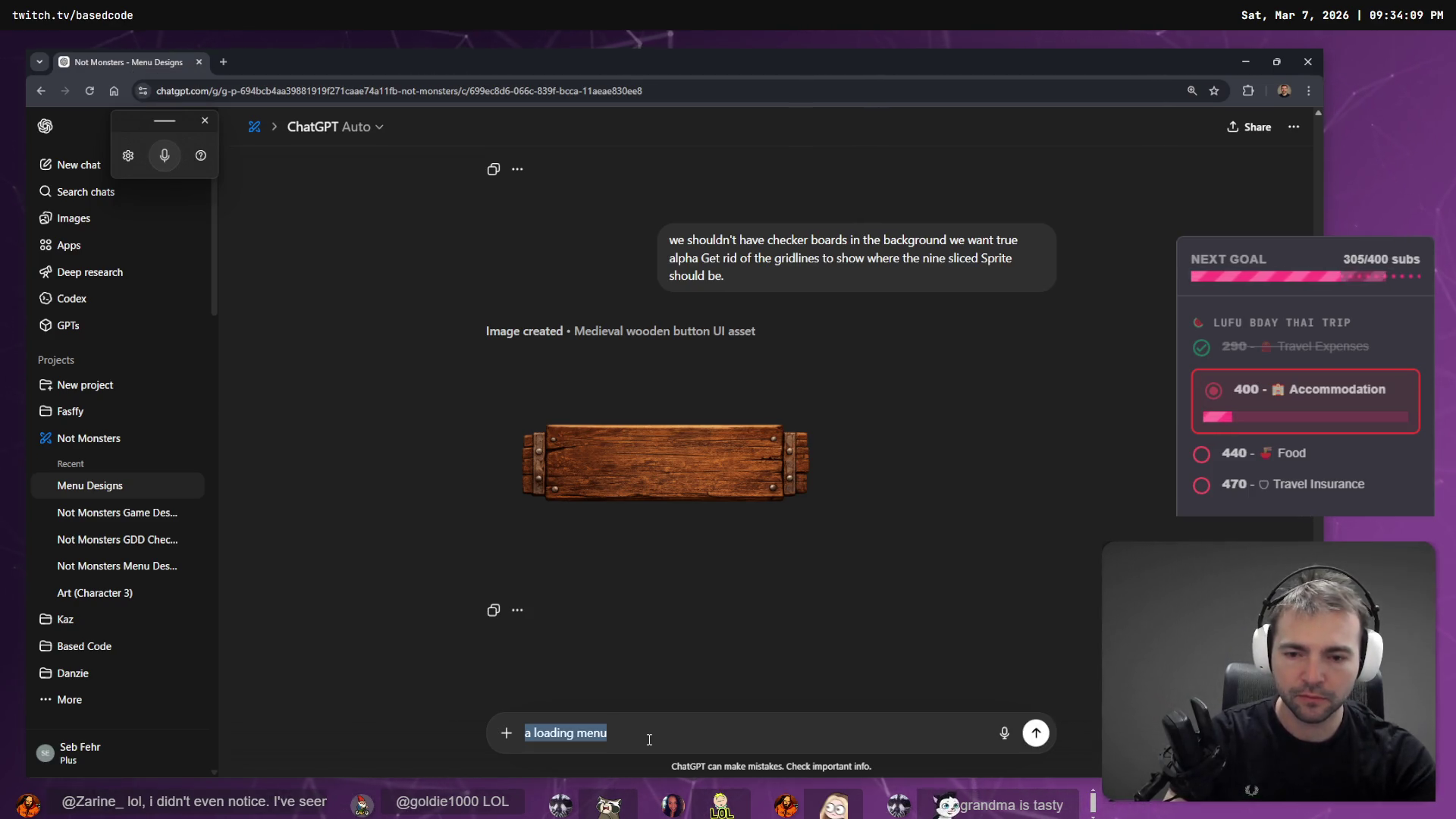
Clear the first attempt, then dictate and send 'Design me a loading menu.'.
key("BackSpace")
key("super+h")
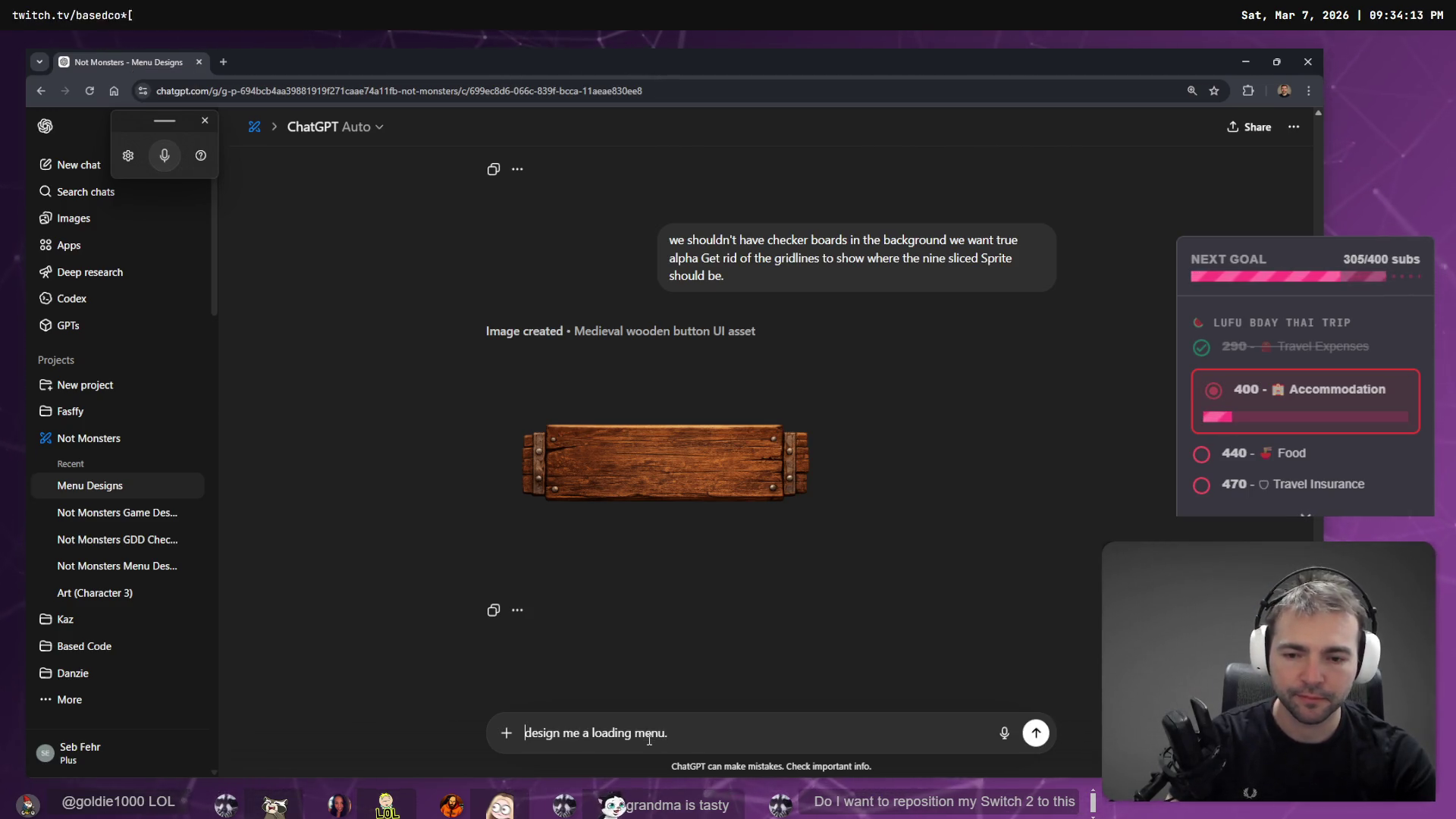
key("Return")
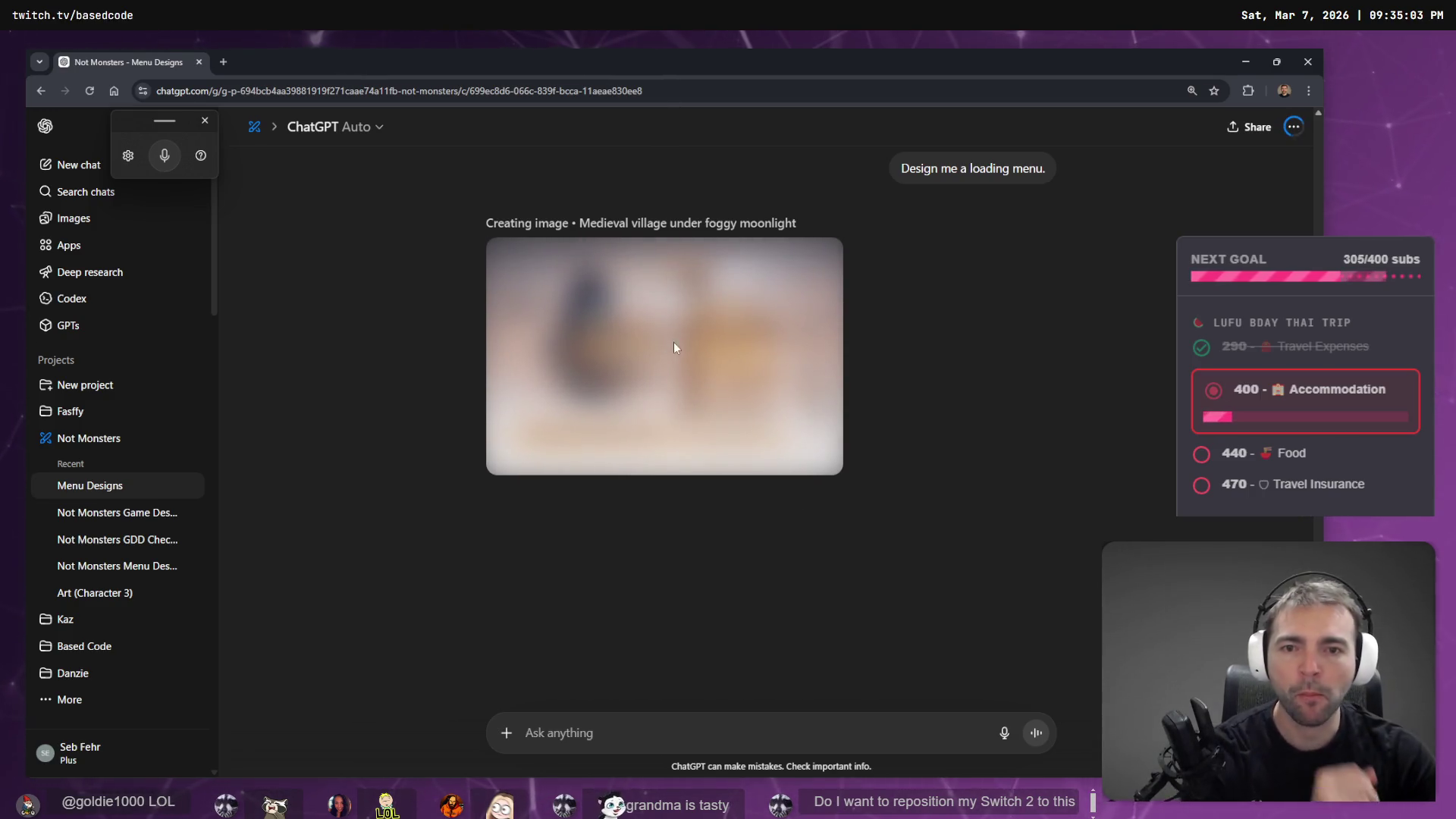
Look over the finished 'Medieval village under foggy moonlight' loading image, then switch to the Godot editor.
scroll(670, 356, "up", 2)
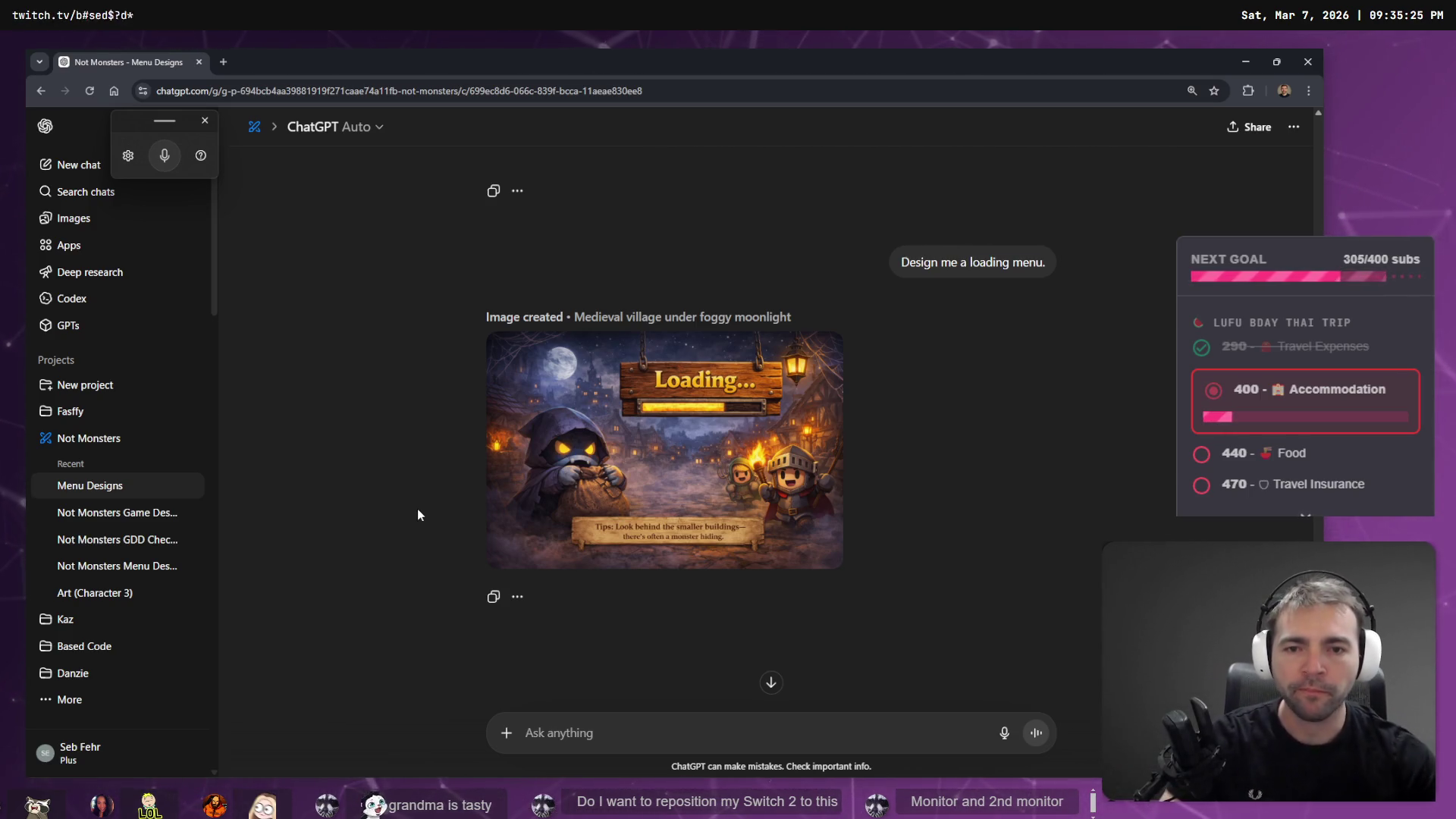
mouse_move(794, 523)
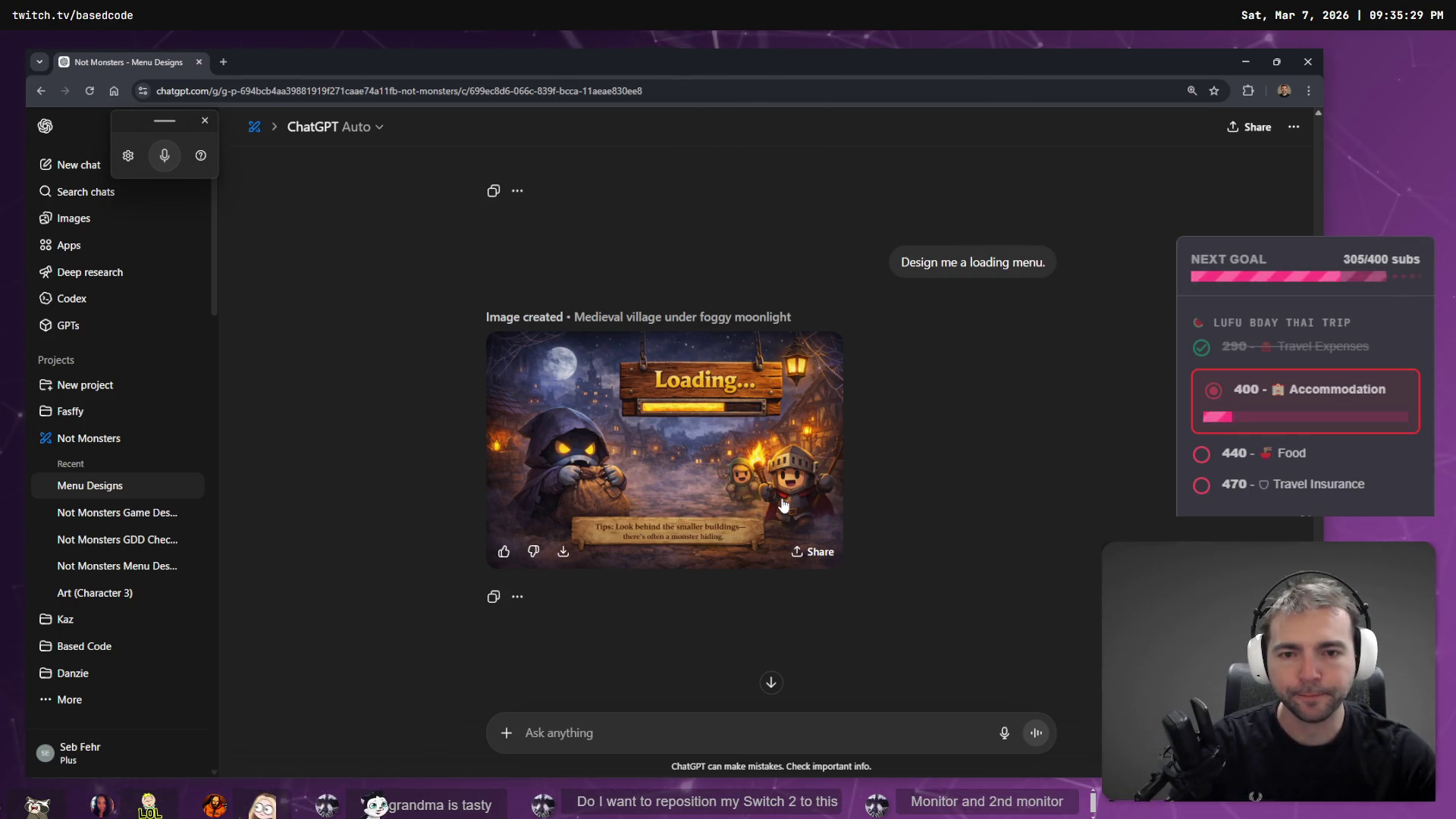
scroll(783, 504, "up", 5)
scroll(788, 470, "down", 3)
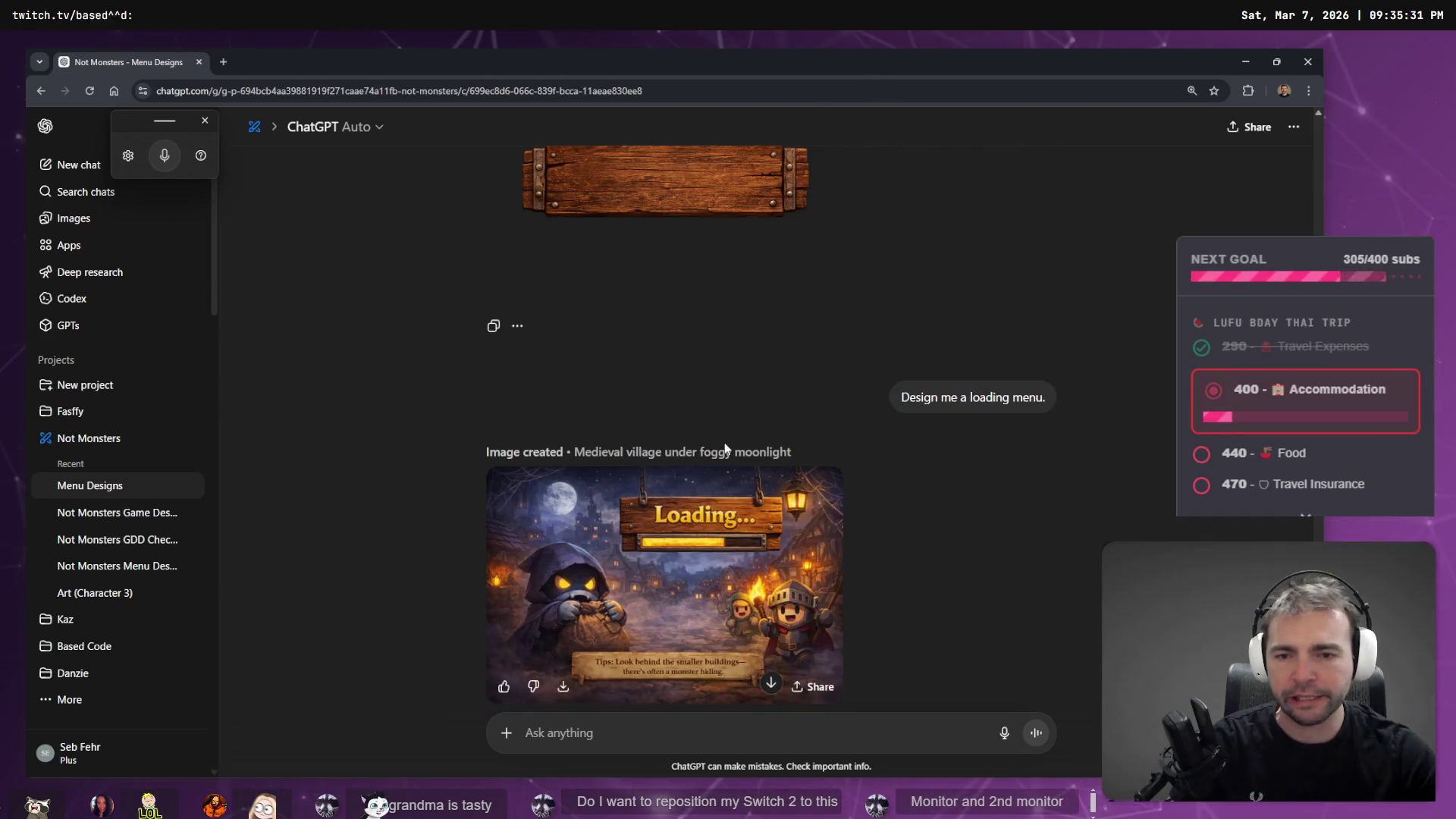
scroll(705, 478, "down", 5)
scroll(686, 513, "up", 4)
scroll(687, 489, "down", 4)
scroll(690, 465, "up", 5)
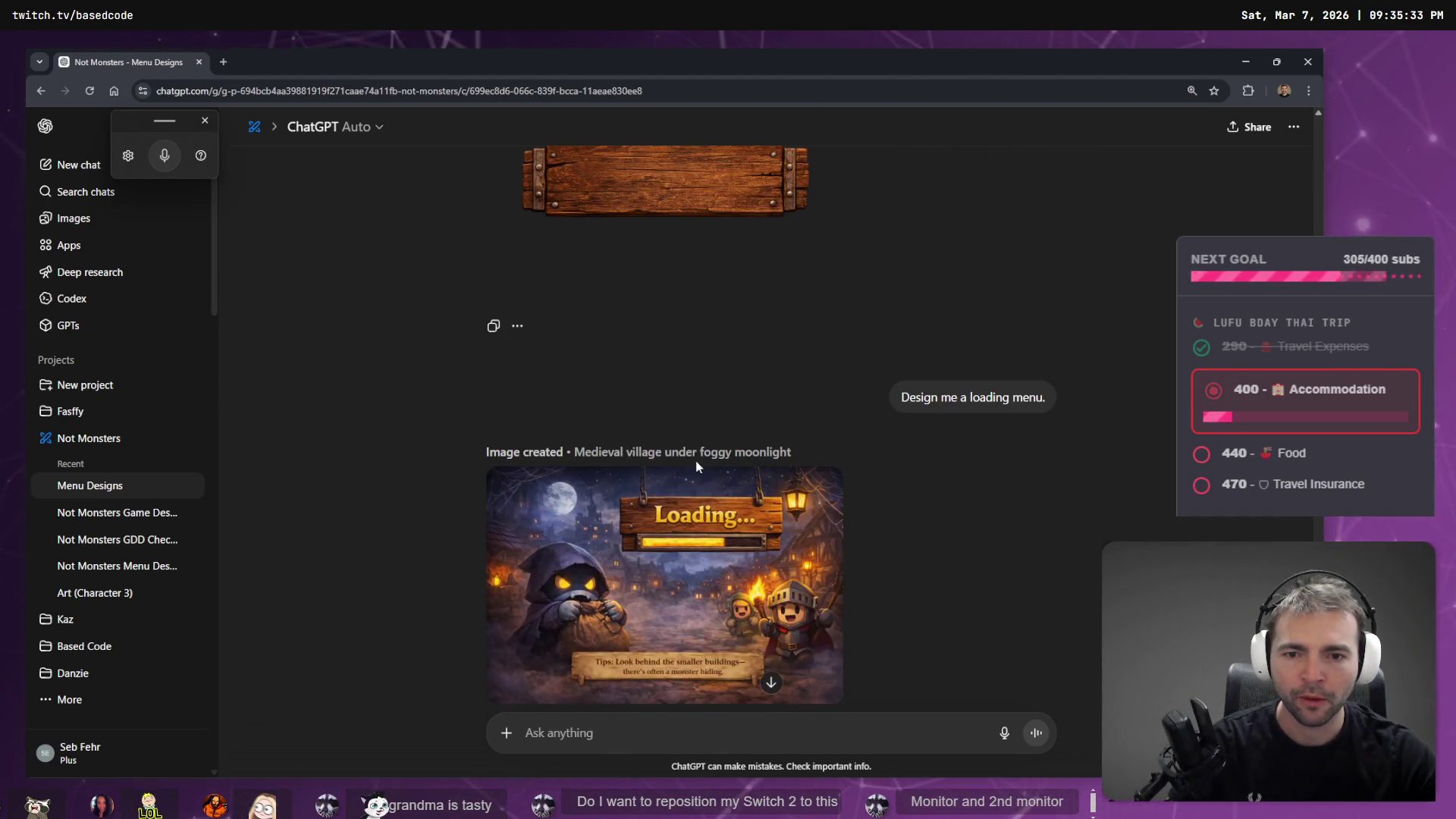
mouse_move(709, 483)
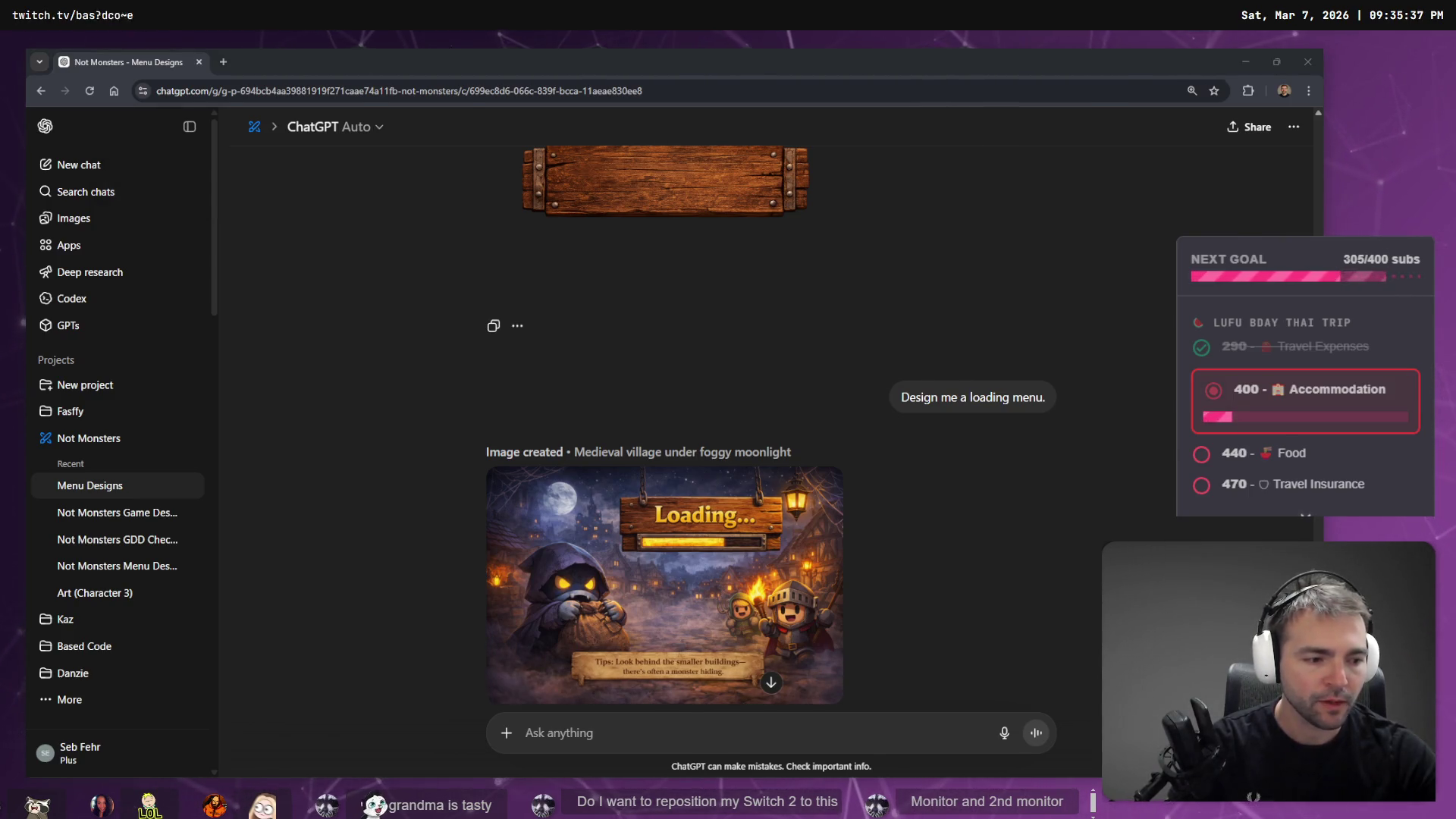
key("alt+Tab")
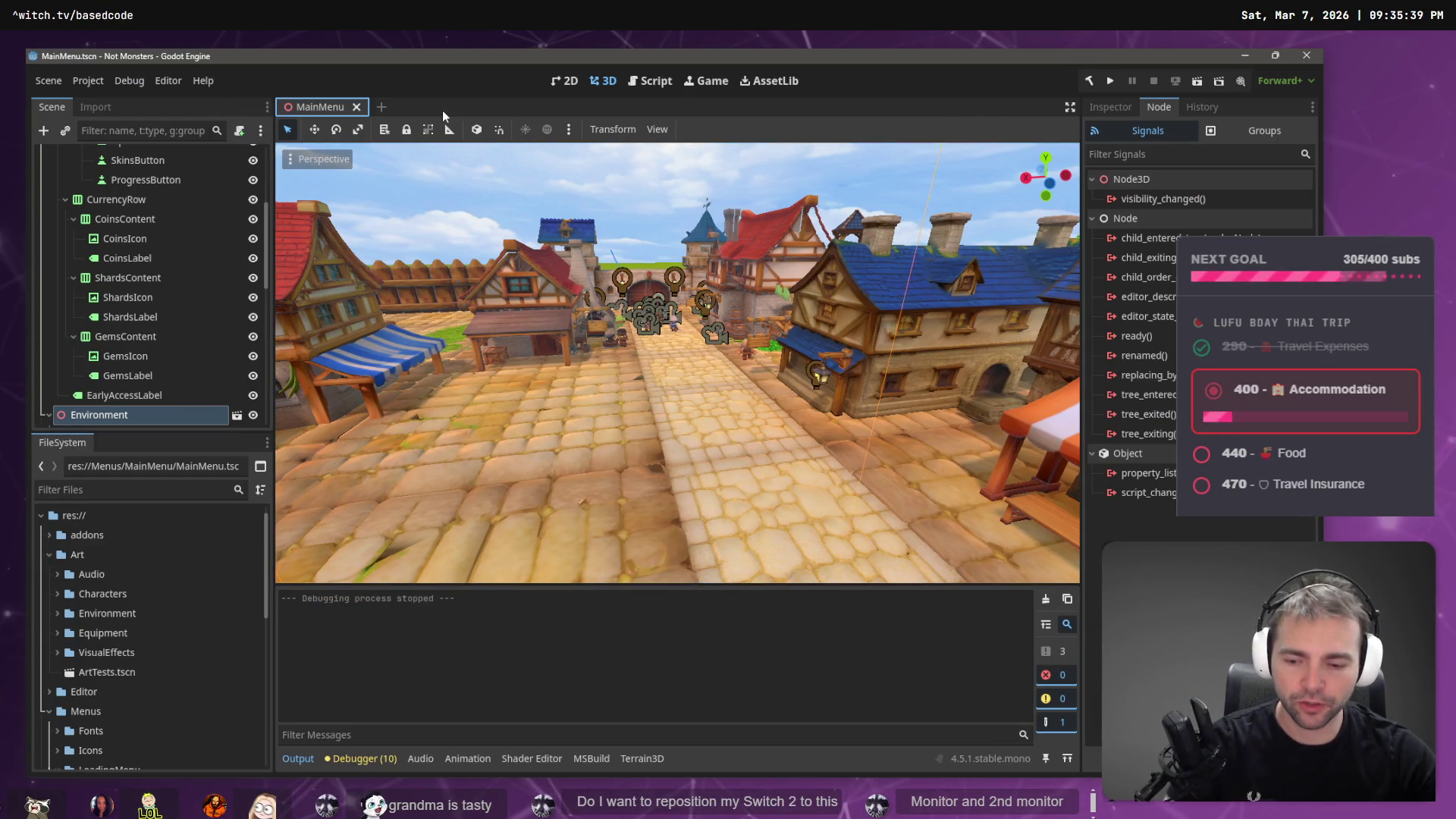
Run the Not Monsters game with F5, then return to Rider and open its AI Assistant offer.
key("F5")
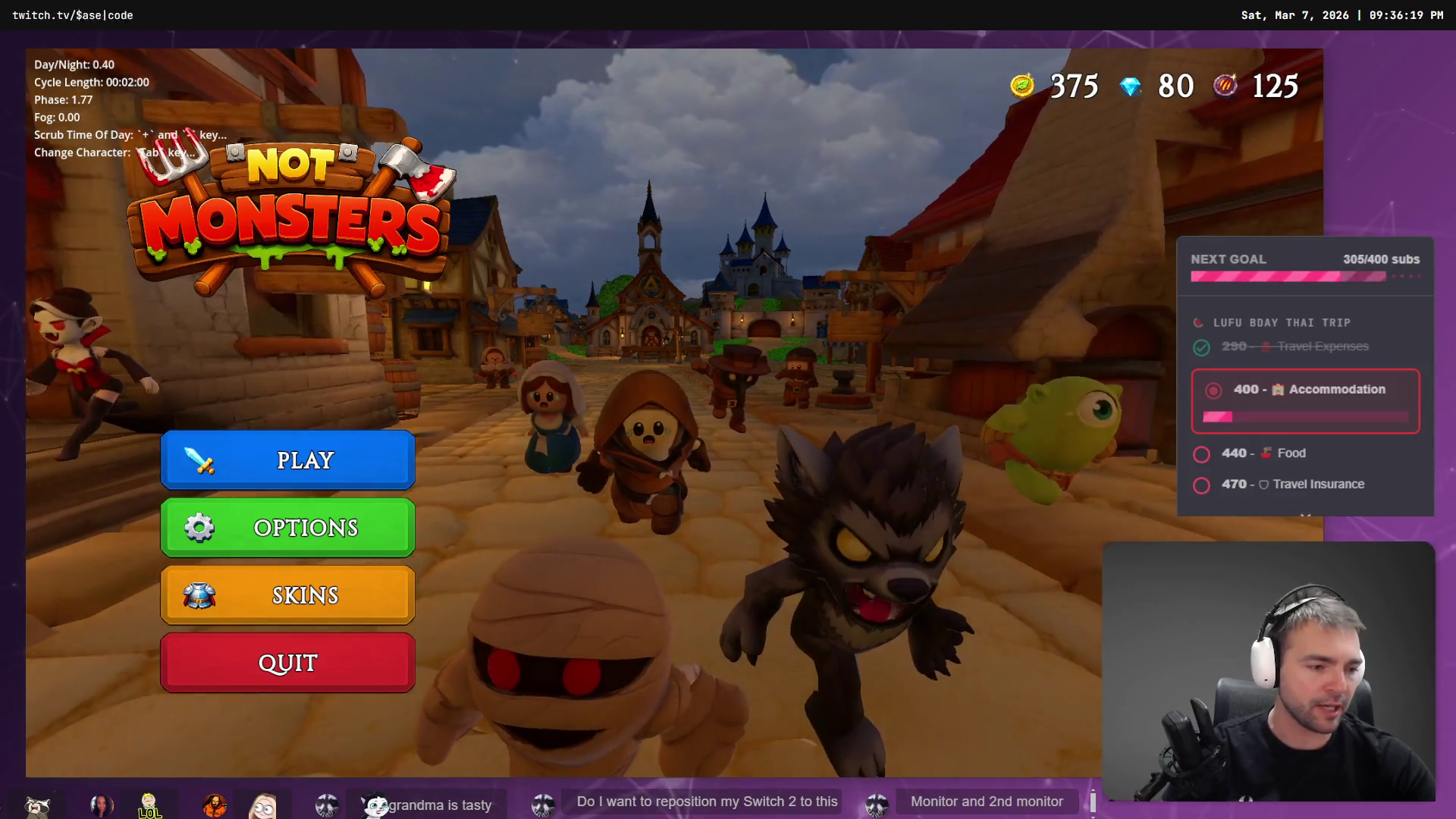
key("alt+Tab")
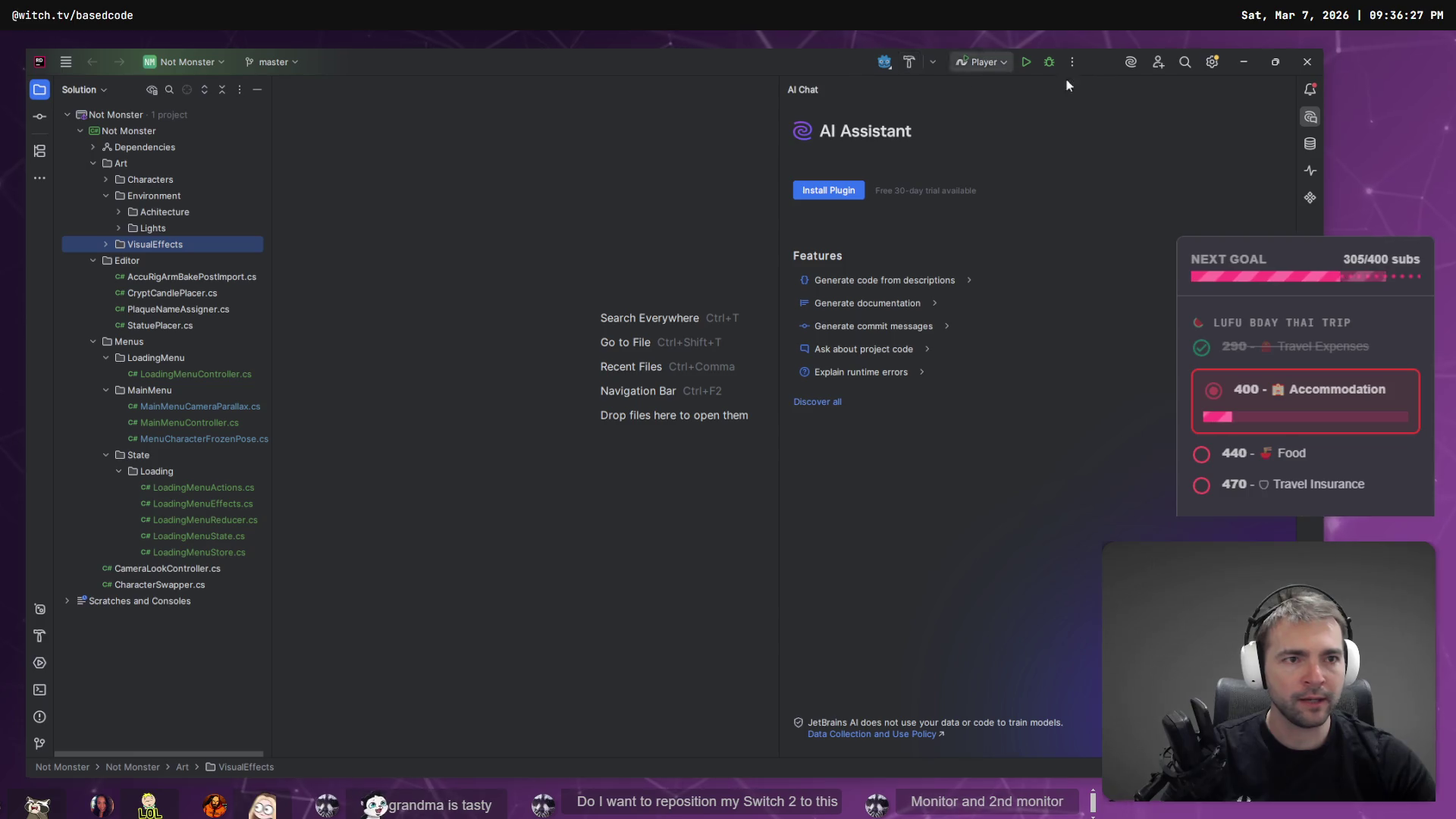
left_click(1127, 66)
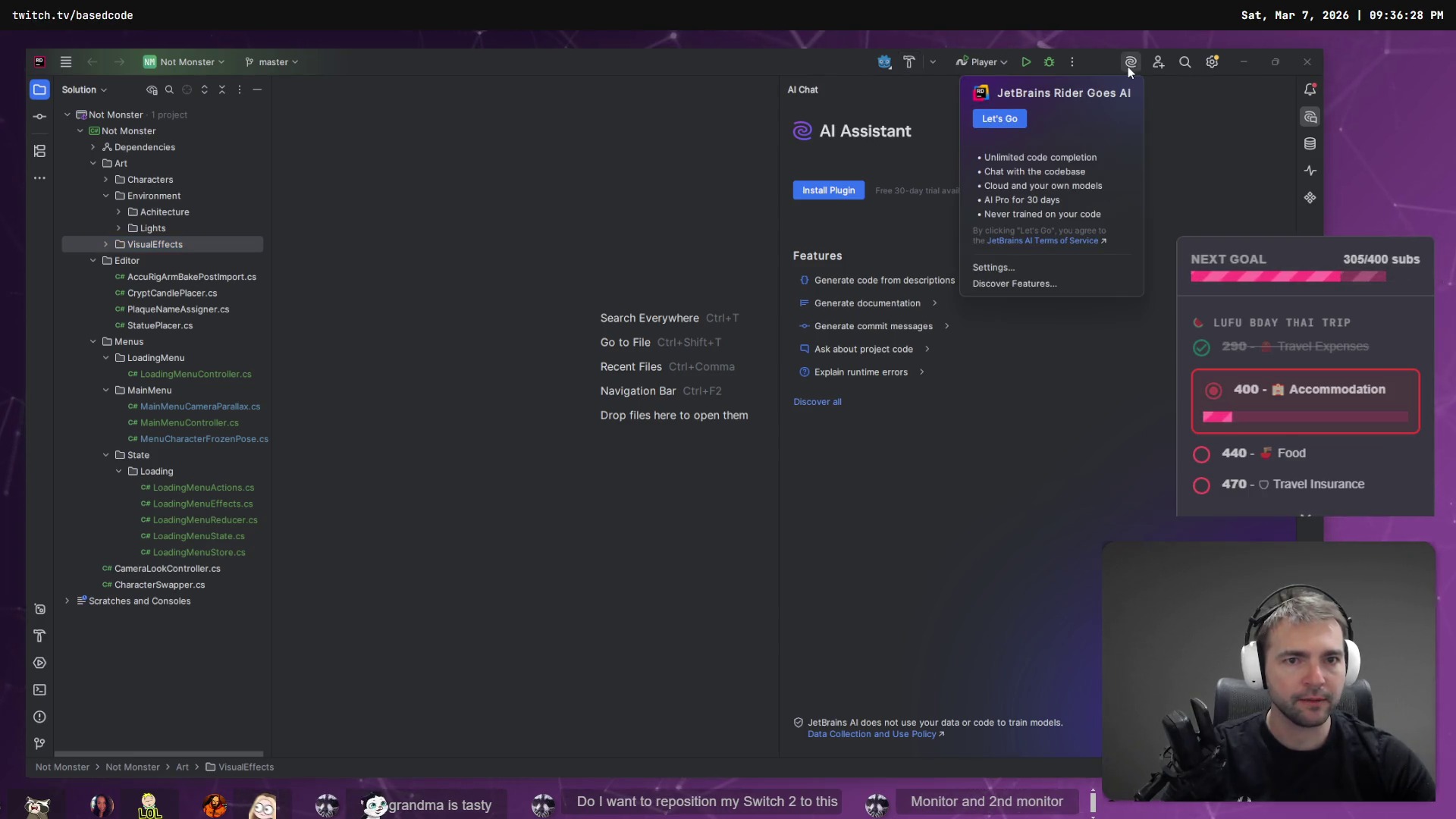
Accept the AI offer, close the running game, attempt the AI Assistant install, and restart Rider.
left_click(1005, 121)
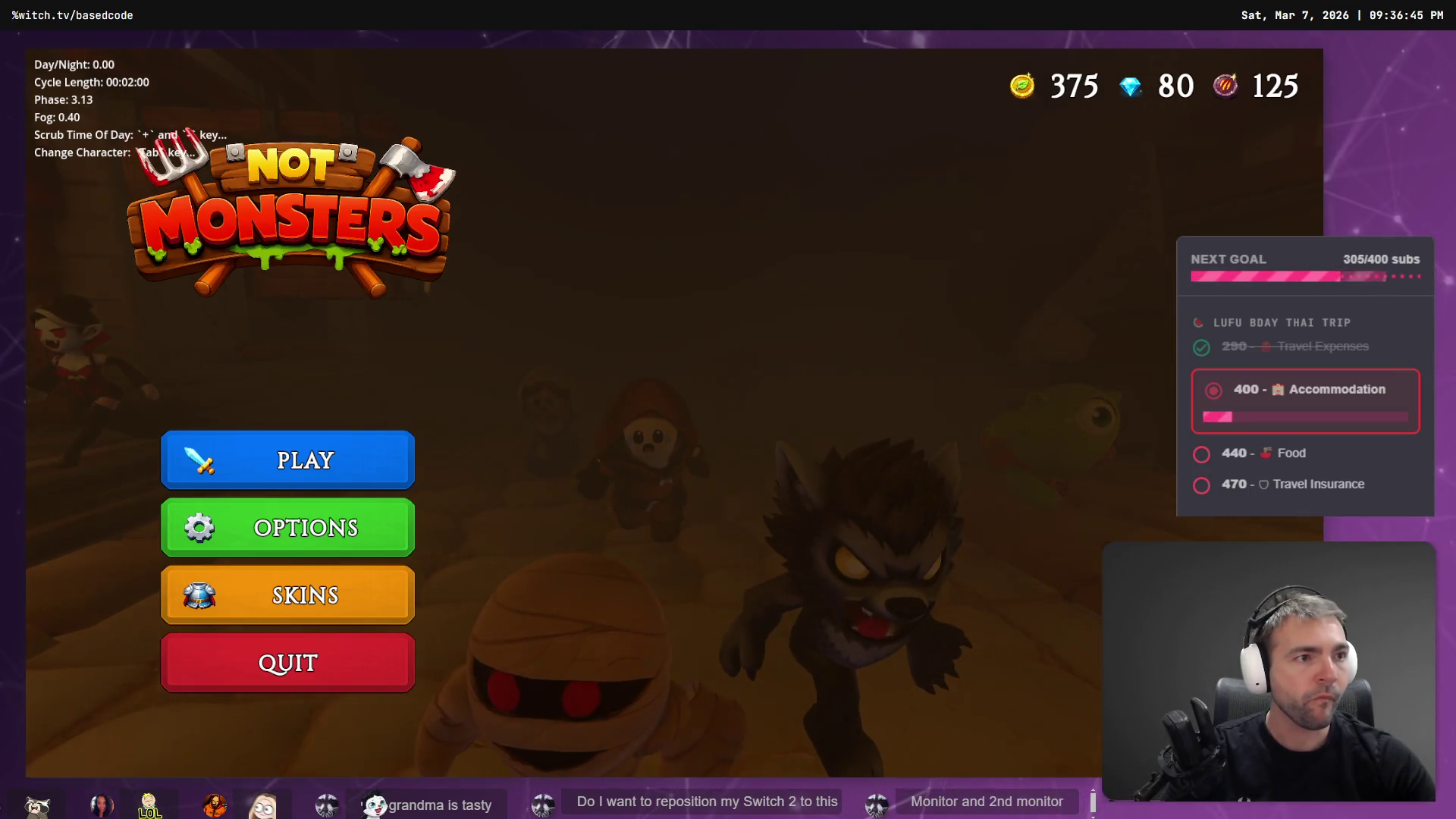
key("alt+F4")
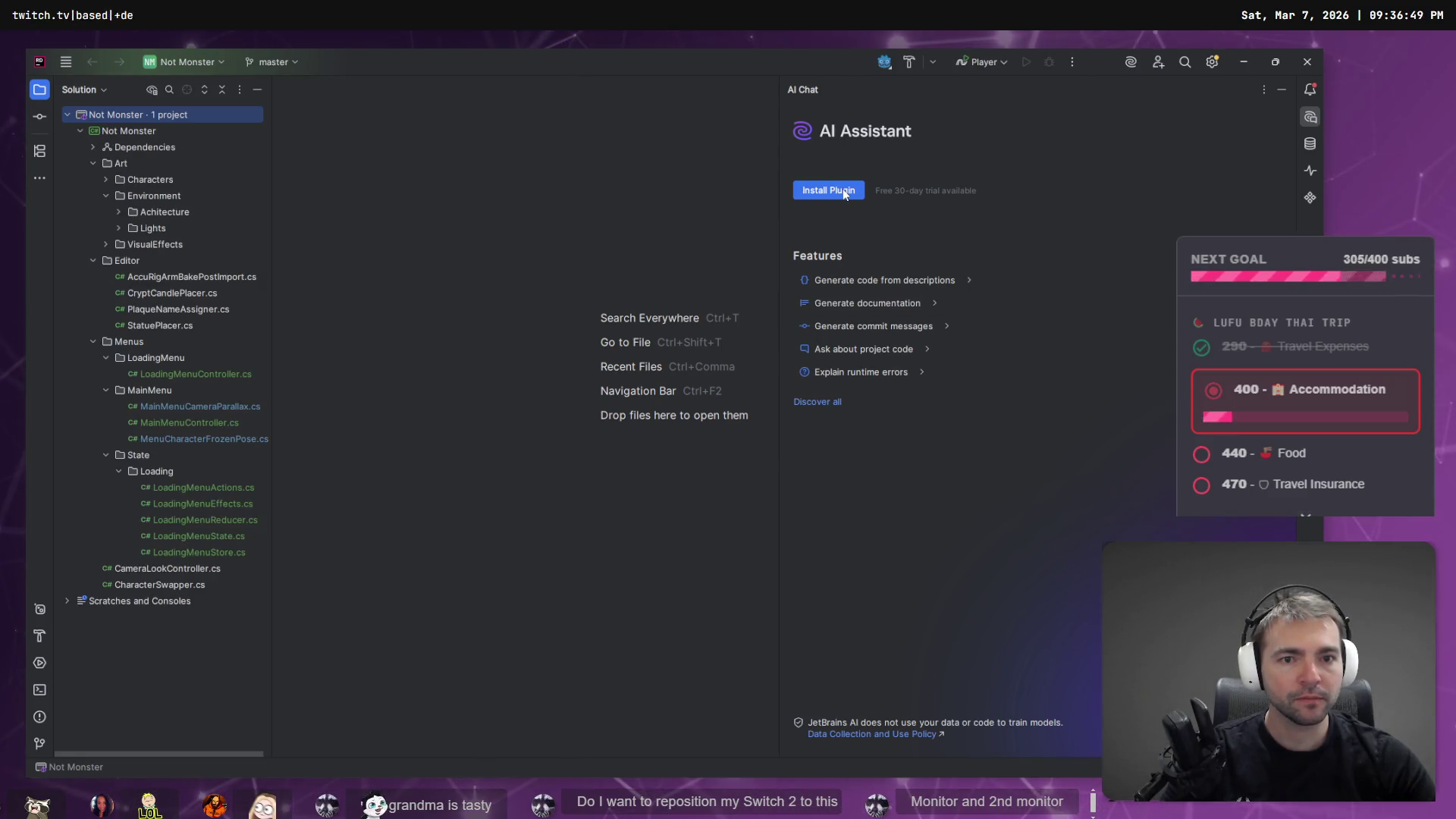
left_click(833, 191)
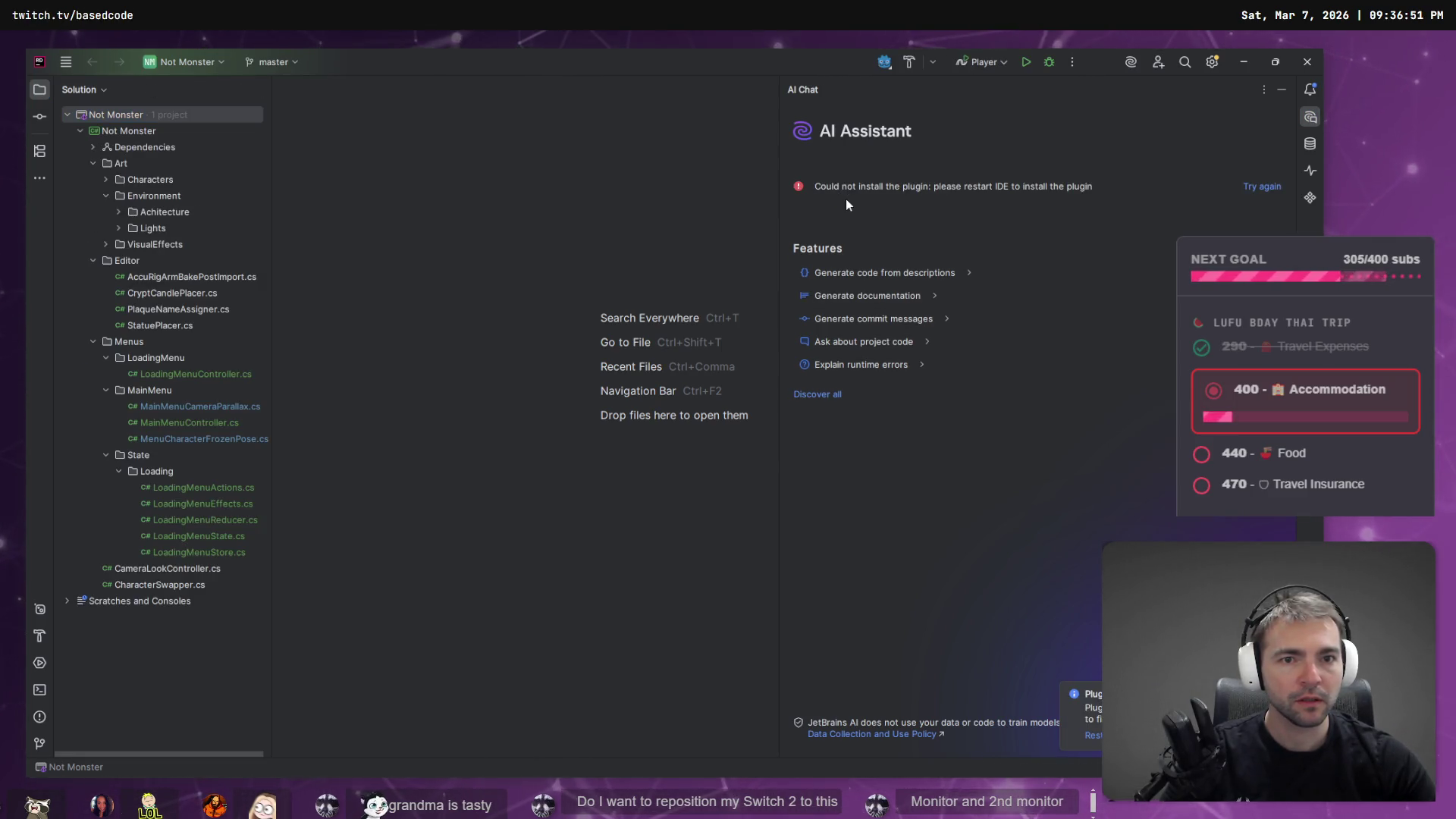
left_click(1095, 735)
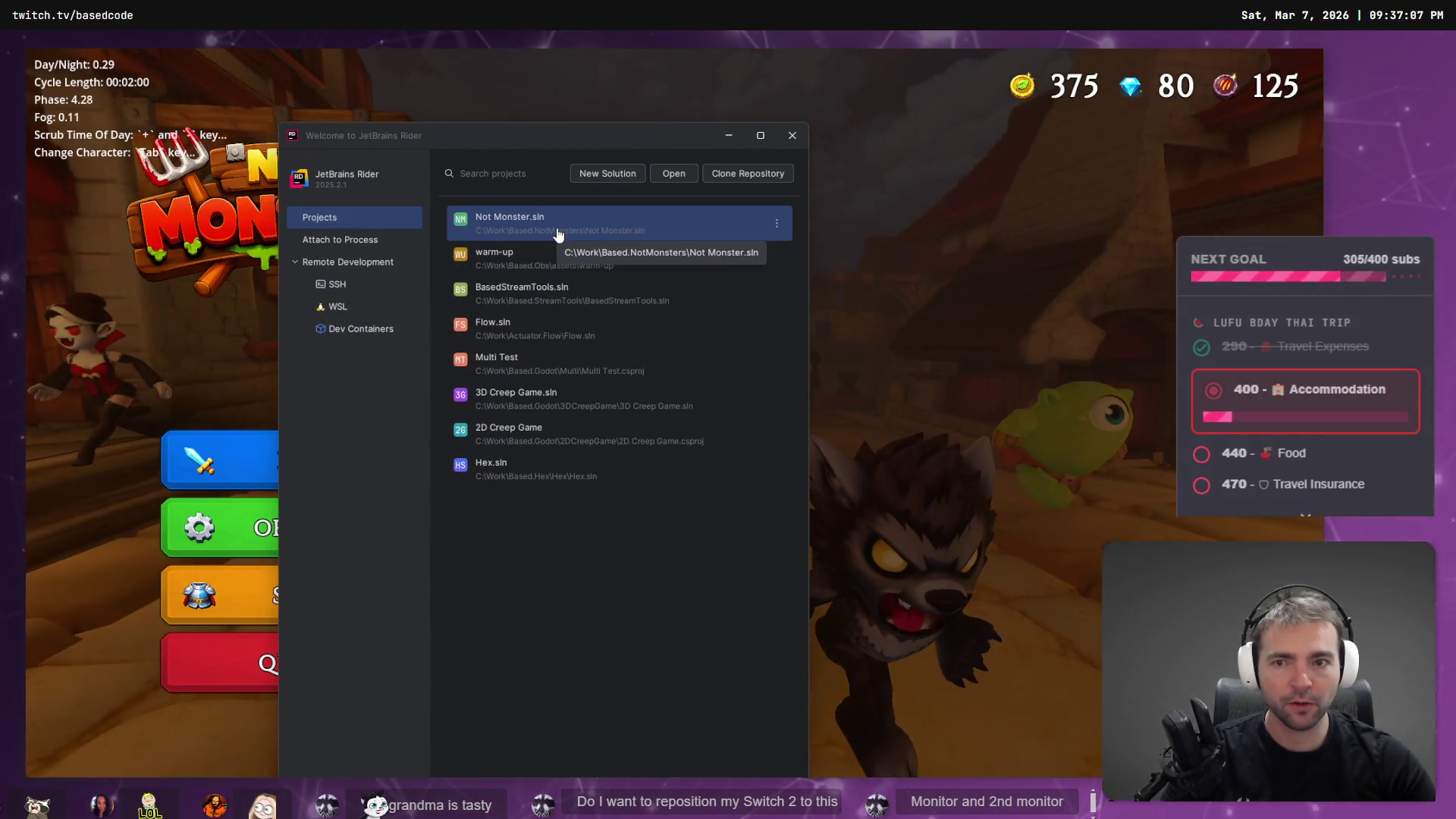
Reopen Not Monster.sln and open File > Settings from Rider's main menu.
left_click(557, 234)
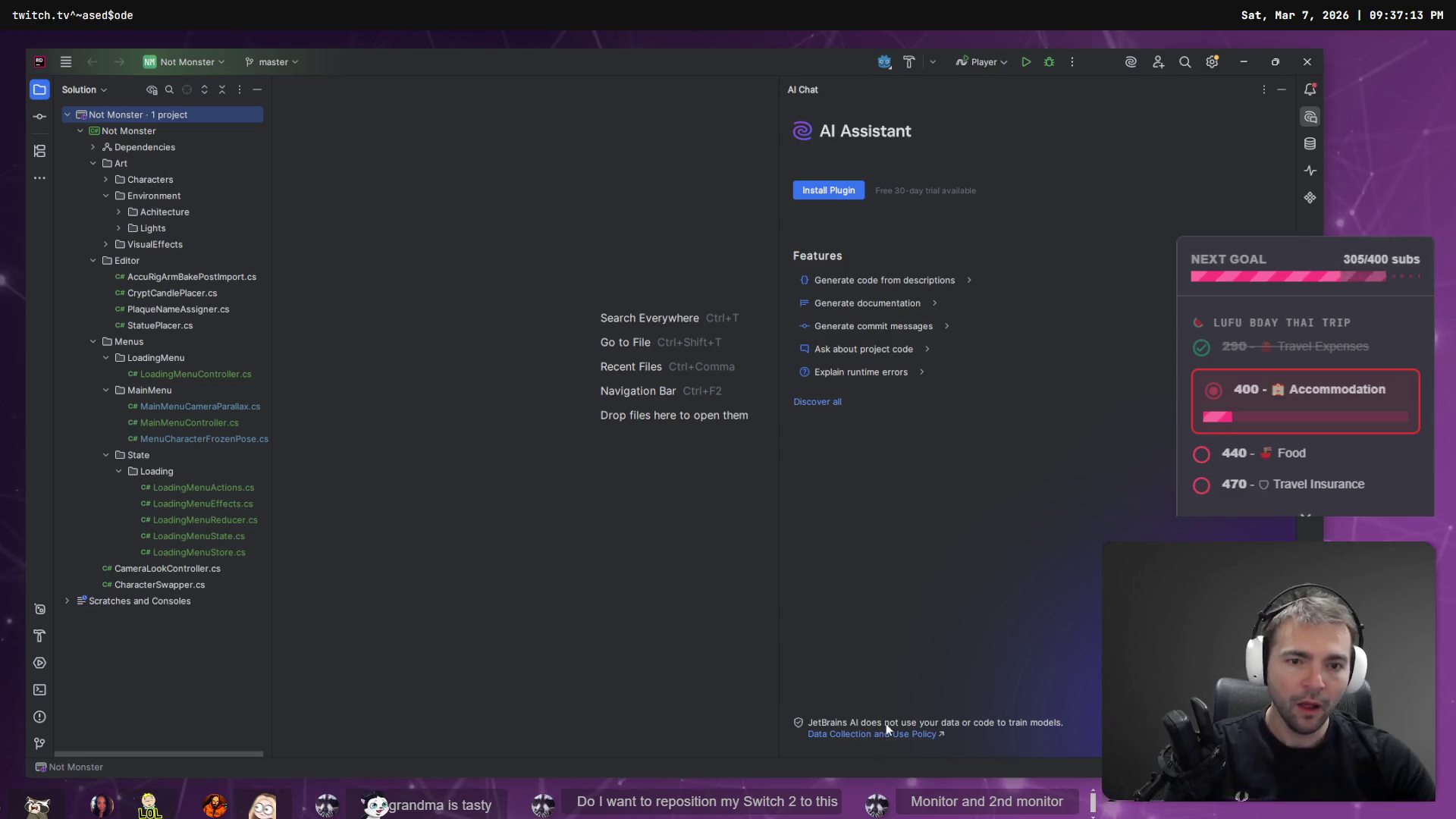
left_click(66, 62)
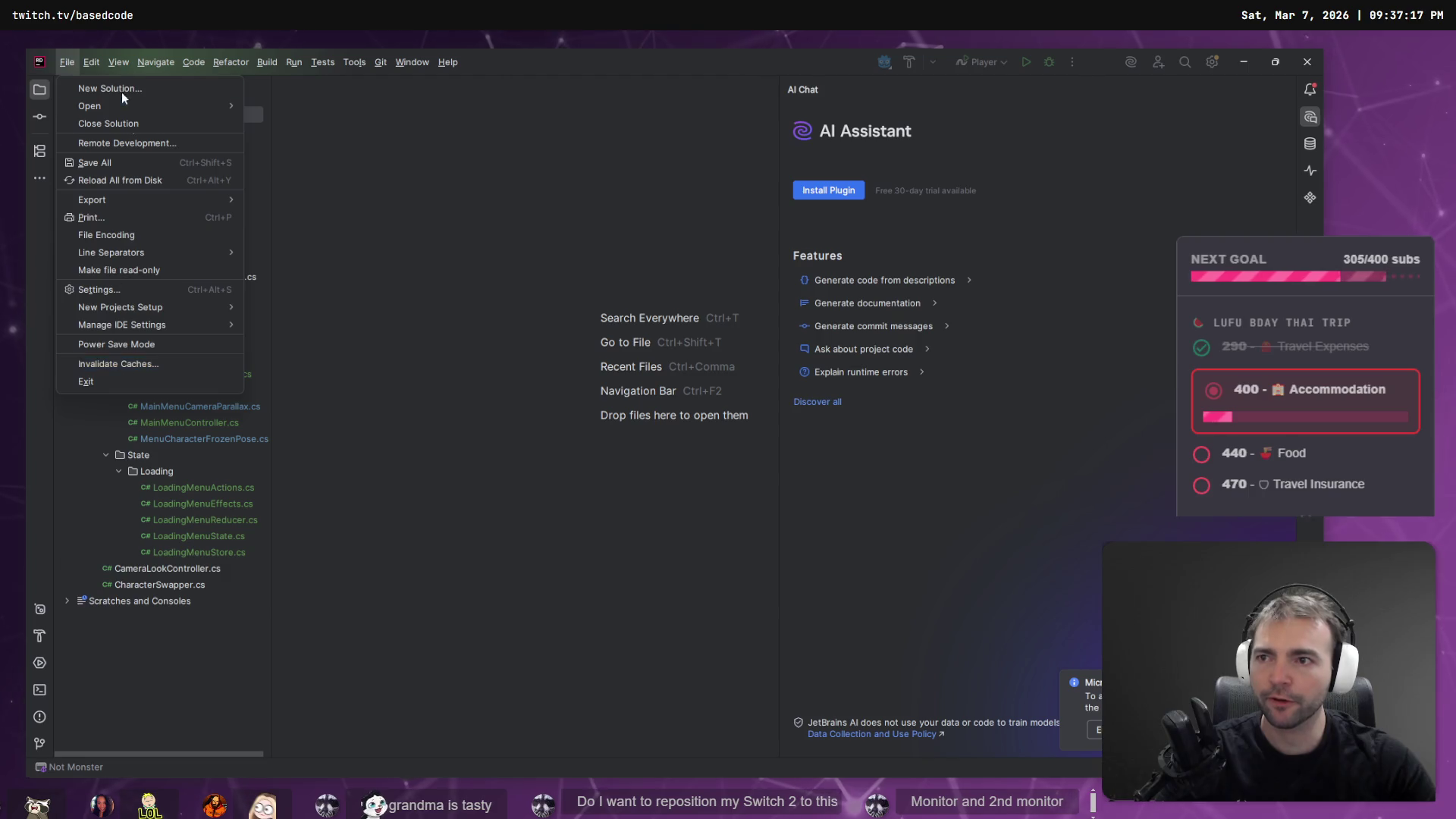
left_click(100, 60)
left_click(100, 62)
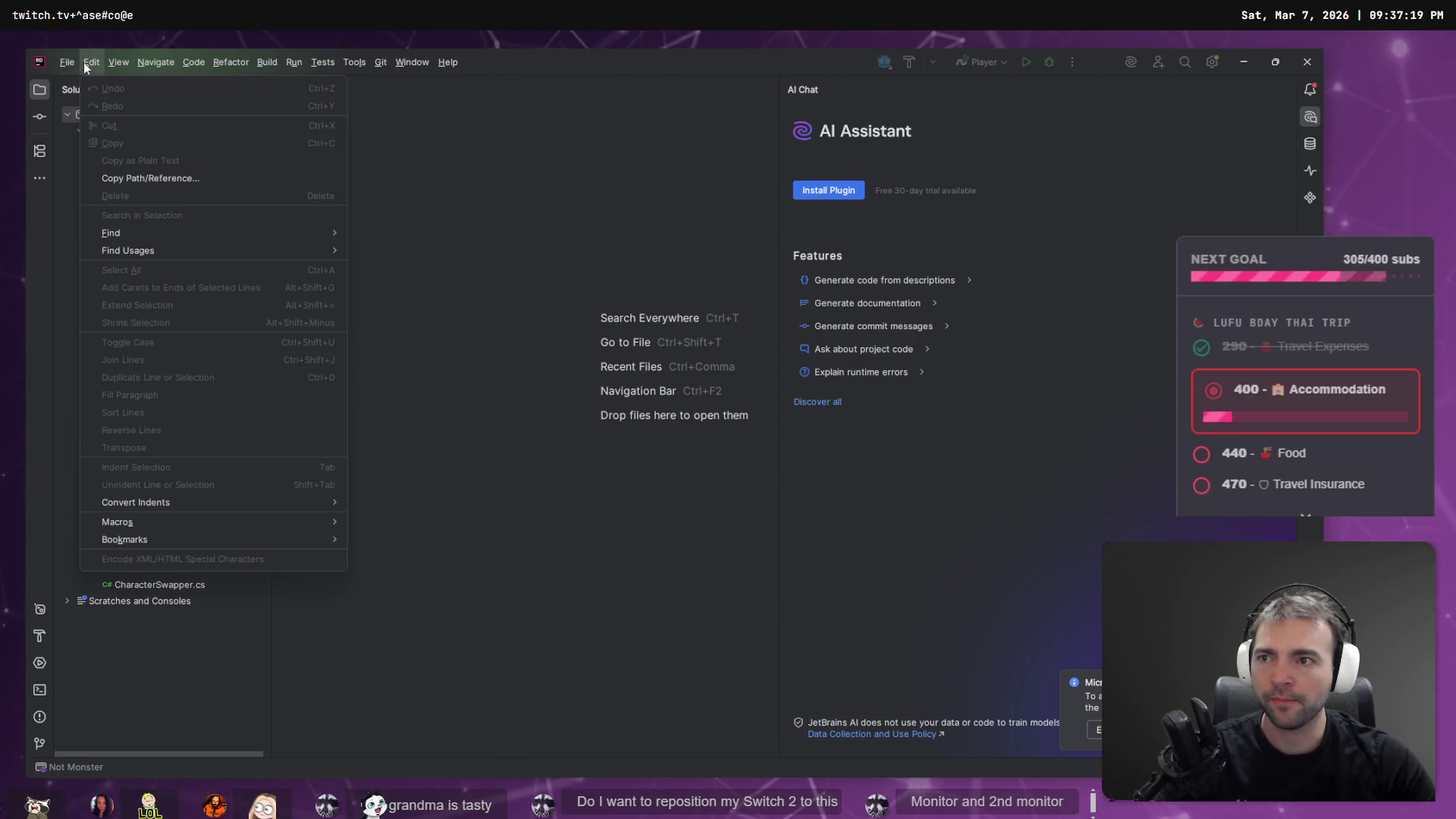
mouse_move(64, 67)
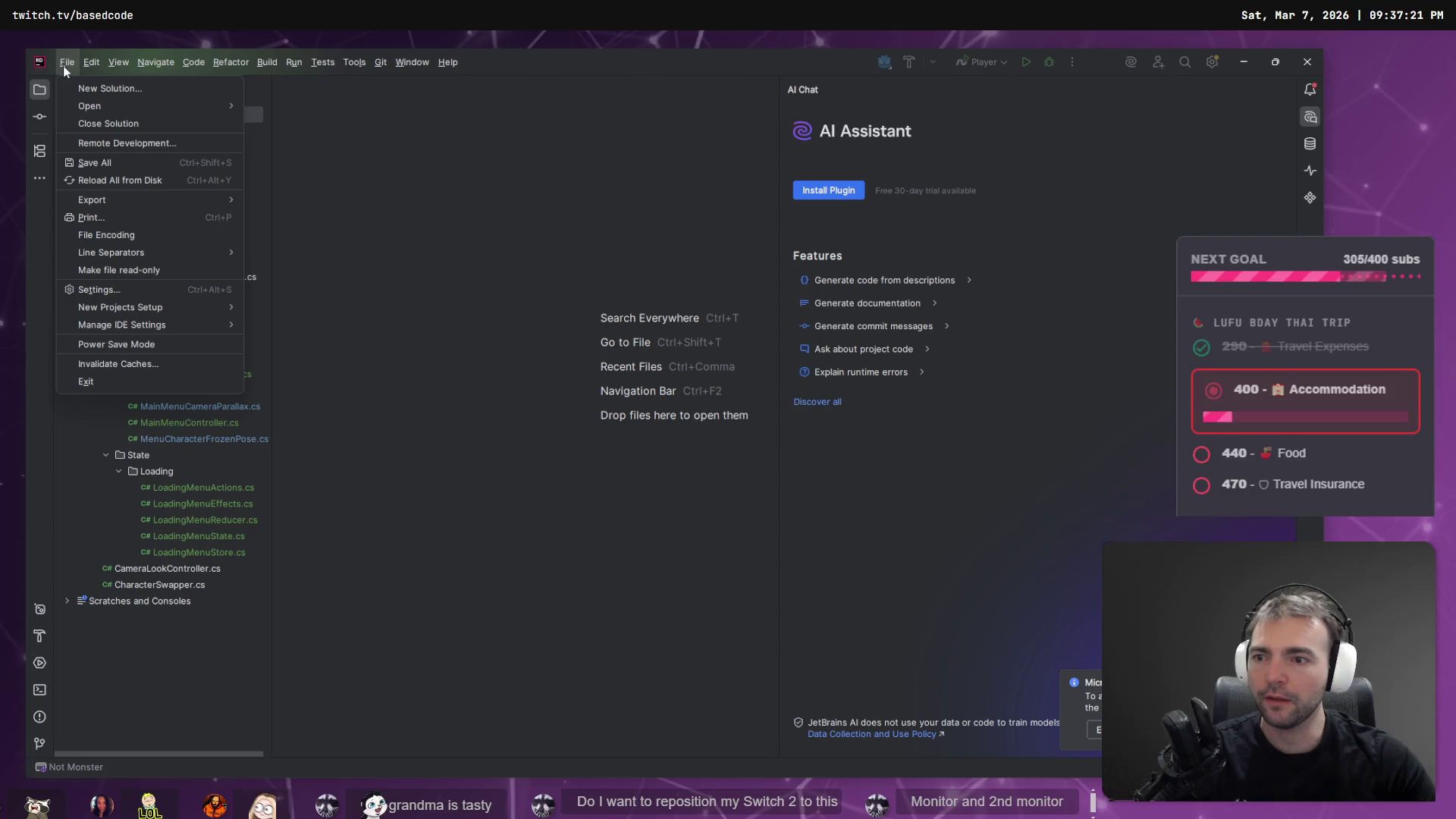
left_click(64, 67)
left_click(193, 62)
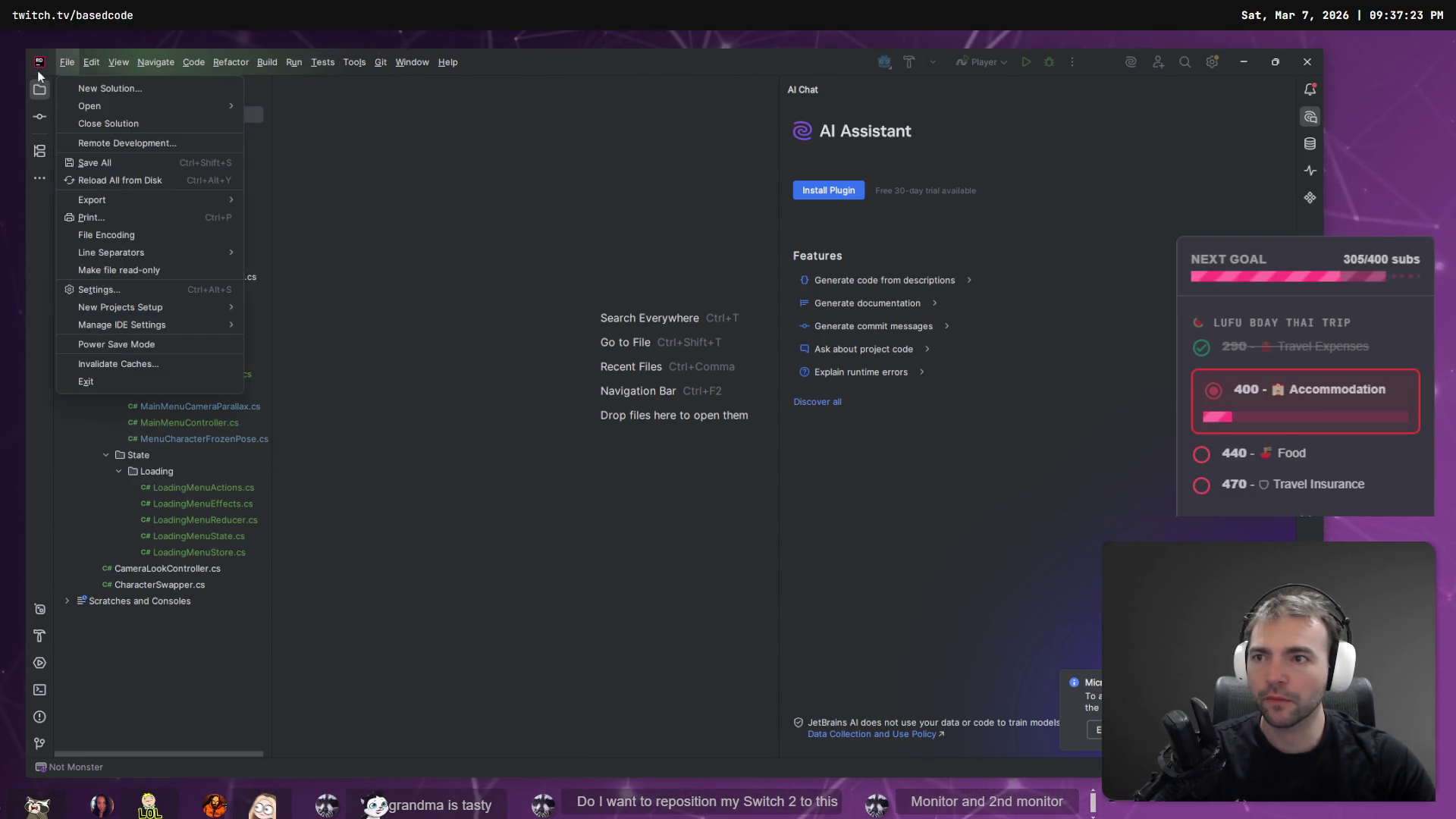
mouse_move(68, 61)
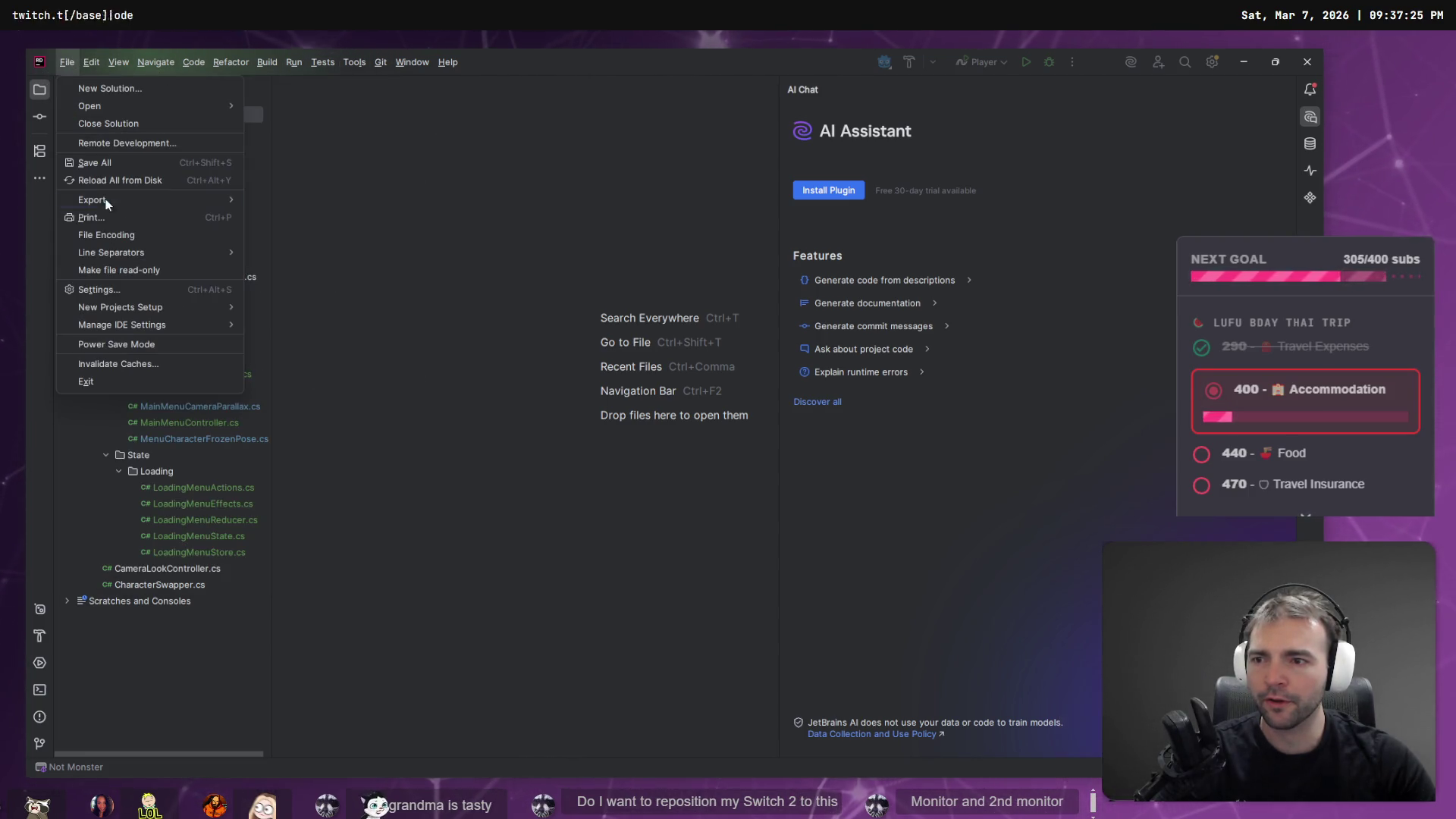
left_click(132, 288)
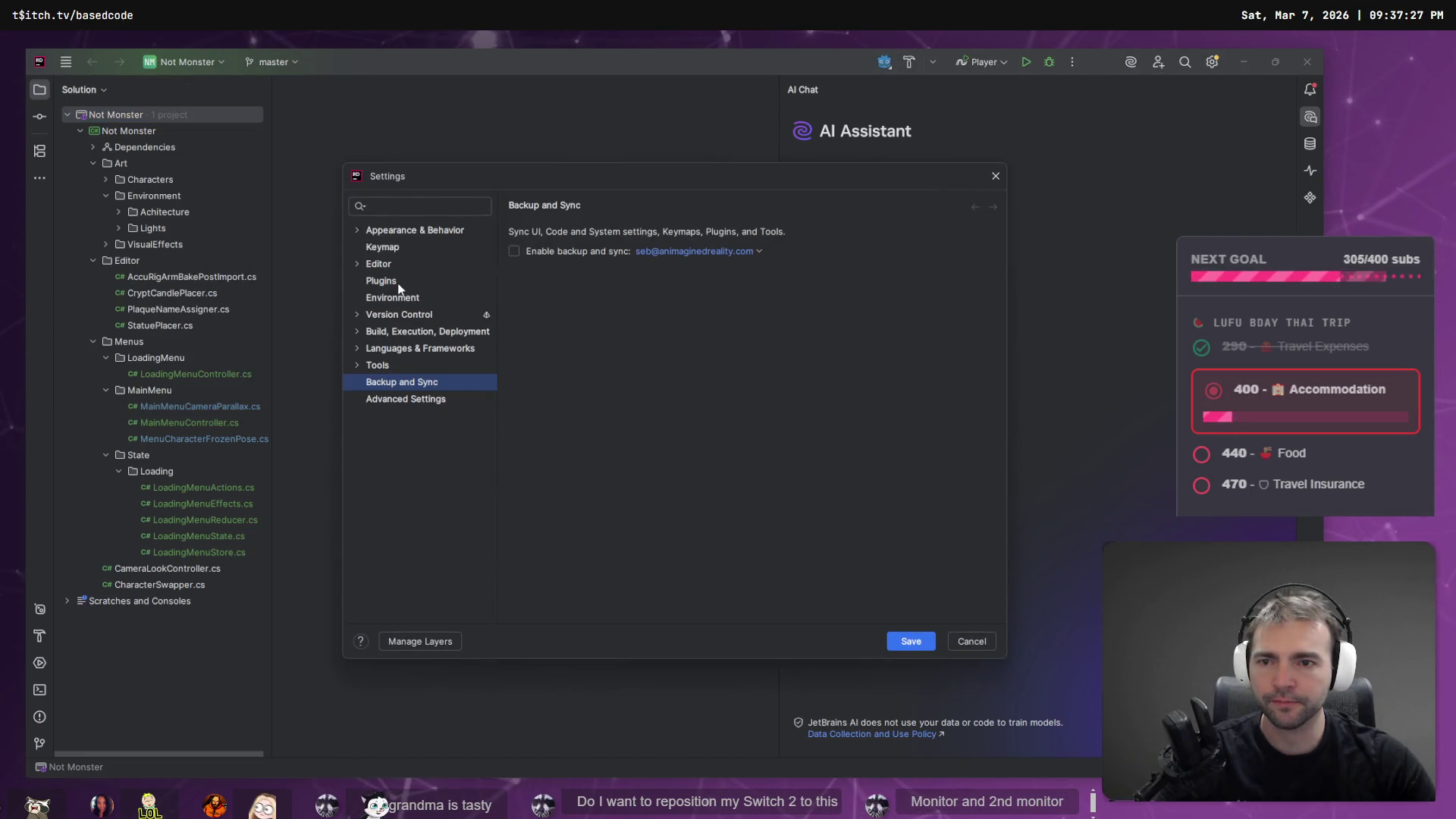
Select JetBrains AI Assistant under Installed plugins and start updating it to the newer version.
left_click(406, 285)
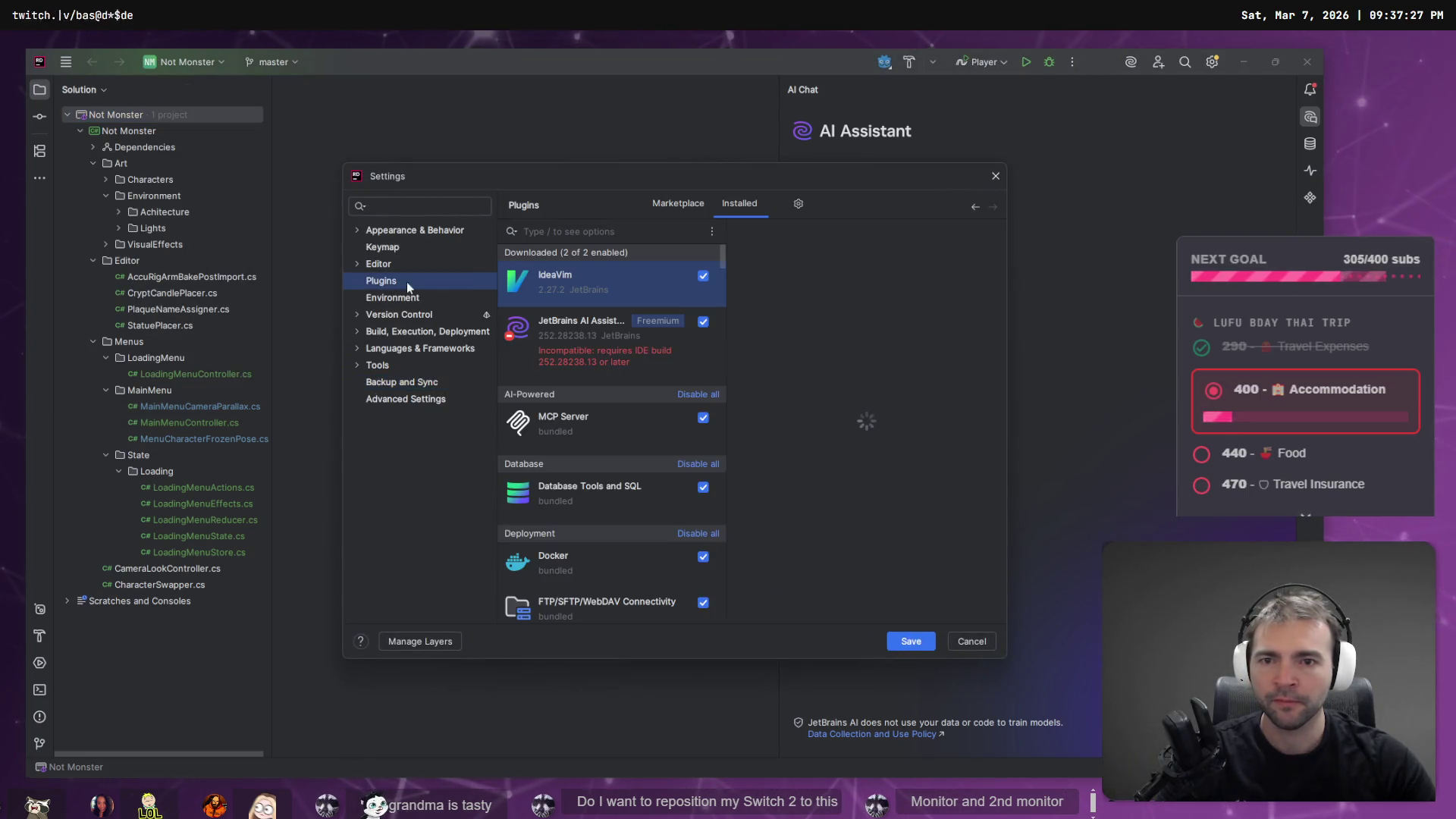
left_click(578, 331)
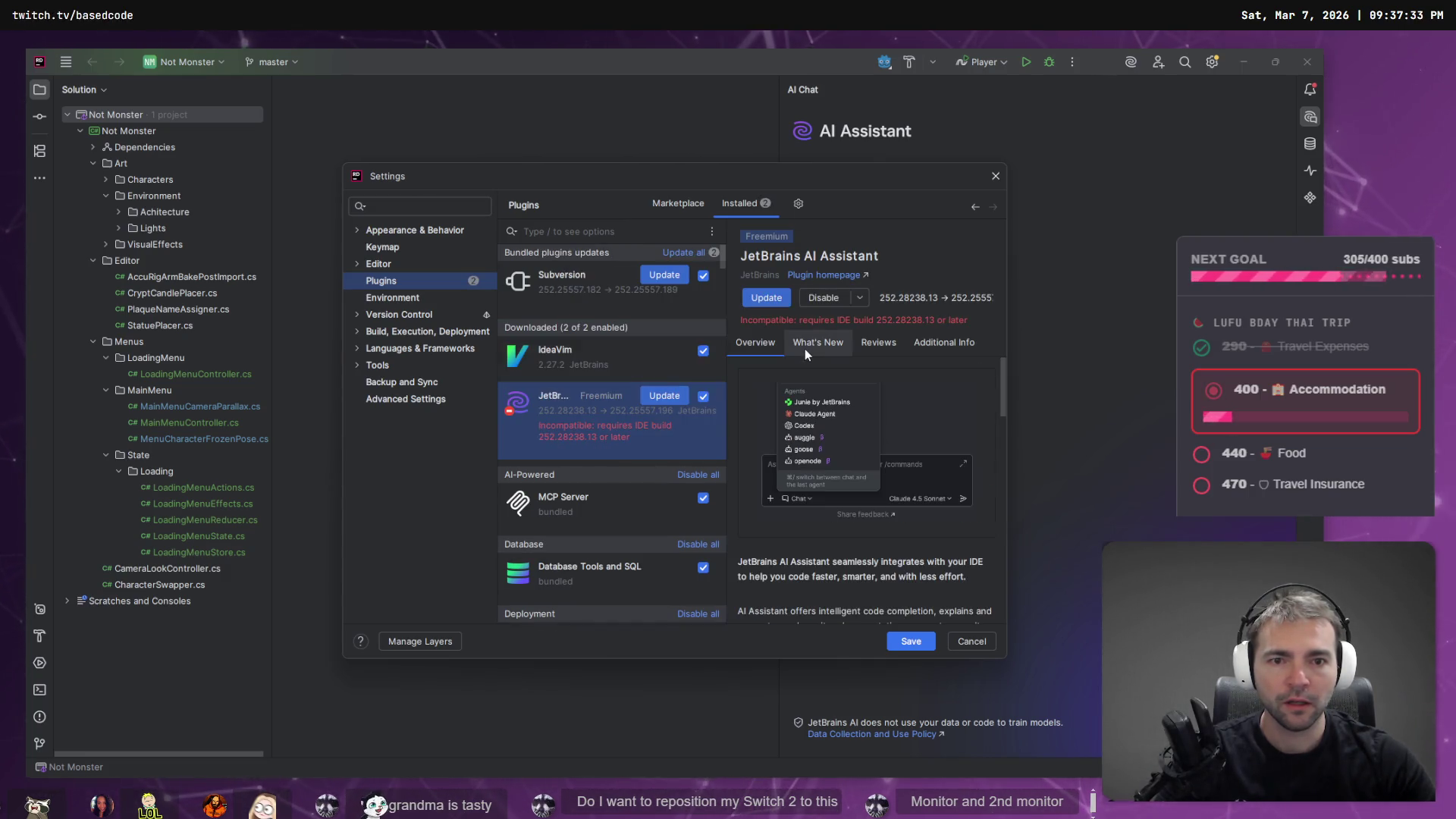
left_click(766, 298)
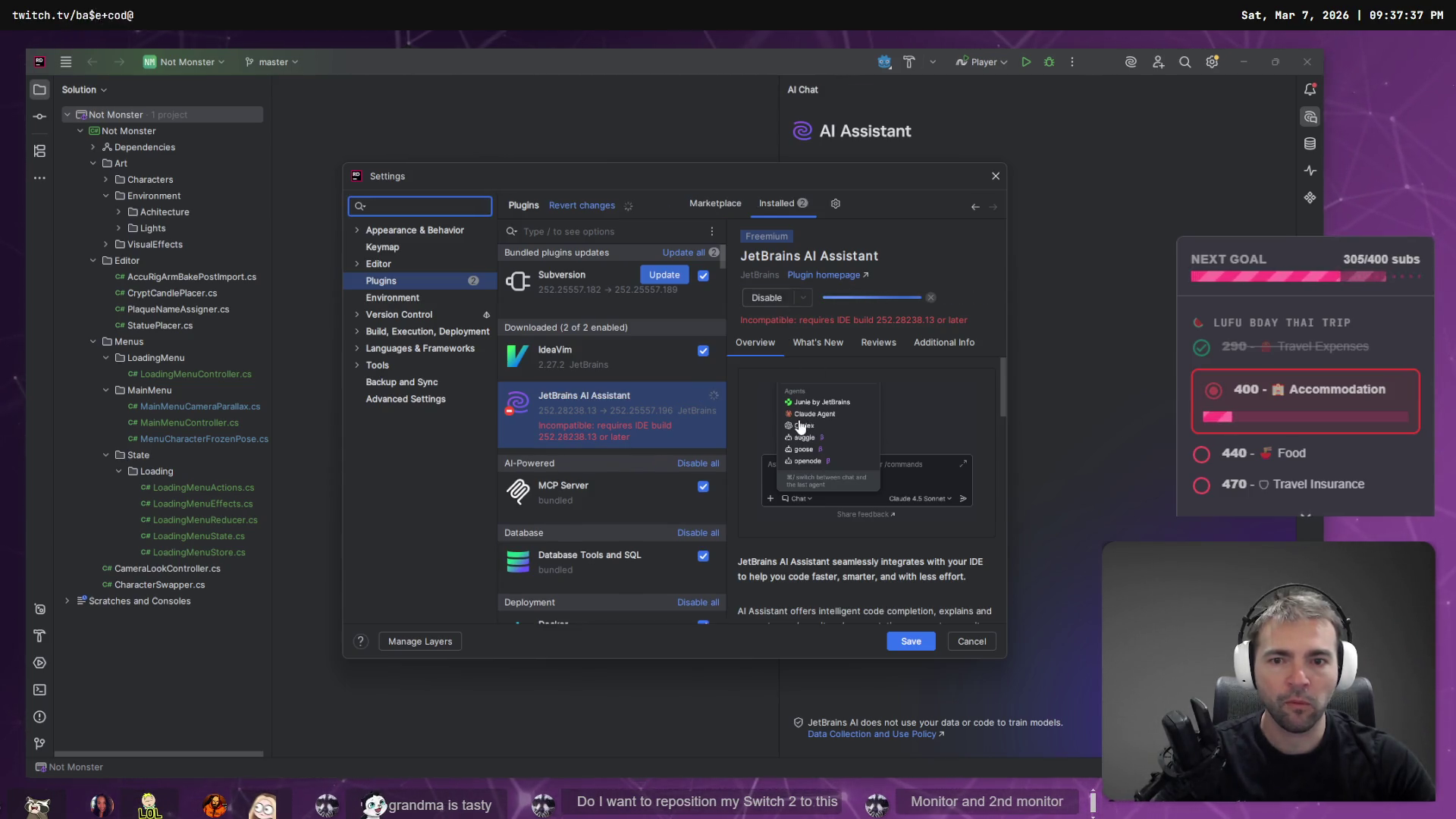
scroll(690, 415, "down", 10)
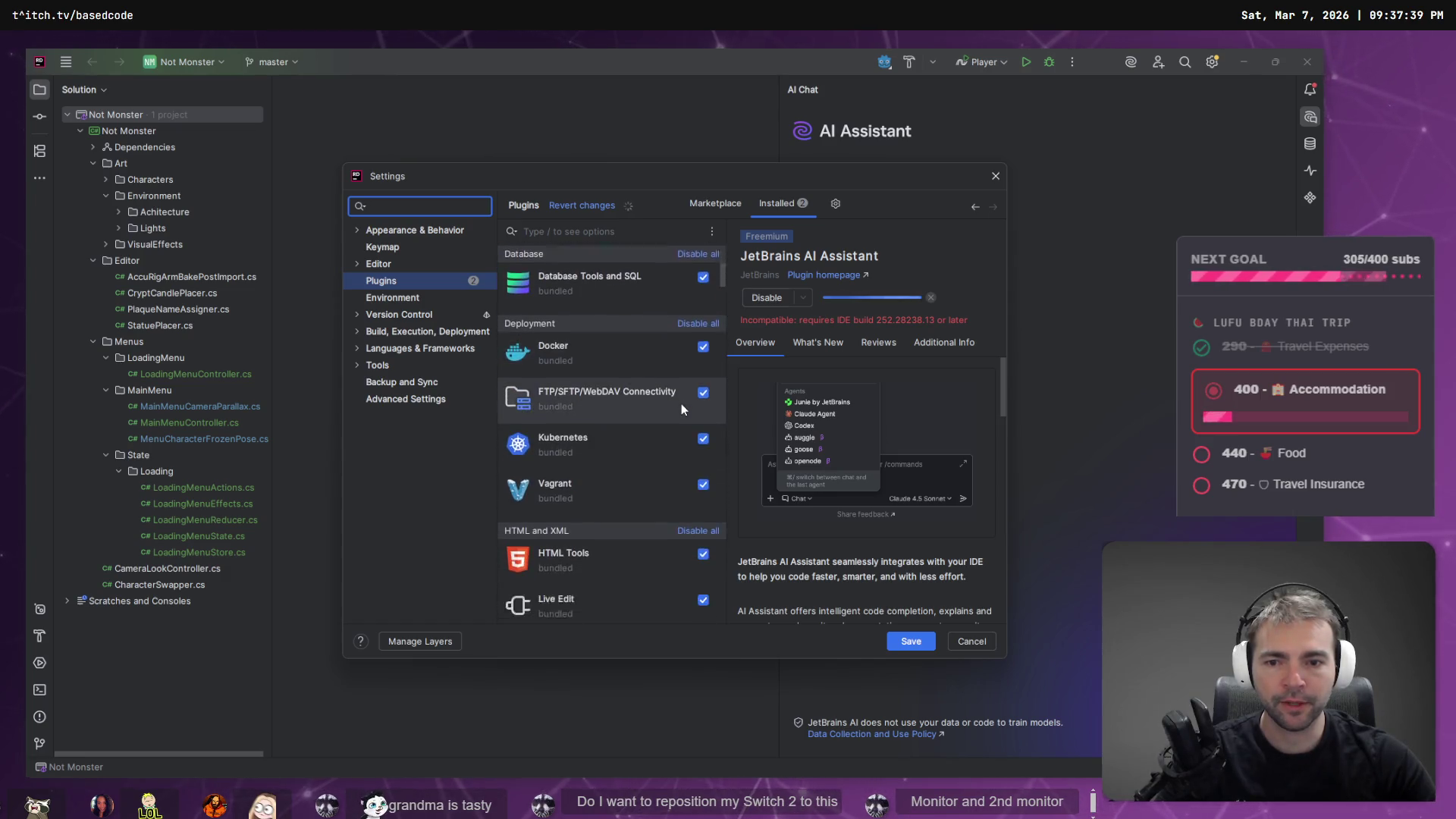
scroll(682, 403, "down", 2)
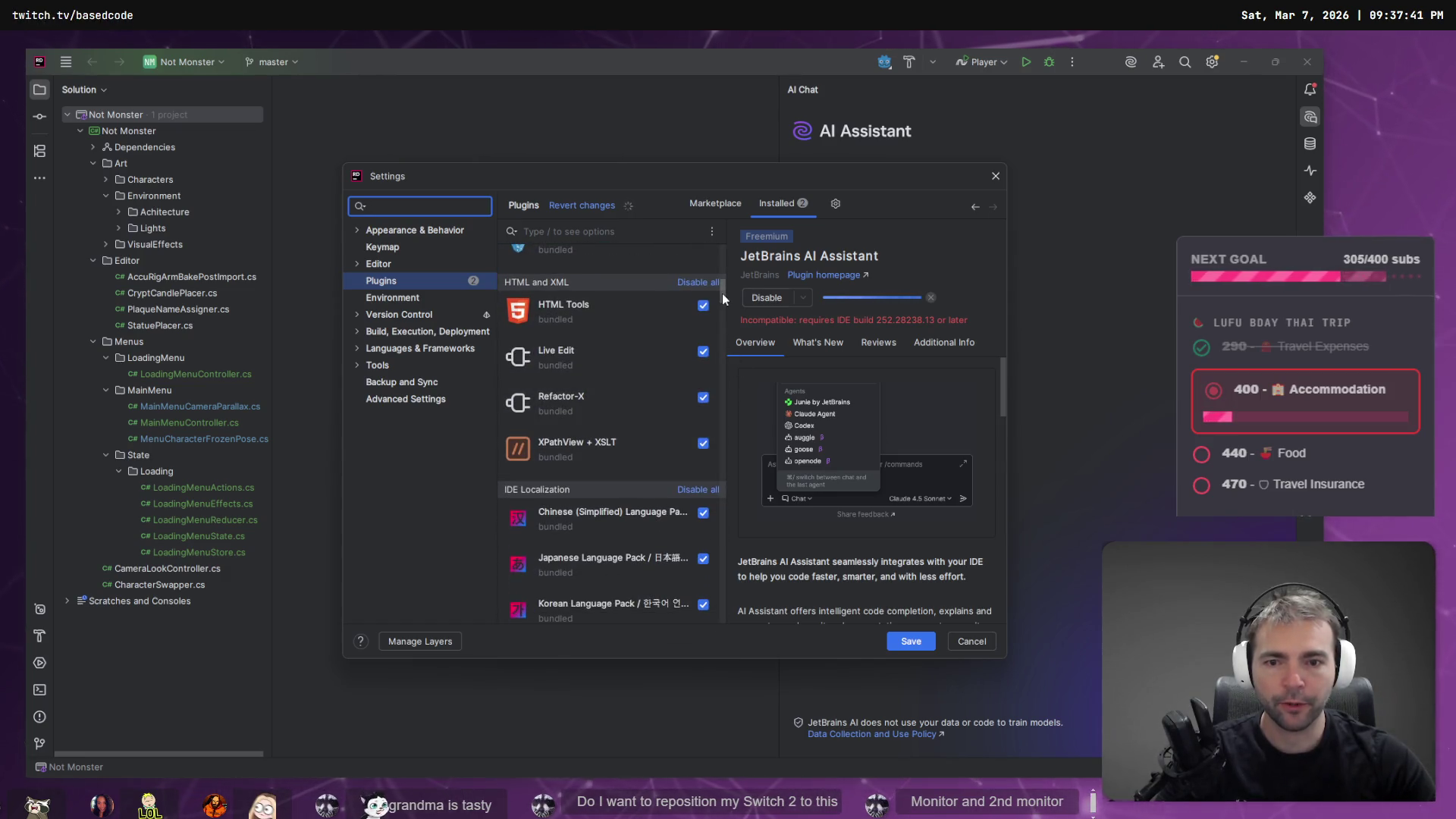
mouse_move(722, 293)
left_mouse_down()
mouse_move(733, 659)
mouse_move(739, 224)
left_mouse_up()
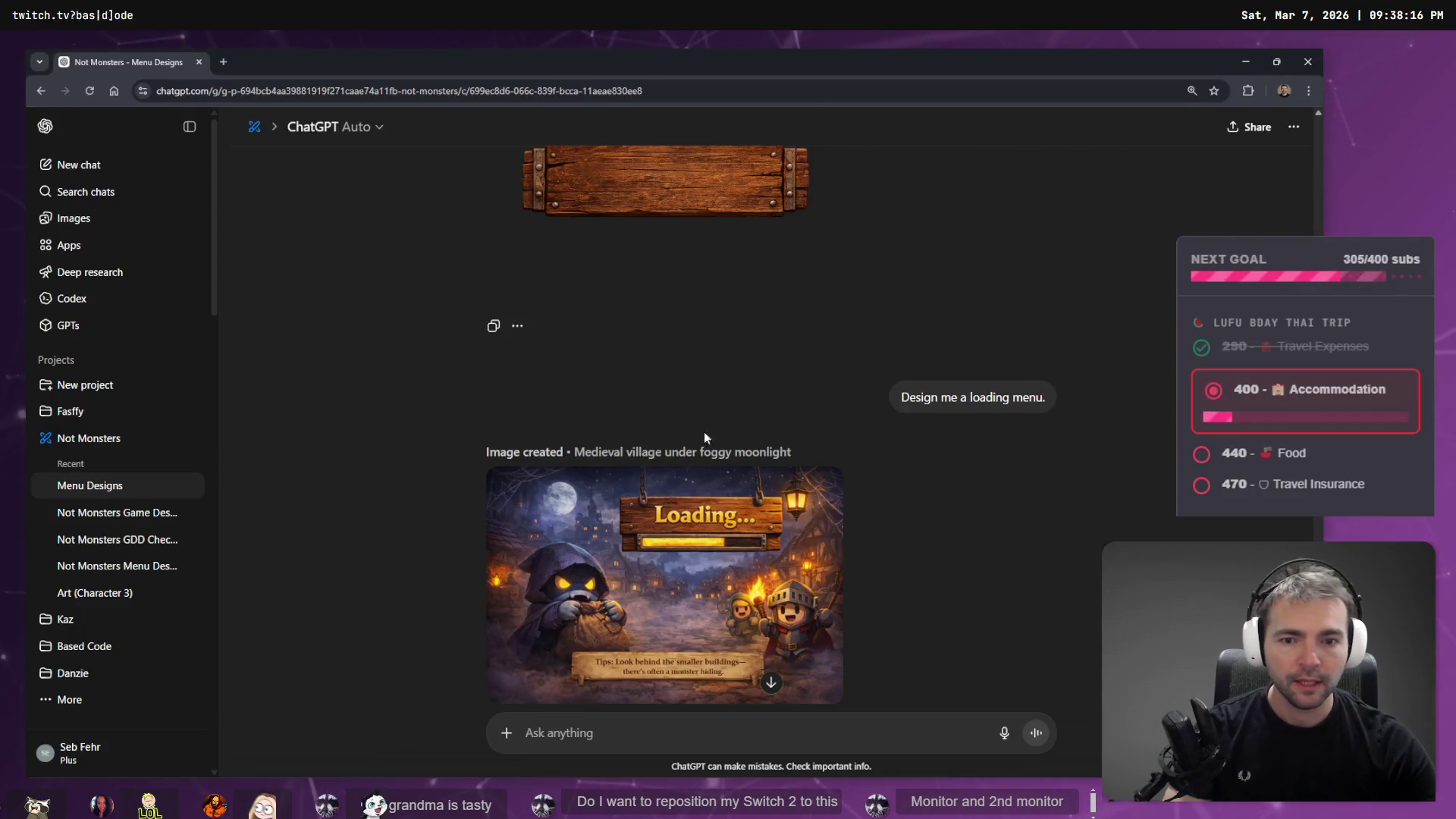
View the generated images full size, flipping between wooden plank and loading screen, then close the viewer.
scroll(682, 402, "down", 3)
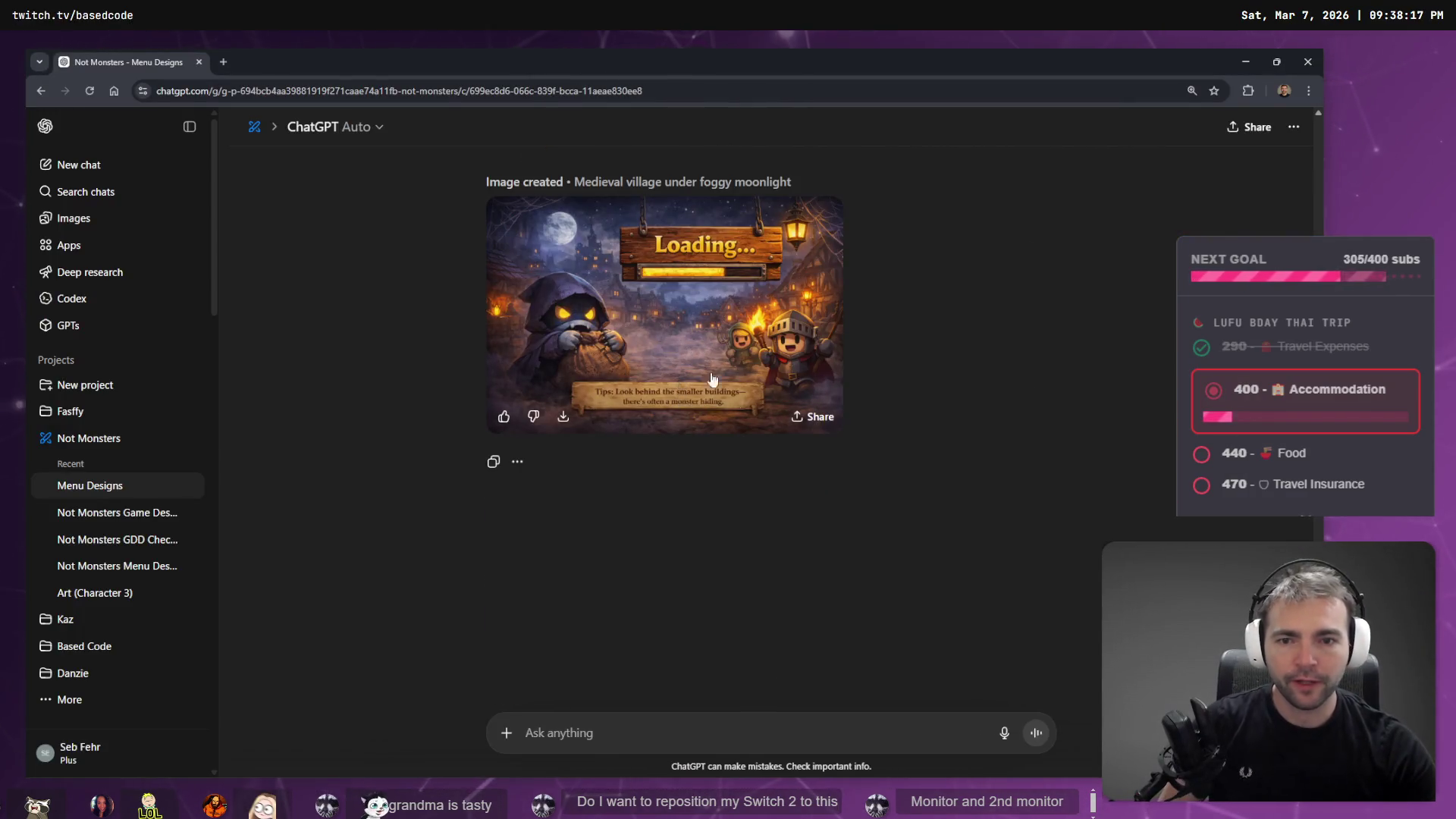
left_click(734, 398)
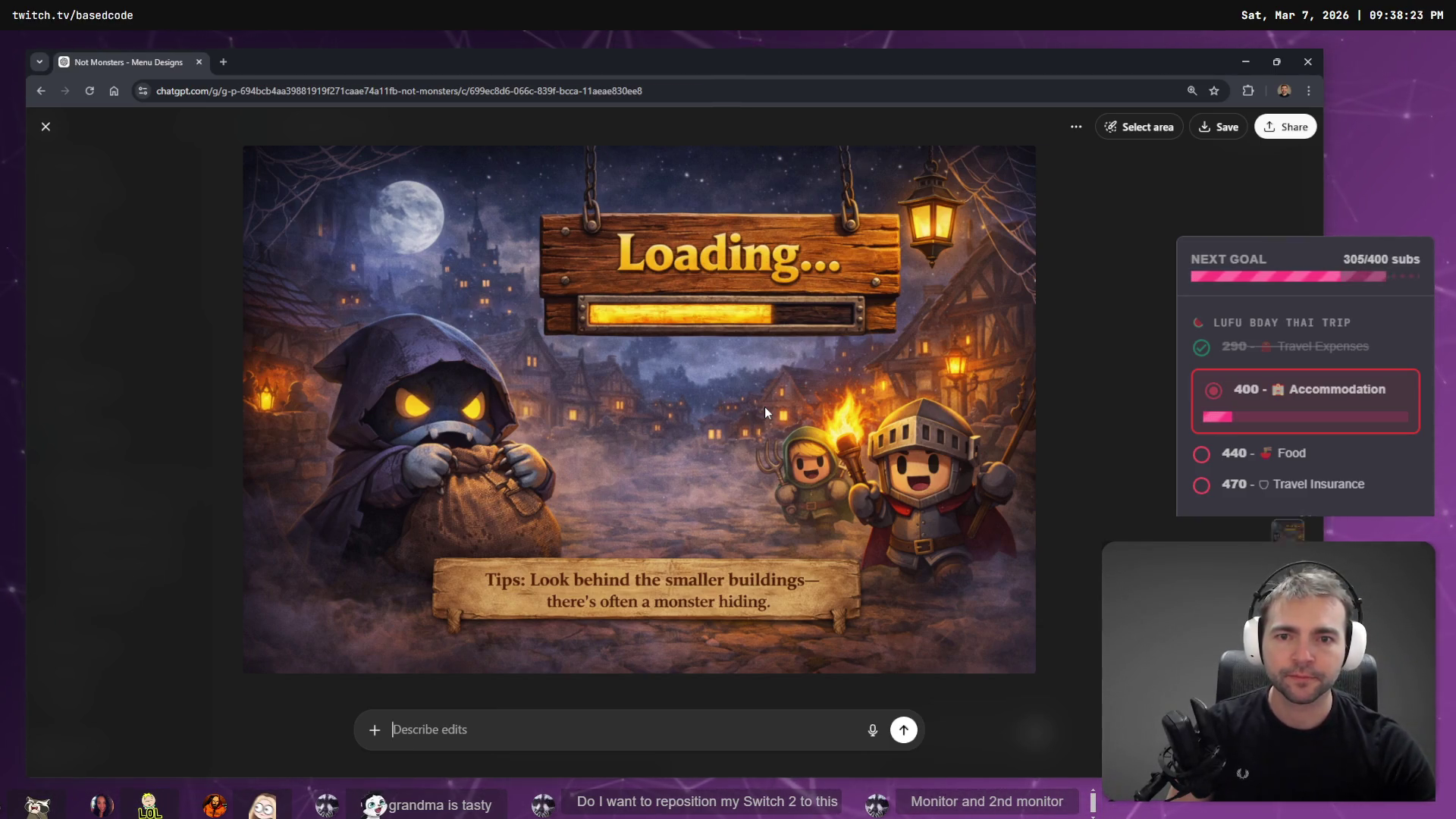
key("Left")
key("Left")
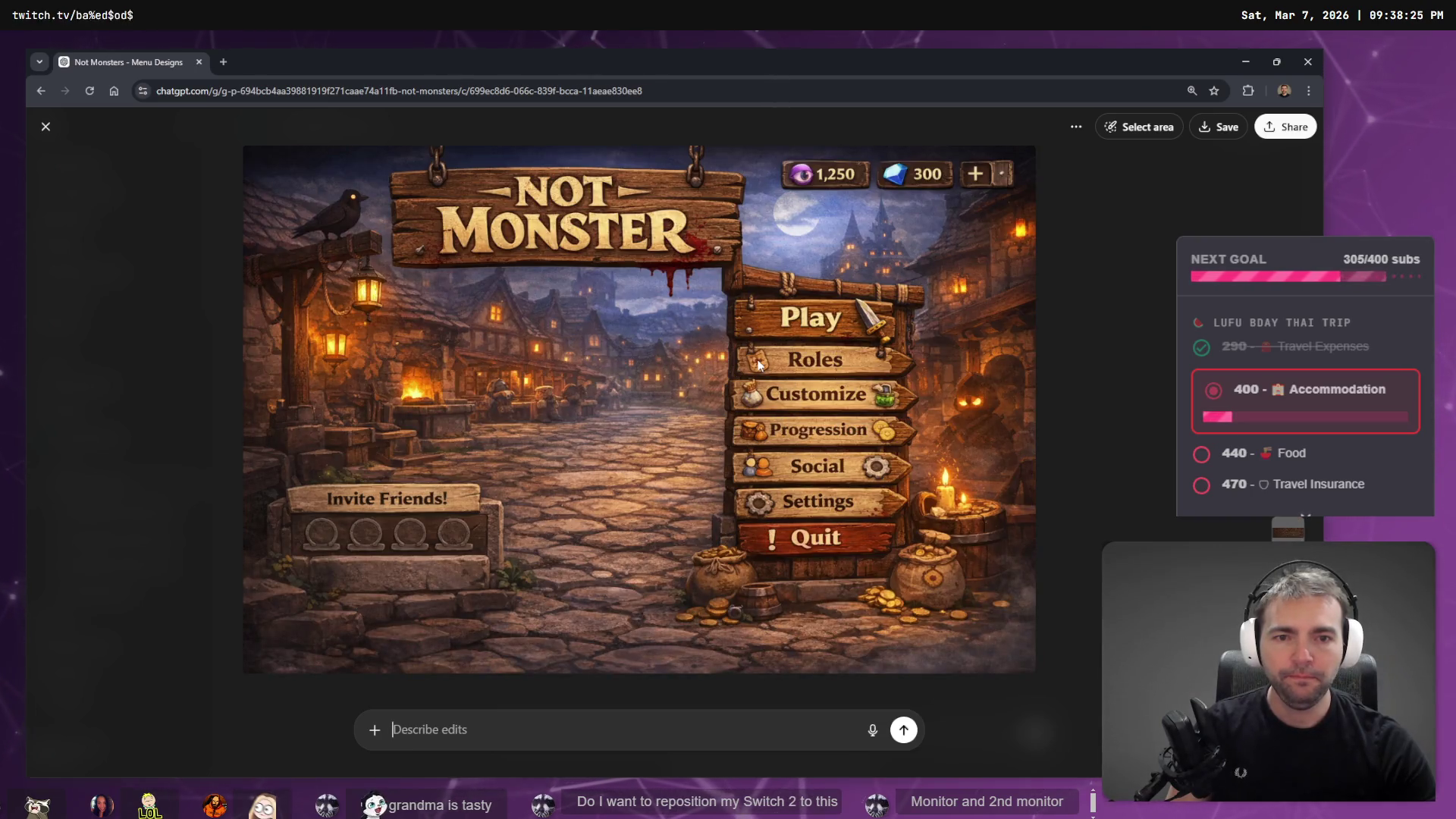
key("Right")
key("Right")
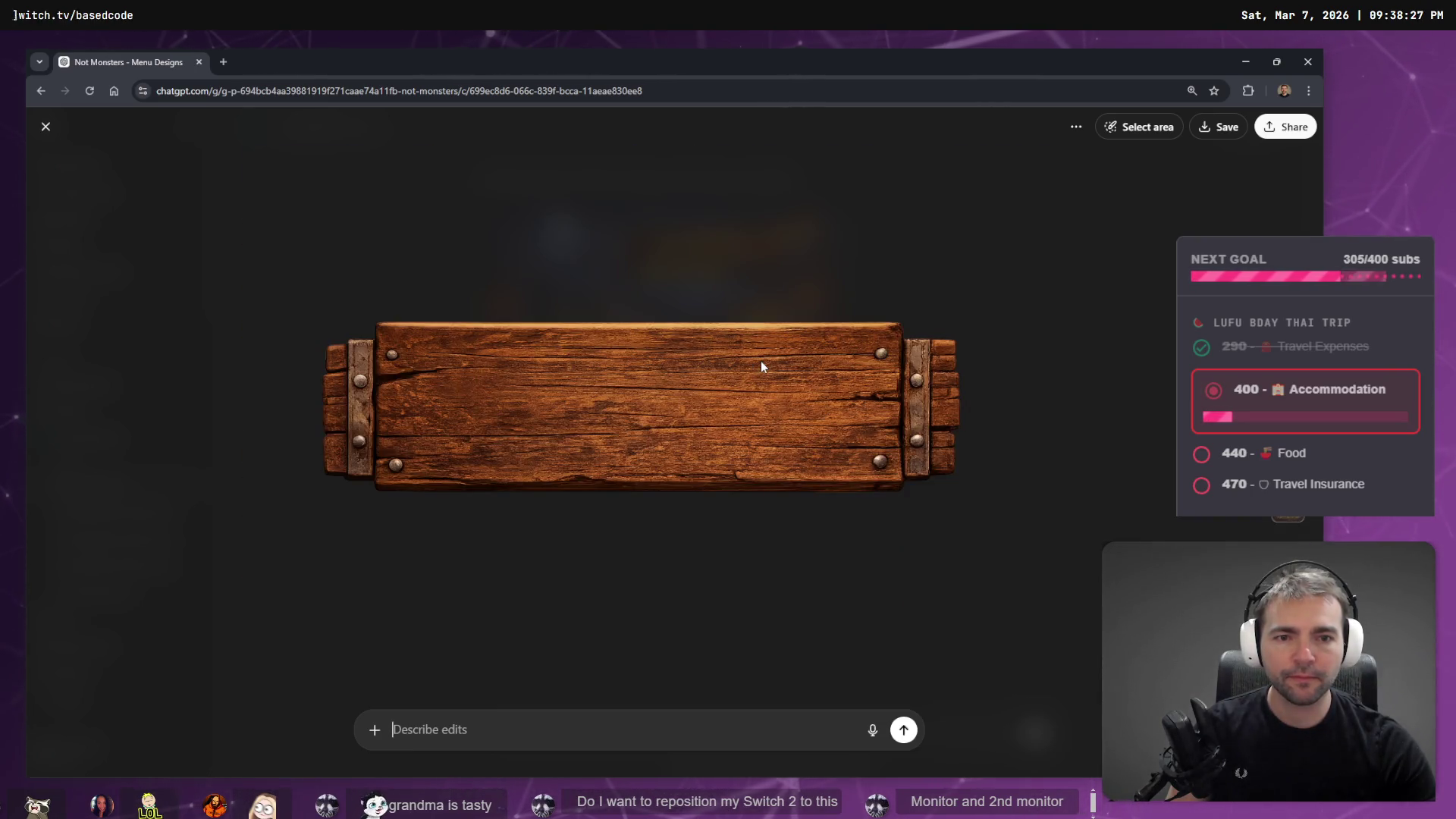
key("Left")
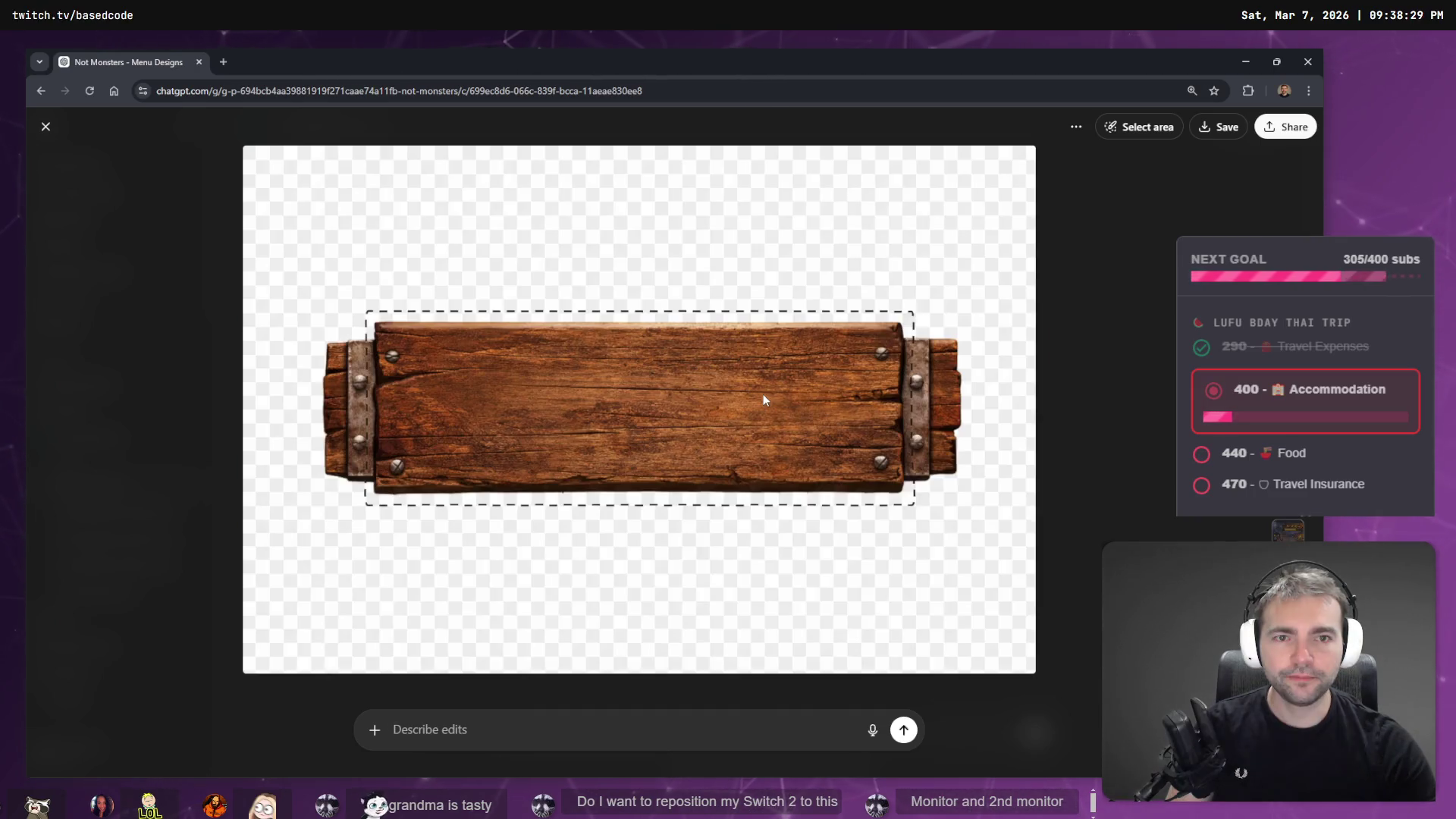
key("Right")
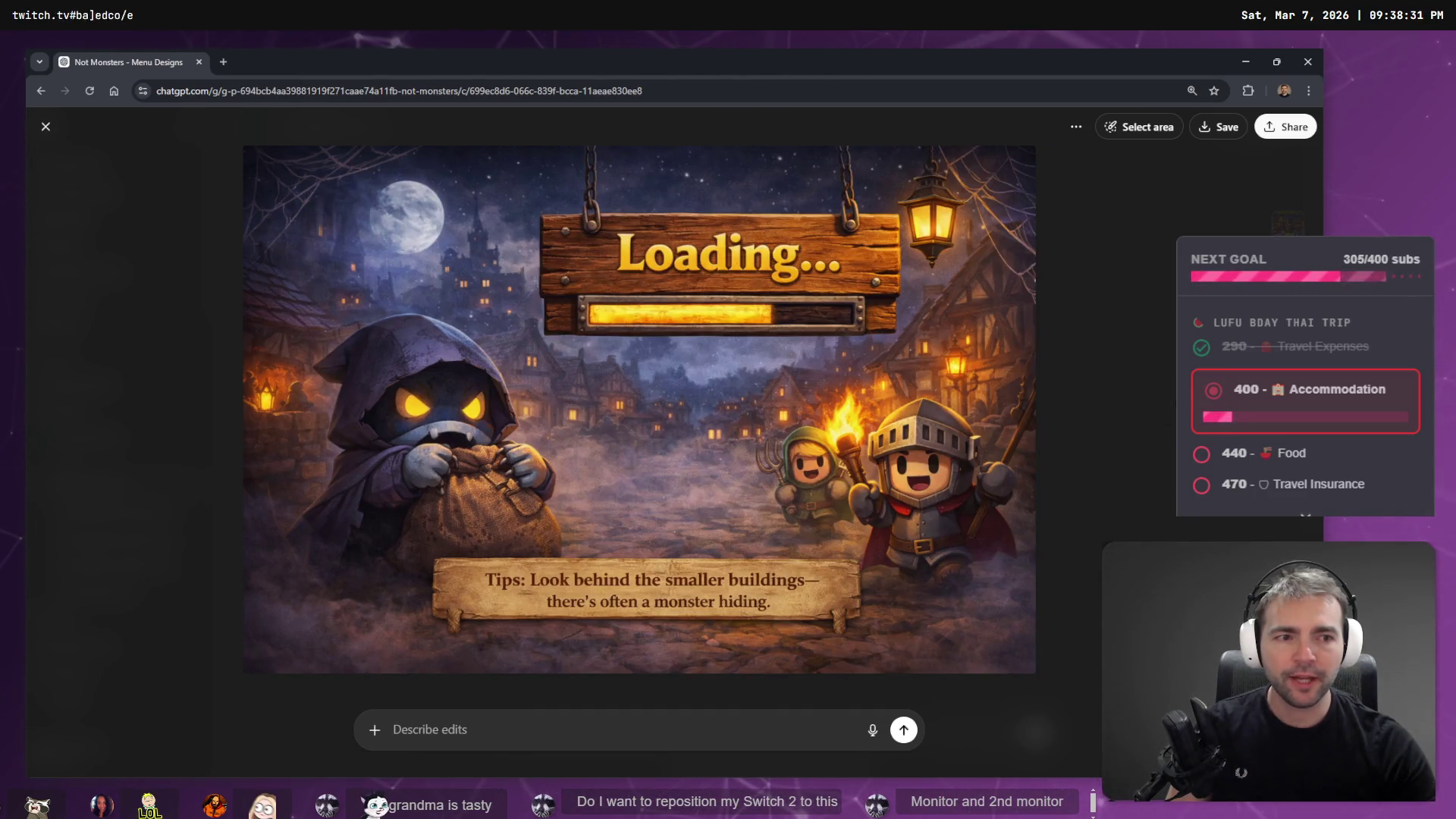
key("Escape")
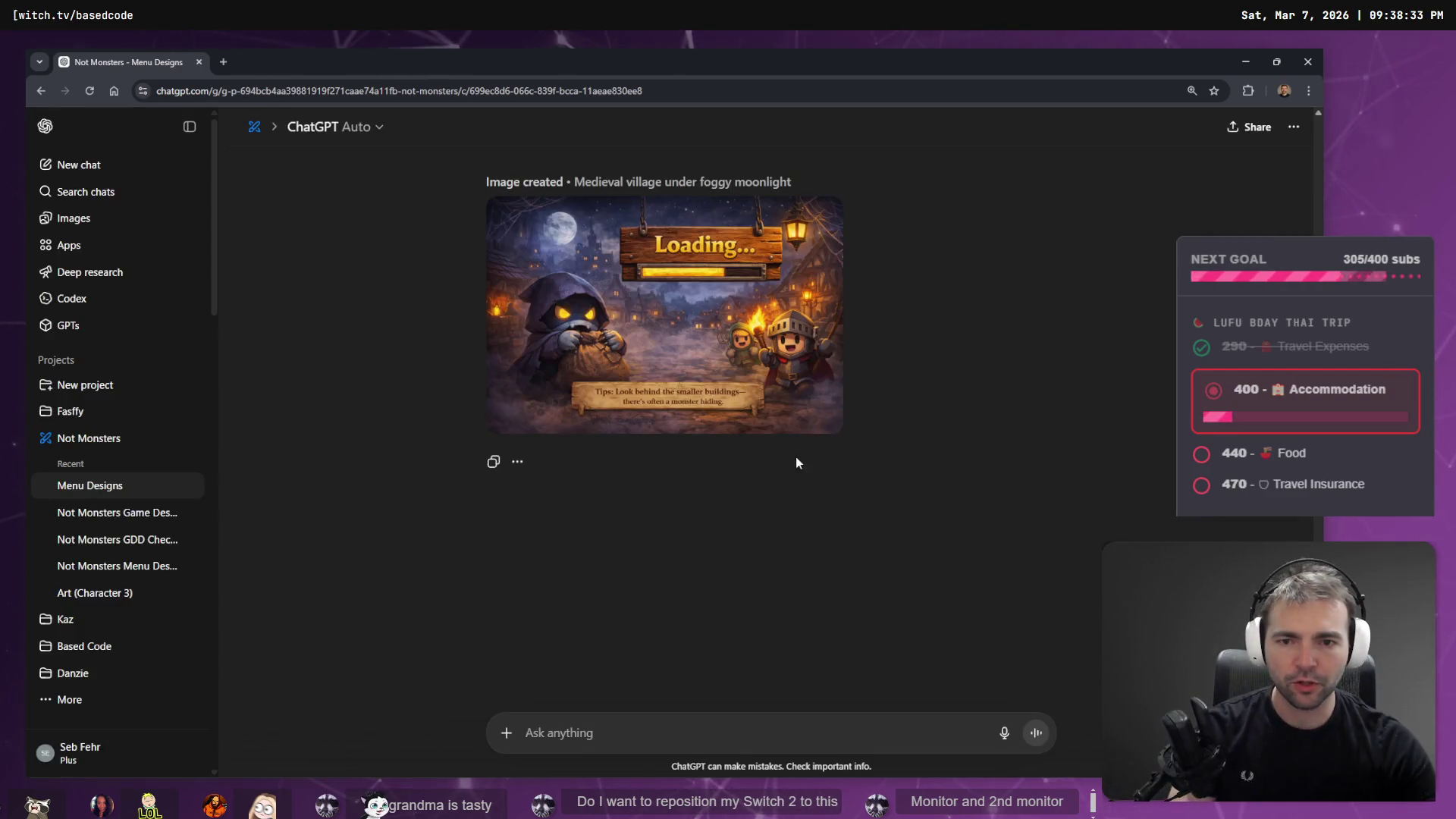
Scroll back through the earlier menu designs and open the Images gallery in a new tab.
scroll(794, 457, "up", 10)
scroll(818, 464, "up", 15)
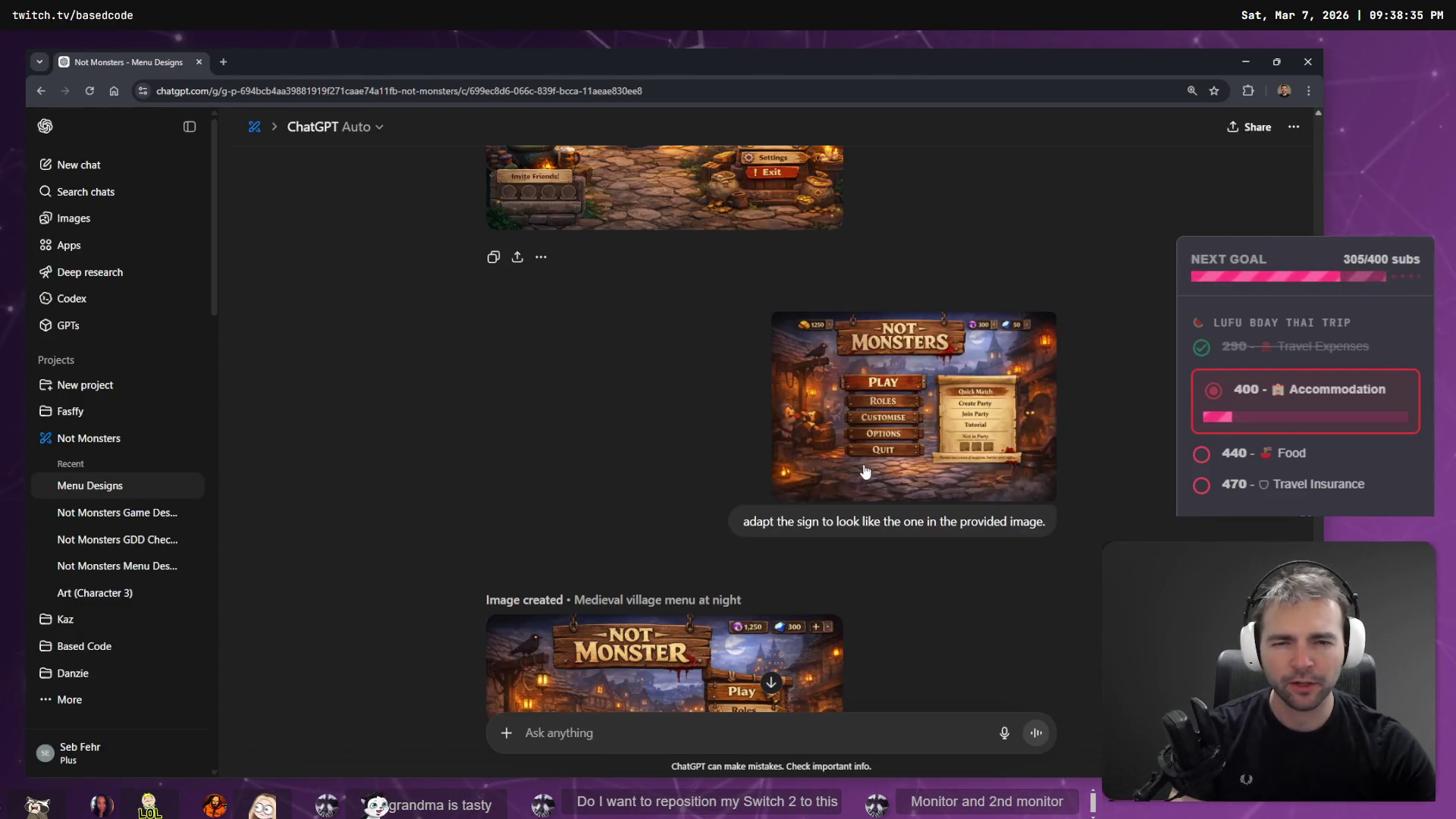
scroll(946, 409, "up", 15)
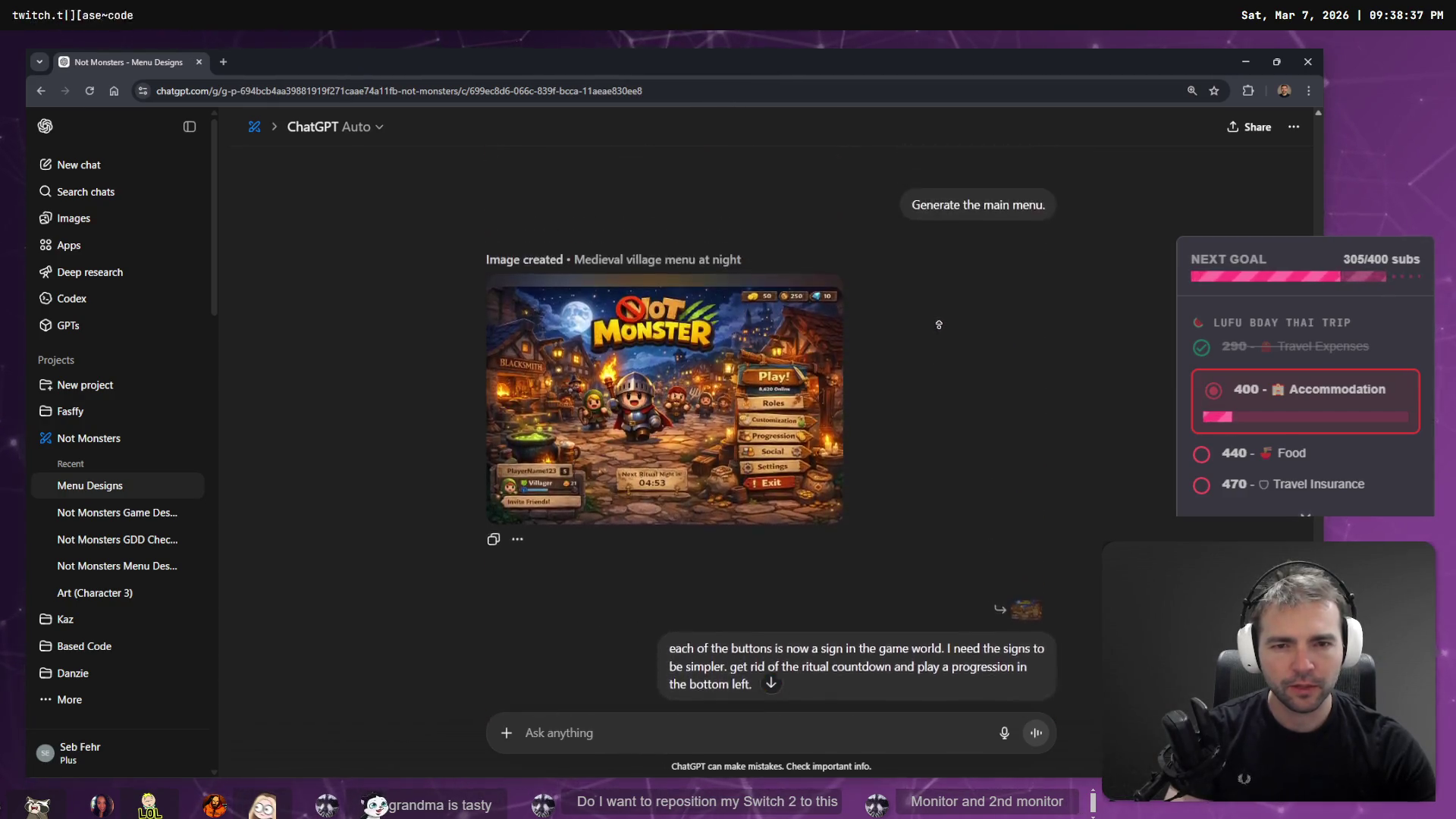
scroll(930, 311, "down", 20)
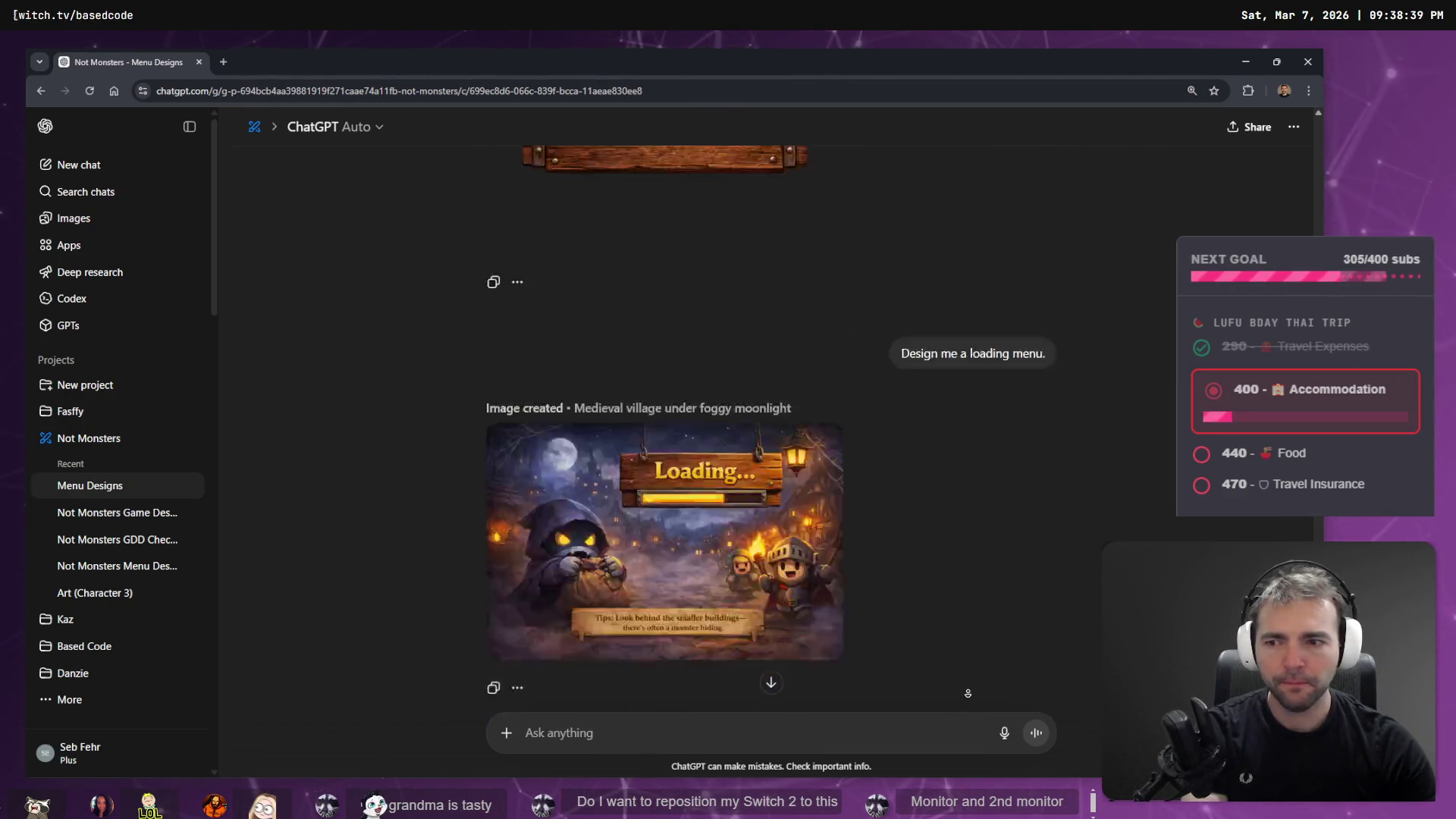
scroll(970, 479, "up", 4)
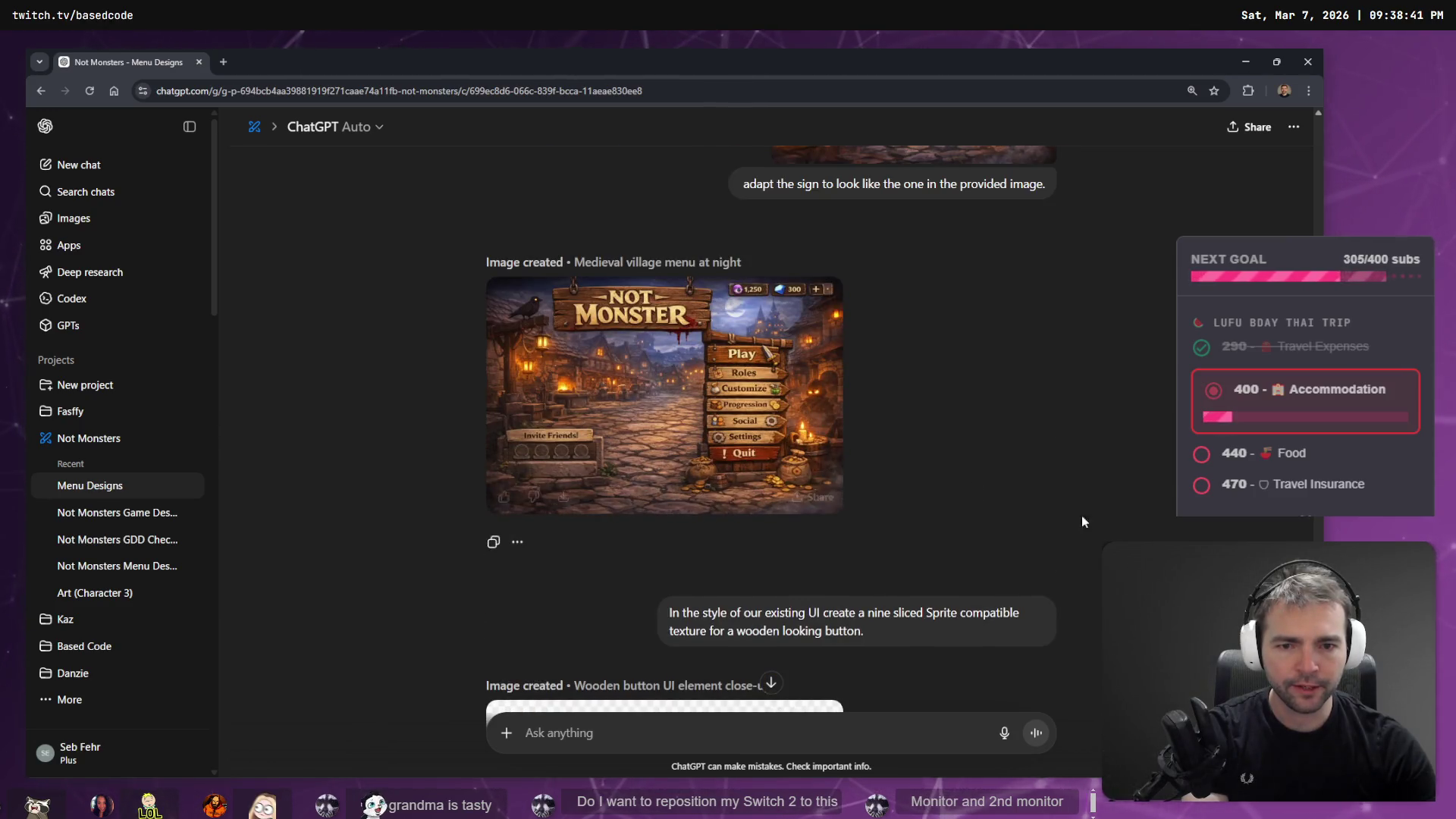
scroll(1081, 516, "up", 4)
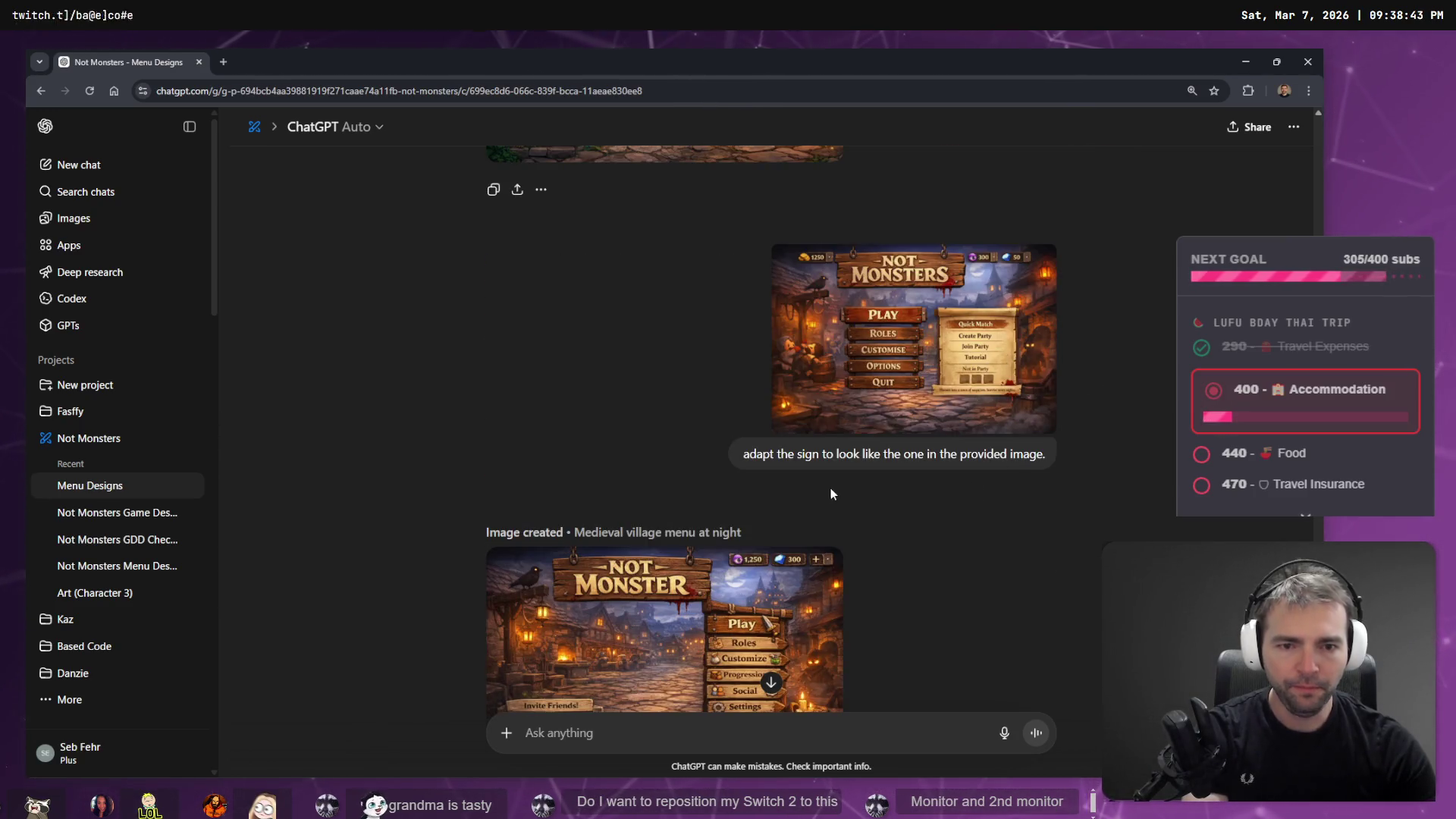
scroll(1061, 485, "down", 7)
scroll(1121, 477, "down", 3)
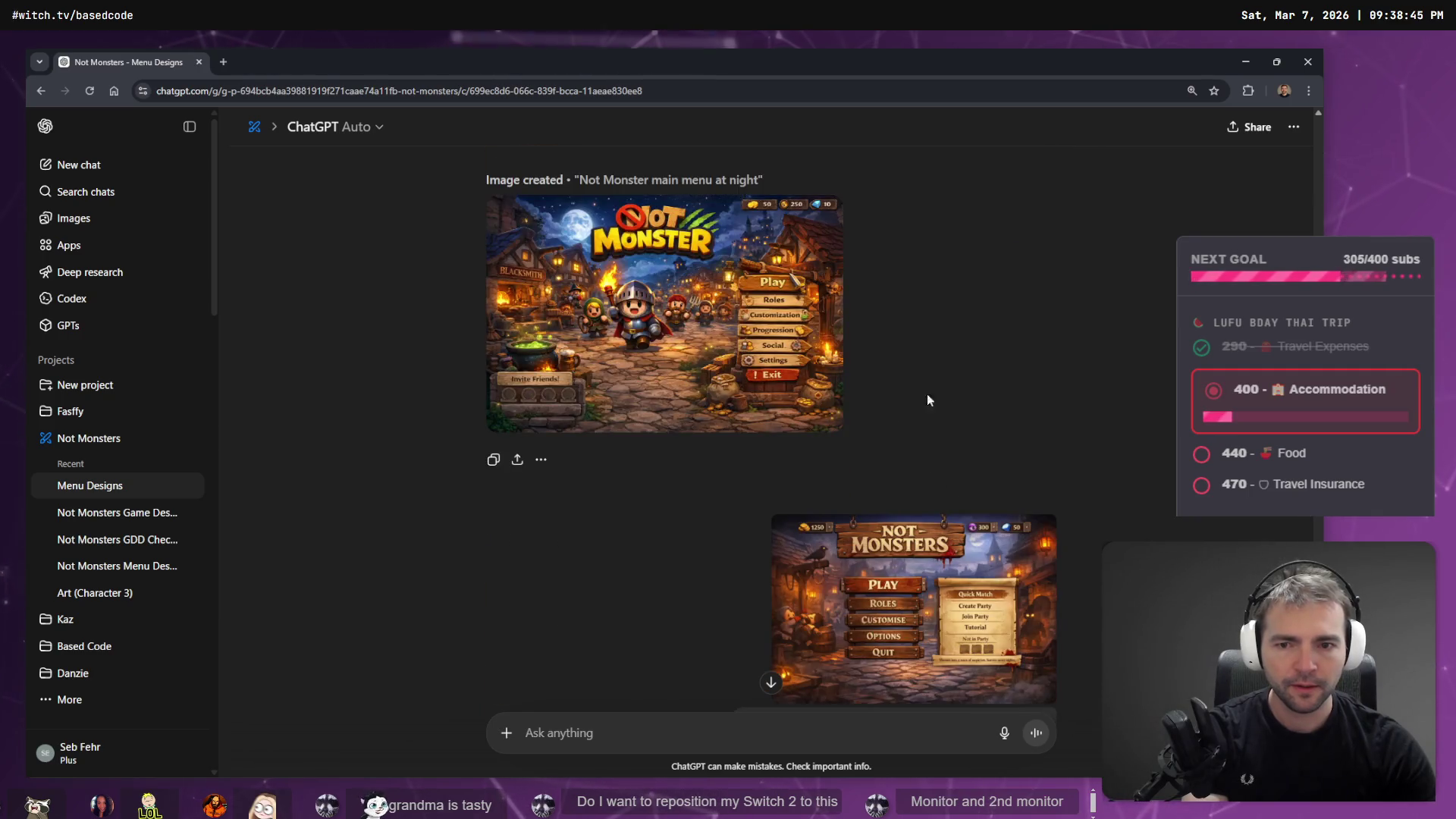
middle_click(74, 218)
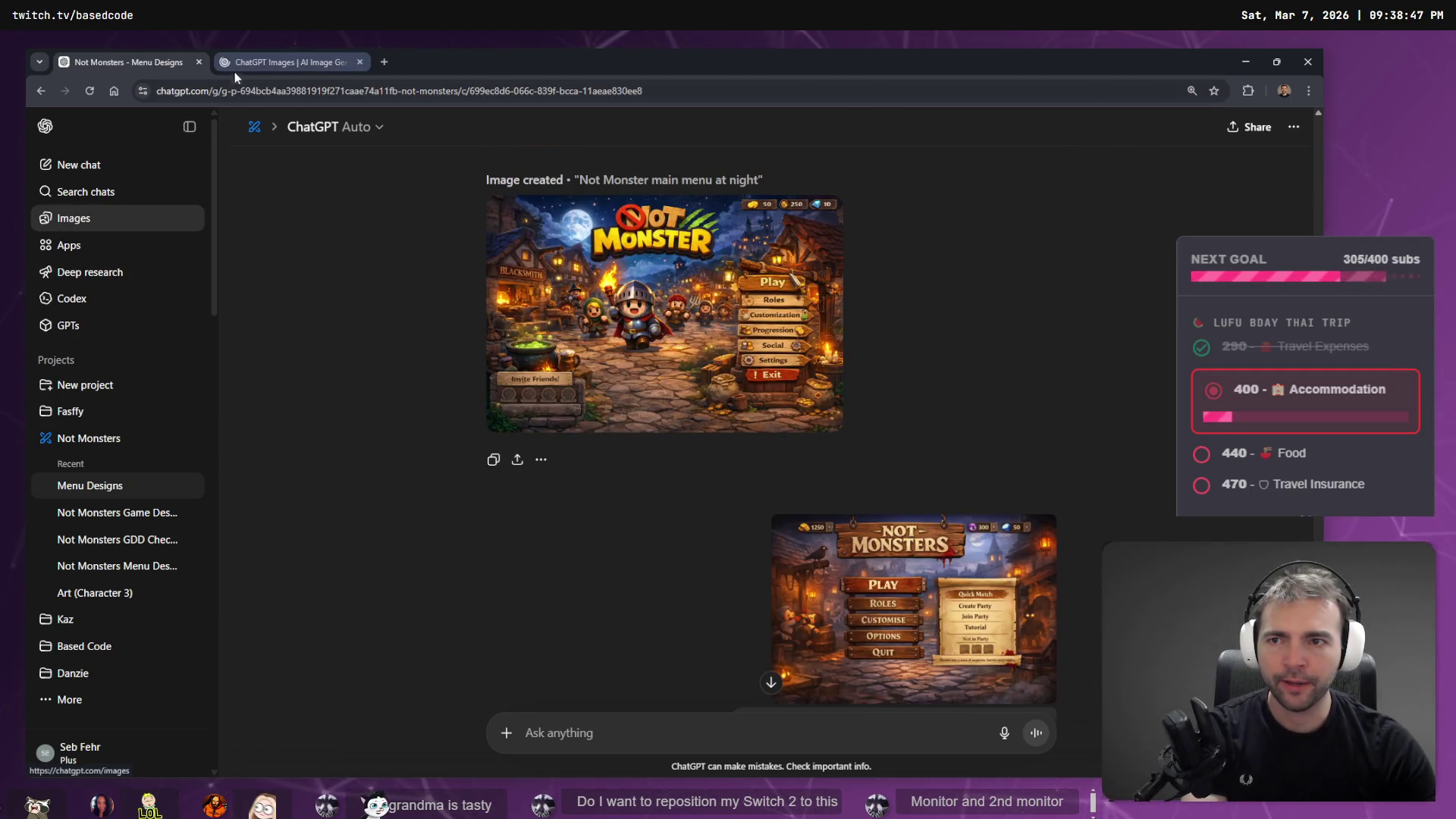
Find the Not Monster menu image in My images and open the chat that produced it.
left_click(250, 63)
scroll(459, 345, "down", 2)
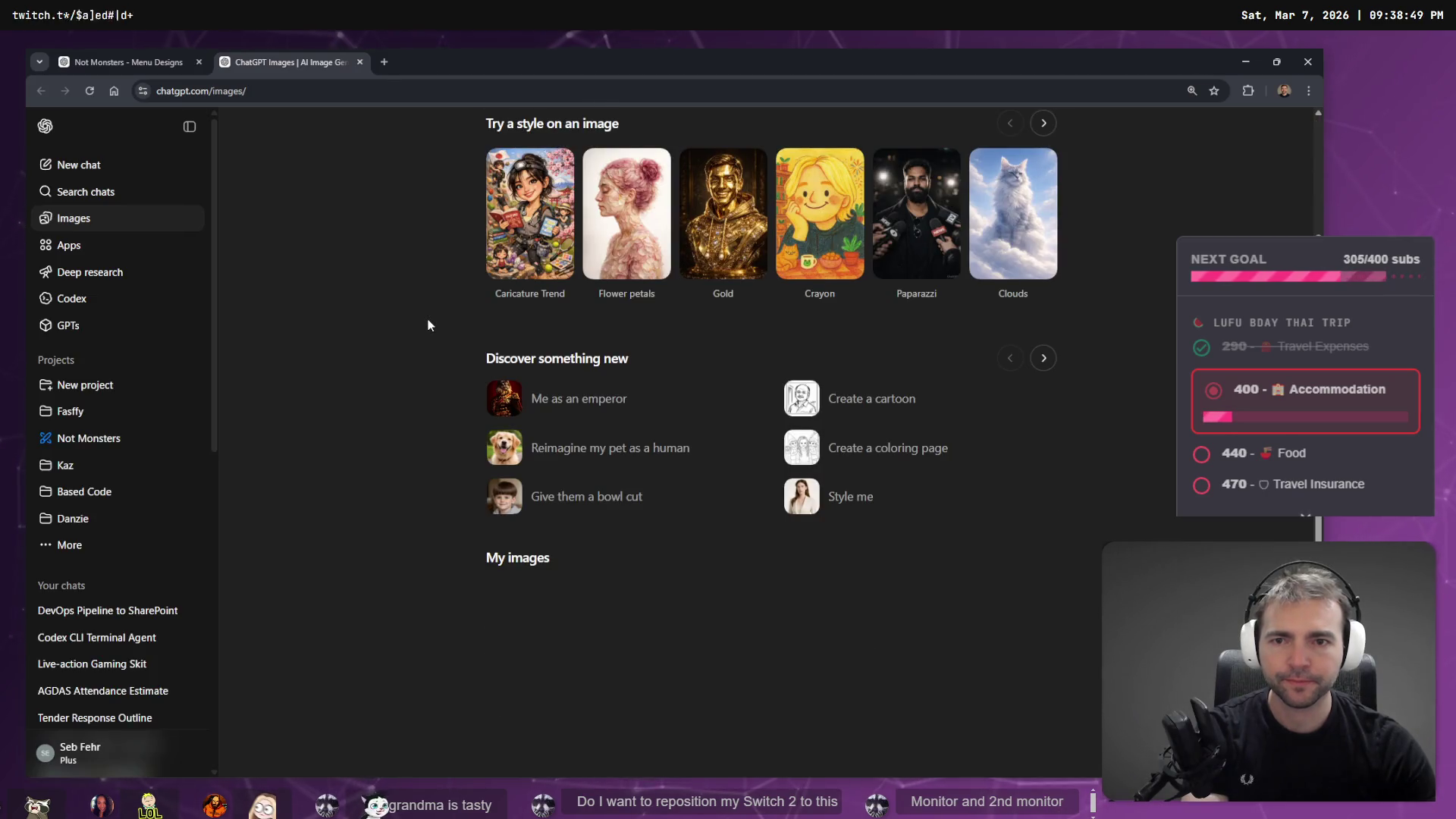
scroll(423, 326, "down", 3)
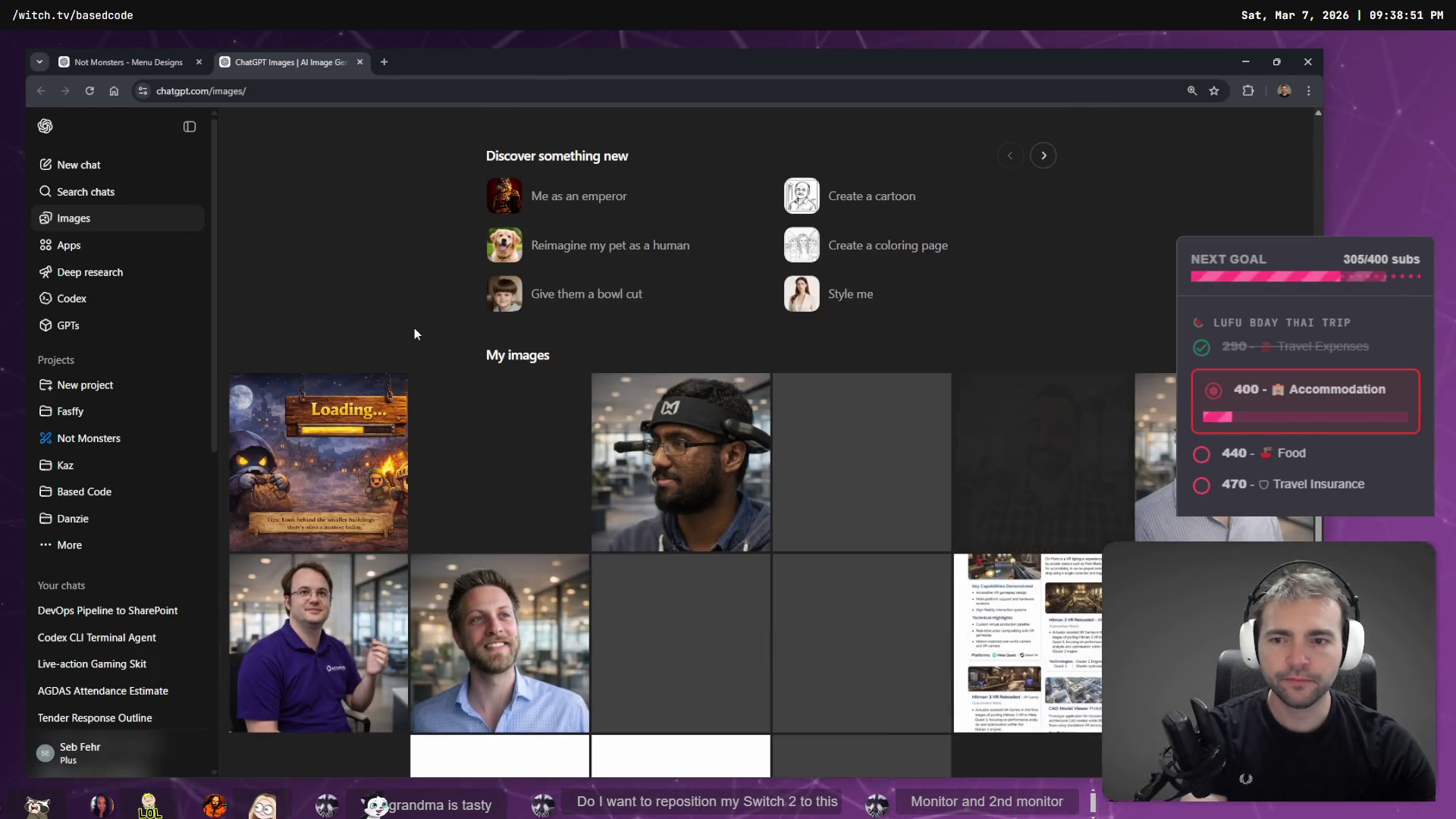
scroll(414, 333, "down", 8)
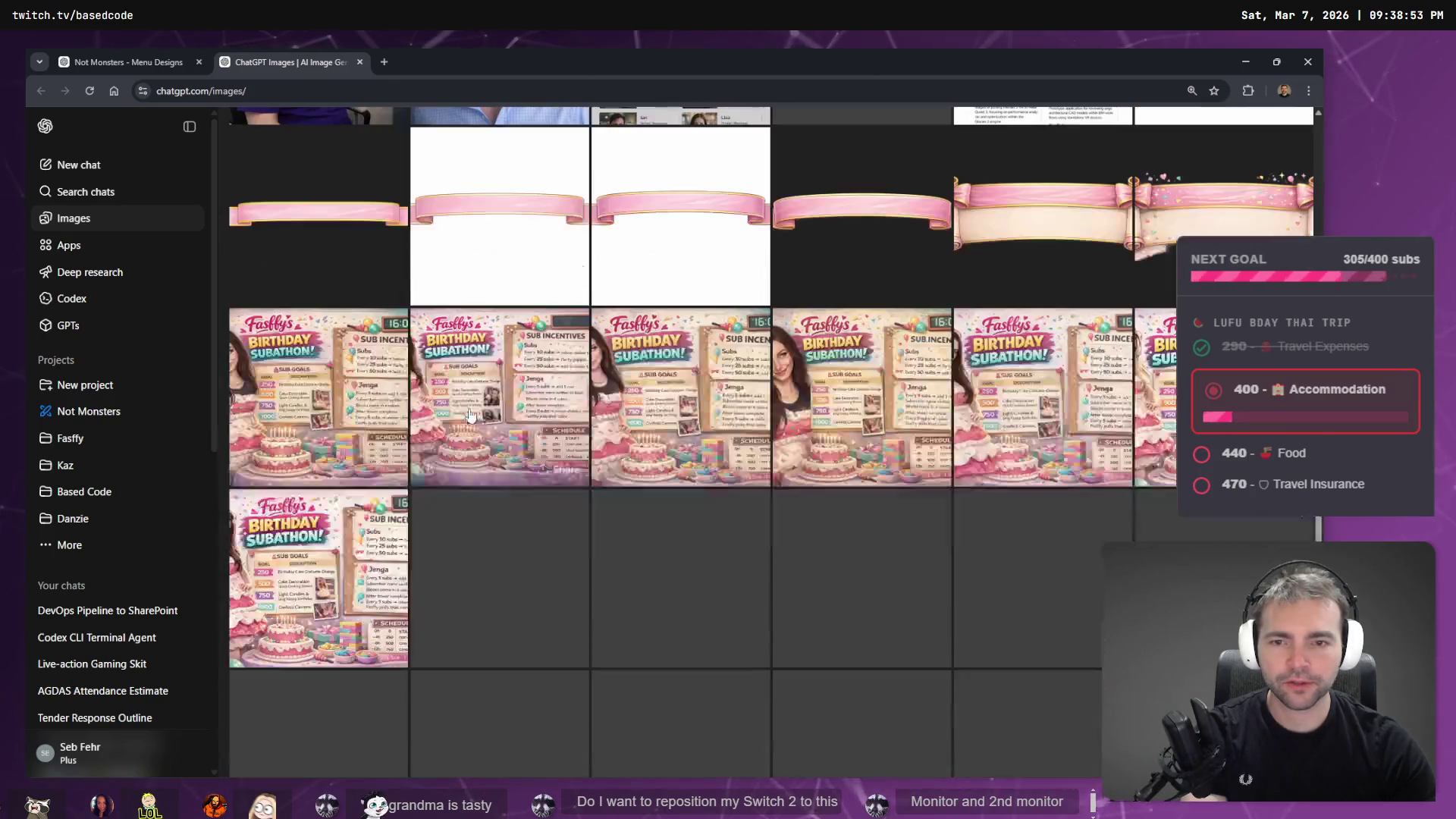
scroll(470, 416, "down", 5)
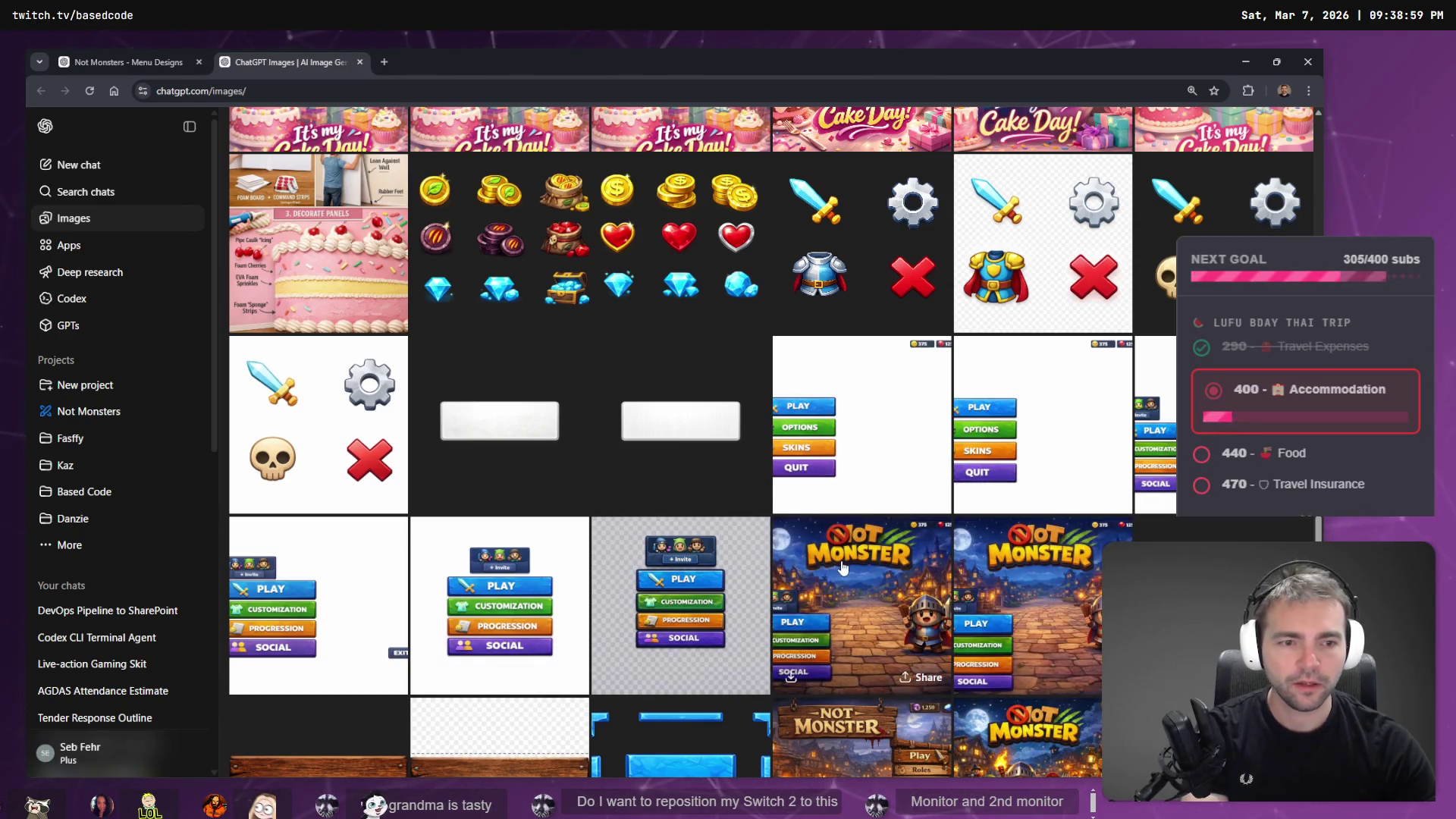
left_click(889, 556)
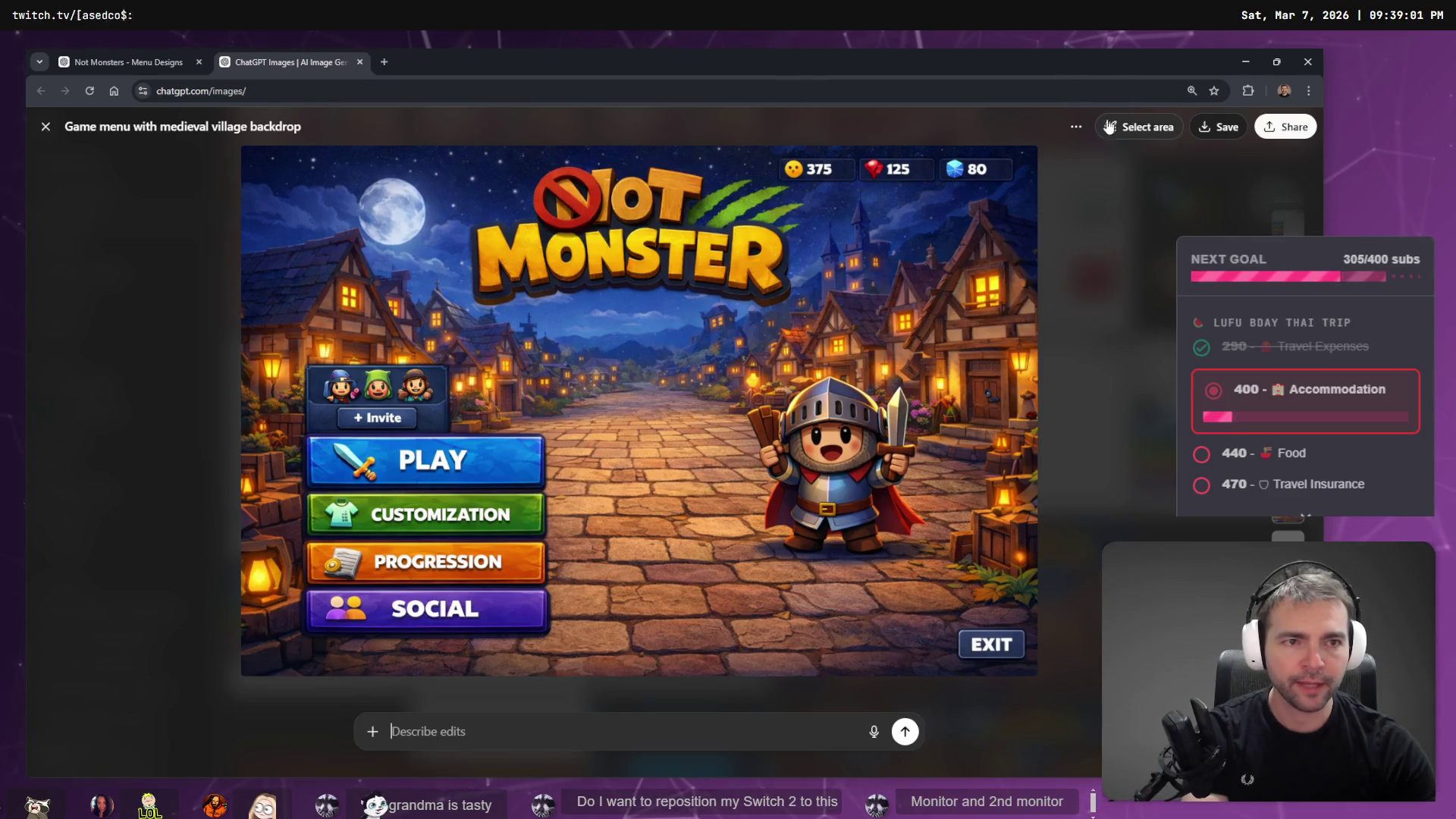
left_click(1076, 126)
left_click(1118, 166)
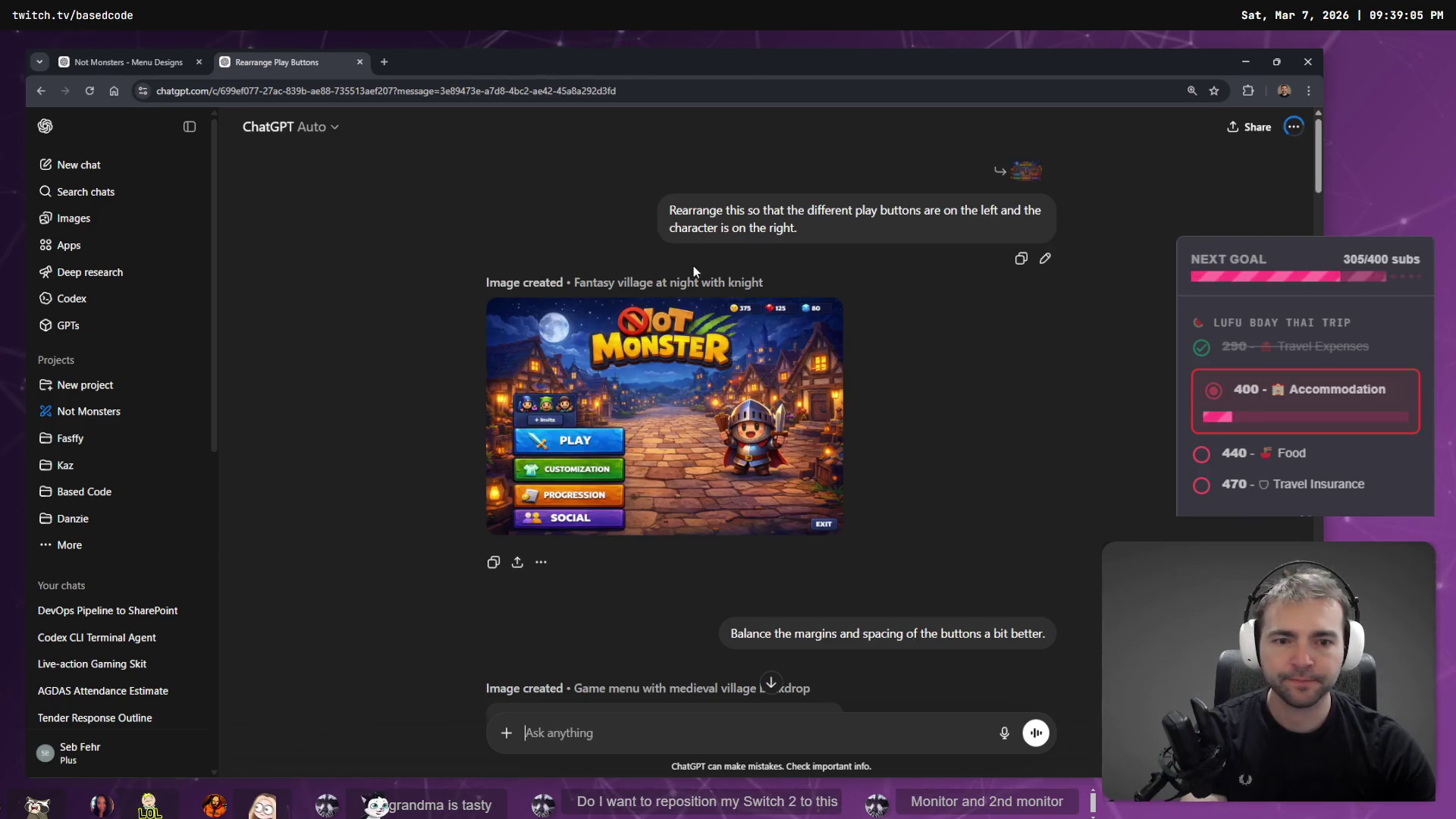
Rewrite the 'Balance the margins' message as a matching loading-screen request by dictation and resend.
scroll(757, 474, "down", 10)
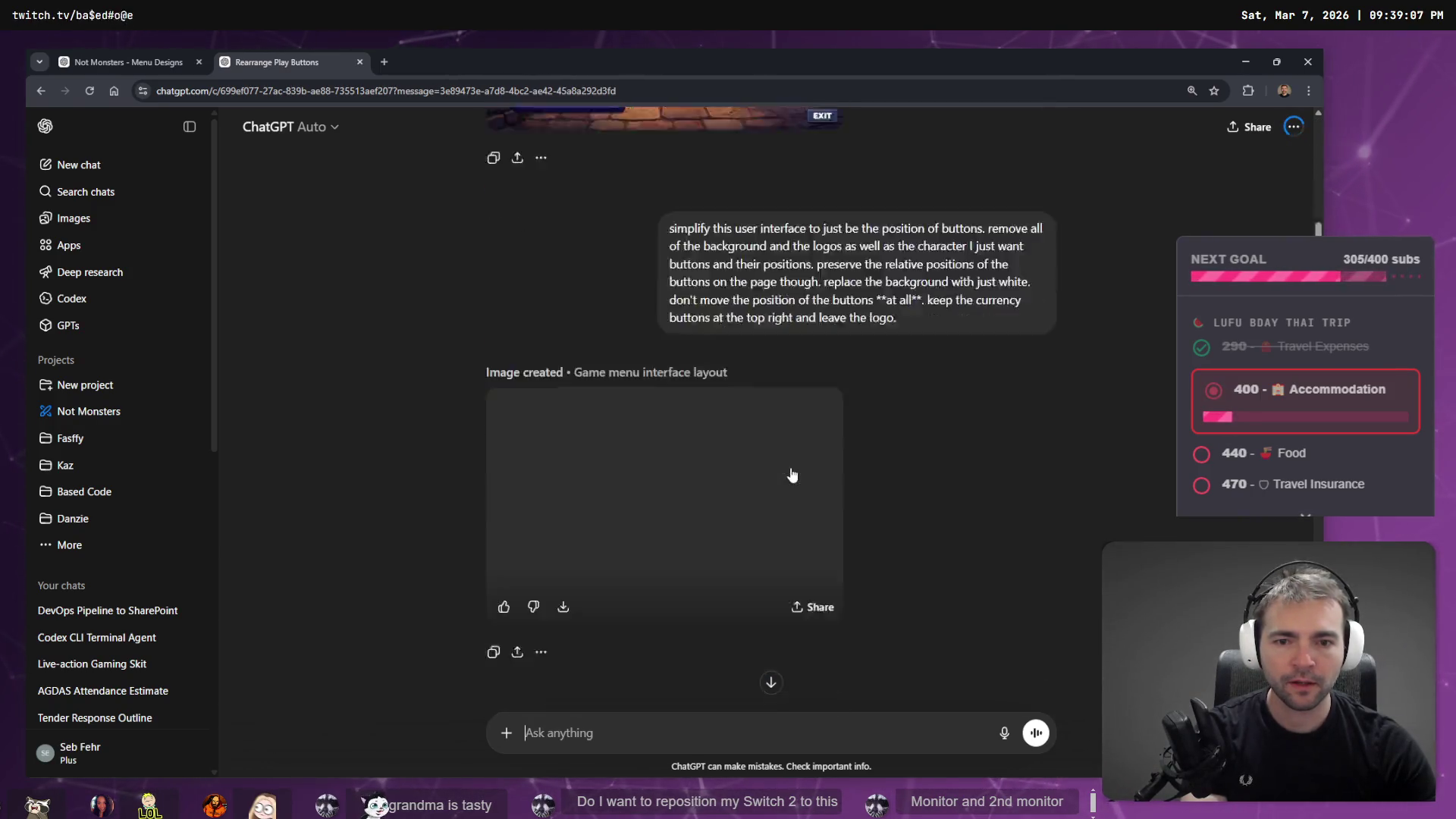
scroll(791, 466, "down", 10)
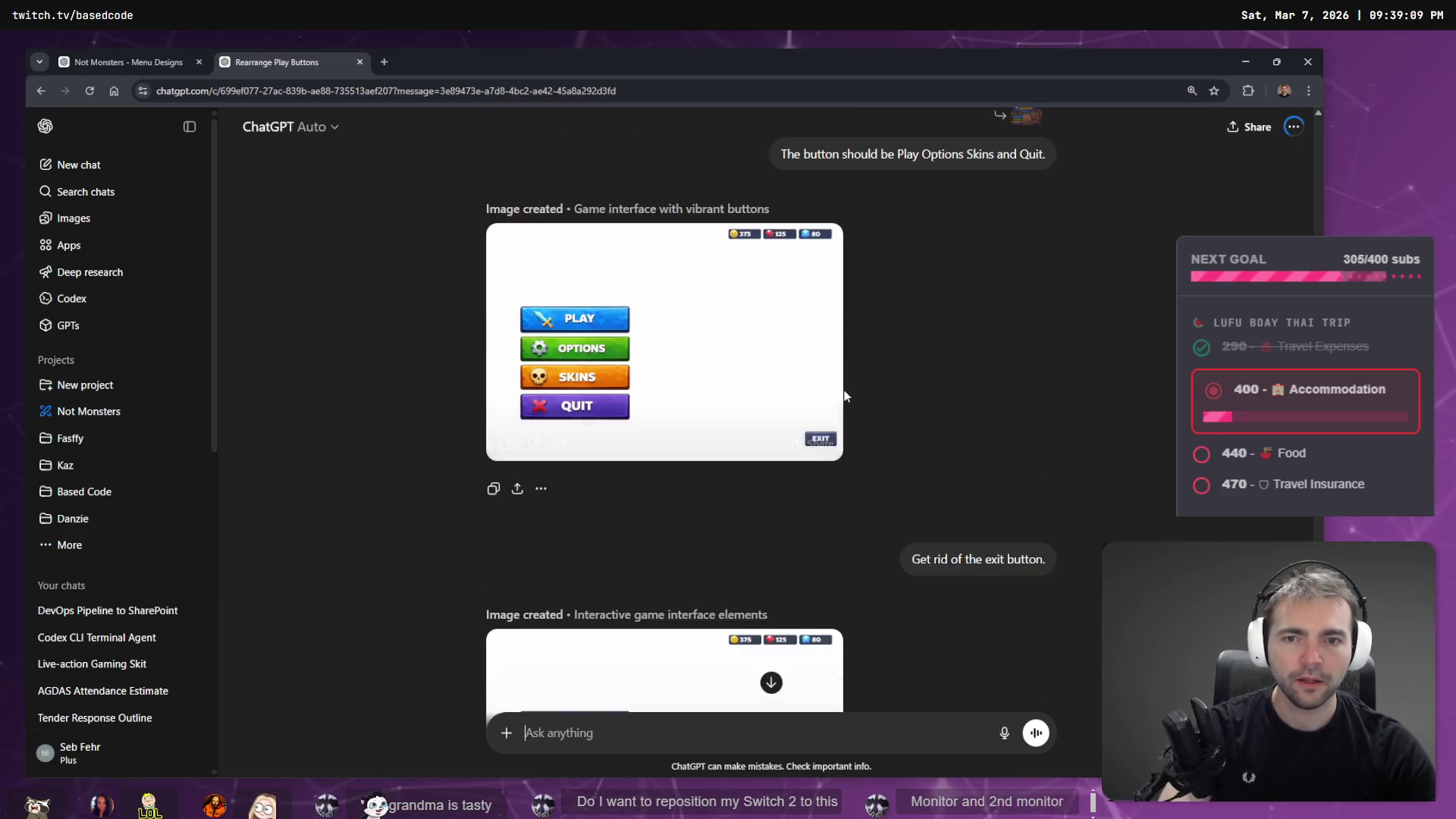
scroll(842, 387, "up", 15)
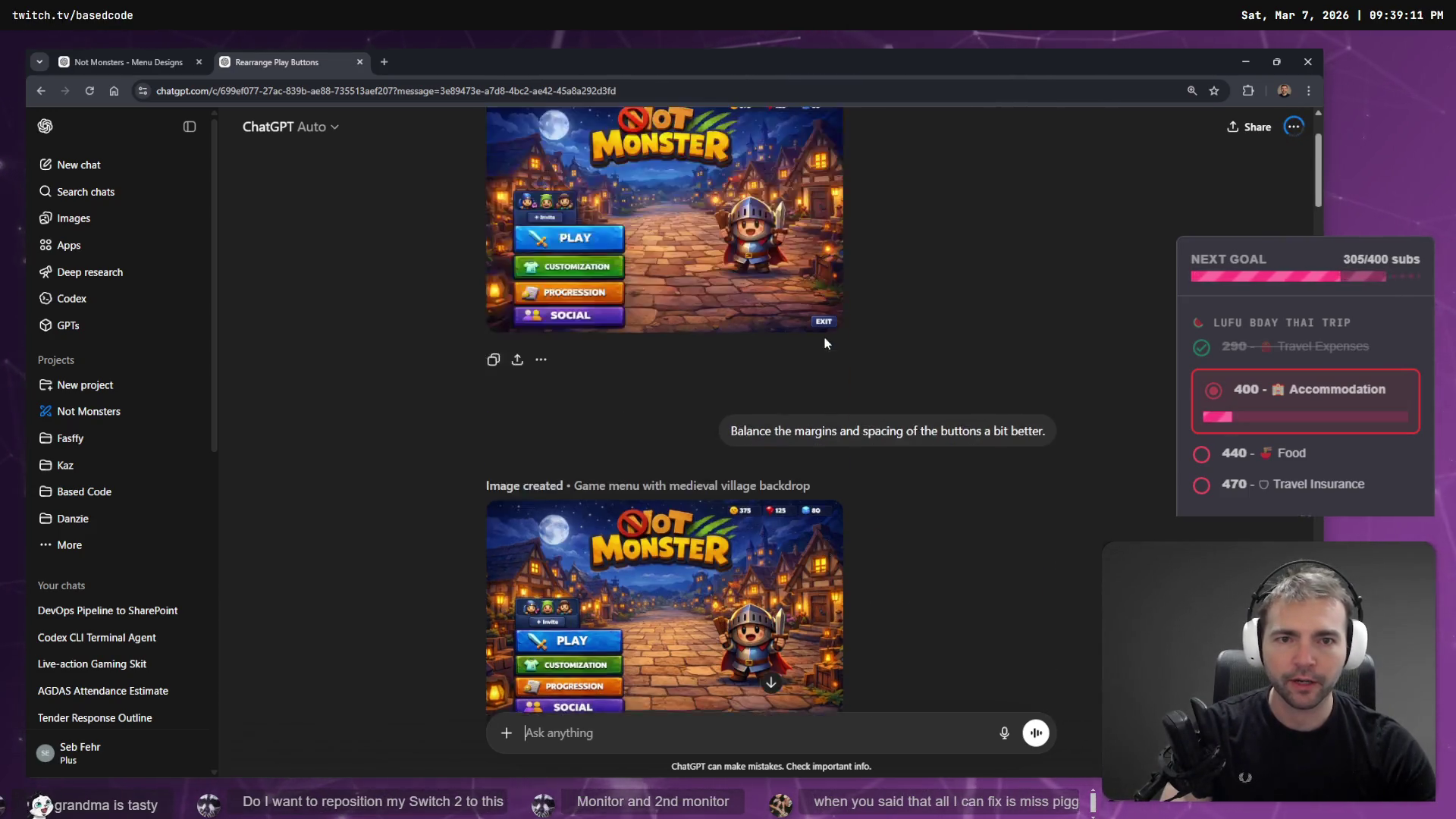
scroll(826, 343, "up", 1)
scroll(871, 484, "down", 6)
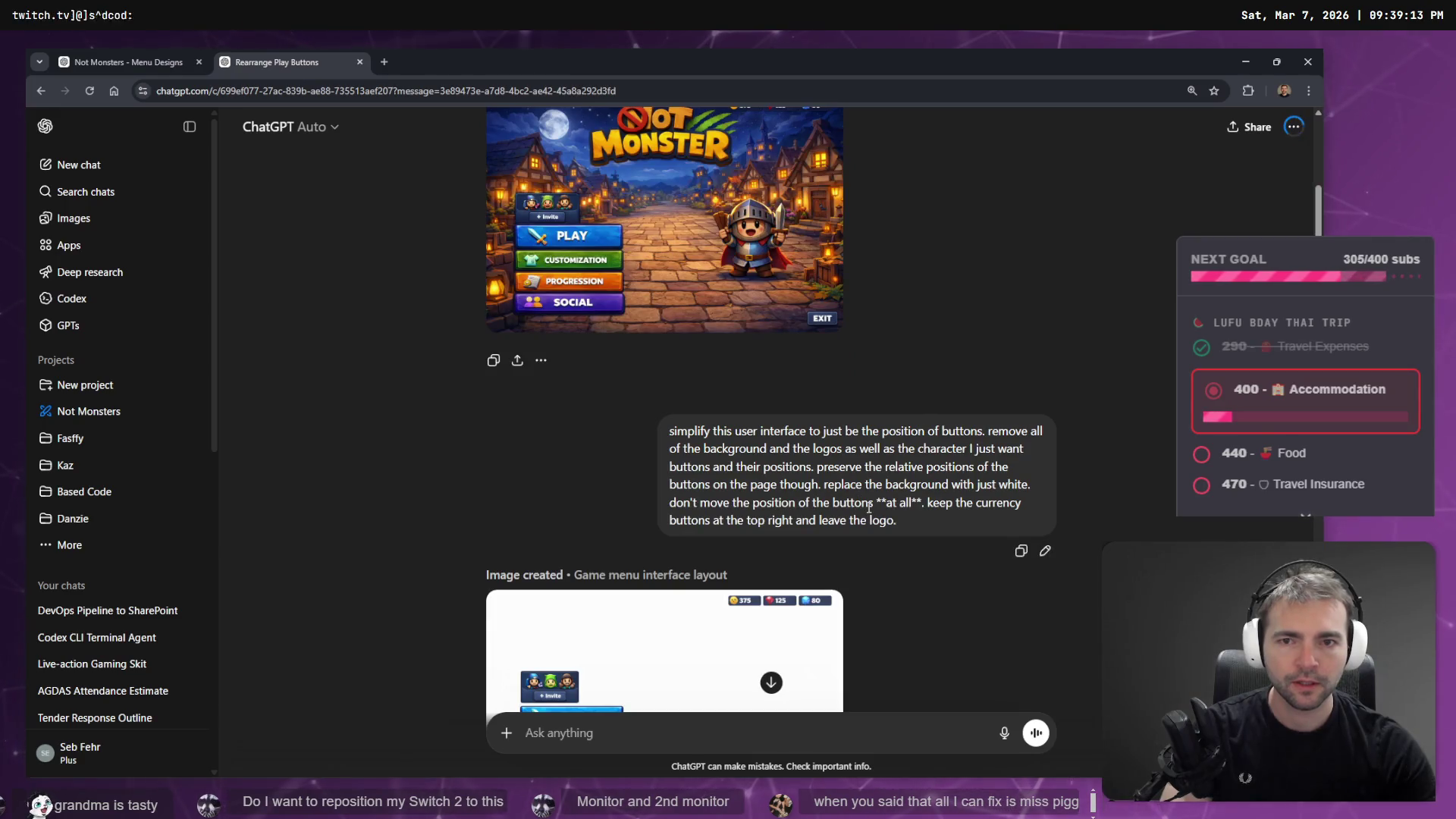
scroll(869, 507, "up", 6)
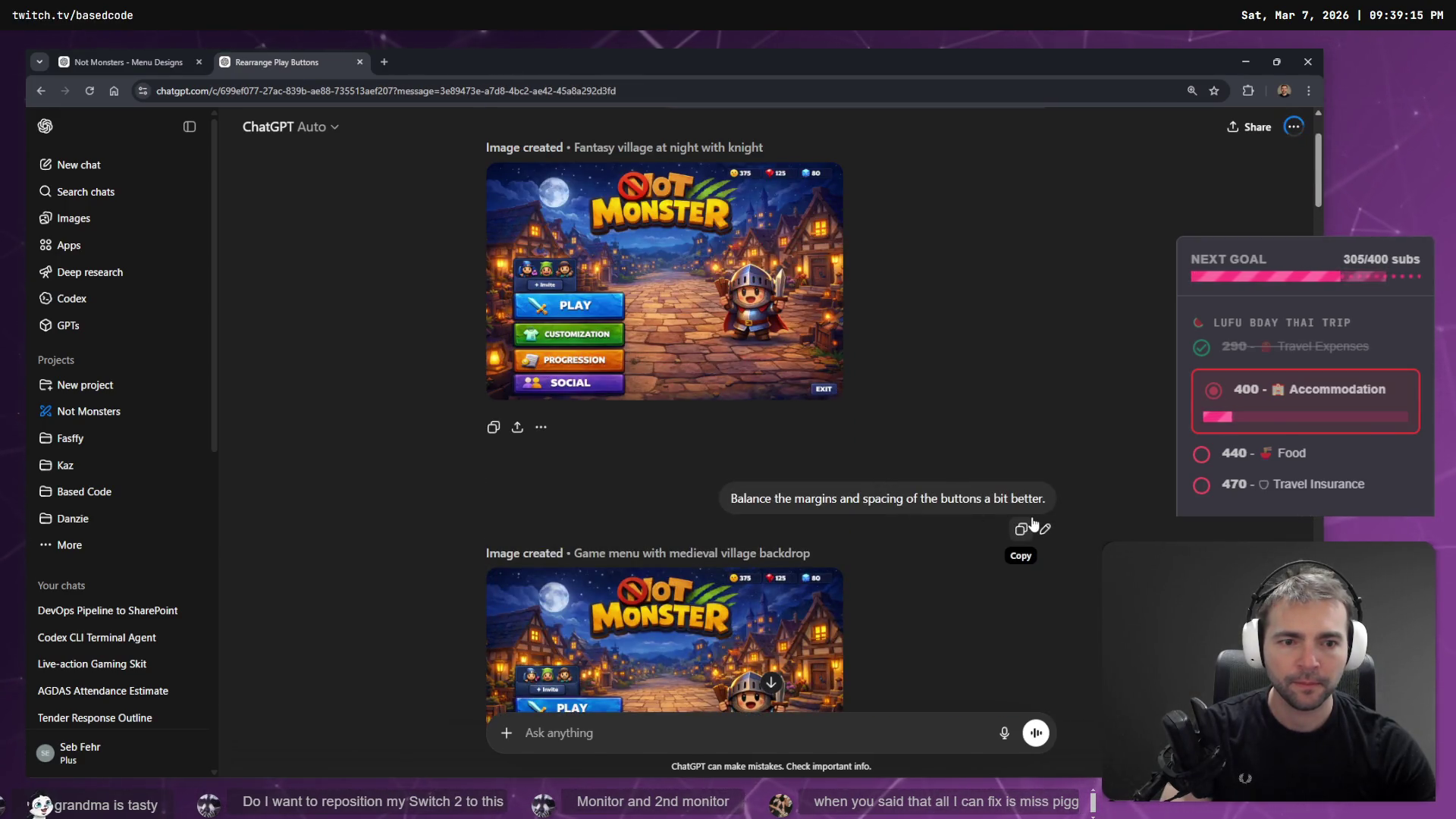
left_click(1045, 529)
key("BackSpace")
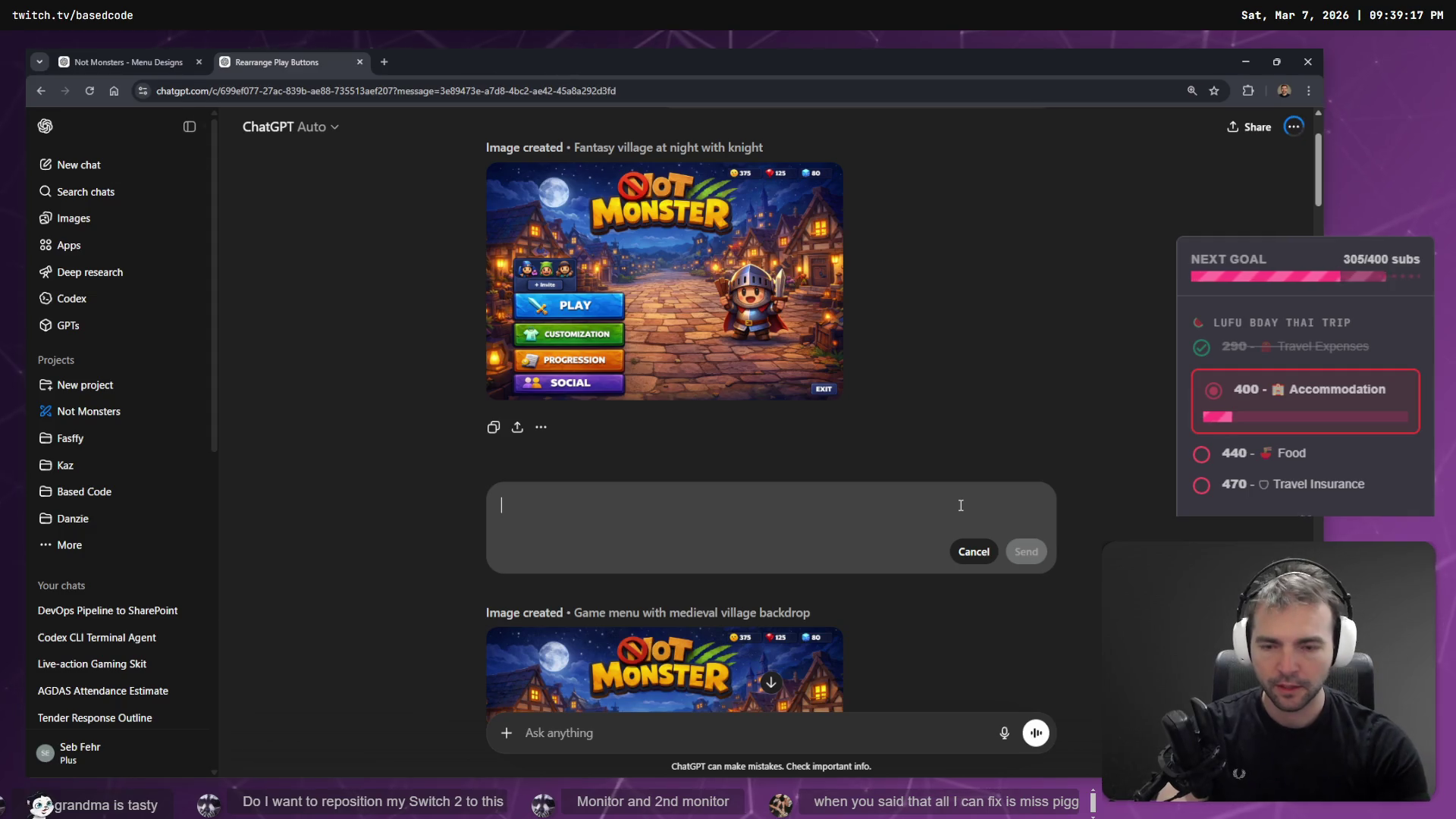
key("super+h")
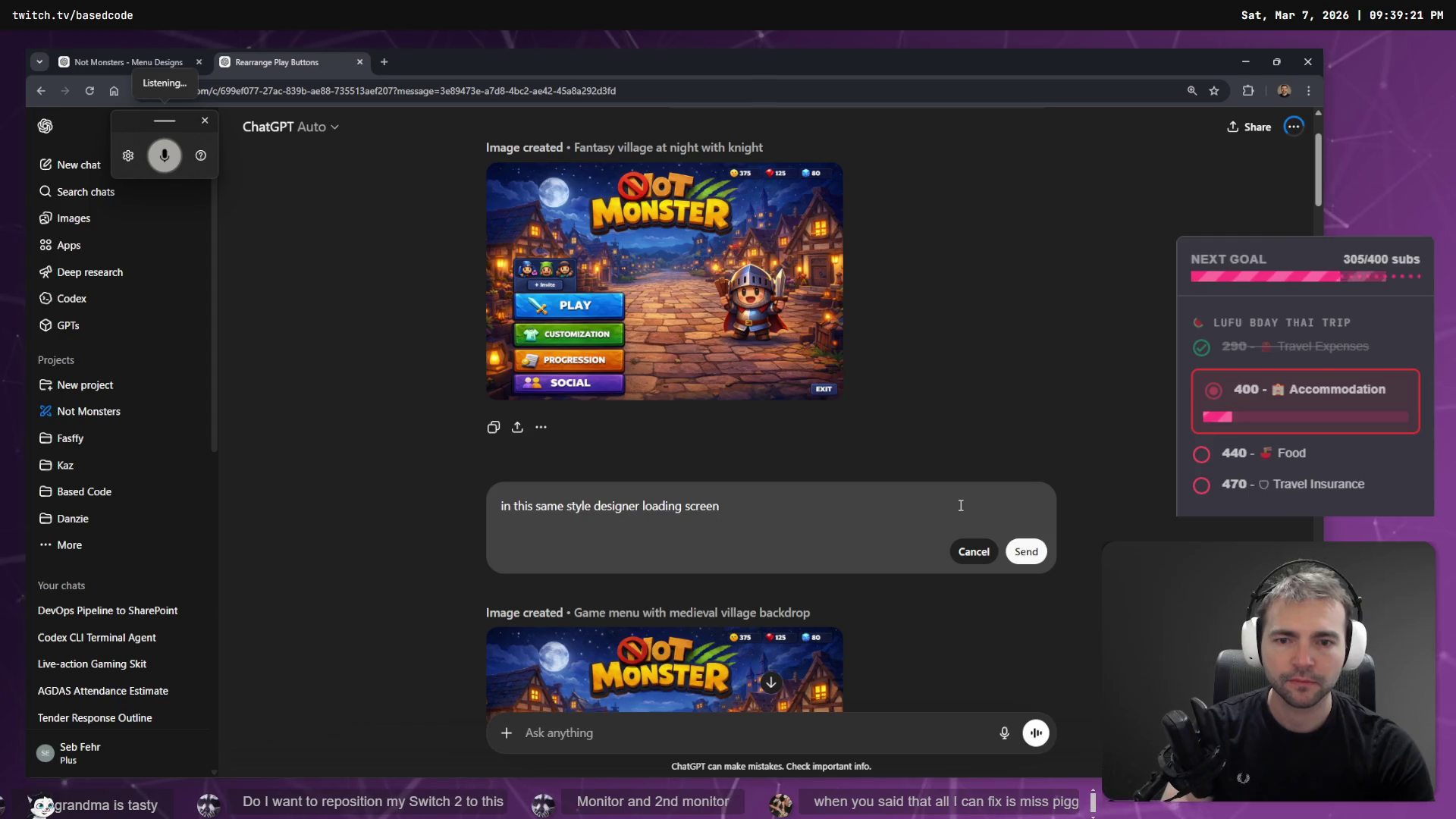
type("des")
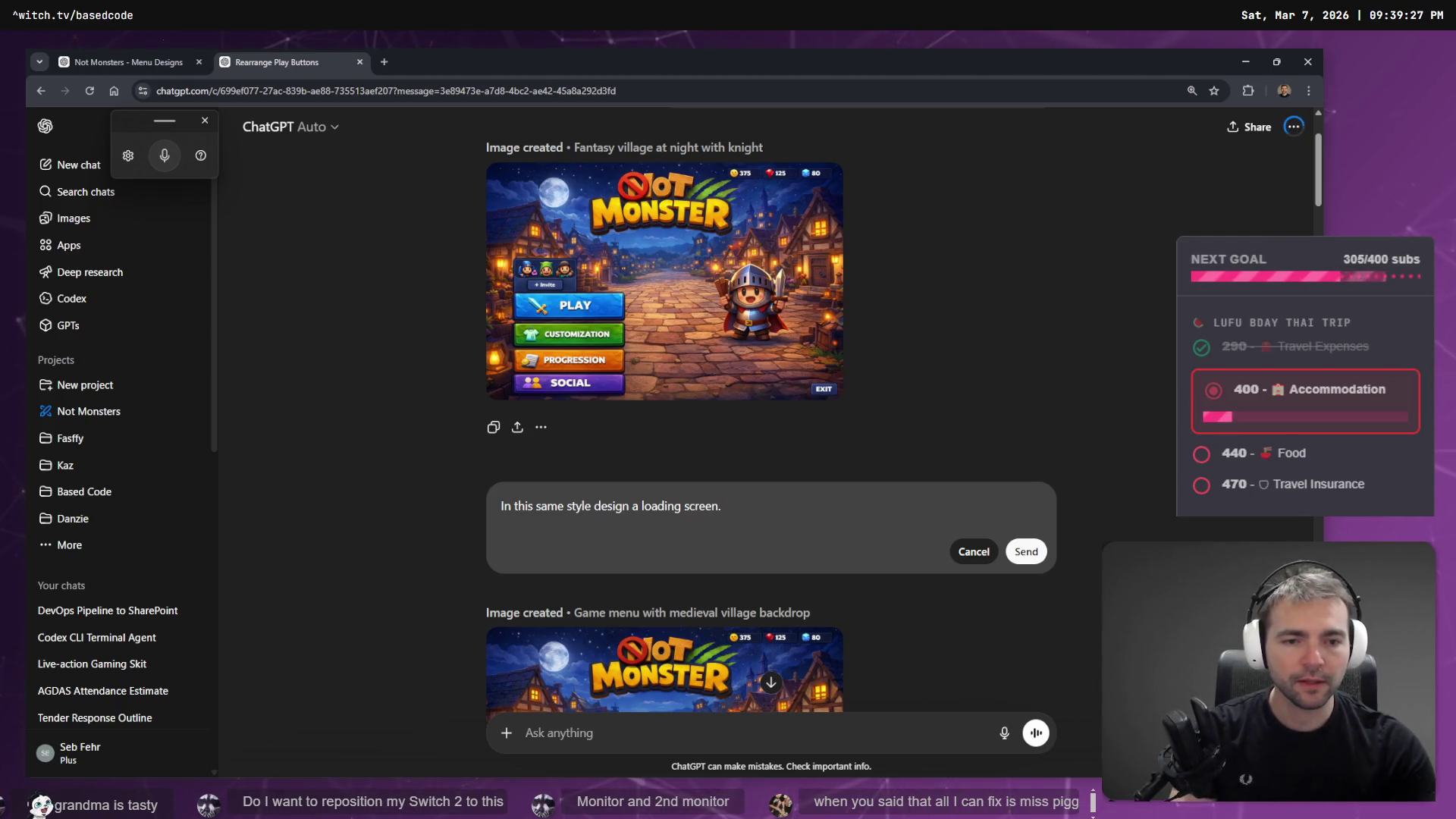
left_click(1026, 552)
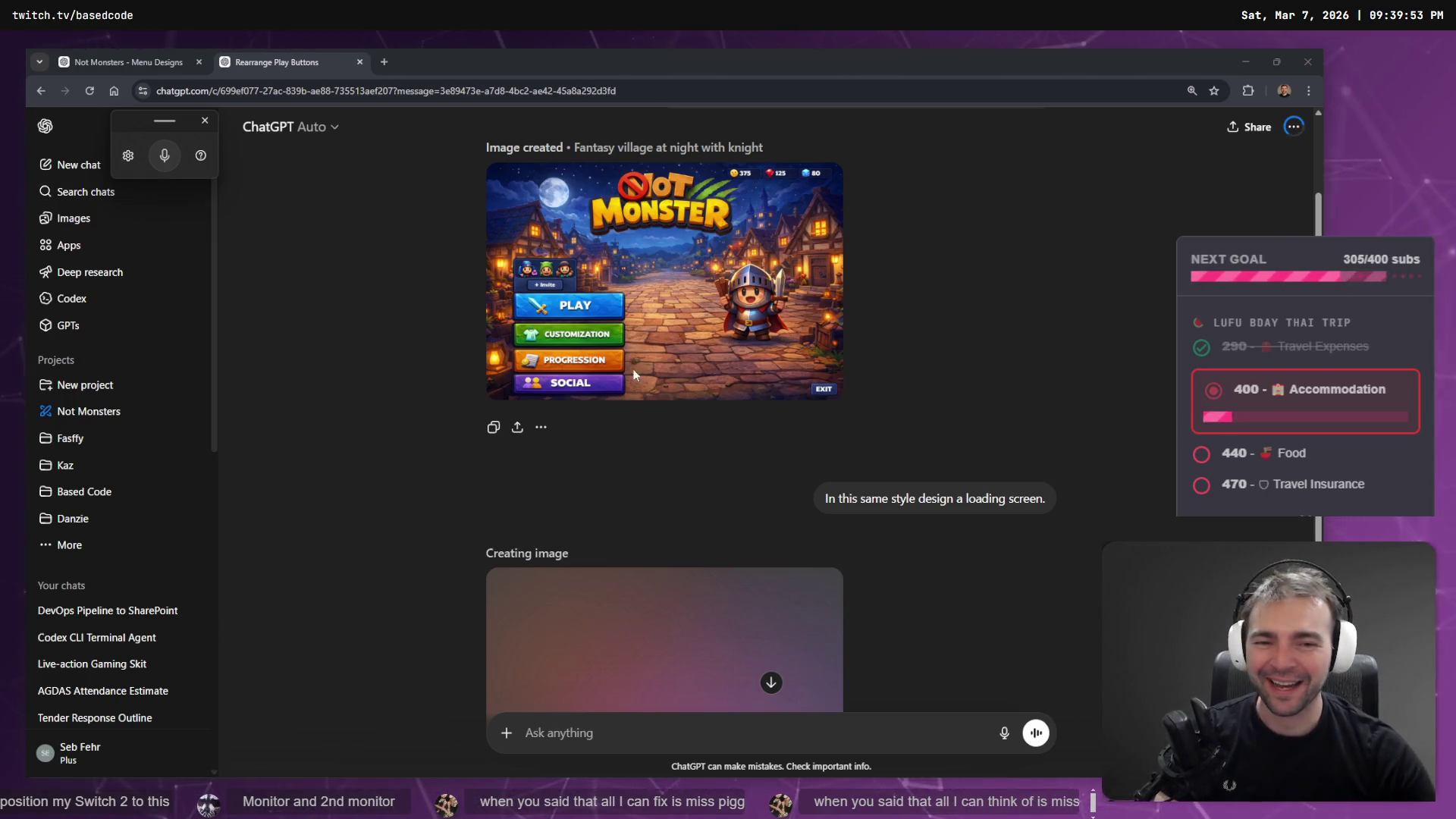
Let ChatGPT start two loading-screen versions, then bring the running Not Monsters game forward.
scroll(868, 427, "down", 2)
scroll(868, 427, "down", 3)
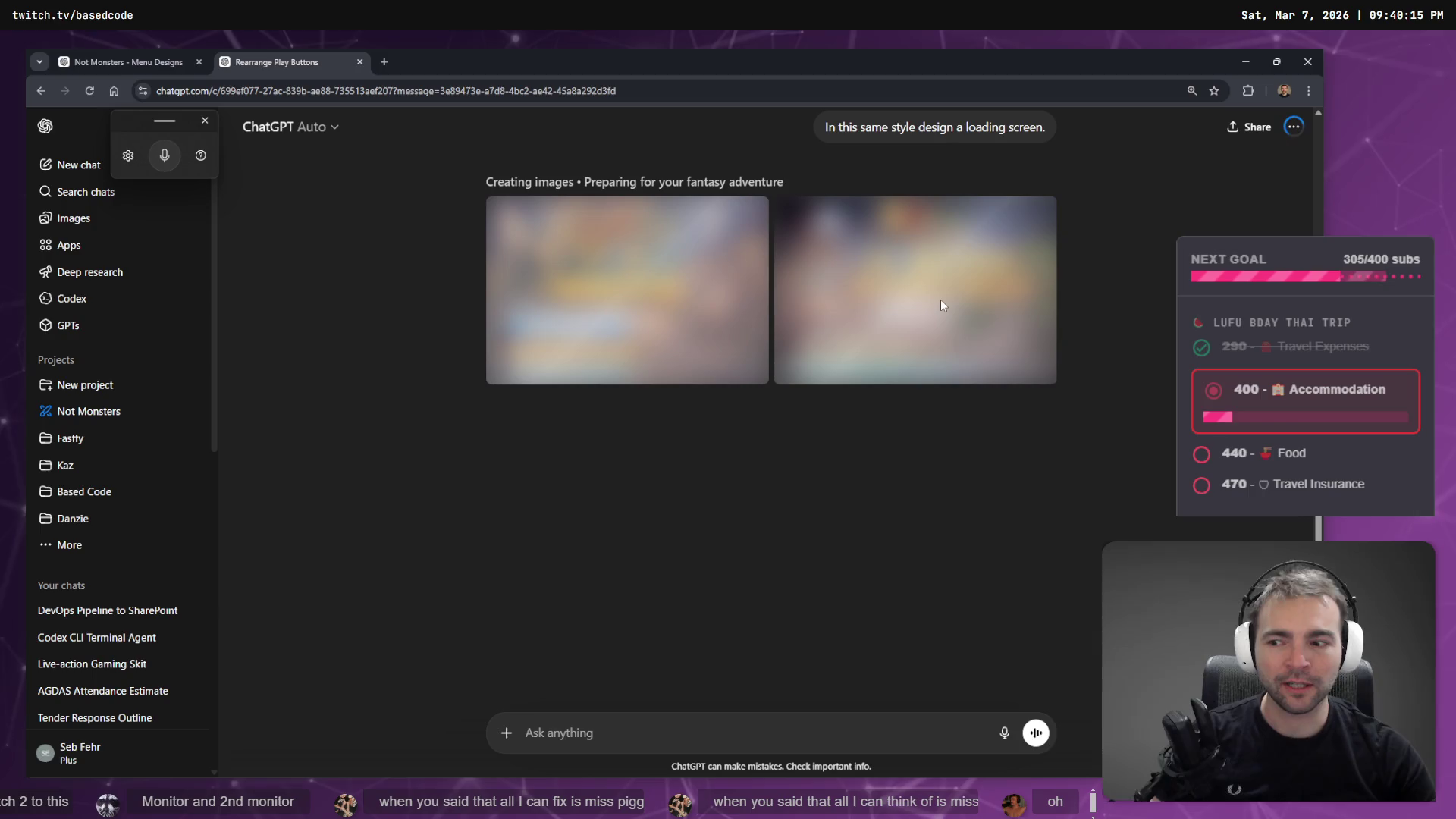
scroll(920, 332, "up", 1)
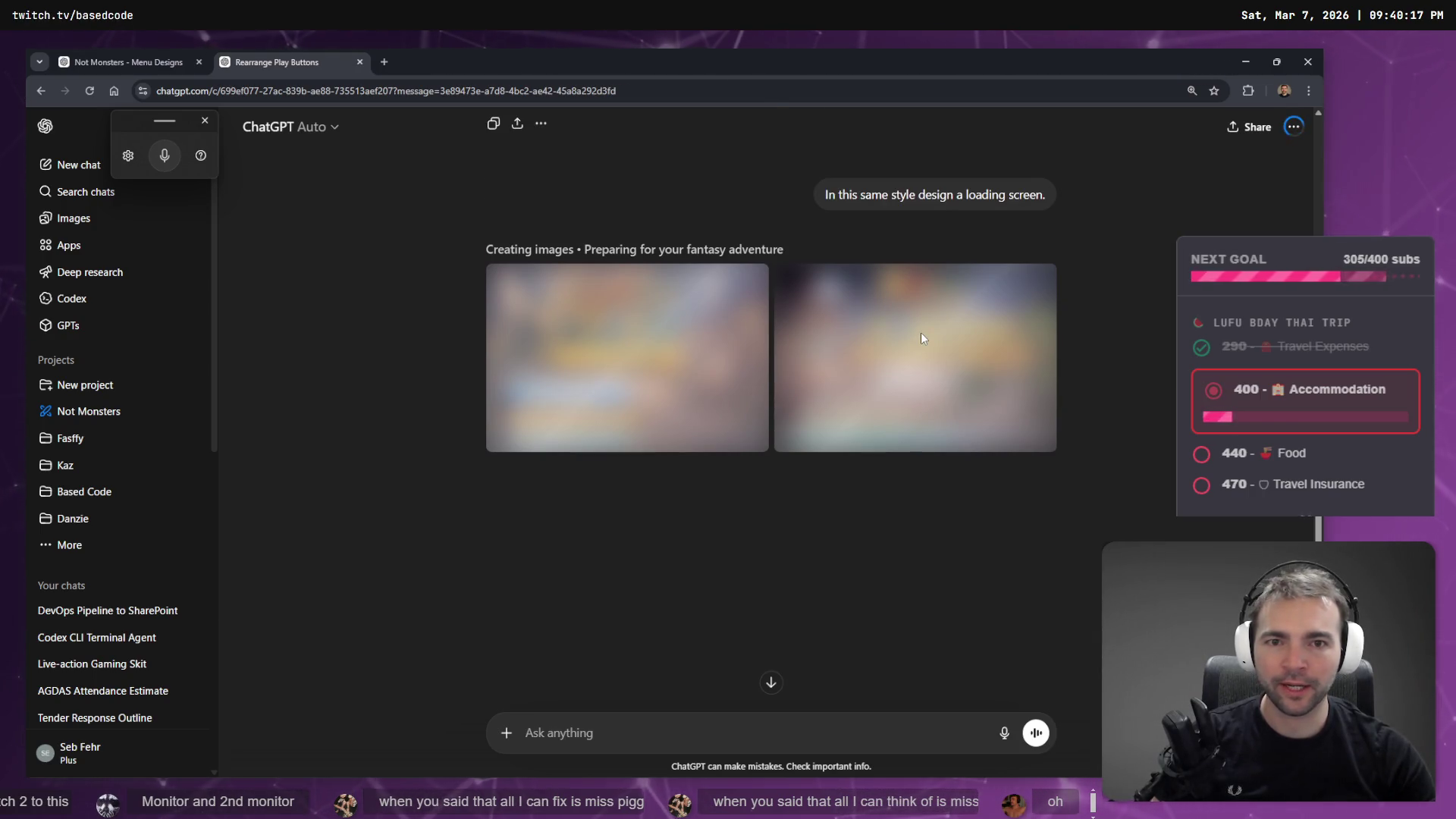
key("alt+Tab")
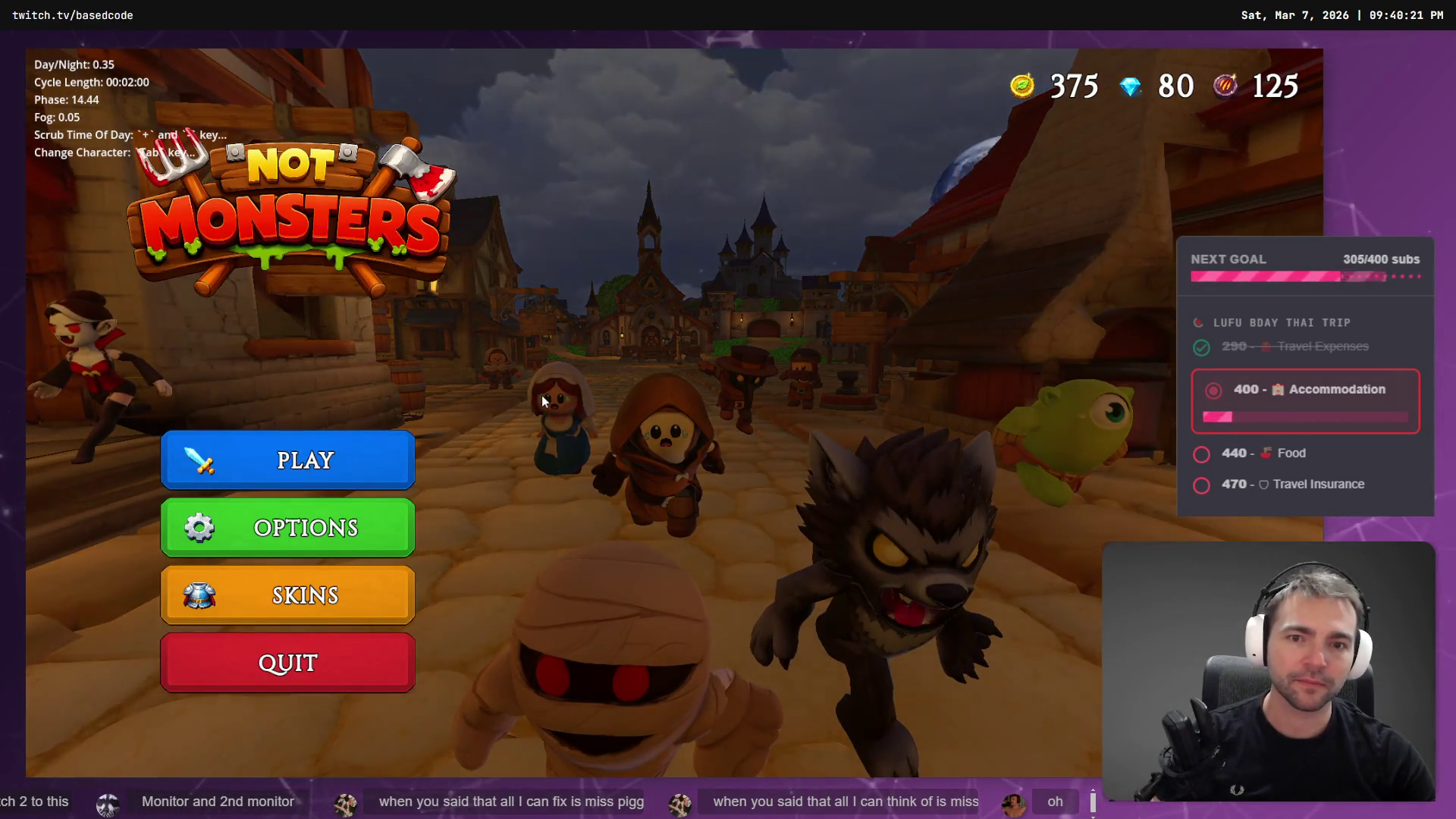
Cycle from the running game past ChatGPT to the tldraw Not Monster board with the TODO list.
key("alt+Tab")
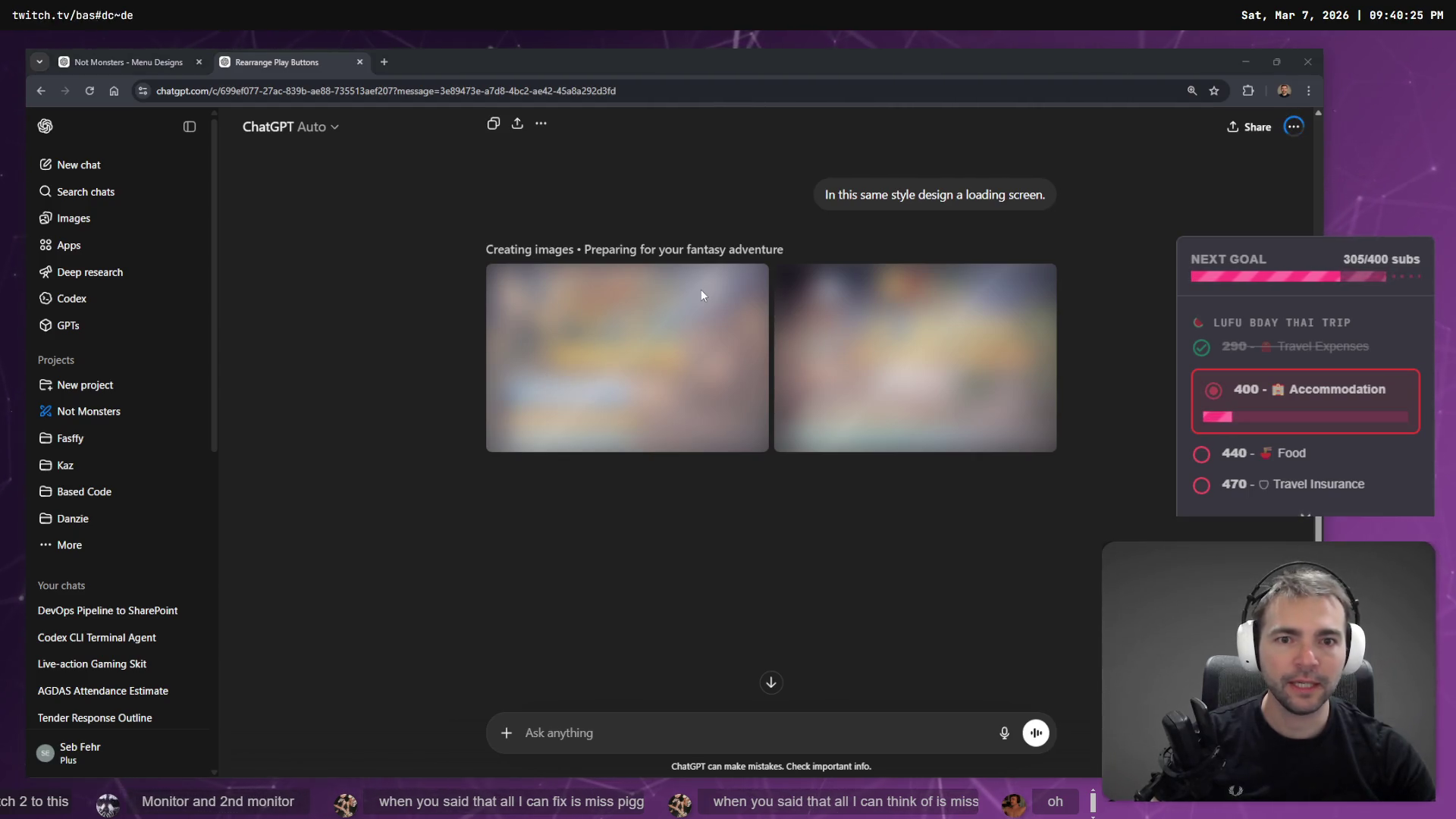
key("alt+Tab")
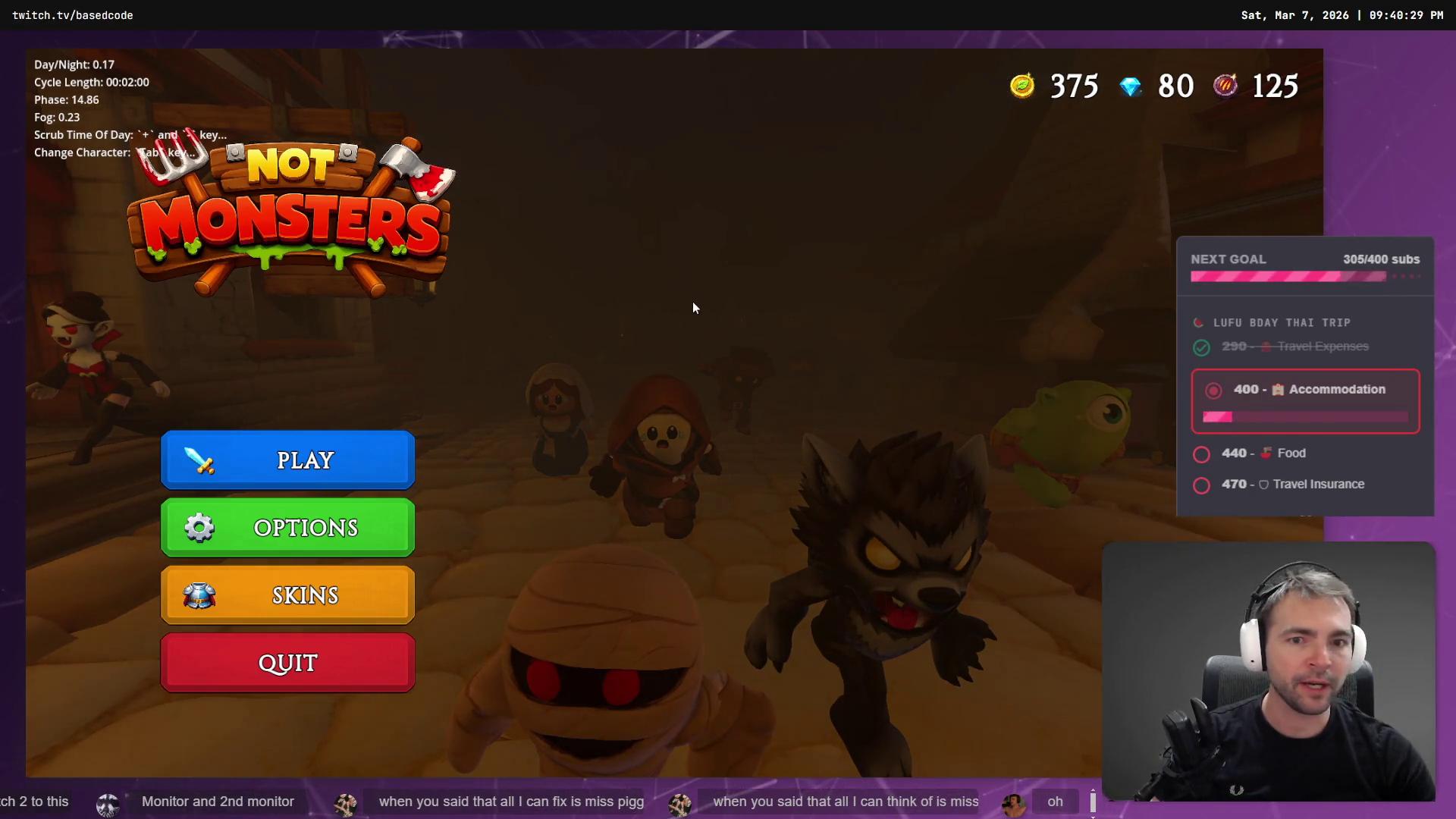
key("alt+Tab")
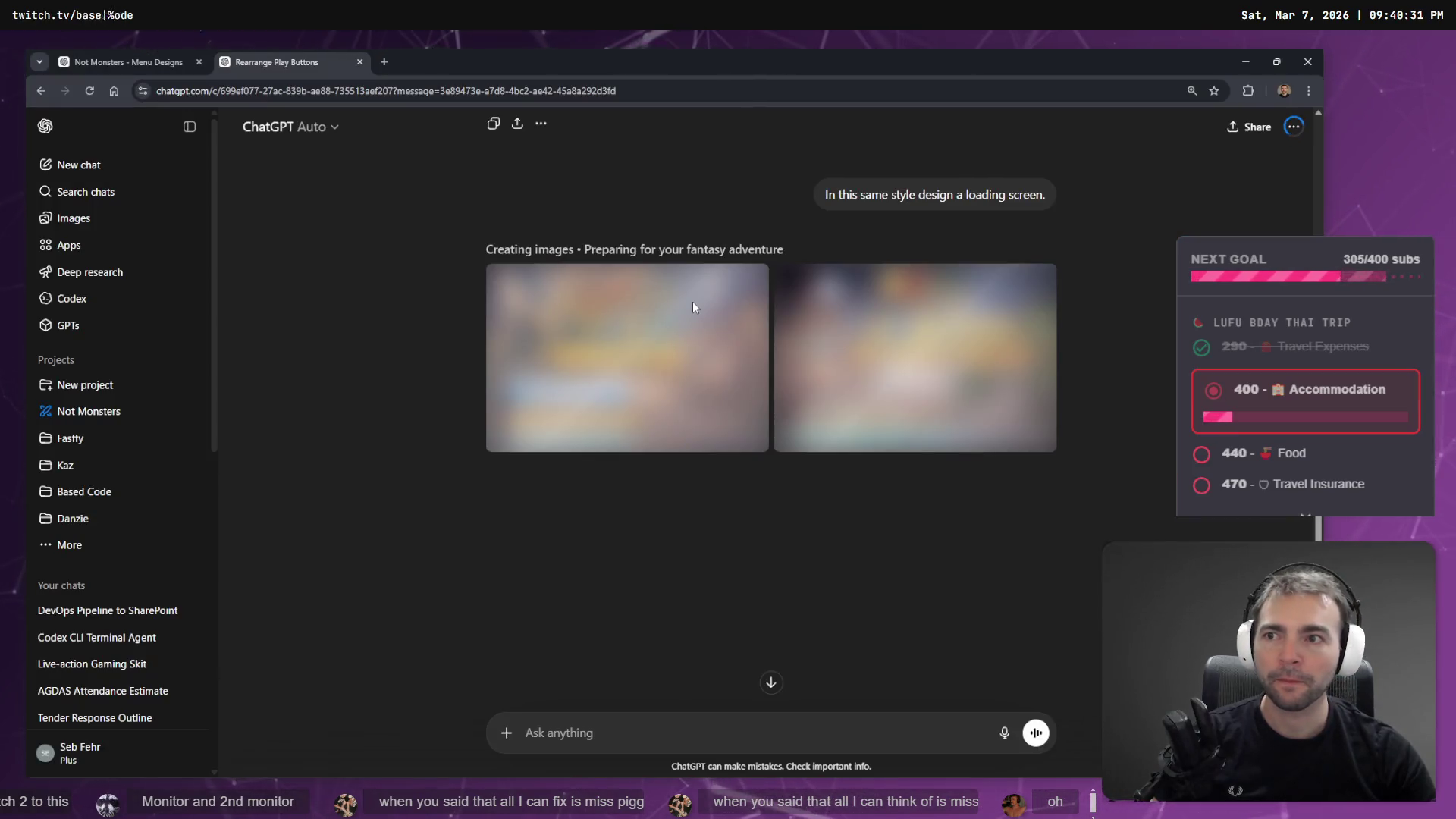
key("alt+Tab")
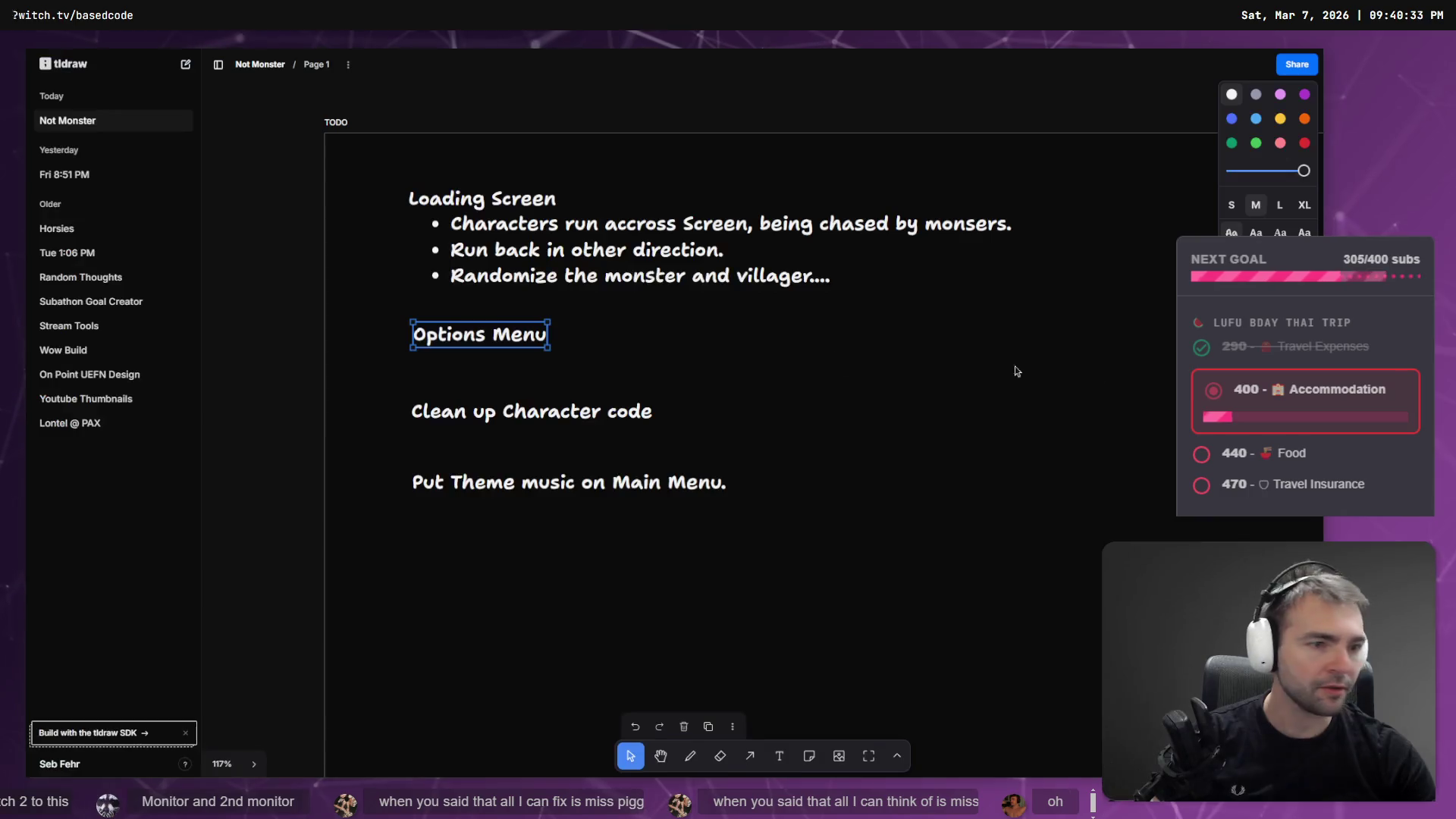
Hide the boards list and zoom in on the main-menu mock-ups near the Game Loop frame.
left_click(219, 66)
scroll(637, 296, "down", 5)
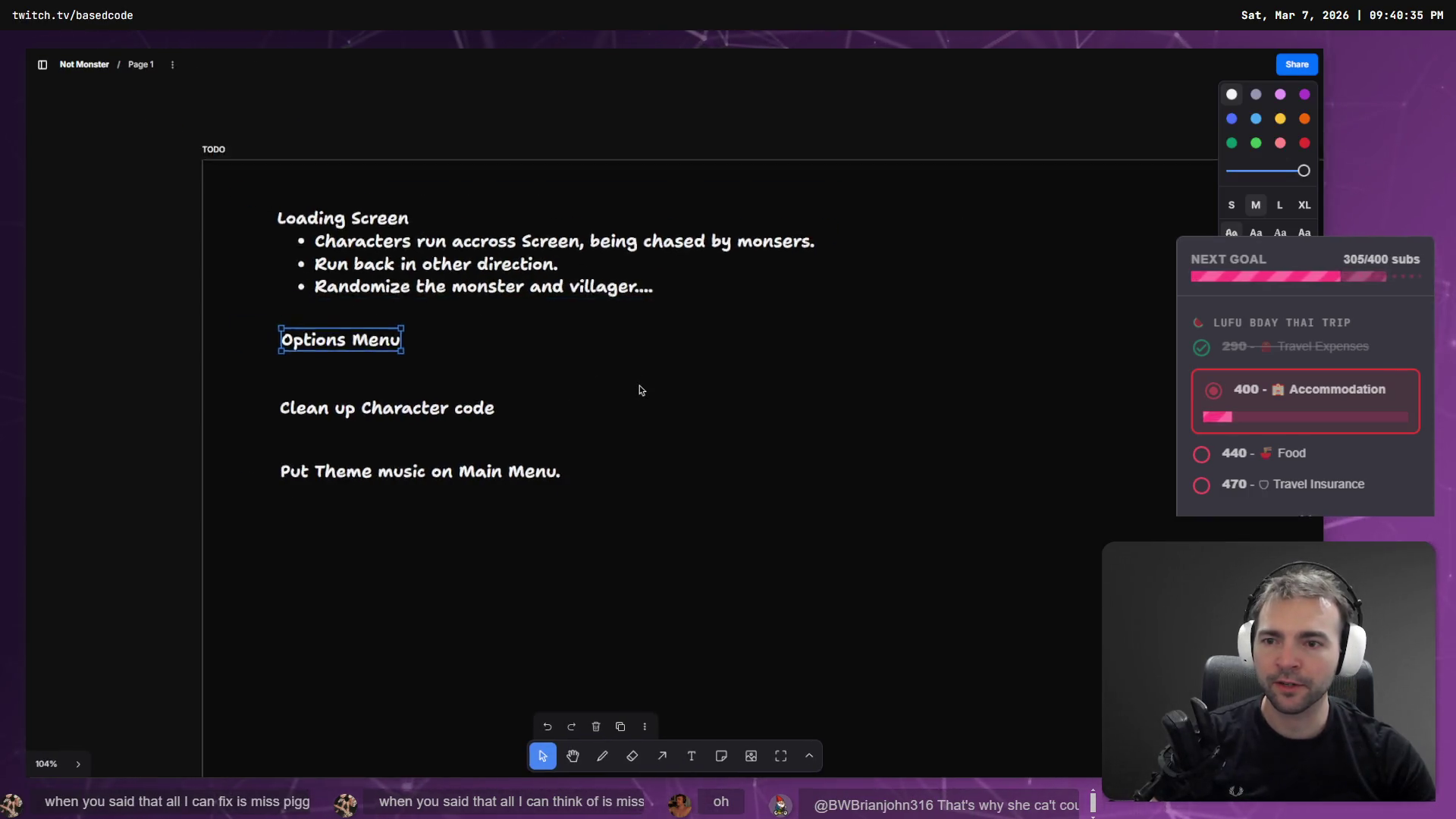
scroll(670, 379, "down", 3)
left_click_drag(862, 484, 594, 315)
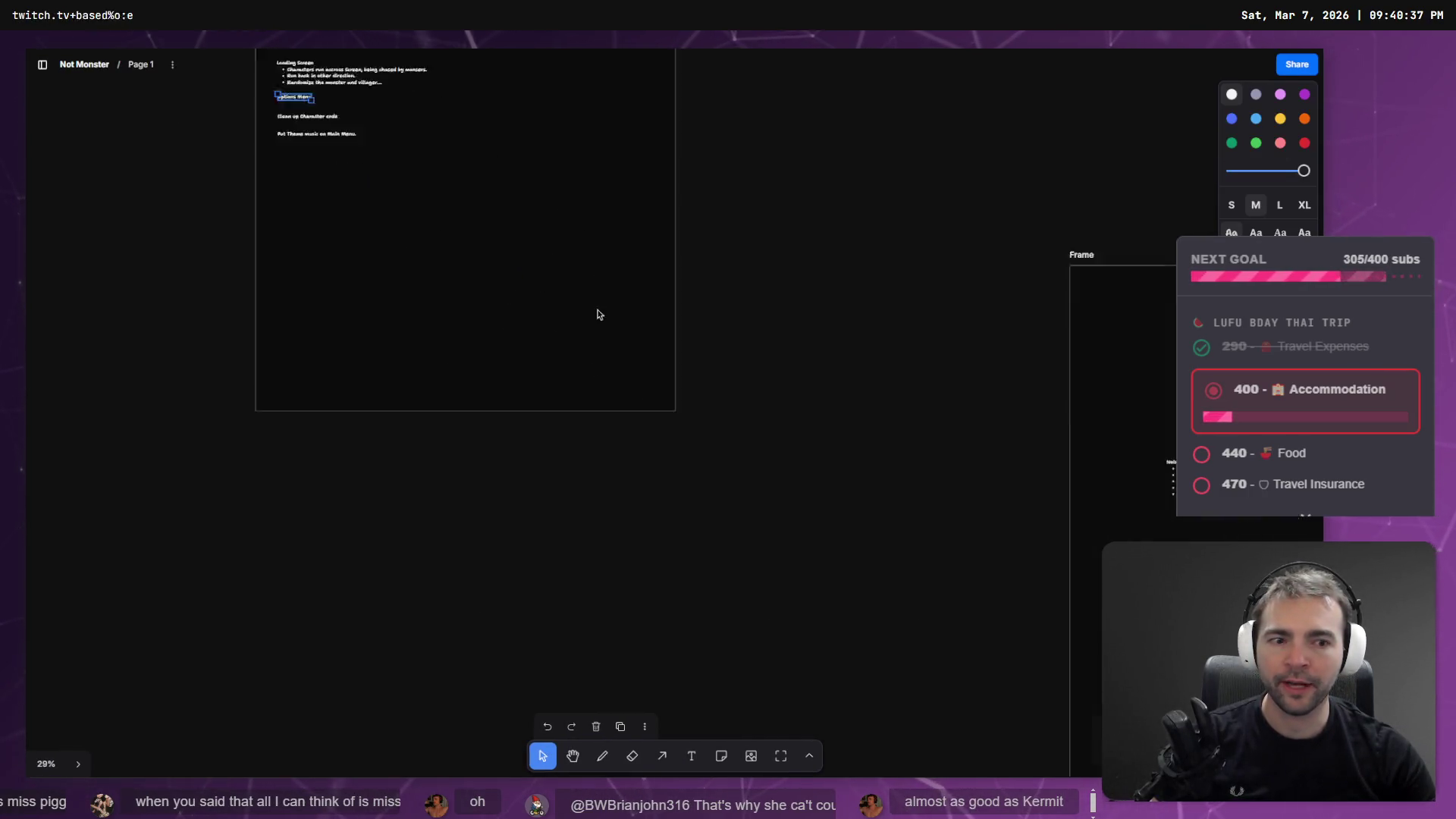
scroll(594, 315, "down", 10)
scroll(870, 389, "right", 2)
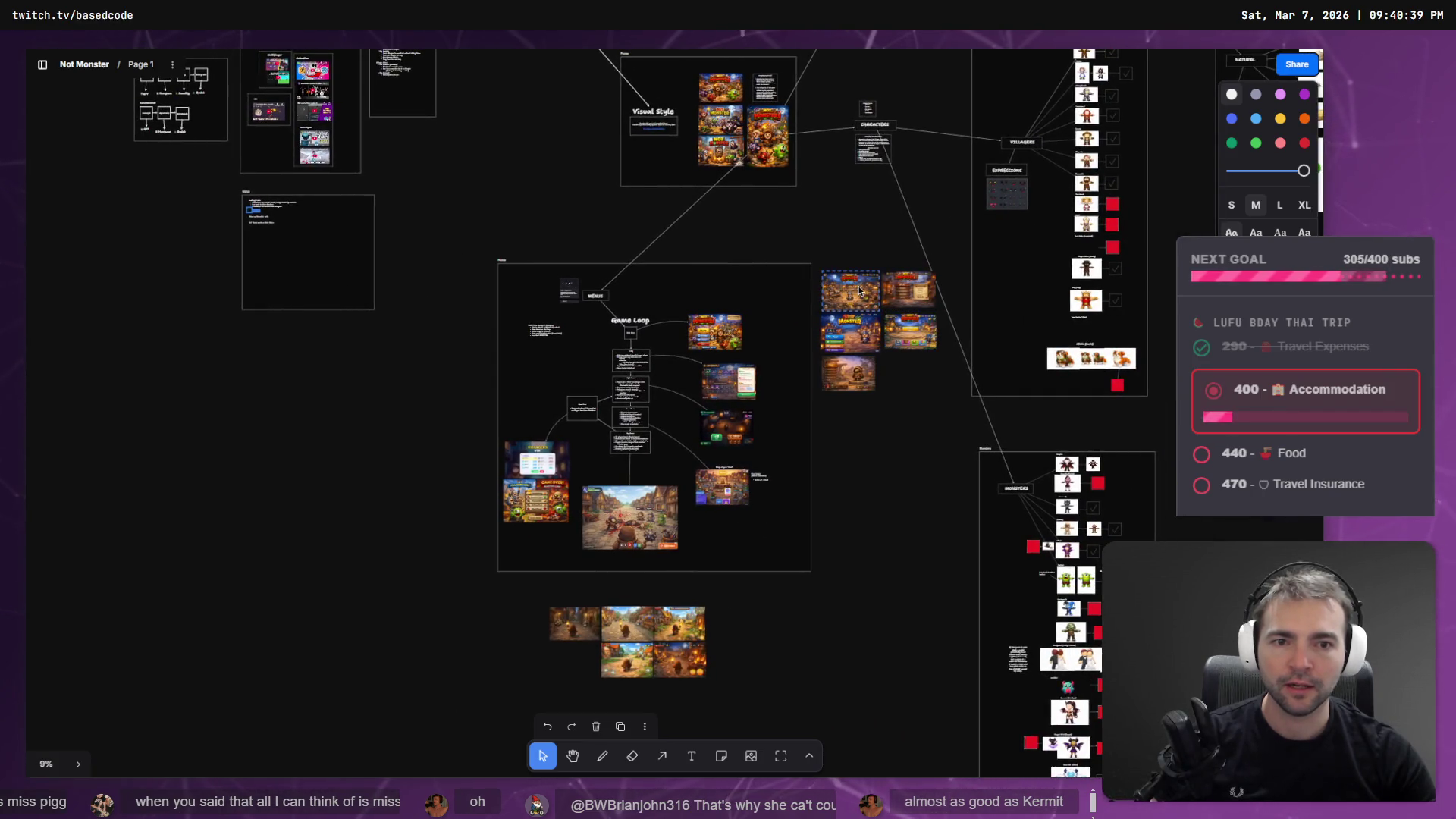
scroll(782, 414, "up", 10)
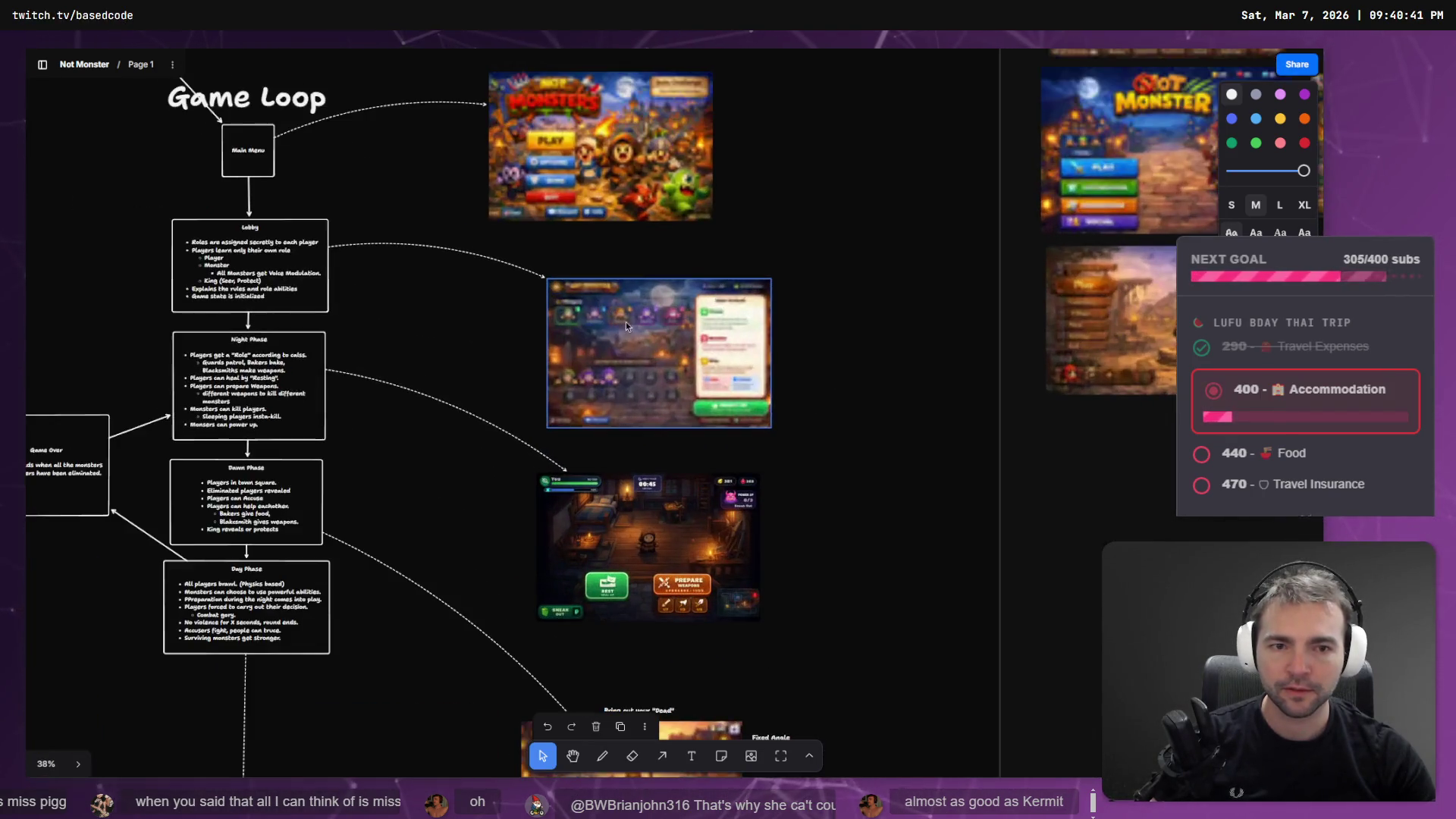
scroll(658, 414, "right", 3)
scroll(657, 414, "up", 2)
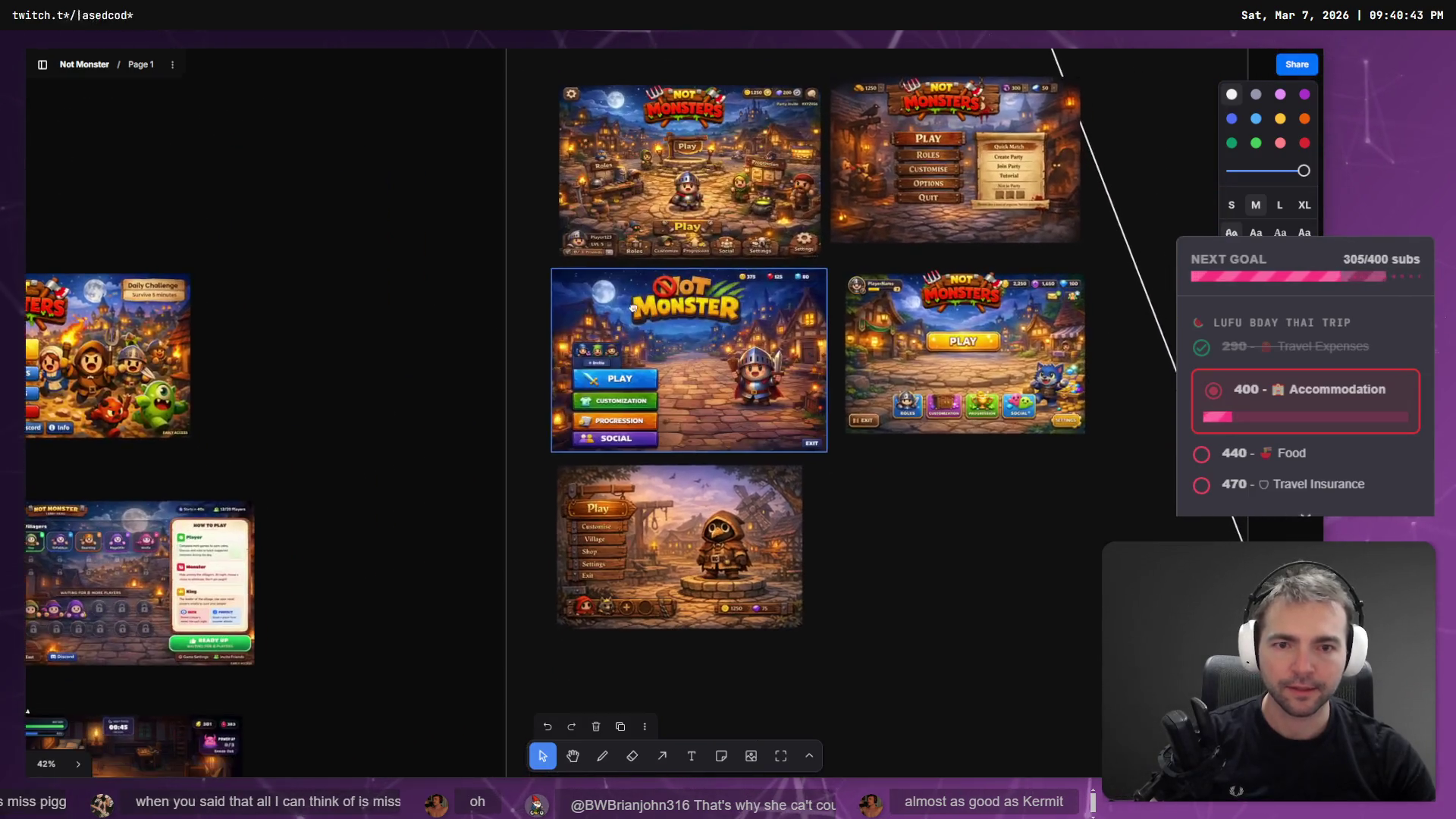
scroll(768, 445, "up", 3)
scroll(720, 470, "right", 2)
scroll(682, 510, "down", 2)
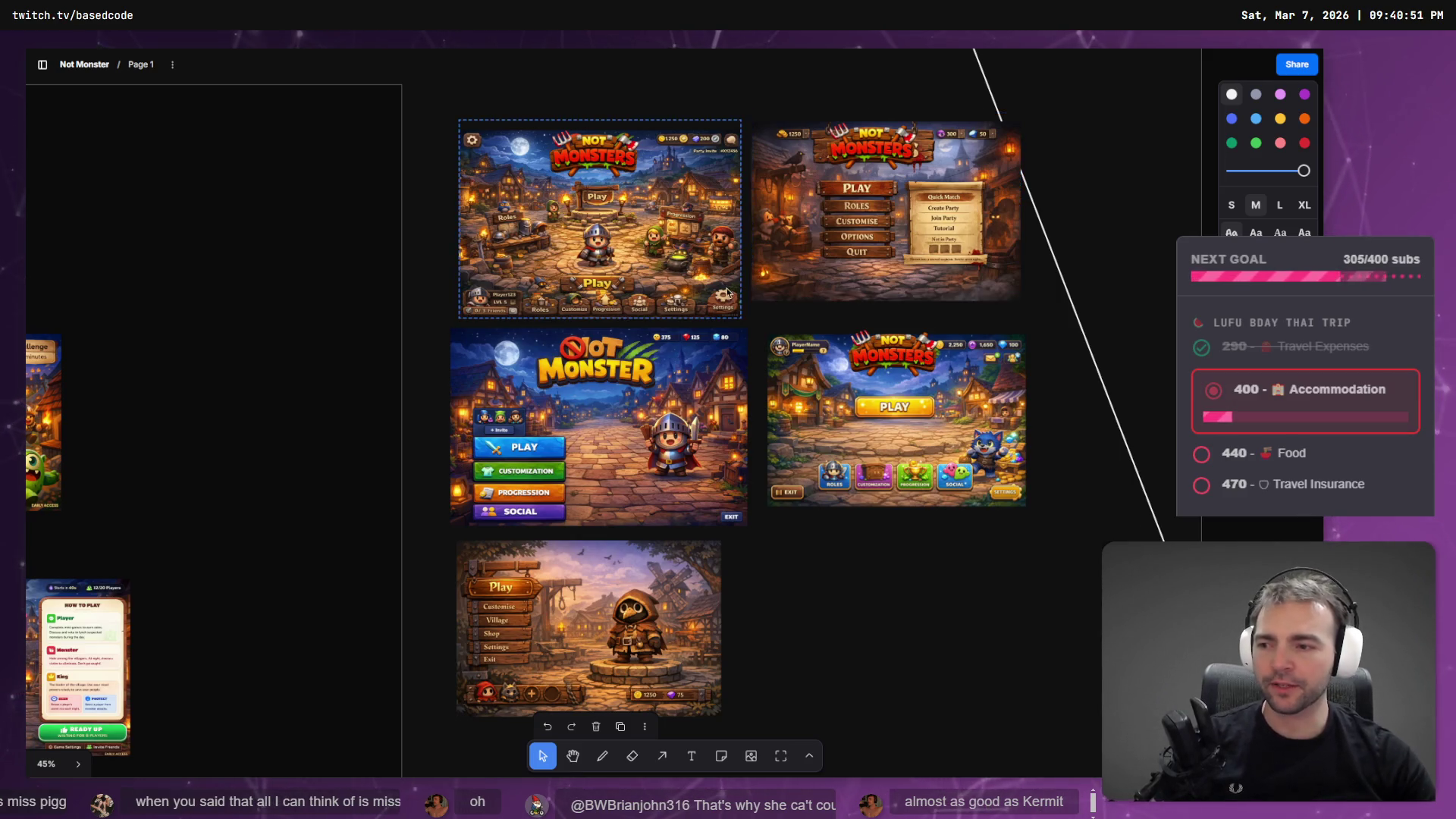
scroll(756, 272, "up", 10)
scroll(651, 305, "down", 2)
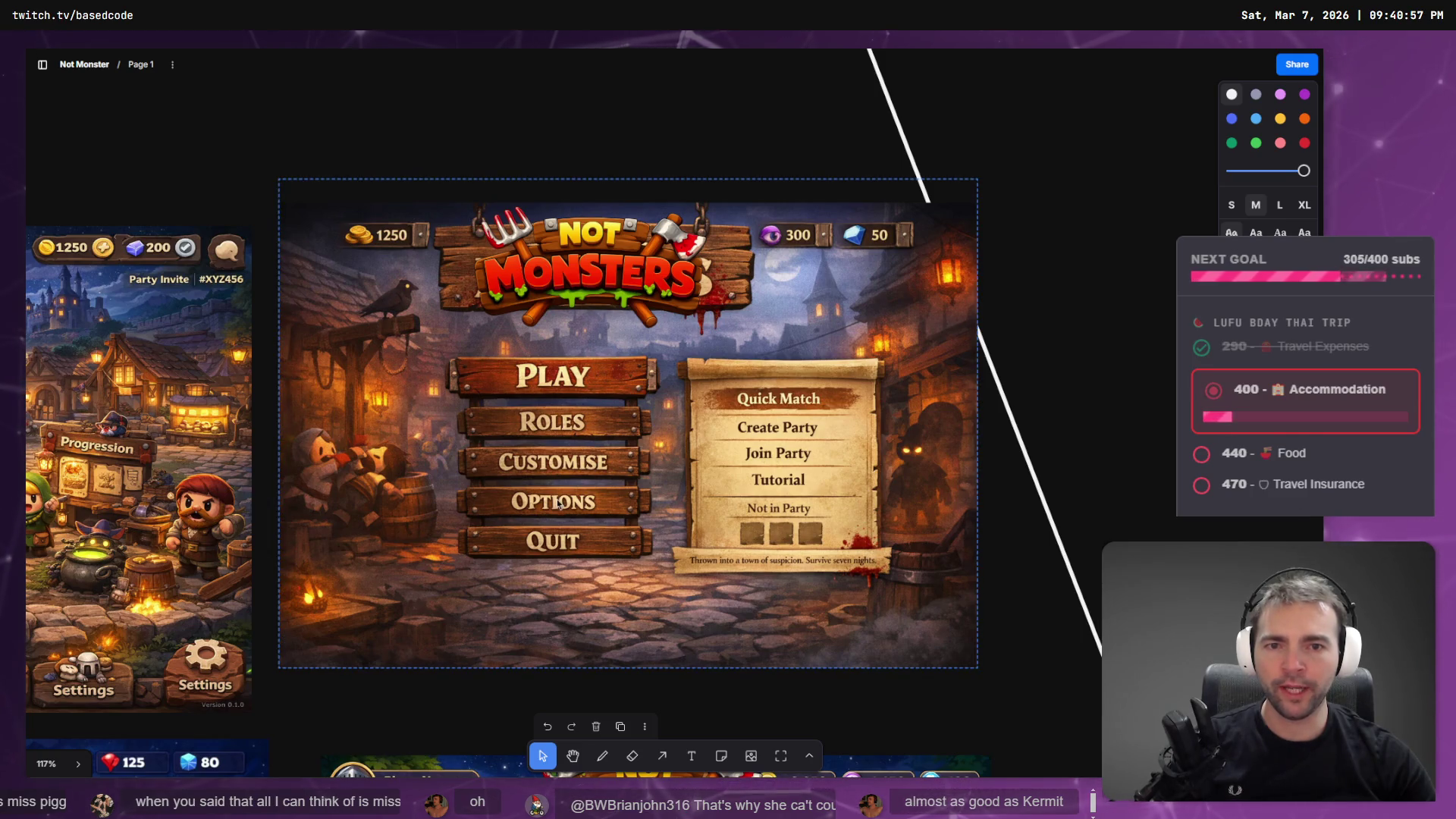
scroll(539, 453, "down", 10)
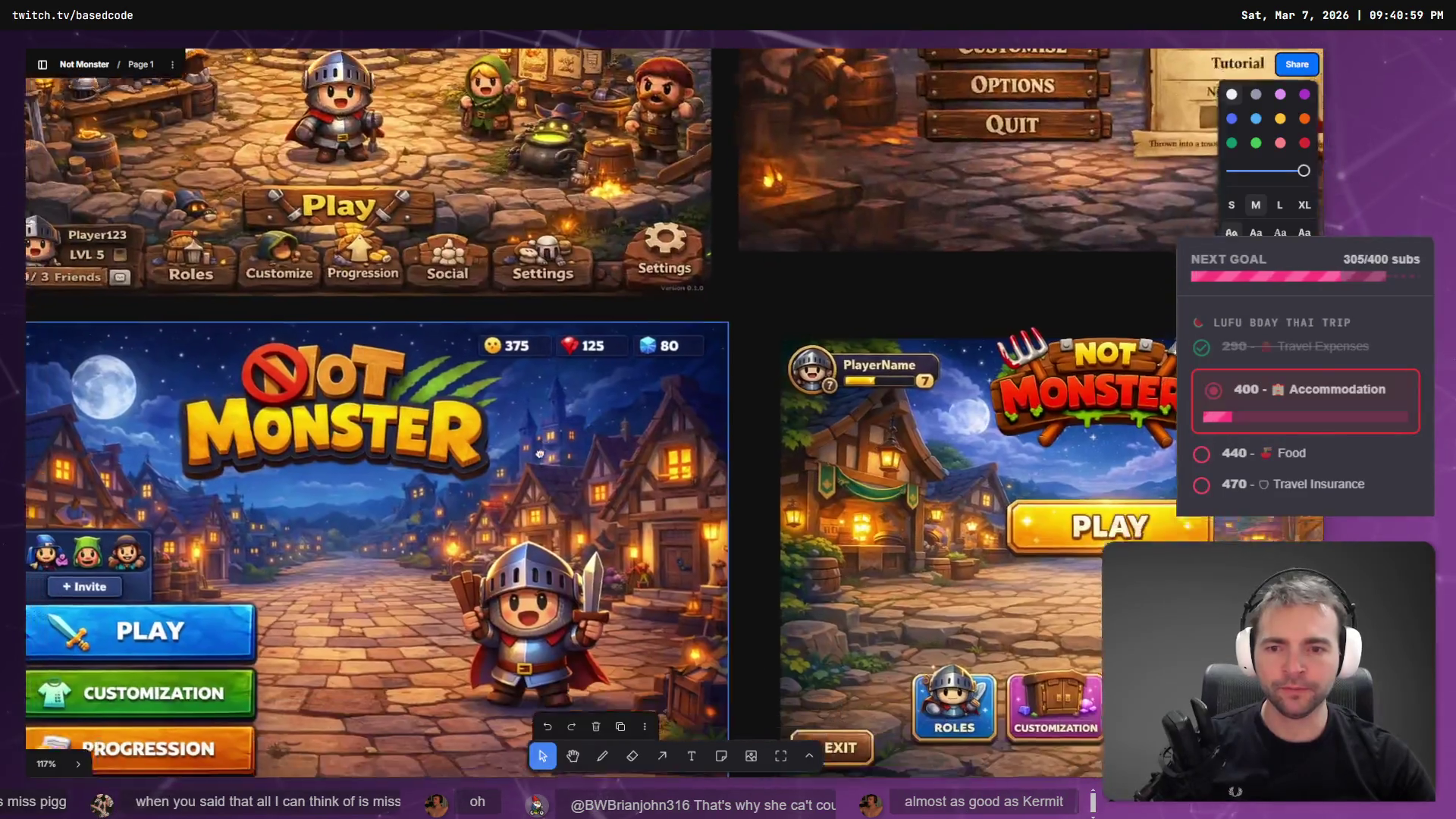
scroll(539, 453, "right", 5)
scroll(574, 310, "left", 10)
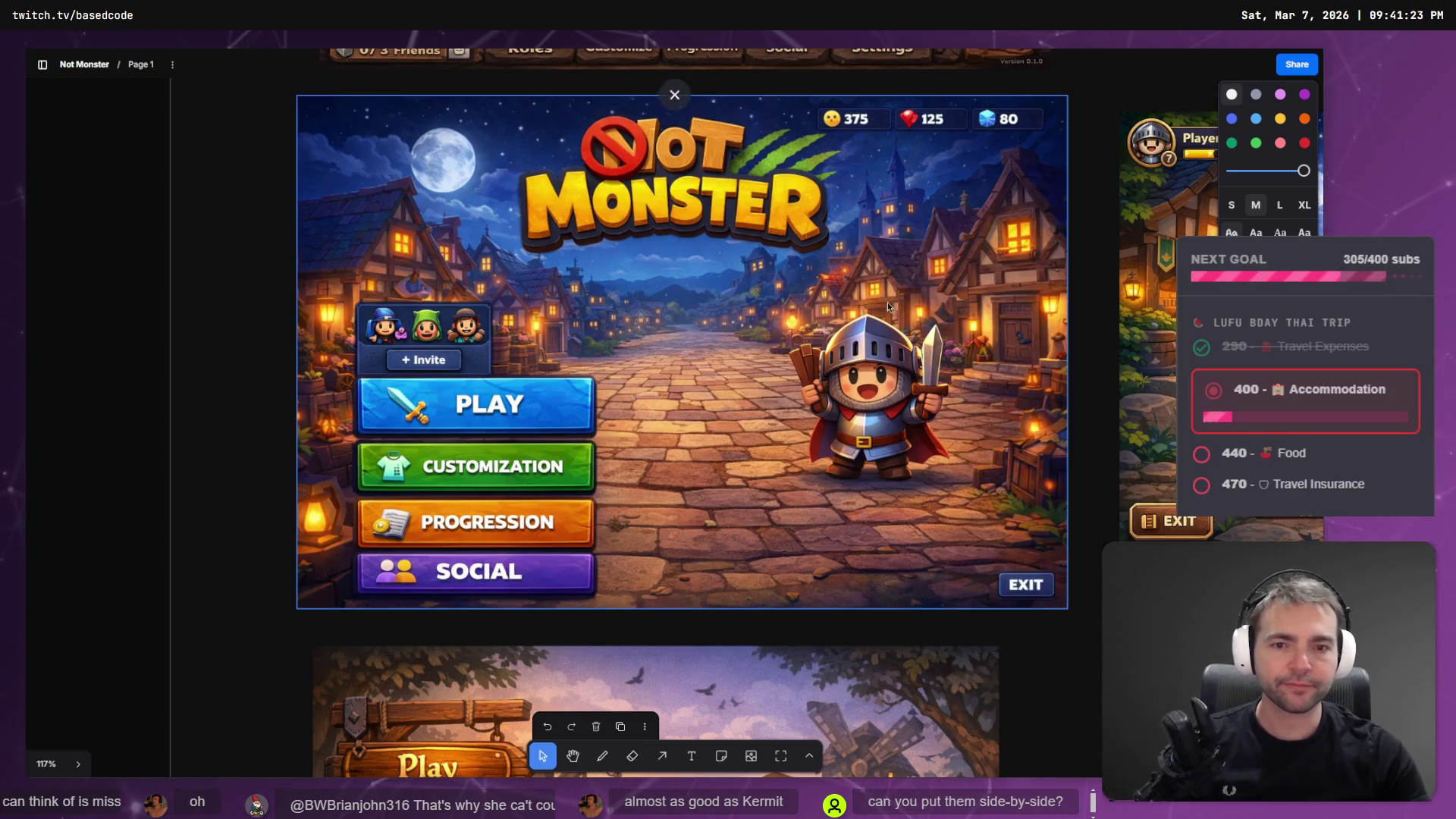
scroll(307, 543, "right", 10)
scroll(653, 278, "up", 3)
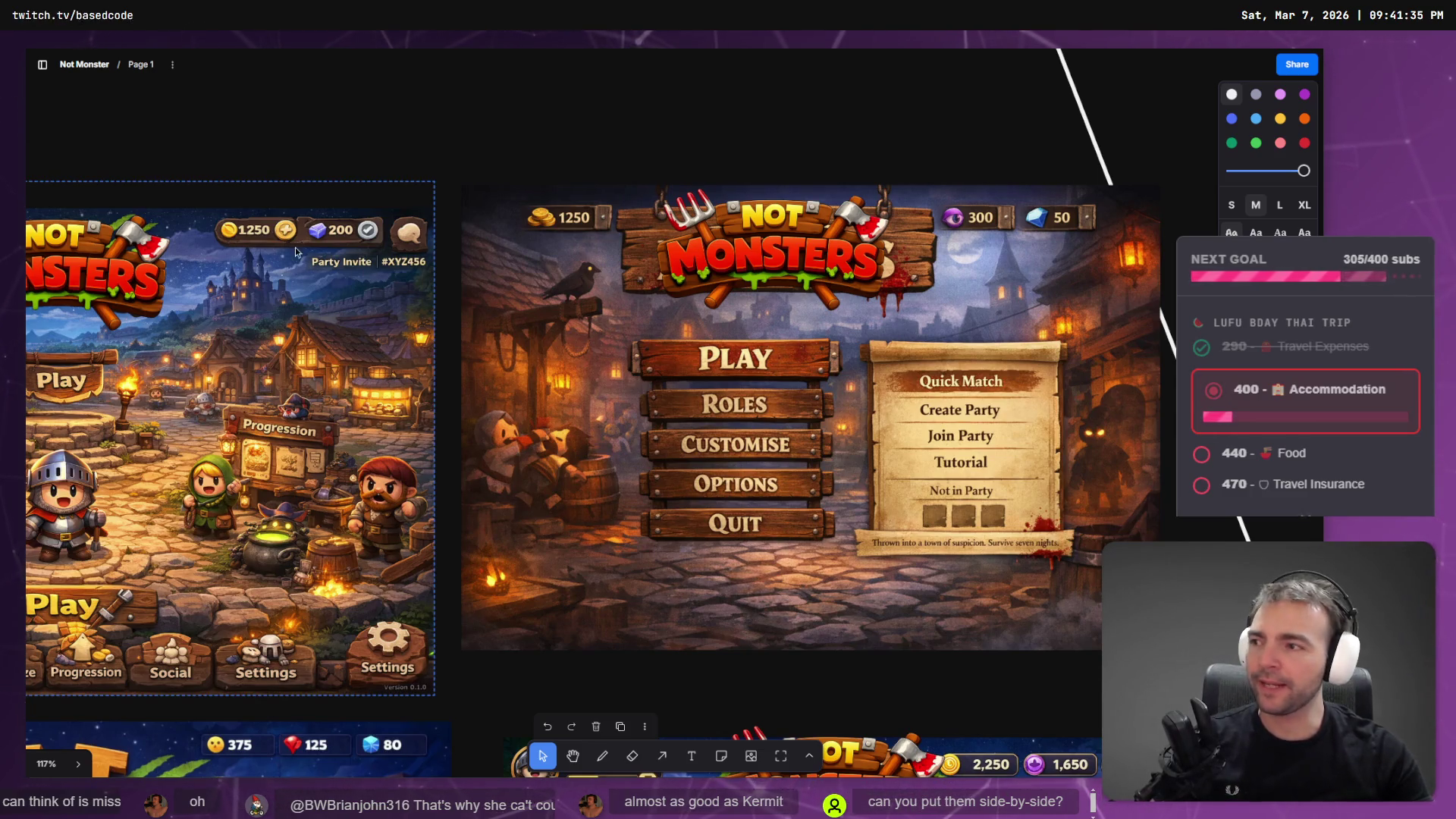
scroll(863, 364, "down", 5)
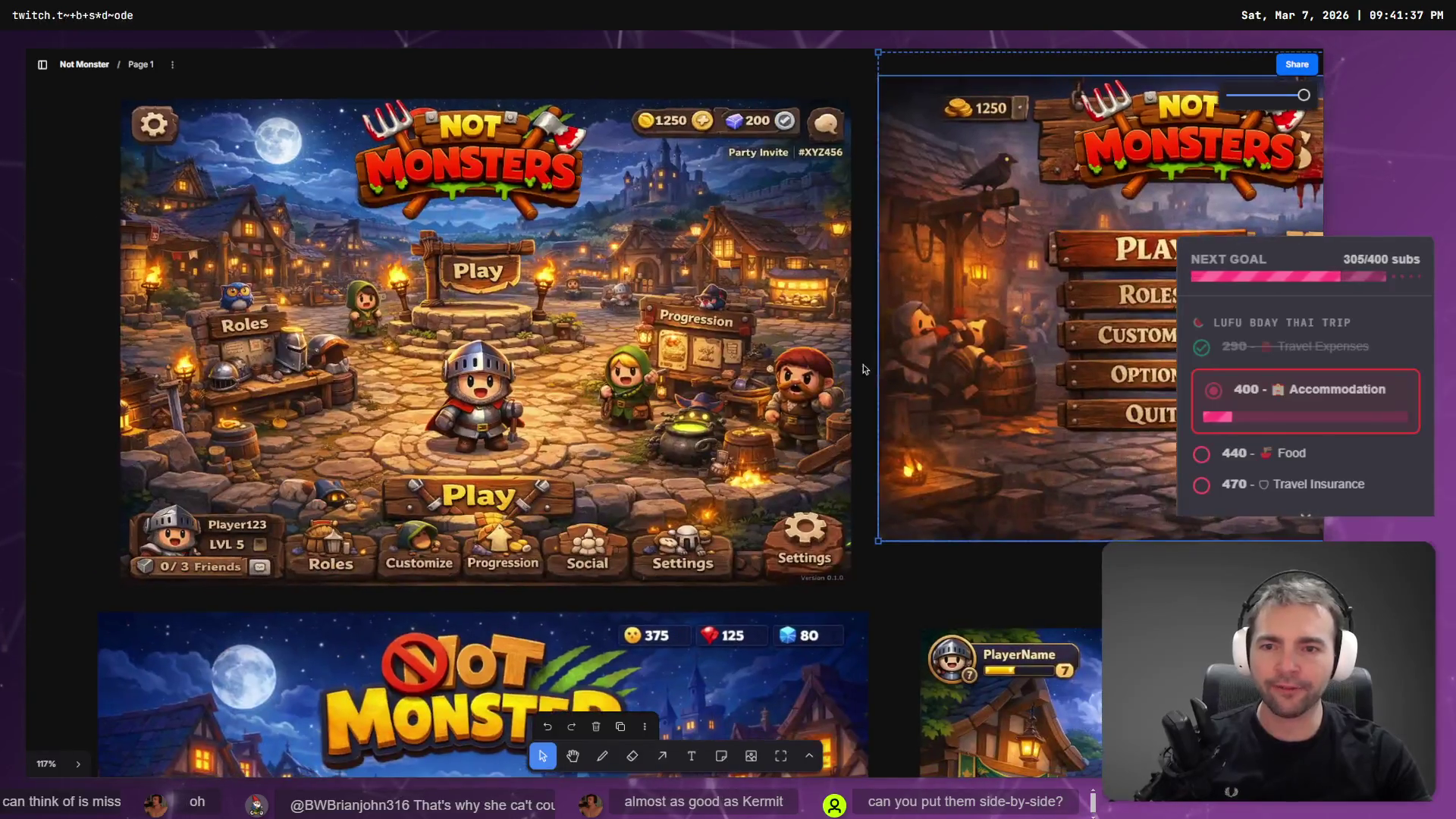
Move the PlayerName, Quit-menu and wooden menu mock-ups into new rows on the board.
scroll(789, 409, "down", 5)
mouse_move(794, 180)
left_mouse_down()
mouse_move(789, 511)
mouse_move(776, 491)
mouse_move(797, 493)
left_mouse_up()
scroll(734, 637, "up", 4)
mouse_move(738, 348)
left_mouse_down()
mouse_move(738, 660)
mouse_move(755, 658)
left_mouse_up()
mouse_move(484, 303)
left_mouse_down()
mouse_move(684, 537)
mouse_move(489, 517)
mouse_move(443, 494)
left_mouse_up()
scroll(681, 524, "down", 5)
scroll(756, 402, "up", 6)
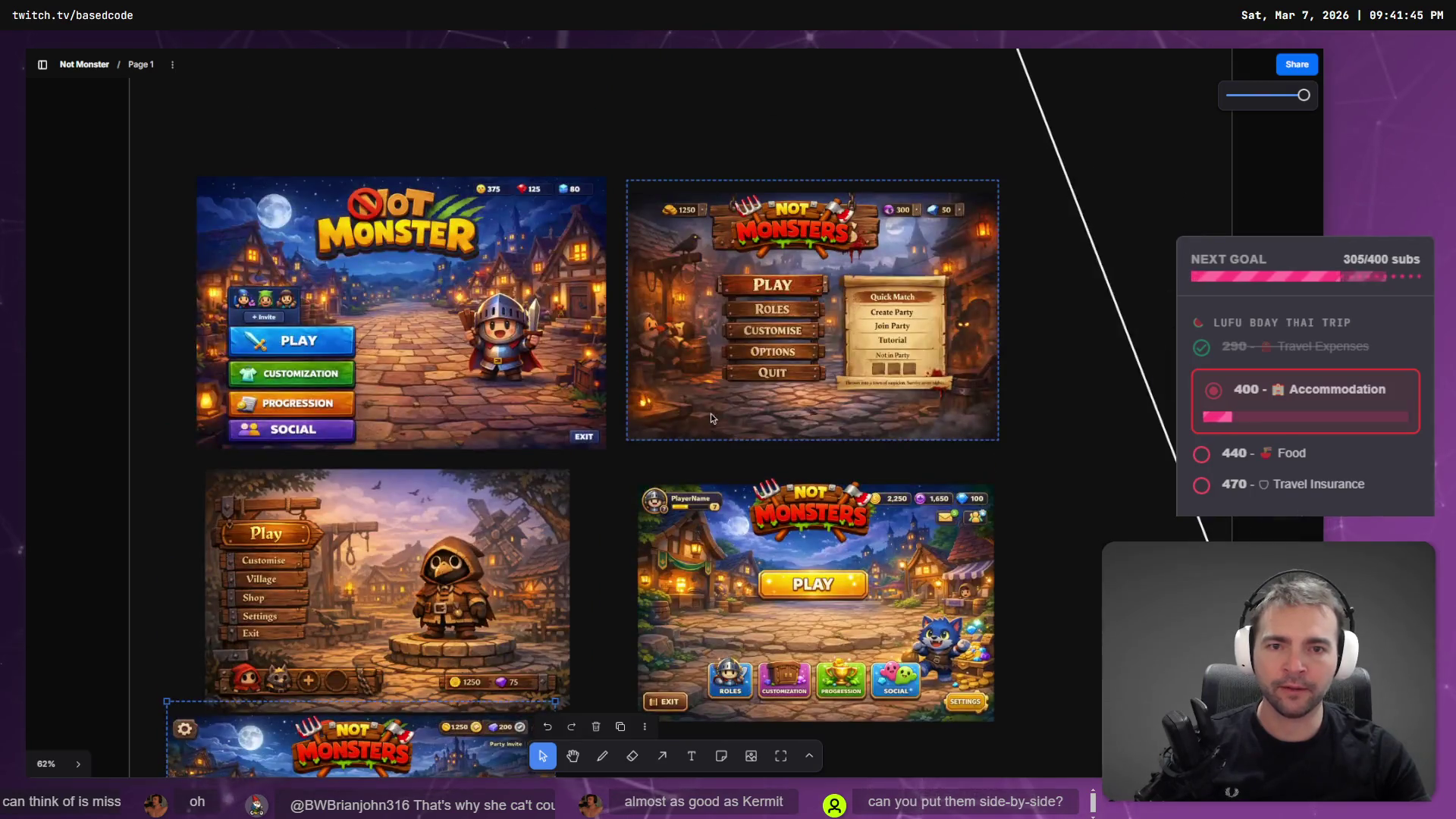
Put the Not Monster mock-up top-left with the wooden menu mock-up beside it.
left_click(577, 417)
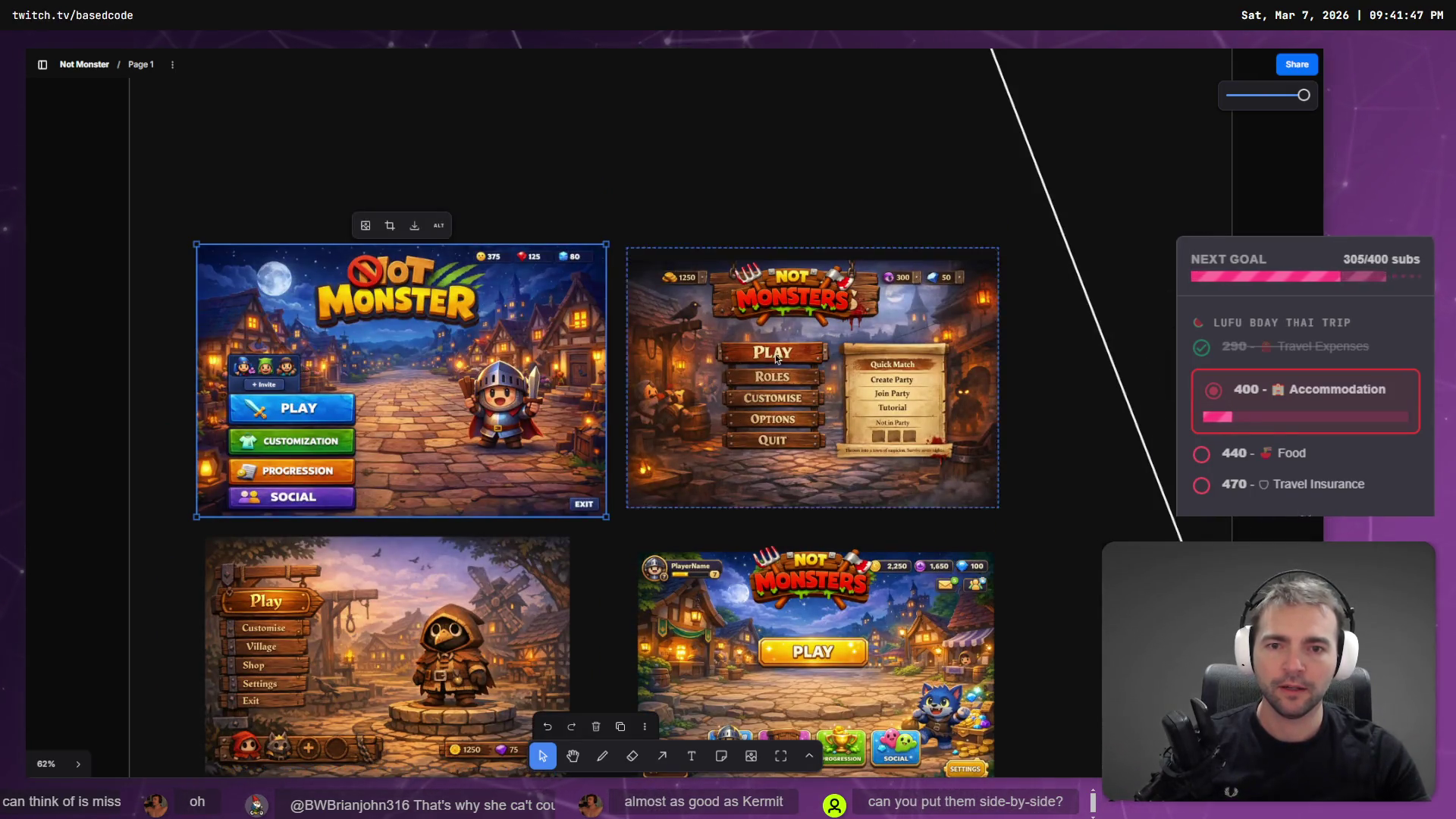
left_click(671, 420, "shift")
scroll(672, 420, "up", 2)
scroll(671, 420, "up", 4)
left_click(513, 561)
left_click_drag(513, 560, 498, 229)
left_click_drag(832, 529, 832, 179)
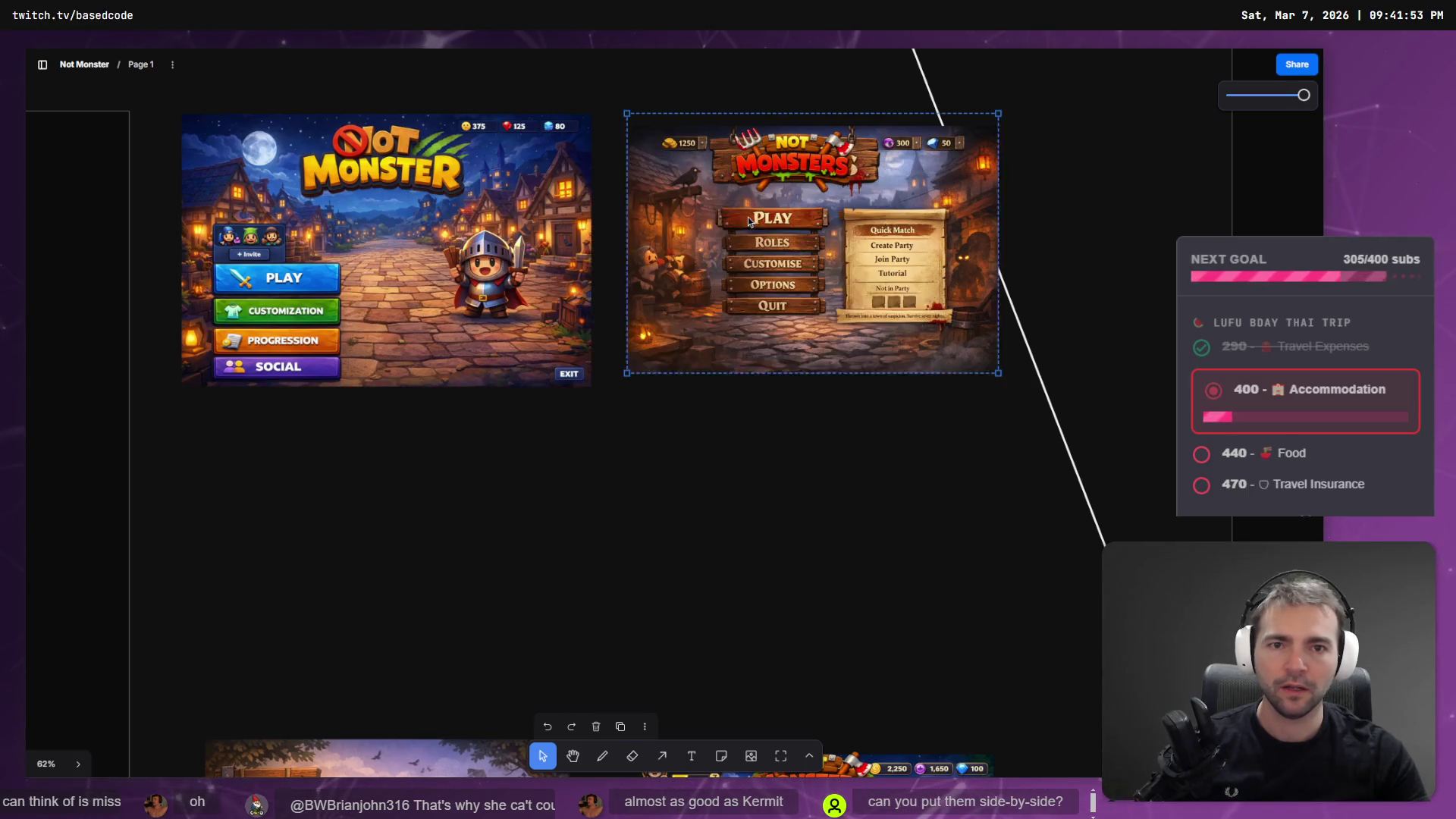
Place the Not Monsters logo over the left mock-up's title.
left_click(793, 165)
left_click(363, 177)
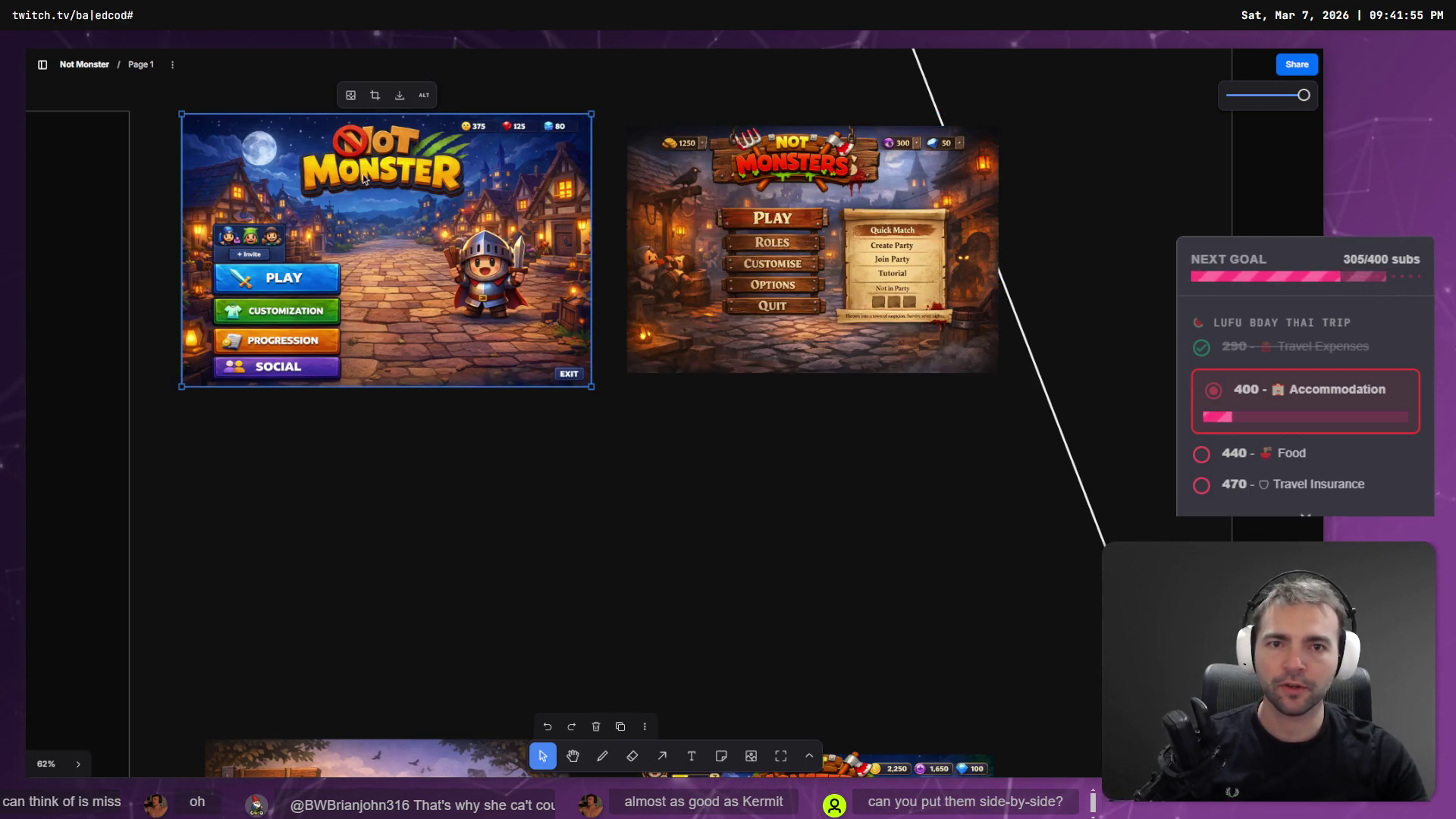
left_click(797, 157)
mouse_move(798, 157)
left_mouse_down()
mouse_move(274, 223)
mouse_move(384, 150)
left_mouse_up()
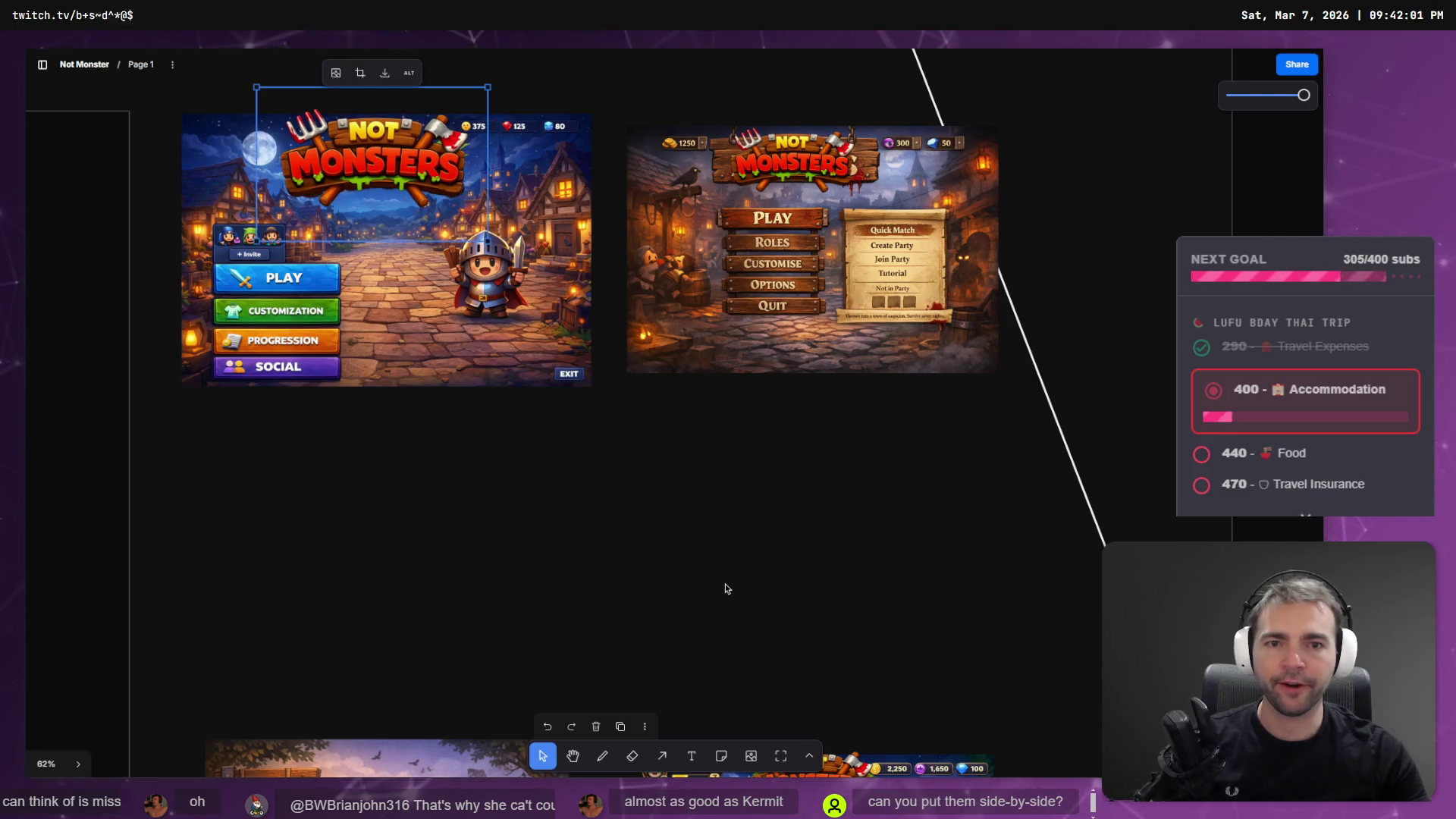
Centre both mock-ups in view and nudge the left mock-up slightly up and right.
left_click(677, 370)
scroll(677, 376, "up", 3)
scroll(677, 376, "up", 3)
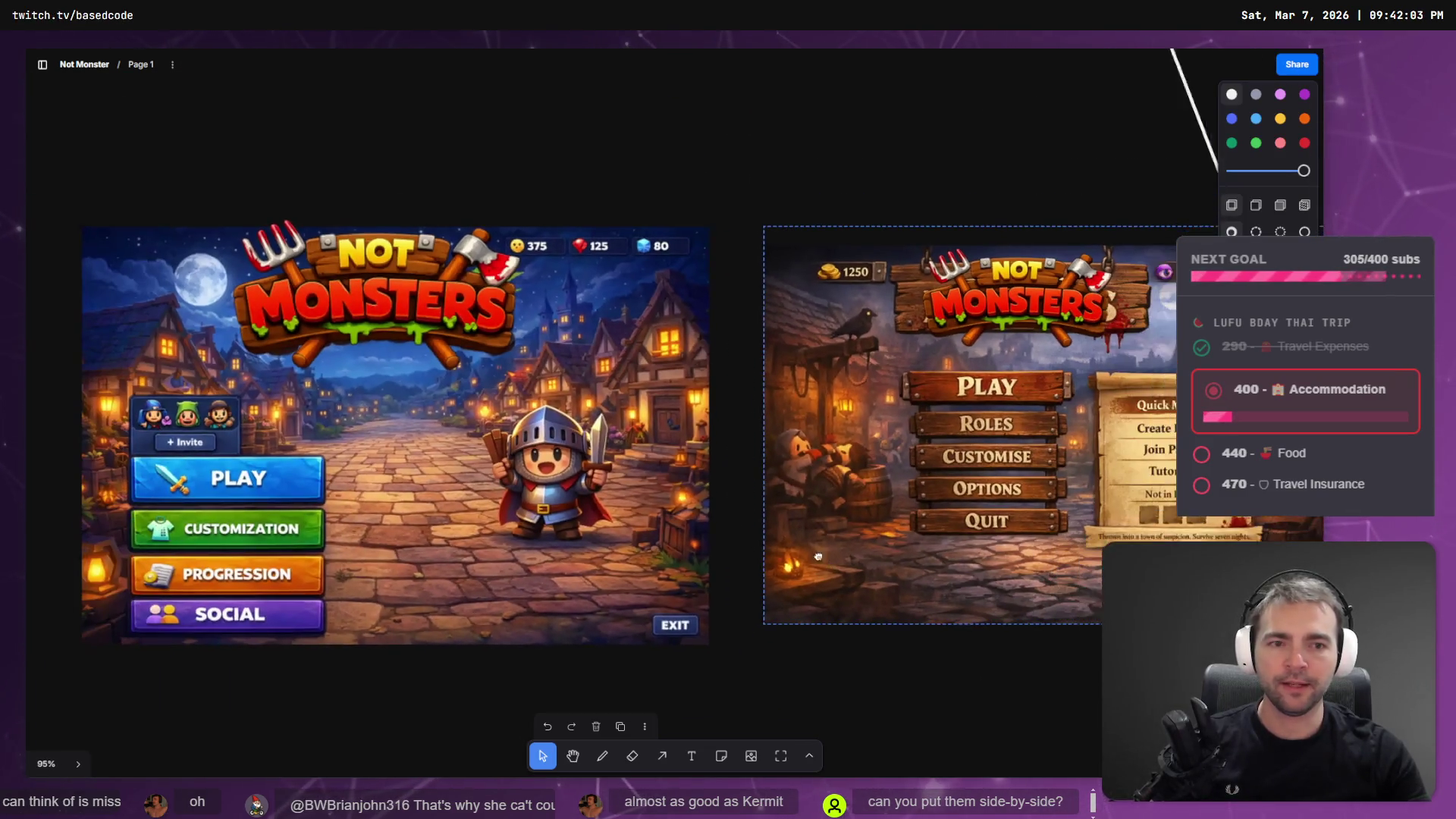
left_click_drag(805, 558, 791, 556)
scroll(790, 556, "down", 2)
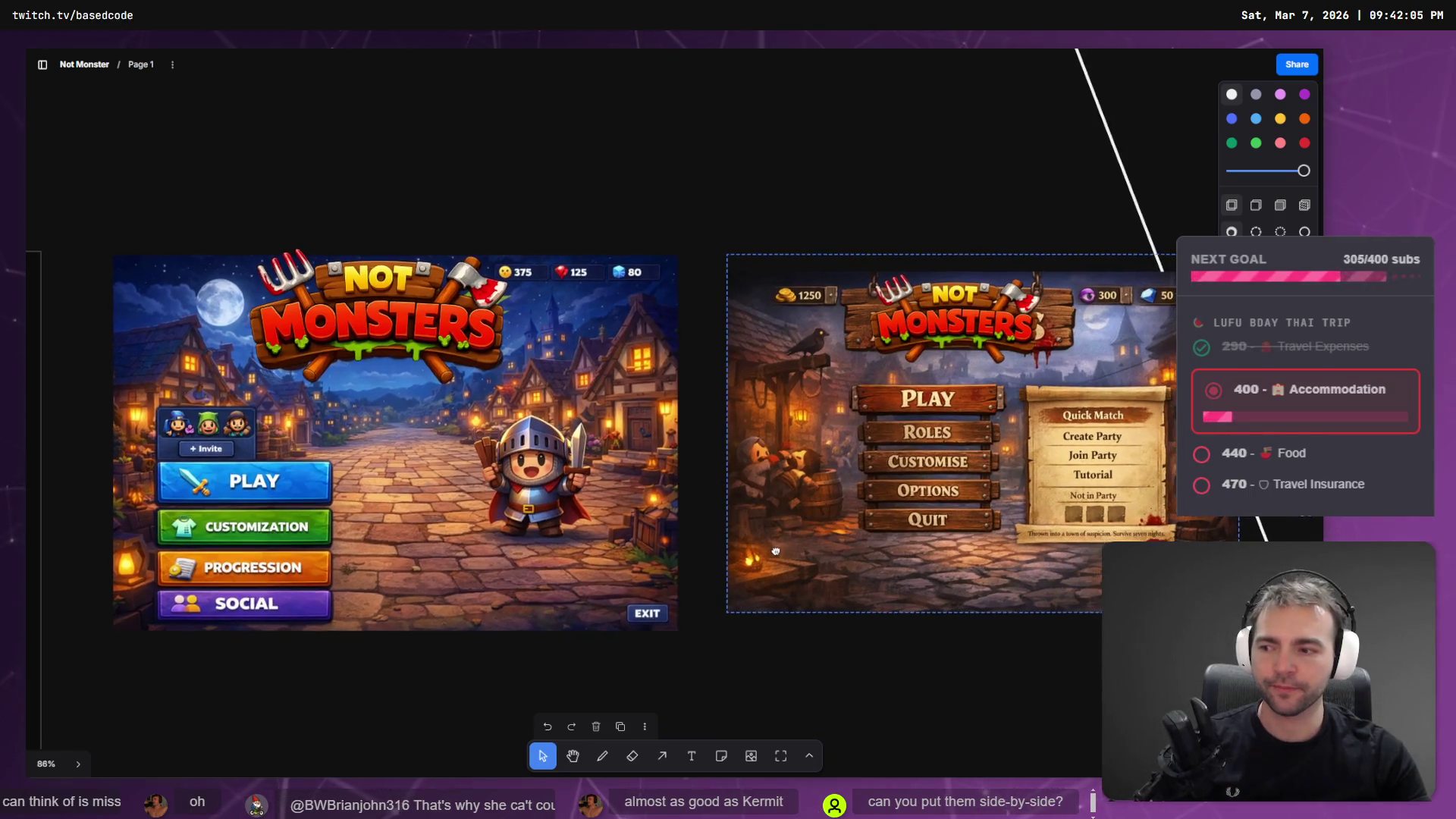
left_click(195, 494)
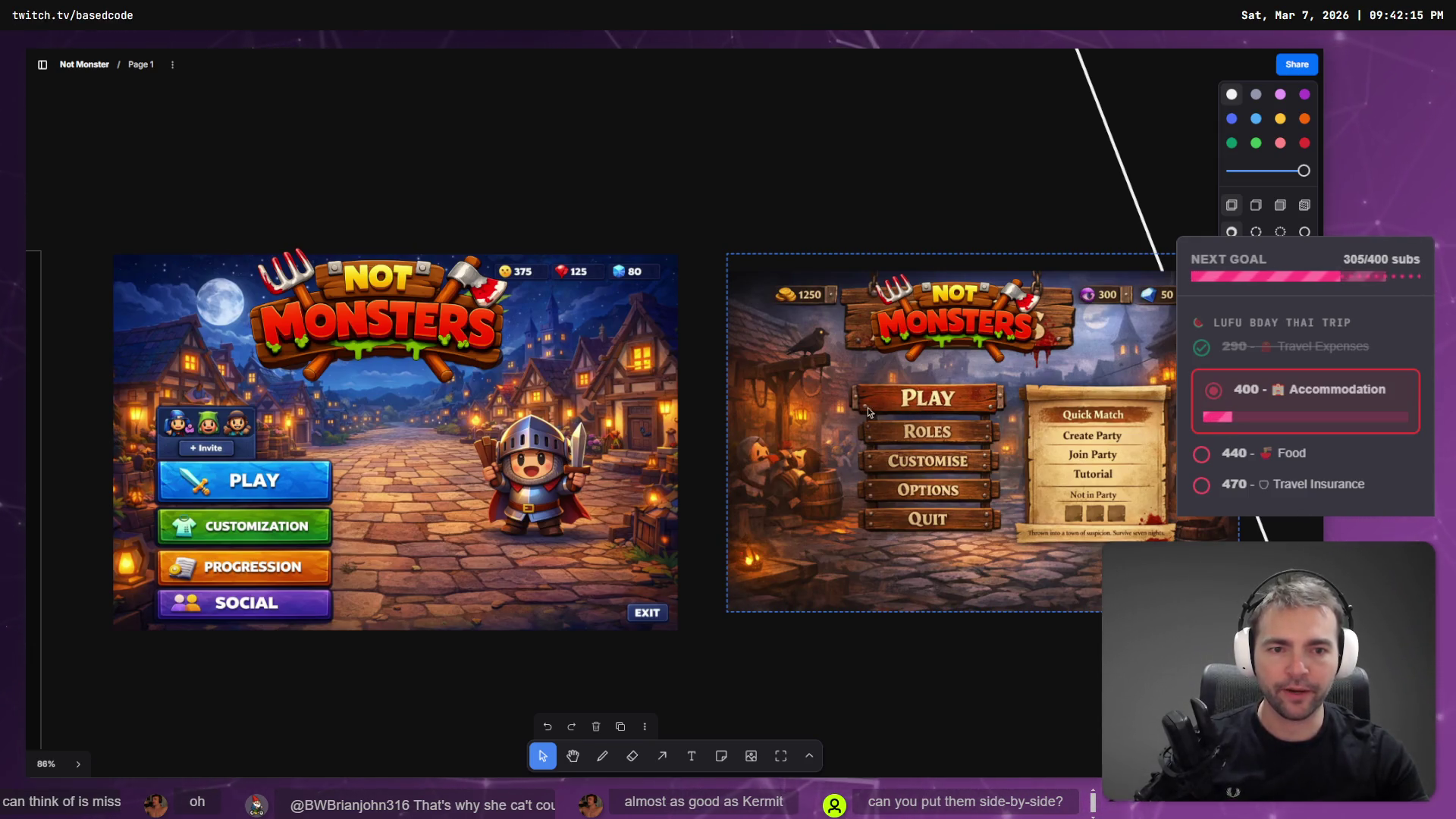
left_click_drag(877, 494, 820, 452)
scroll(816, 447, "down", 3)
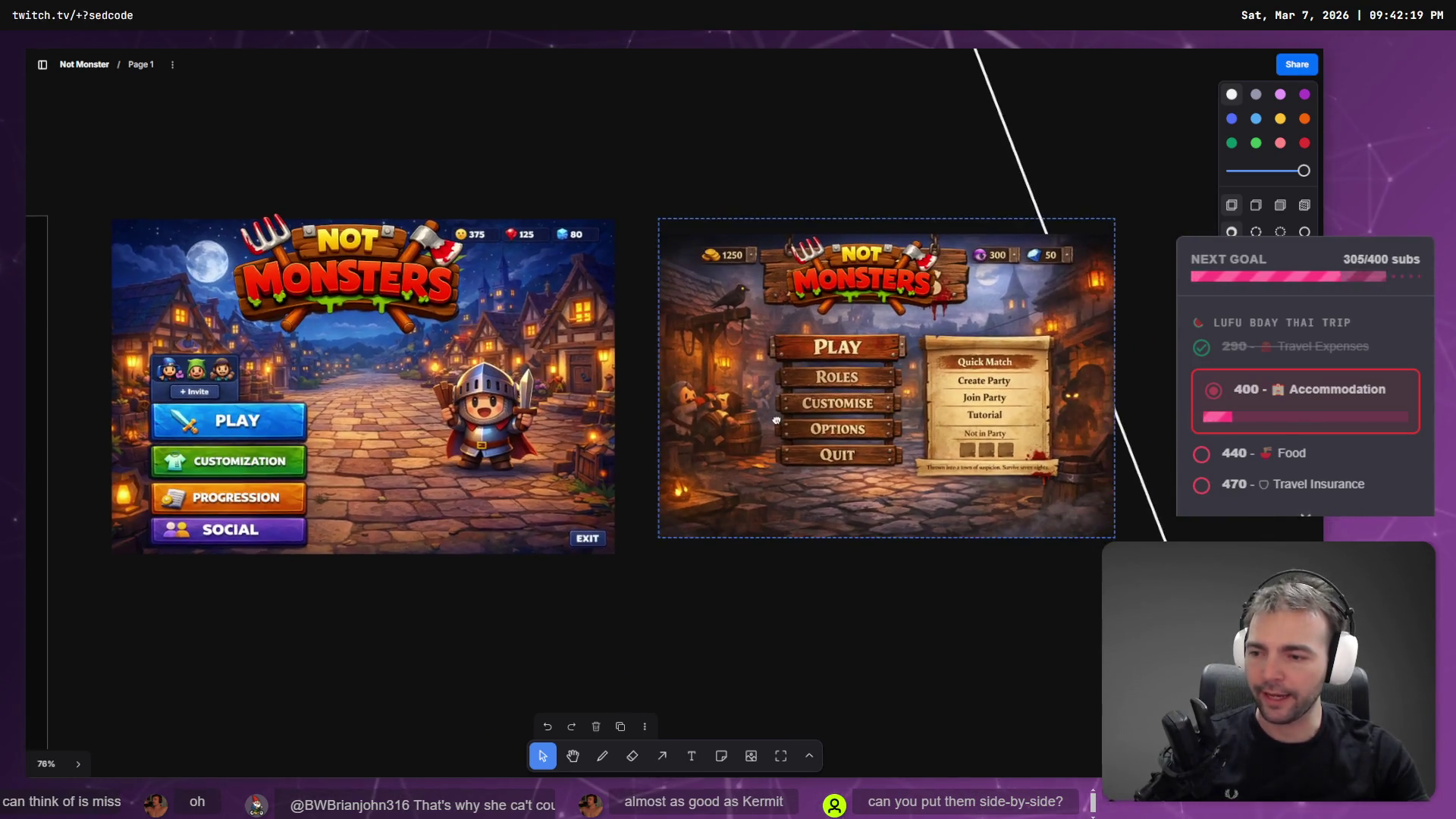
left_click(648, 436)
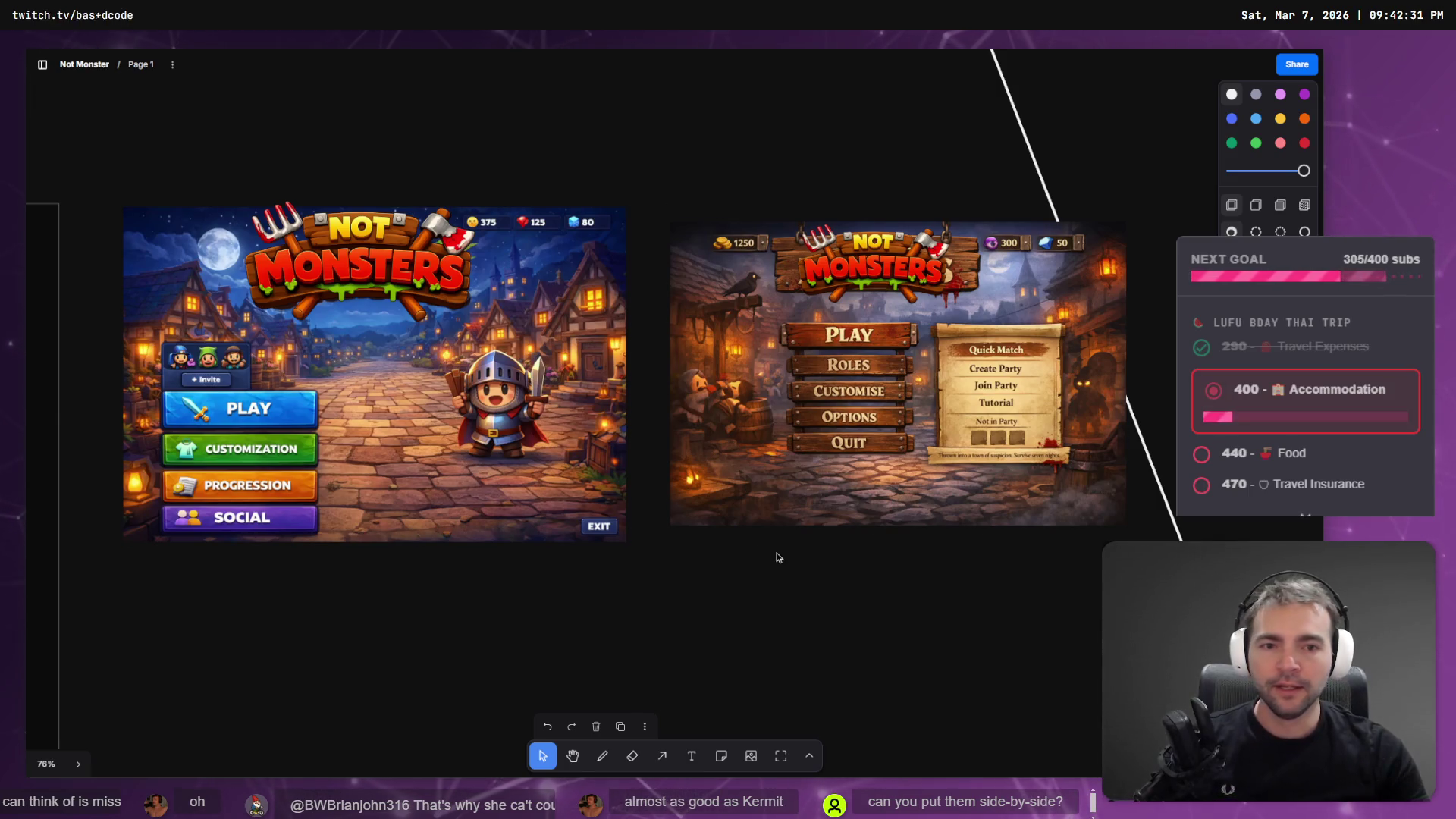
left_click(865, 417)
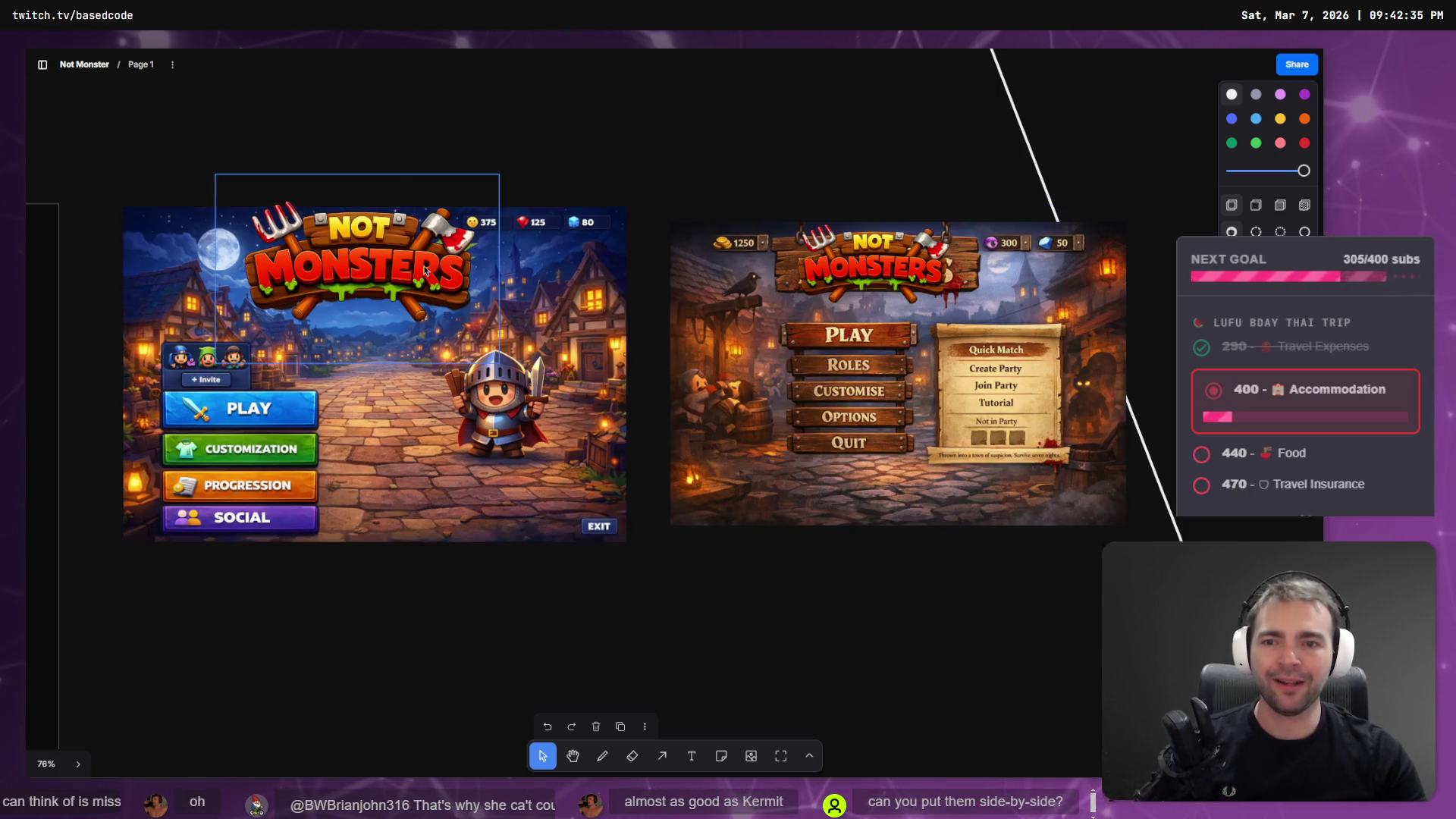
left_click(648, 345)
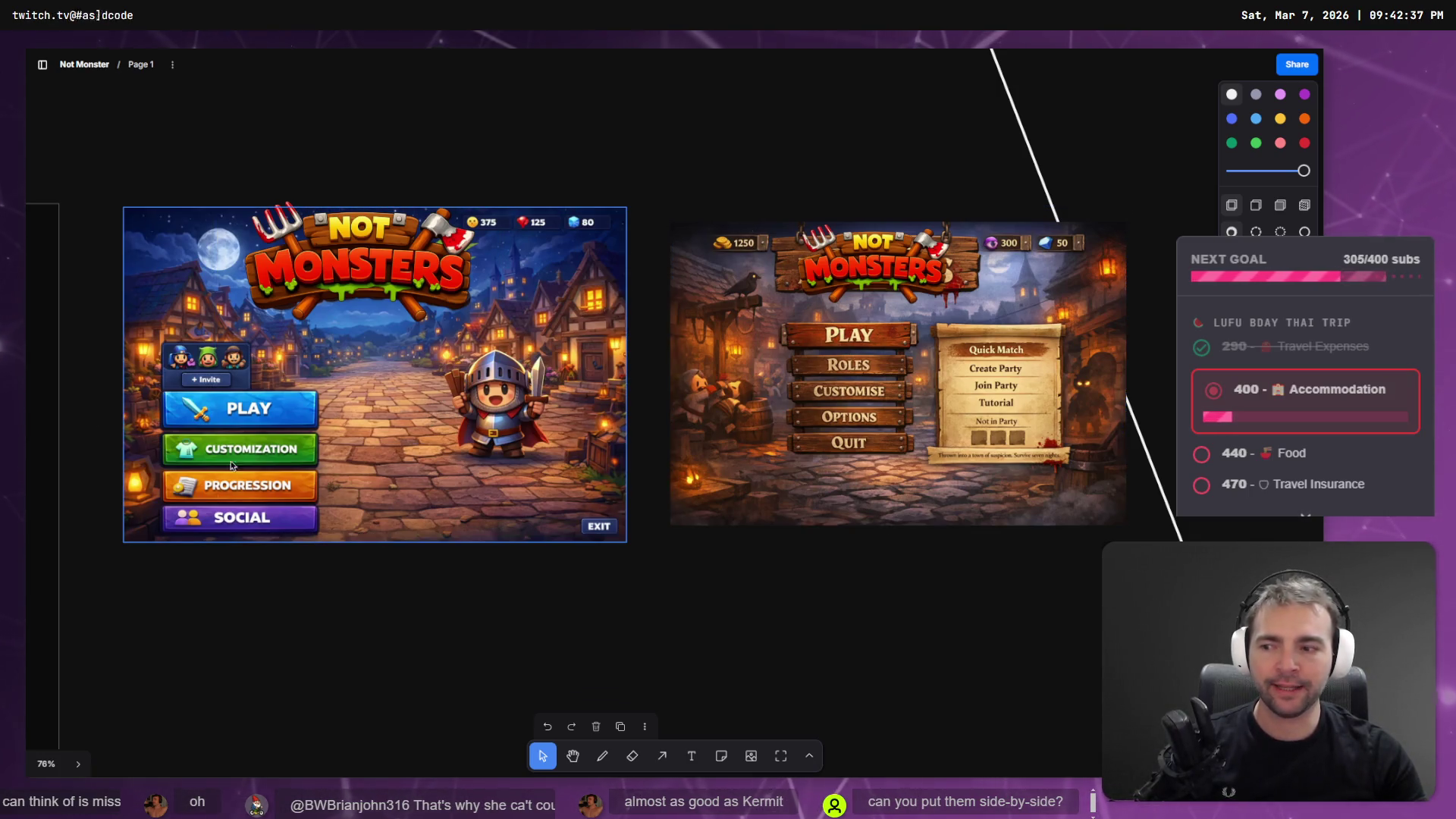
left_click(977, 425)
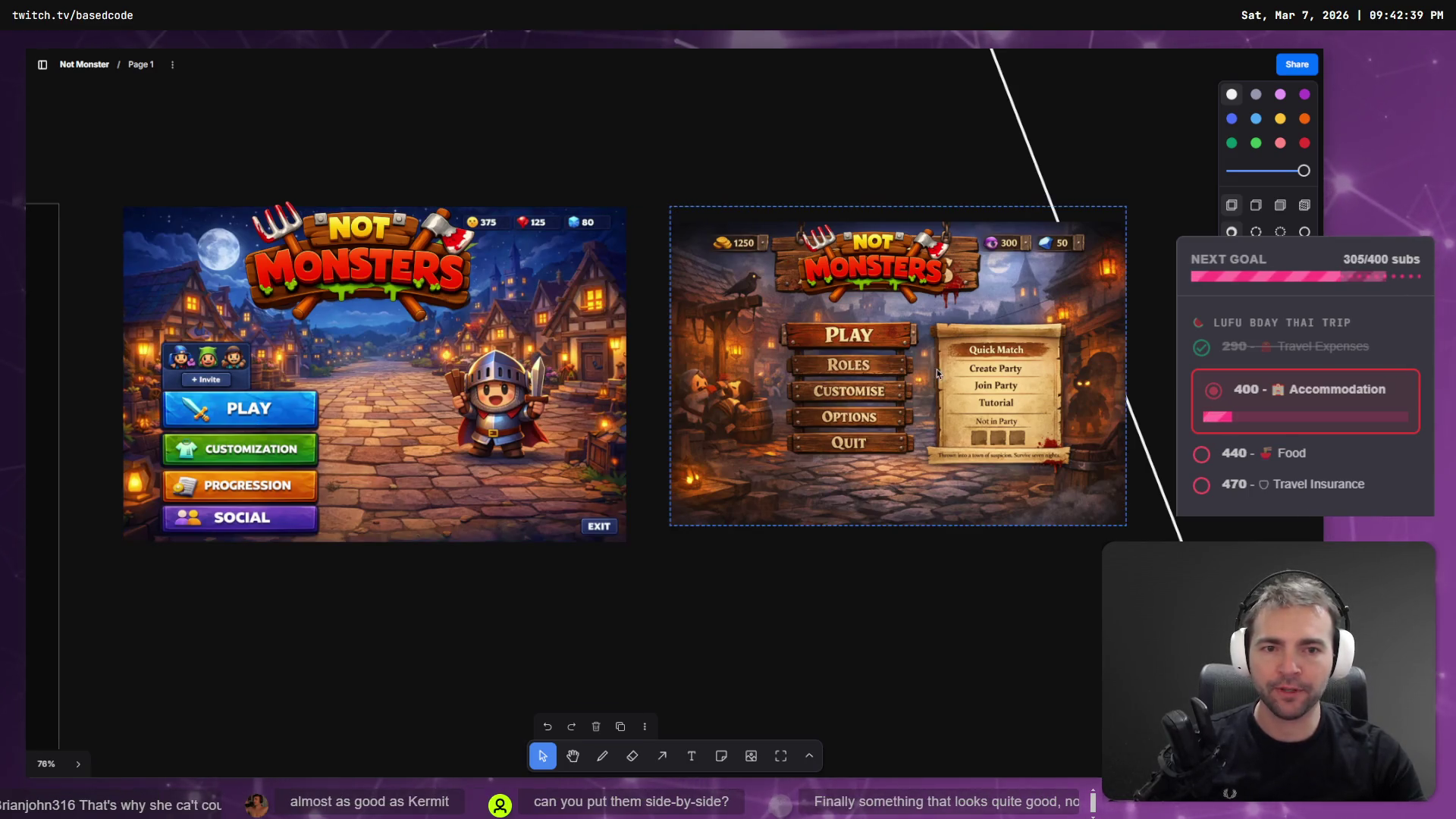
left_click(751, 579)
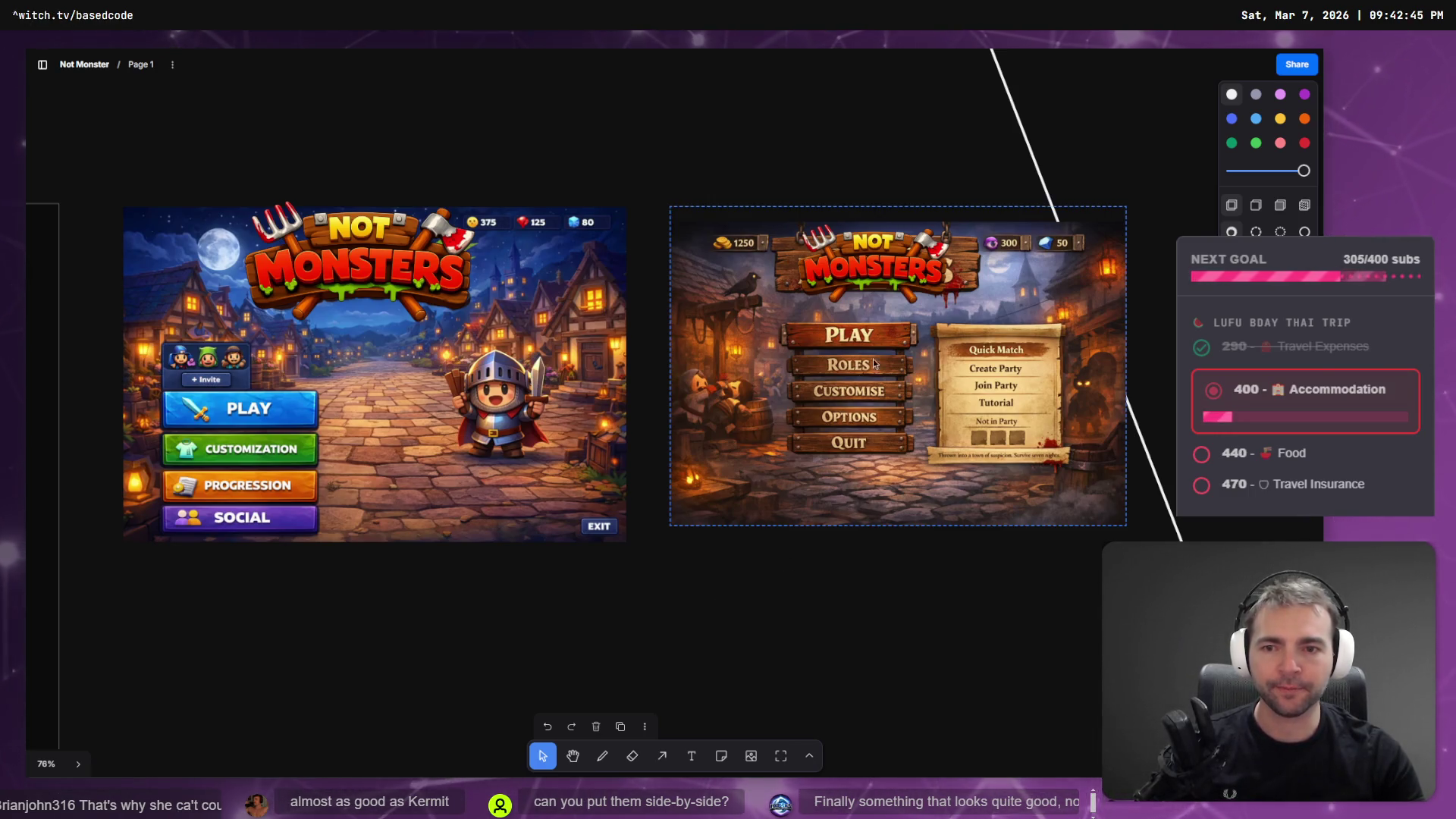
left_click_drag(595, 400, 602, 389)
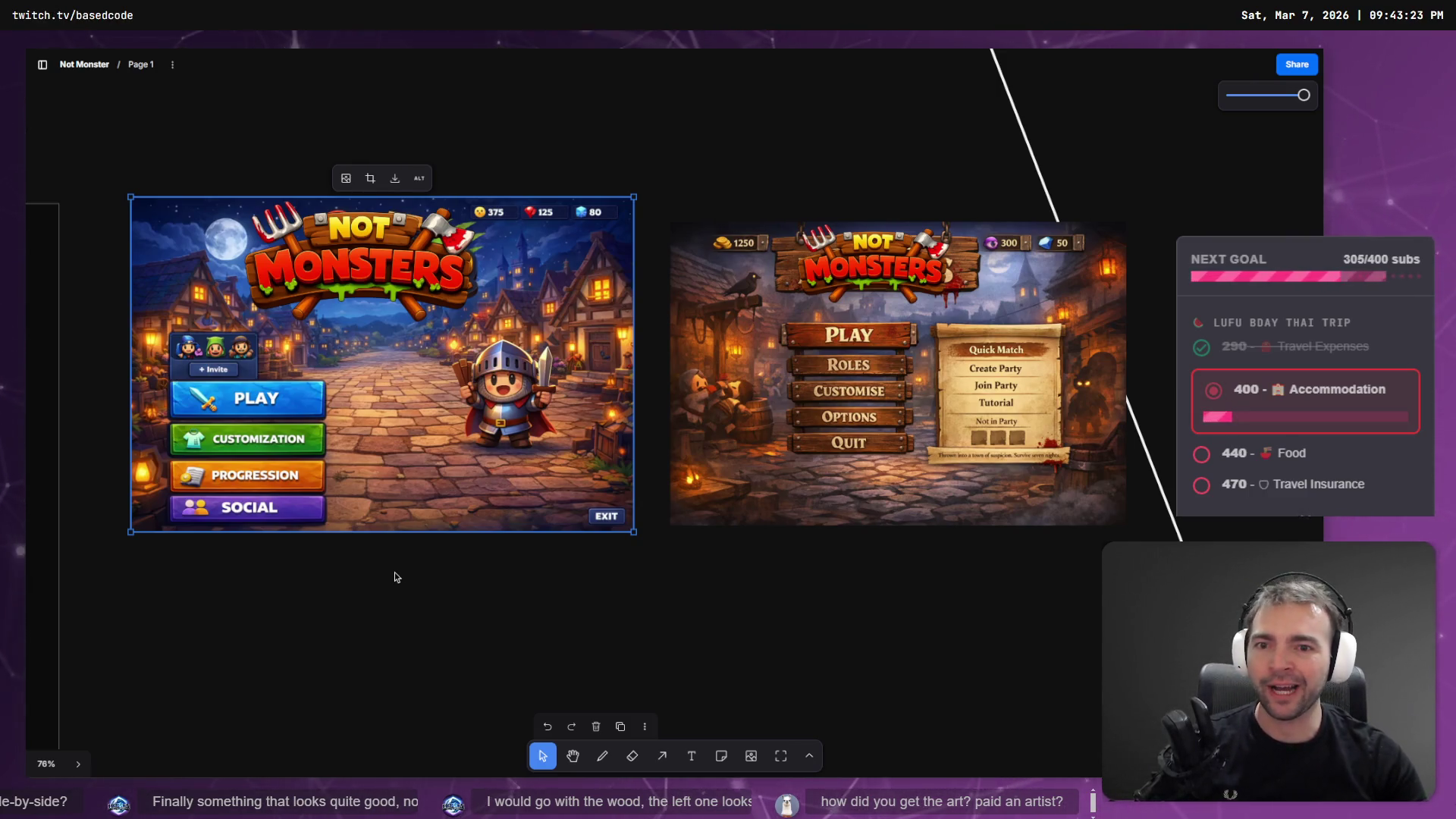
Drag the wooden-sign menu's corner handle to match the size of its neighbour.
left_click(881, 430)
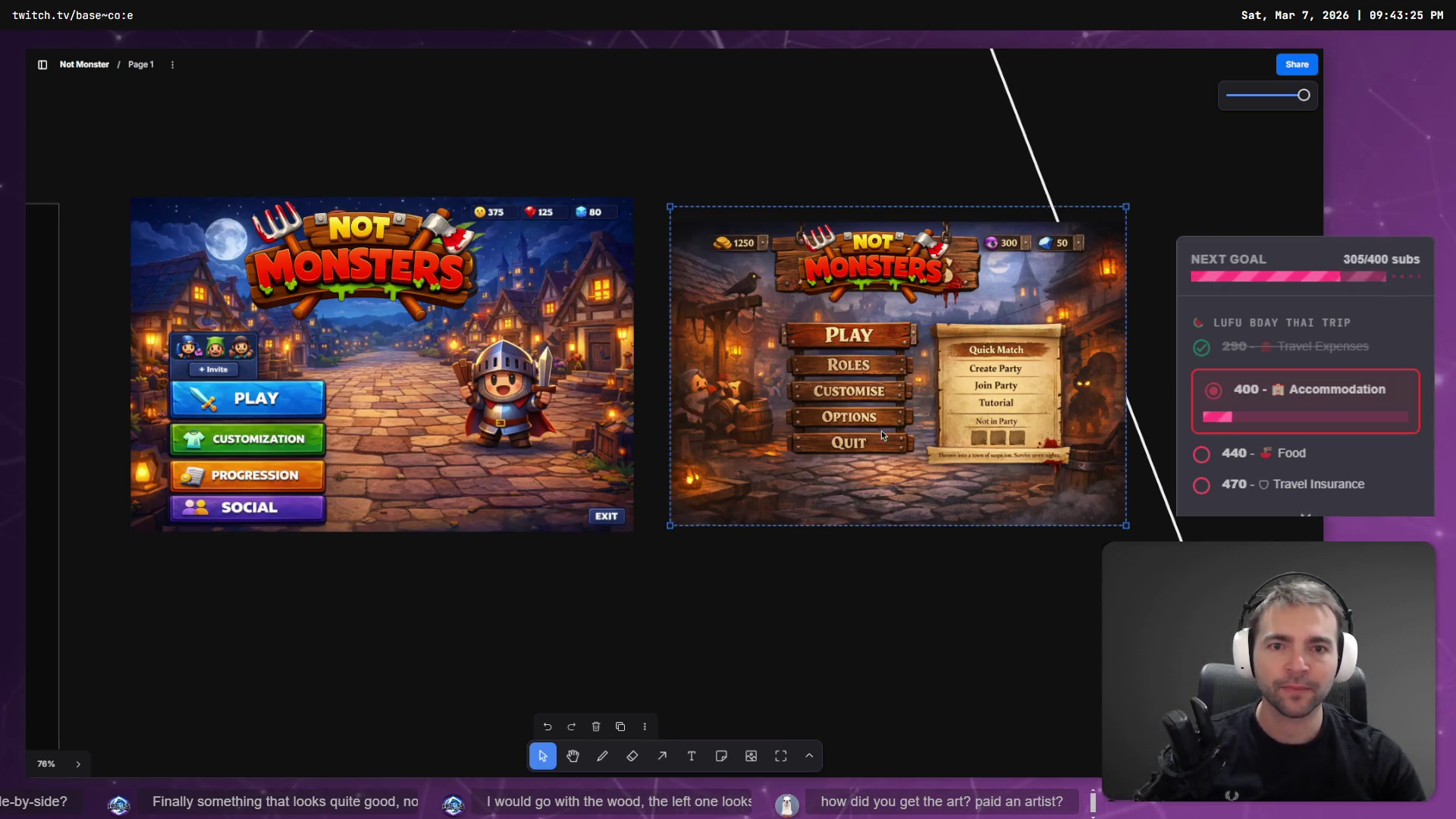
left_click_drag(1126, 205, 1138, 179)
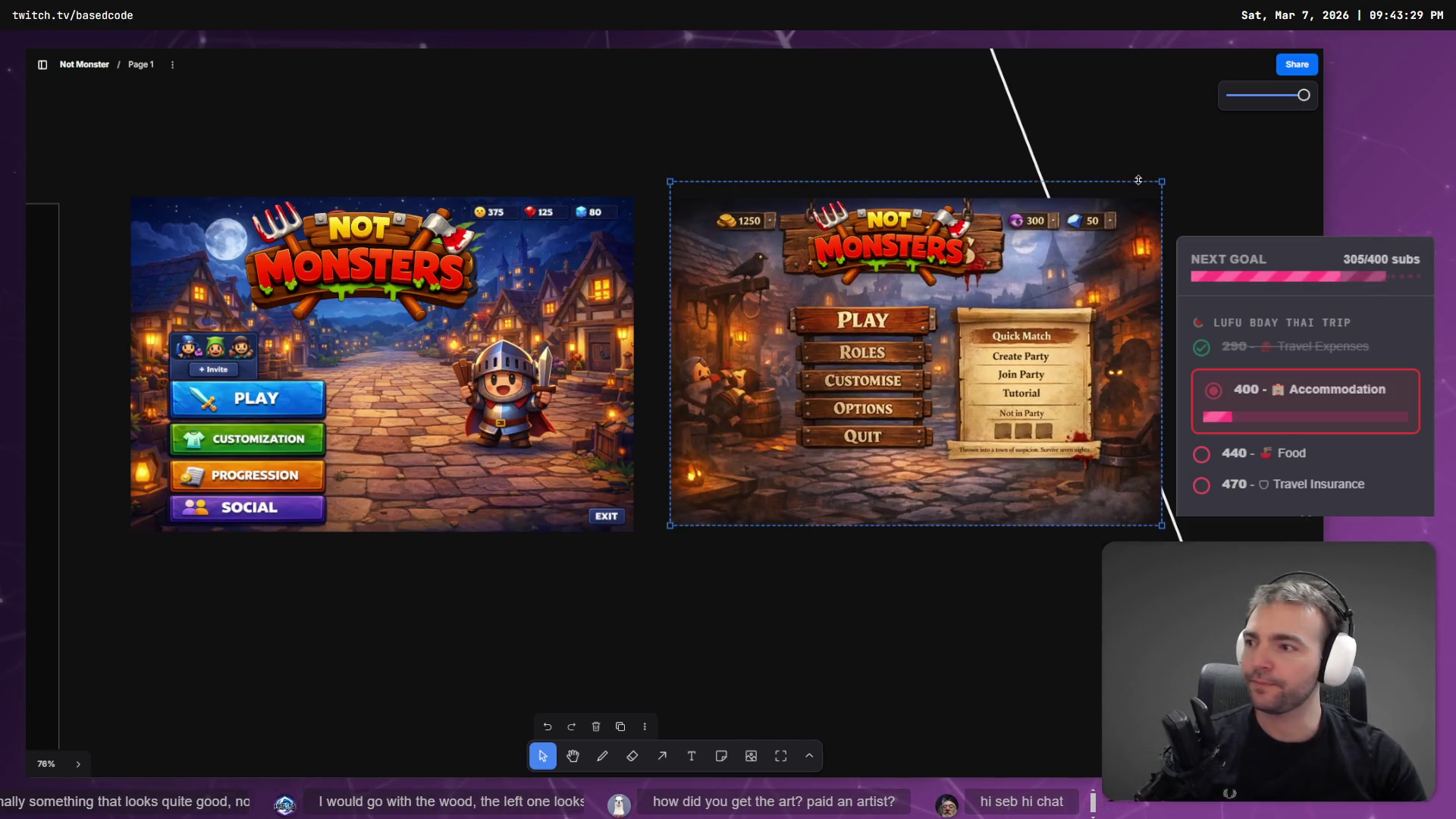
left_click(781, 125)
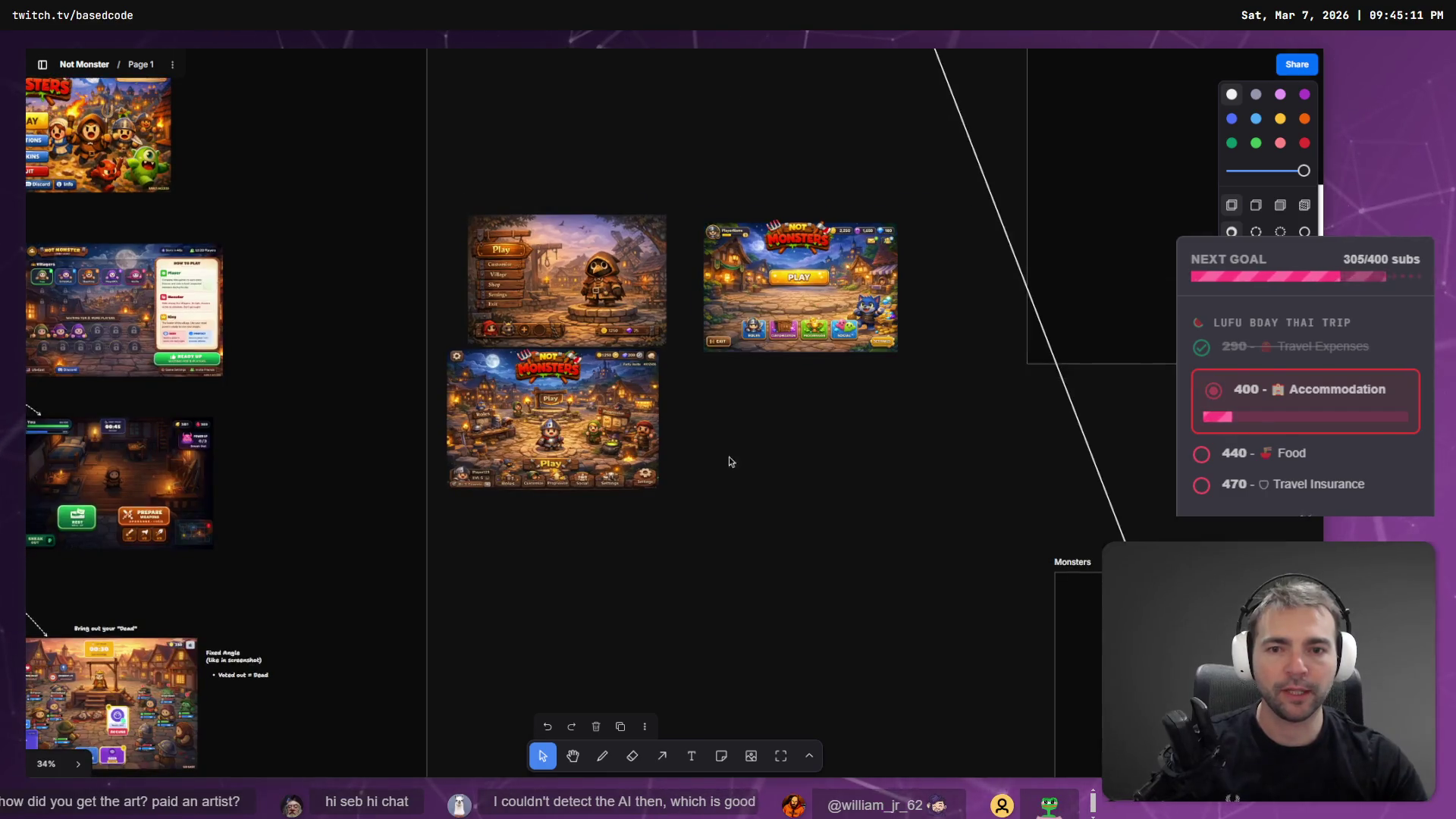
Shift the menu images up and paste the NOT MONSTER loading screen below them, shrunk to fit.
mouse_move(811, 636)
left_mouse_down()
mouse_move(564, 243)
mouse_move(534, 483)
mouse_move(493, 84)
mouse_move(480, 210)
mouse_move(644, 288)
mouse_move(646, 262)
left_mouse_up()
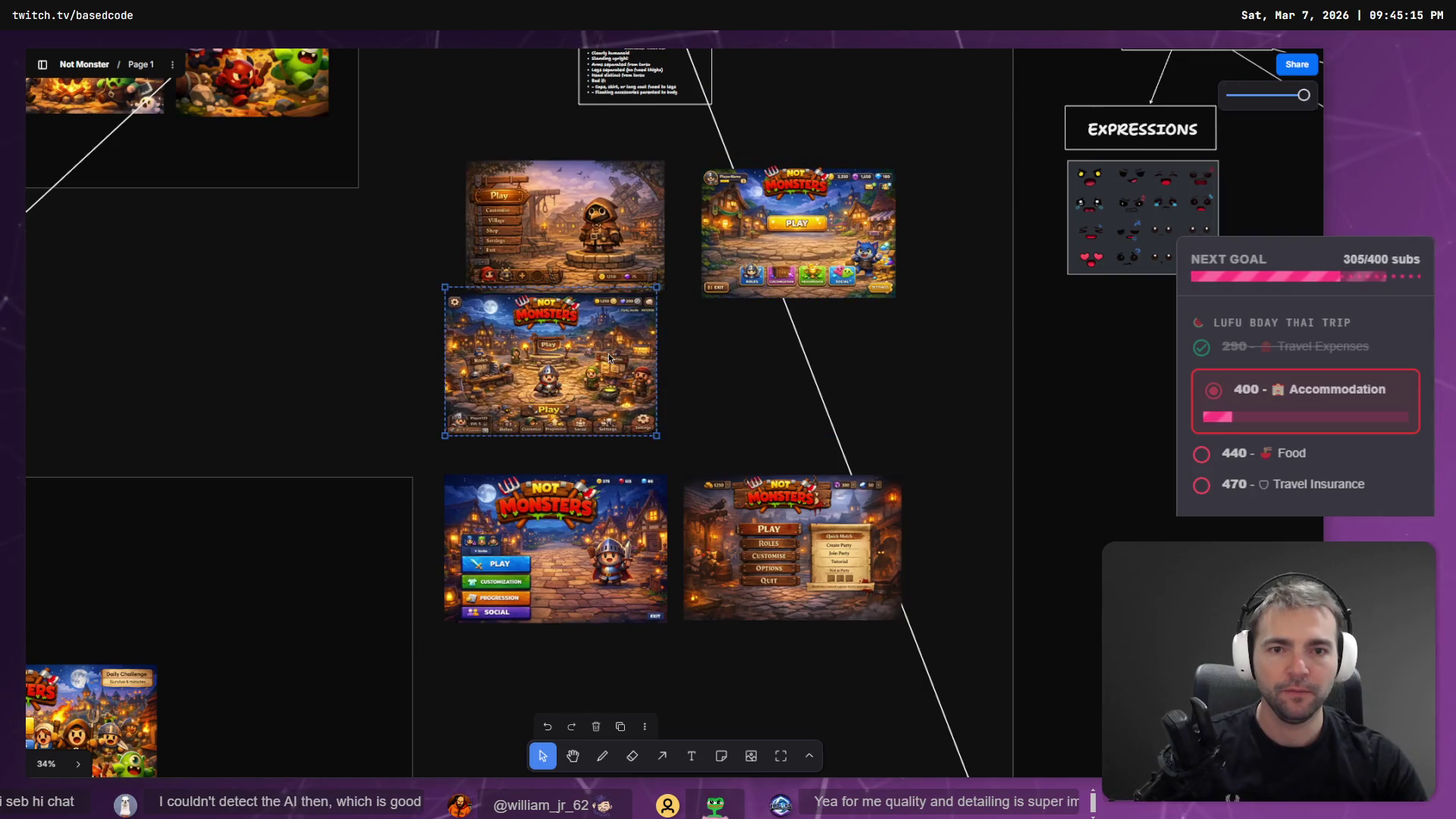
mouse_move(606, 351)
left_mouse_down()
mouse_move(633, 350)
mouse_move(618, 355)
left_mouse_up()
left_click_drag(796, 228, 760, 222)
left_click(779, 567, "shift")
scroll(580, 549, "down", 4)
left_click(581, 549)
key("ctrl+v")
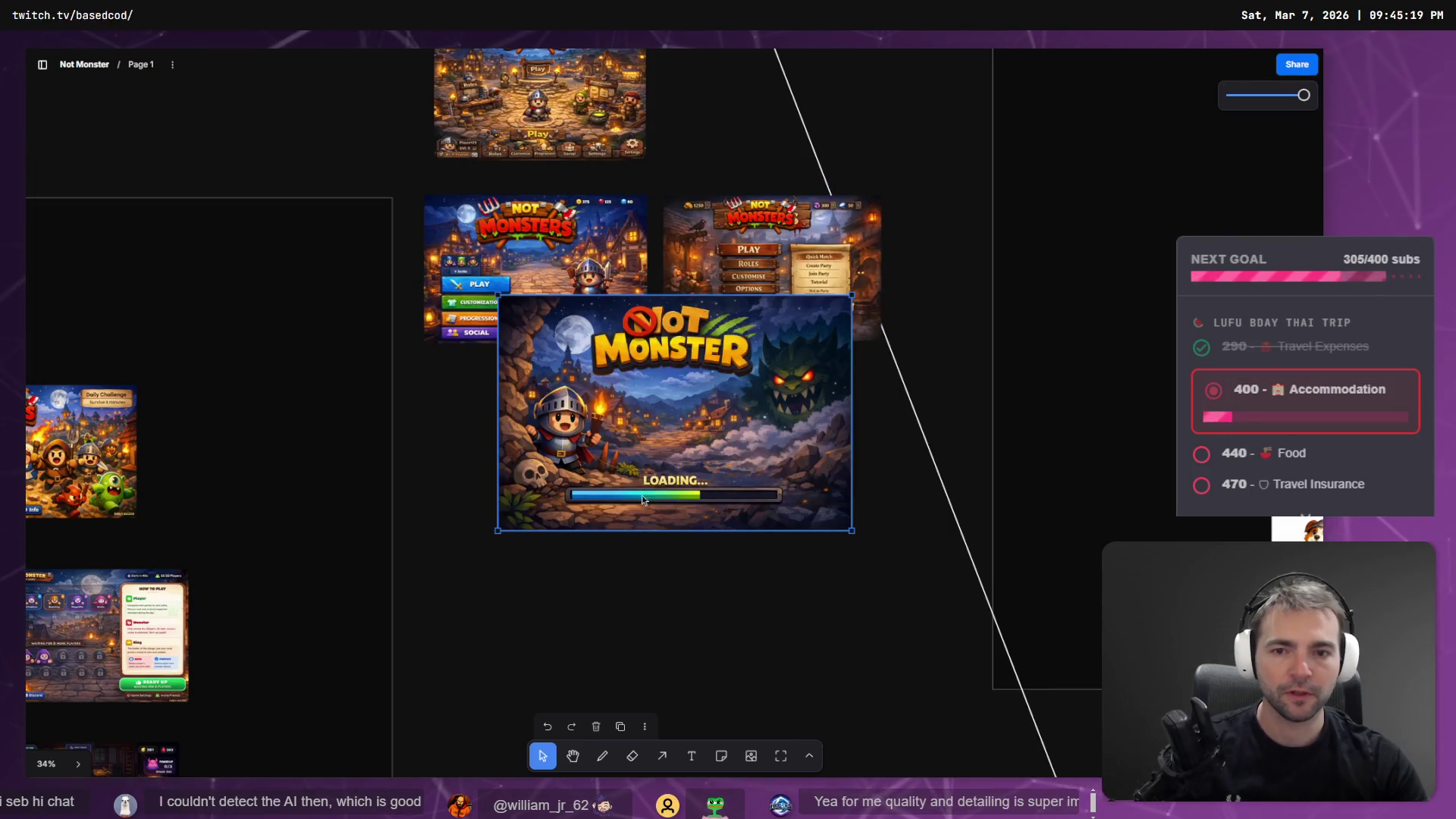
mouse_move(692, 414)
left_mouse_down()
mouse_move(643, 497)
mouse_move(622, 488)
left_mouse_up()
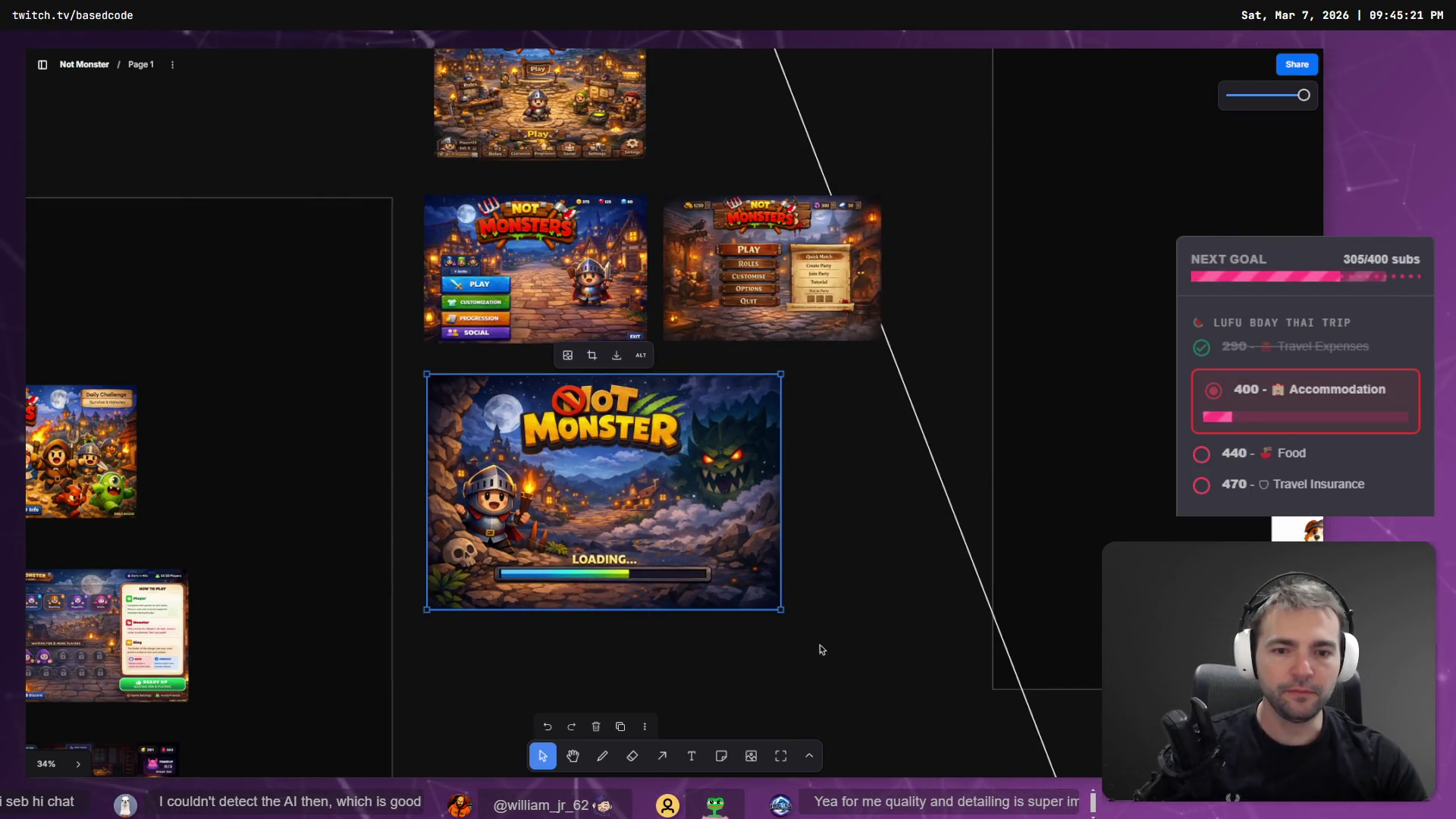
left_click_drag(784, 613, 651, 526)
Copy the Loading image from ChatGPT's Menu Designs chat.
key("alt+Tab")
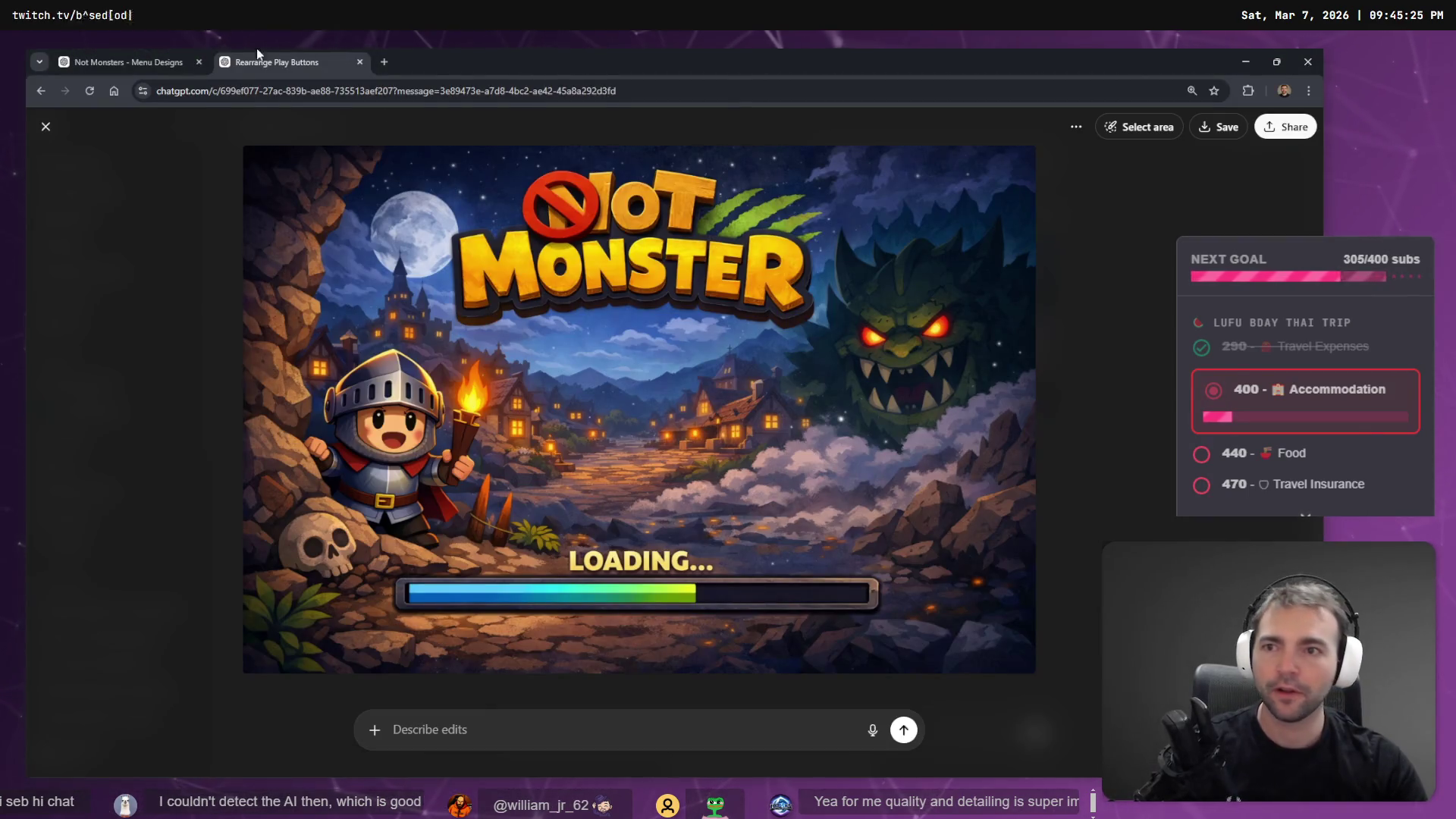
left_click(141, 63)
scroll(1011, 543, "down", 10)
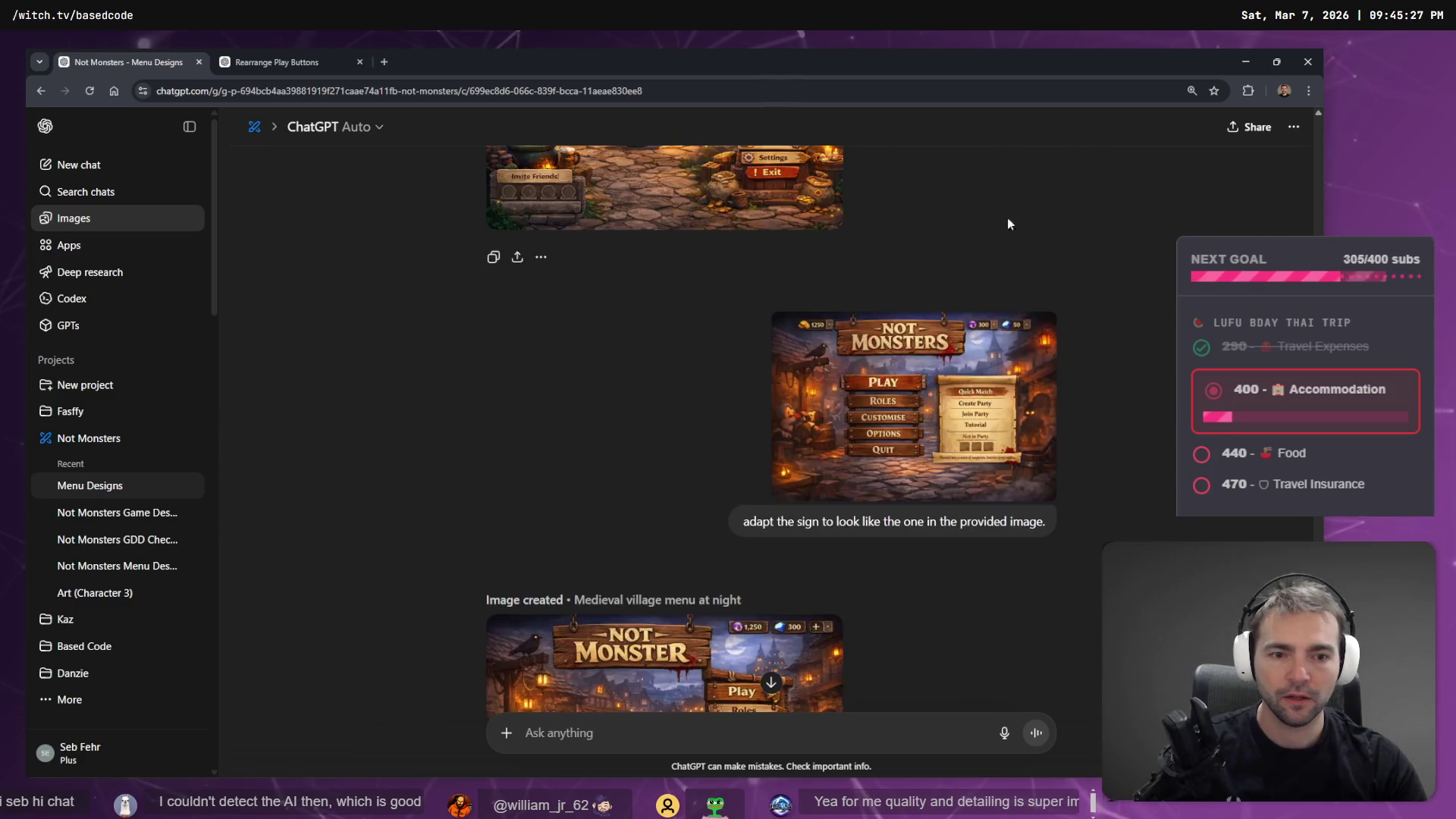
left_click(681, 338)
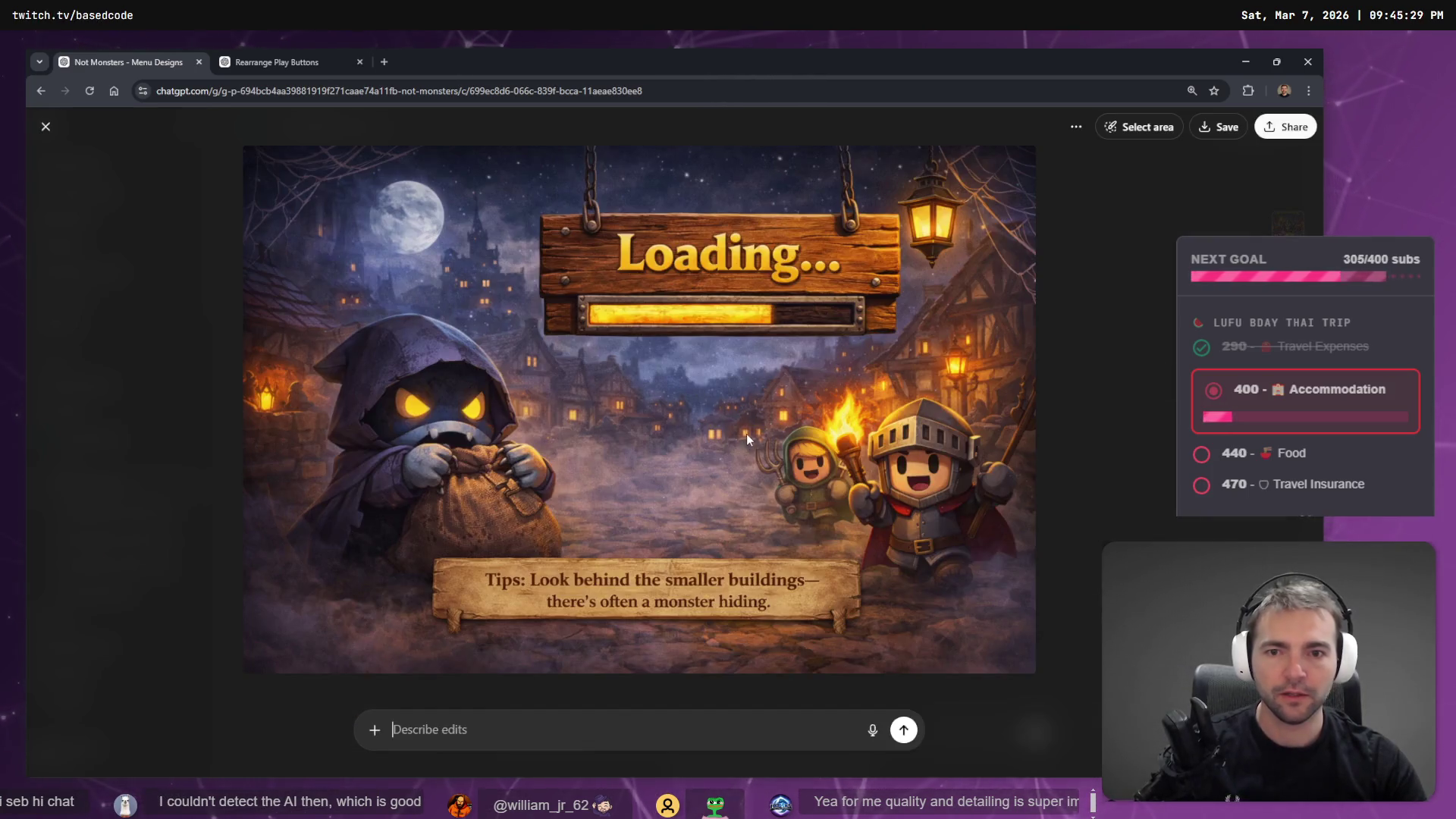
right_click(747, 431)
left_click(798, 485)
Paste the Loading image into tldraw, shrink it and place it beside the NOT MONSTER screen.
key("alt+Tab")
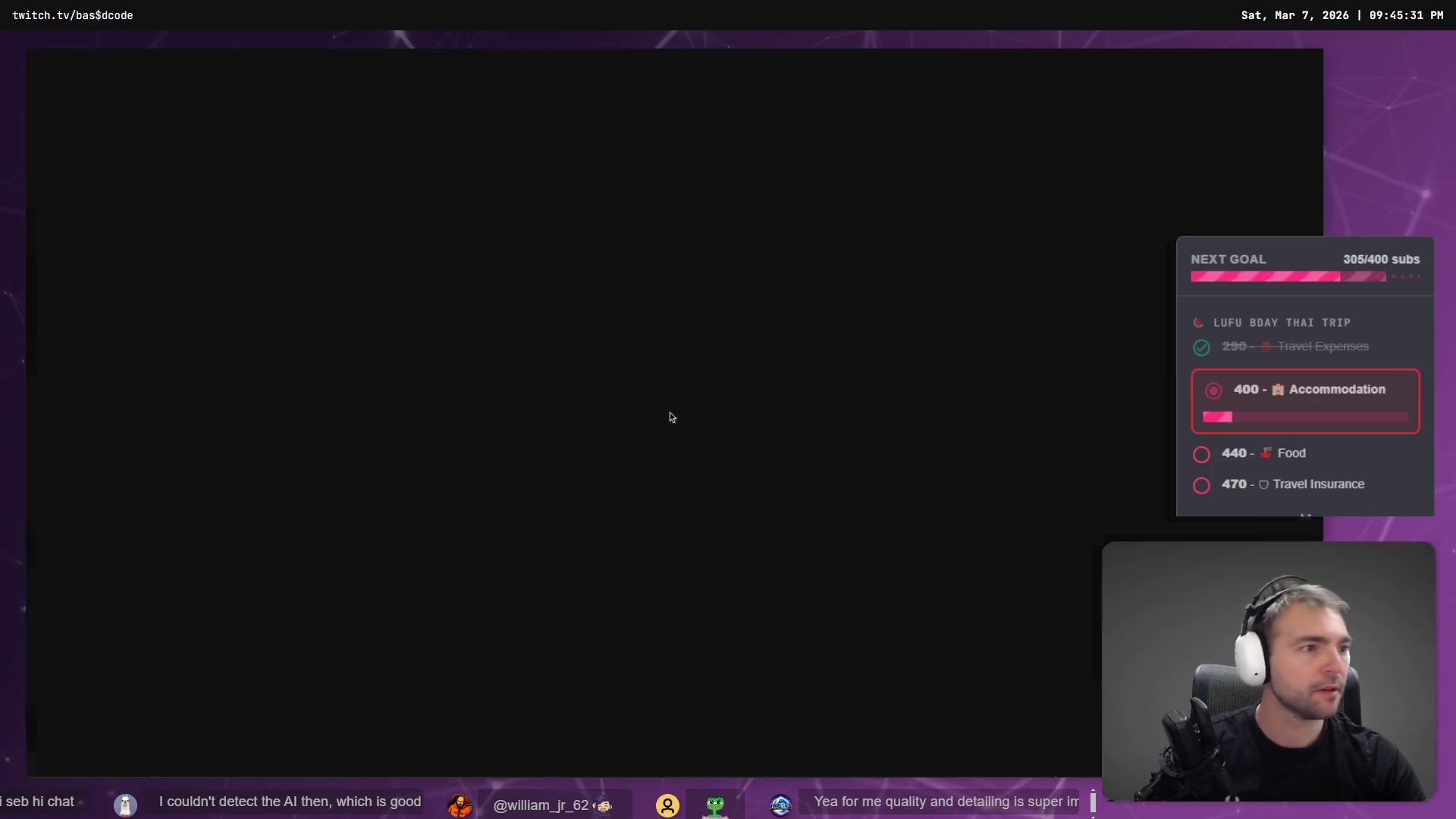
left_click(671, 411)
key("ctrl+v")
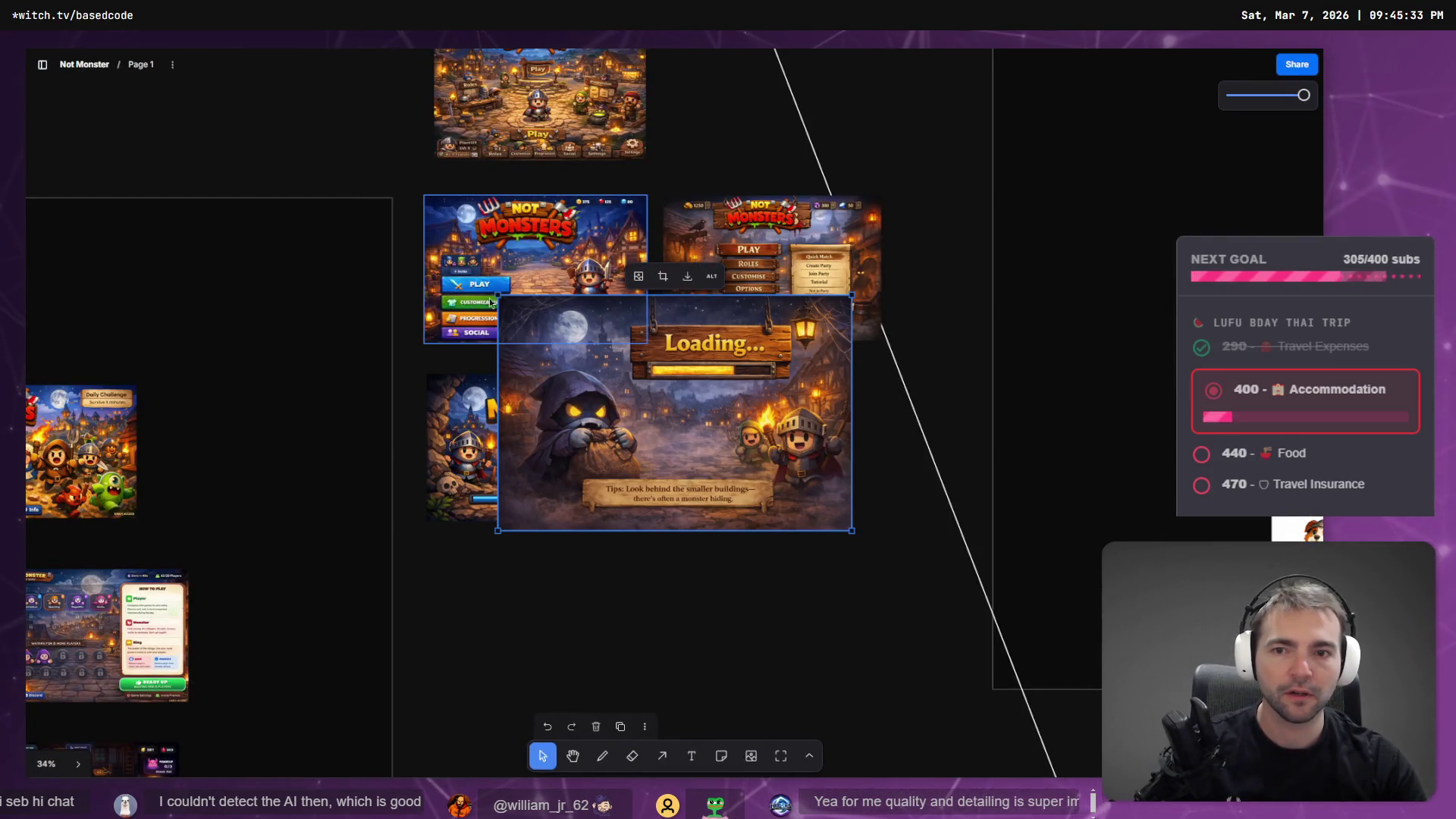
left_click_drag(496, 296, 546, 325)
mouse_move(705, 398)
left_mouse_down()
mouse_move(711, 430)
mouse_move(805, 422)
mouse_move(818, 434)
left_mouse_up()
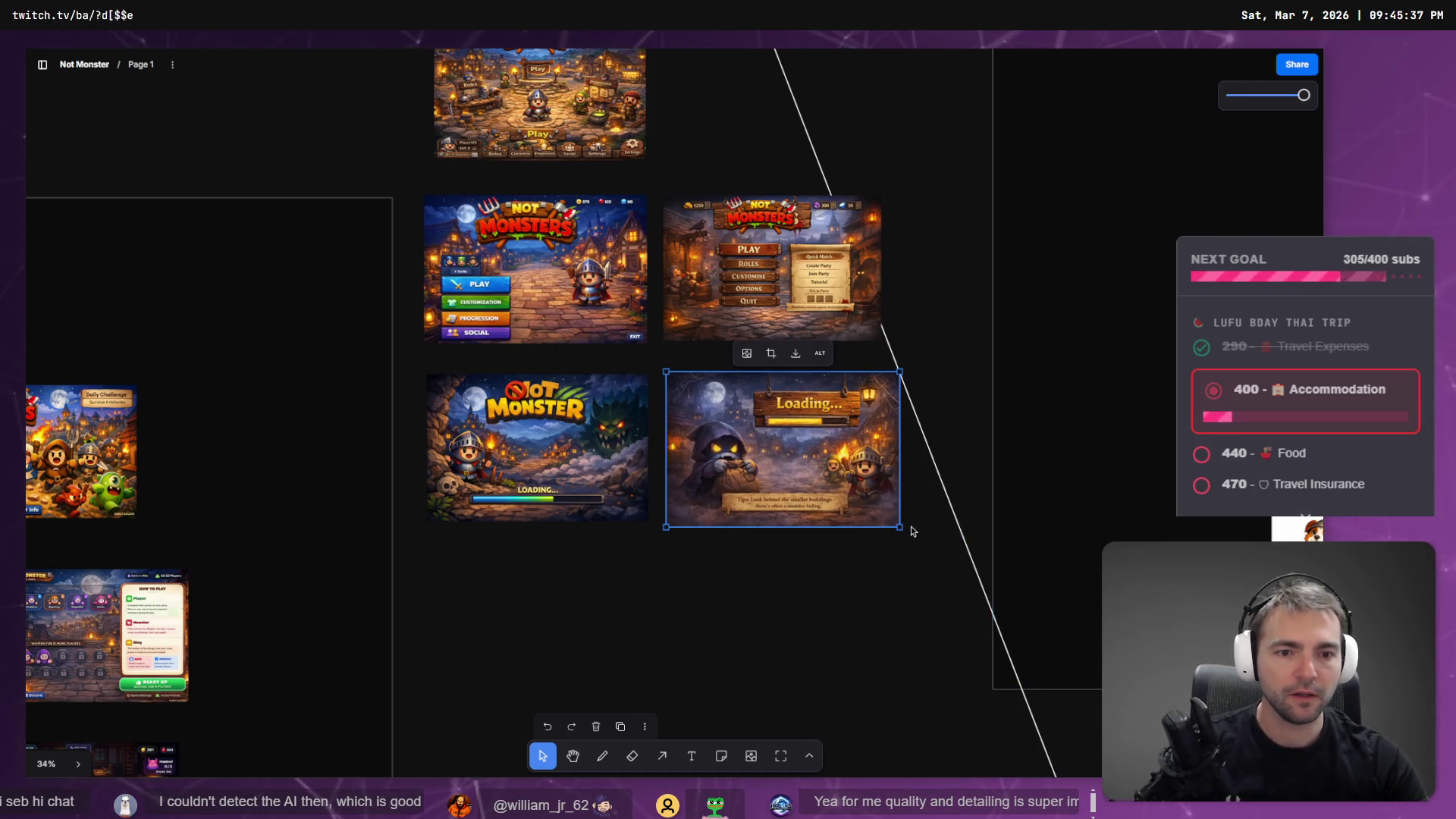
left_click_drag(899, 526, 892, 522)
scroll(770, 455, "up", 5)
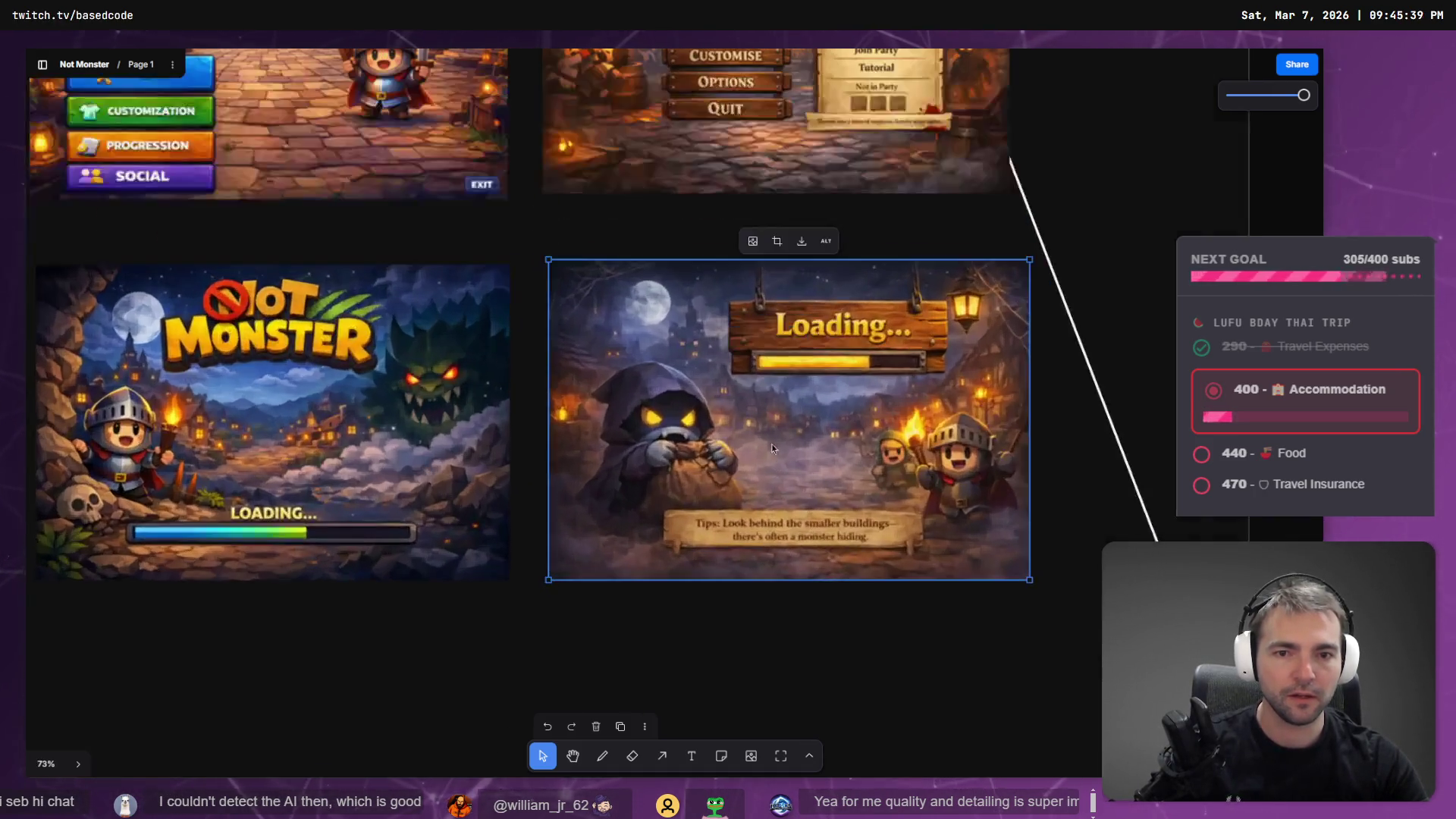
scroll(544, 445, "left", 1)
scroll(545, 446, "left", 1)
Select the two loading screens in turn, then the logo area on the blue menu.
left_click(517, 676)
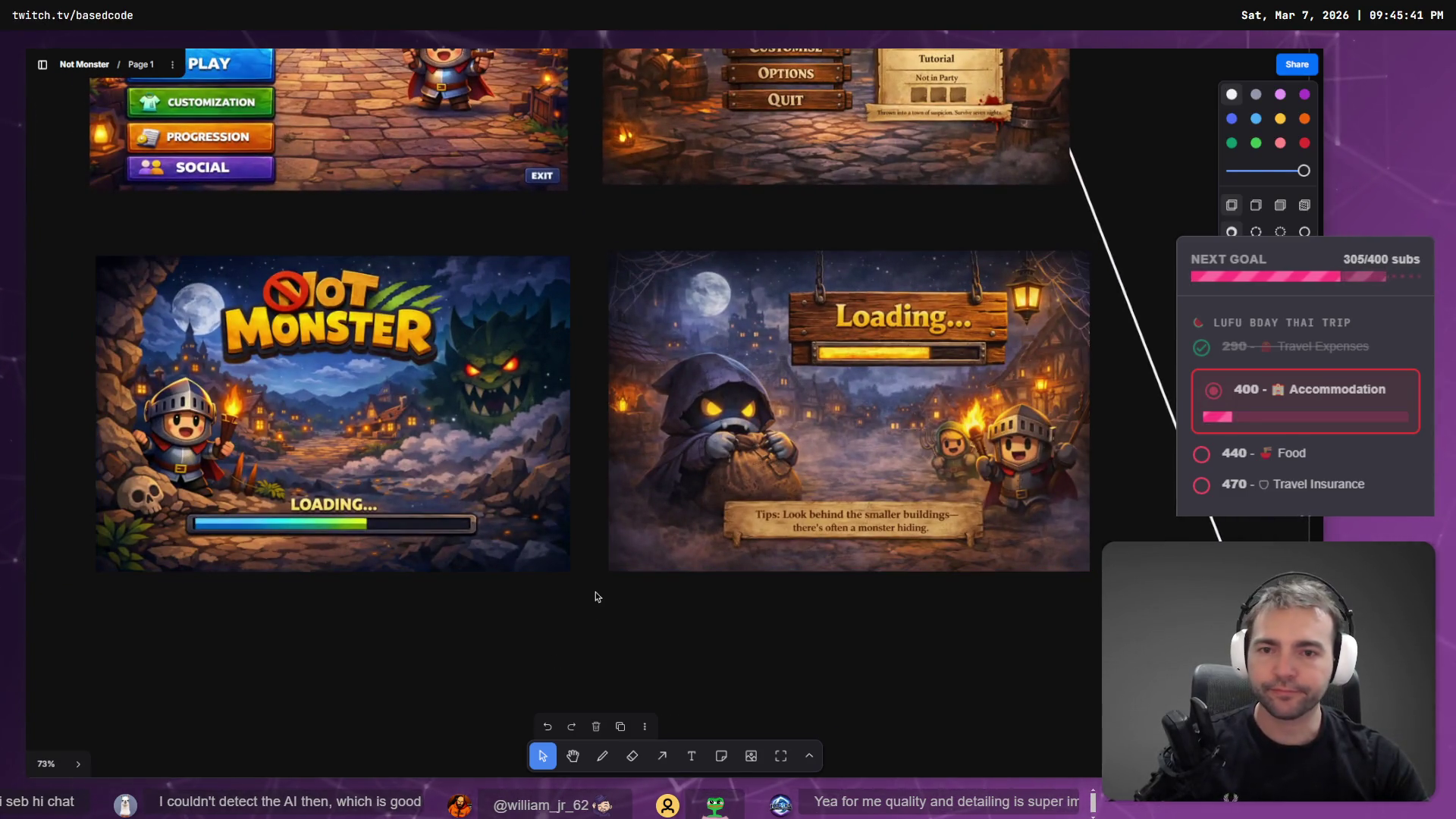
left_click(489, 549)
left_click(972, 403)
left_click(480, 454)
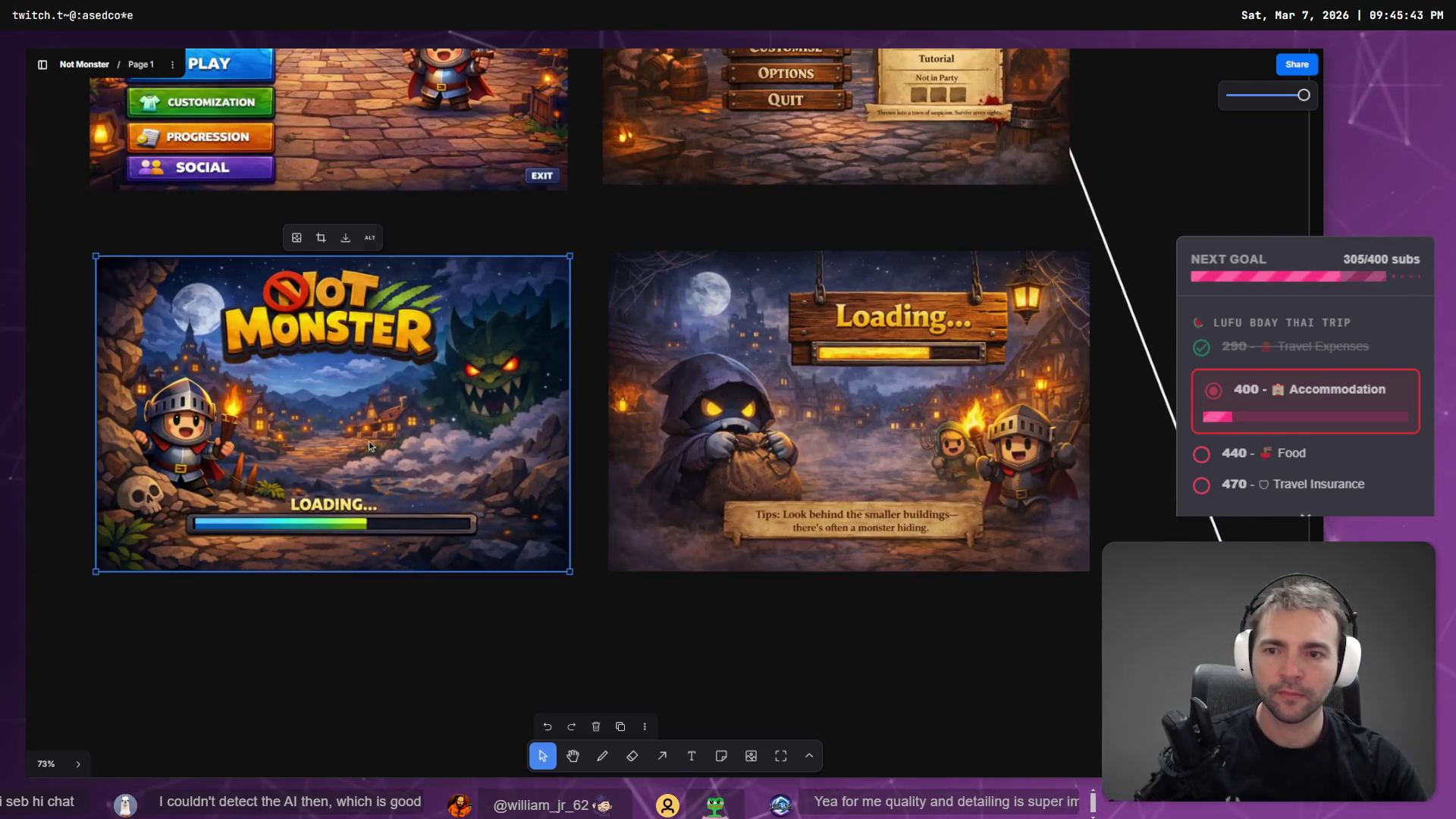
scroll(744, 416, "up", 5)
scroll(745, 416, "left", 2)
left_click(421, 181)
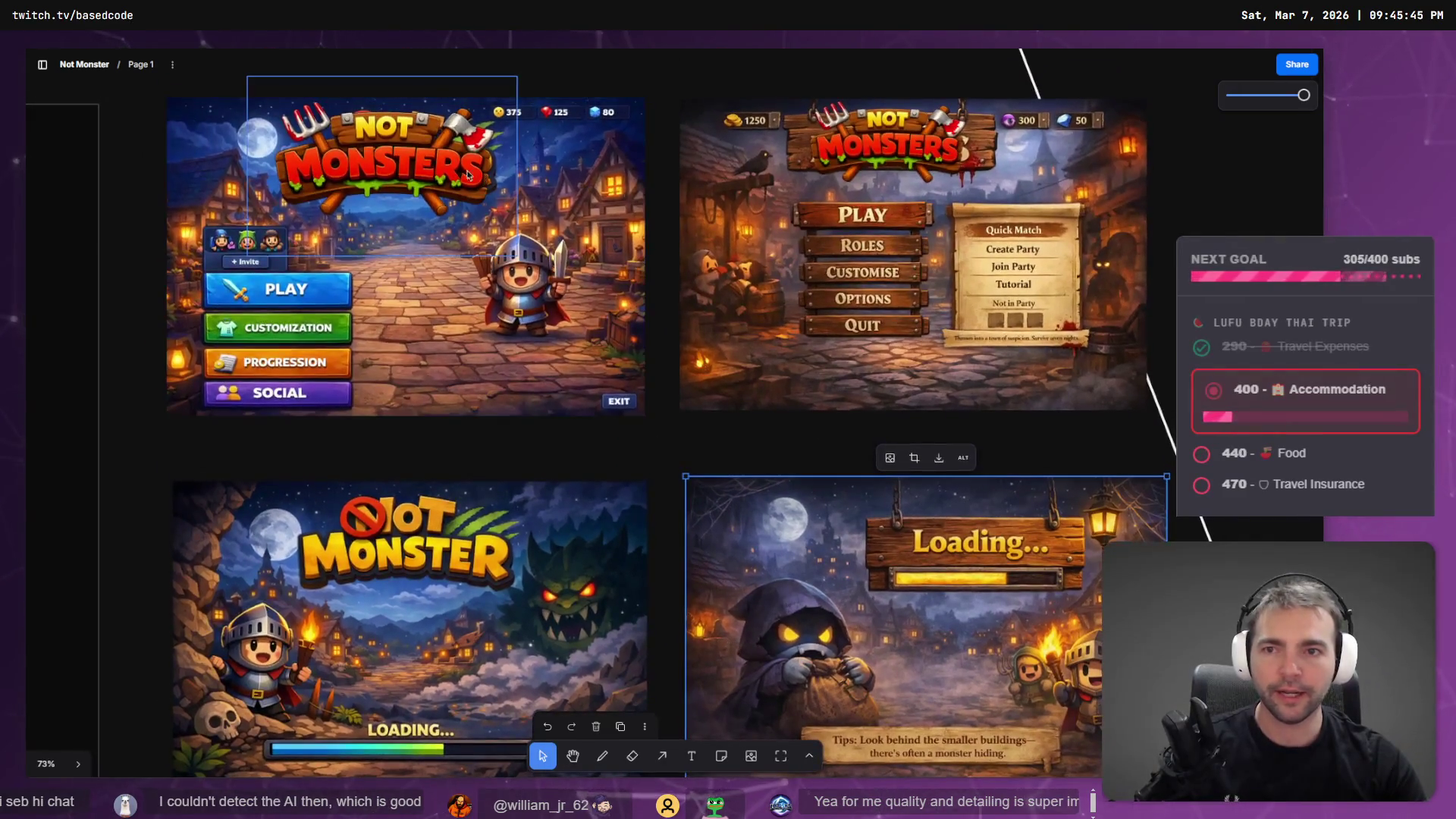
Paste a copy of the NOT MONSTERS logo and bring it in front of the loading screen.
key("Escape")
key("ctrl+v")
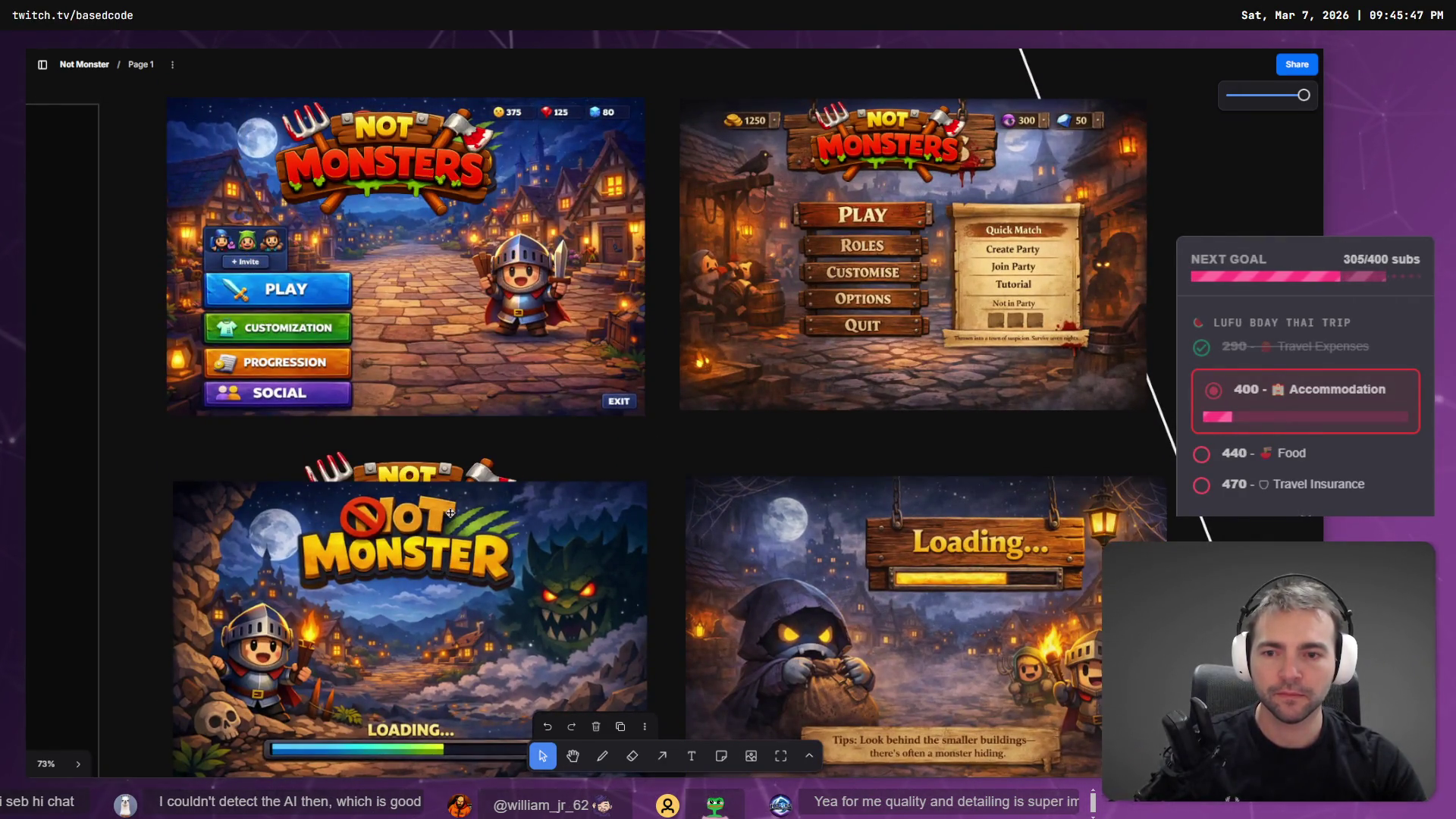
right_click(424, 546)
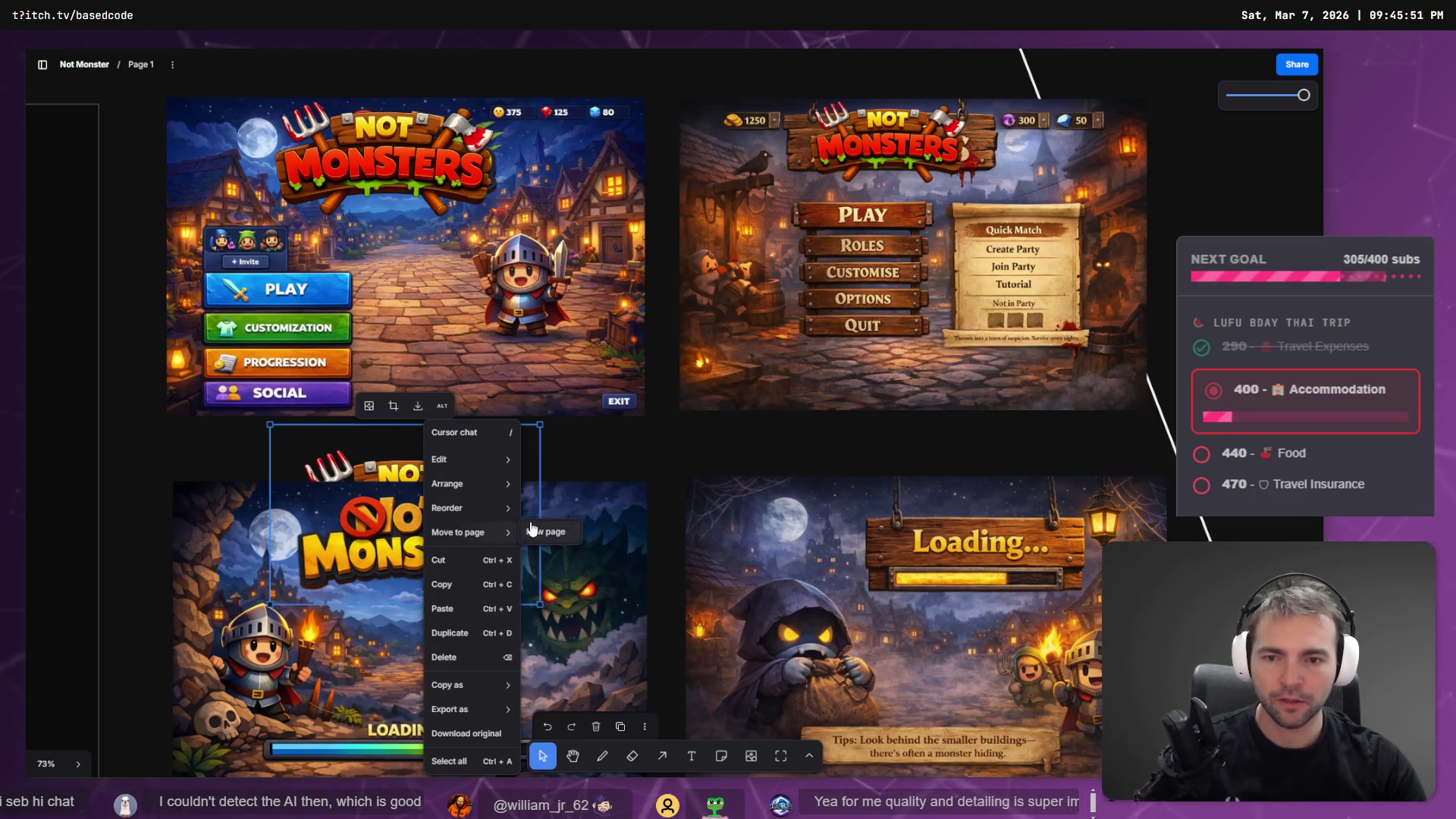
mouse_move(501, 507)
left_click(569, 510)
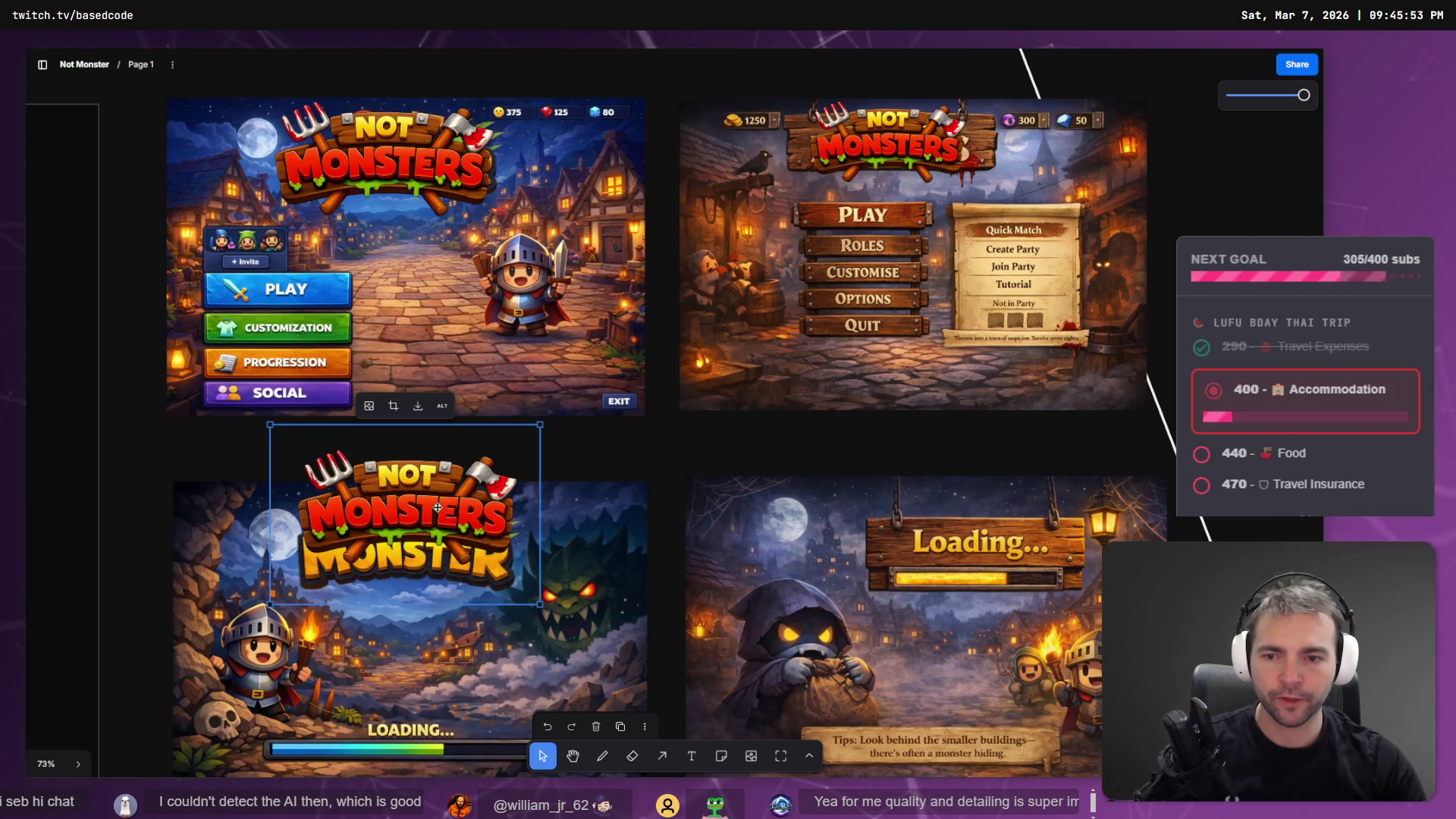
left_click(666, 499)
scroll(837, 454, "down", 2)
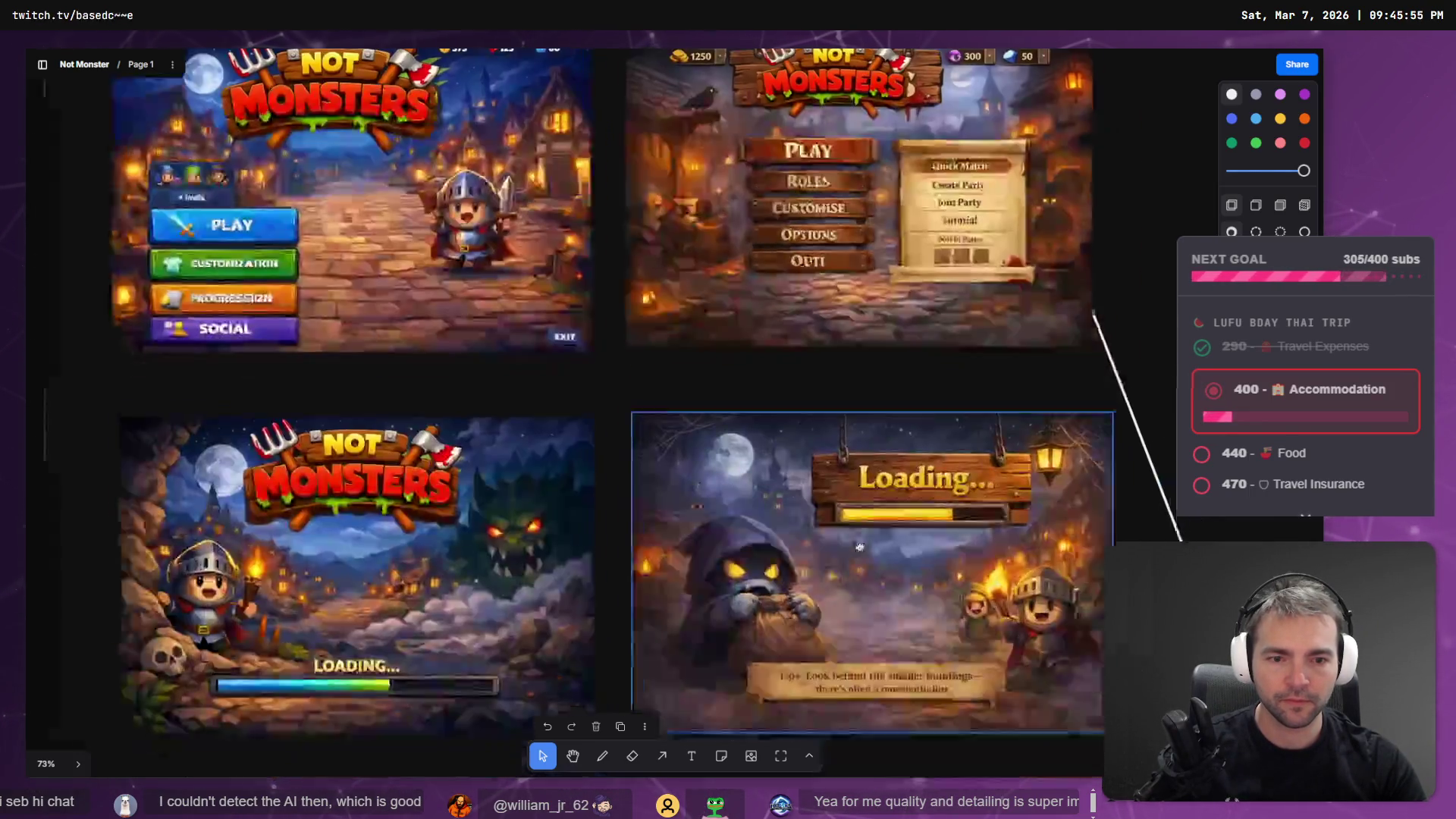
left_click_drag(859, 547, 854, 447)
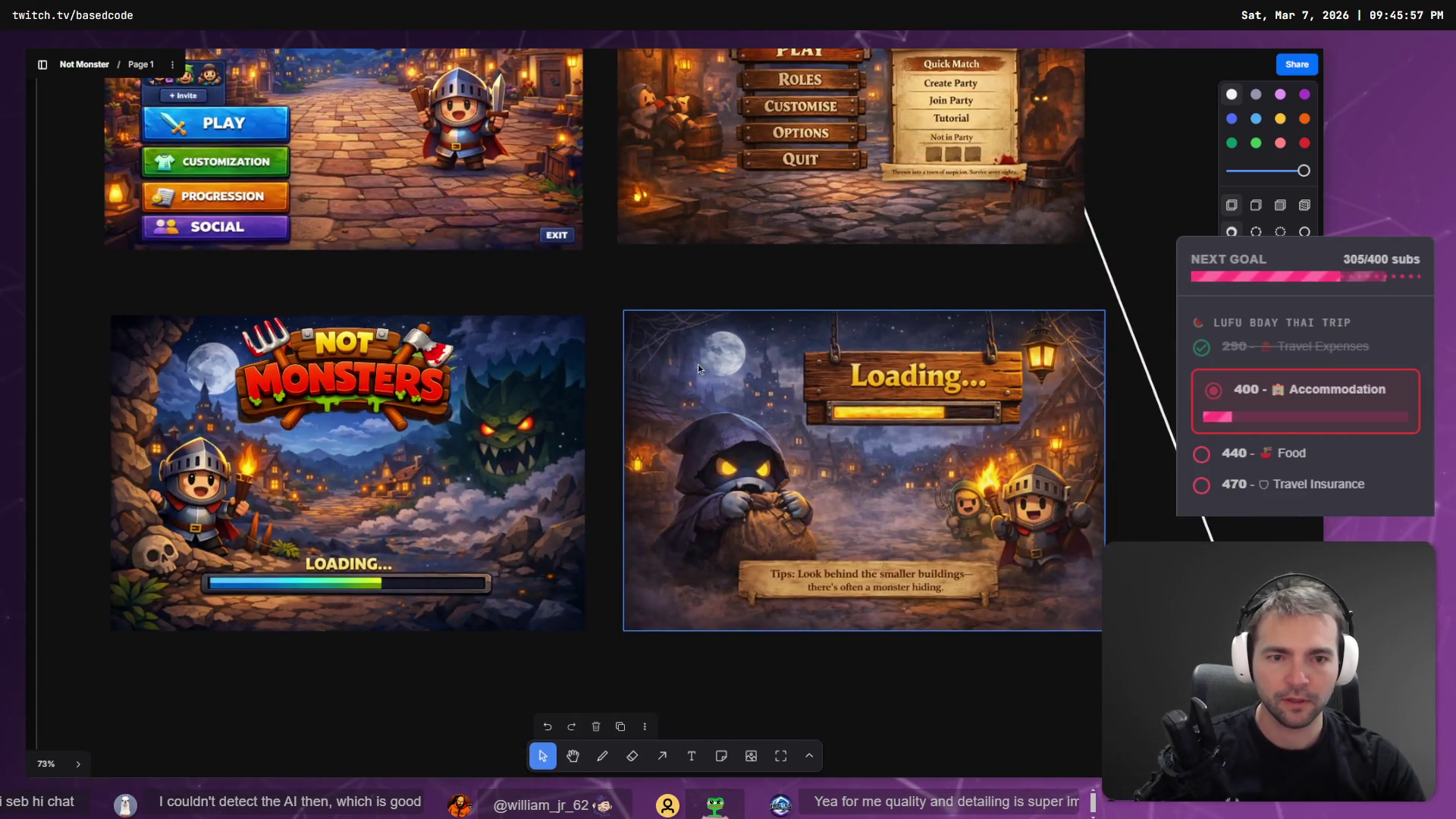
scroll(700, 448, "up", 3)
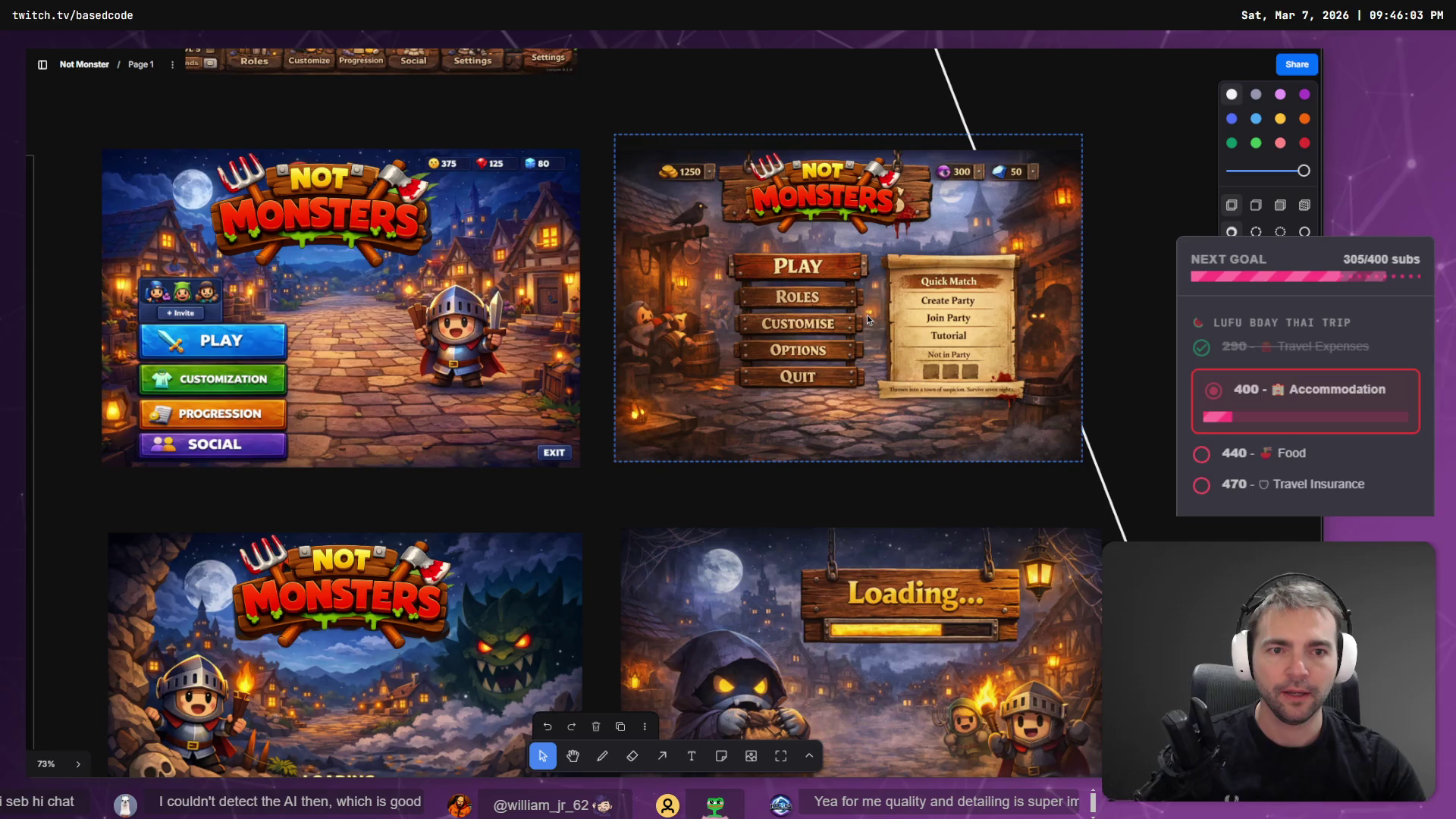
Zoom in on the wooden menu mock-up's currencies and Quick Match scroll, then return to ChatGPT's Loading image.
scroll(875, 301, "up", 5)
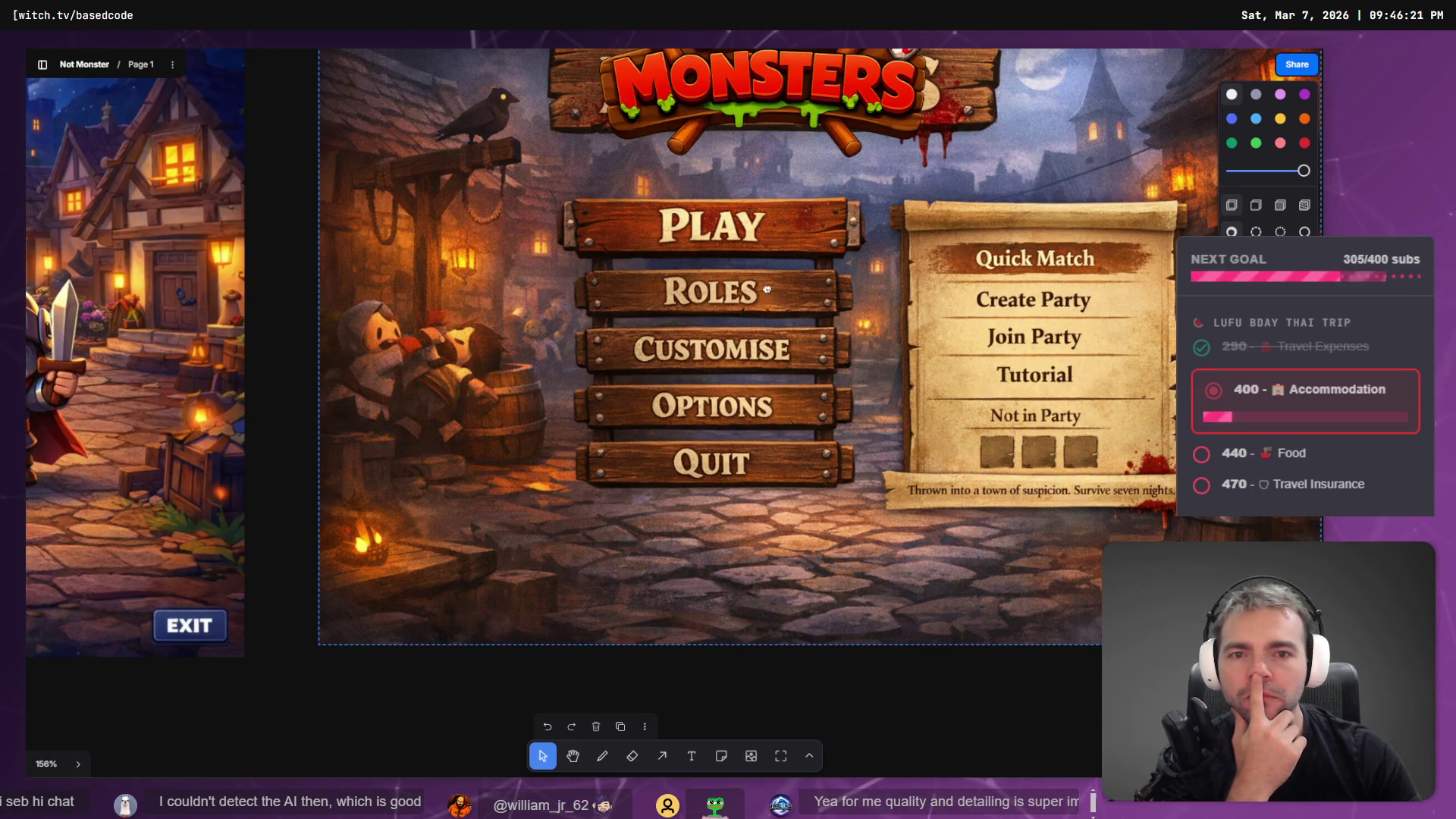
mouse_move(766, 289)
left_mouse_down()
mouse_move(755, 470)
mouse_move(707, 417)
mouse_move(701, 349)
mouse_move(689, 359)
left_mouse_up()
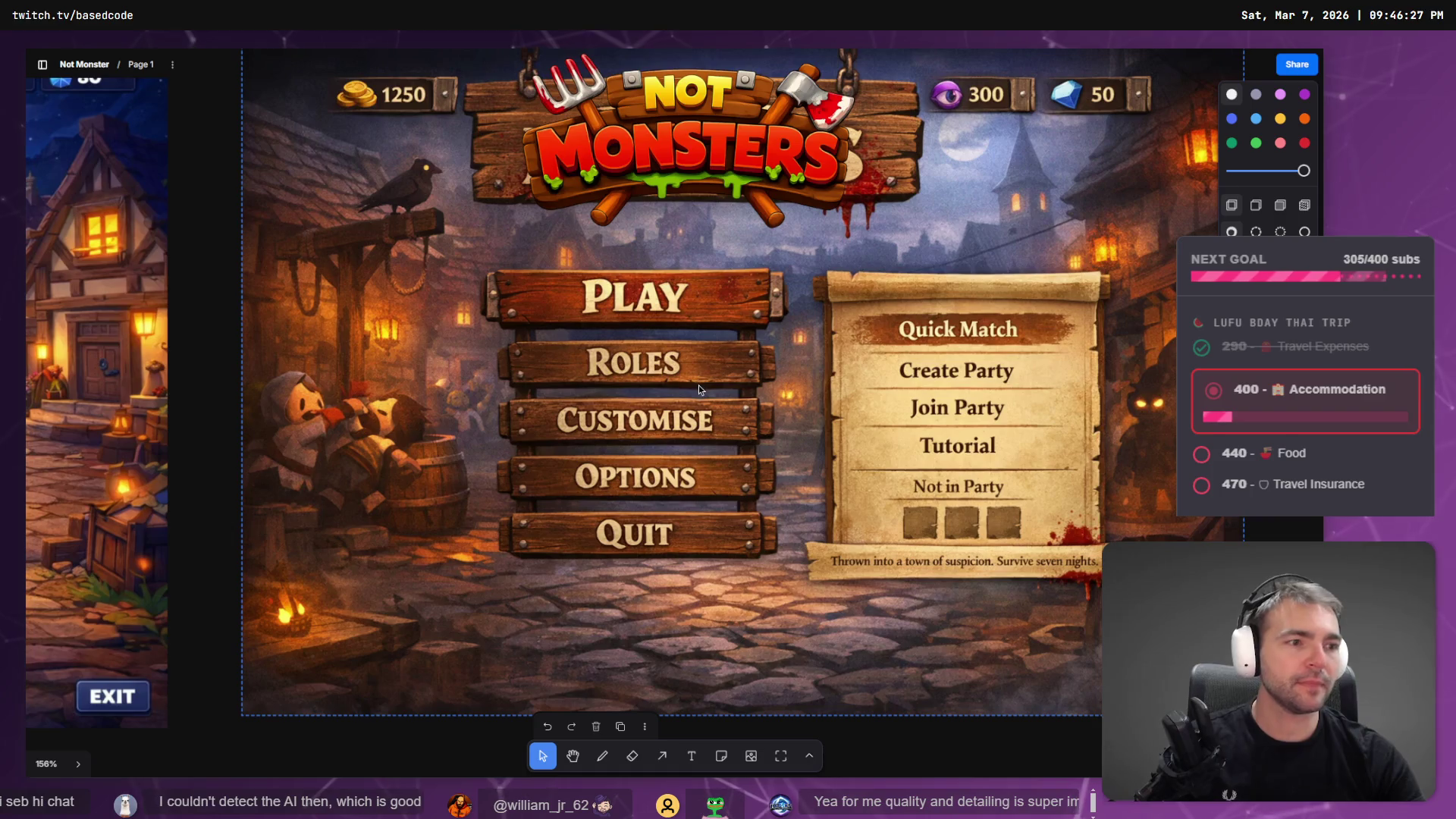
key("alt+Tab")
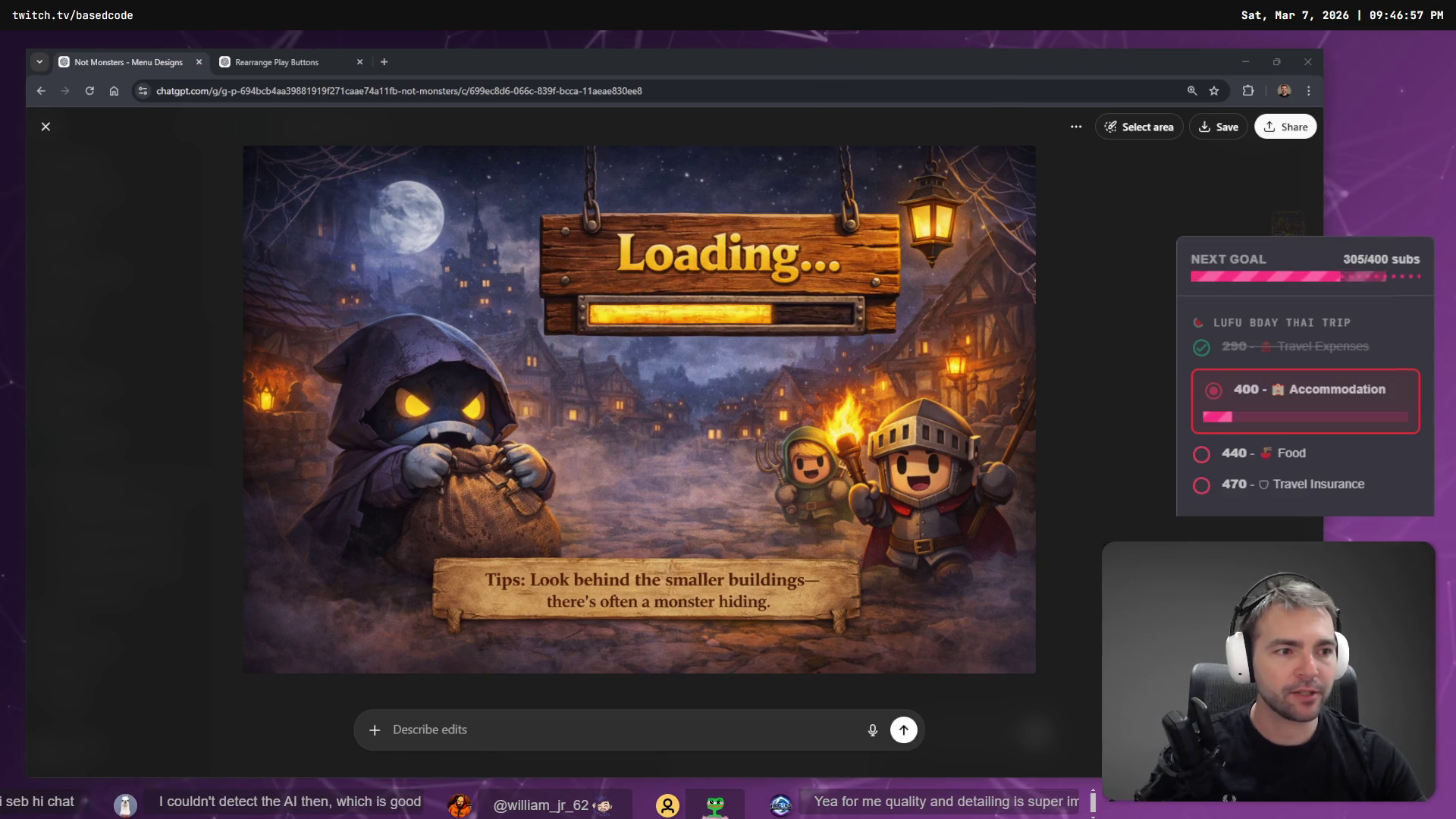
Shift the game's time of day toward daytime and compare its menu with ChatGPT's loading screen.
key("alt+Tab")
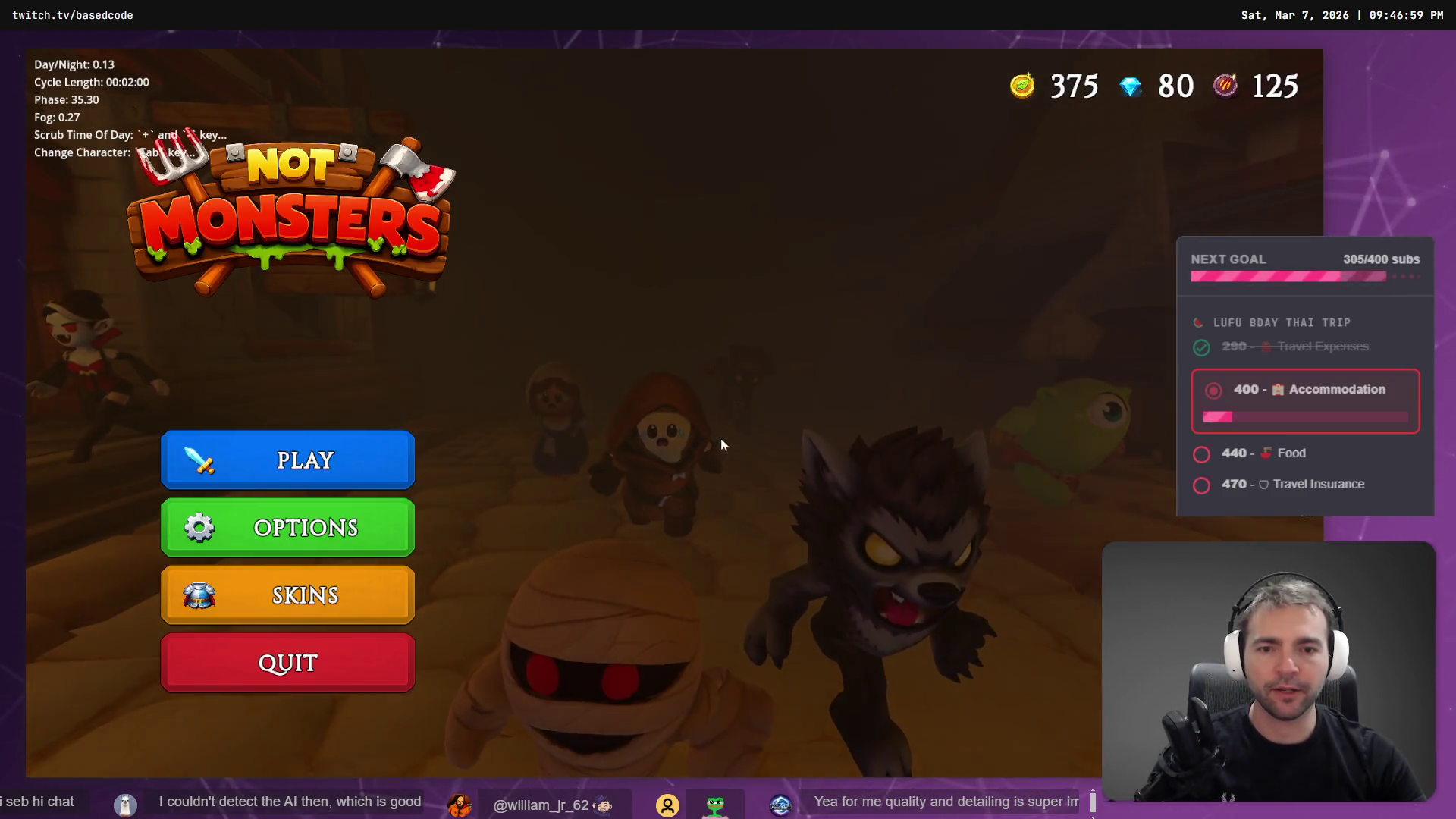
key("minus")
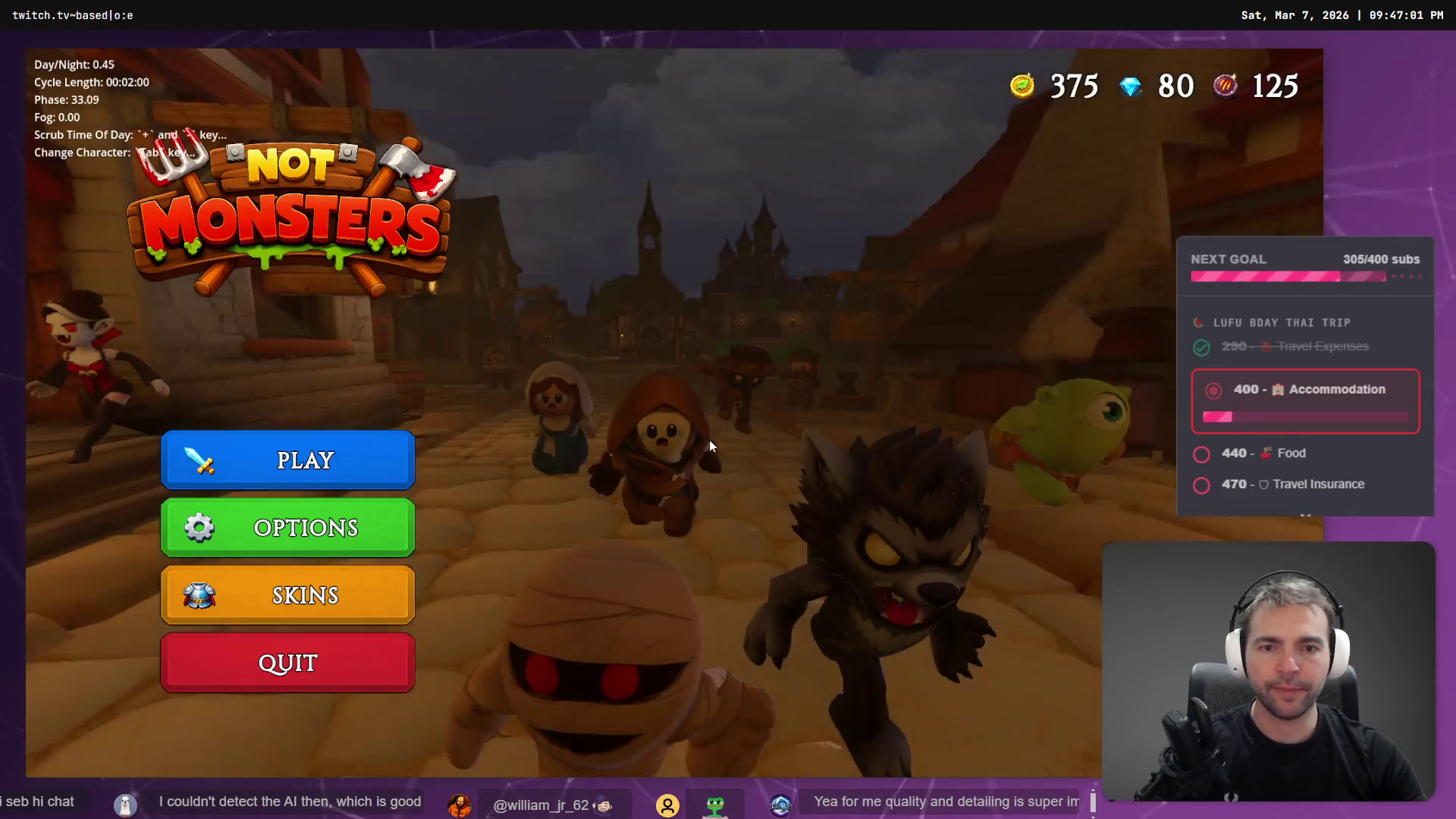
key("minus")
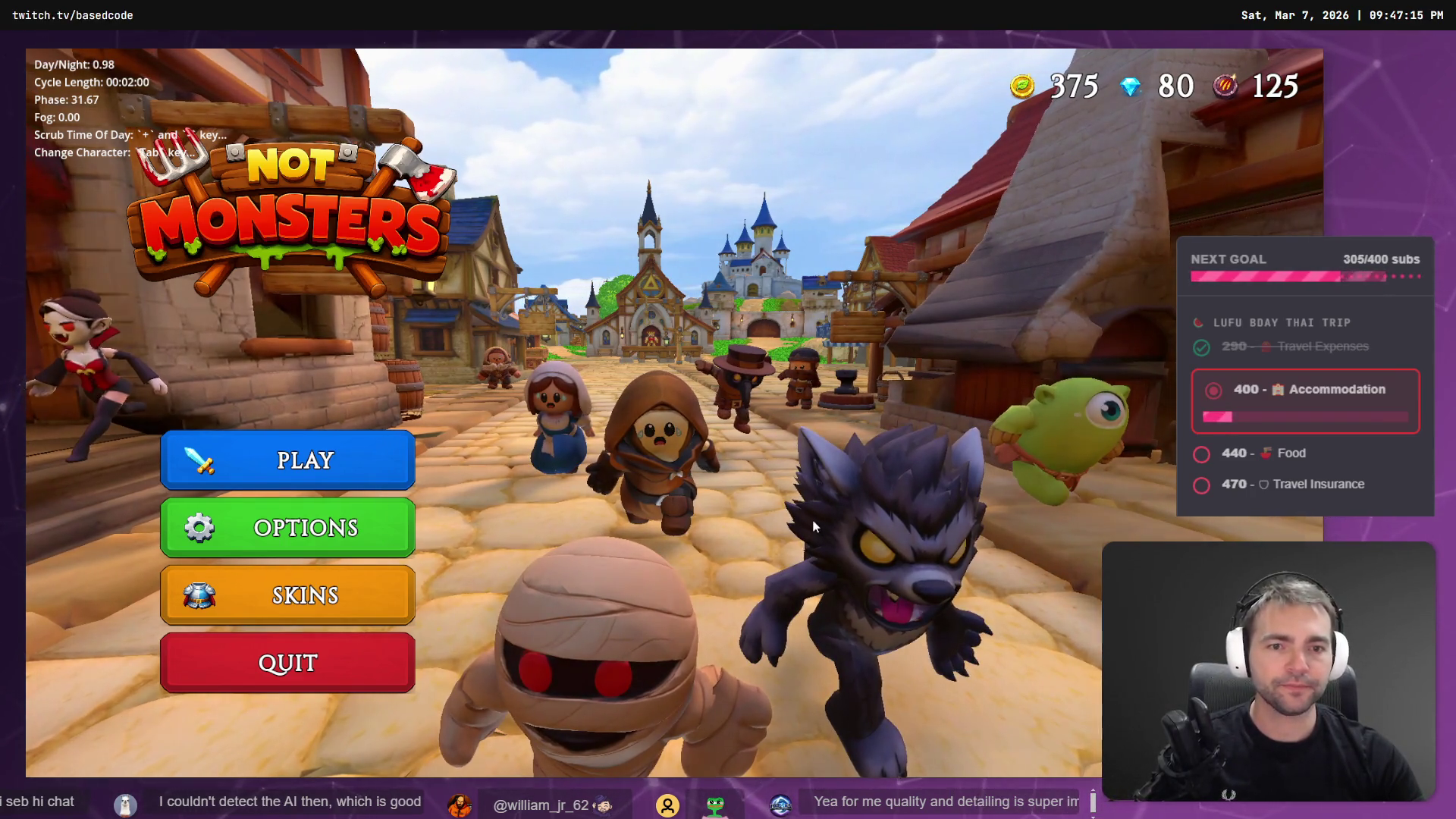
key("alt+Tab")
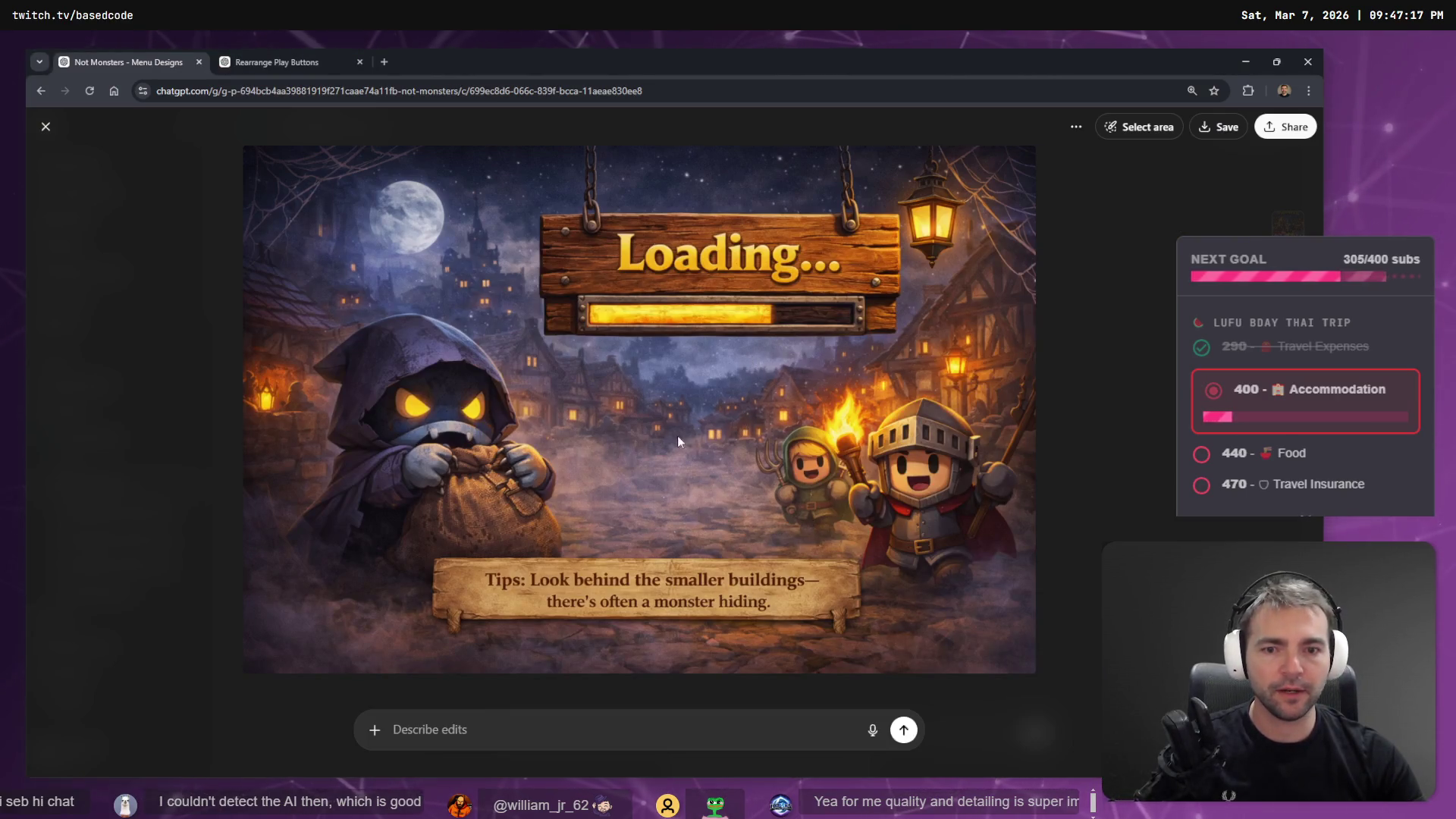
key("alt+Tab")
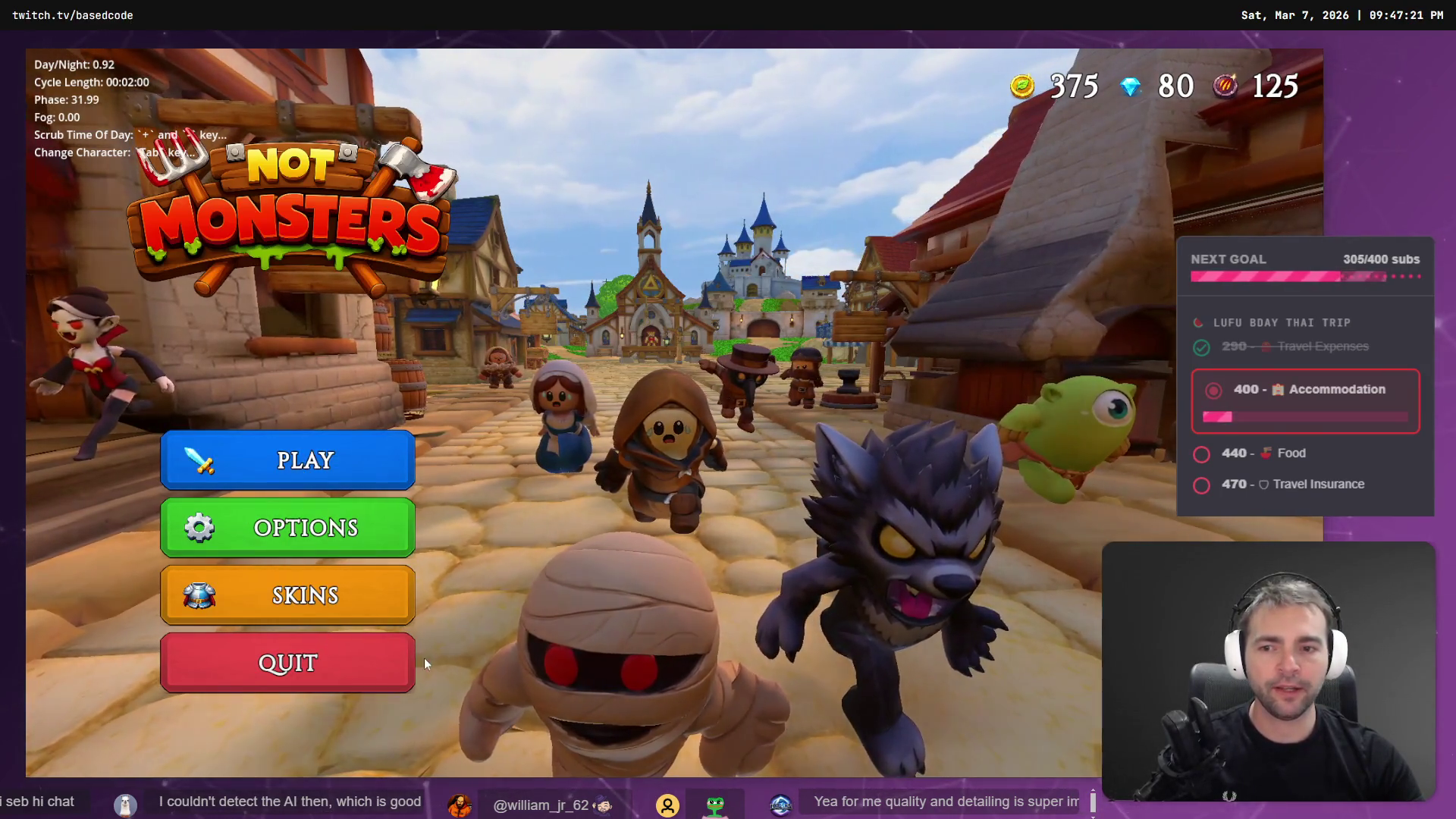
key("alt+Tab")
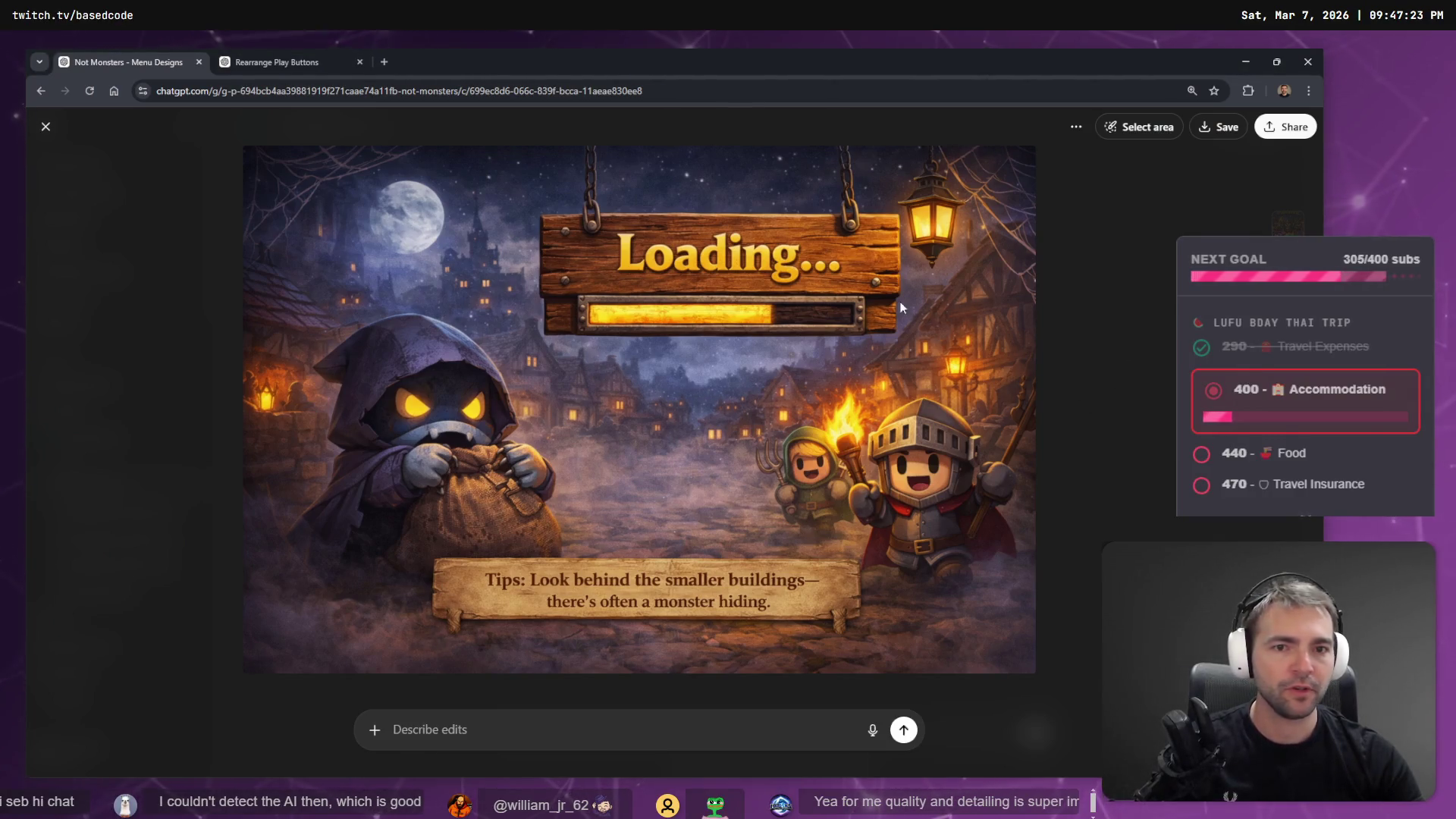
key("alt+Tab")
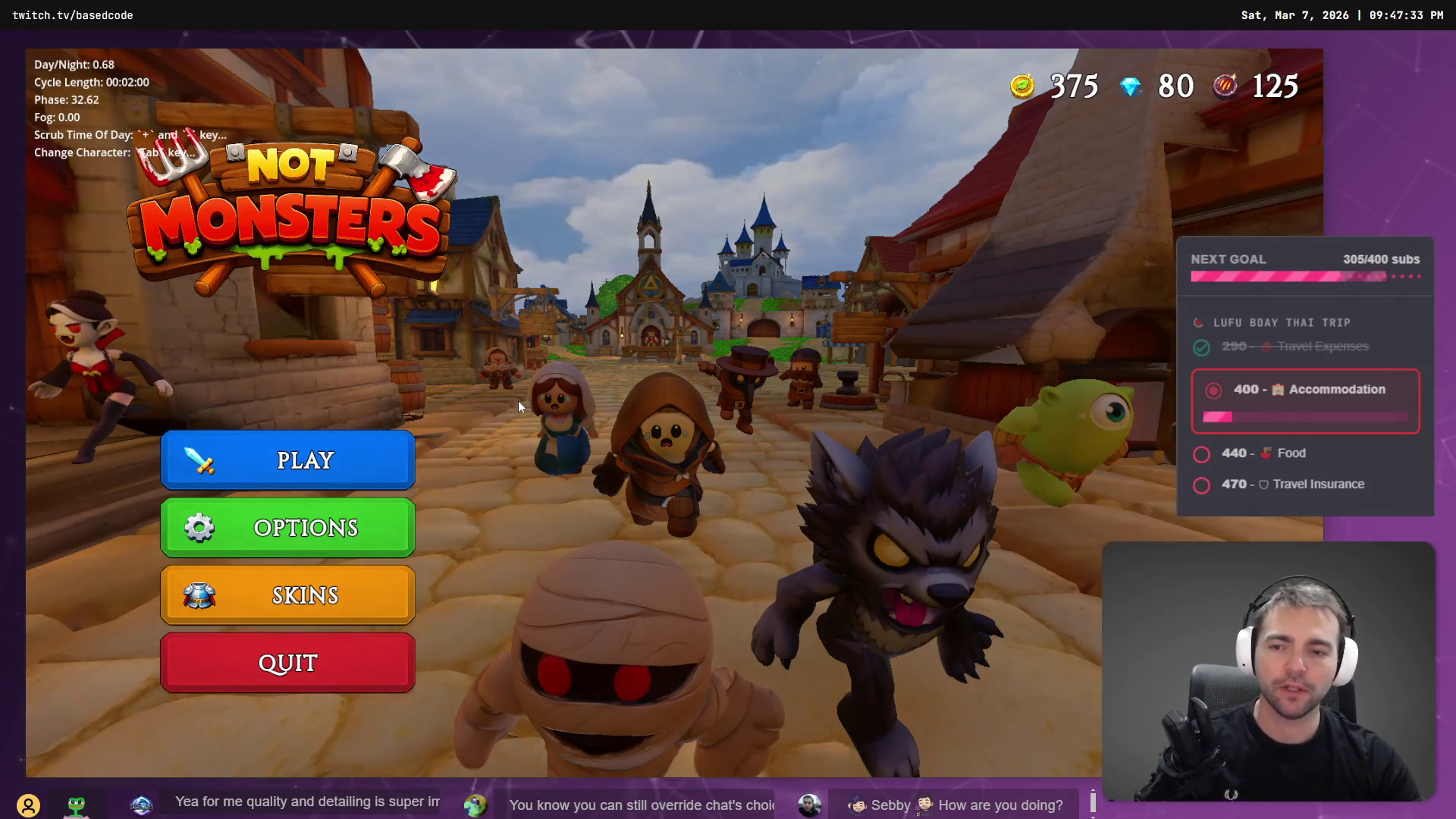
key("alt+Tab")
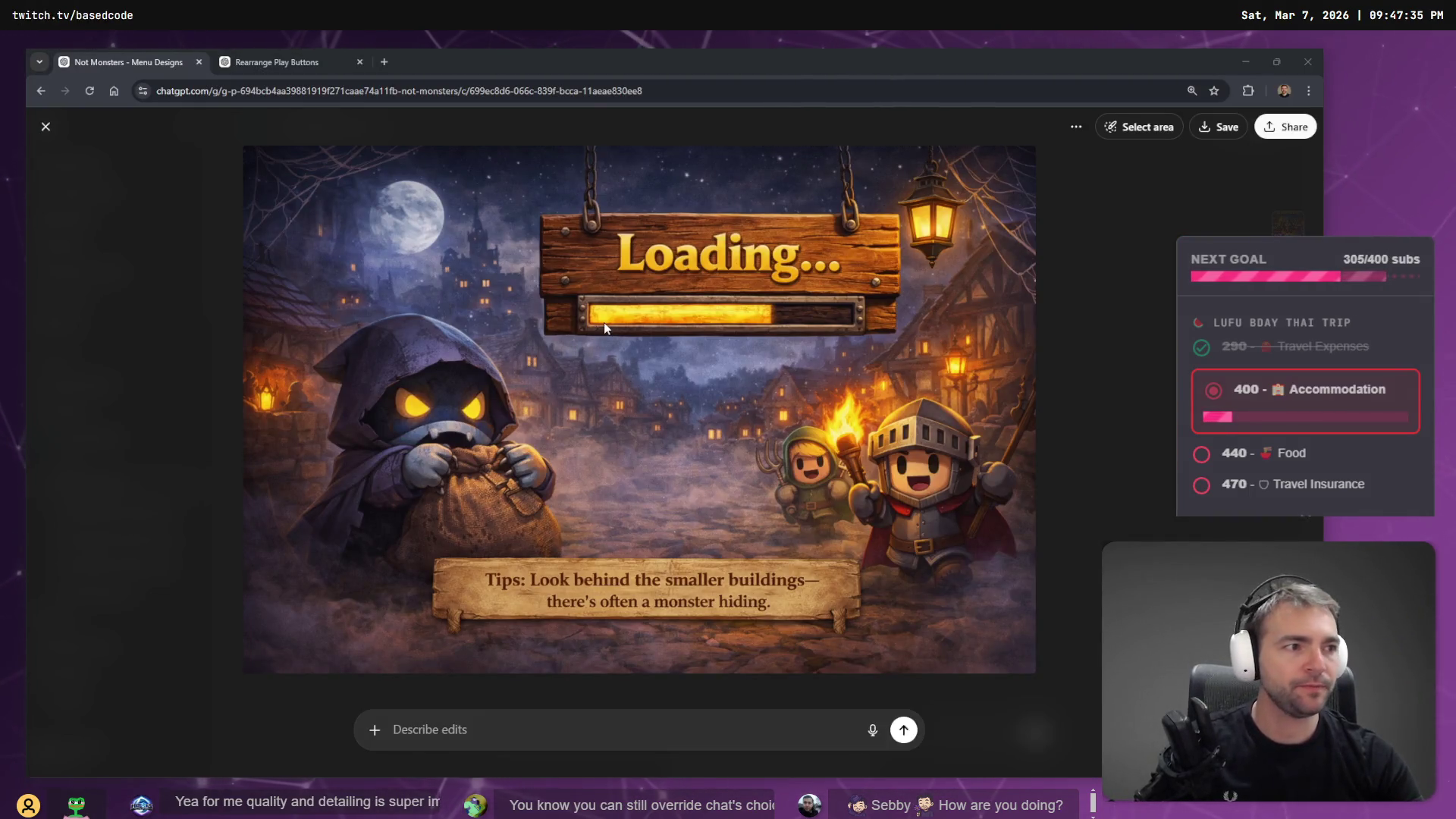
key("alt+Tab")
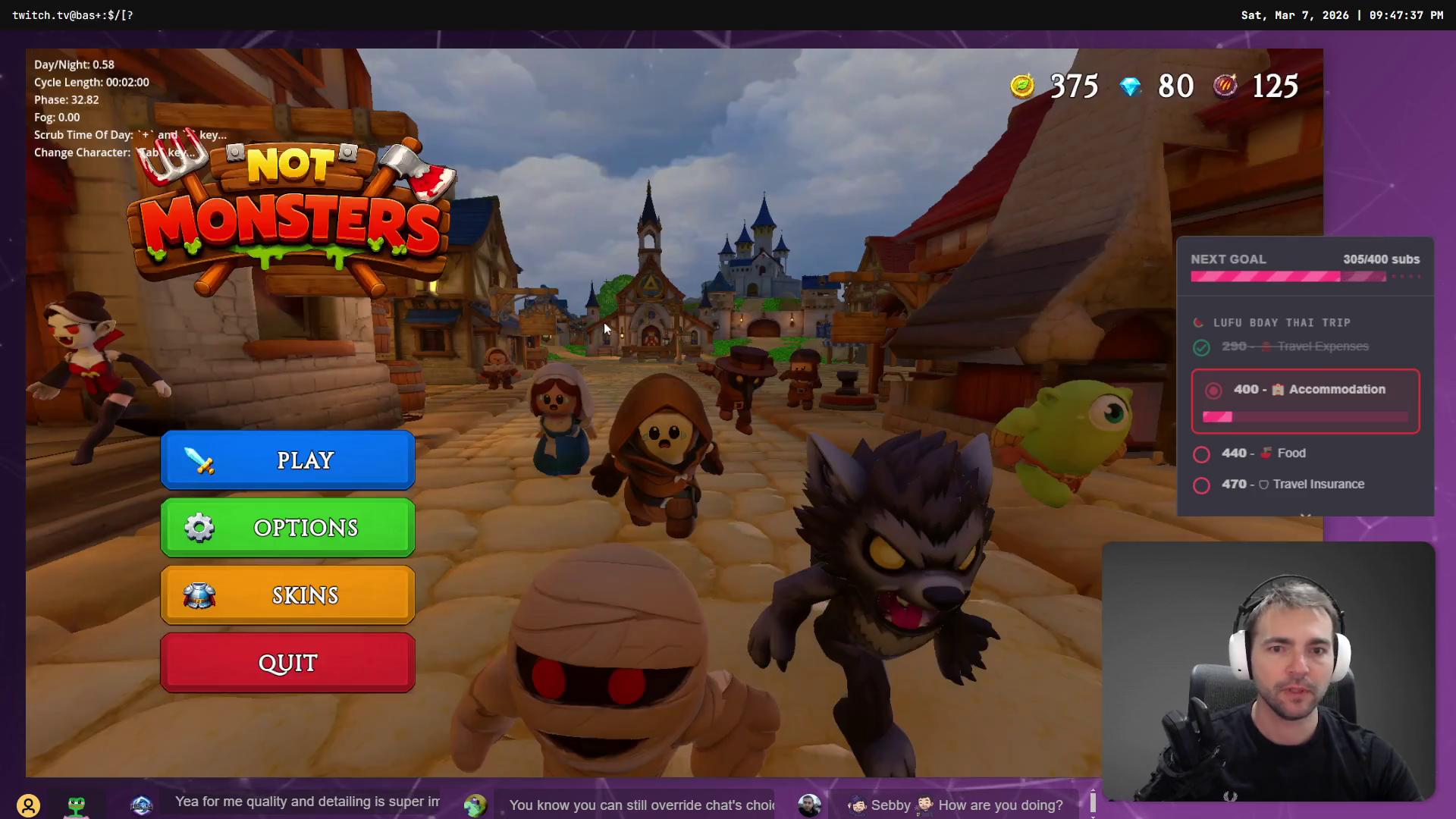
key("alt+Tab")
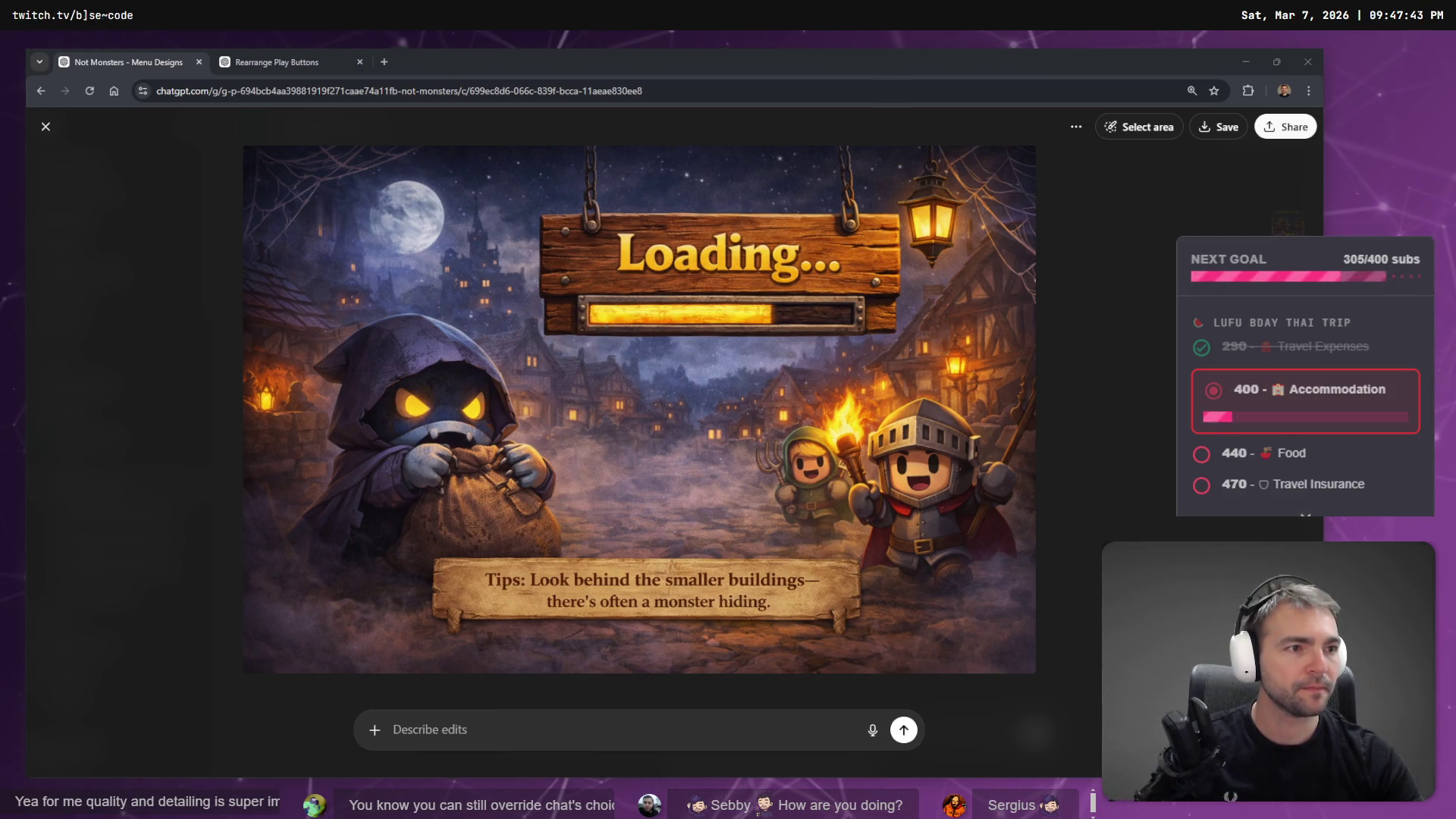
key("alt+Tab")
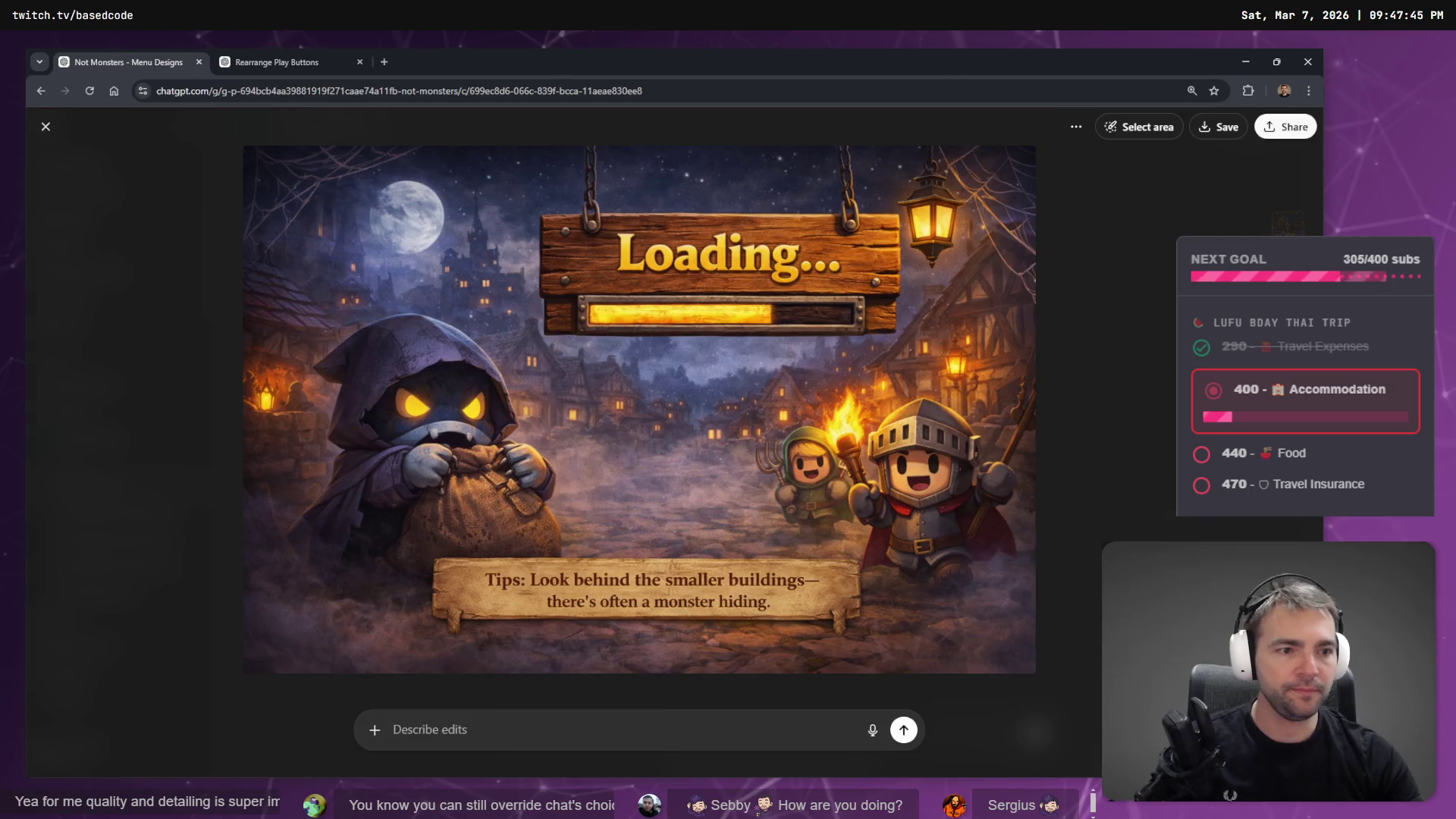
Close the loading-screen viewer and open the wooden plank button image full-size.
key("Escape")
scroll(850, 453, "up", 7)
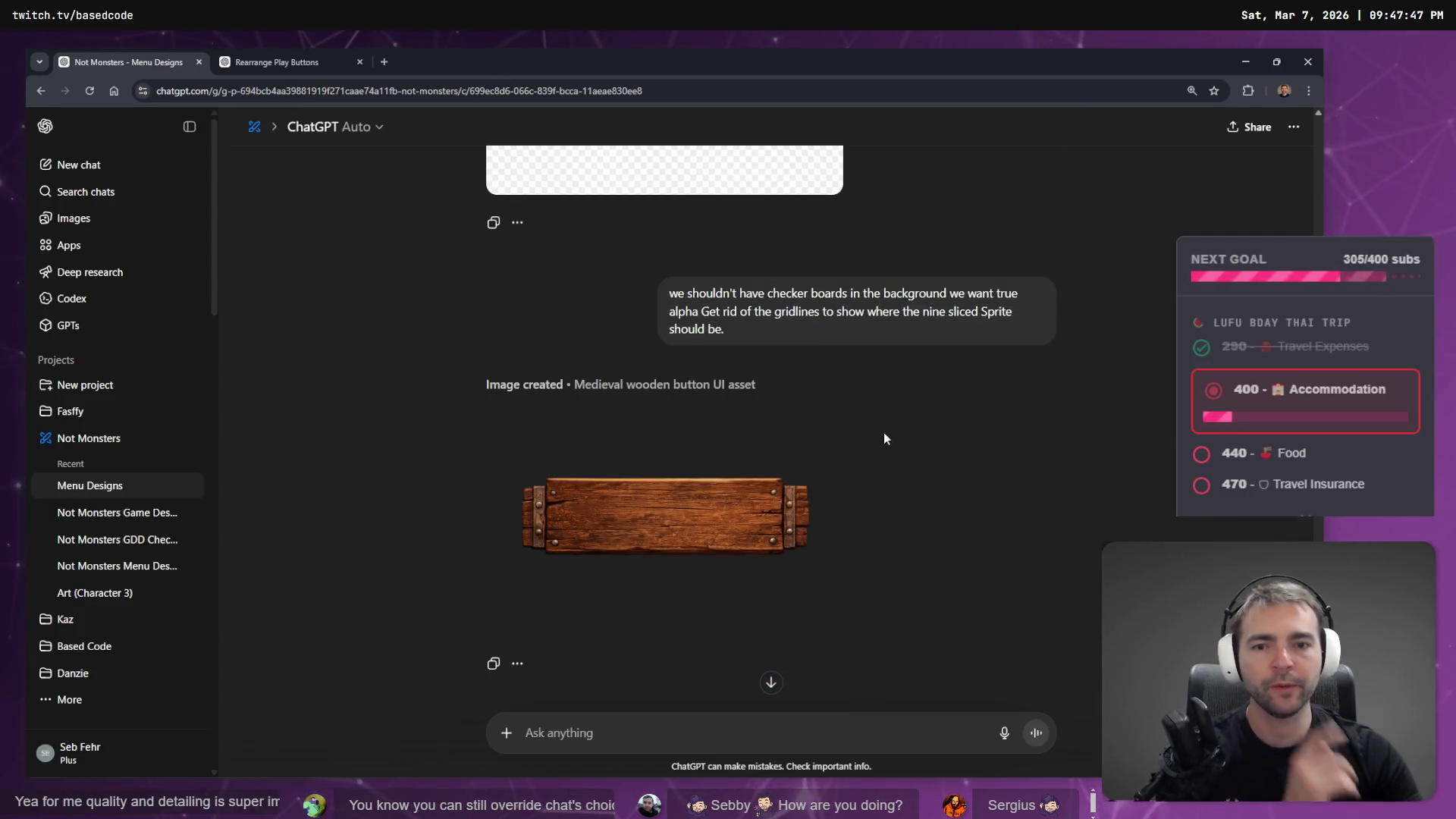
scroll(862, 407, "down", 4)
left_click(713, 258)
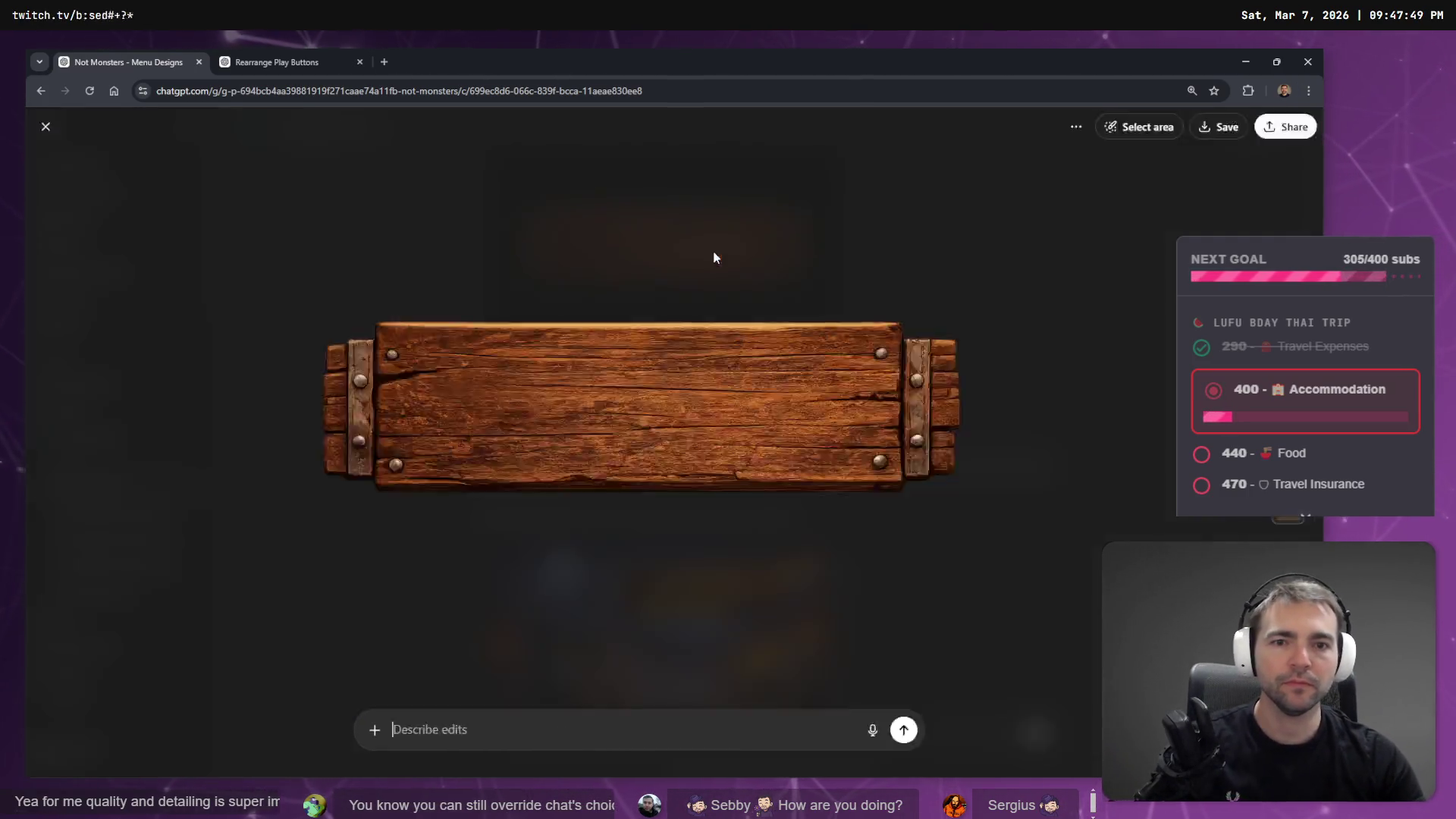
Copy the enlarged wooden plank button image to the clipboard, then switch to Rider.
right_click(789, 446)
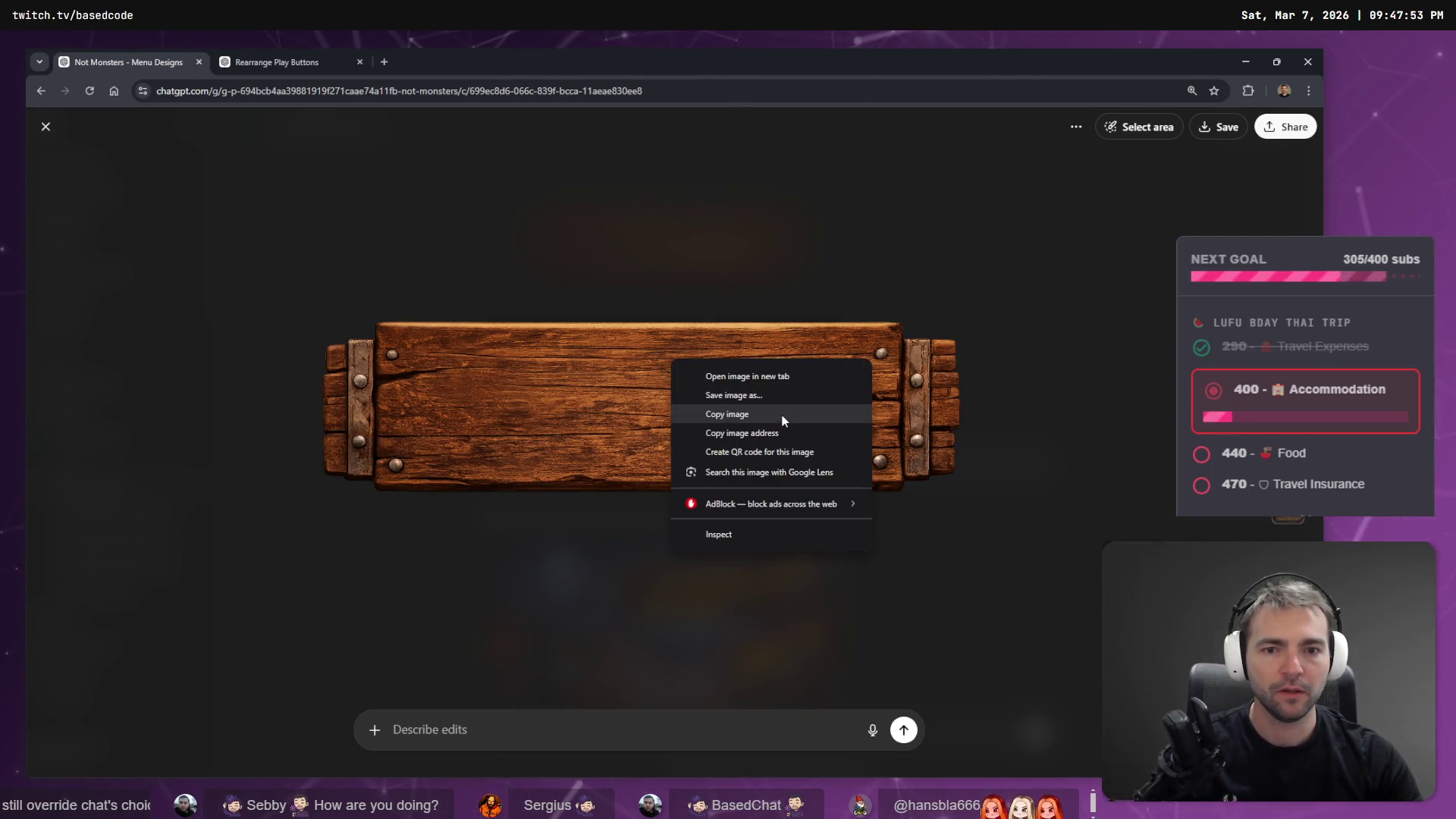
left_click(782, 416)
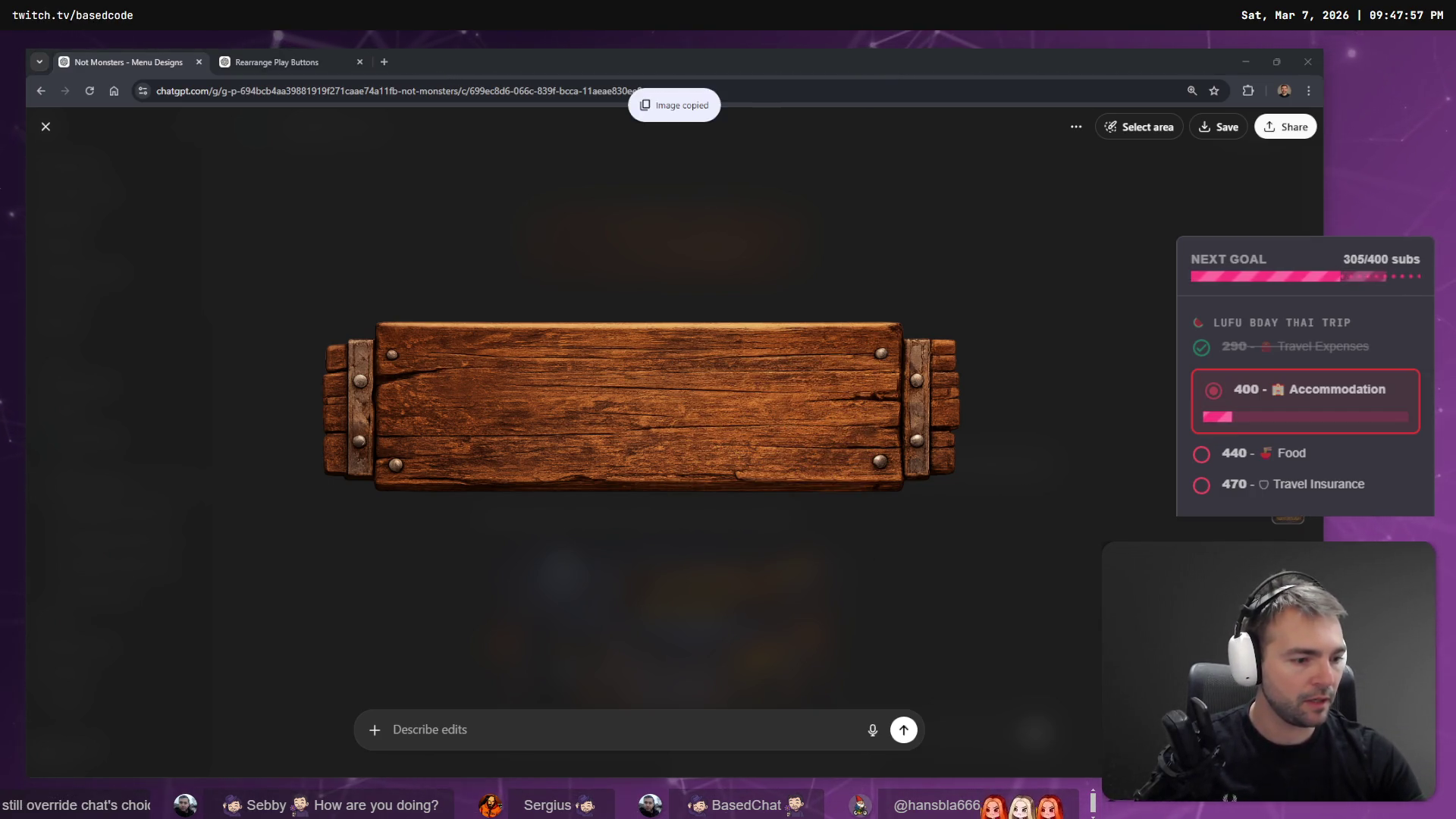
key("alt+Tab")
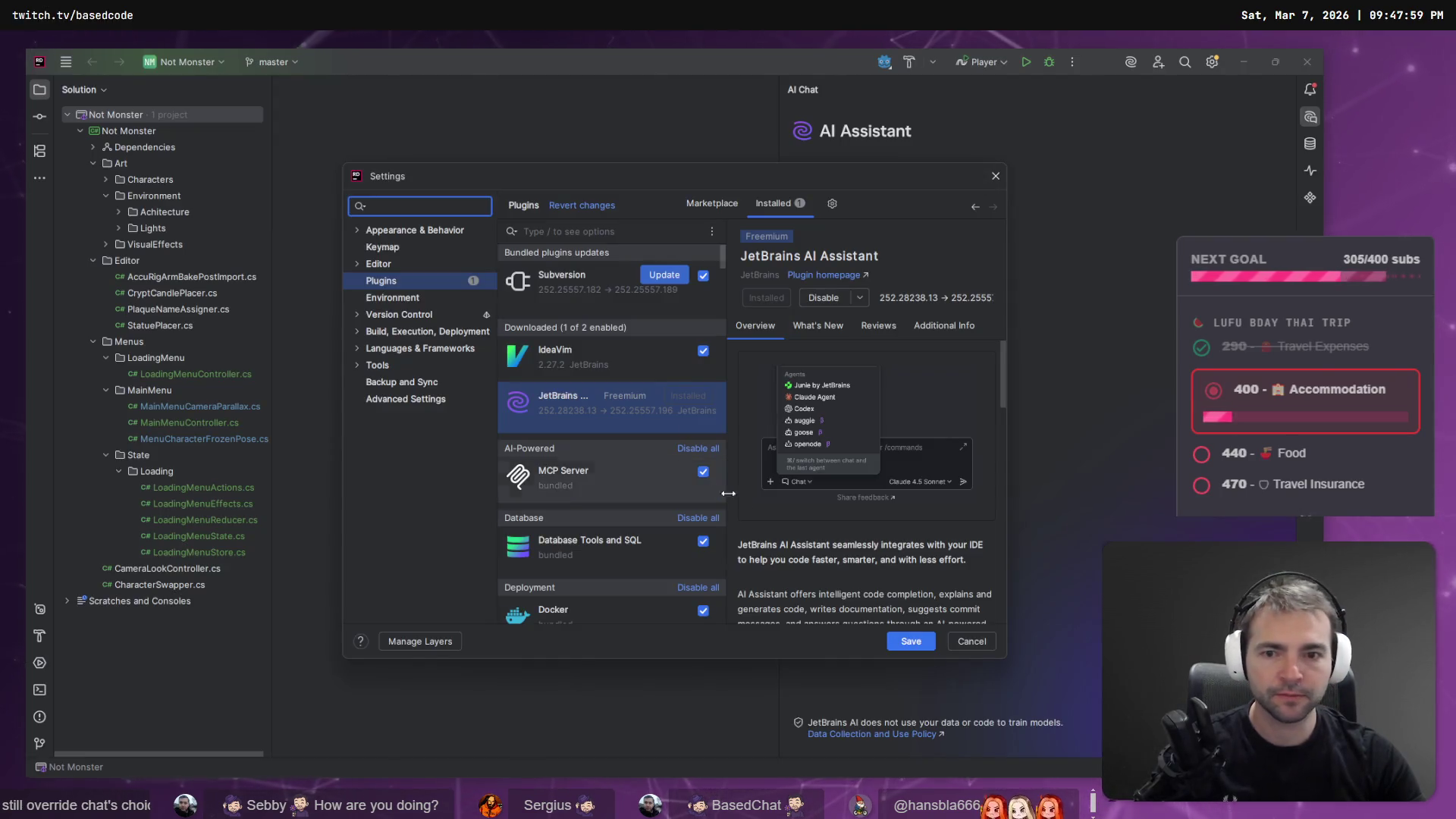
Close Rider's plugin settings and exit the IDE to return to the plank image in Chrome.
key("Return")
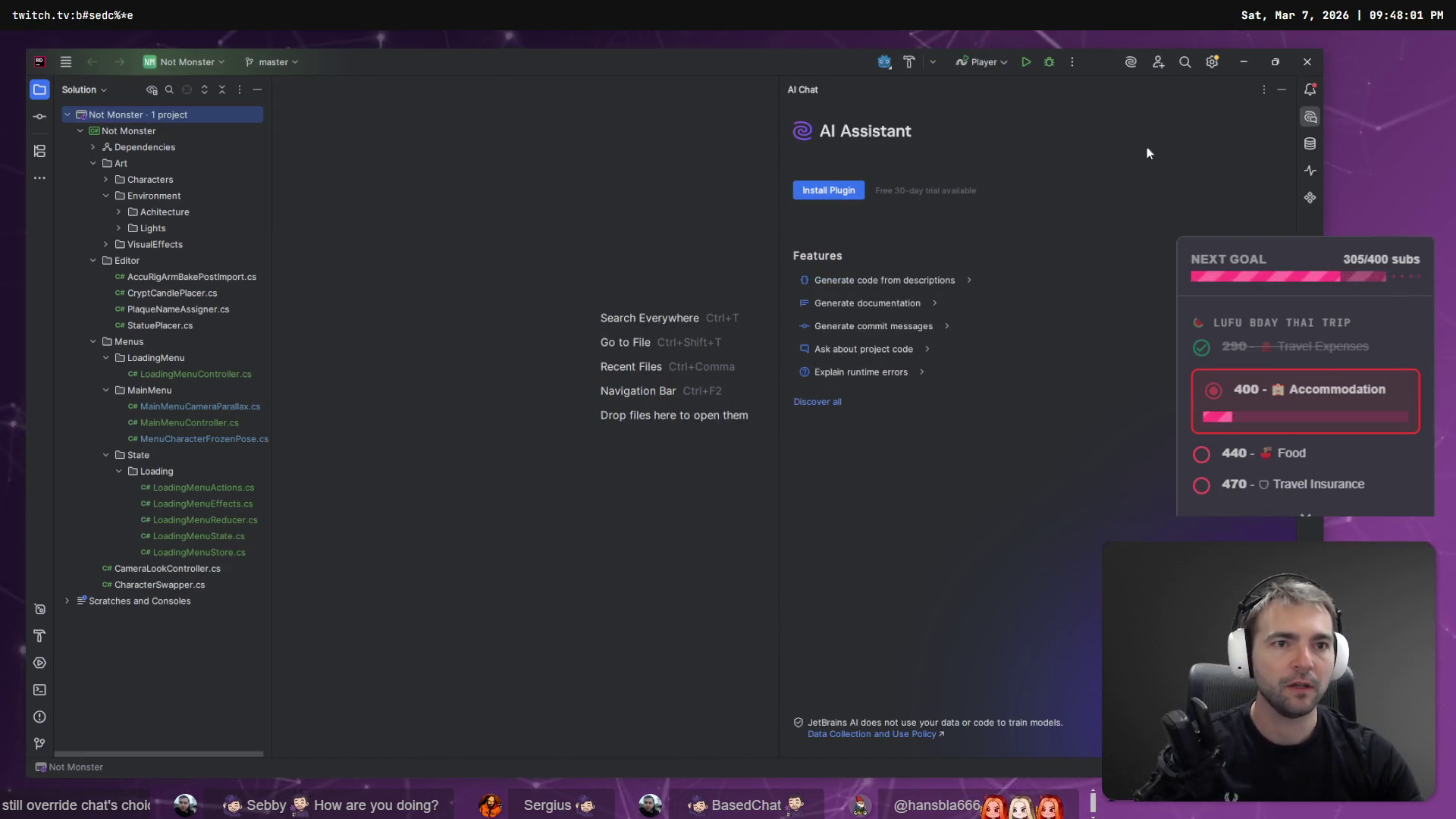
left_click(1310, 61)
key("Return")
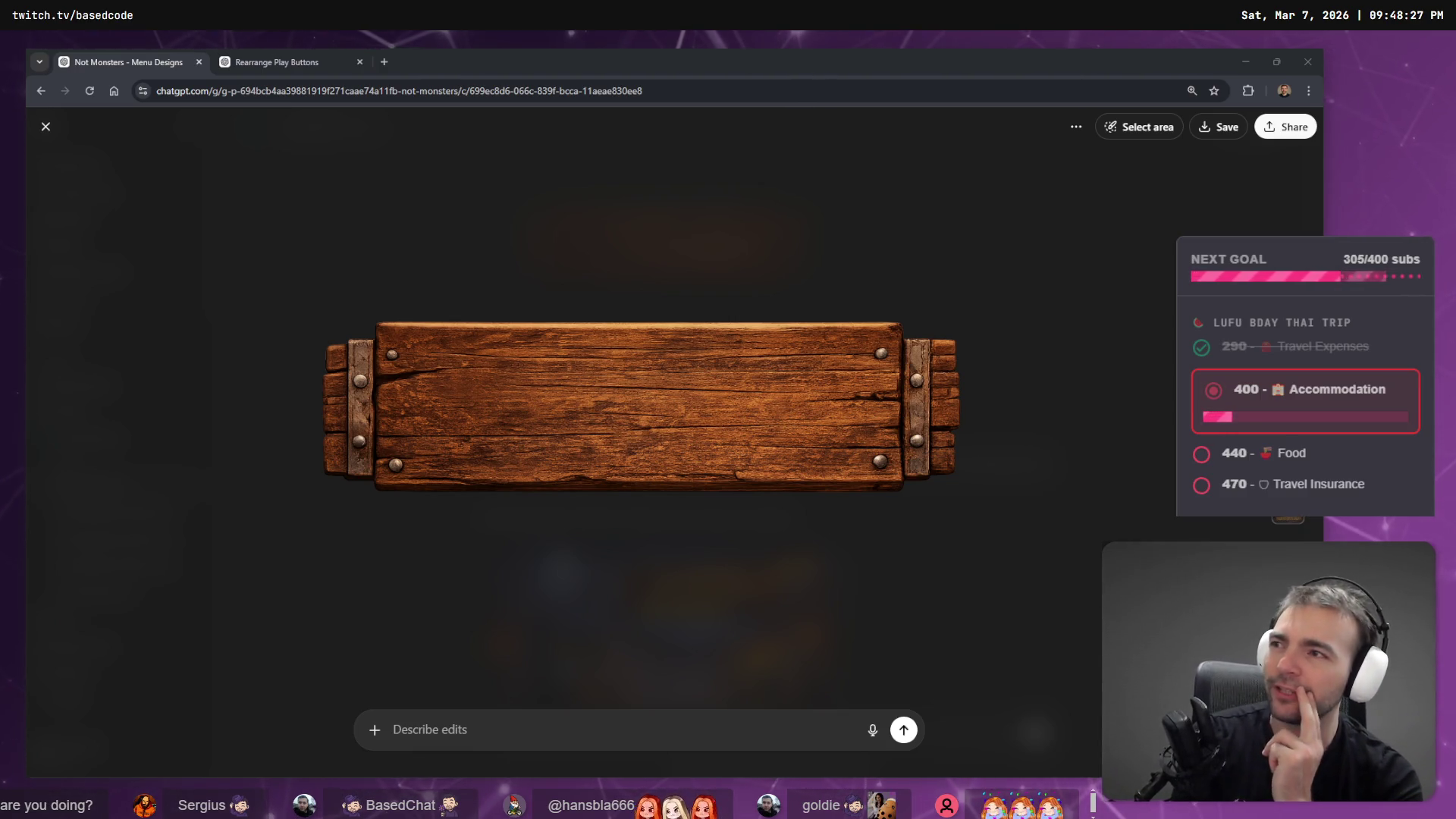
Glance at the Rearrange Play Buttons chat, then cycle through the game menu, whiteboard mockup and Godot.
left_click(258, 67)
left_click(118, 60)
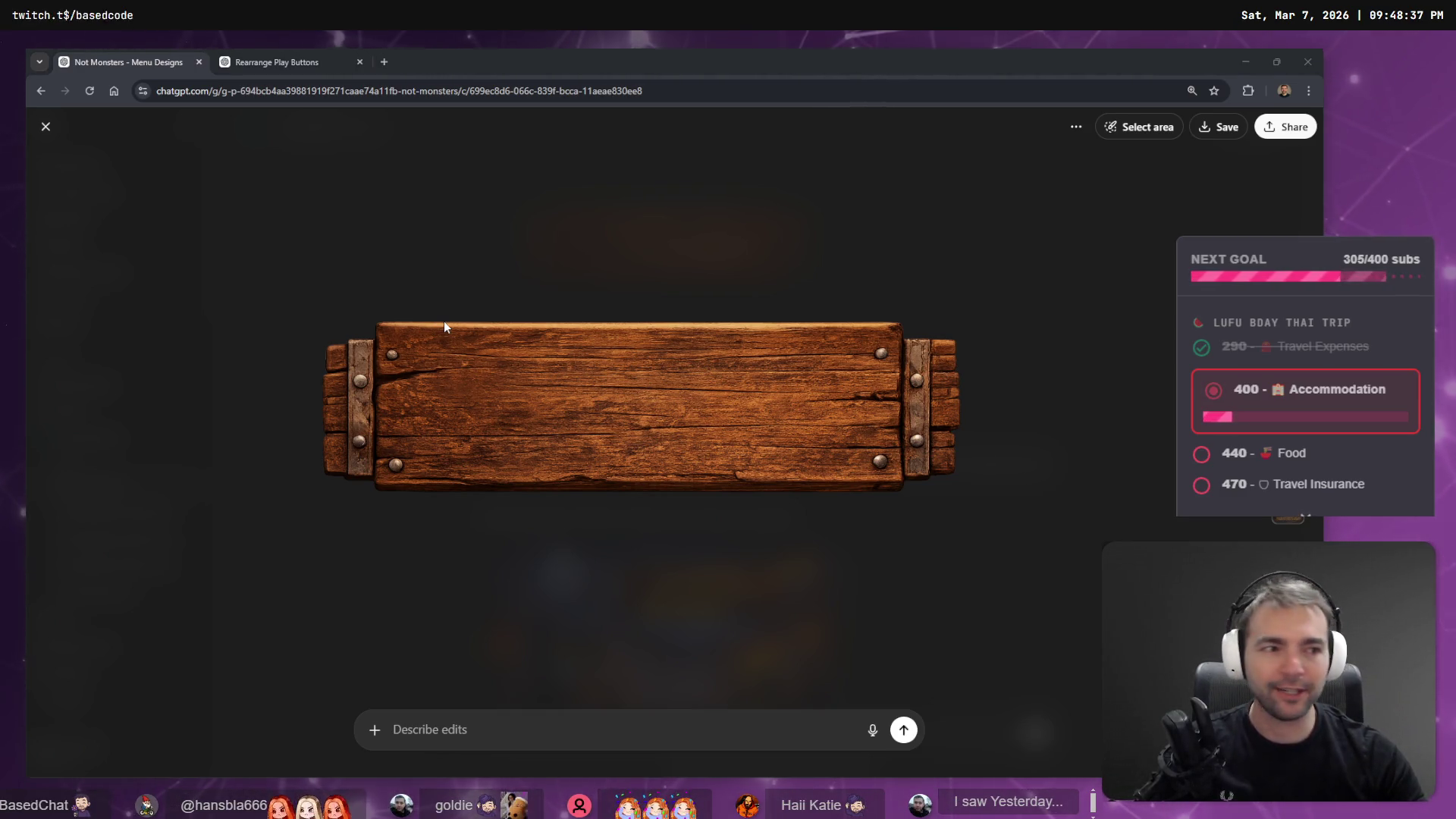
key("alt+Tab")
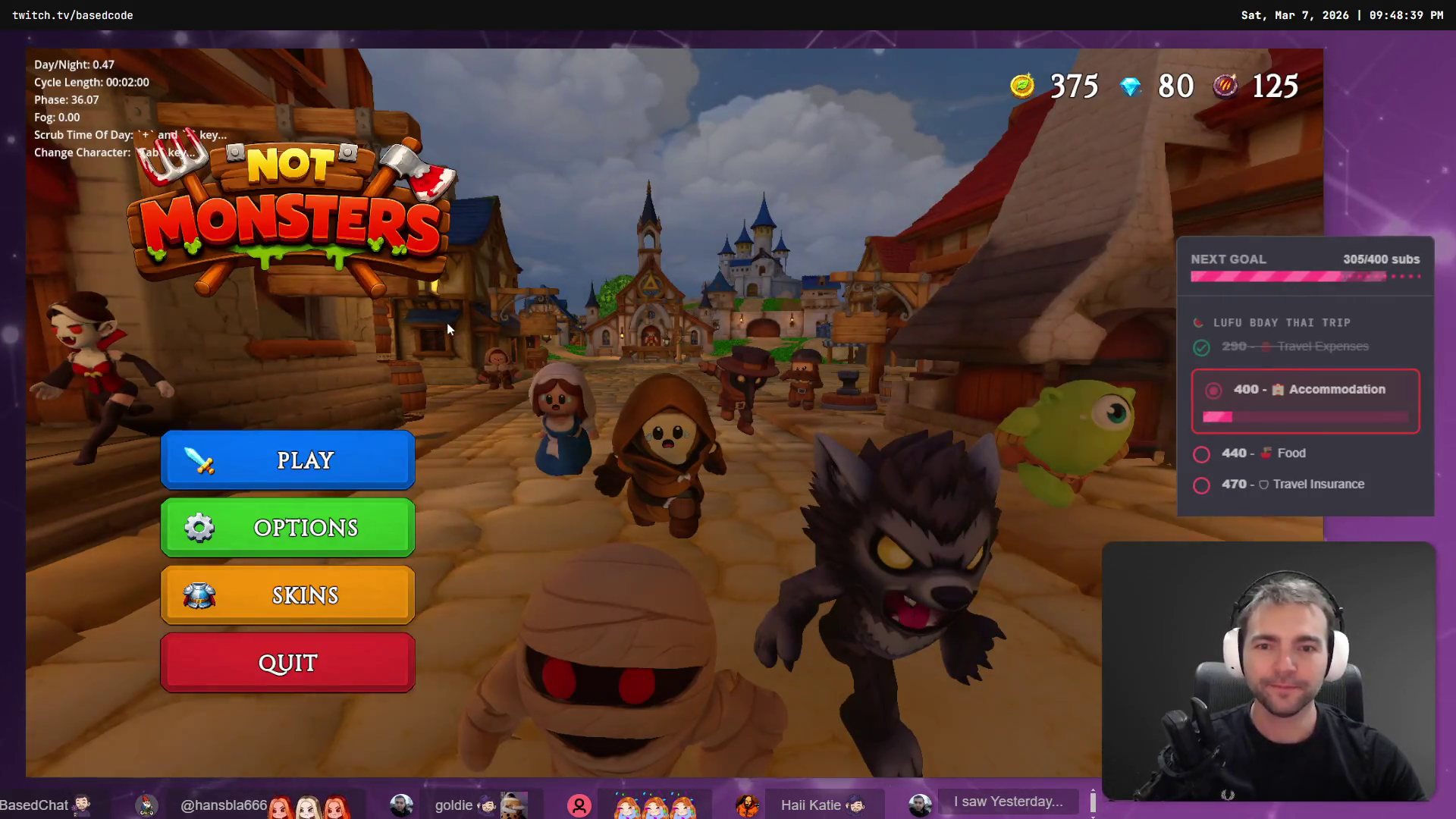
key("alt+Tab")
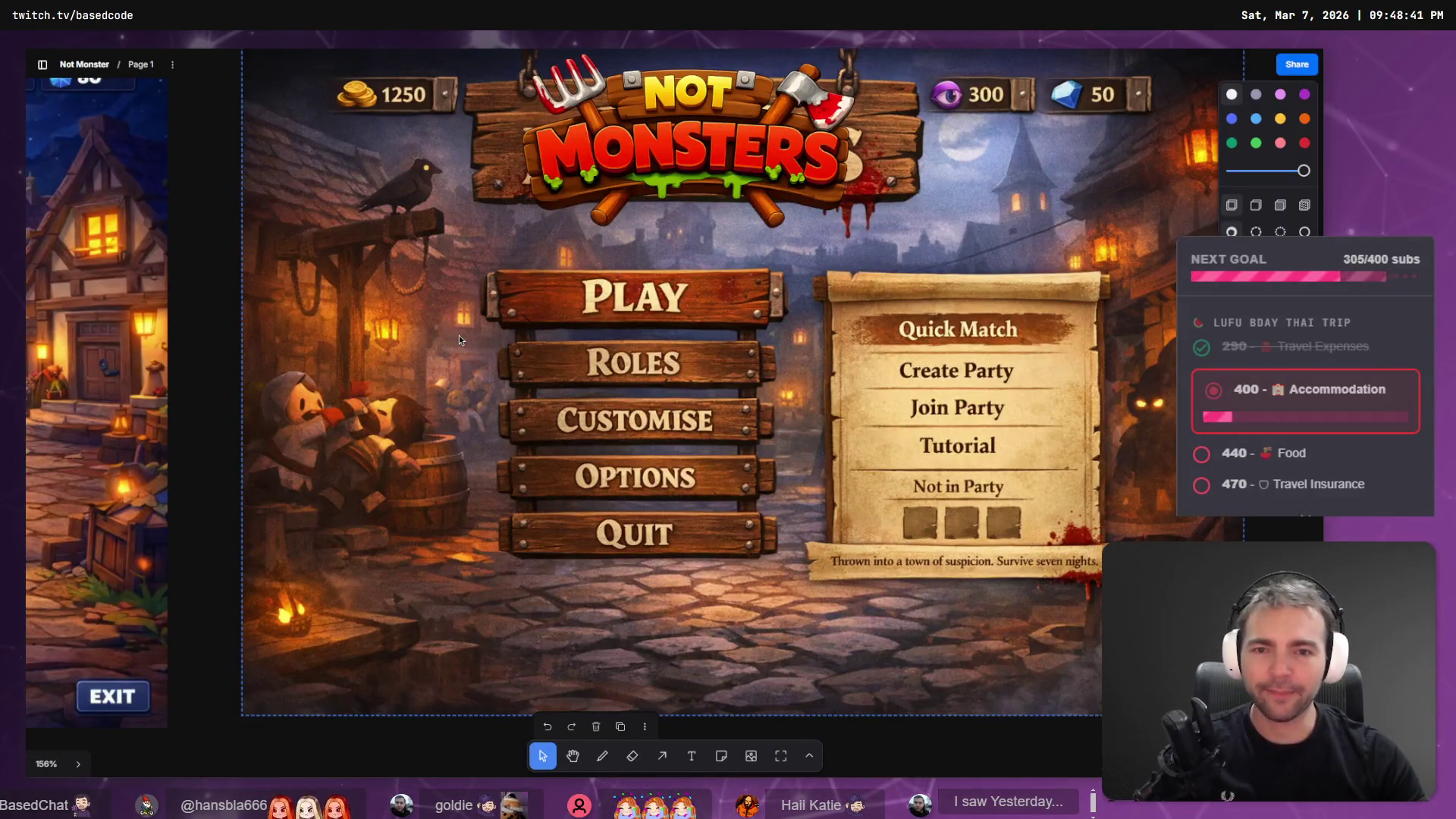
key("alt+Tab")
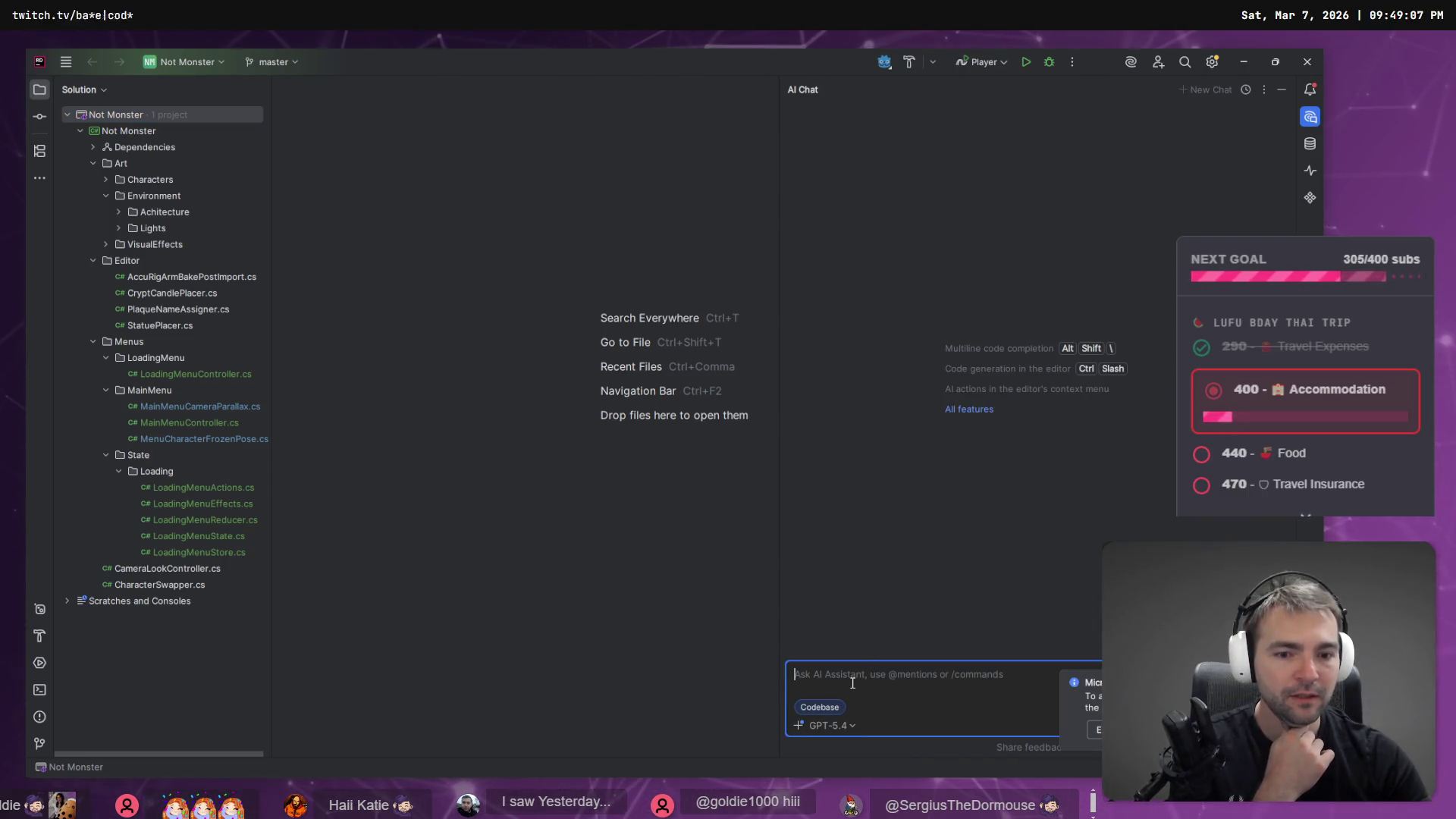
Check the AI Assistant model list, keeping GPT-5.4, then move through Godot to VS Code.
left_click(833, 725)
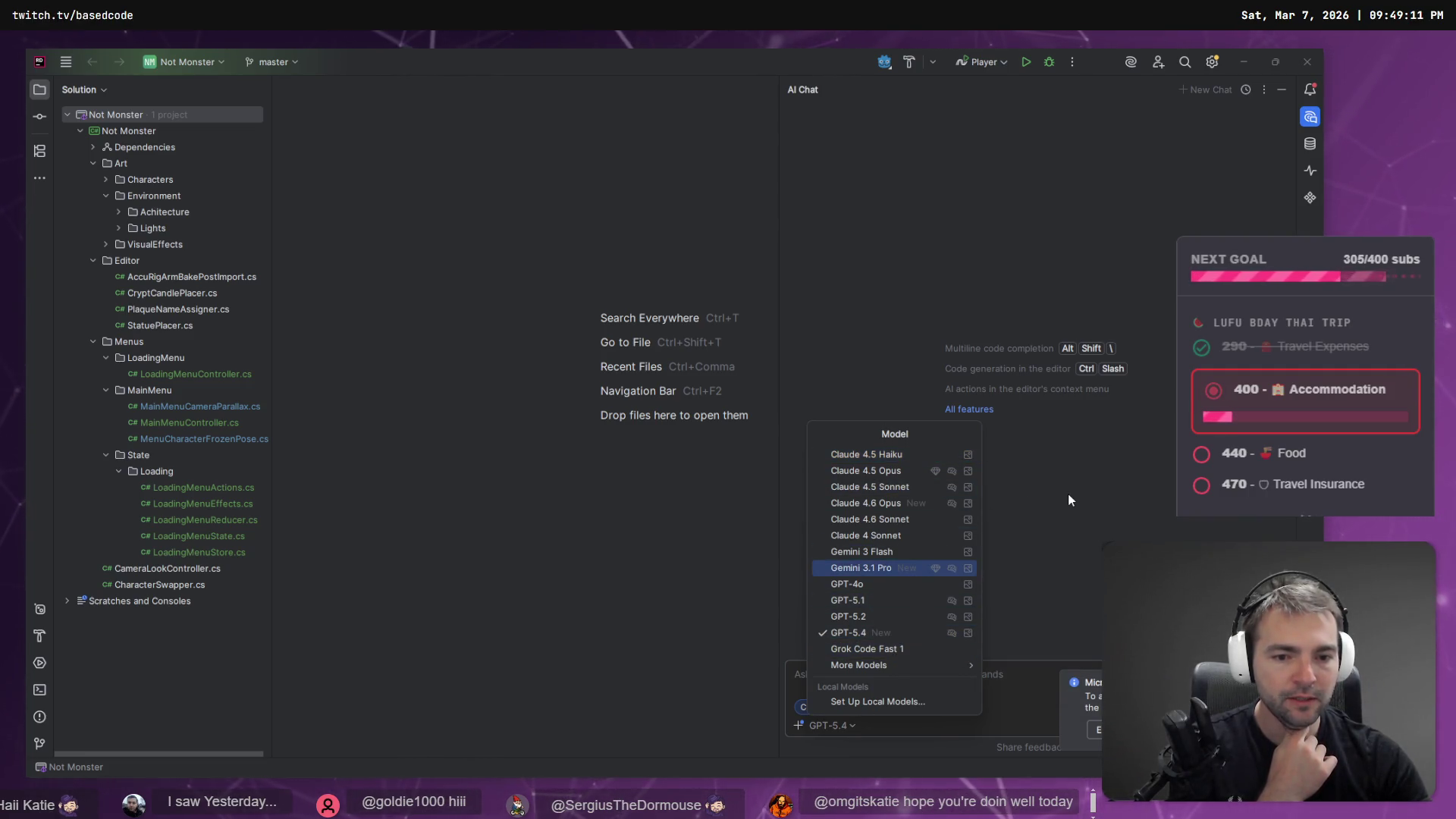
key("Escape")
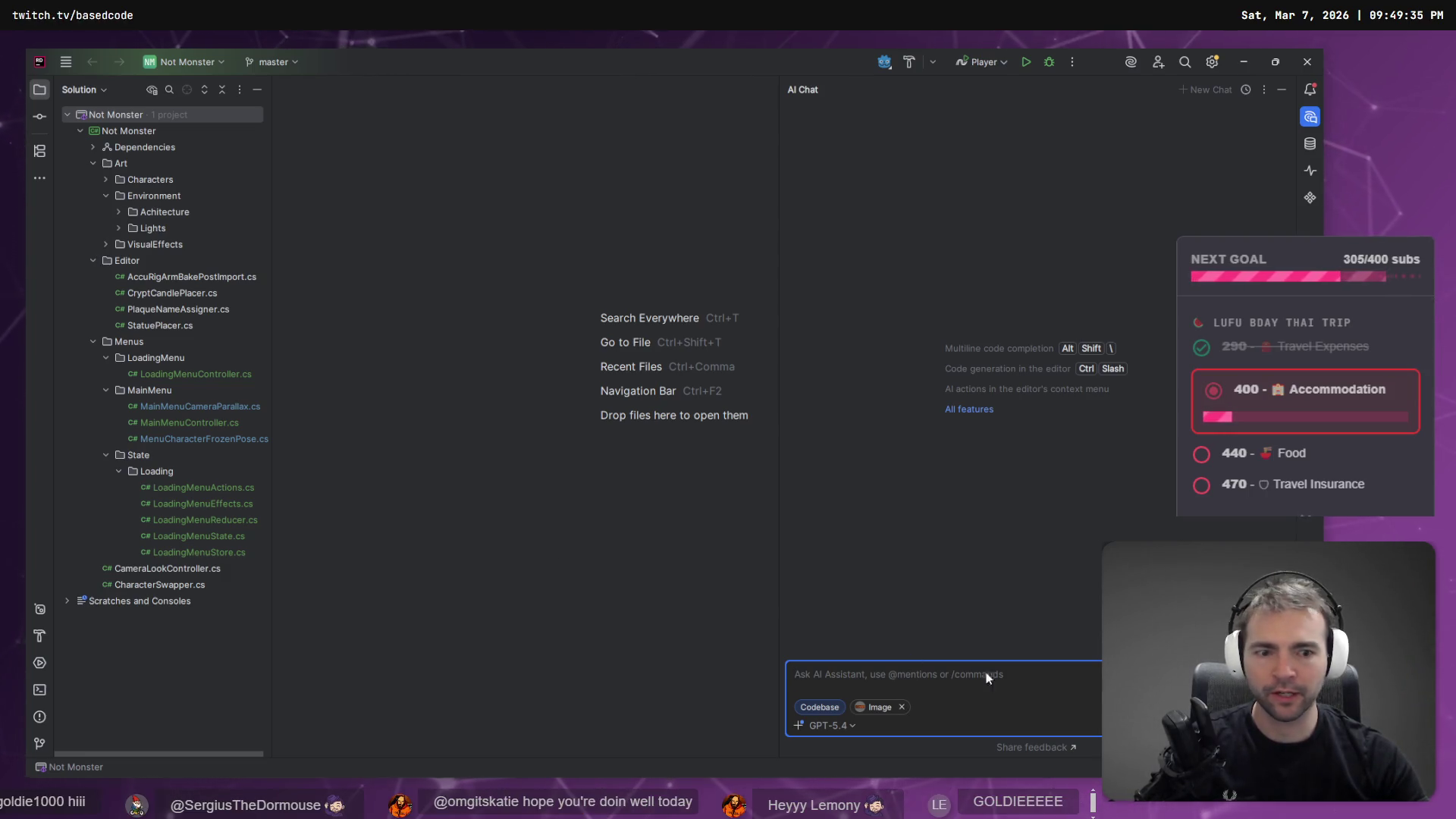
key("alt+Tab")
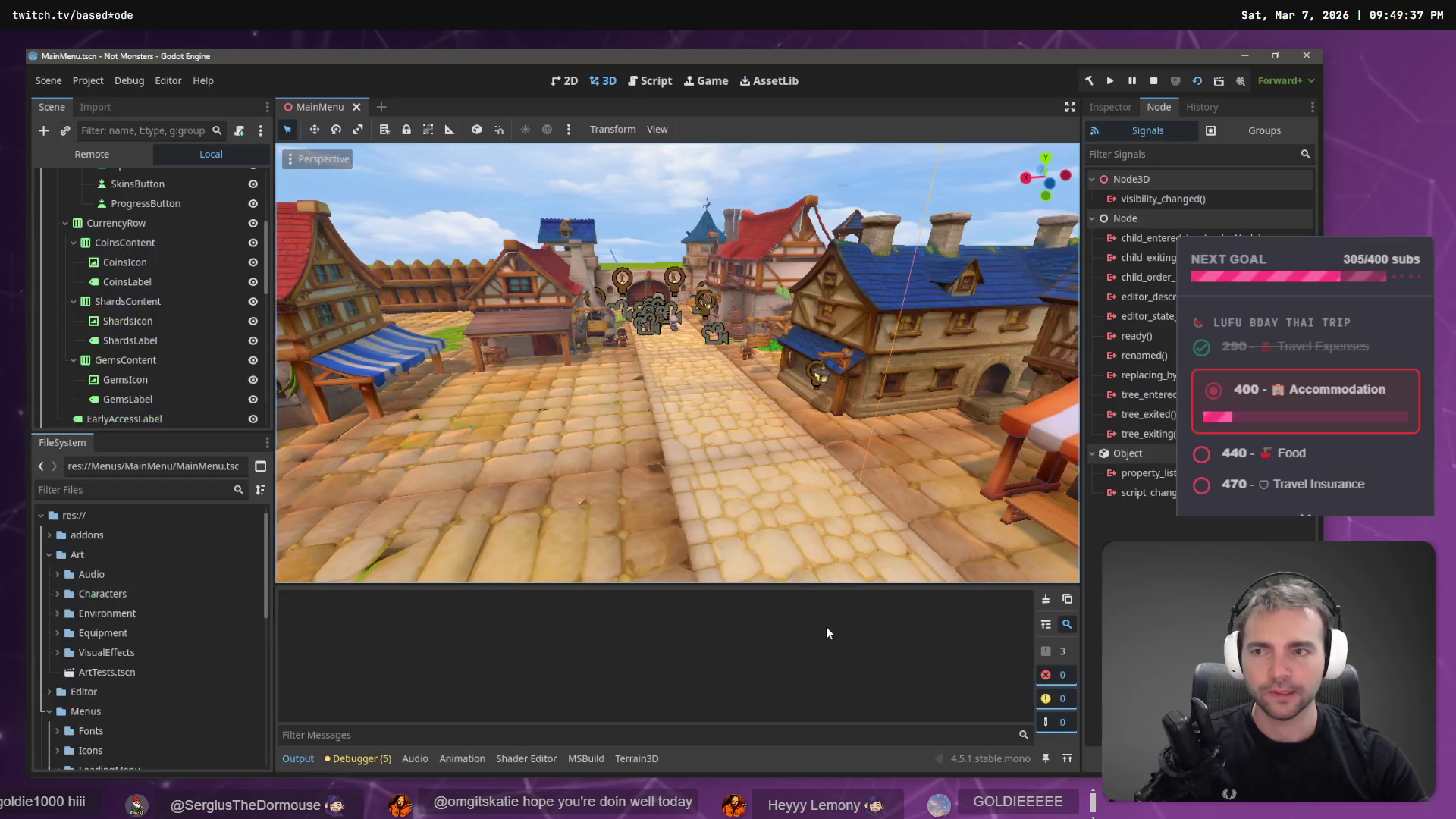
scroll(129, 616, "down", 5)
key("alt+Tab")
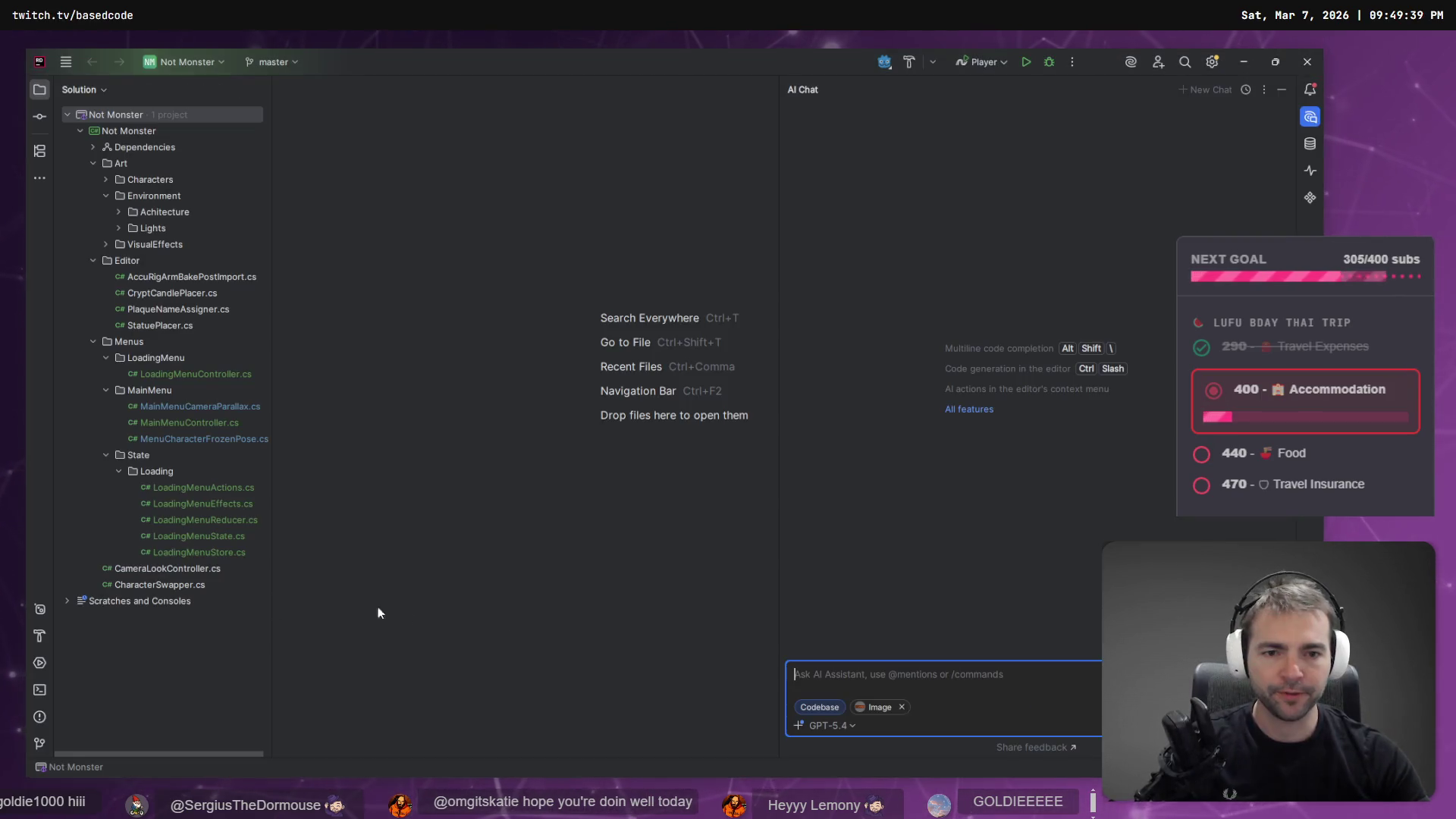
key("alt+Tab")
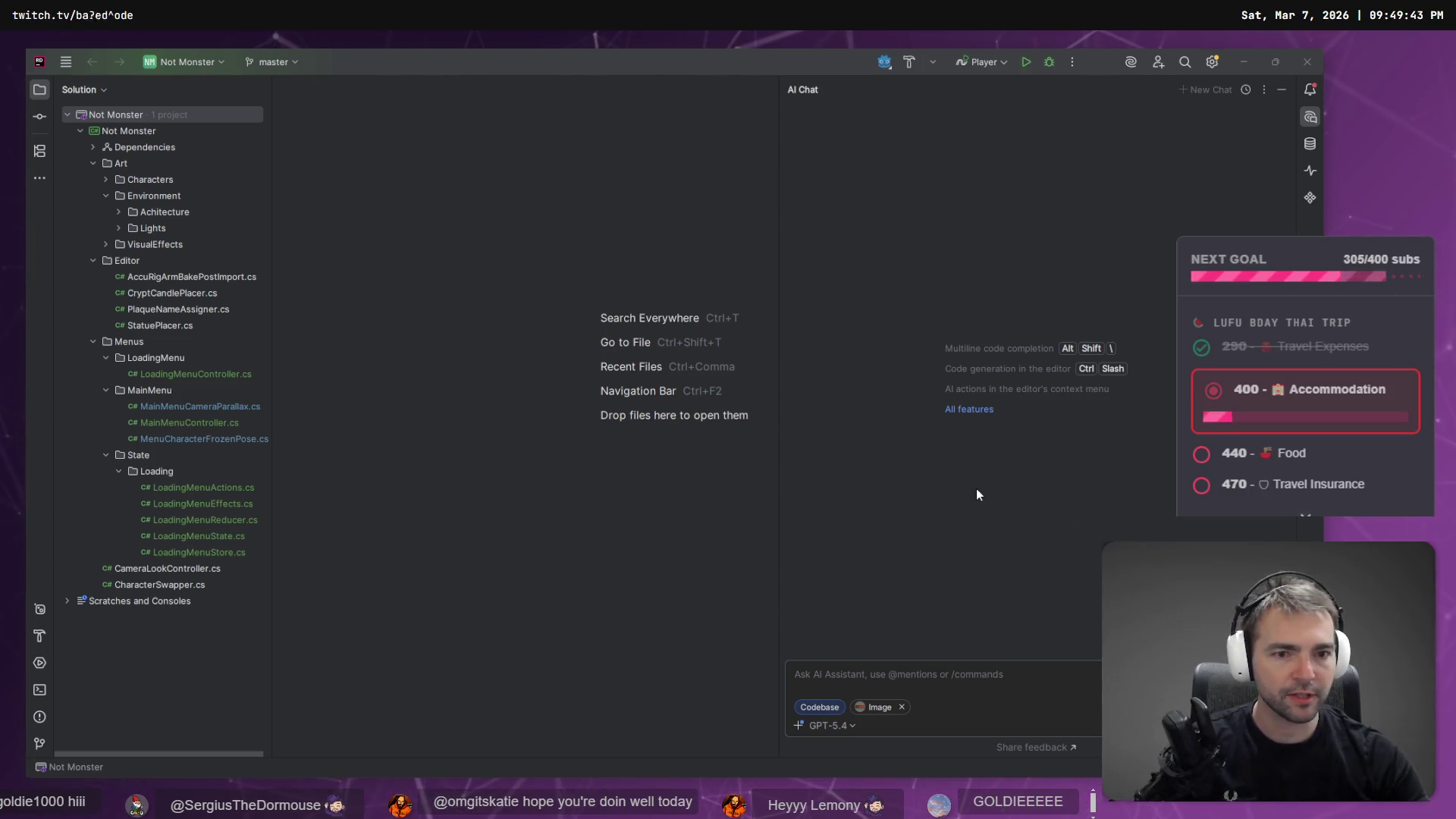
key("alt+Tab")
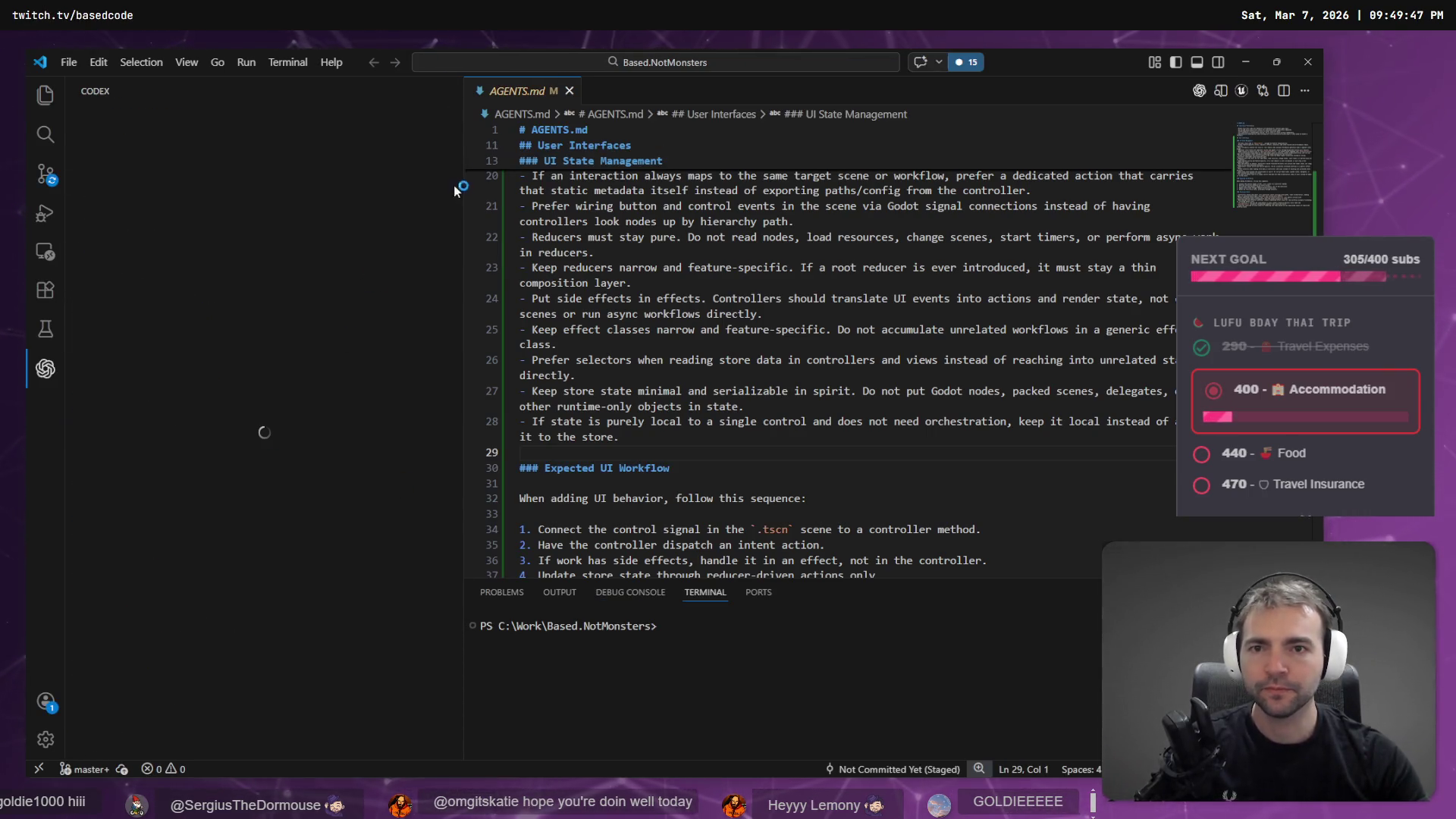
Open Menus/MainMenu/MainMenu.tscn from the project file tree.
left_click(45, 94)
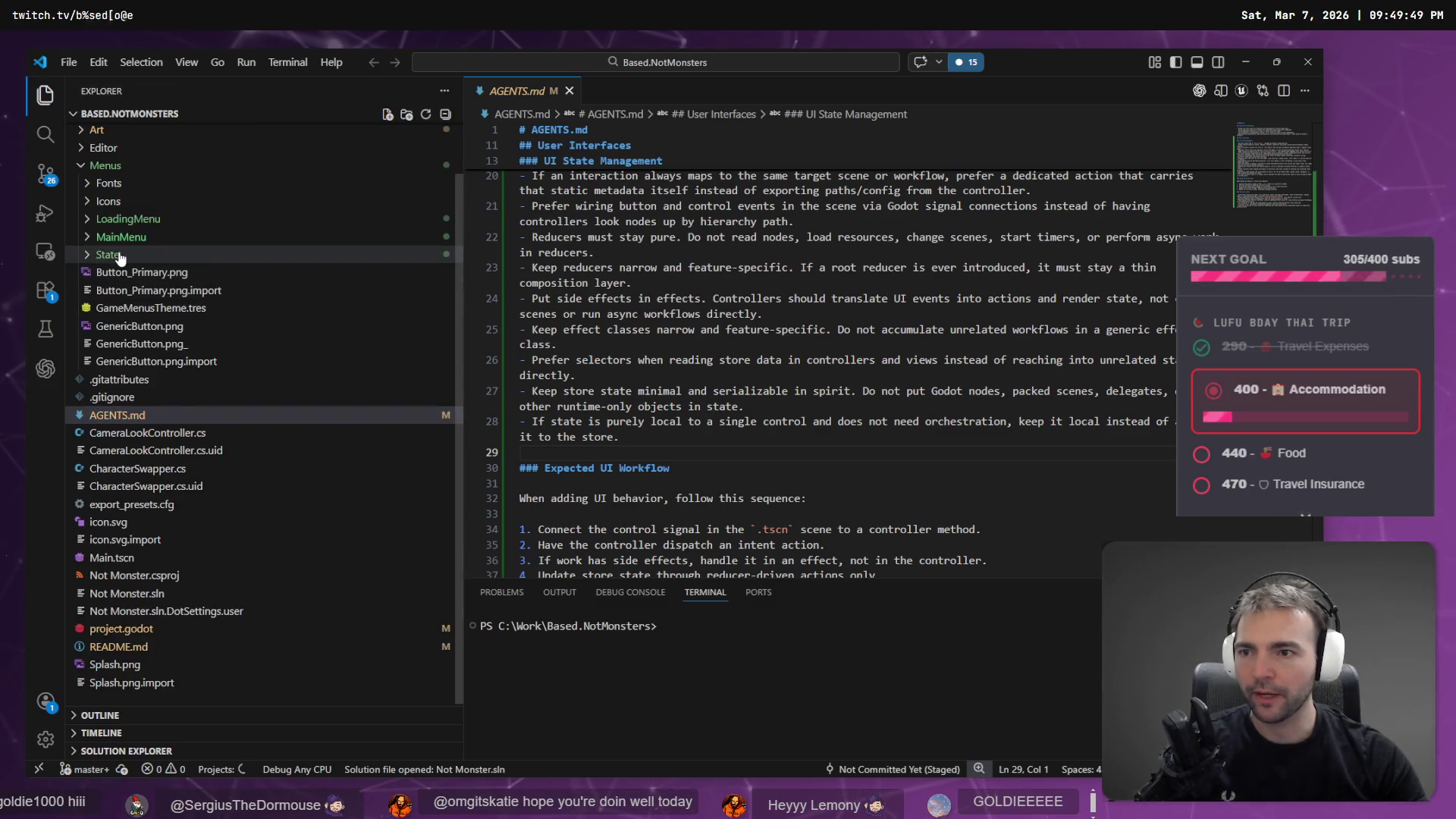
scroll(114, 265, "up", 2)
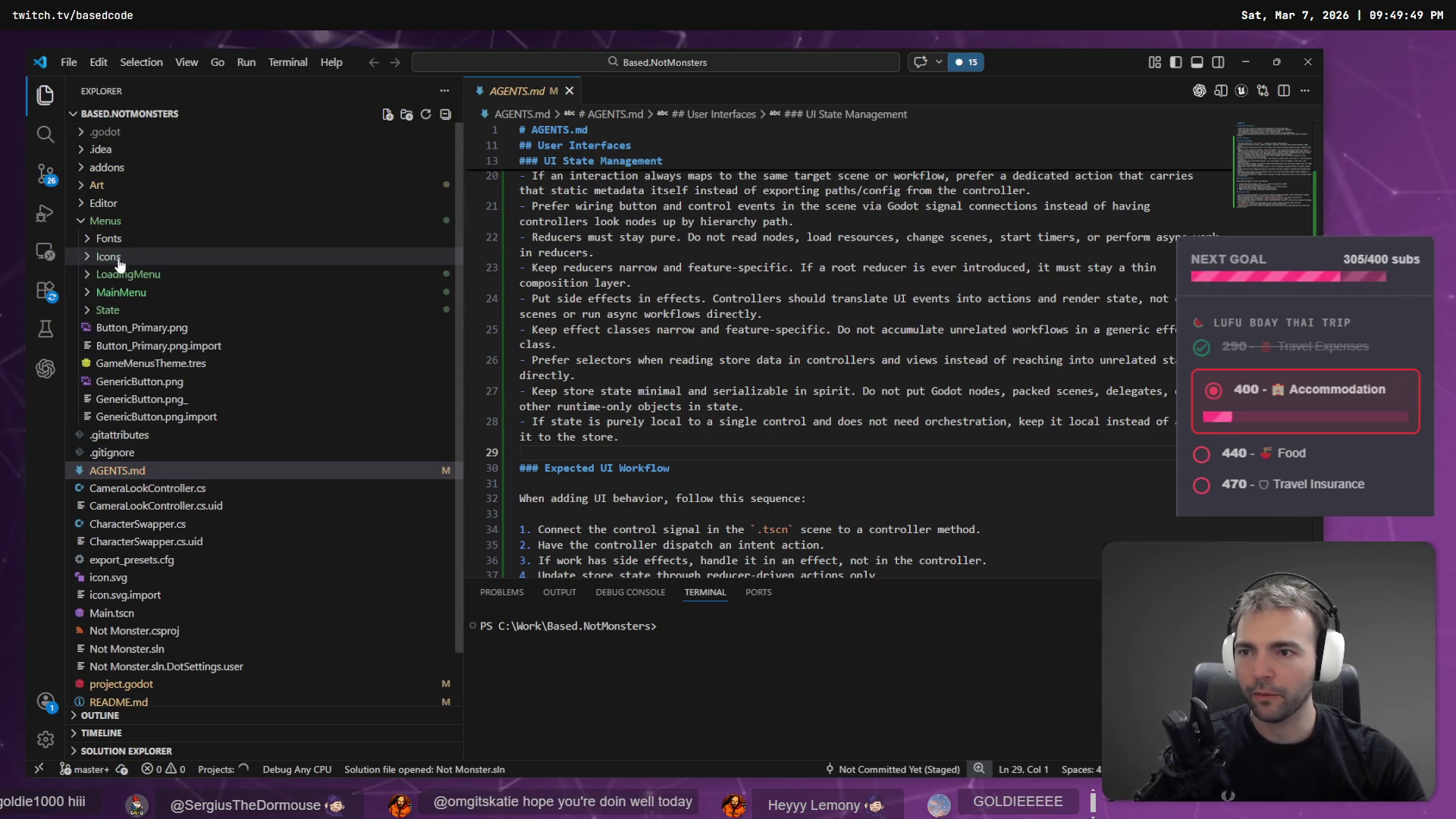
left_click_drag(91, 280, 90, 281)
left_click(90, 293)
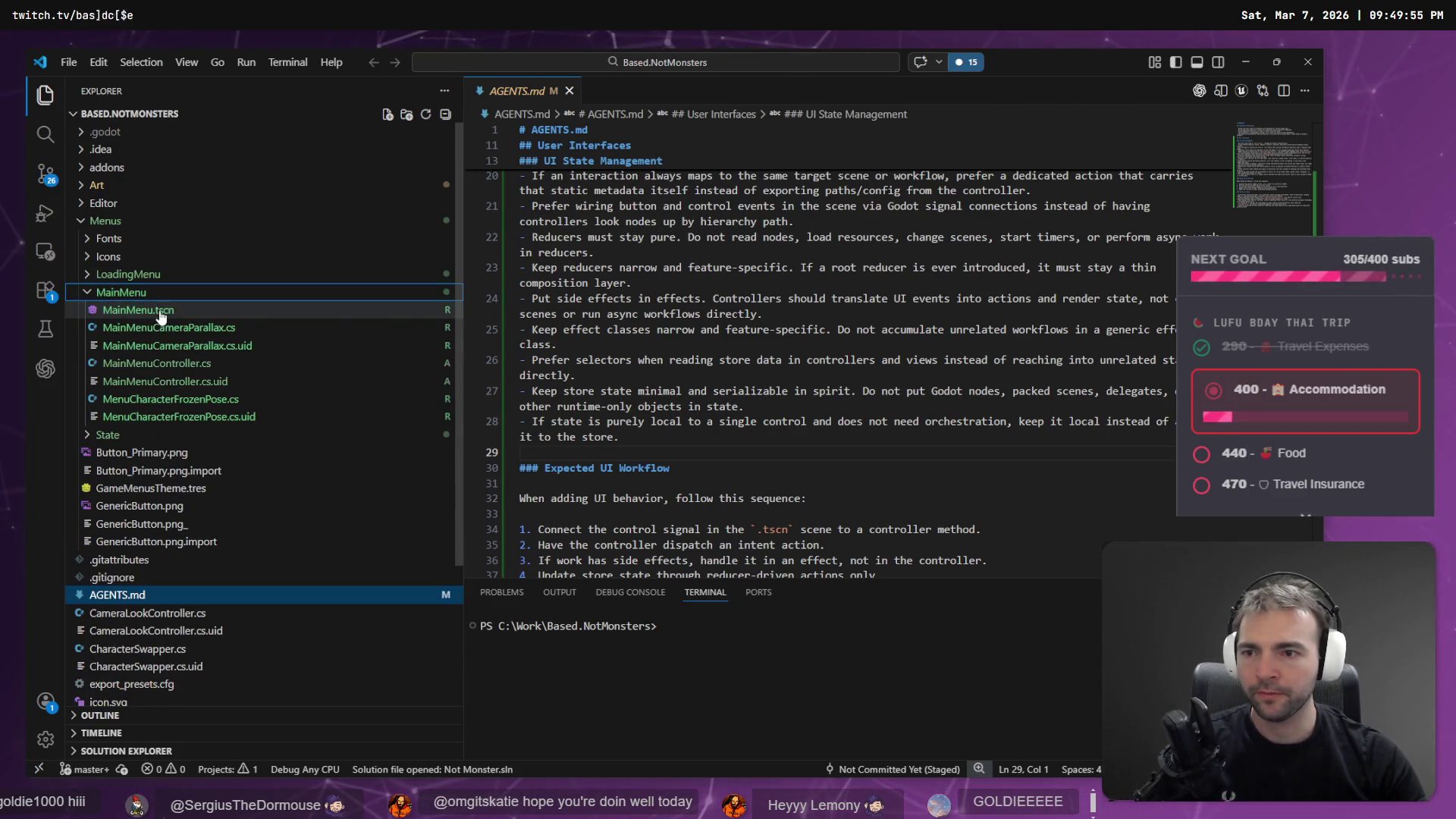
left_click(159, 311)
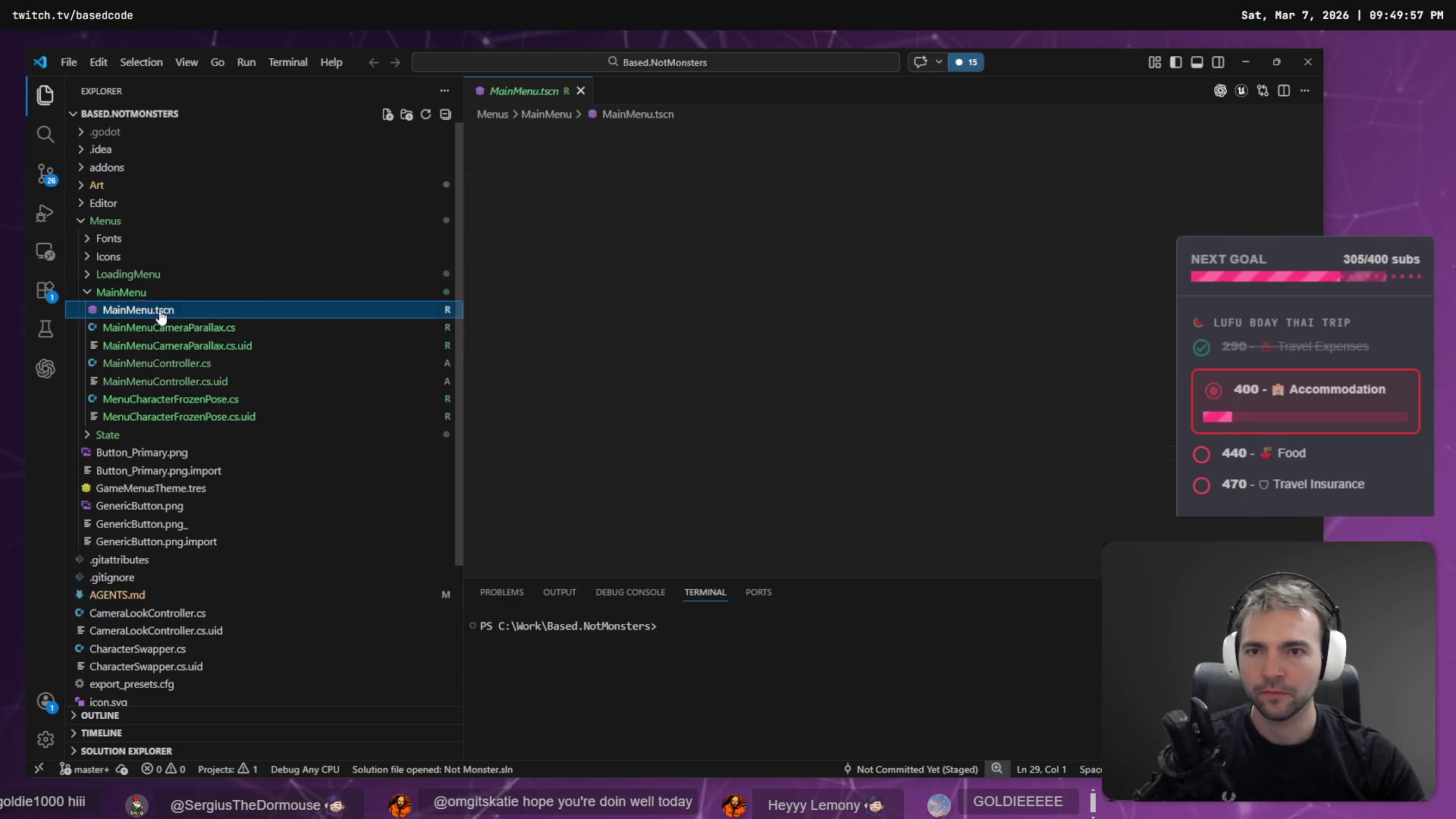
Add the entire MainMenu.tscn text to the Codex thread and dictate the button-image prompt.
left_click(46, 367)
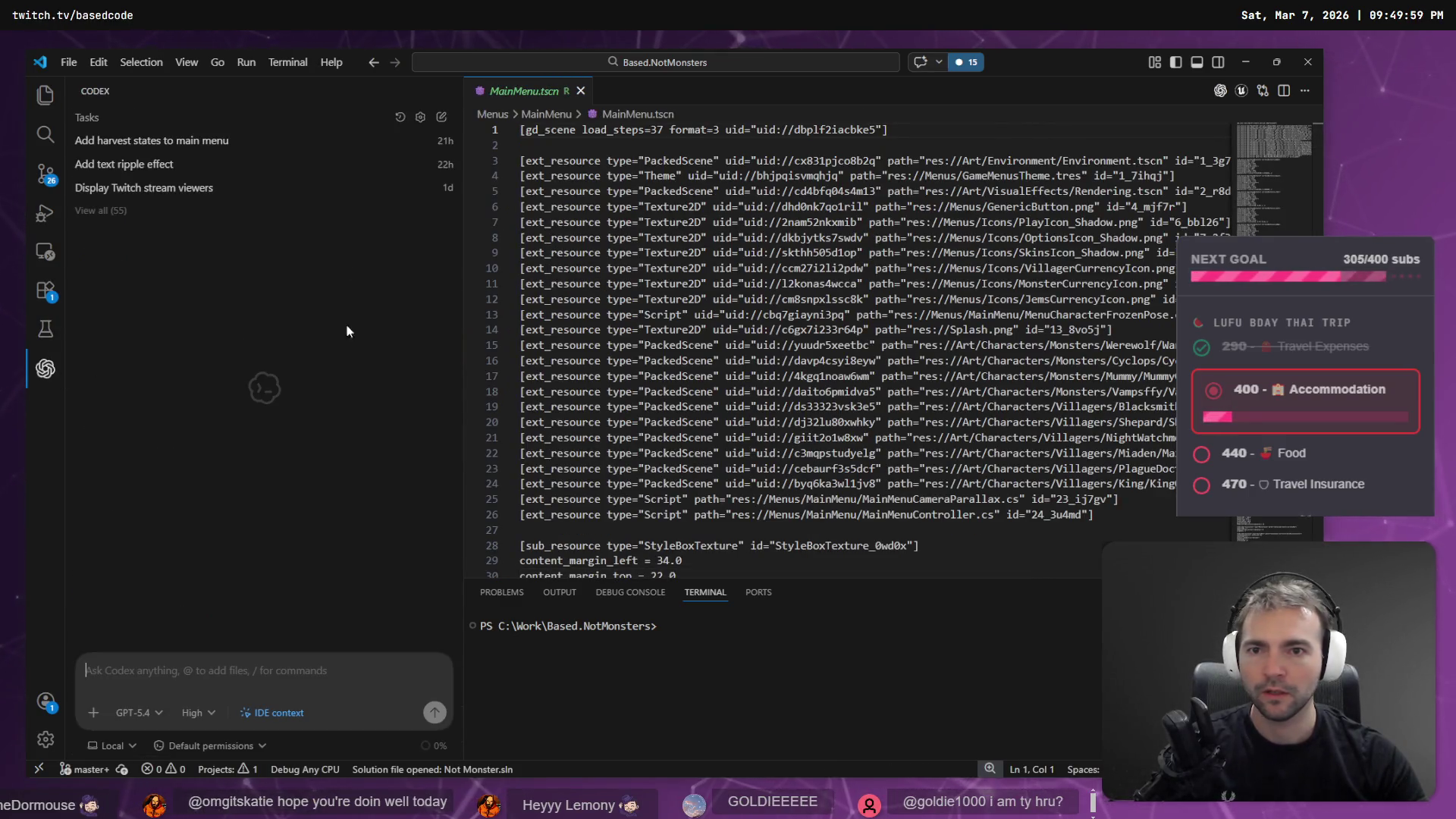
key("ctrl+a")
right_click(637, 236)
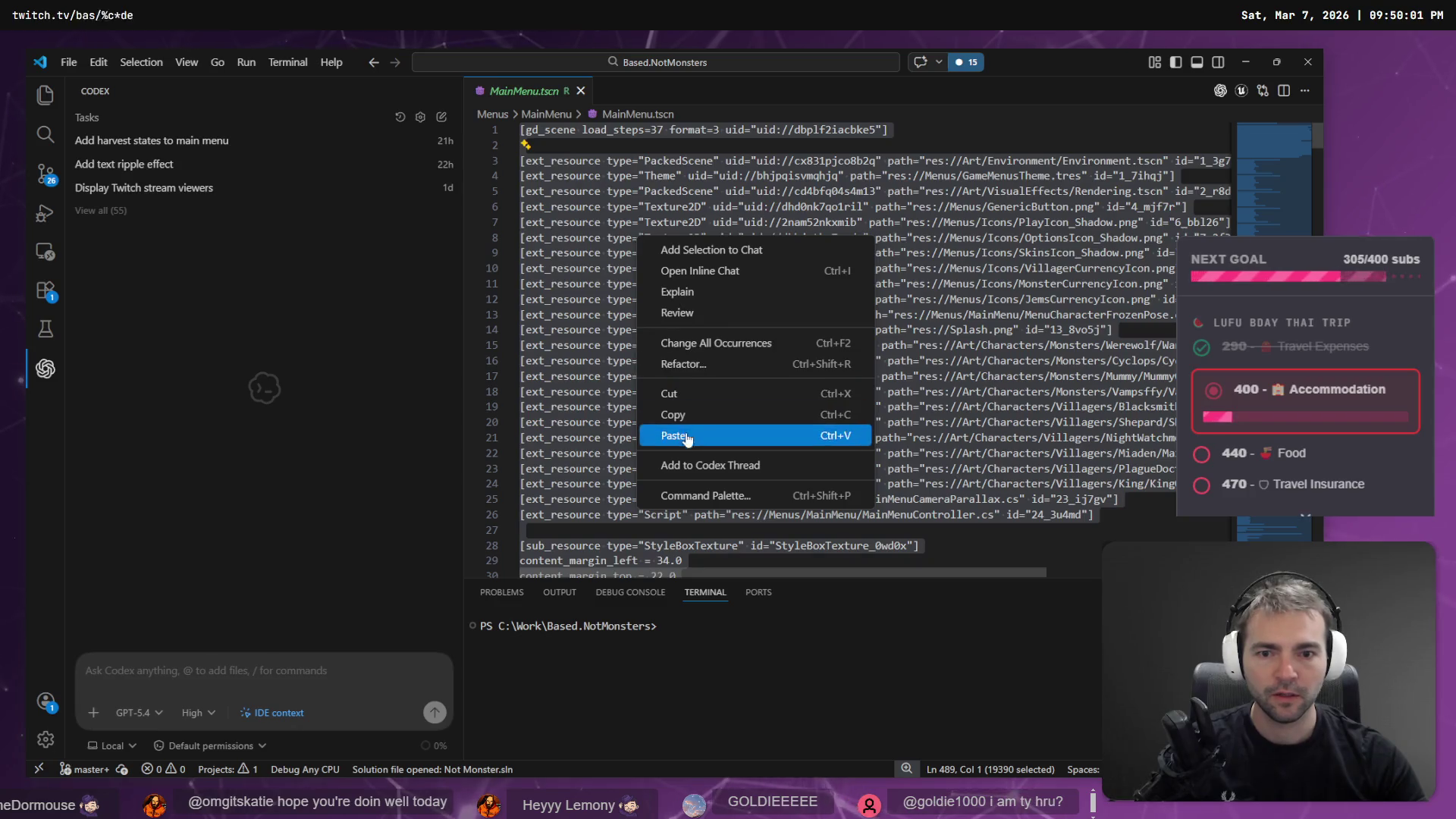
left_click(709, 464)
key("super+h")
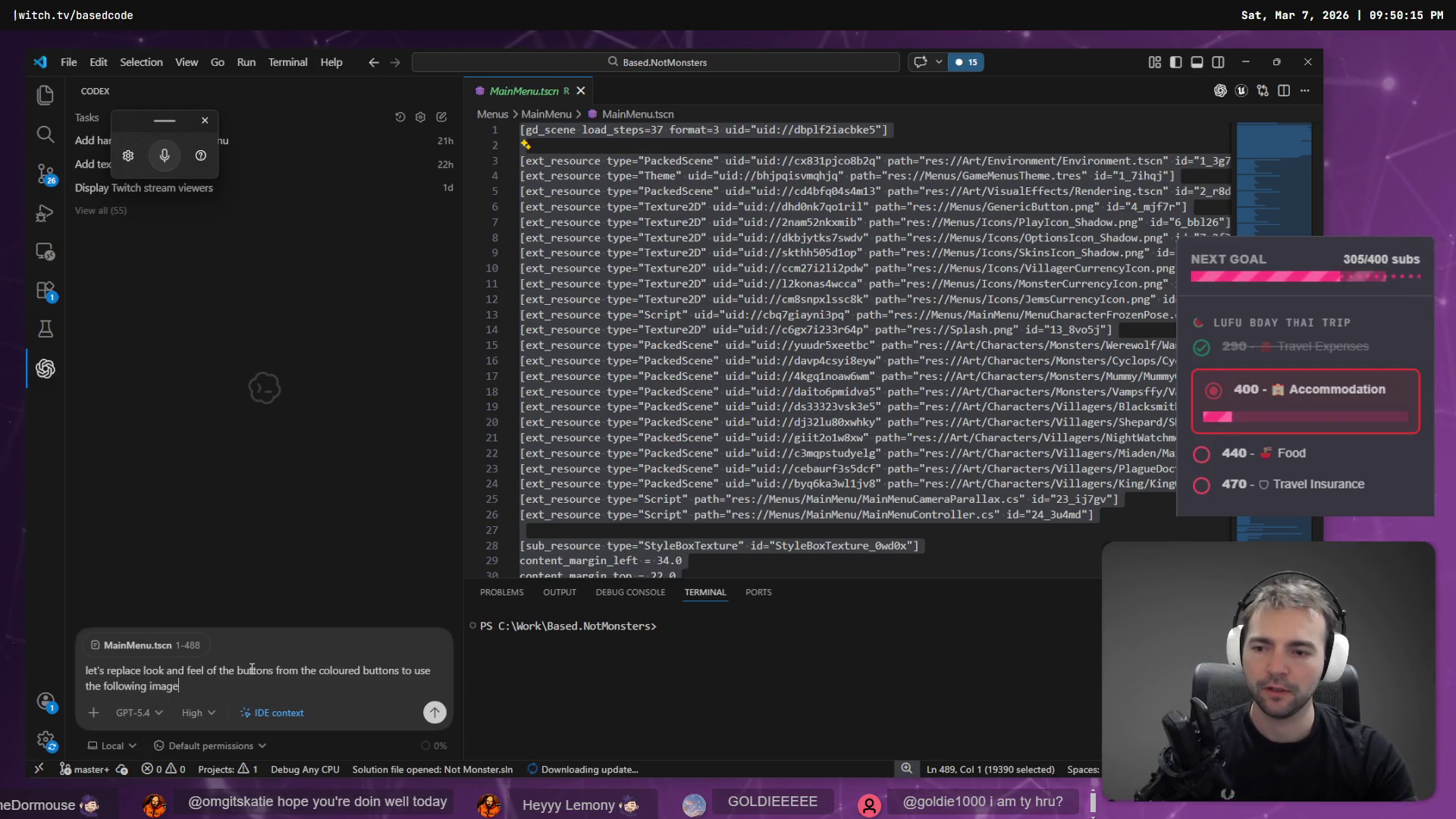
Bring up the browser's wooden plank image and open its context menu.
key("alt+Tab")
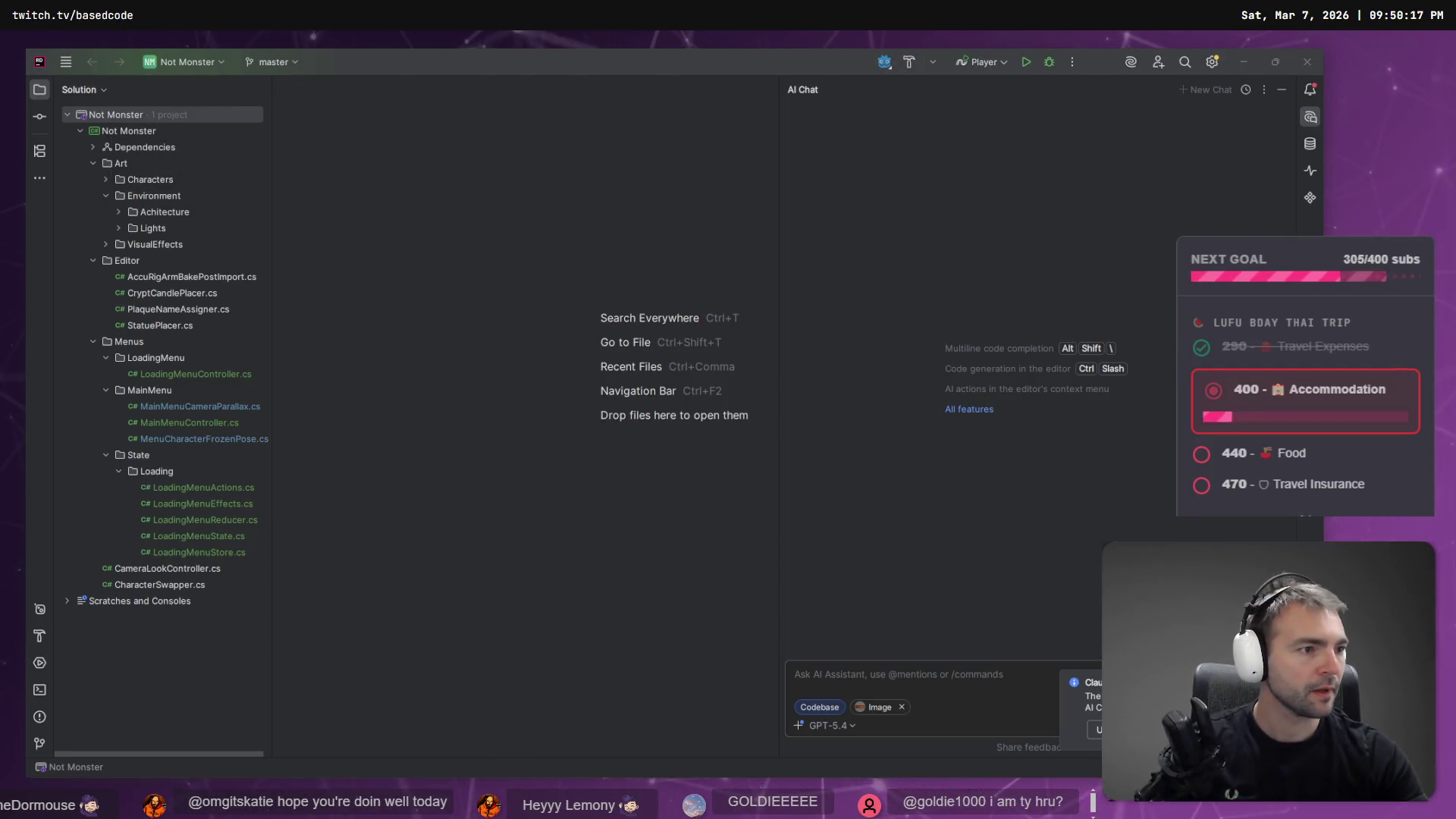
key("alt+Tab")
right_click(777, 421)
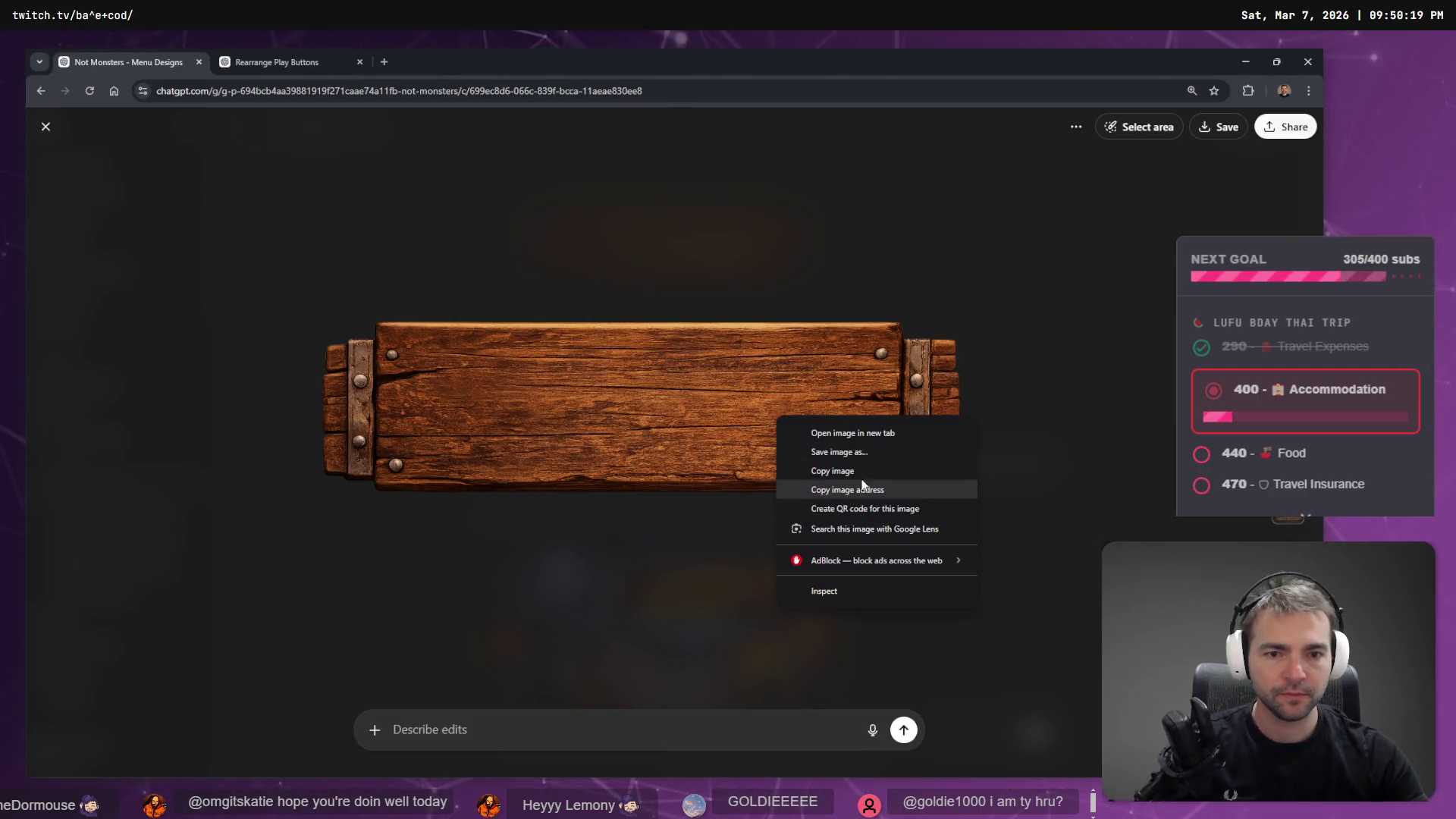
Save the plank image, navigating the dialog to the Based.NotMonsters Menus folder.
left_click(804, 451)
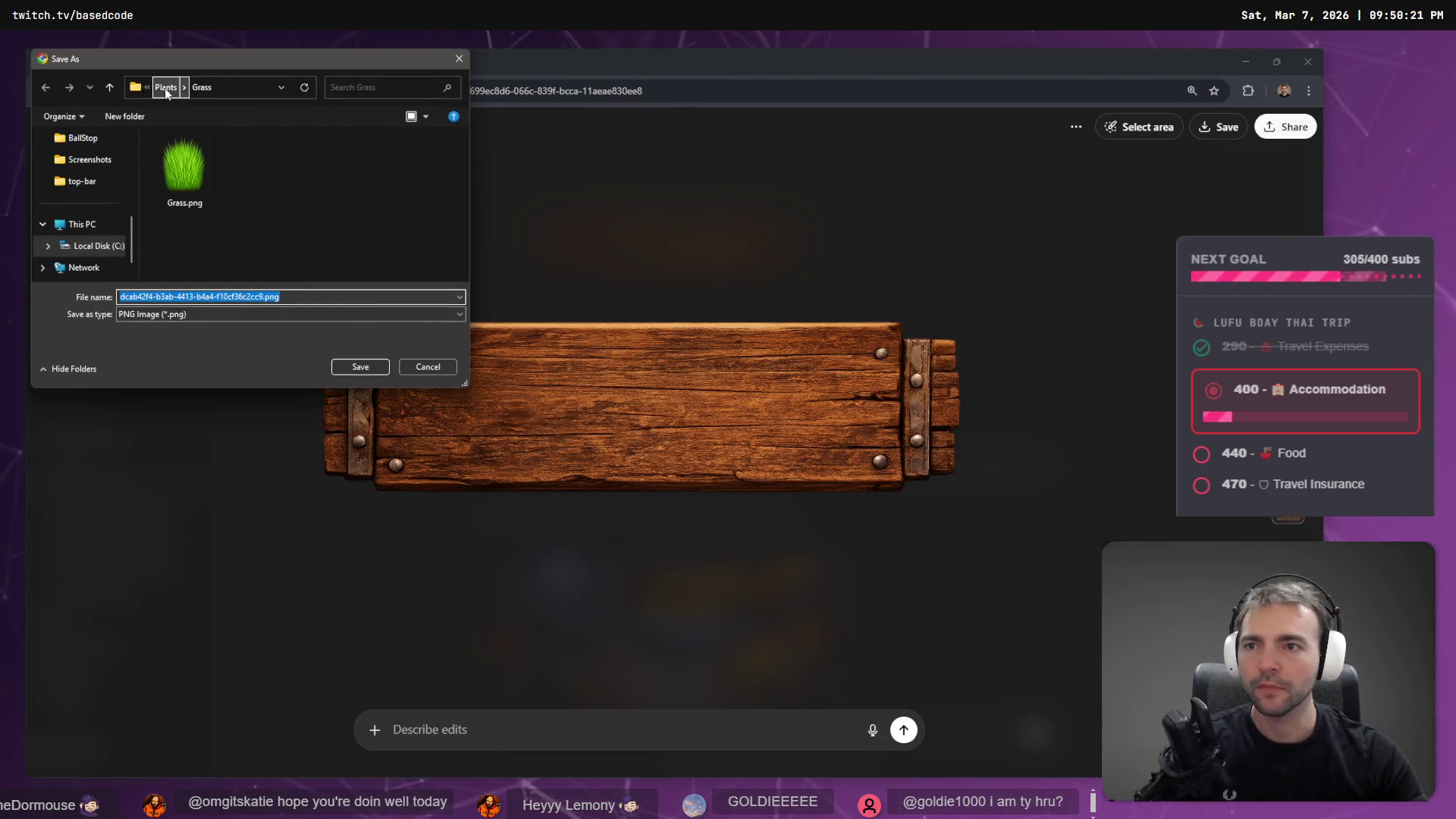
left_click(165, 88)
left_click(165, 93)
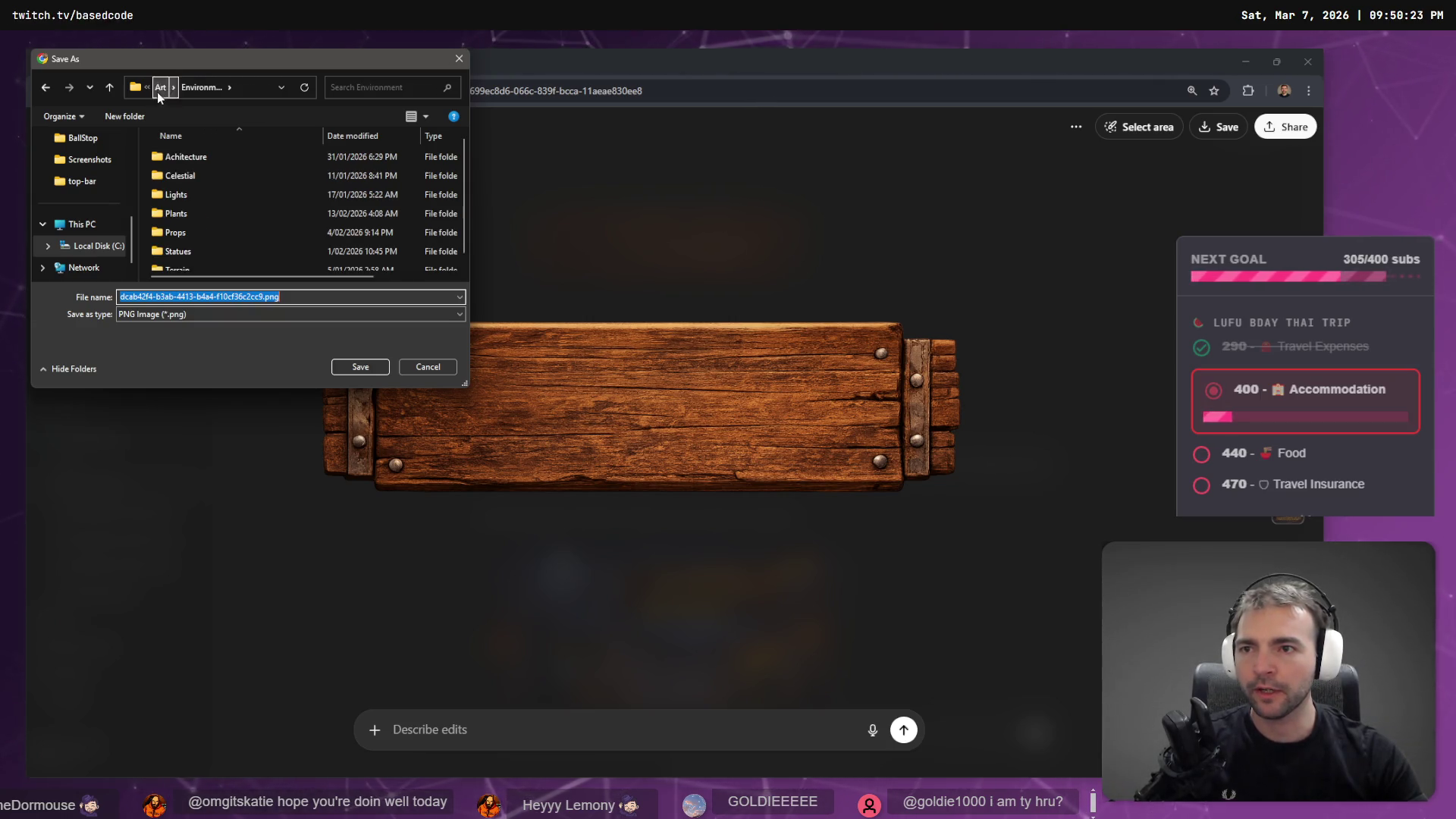
left_click(157, 93)
left_click(197, 94)
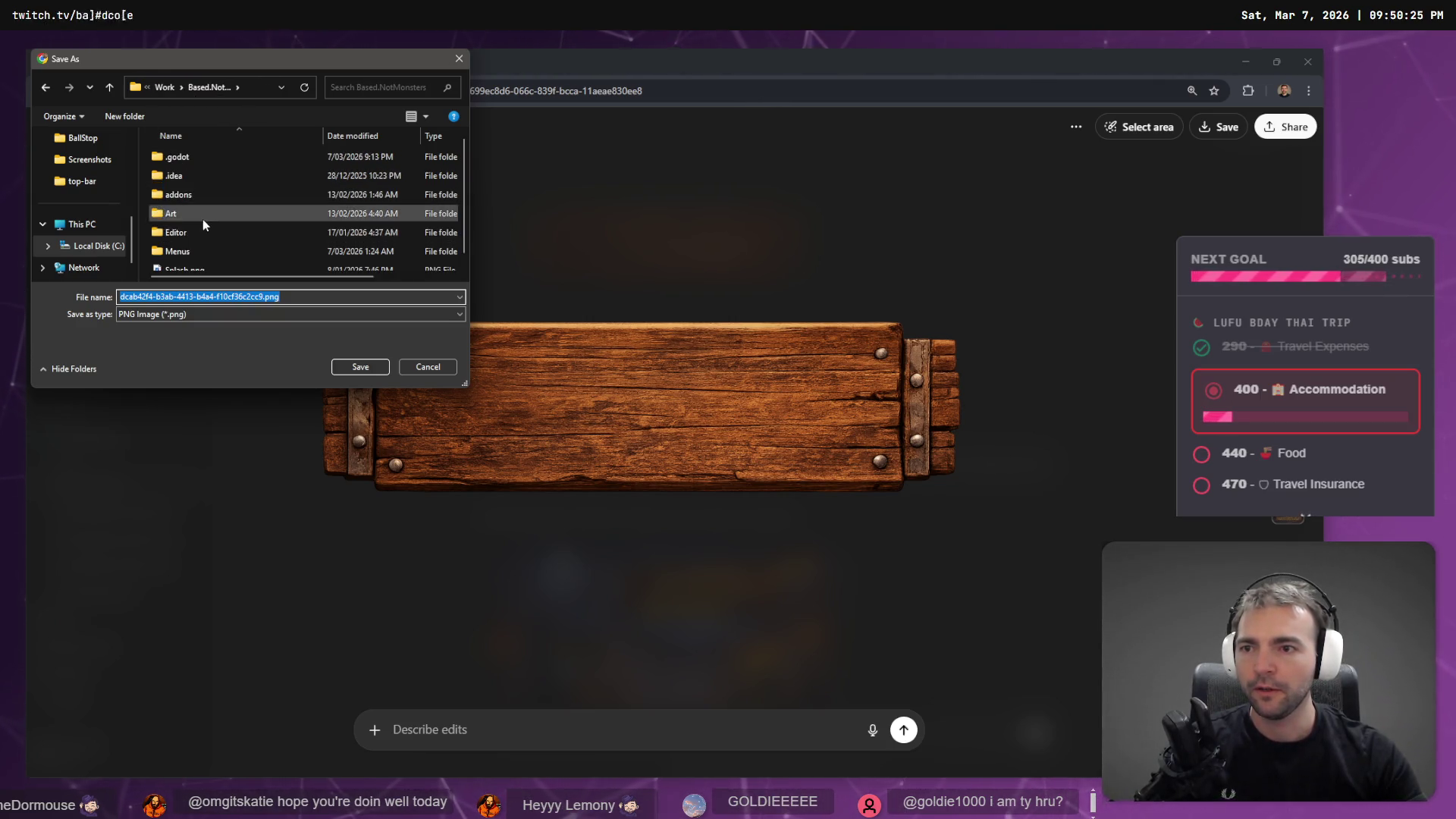
double_click(197, 247)
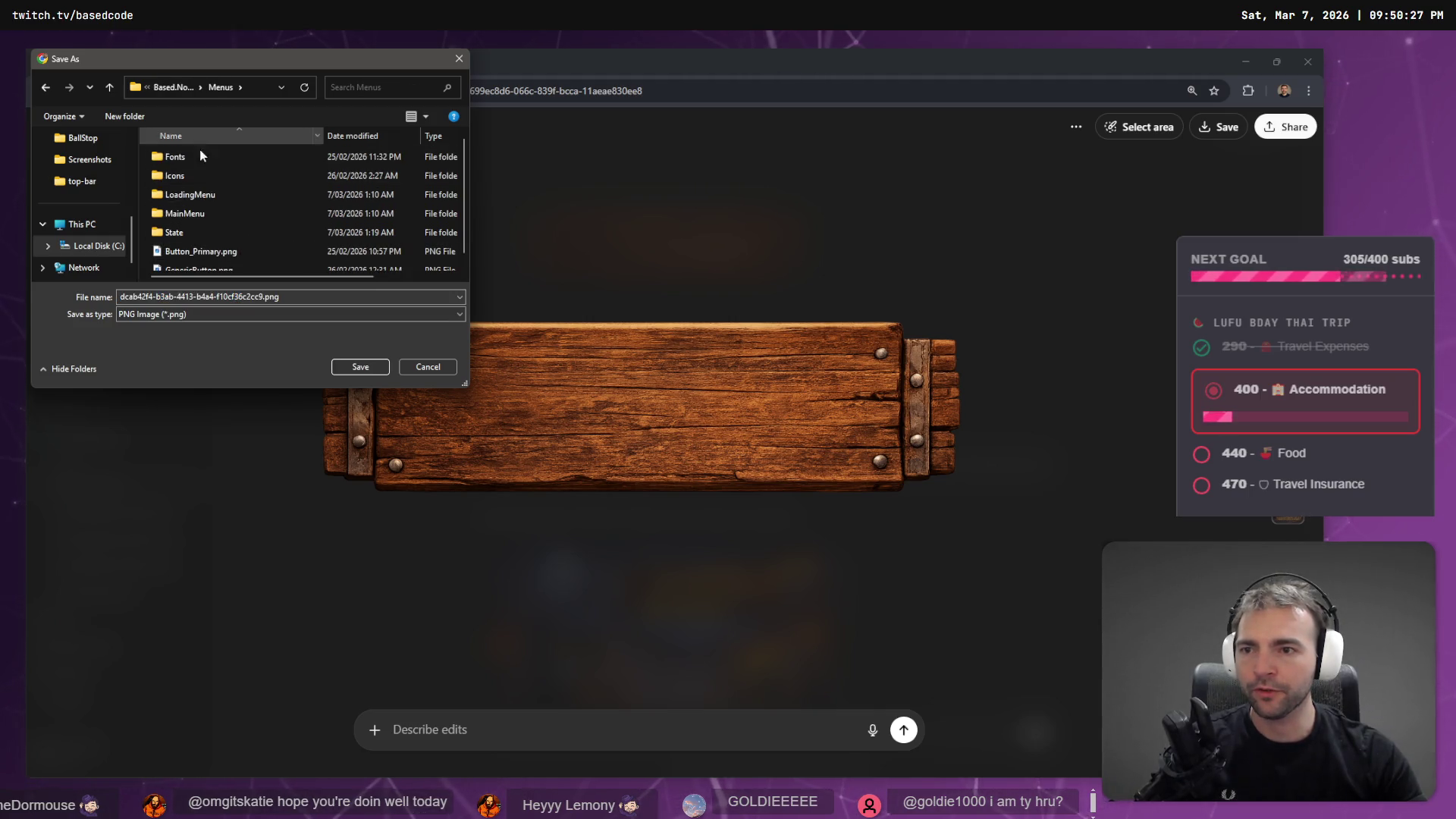
Name the file Button_Large_Wood and save it.
double_click(221, 297)
type("Button_Pri")
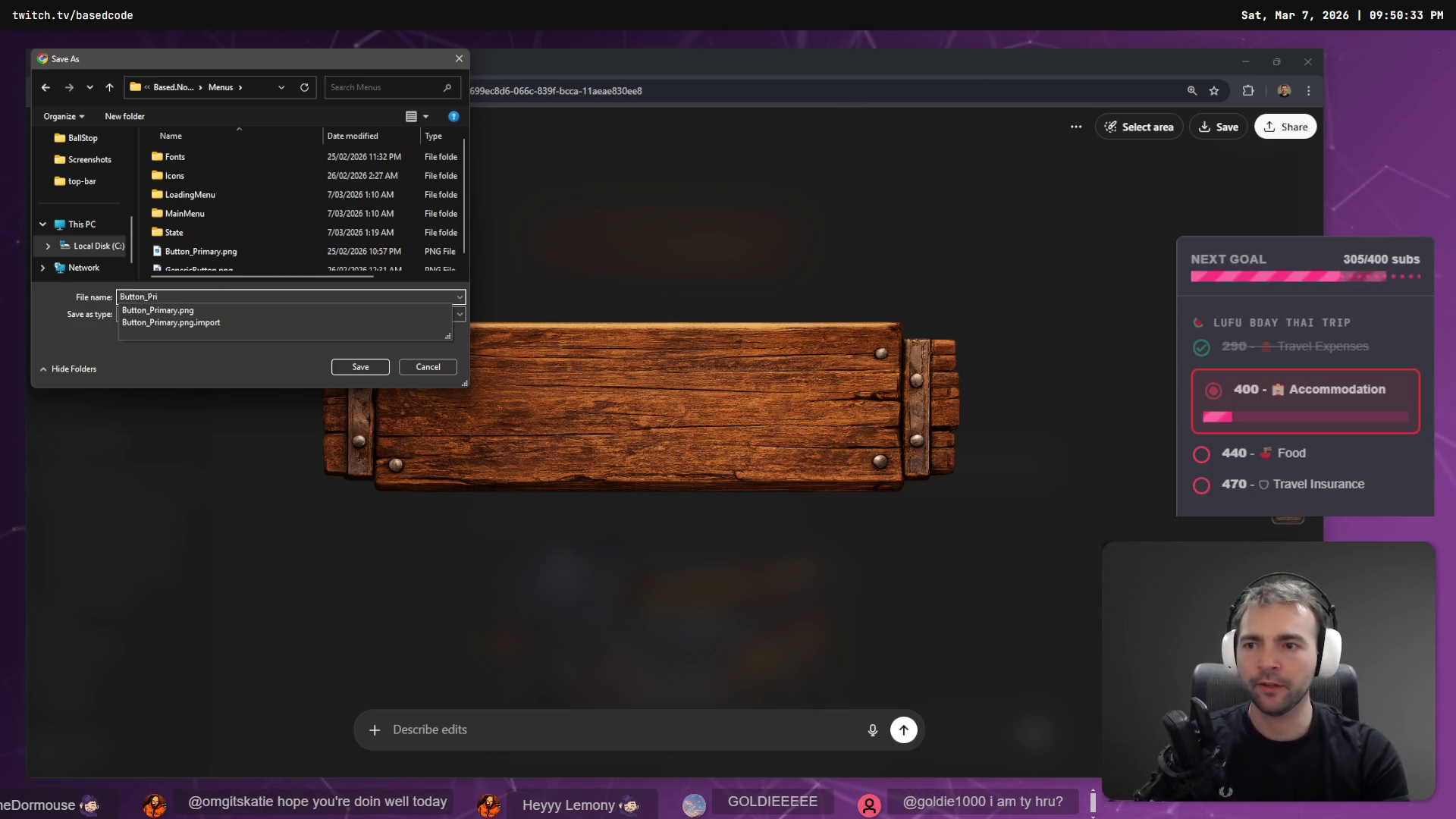
type("mary_")
key("BackSpace")
key("BackSpace")
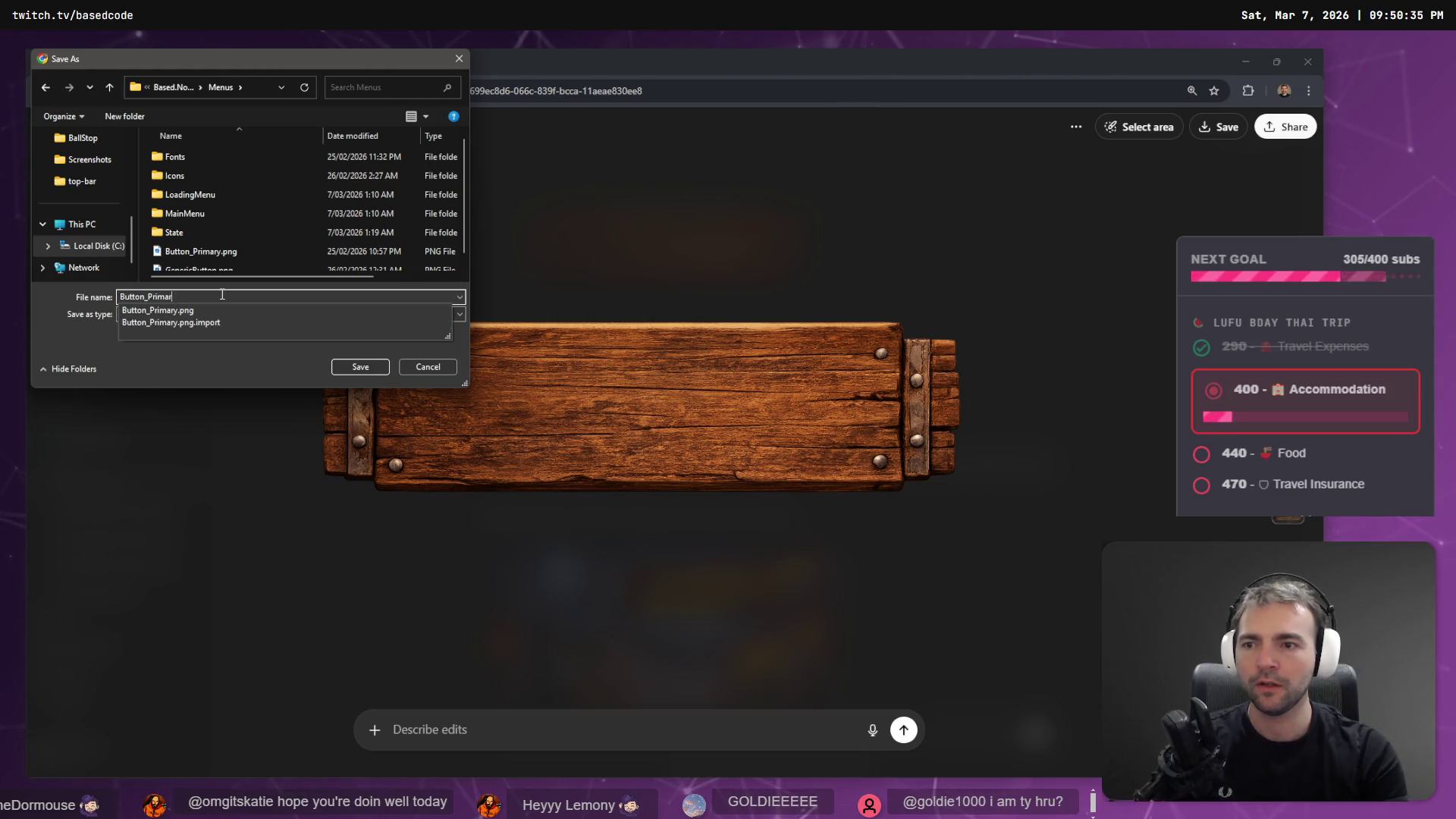
type("Large_Wood")
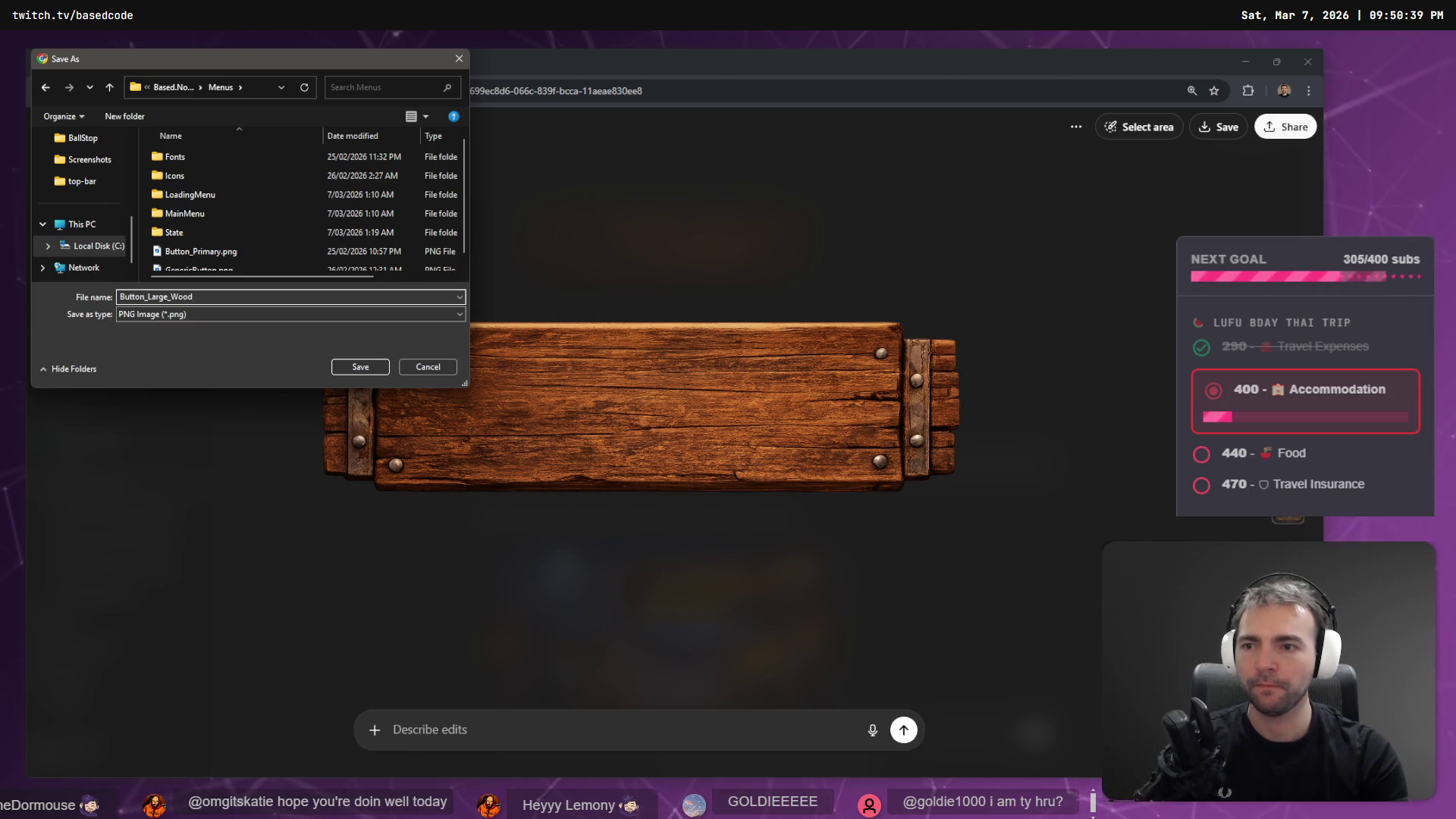
key("Return")
key("alt+Tab")
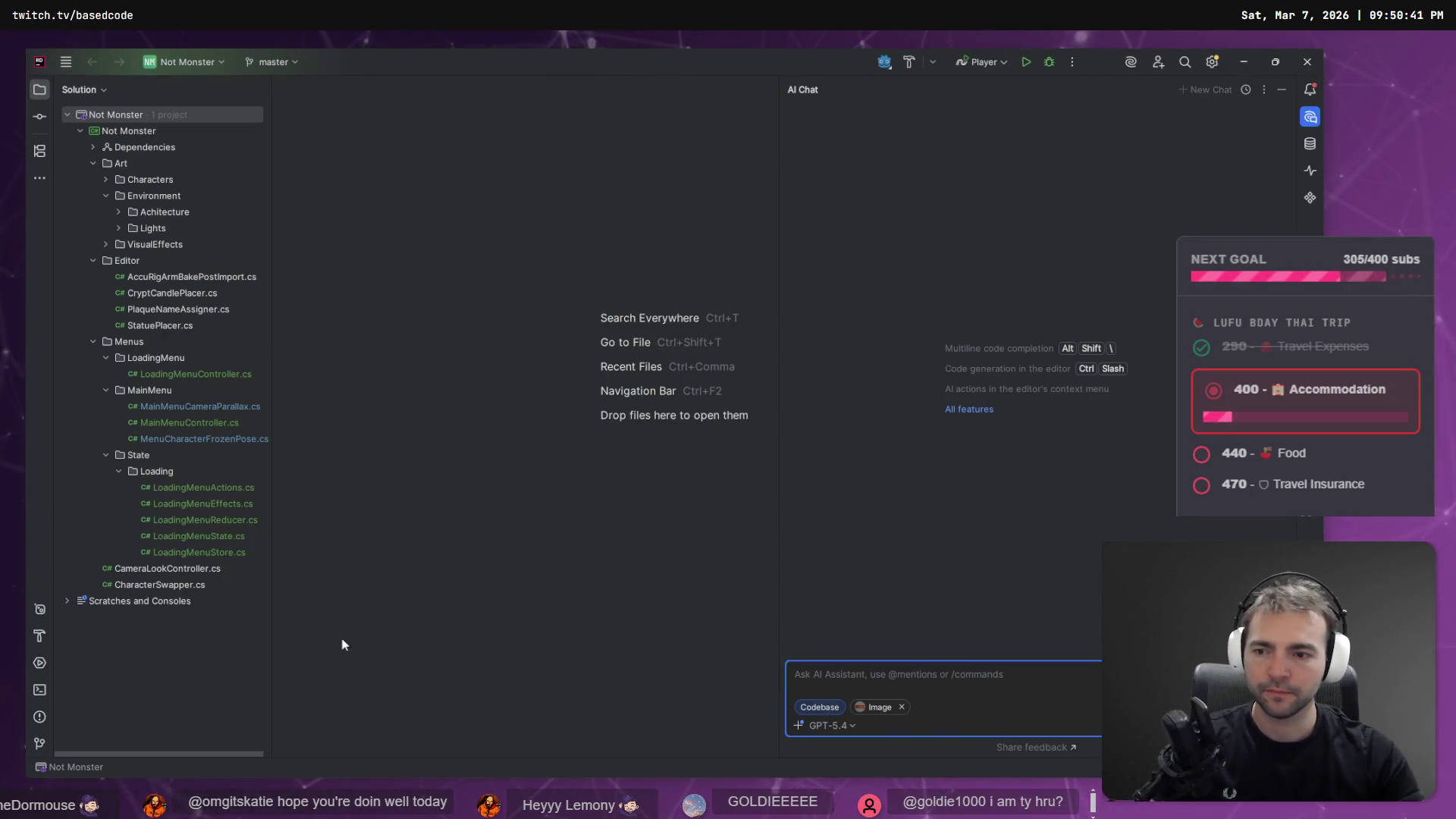
key("alt+Tab")
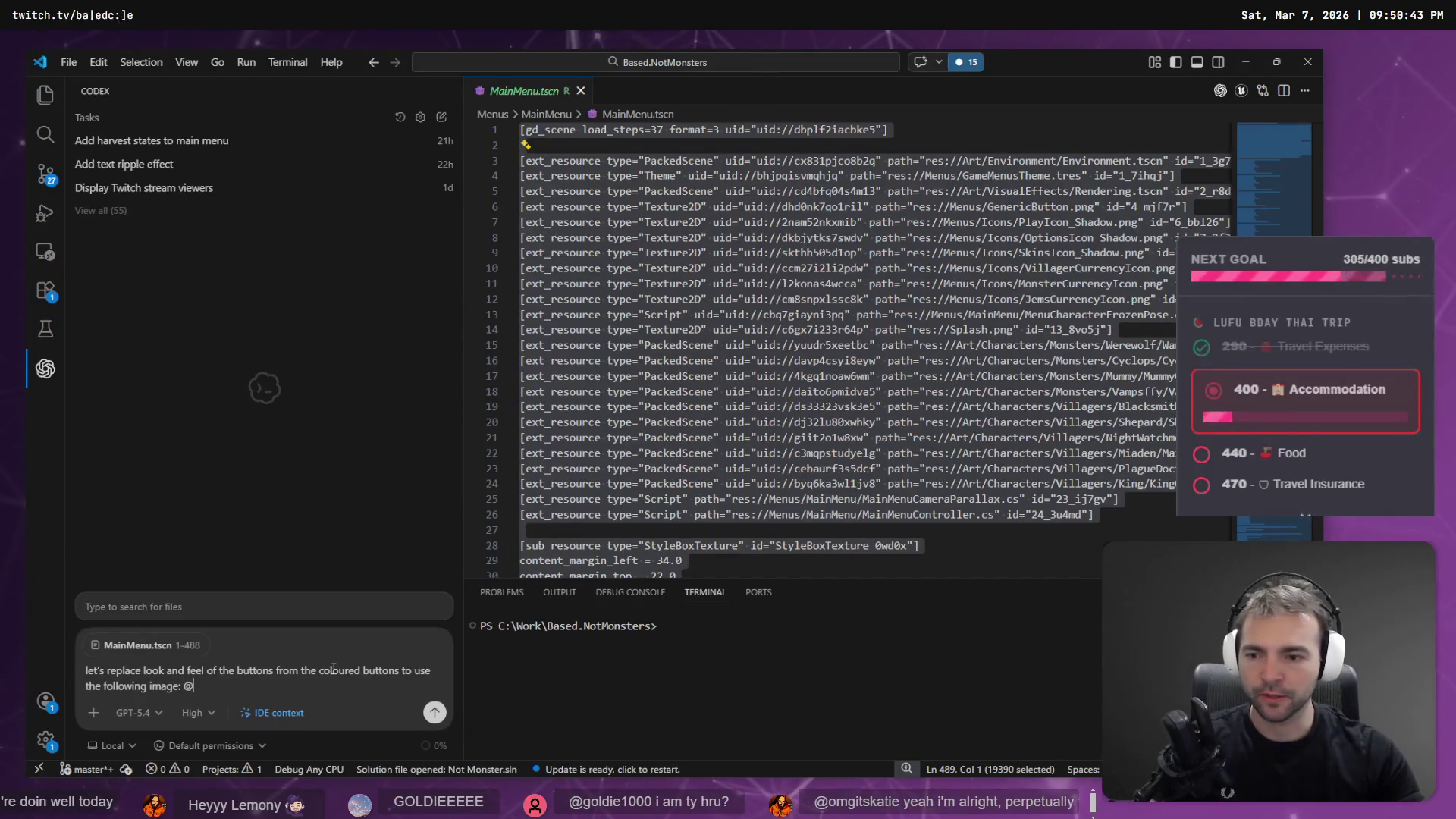
type("@button")
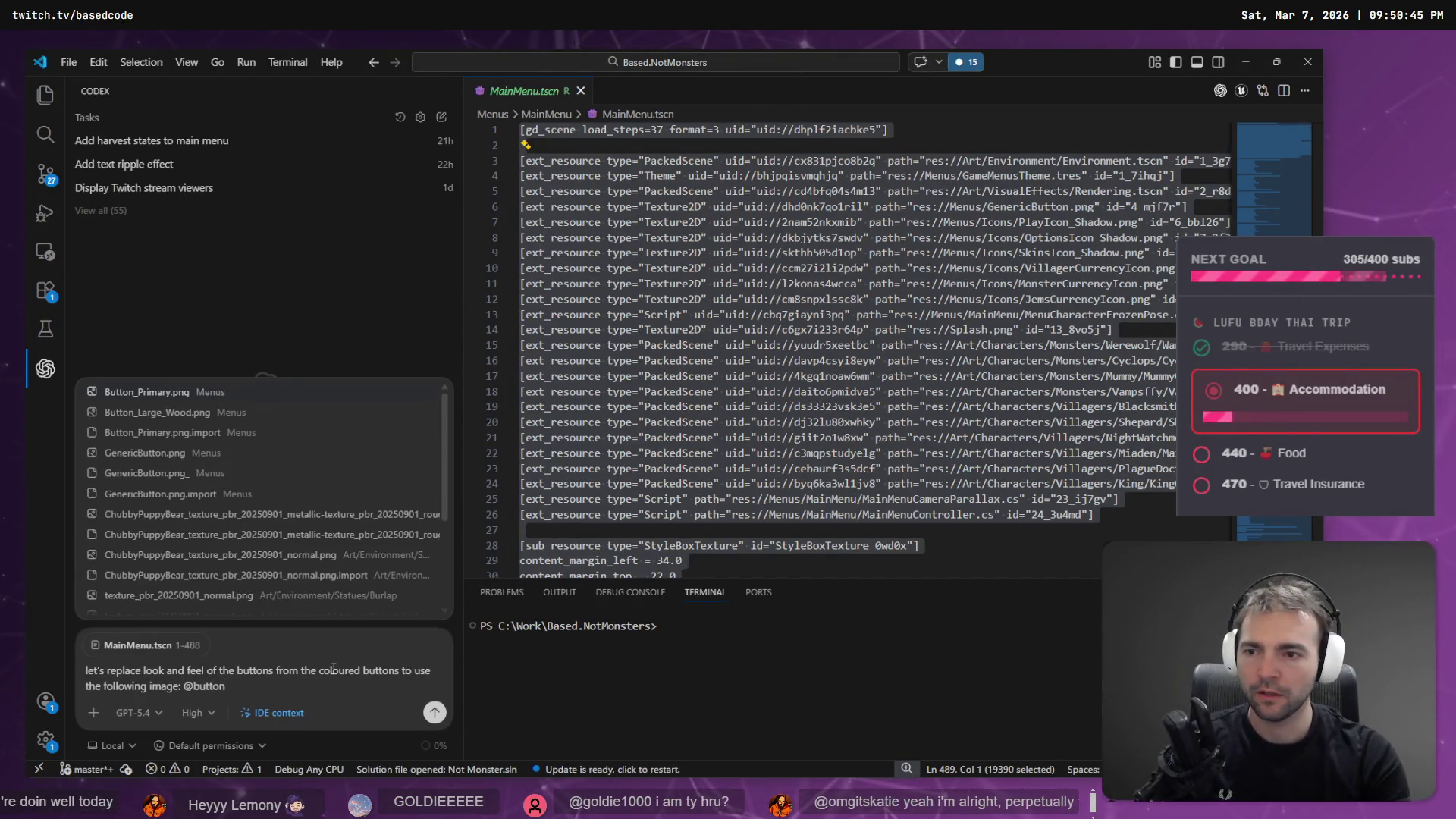
key("Down")
key("Return")
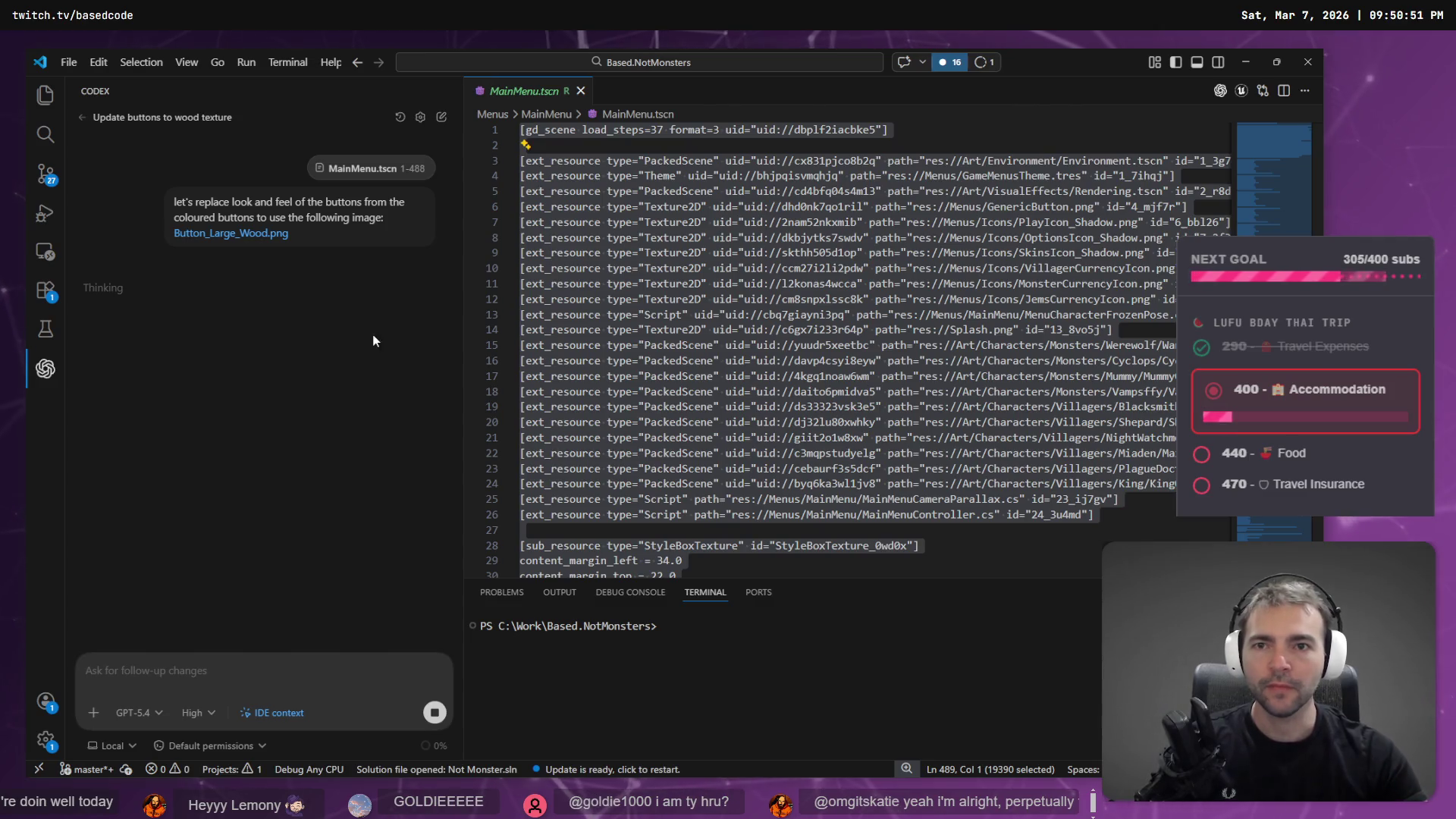
key("alt+Tab")
key("alt+Tab")
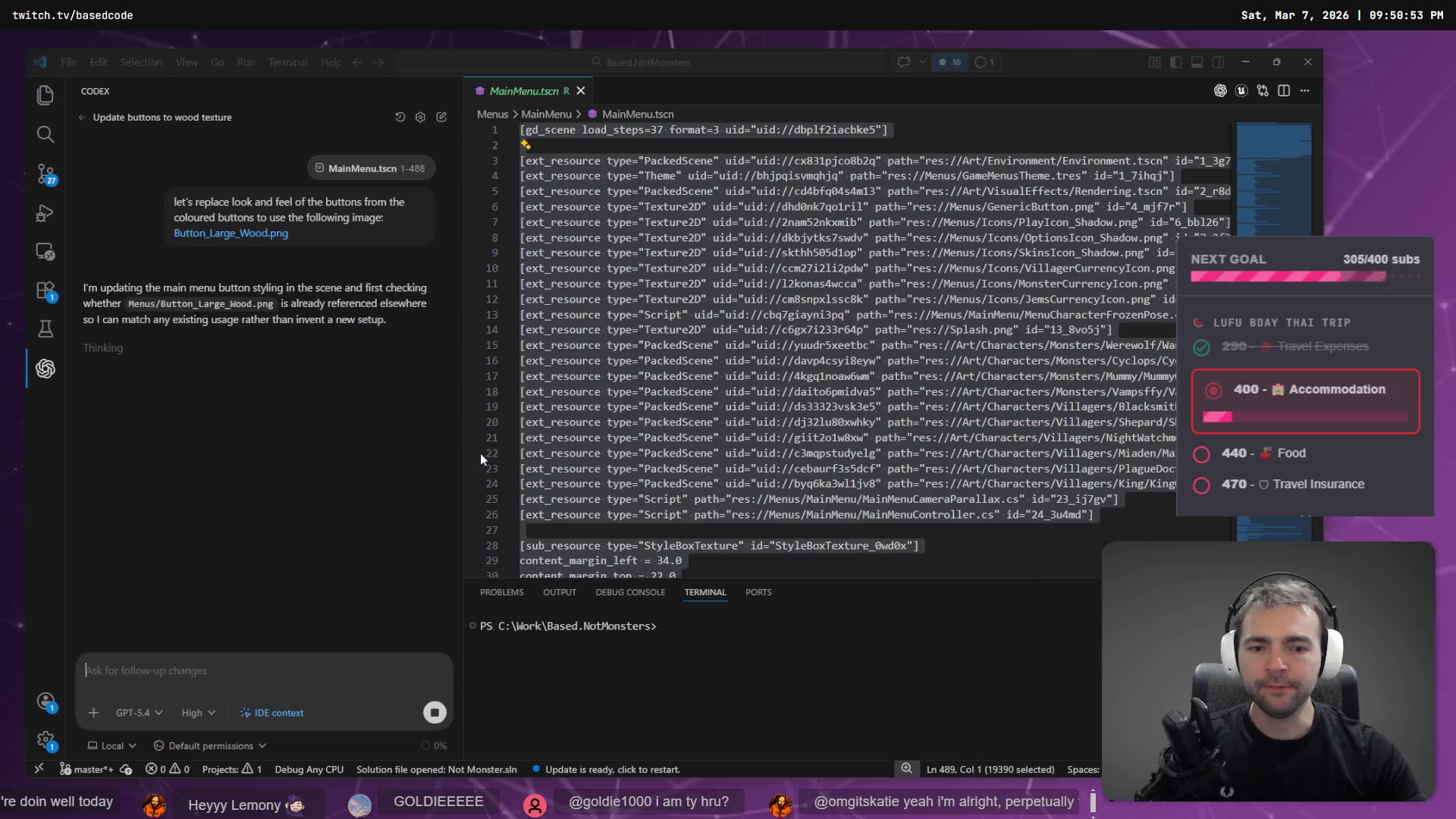
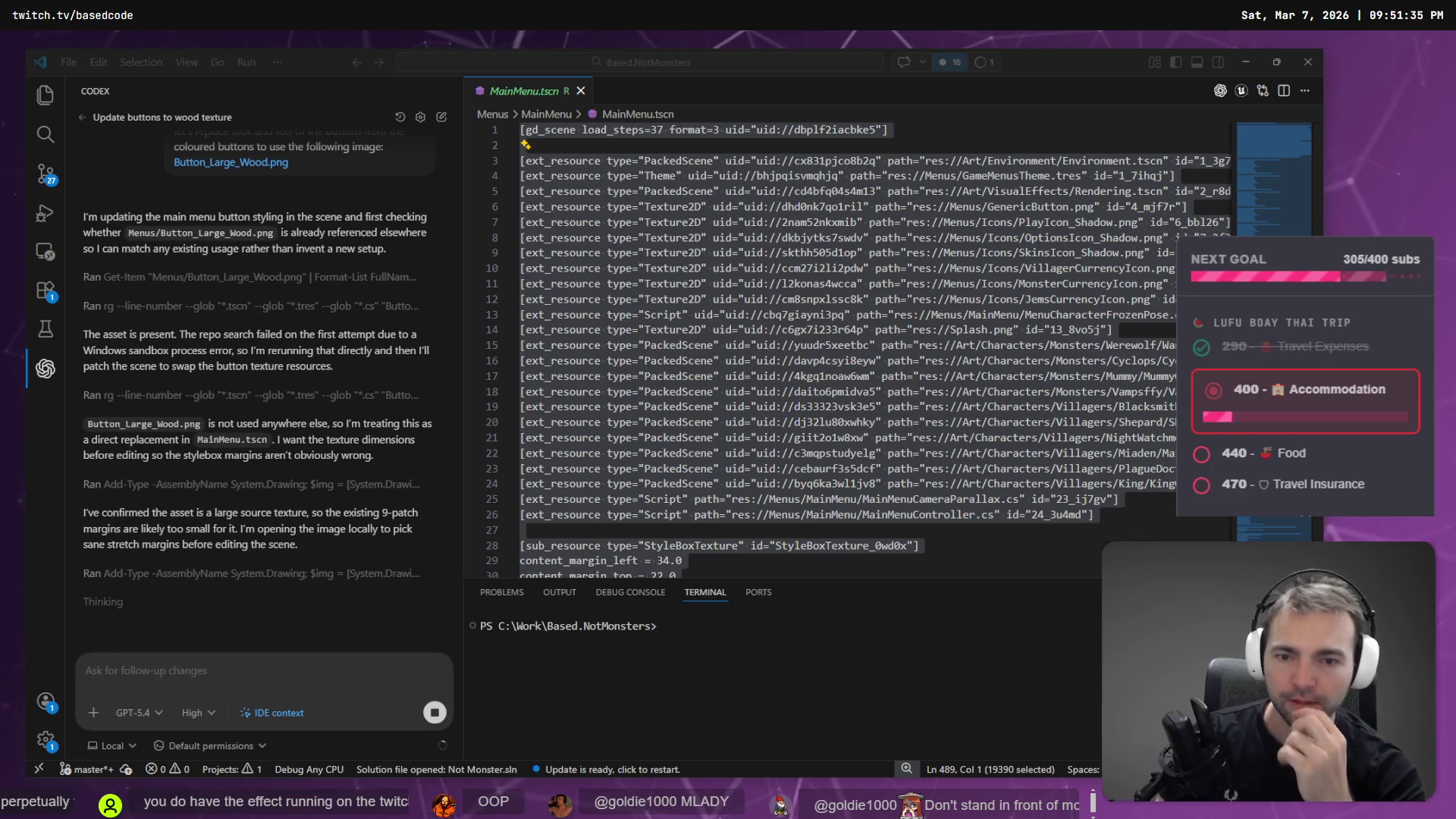
Expand the Lights and Achitecture folders in Rider's solution, then bring up the ChatGPT loading-screen image.
key("alt+Tab")
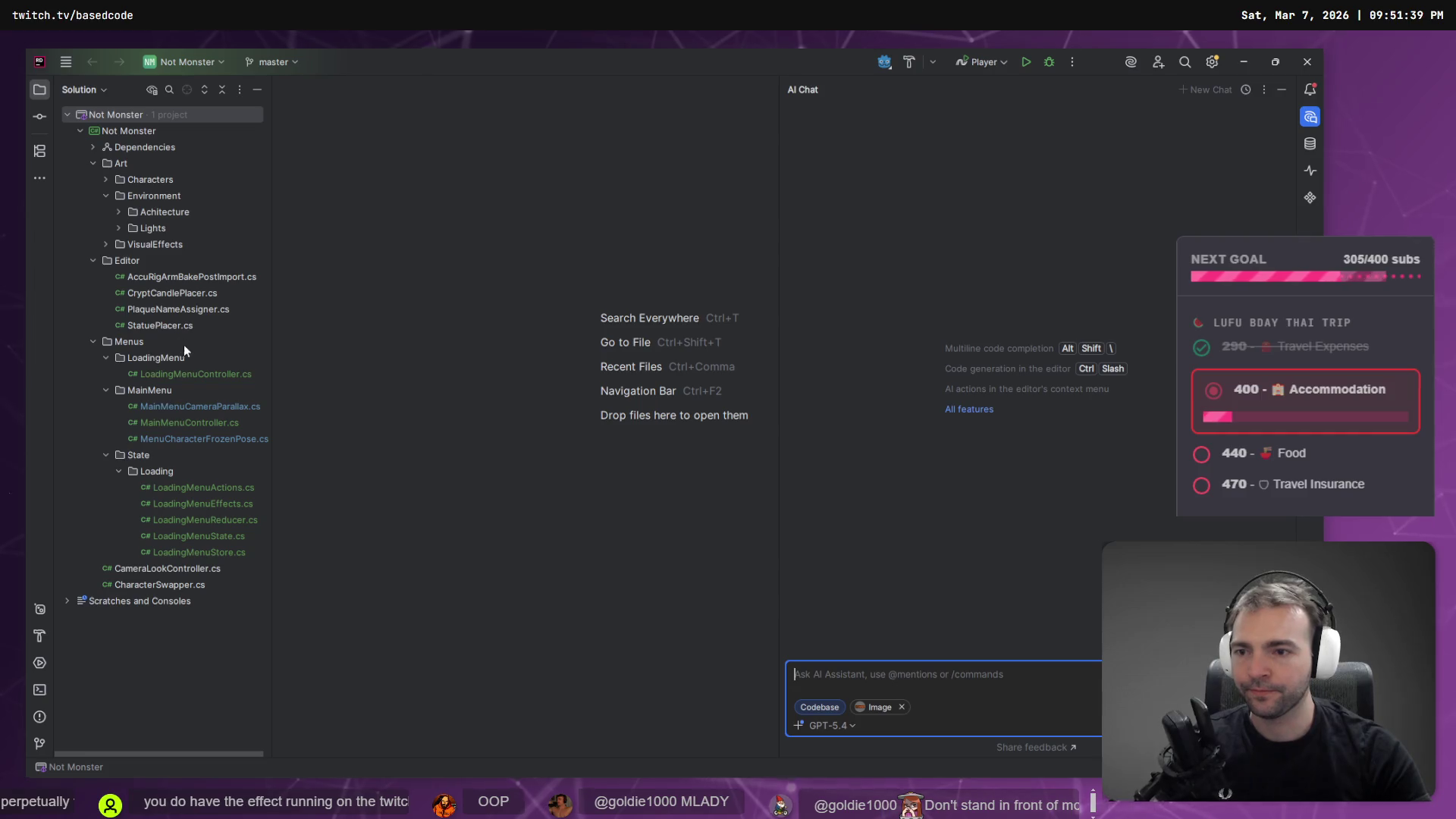
left_click(90, 260)
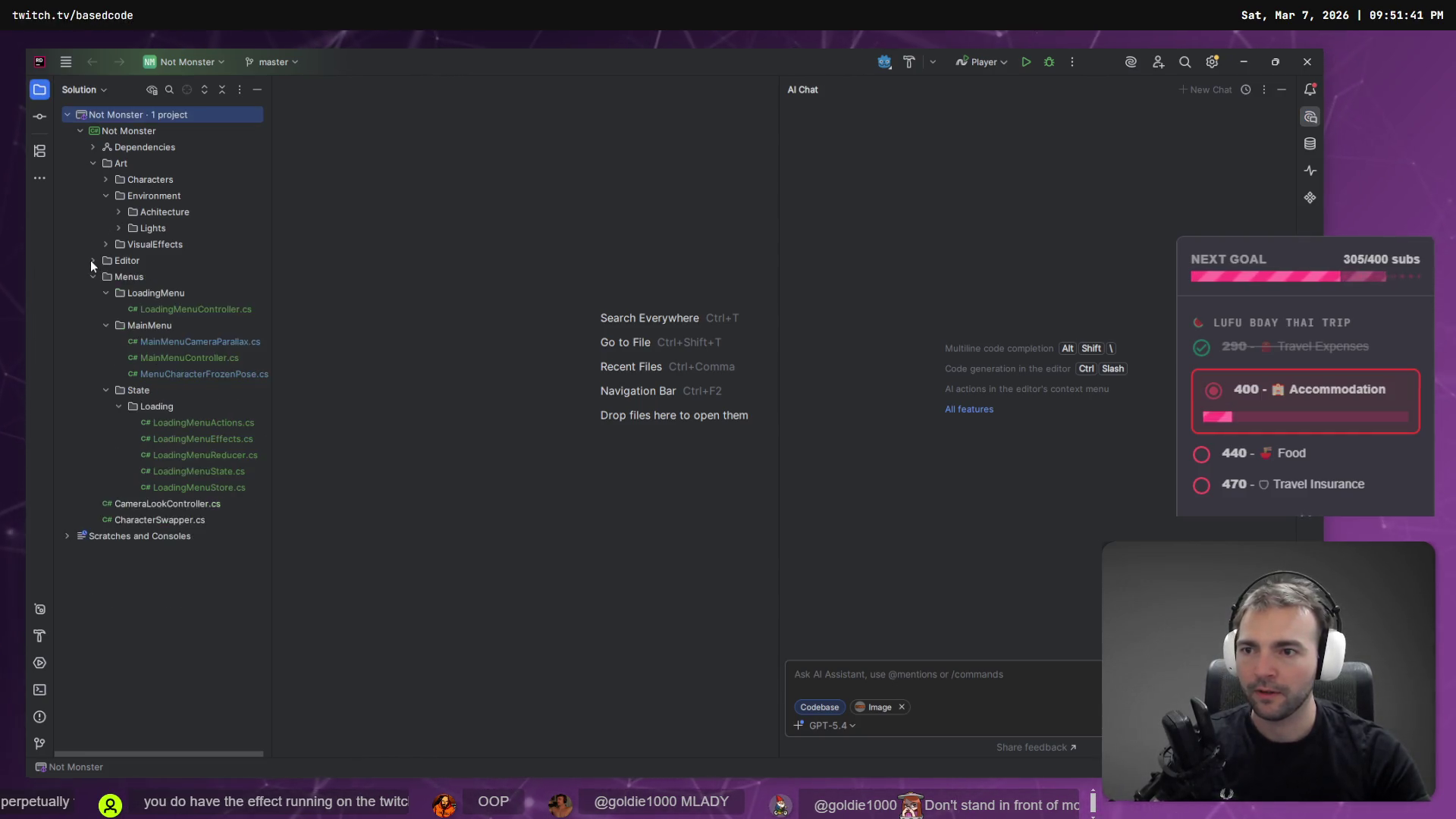
left_click(118, 228)
left_click(119, 212)
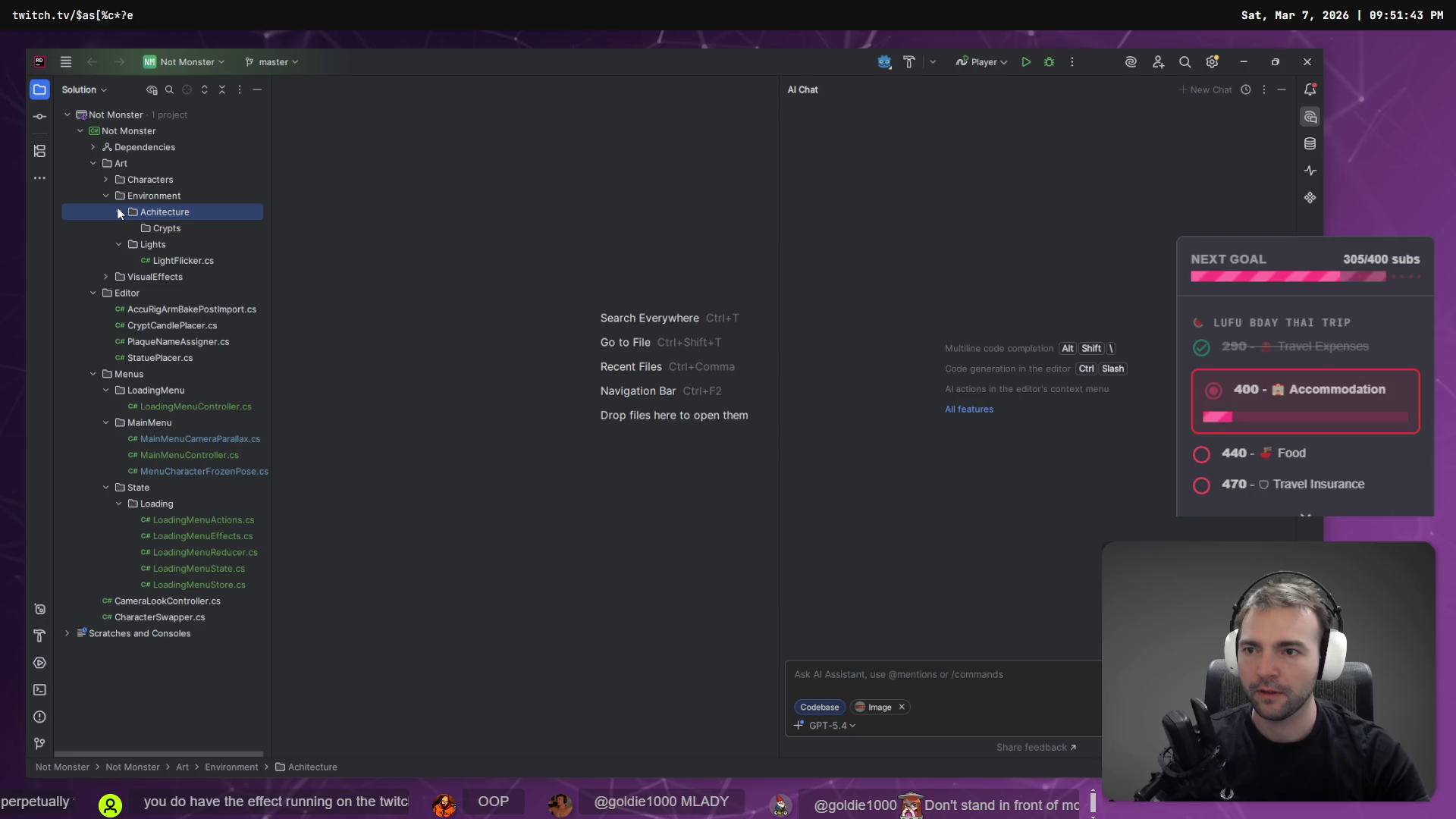
key("alt+Tab")
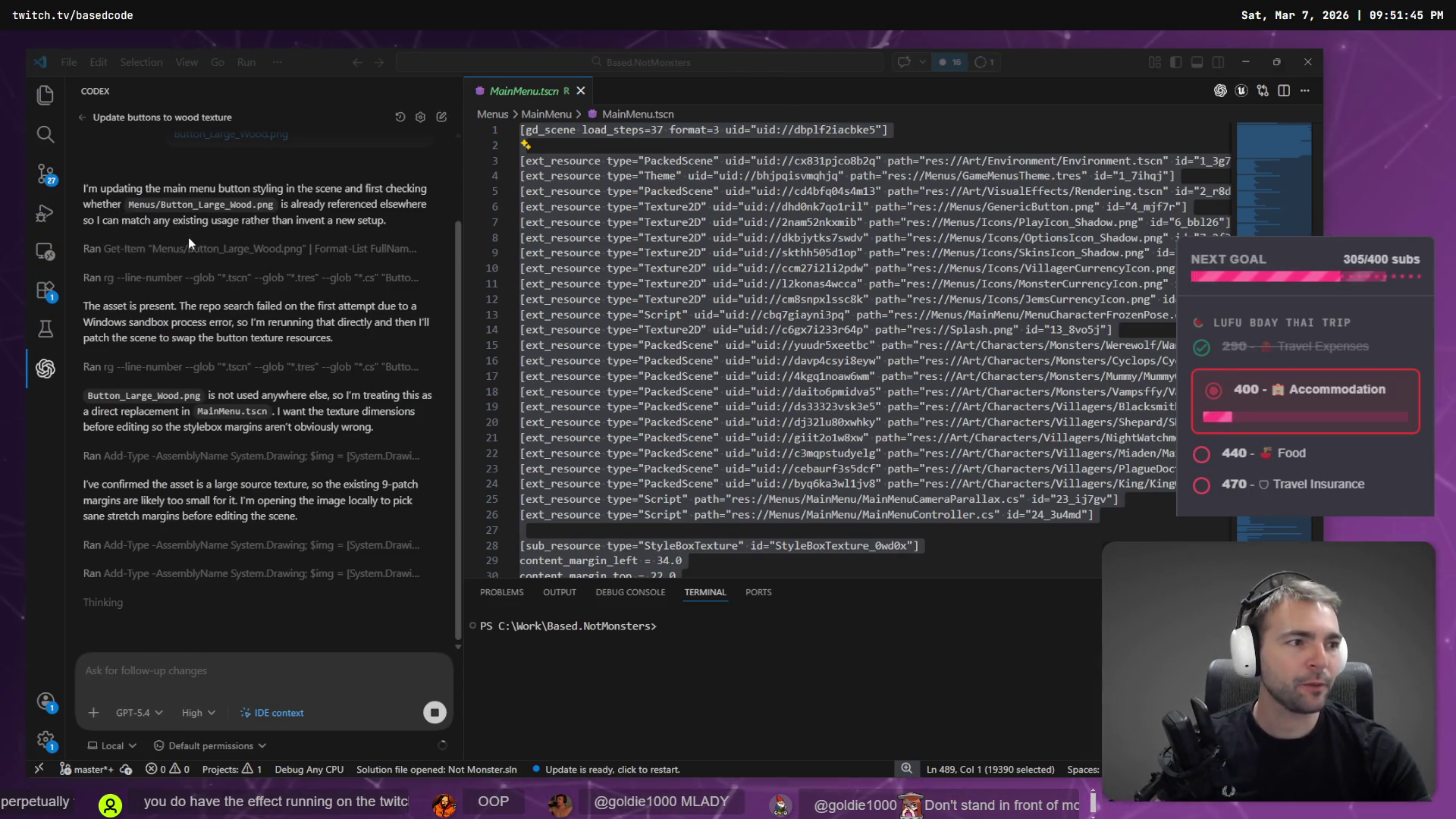
key("alt+Tab")
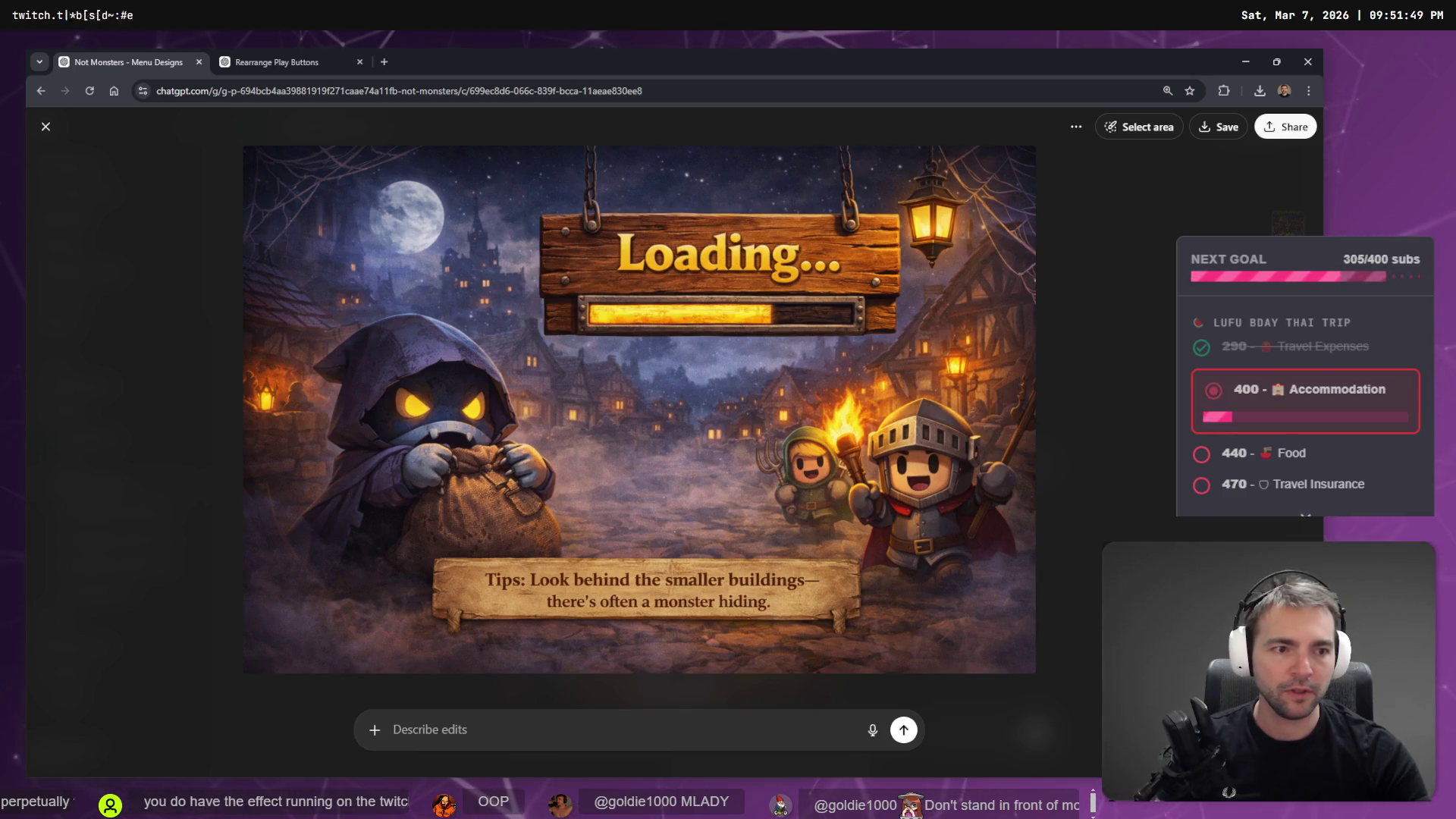
Ask ChatGPT to remove everything from the loading image except the wooden board behind the Loading text.
key("Left")
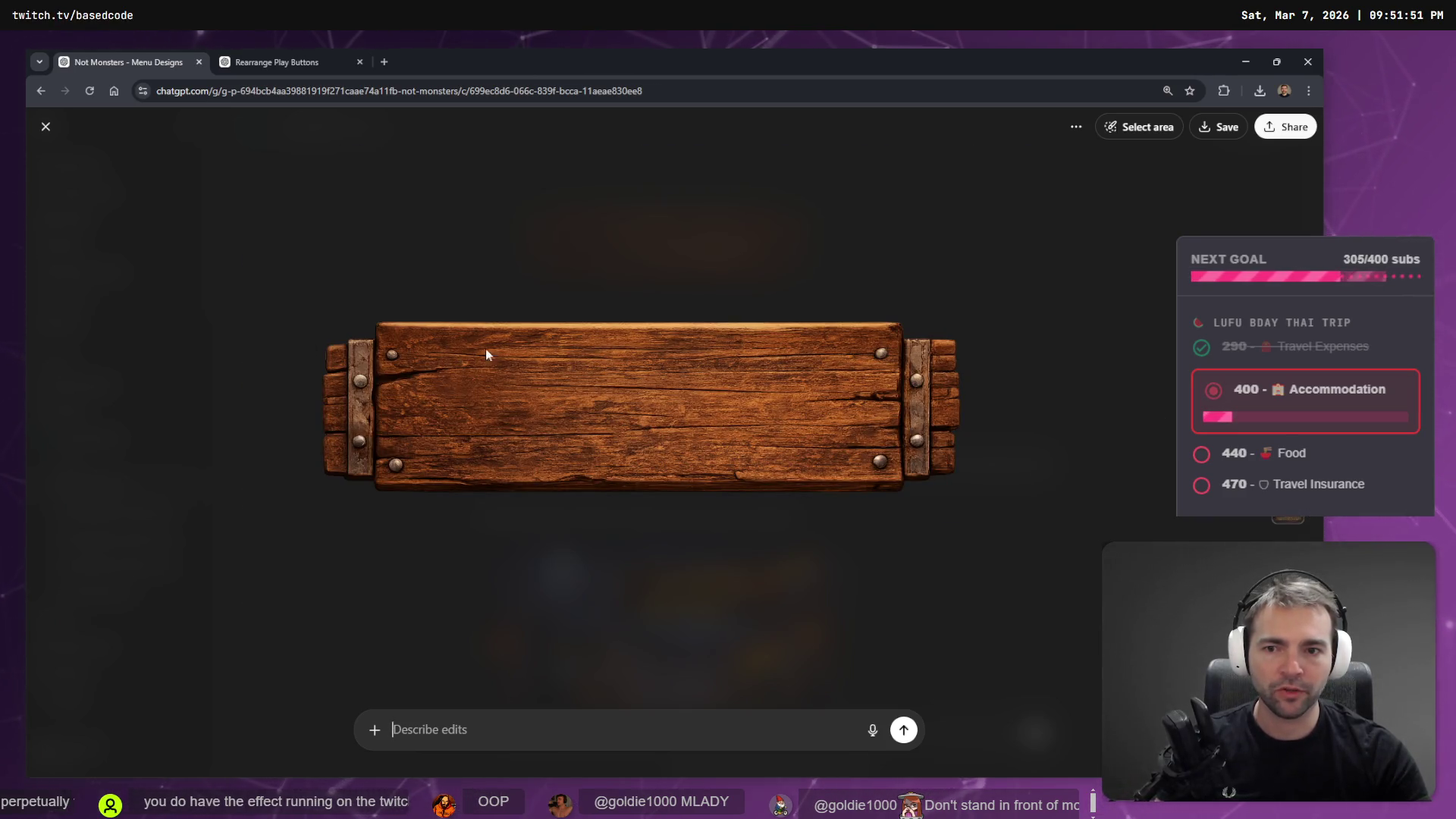
key("Right")
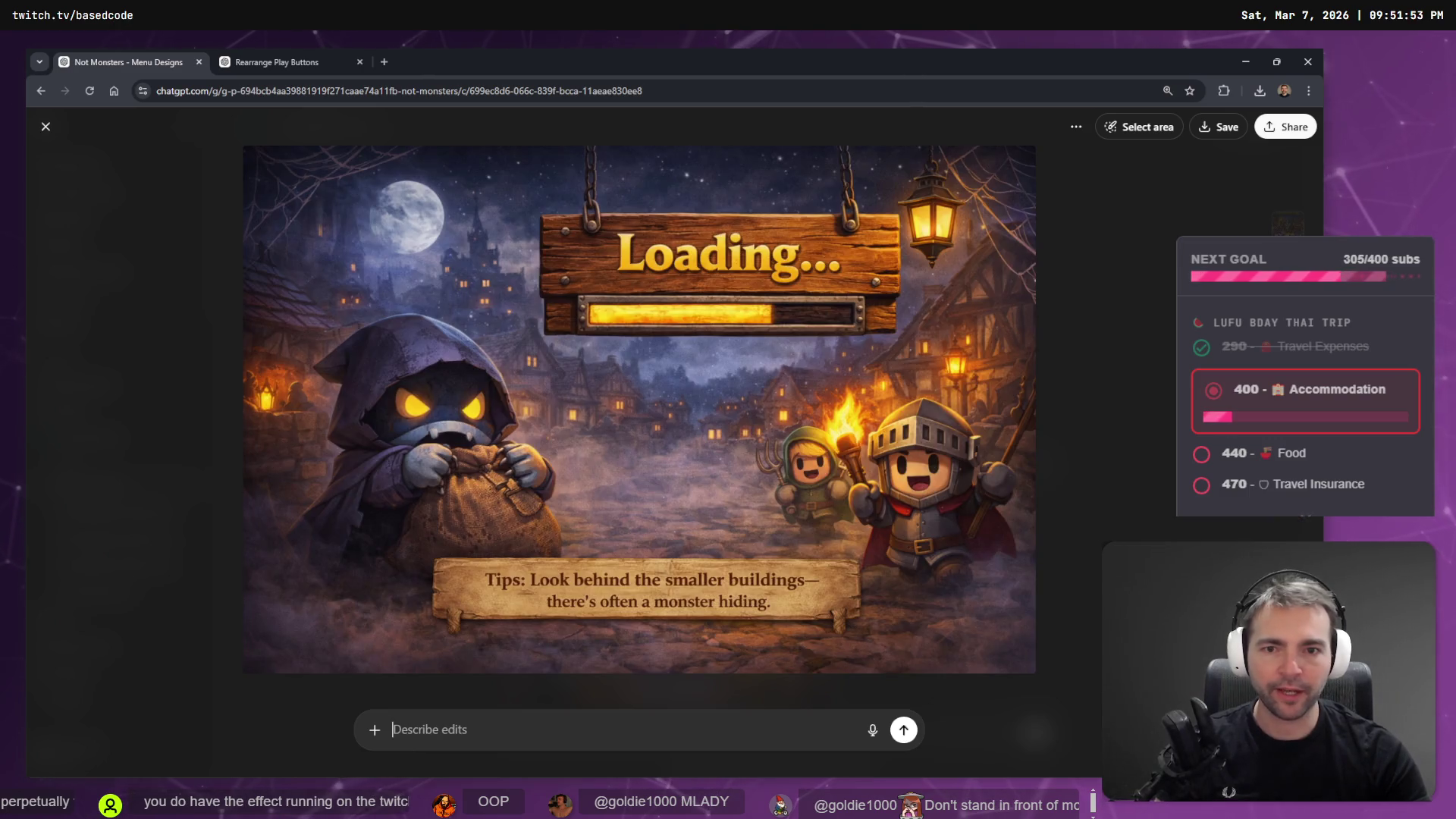
left_click(545, 741)
key("super+h")
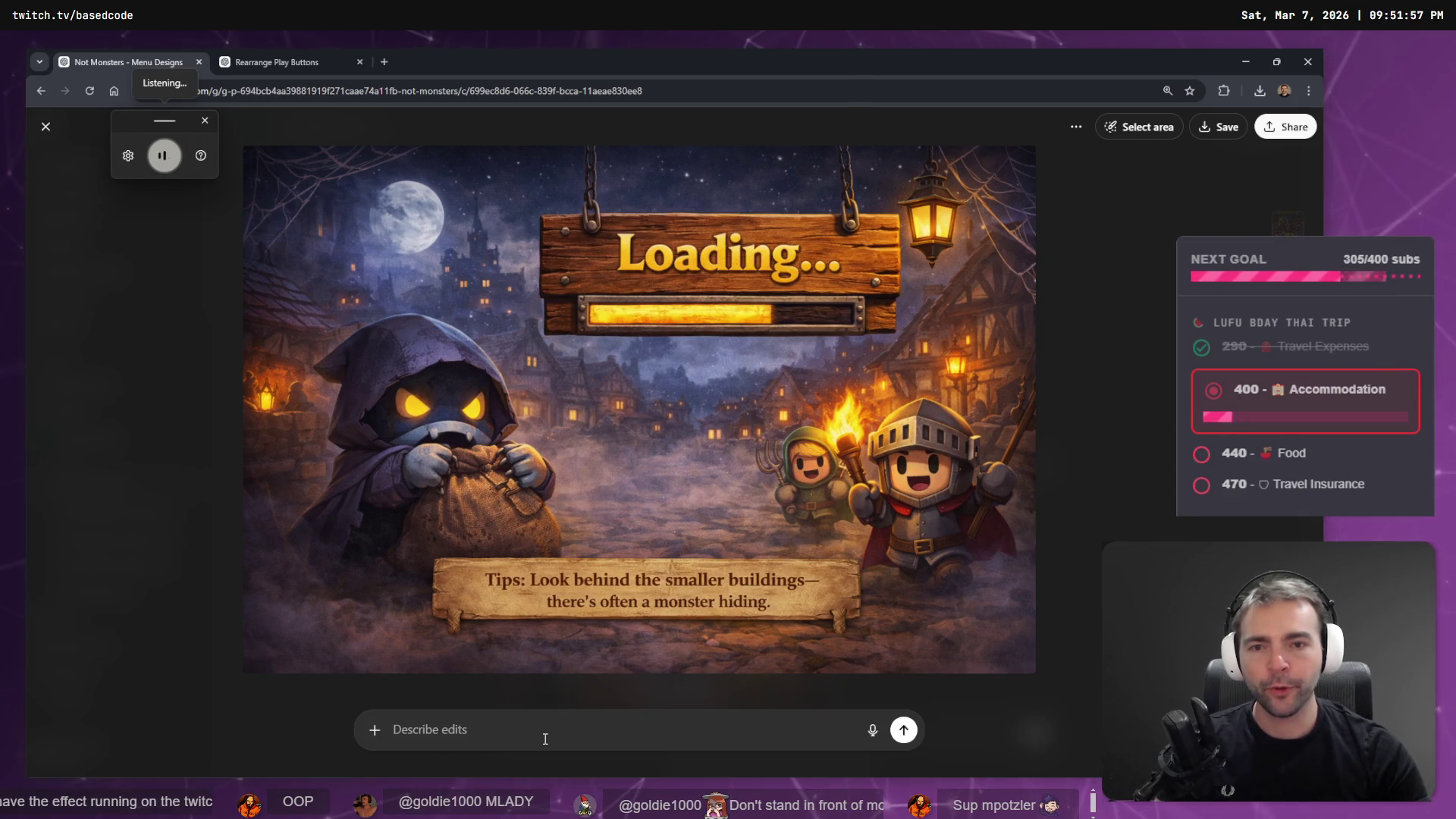
type("remove")
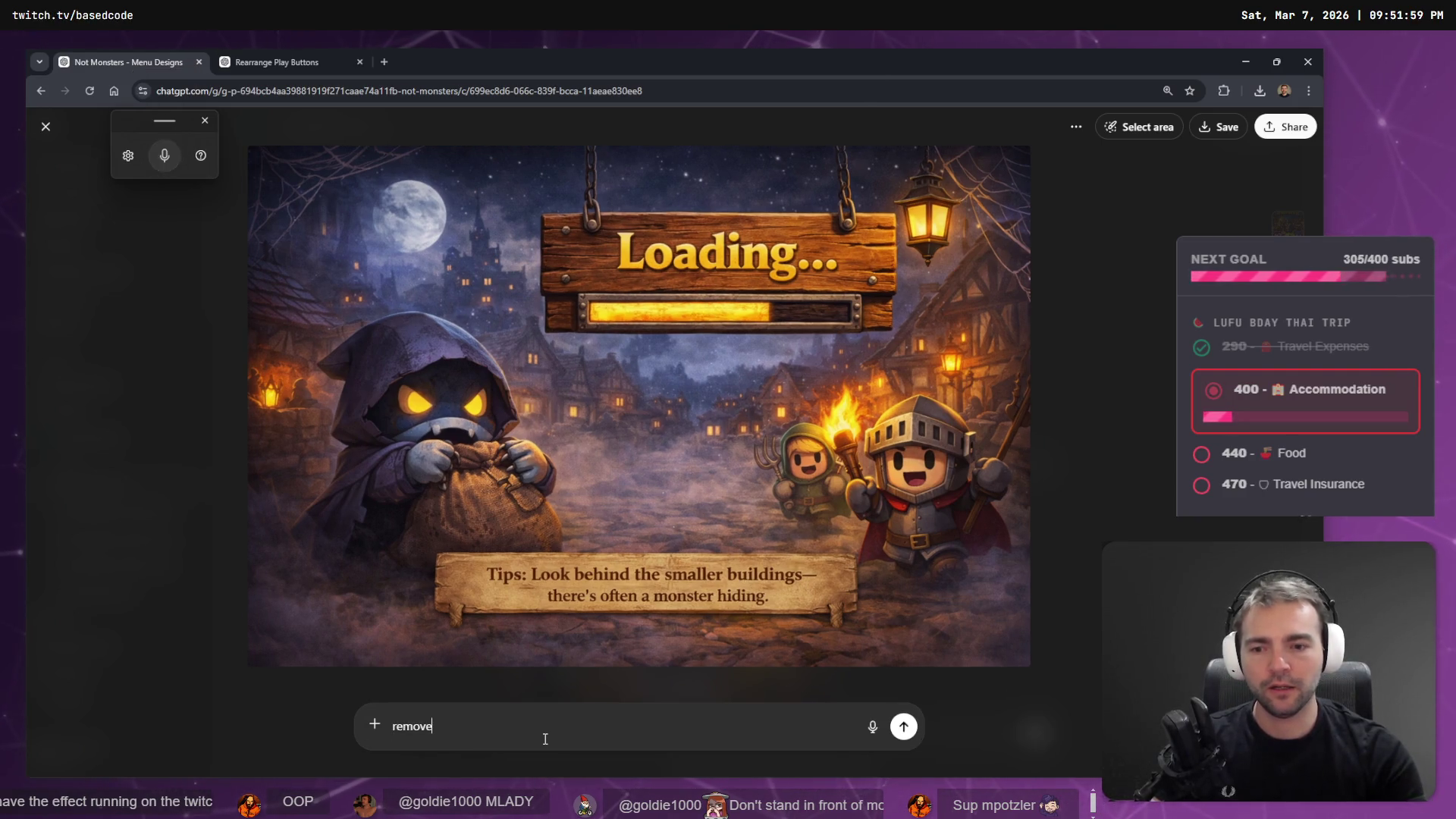
key("super+h")
key("ctrl+a")
key("BackSpace")
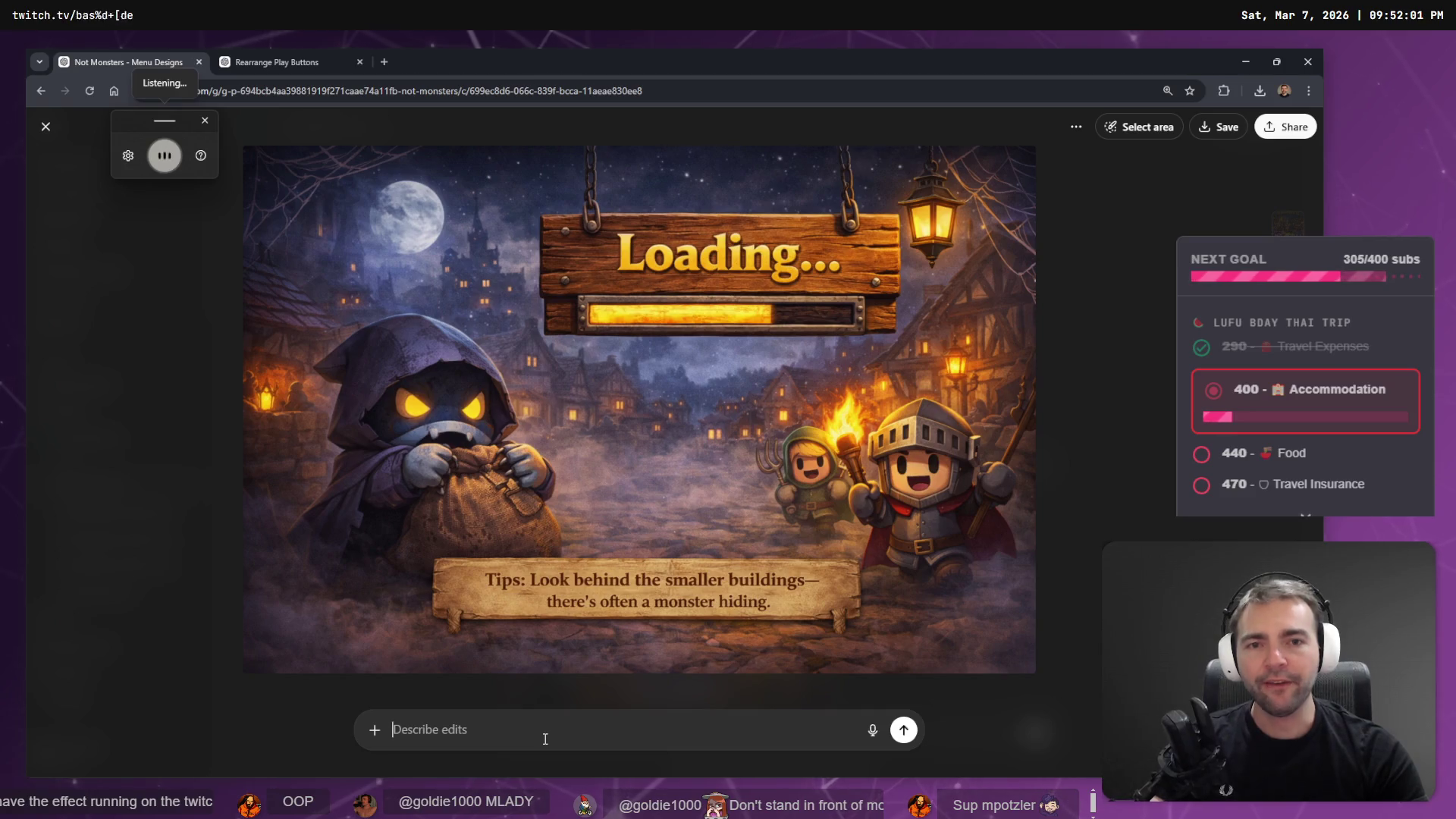
type("remove everything from this image except")
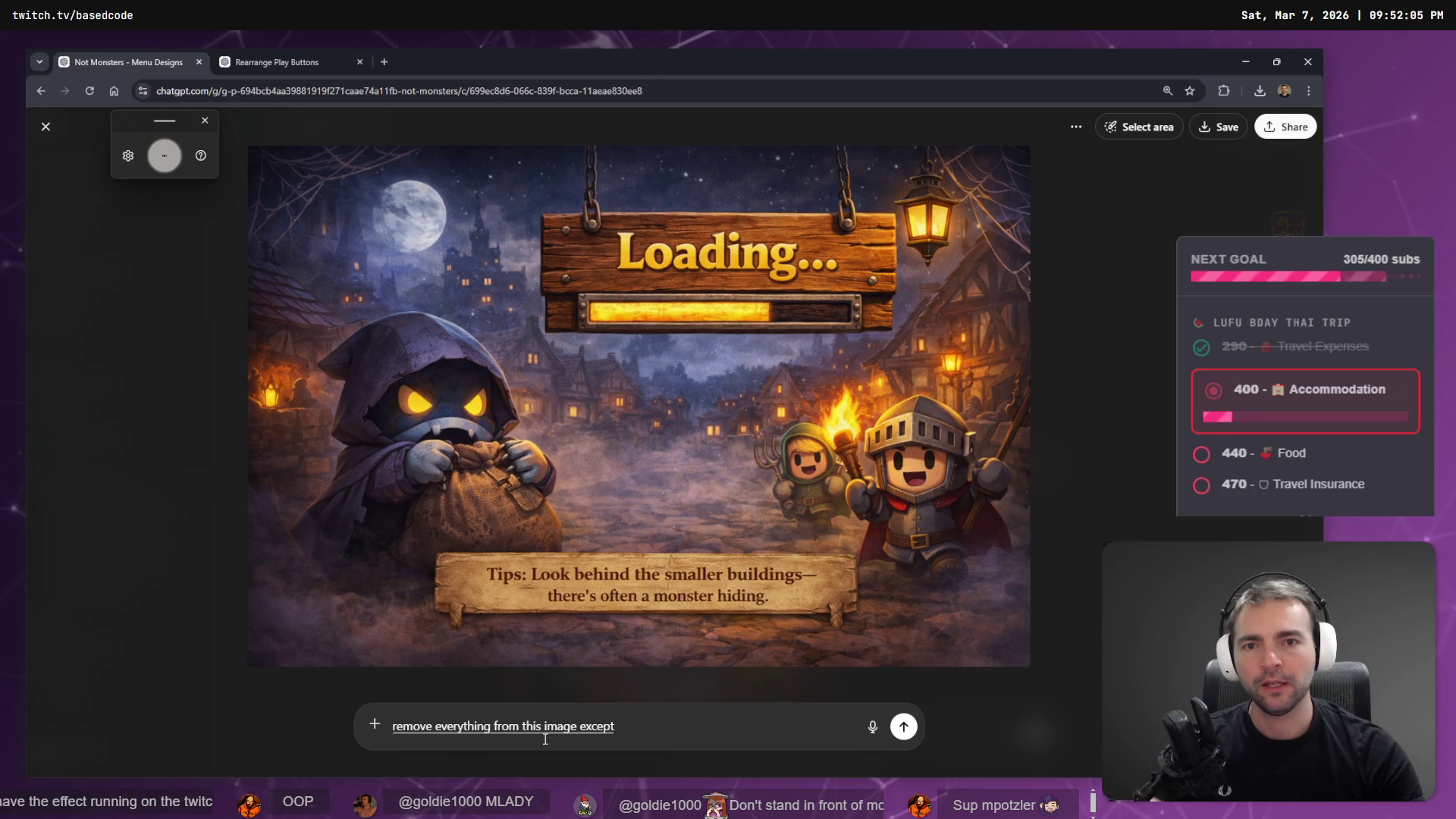
type(" the")
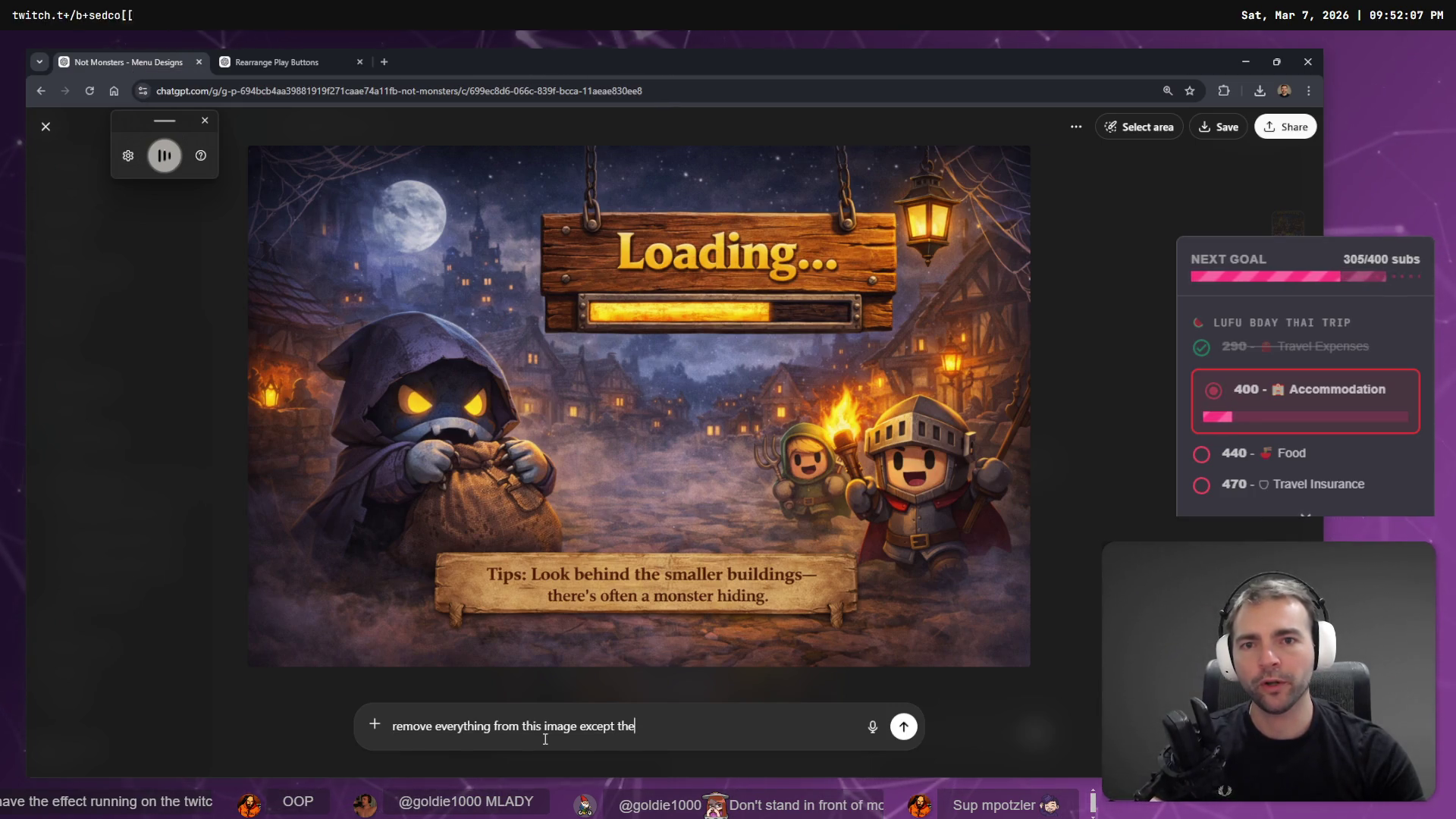
type(" wooden board that sits behind")
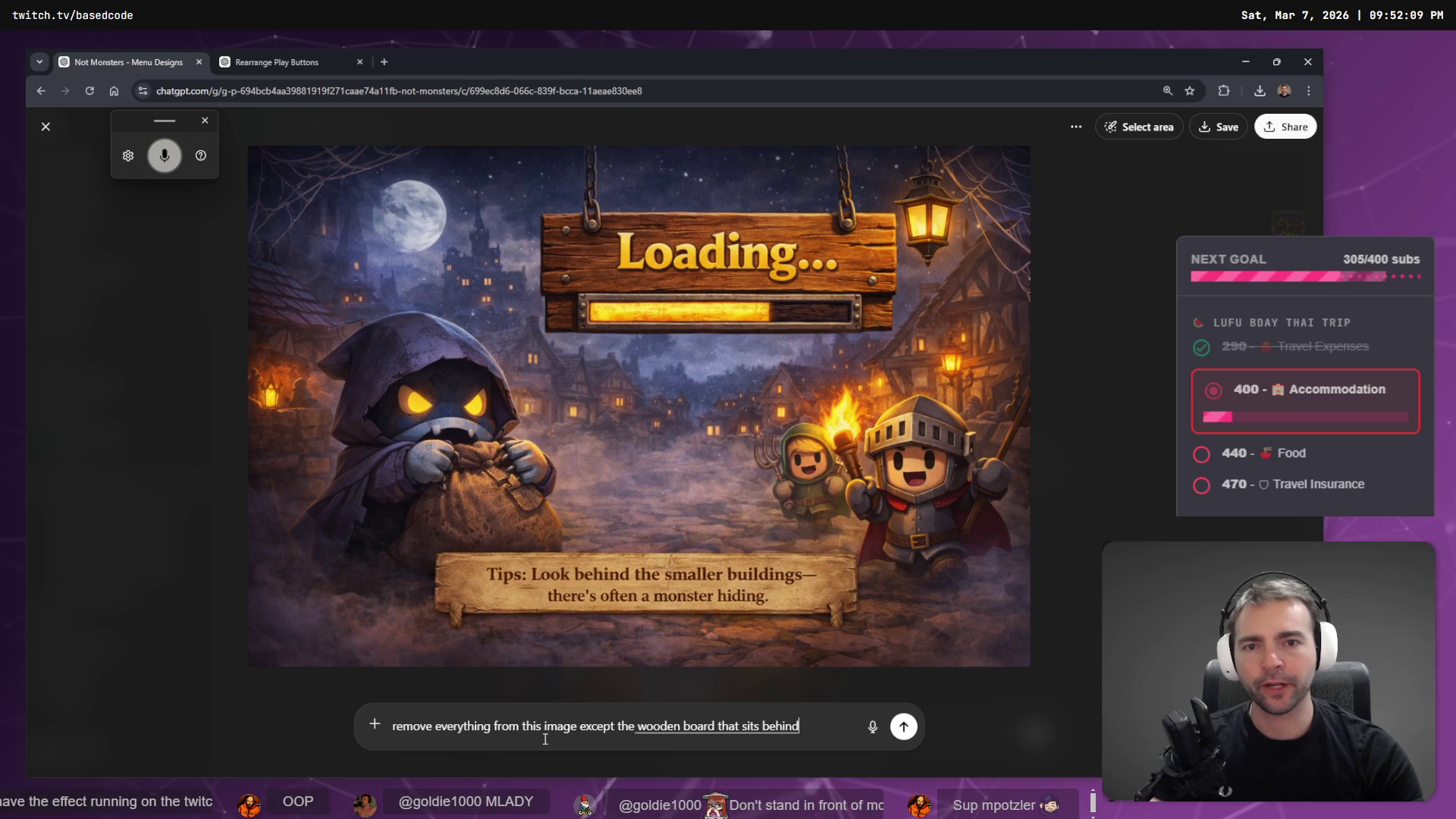
type(" the loading text...")
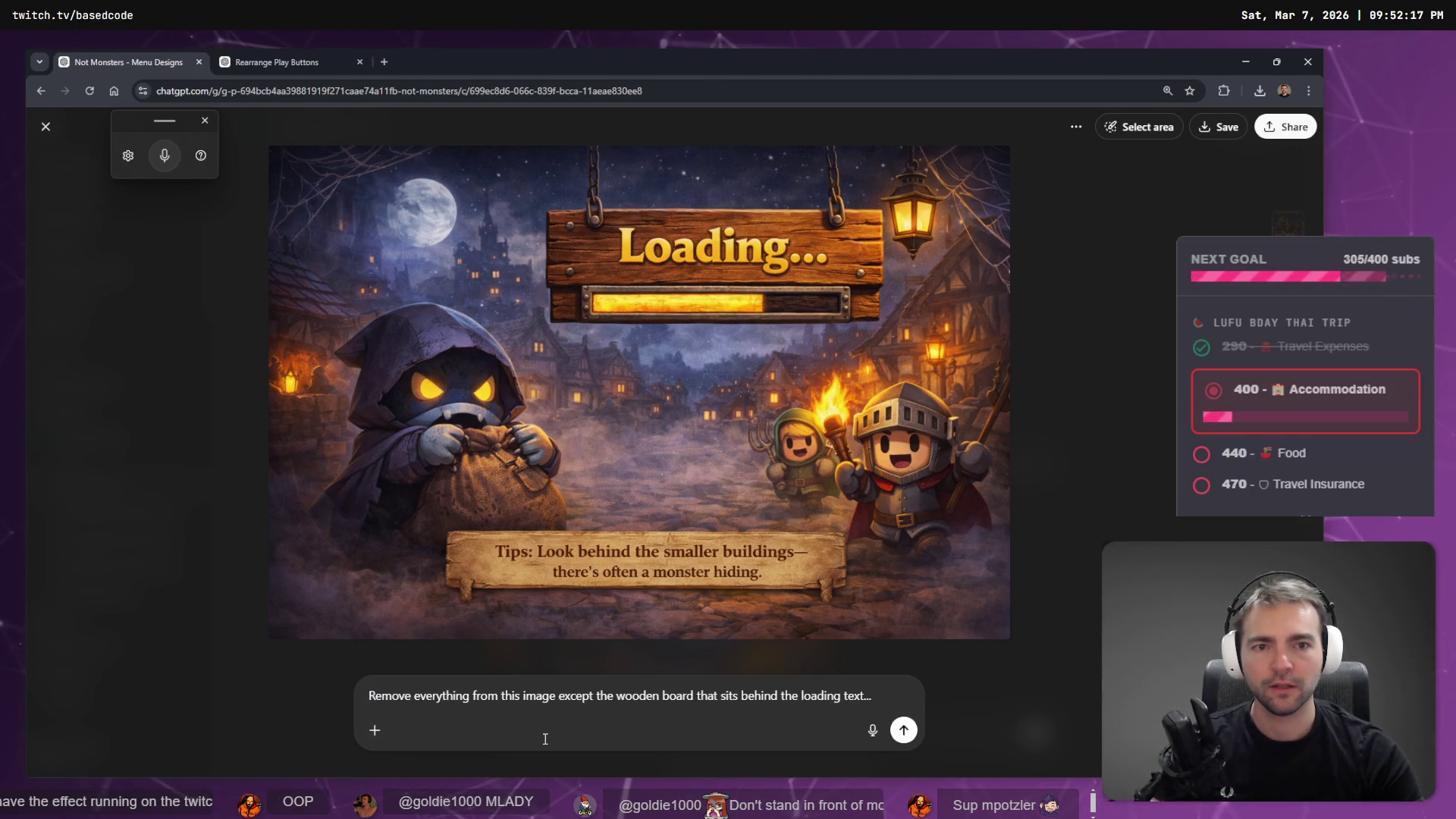
key("Return")
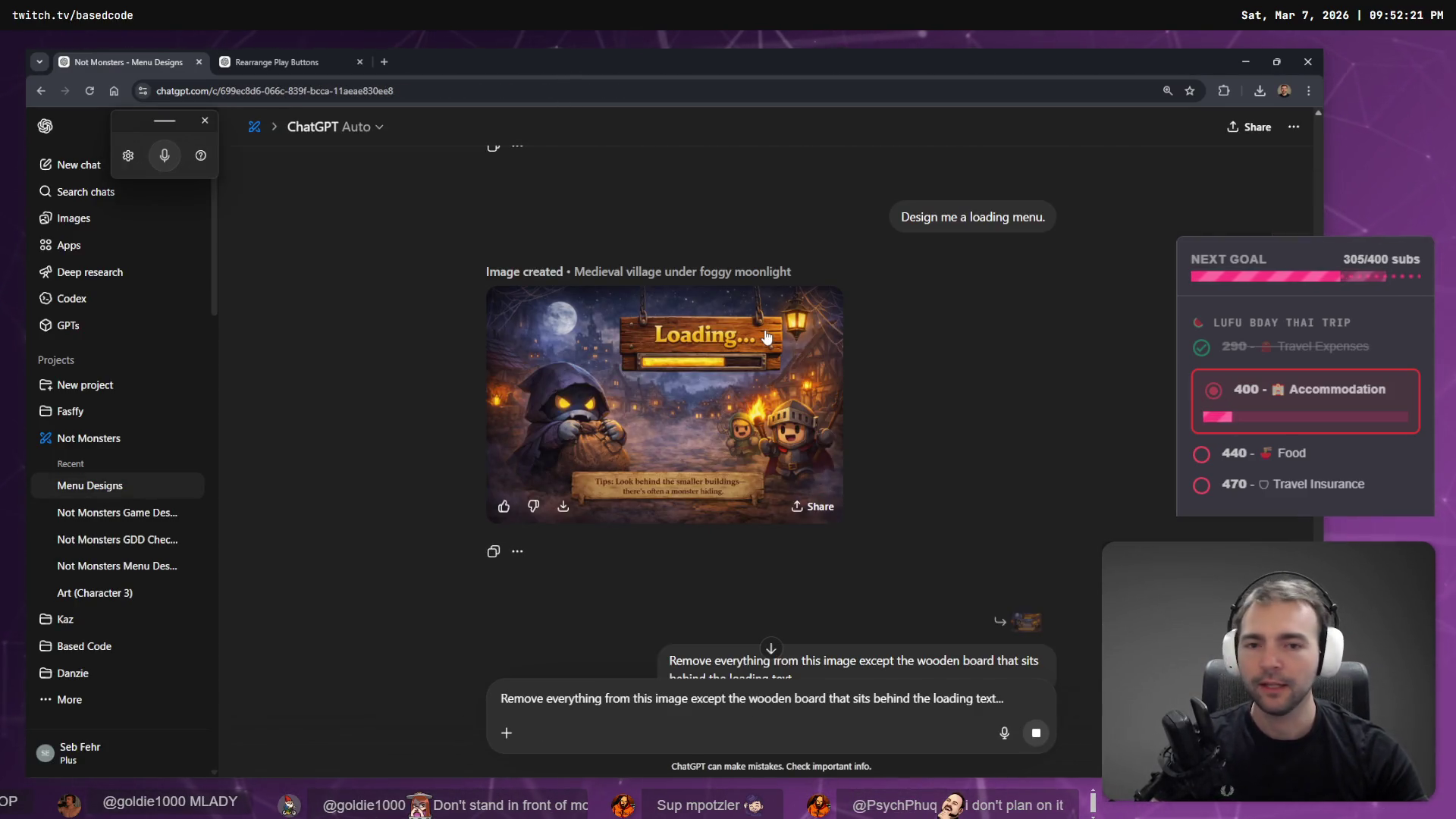
key("alt+Tab")
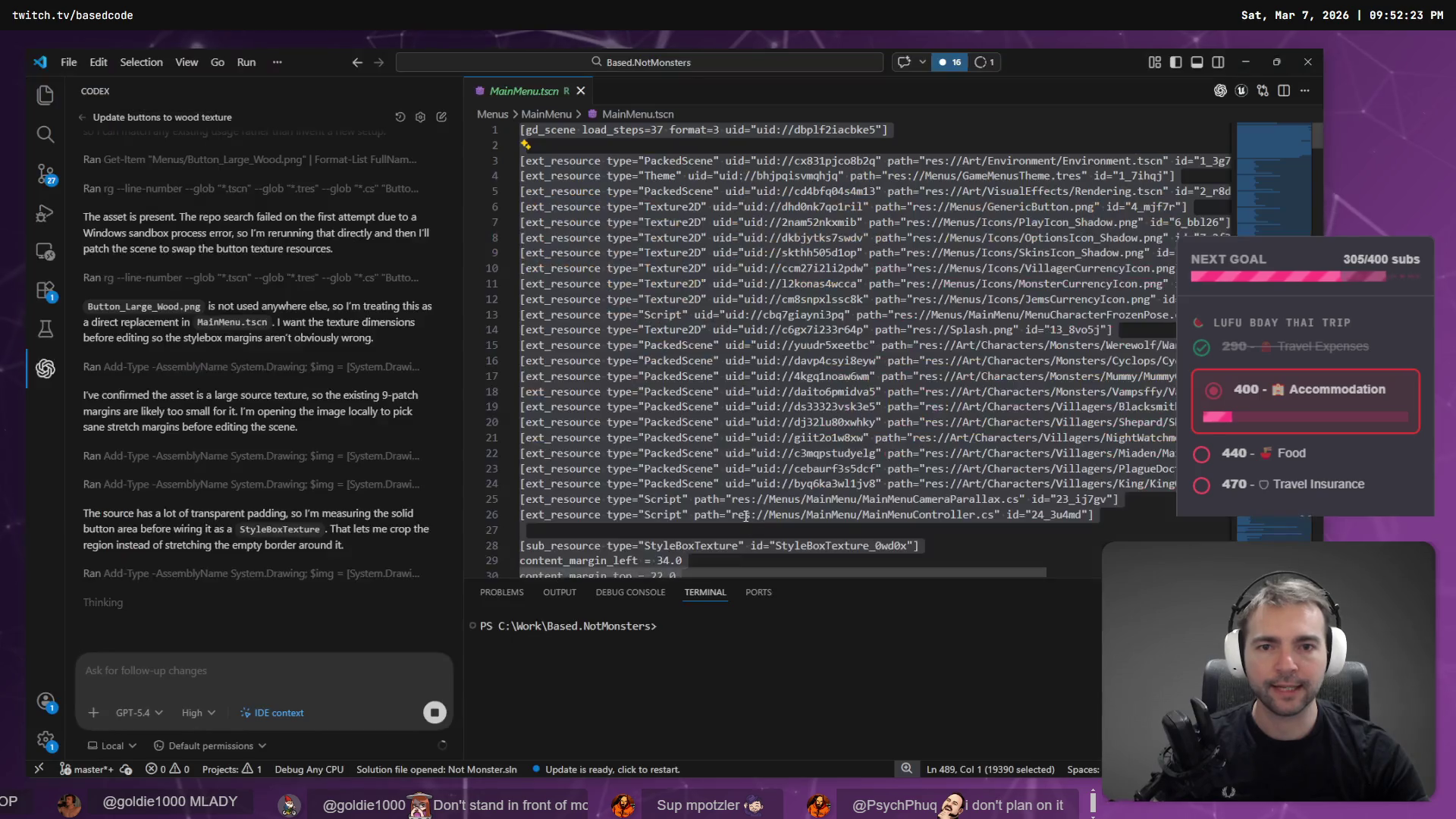
Close the running game and inspect the Environment > Rendering node's day-night cycle properties.
key("alt+Tab")
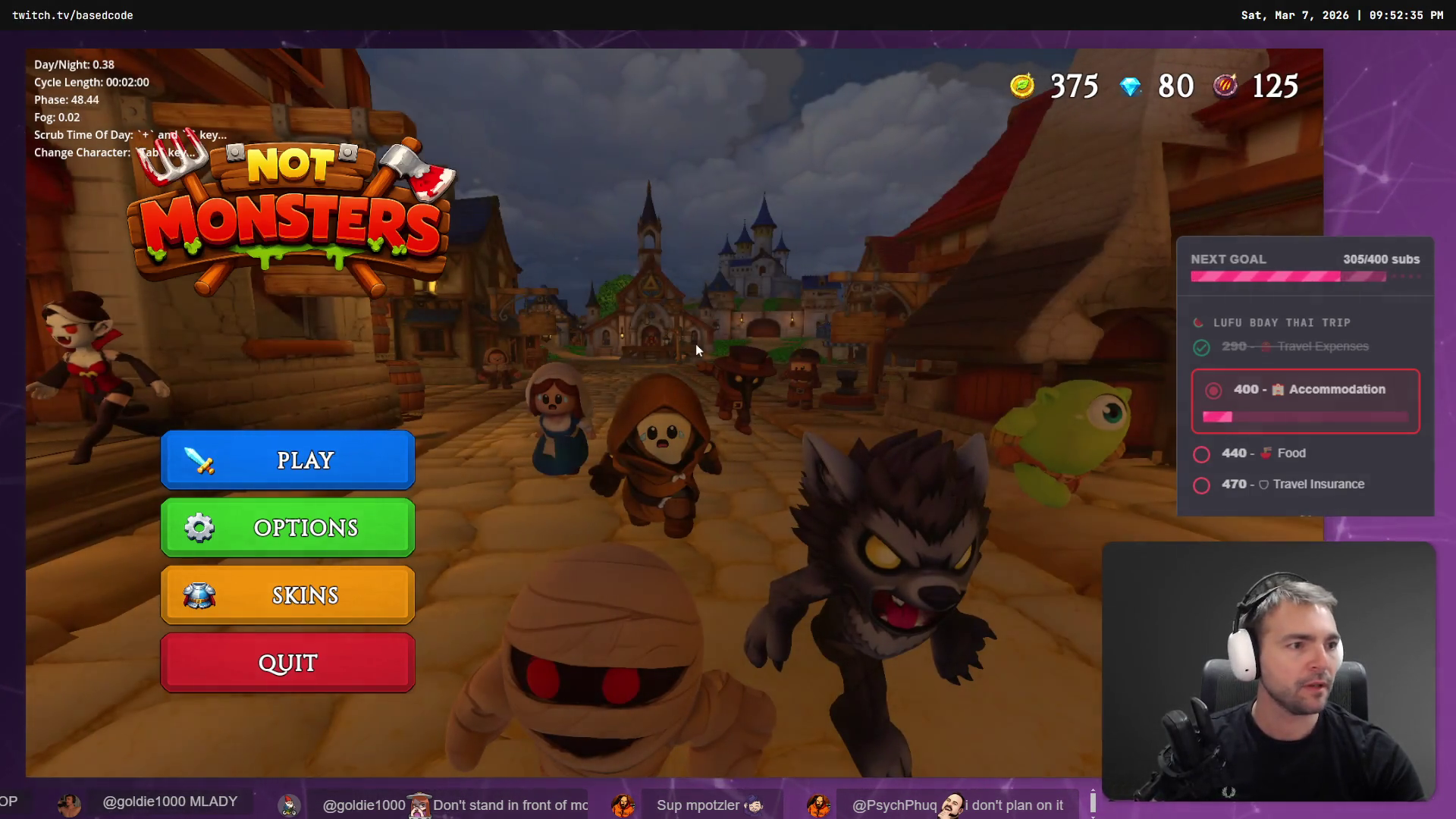
key("F8")
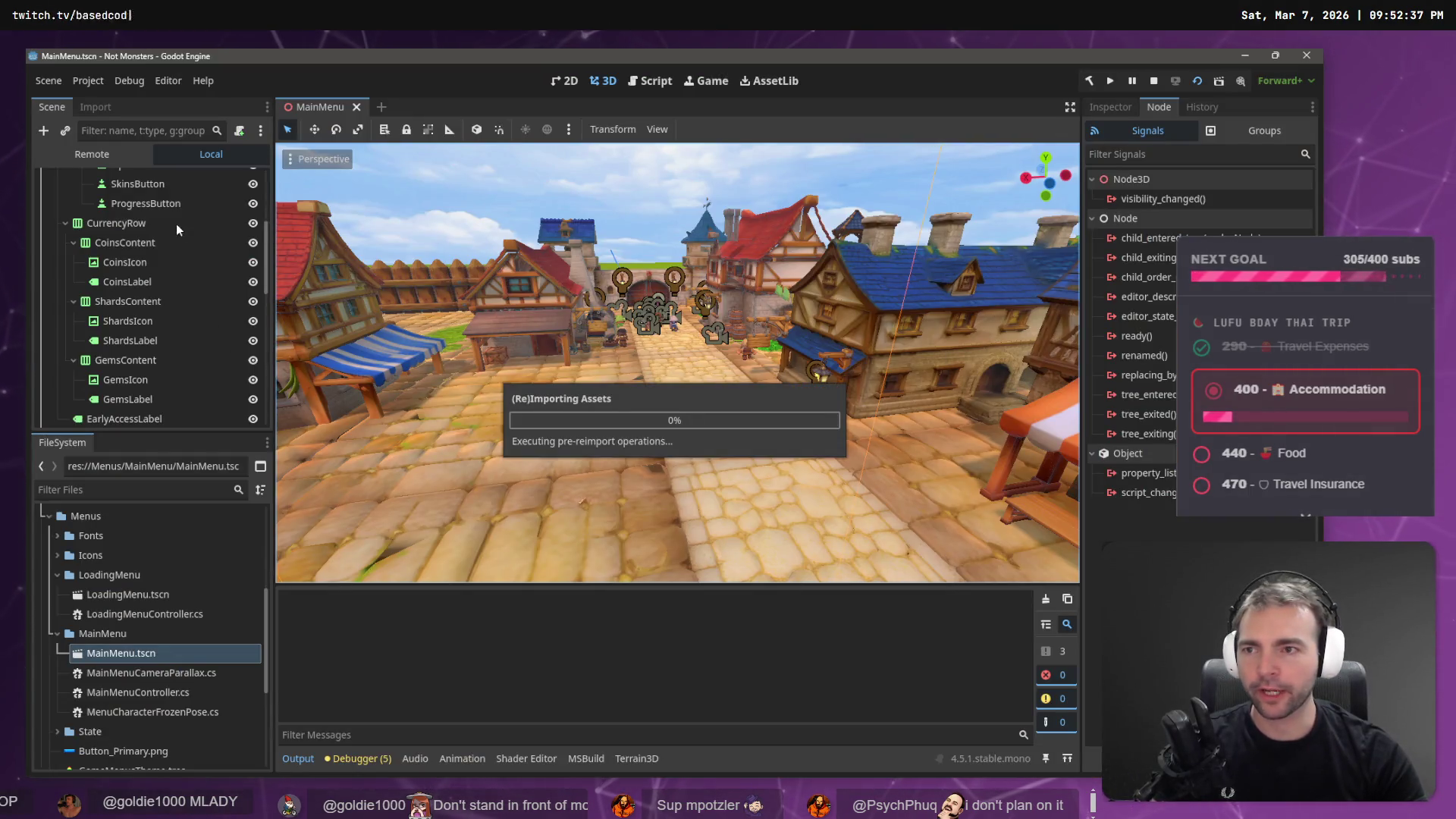
scroll(72, 325, "up", 5)
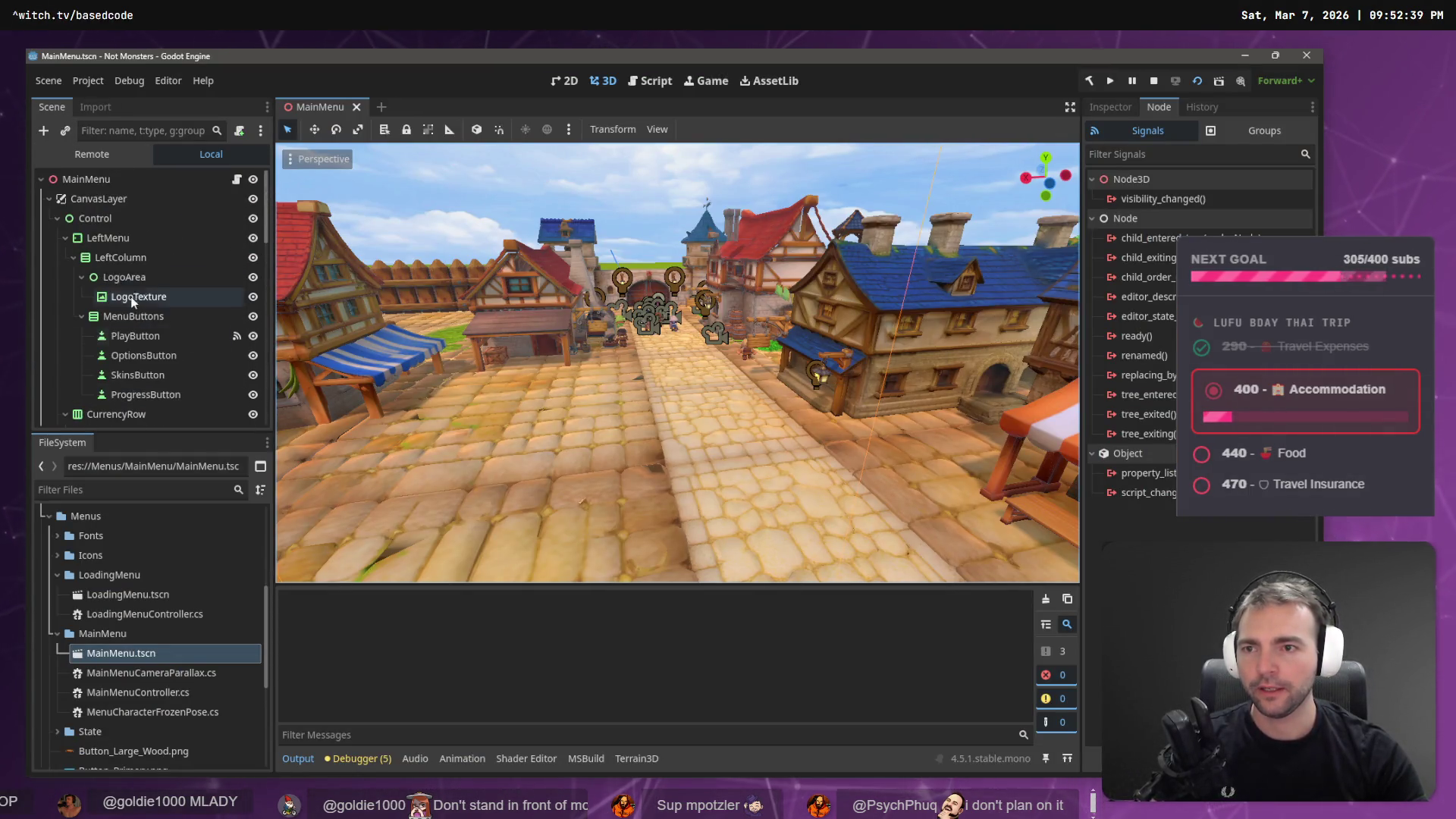
left_click(47, 220)
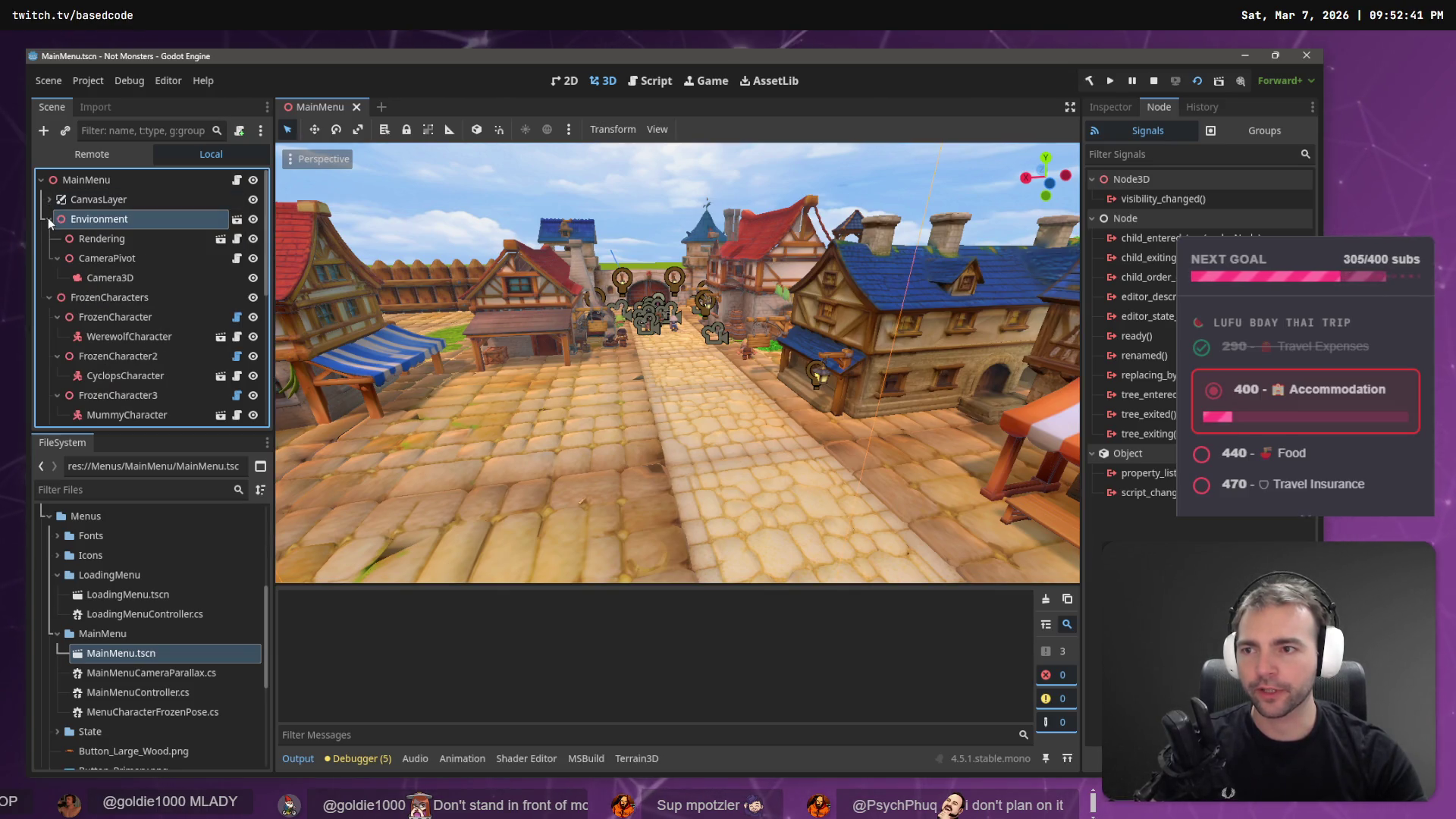
left_click(47, 297)
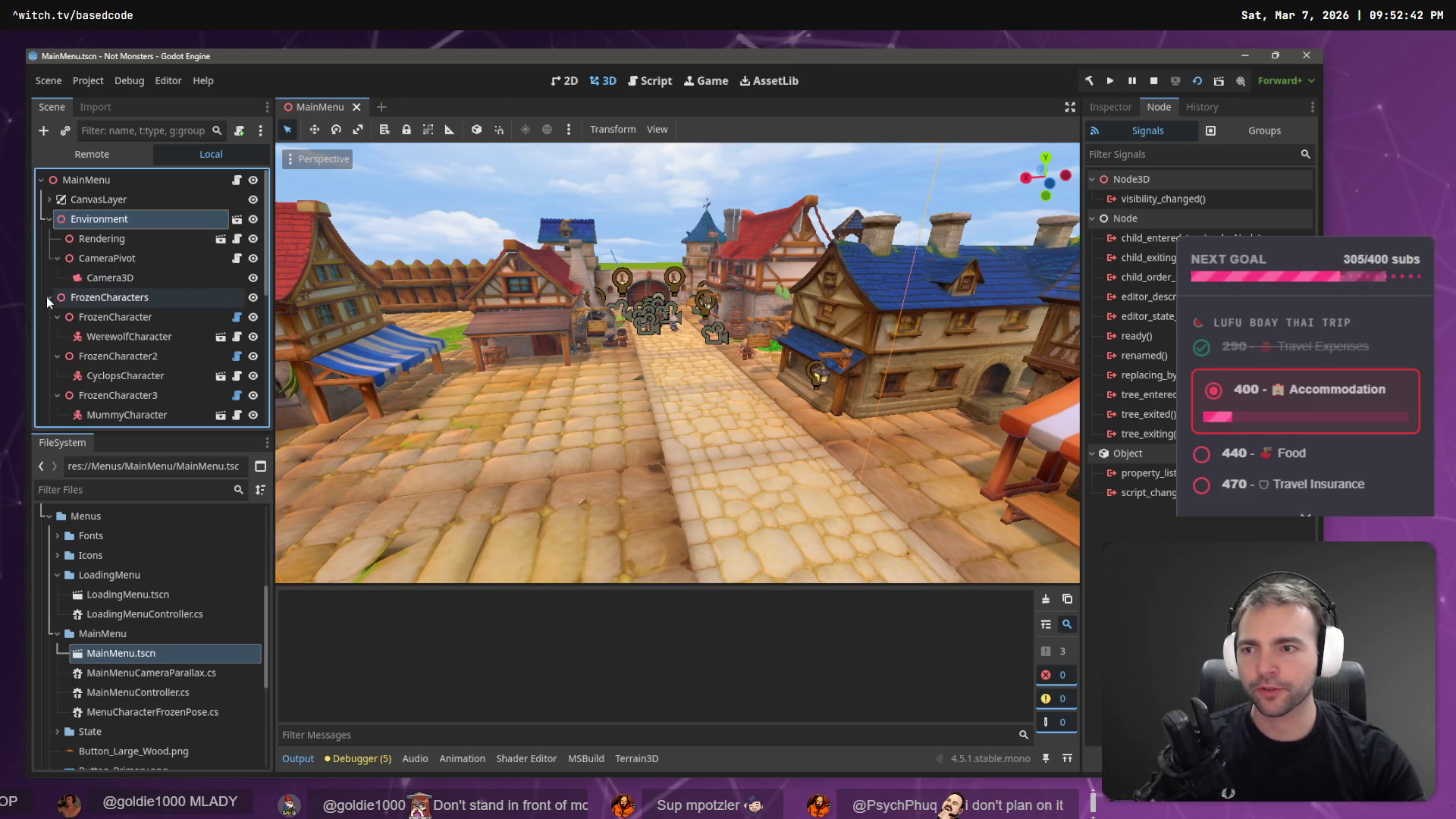
left_click(133, 237)
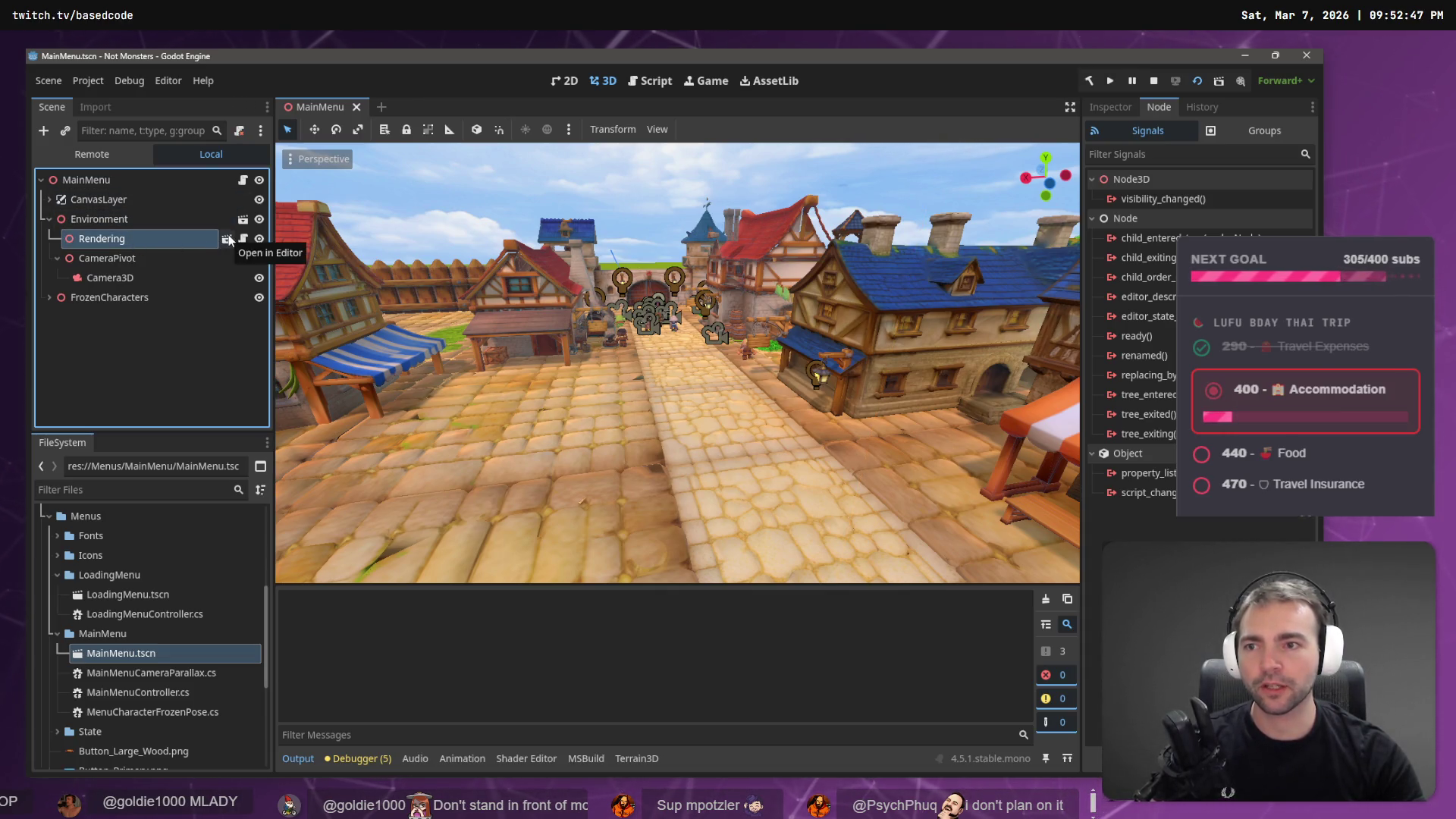
left_click(1108, 106)
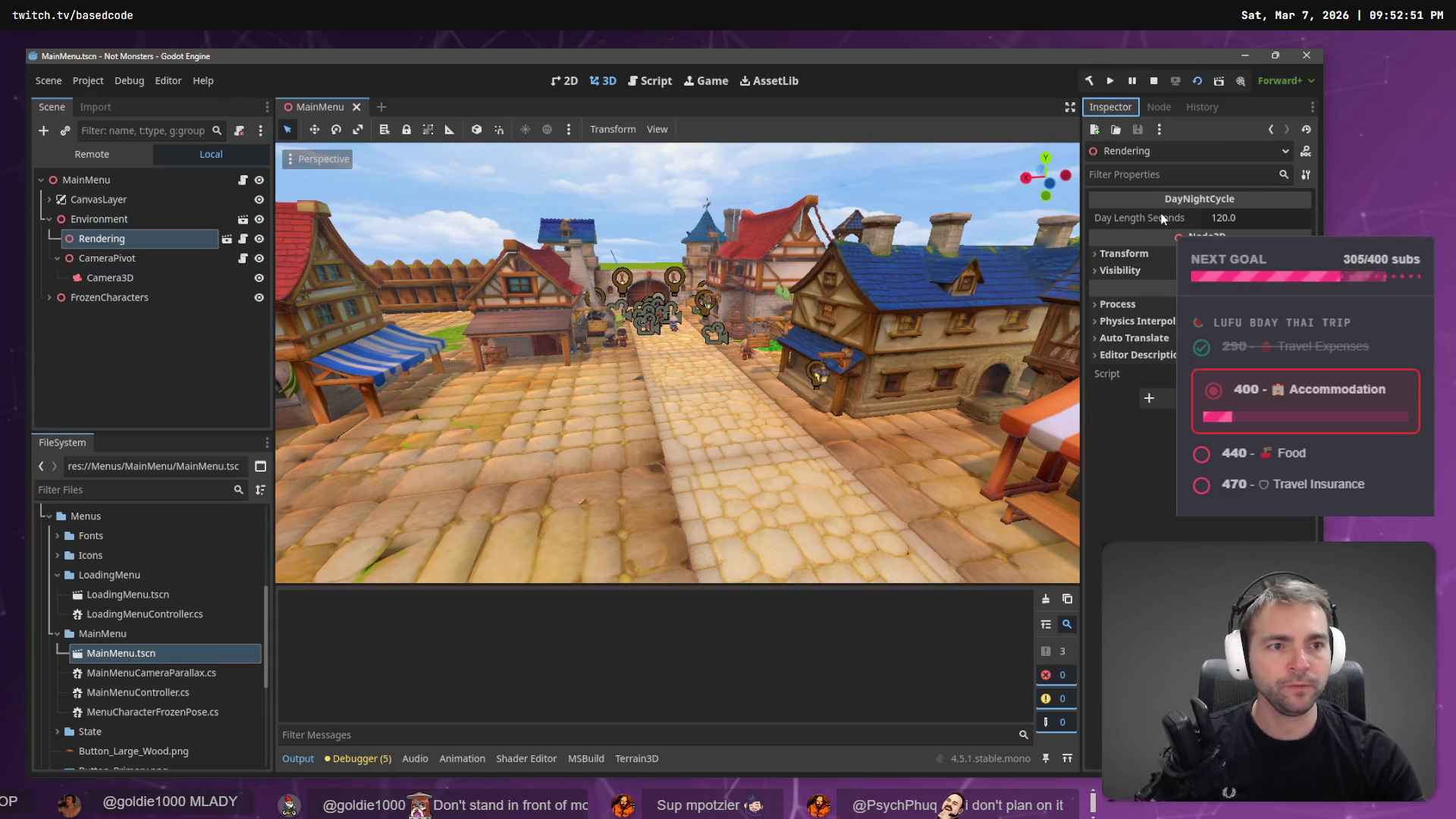
Run the main menu twice to preview it, then return to Codex.
key("F5")
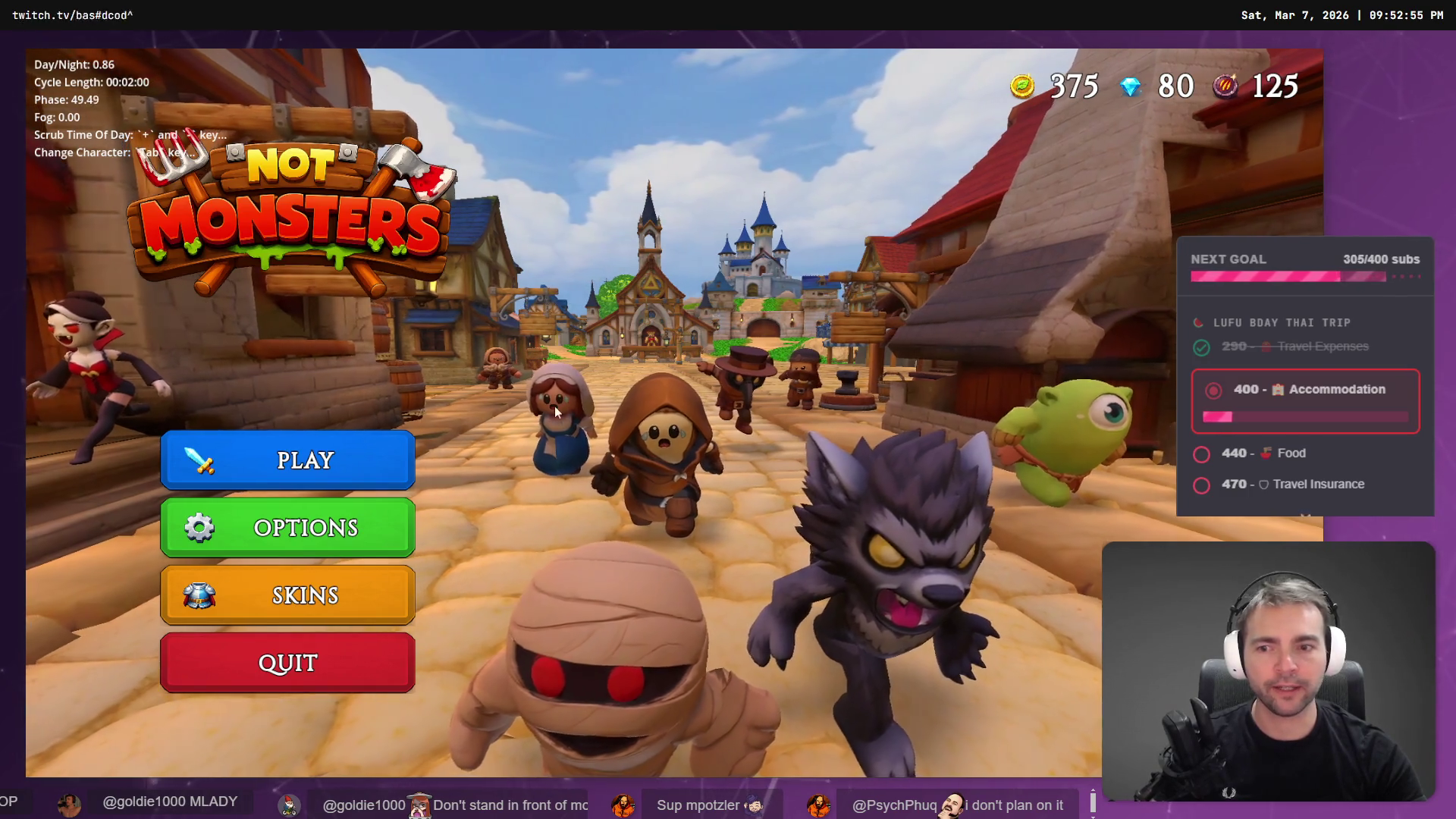
key("F8")
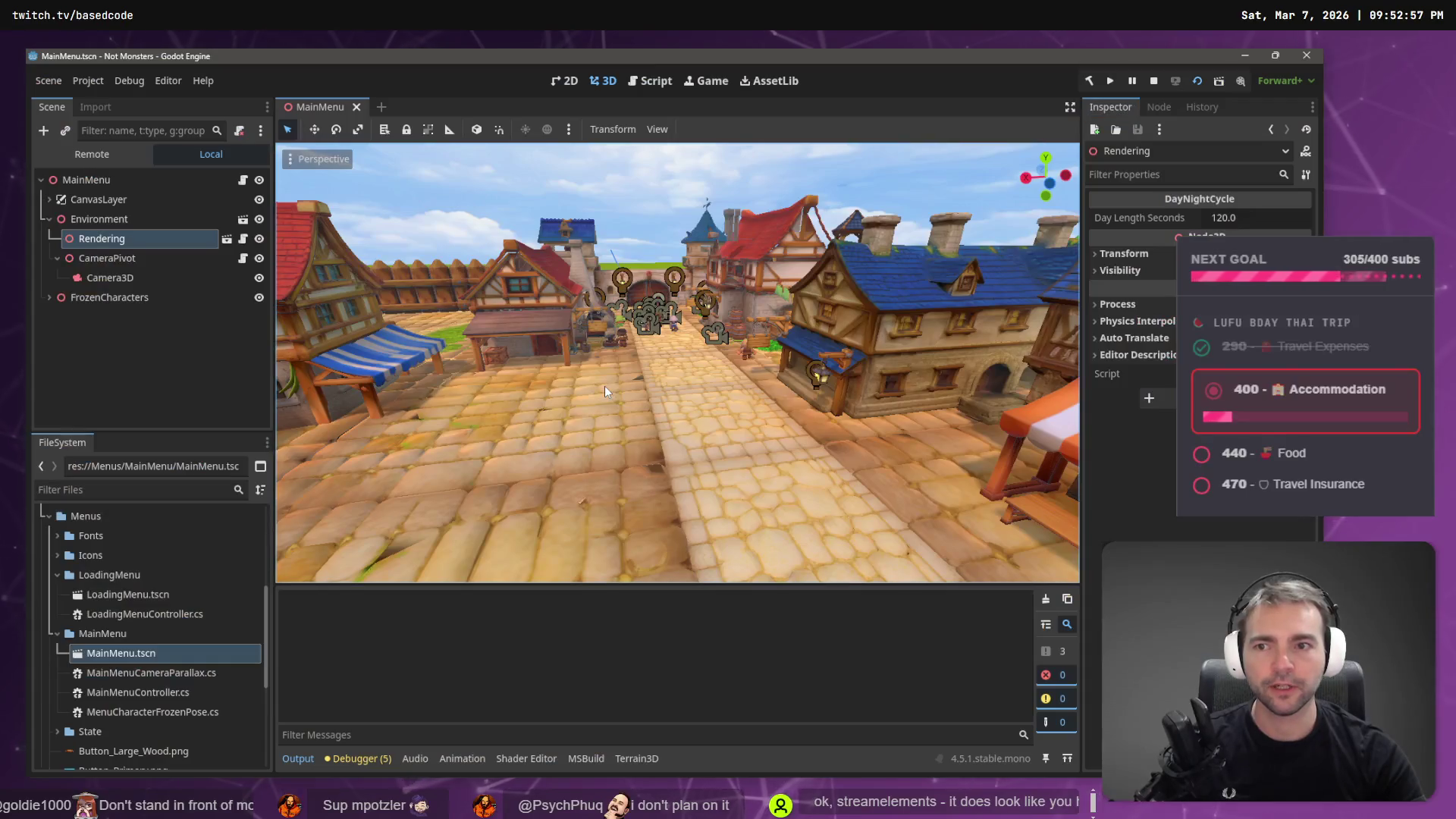
key("F5")
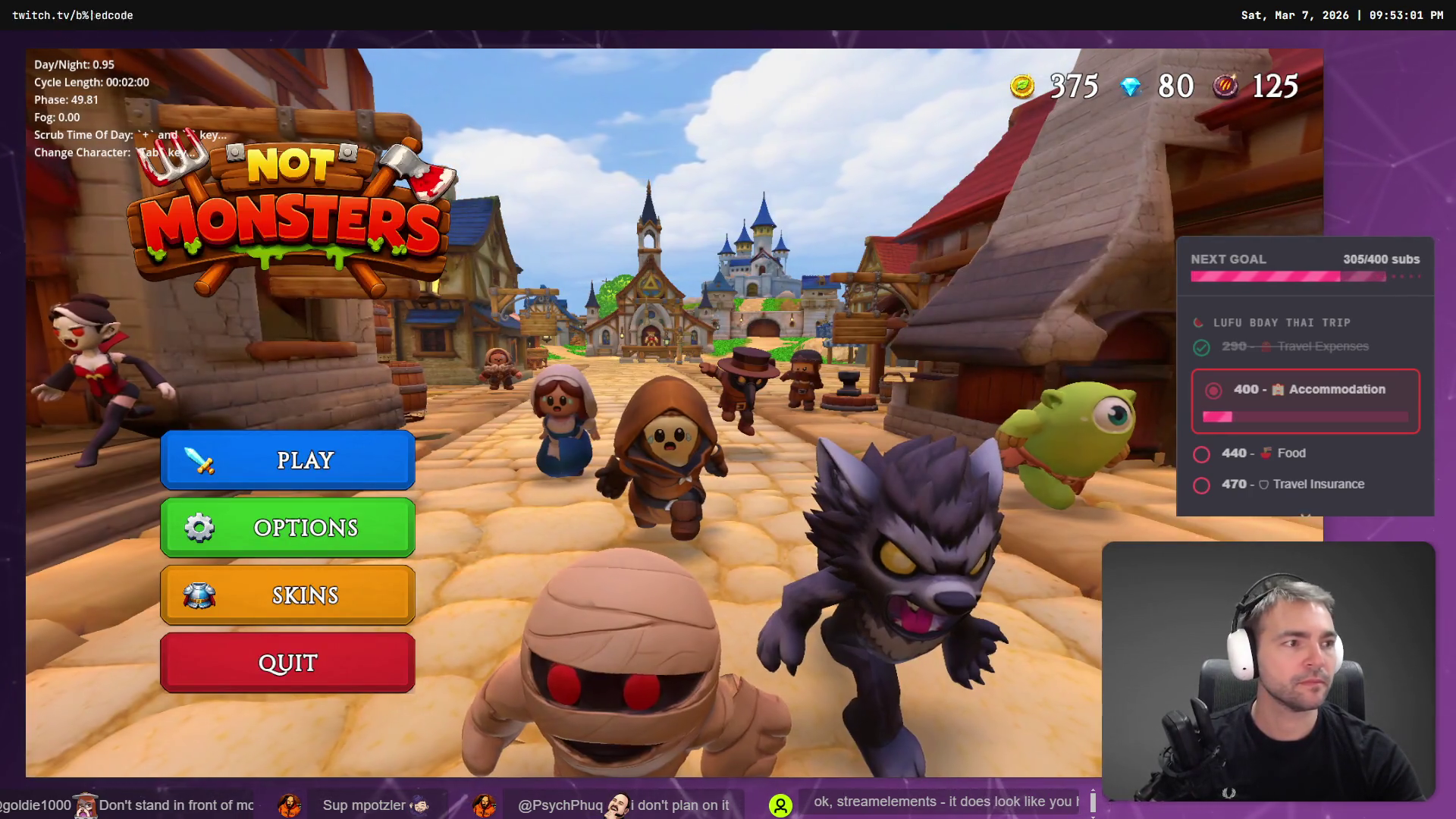
key("alt+Tab")
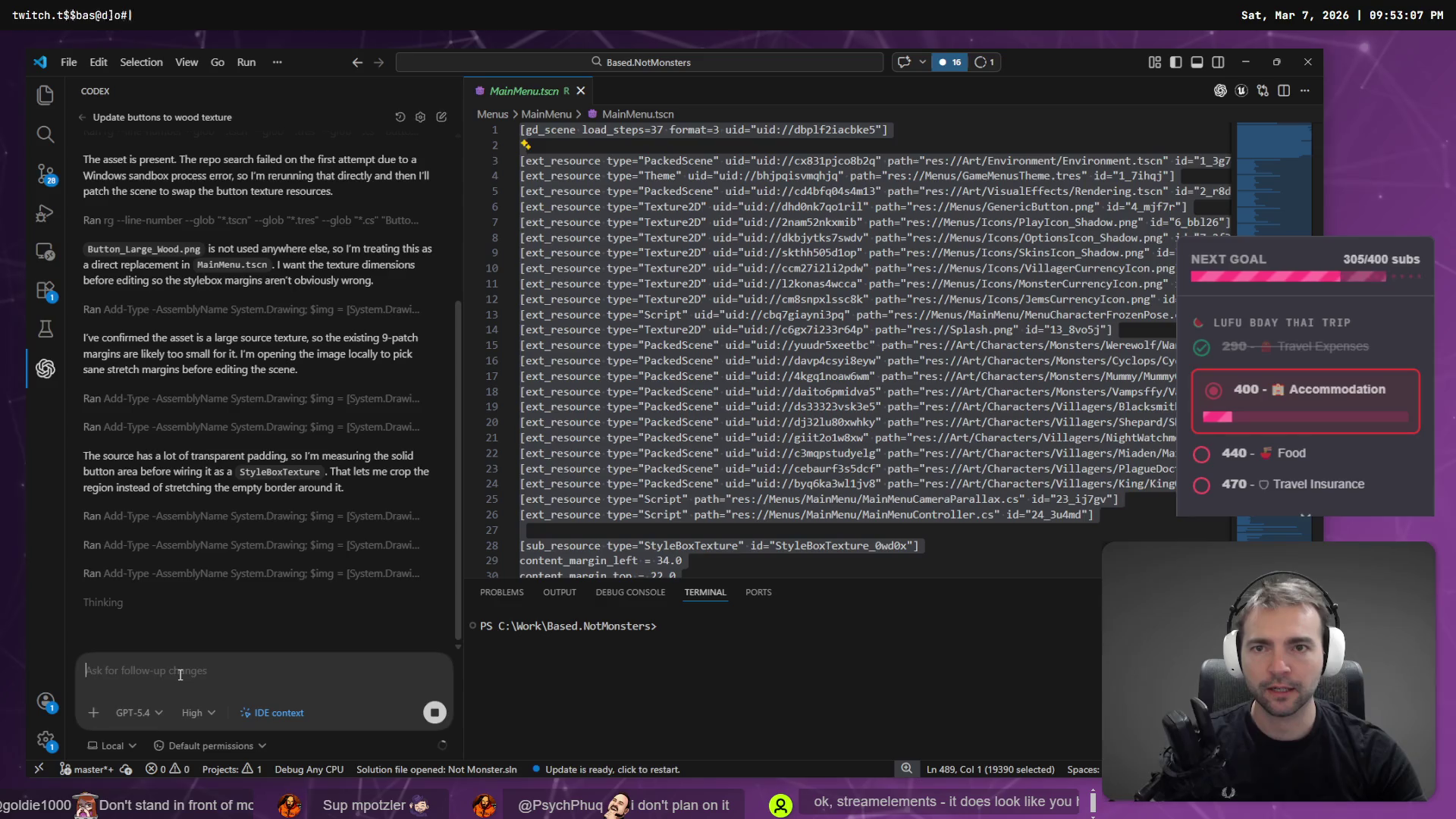
Dictate and send Codex a request for a day-night toggle: off in the main menu, on in the main scene.
key("super+h")
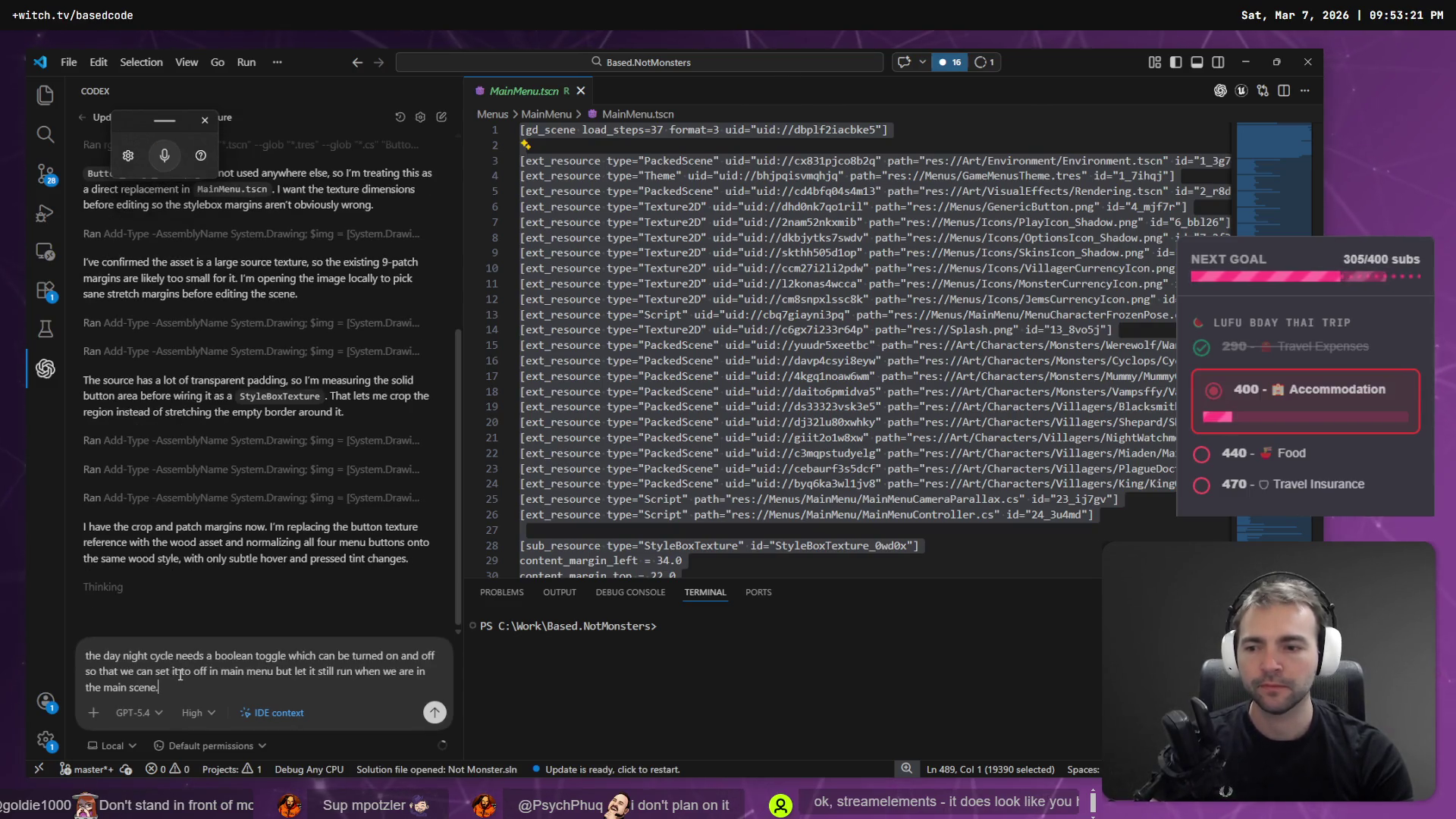
key("alt+Tab")
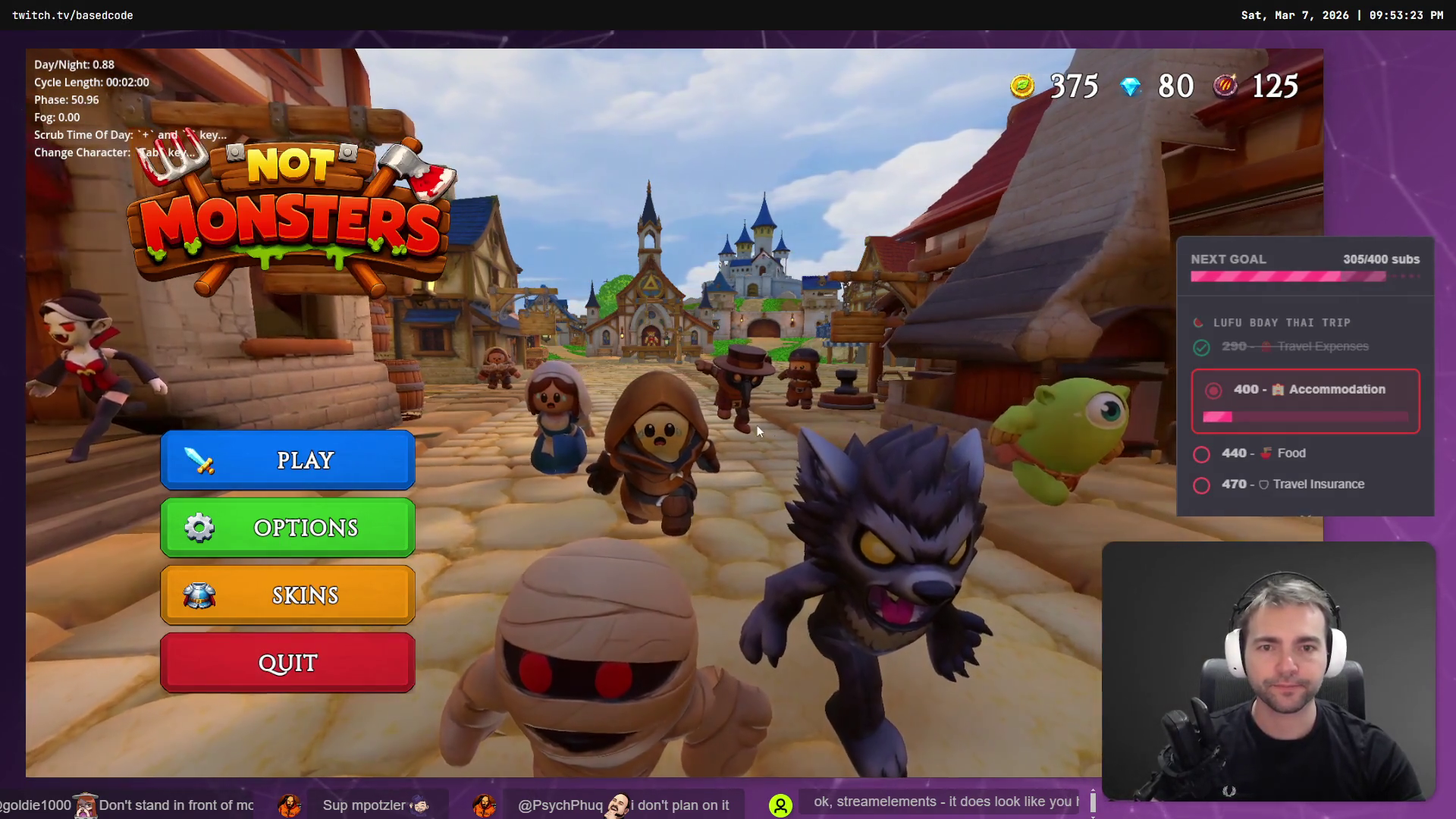
key("alt+Tab")
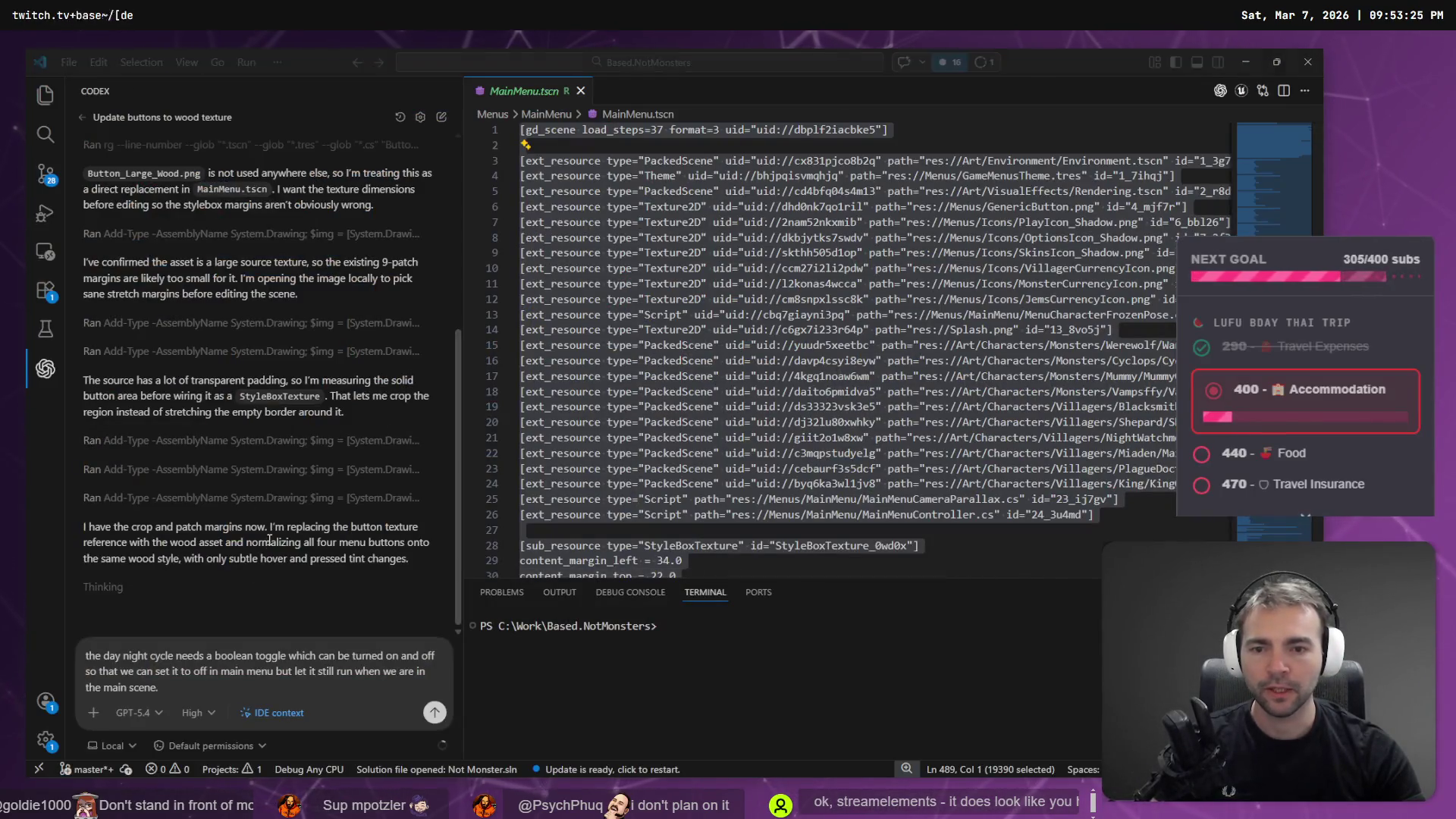
key("alt+Tab")
key("alt+Tab")
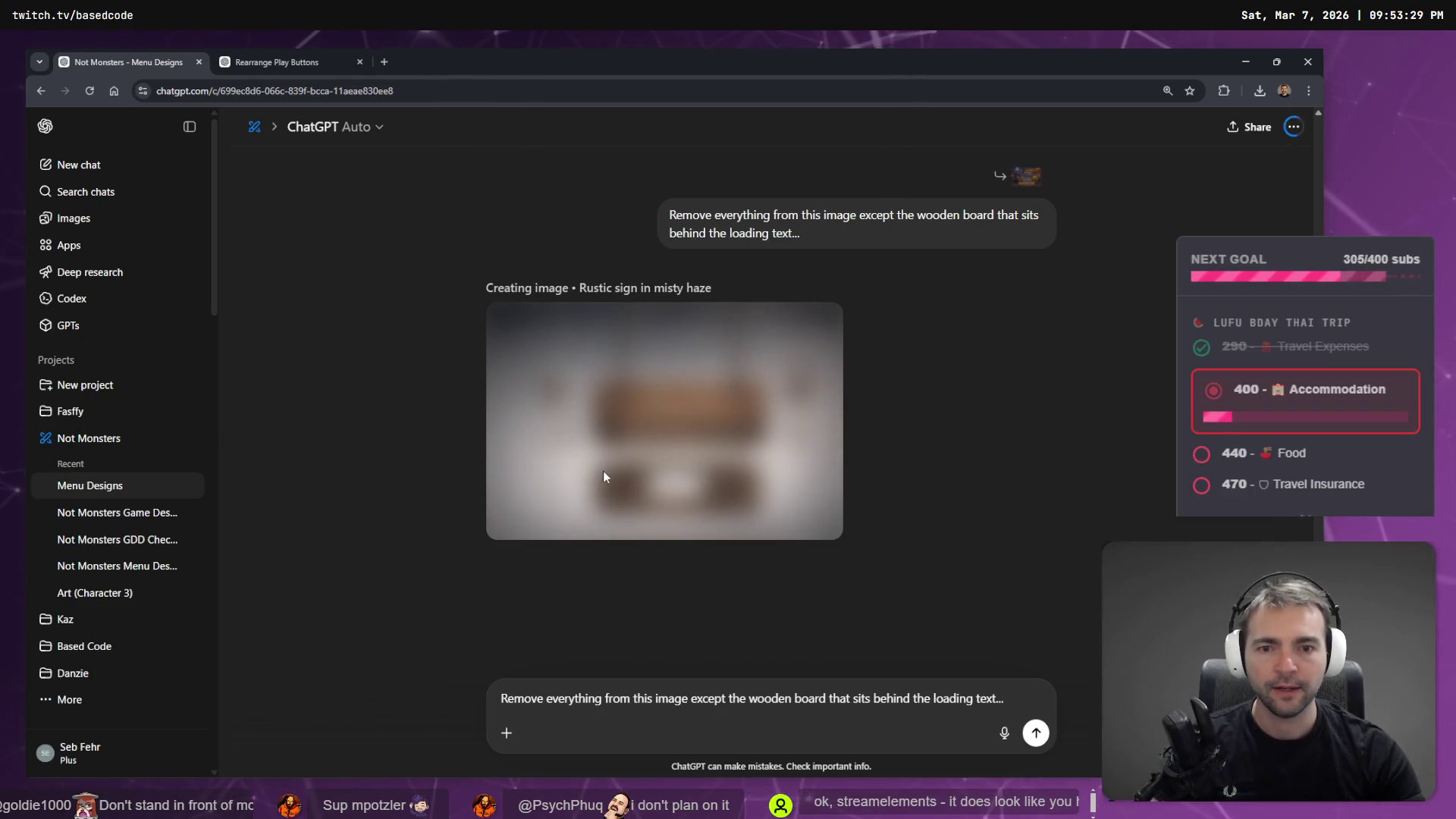
key("alt+Tab")
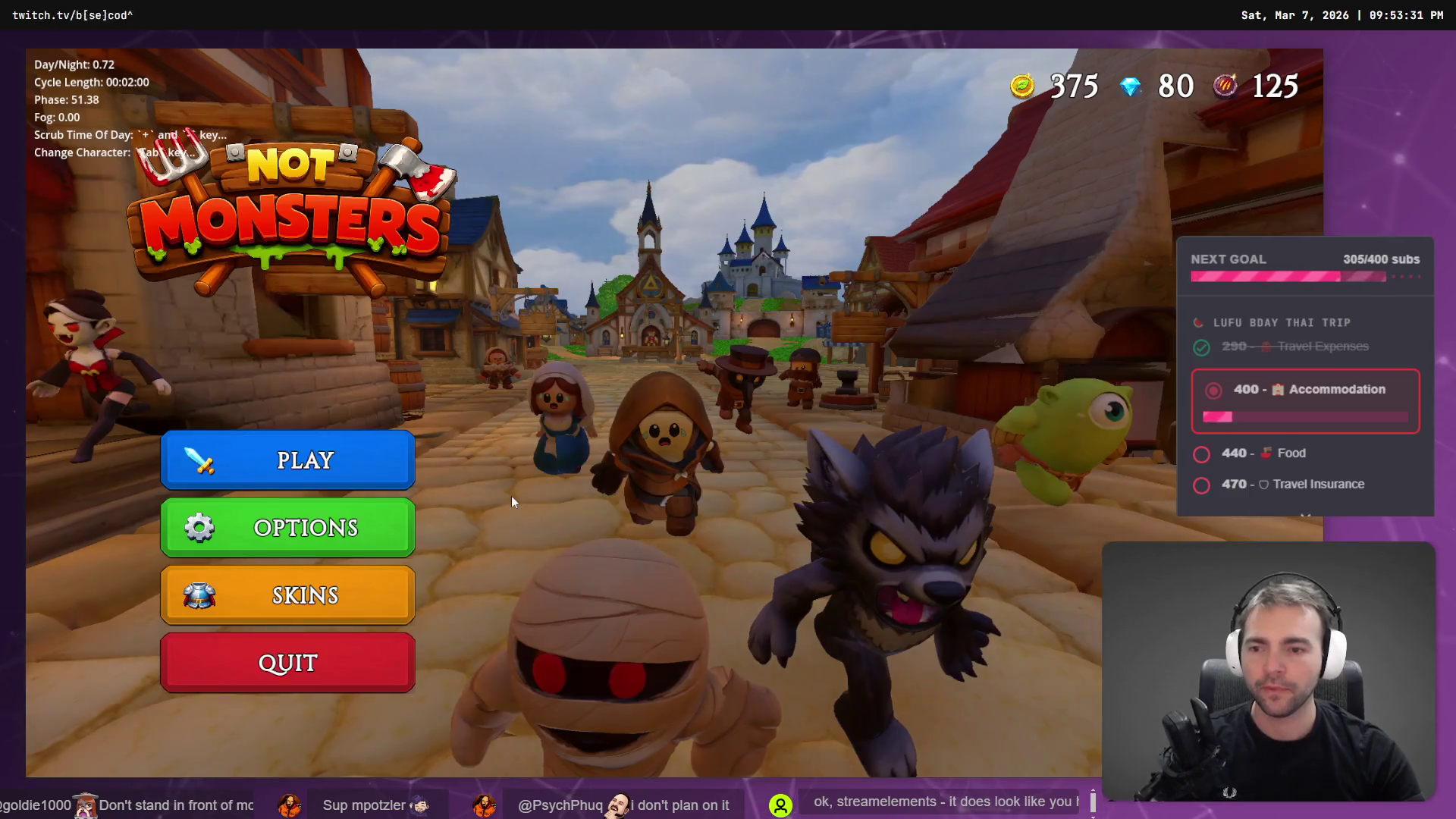
key("alt+Tab")
left_click(269, 681)
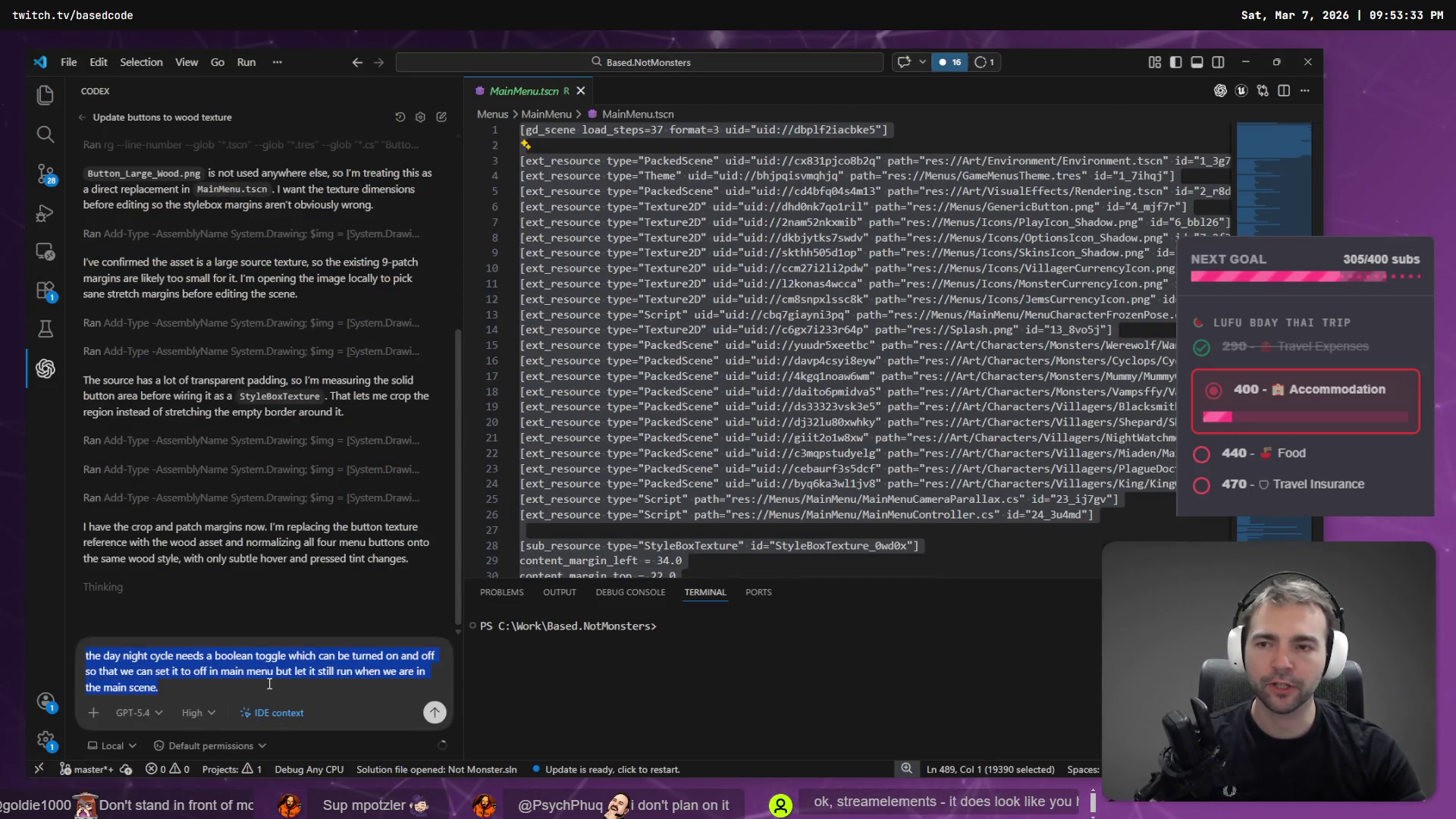
key("Return")
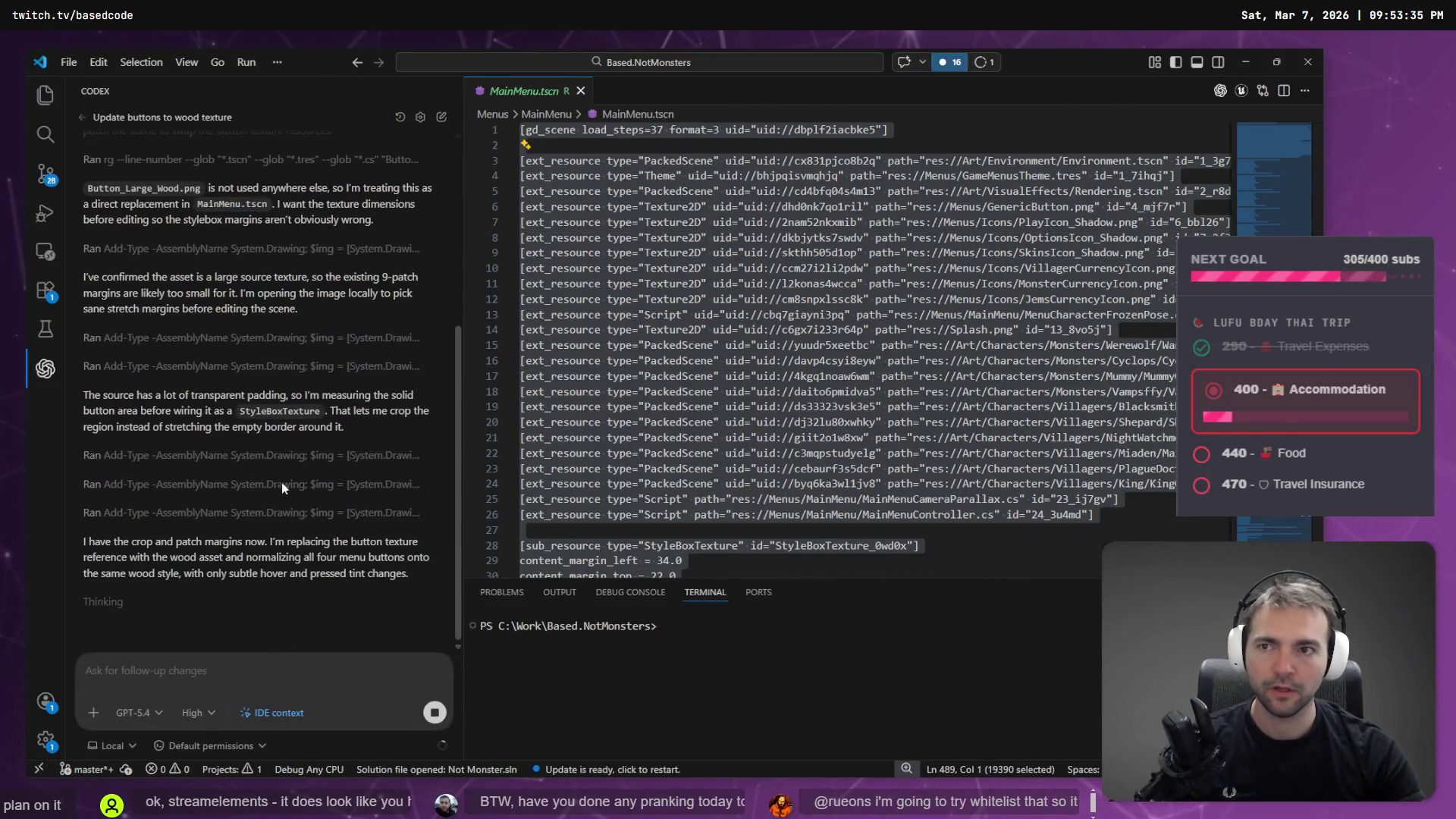
left_click(60, 64)
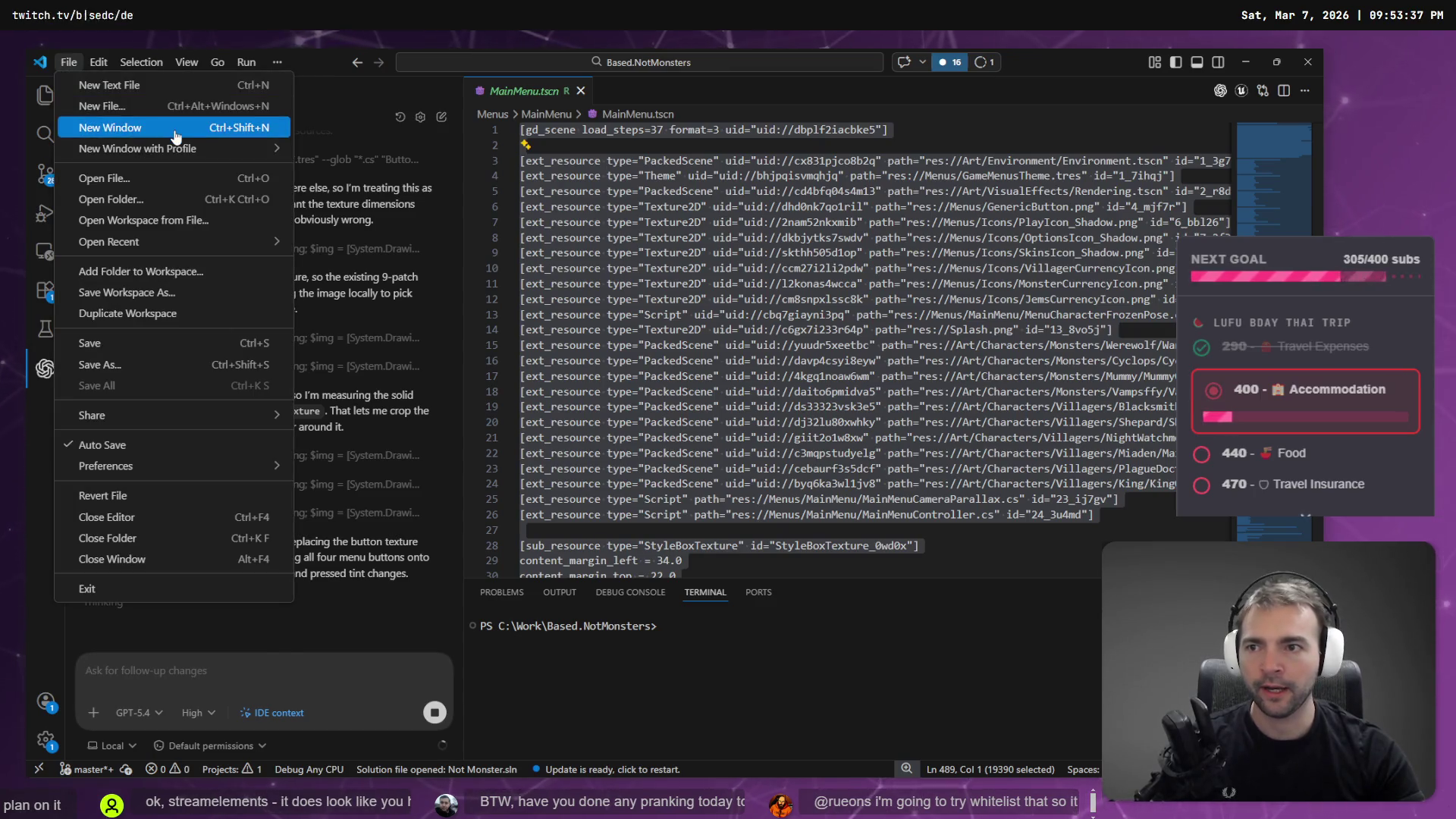
left_click(106, 122)
left_click(304, 153)
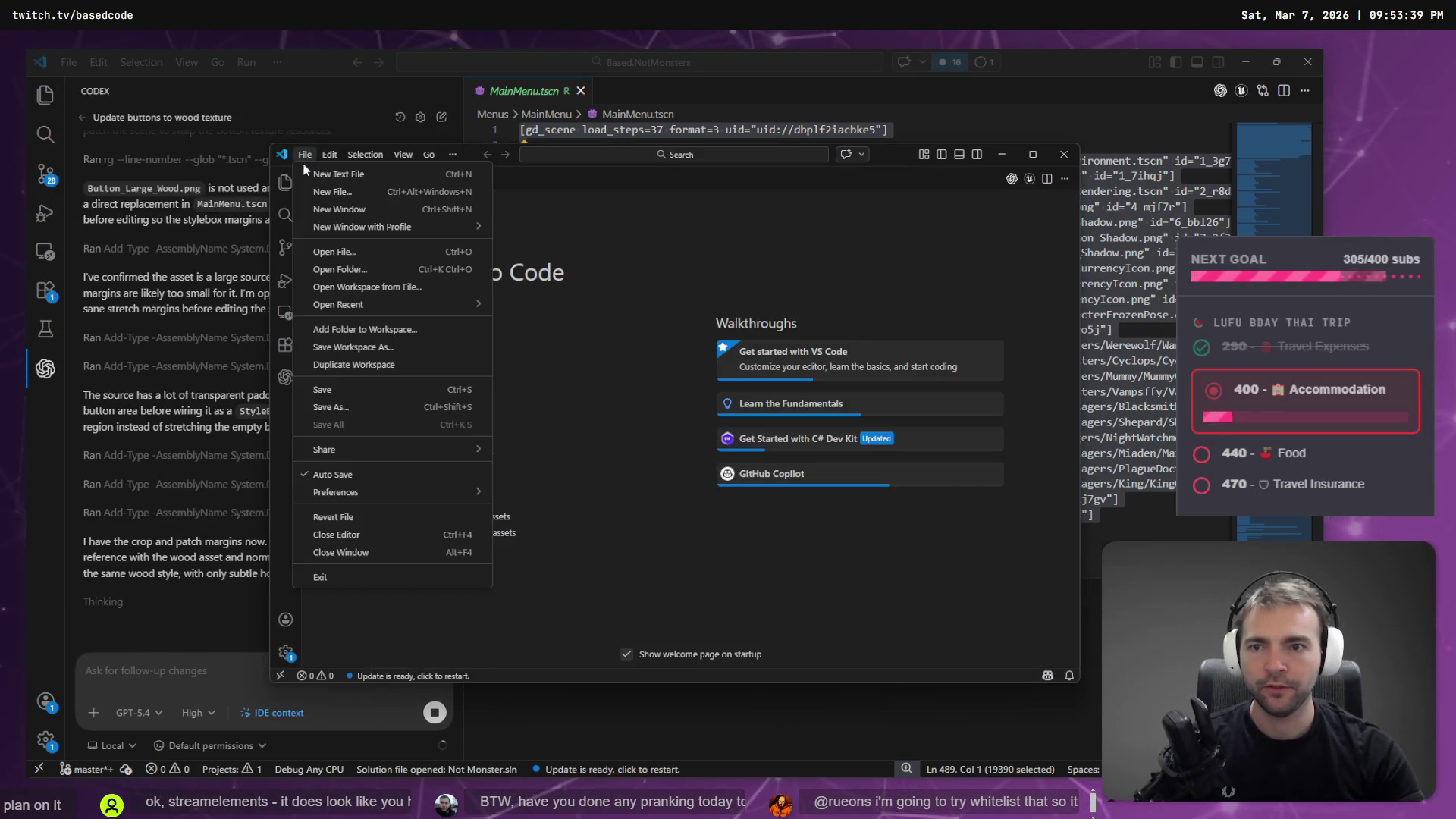
mouse_move(424, 304)
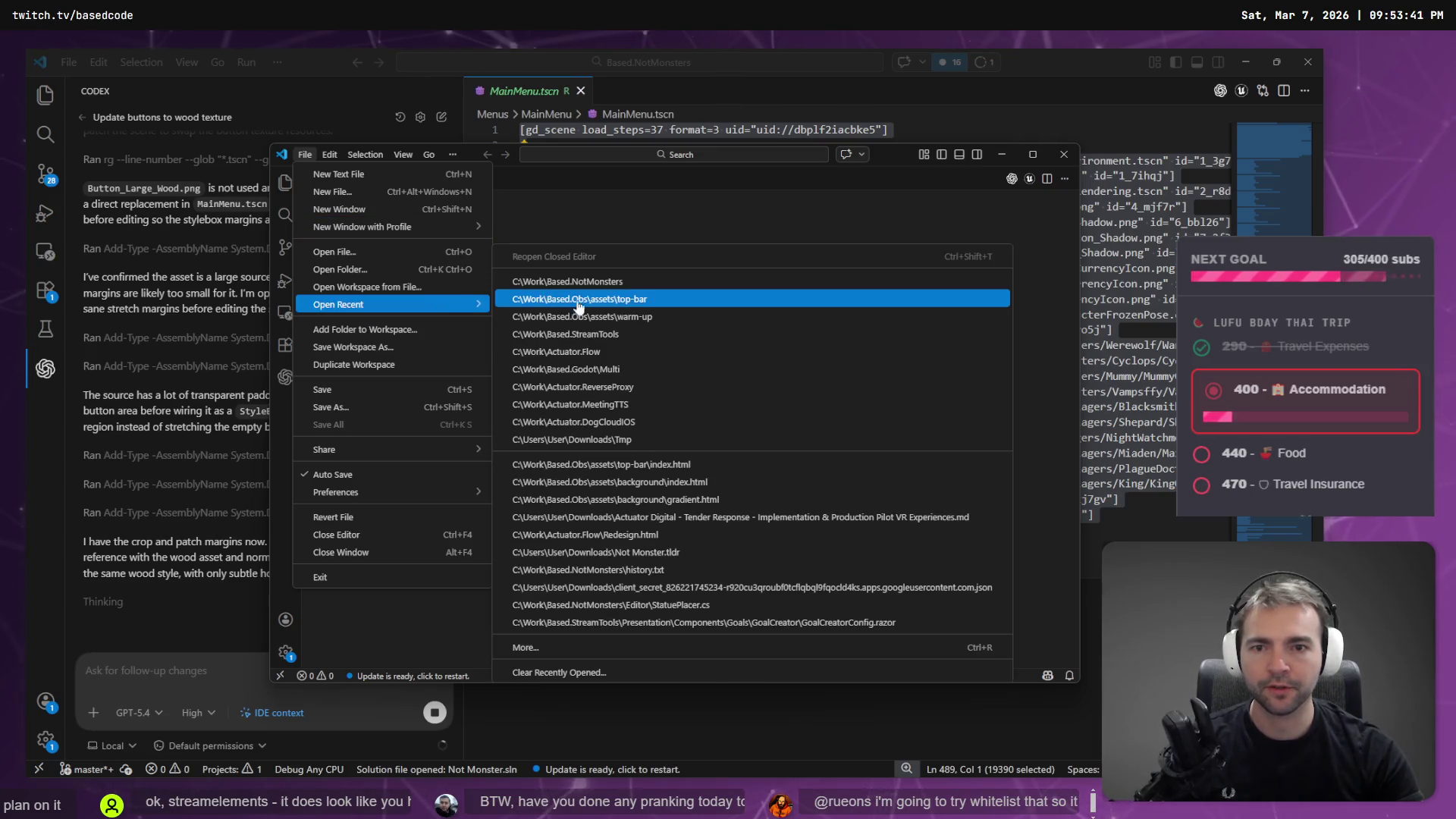
left_click(640, 292)
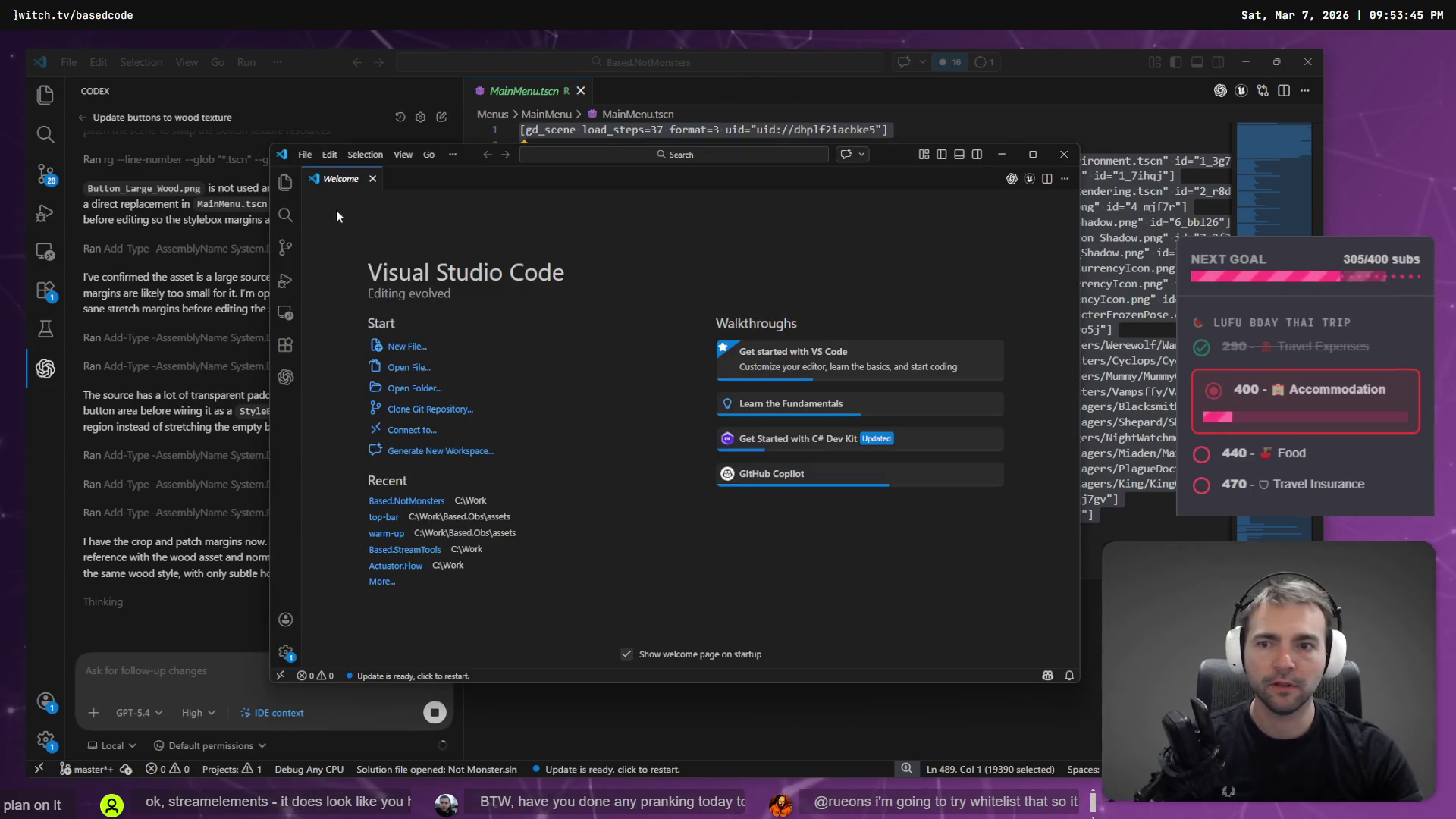
left_click(305, 154)
left_click(383, 254)
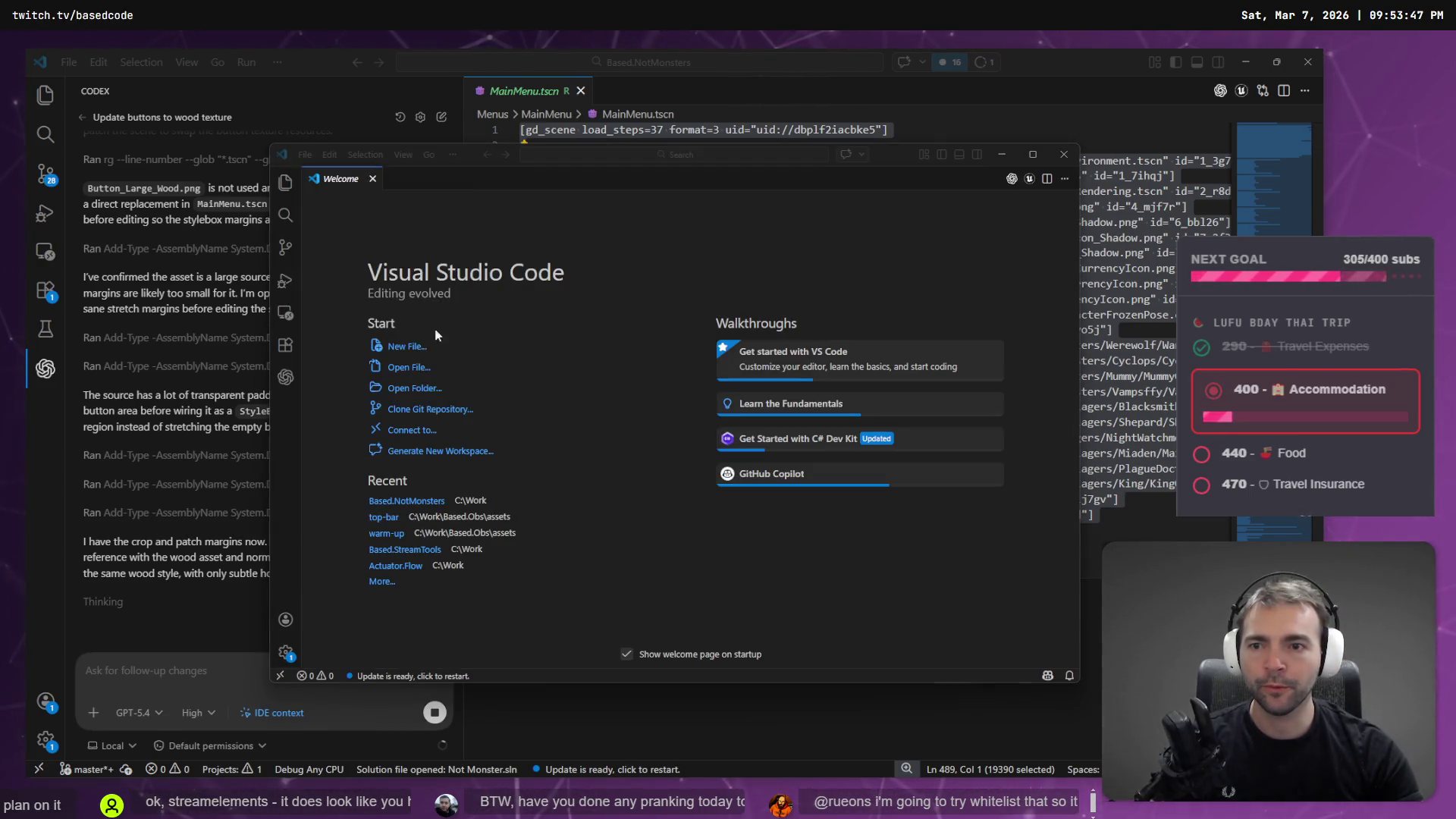
type("C:\\Wor")
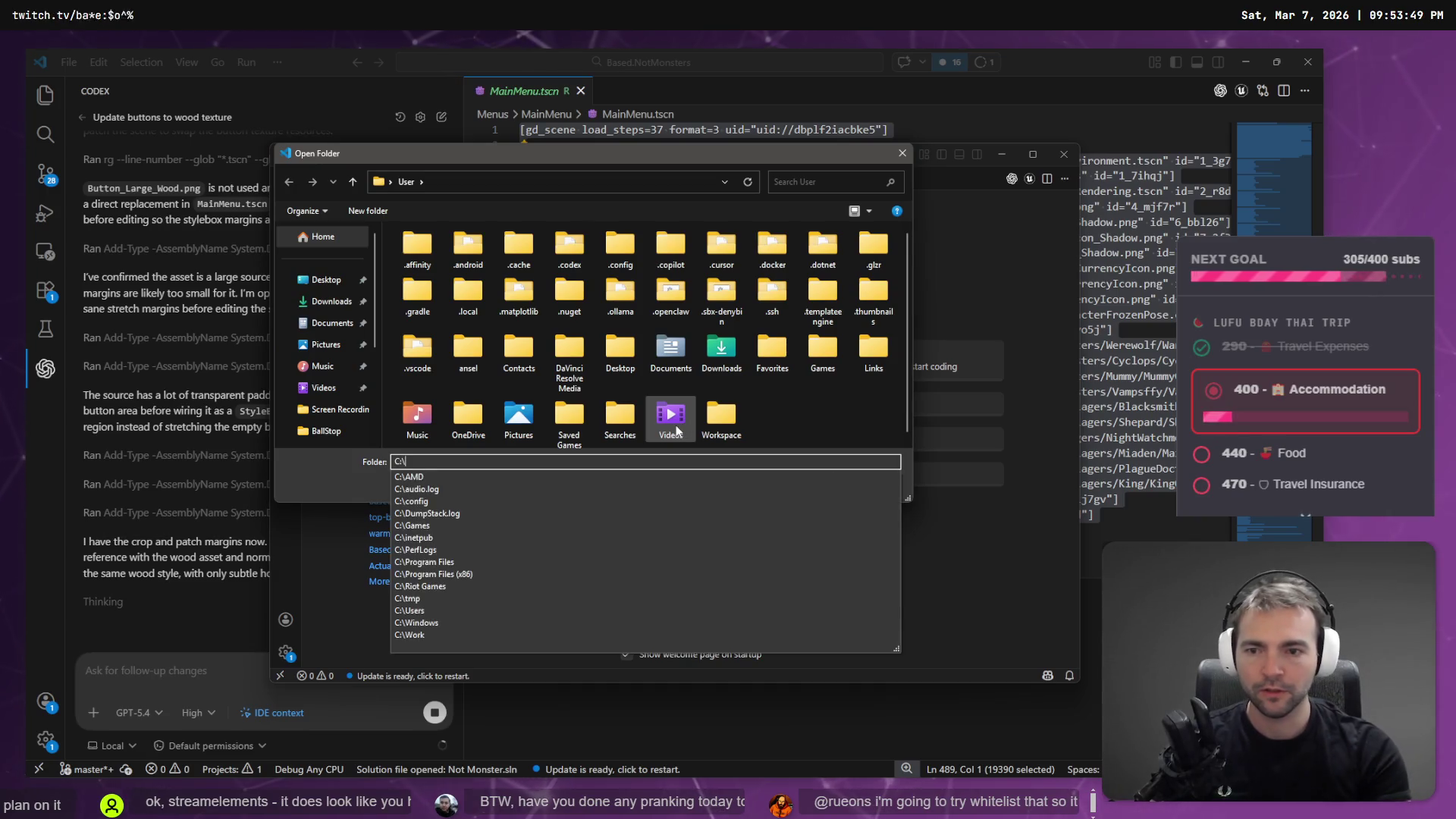
type("k\\")
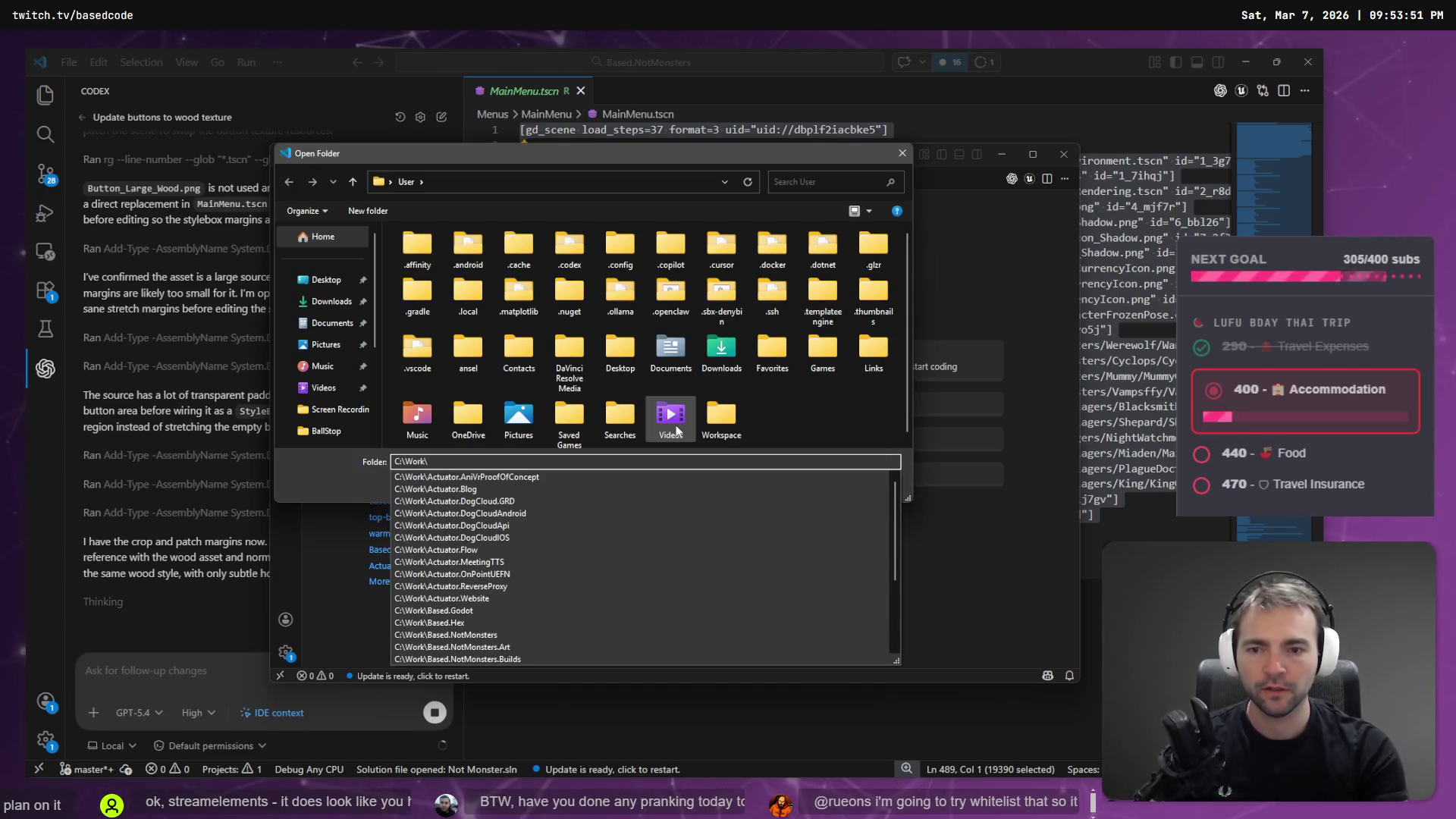
type("B")
key("Down")
key("Down")
key("Down")
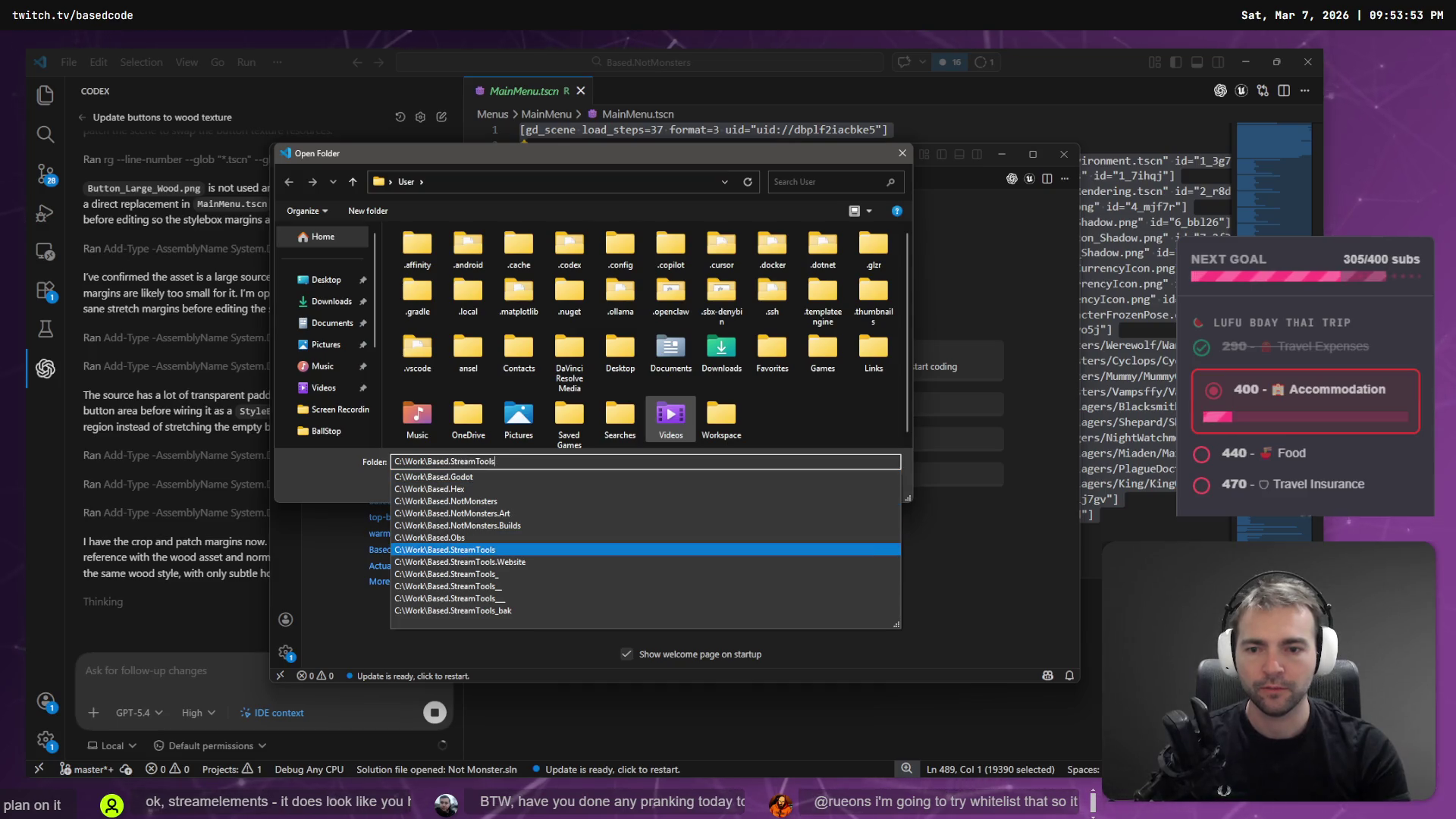
key("Up")
key("Up")
key("Up")
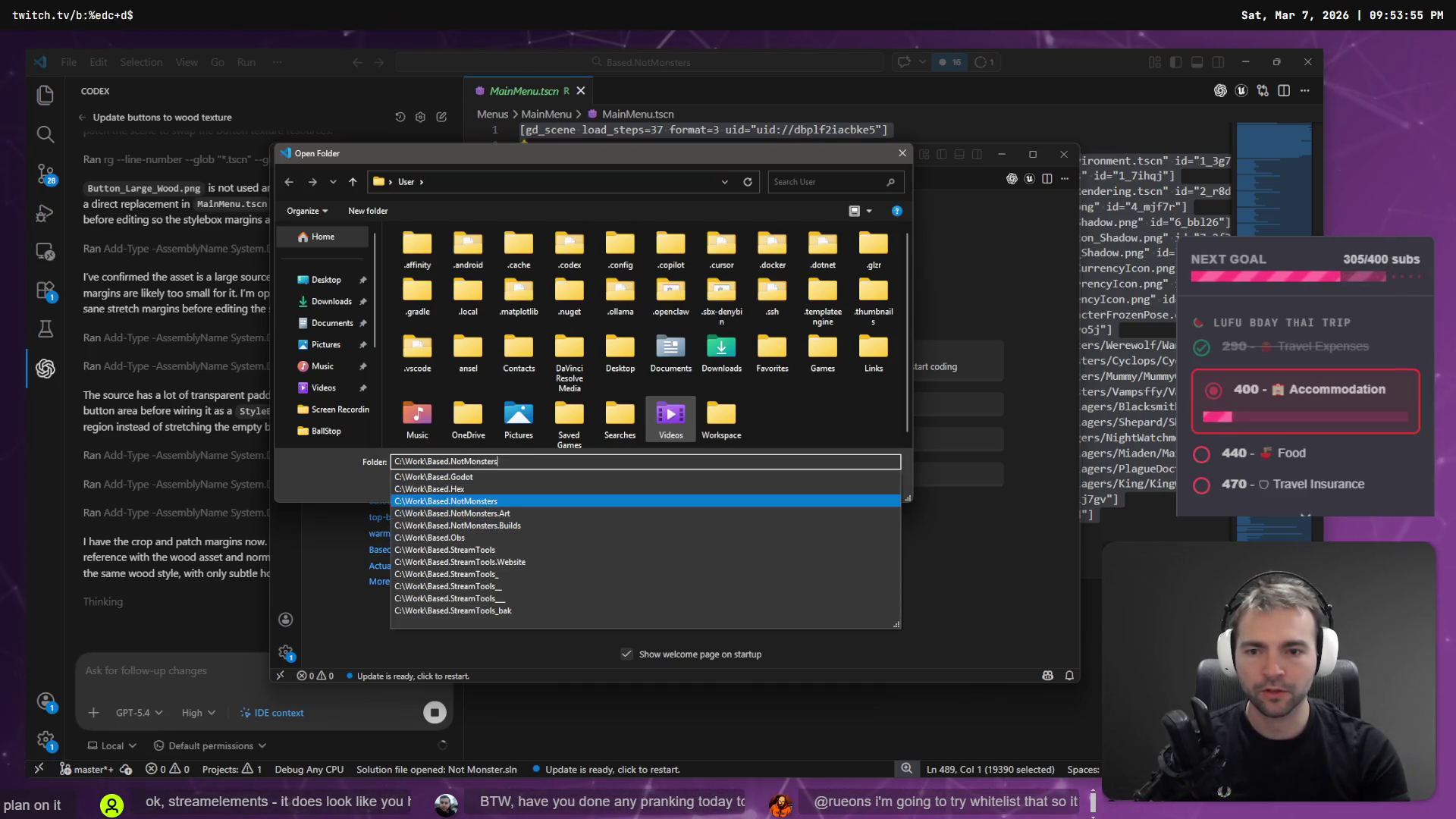
key("Return")
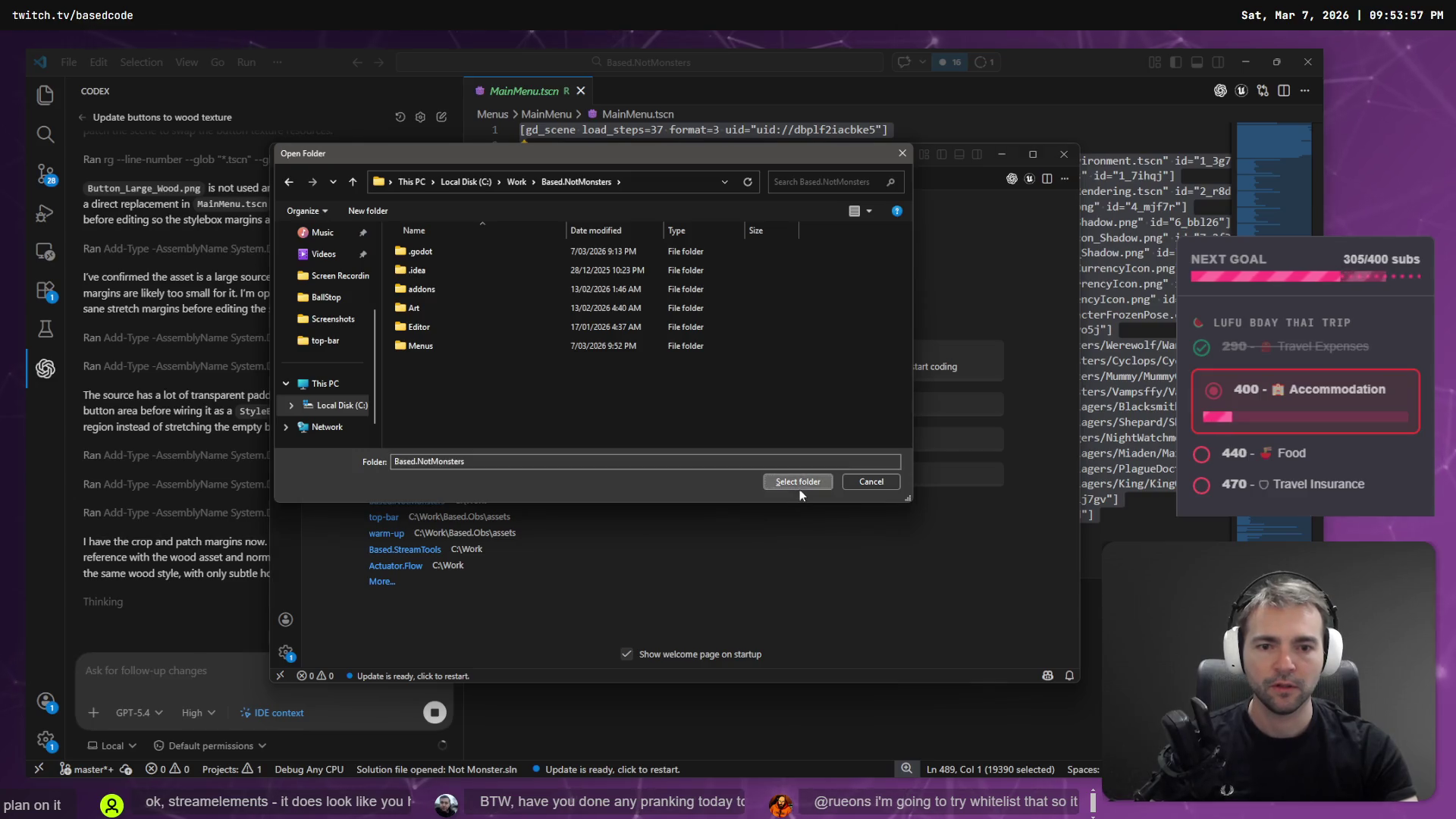
left_click(798, 485)
key("ctrl+shift+n")
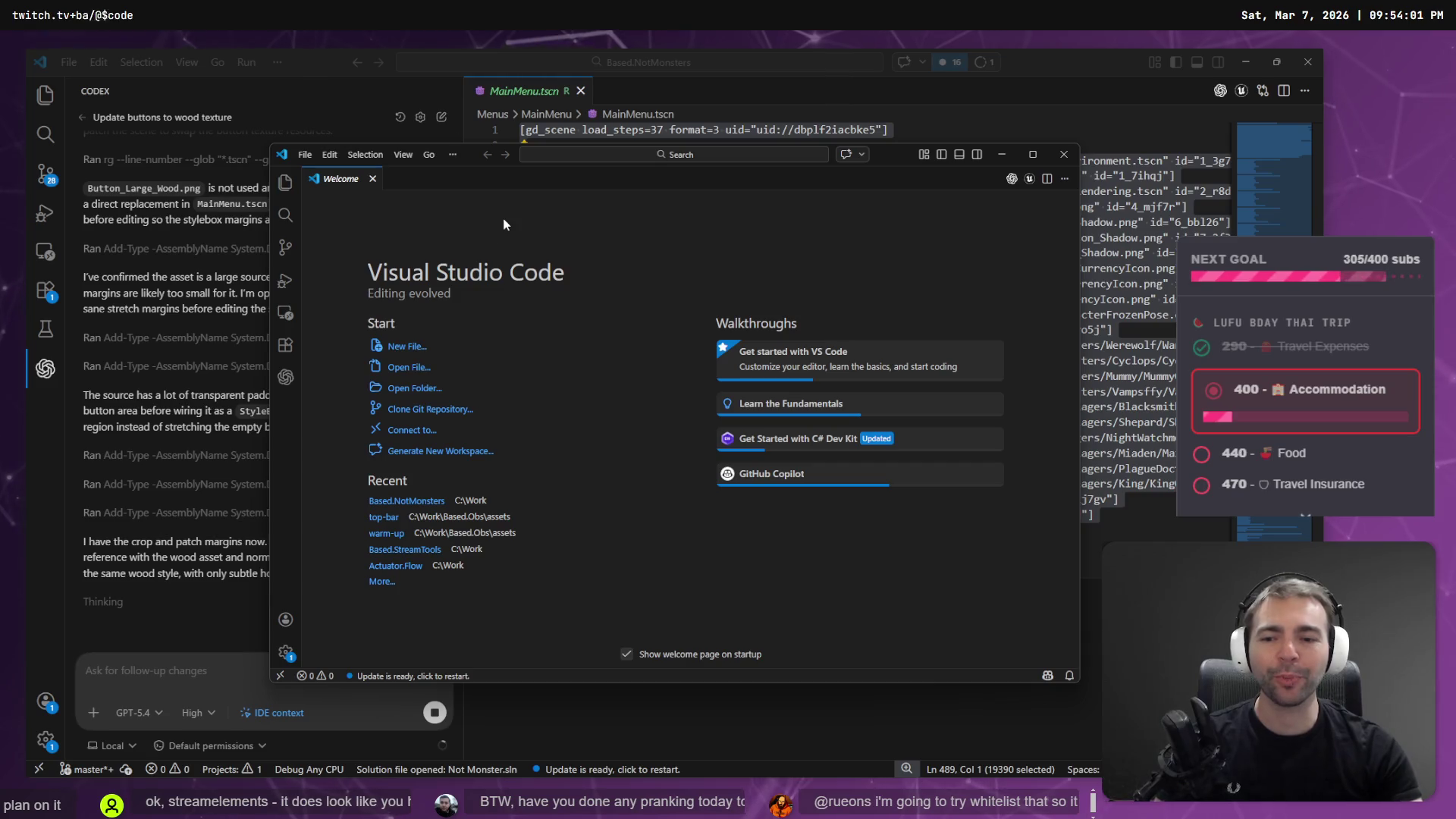
left_click(310, 156)
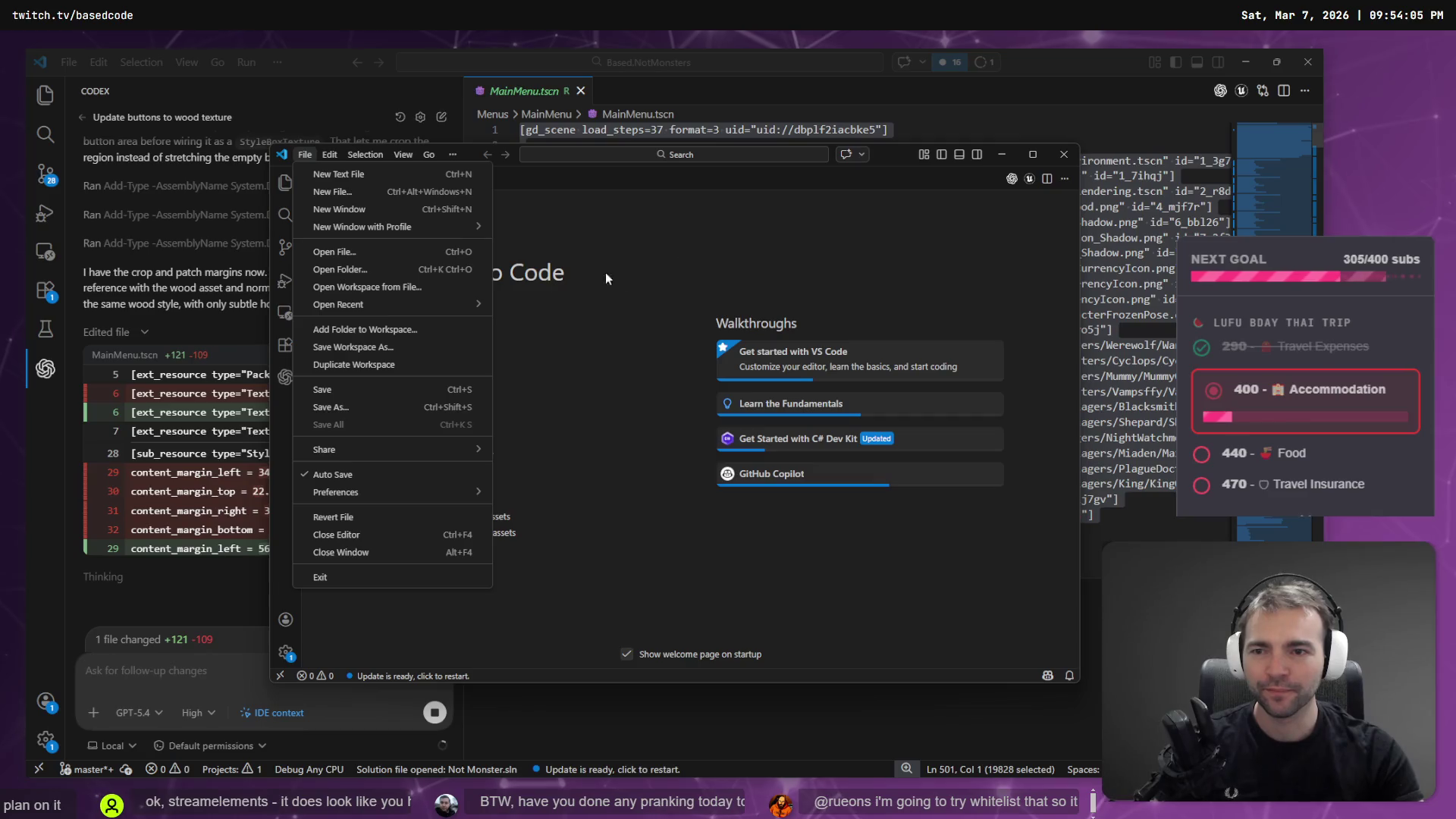
left_click(1064, 154)
scroll(258, 455, "down", 5)
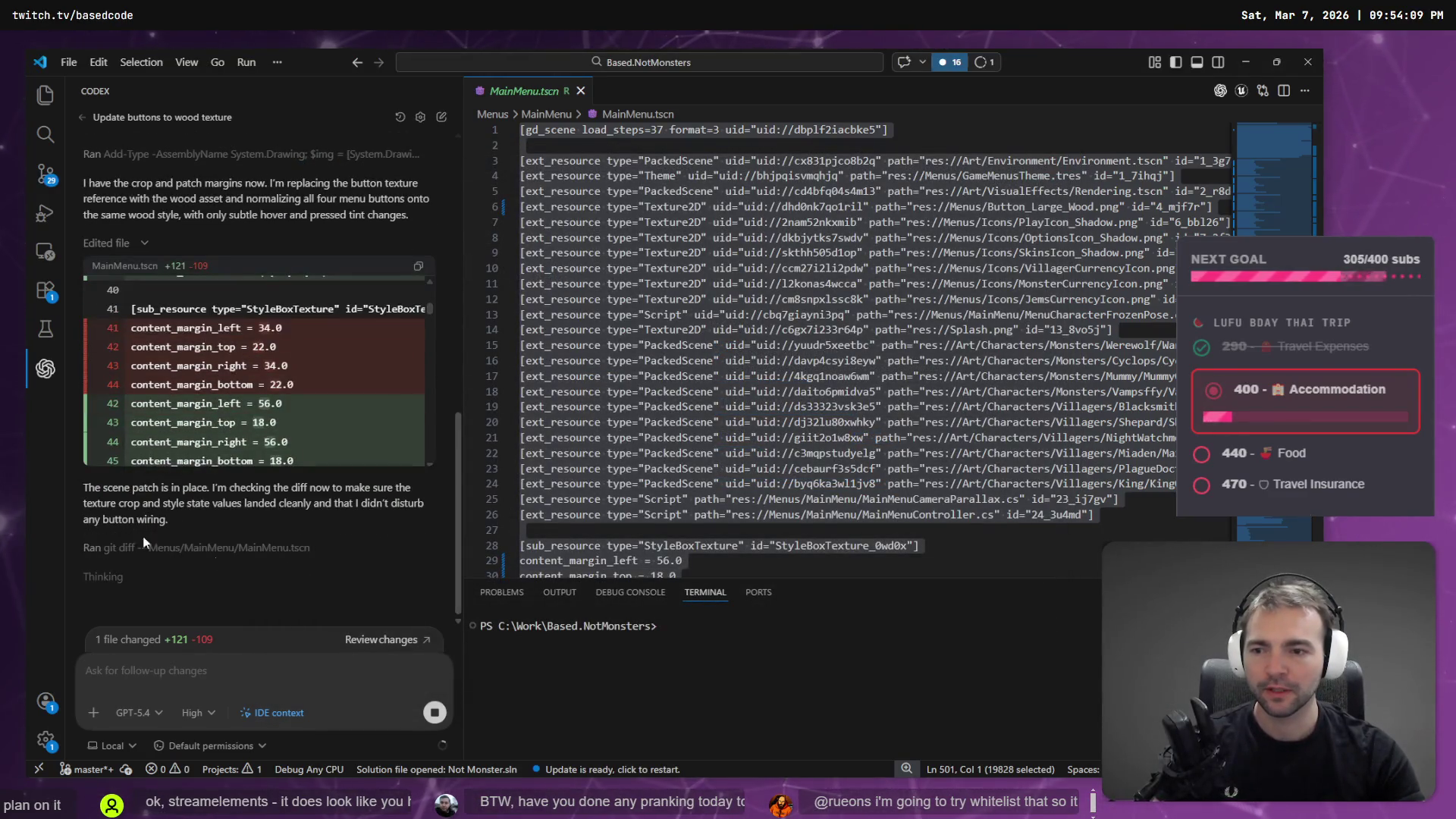
Reload the externally modified MainMenu scene, inspect CanvasLayer, and run it to preview the wooden buttons.
key("alt+Tab")
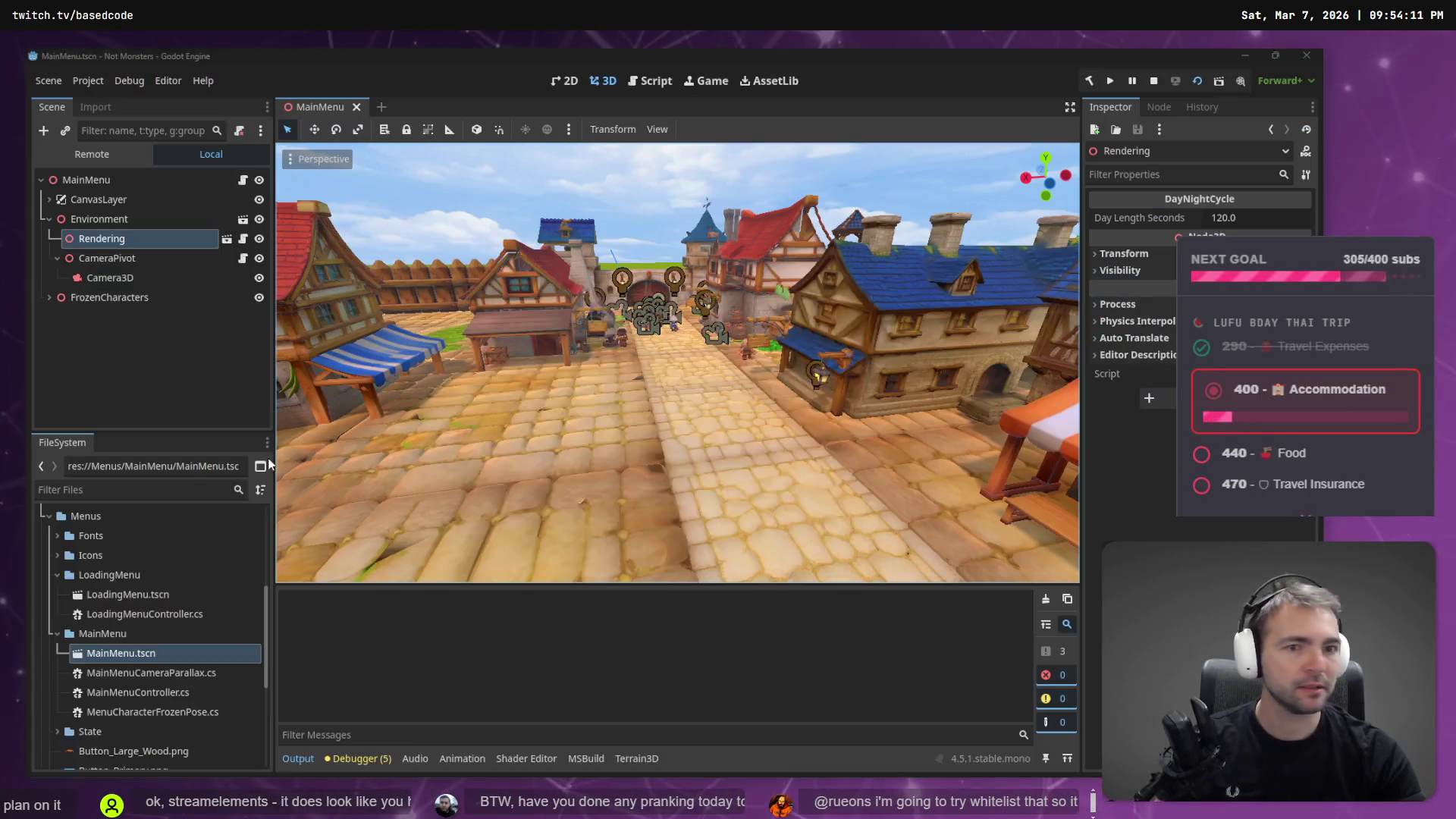
left_click(720, 512)
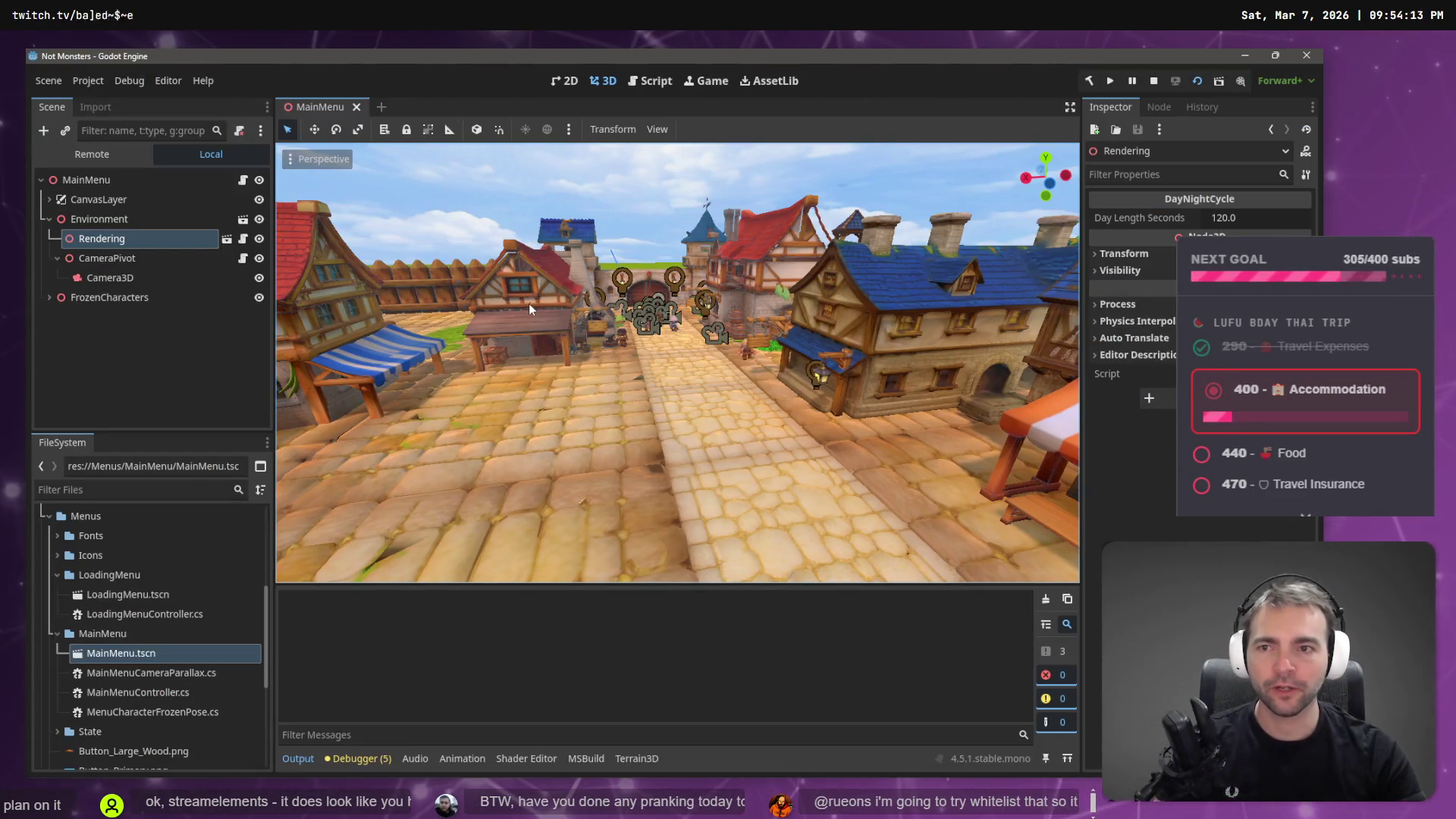
double_click(100, 199)
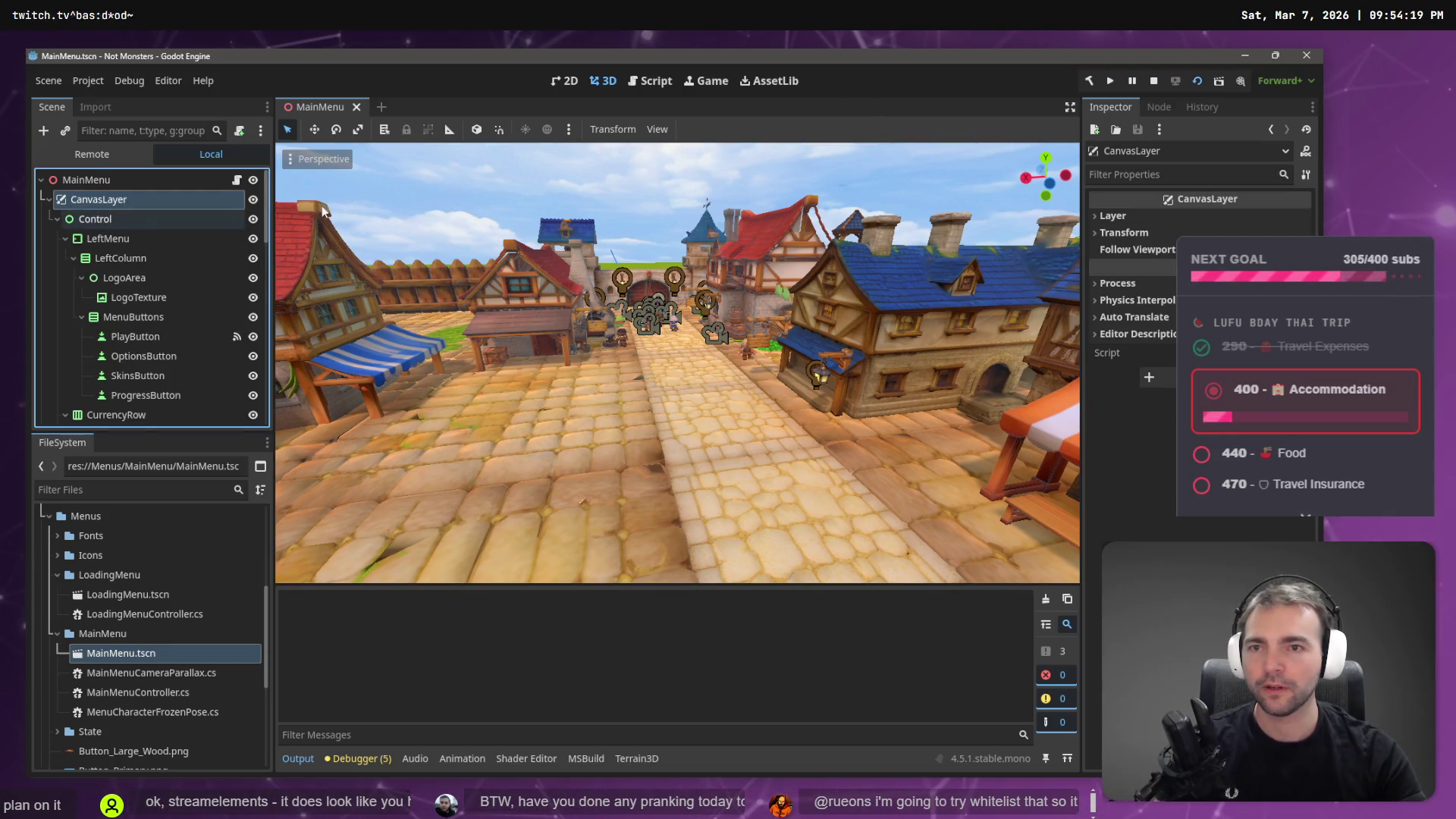
left_click(612, 89)
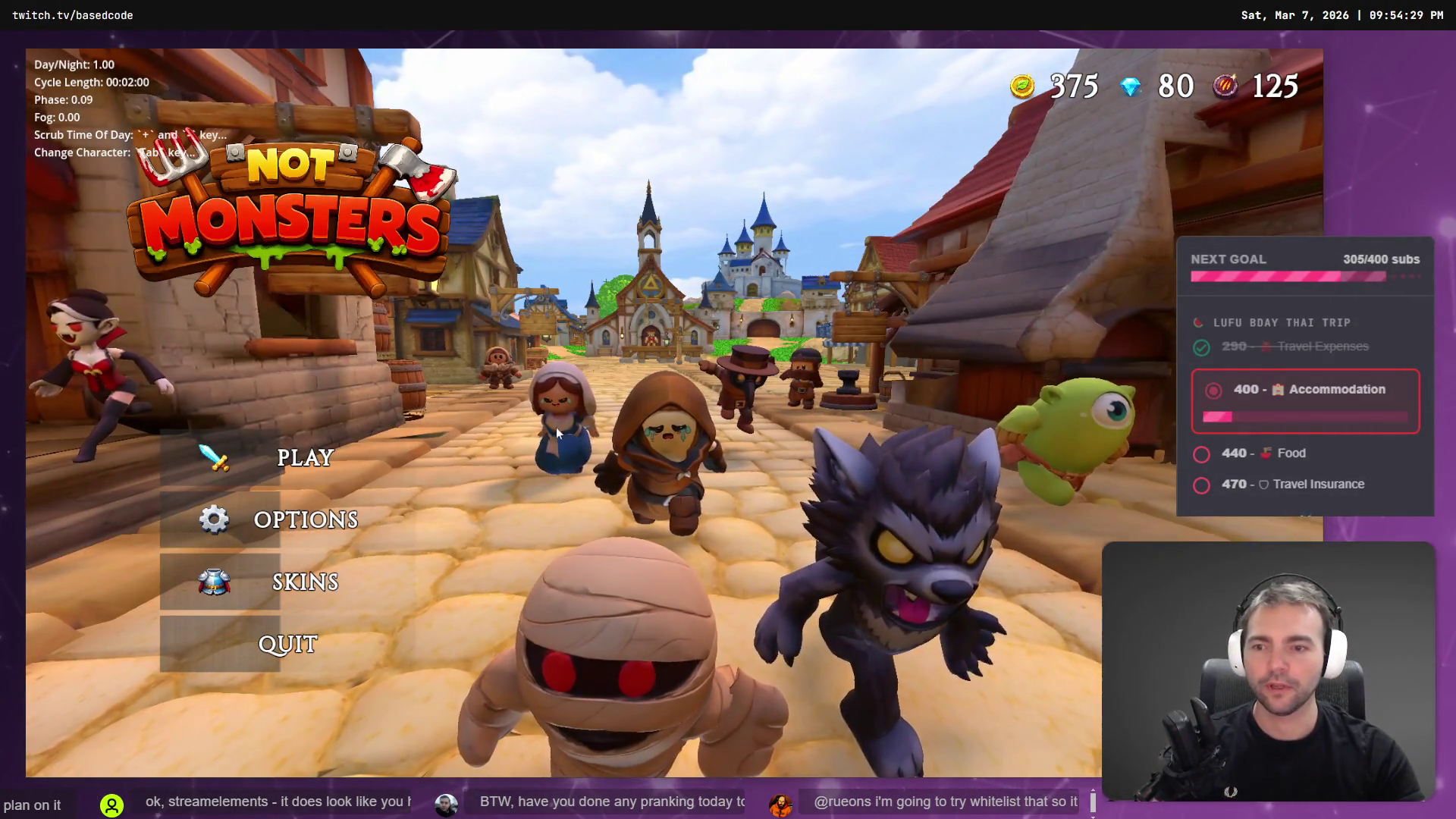
key("alt+Tab")
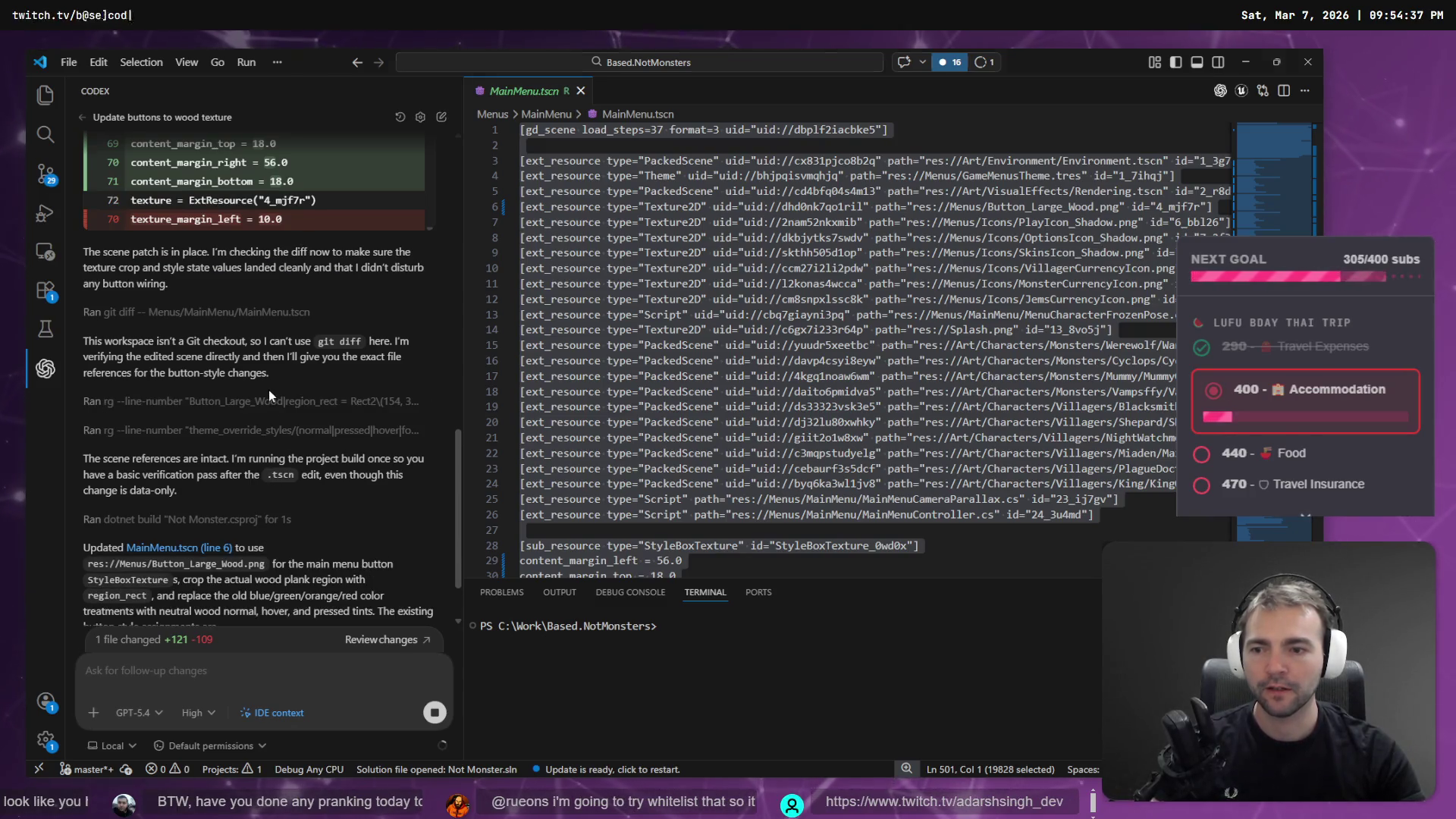
Review Codex's summary, then run the main menu scene with F6 and start a game with PLAY.
key("alt+Tab")
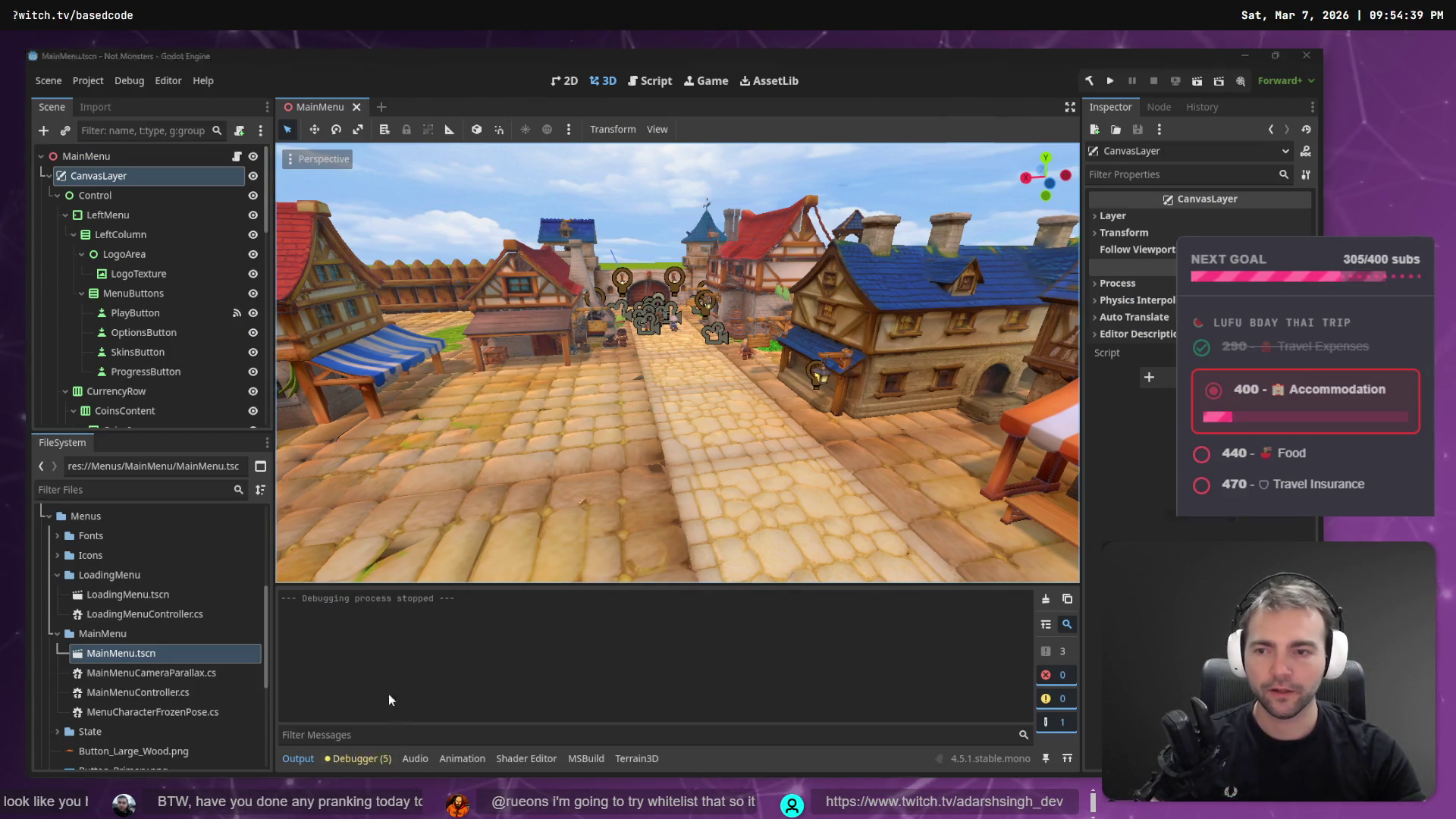
key("alt+Tab")
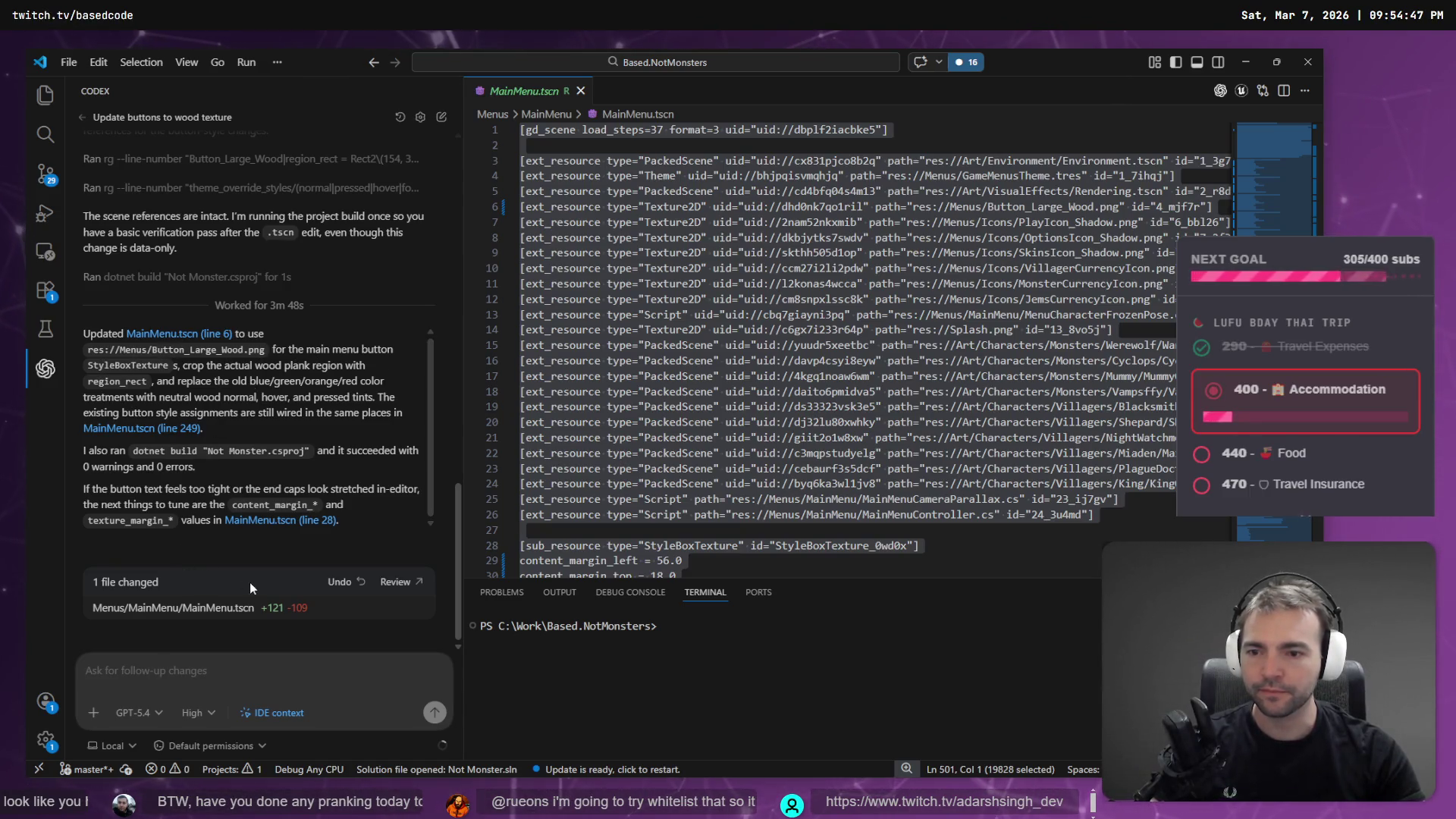
key("alt+Tab")
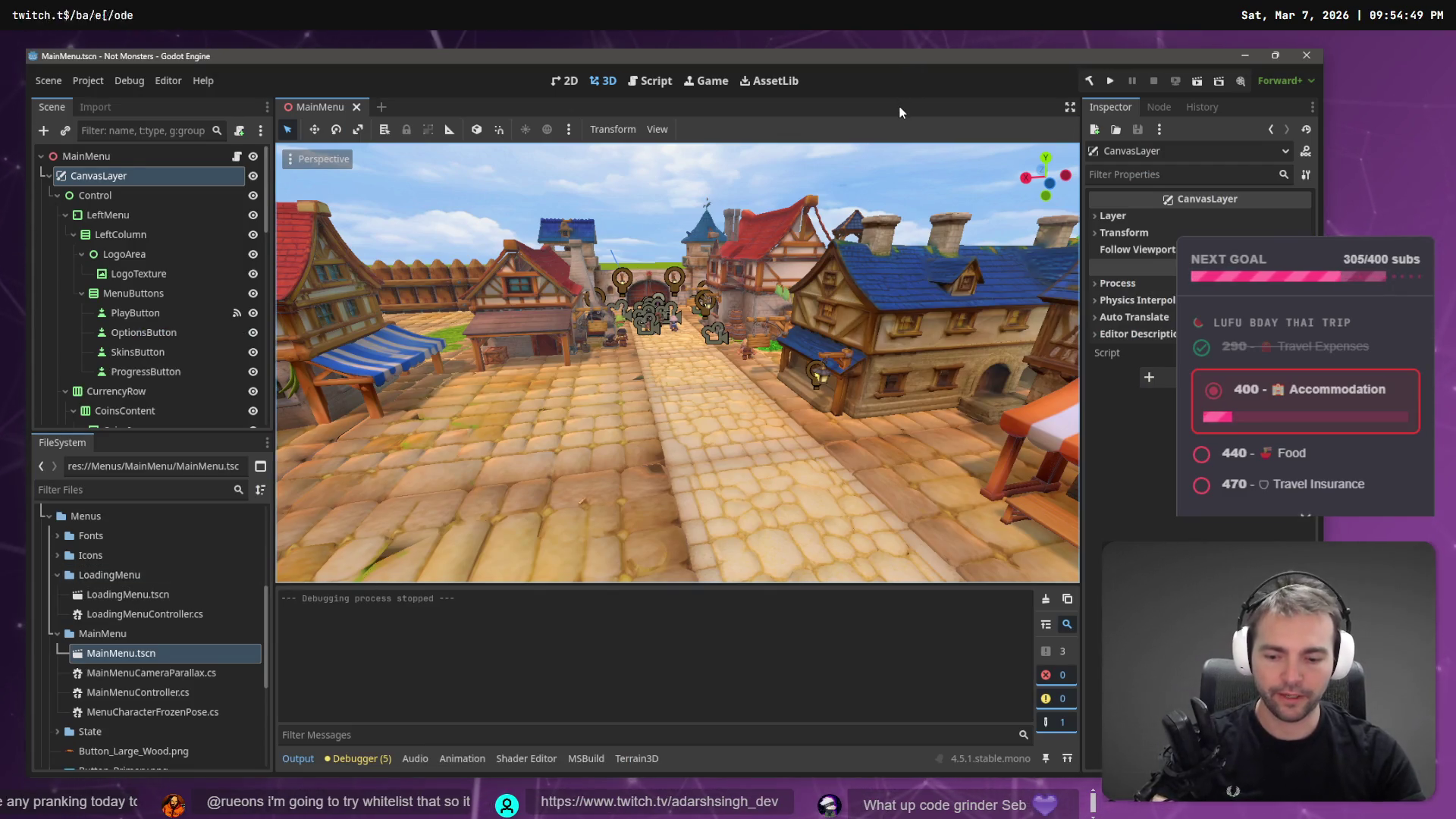
key("F6")
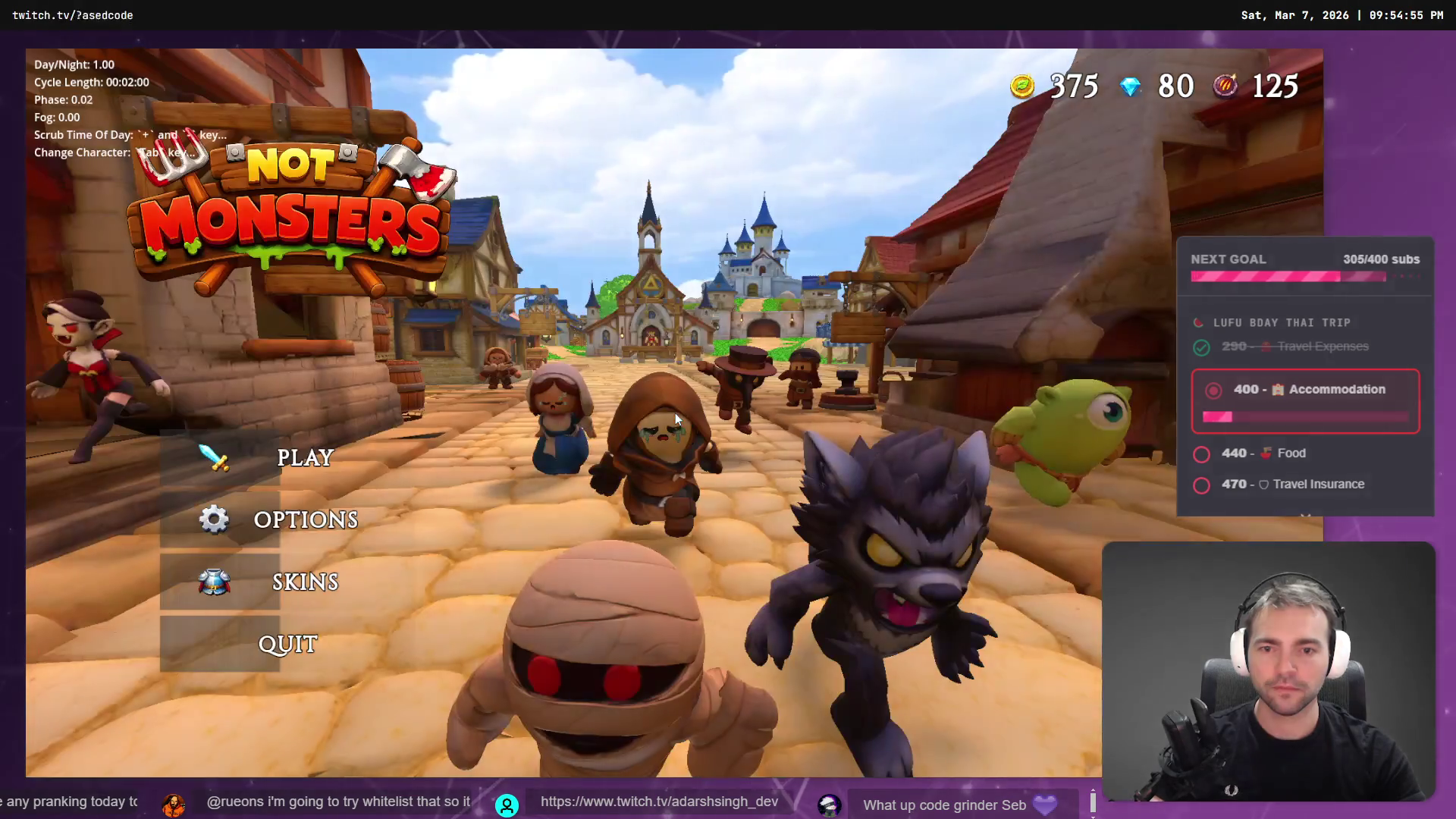
left_click(300, 470)
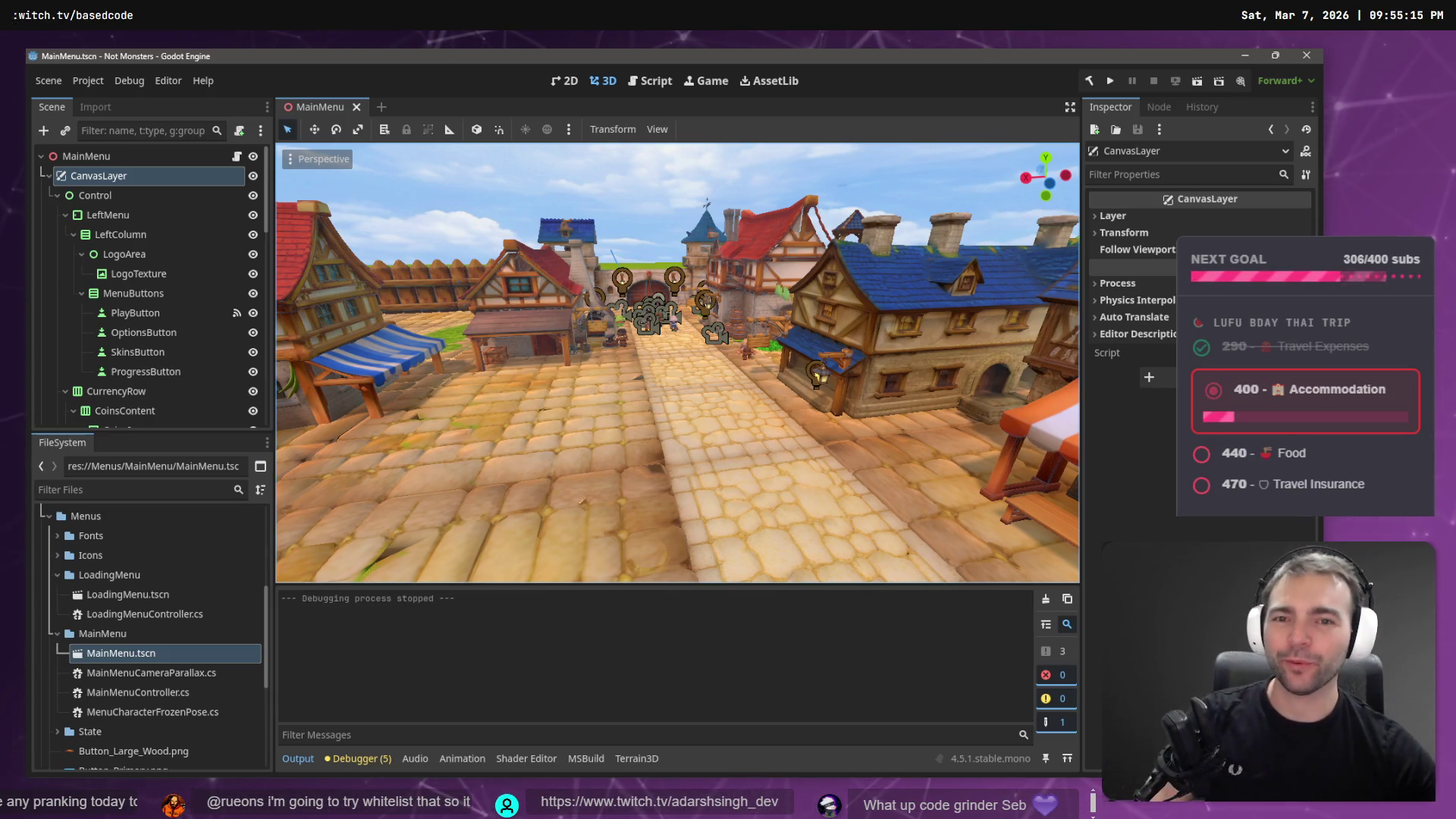
Check Codex again, then select MainMenu.tscn in Godot's FileSystem dock.
key("alt+Tab")
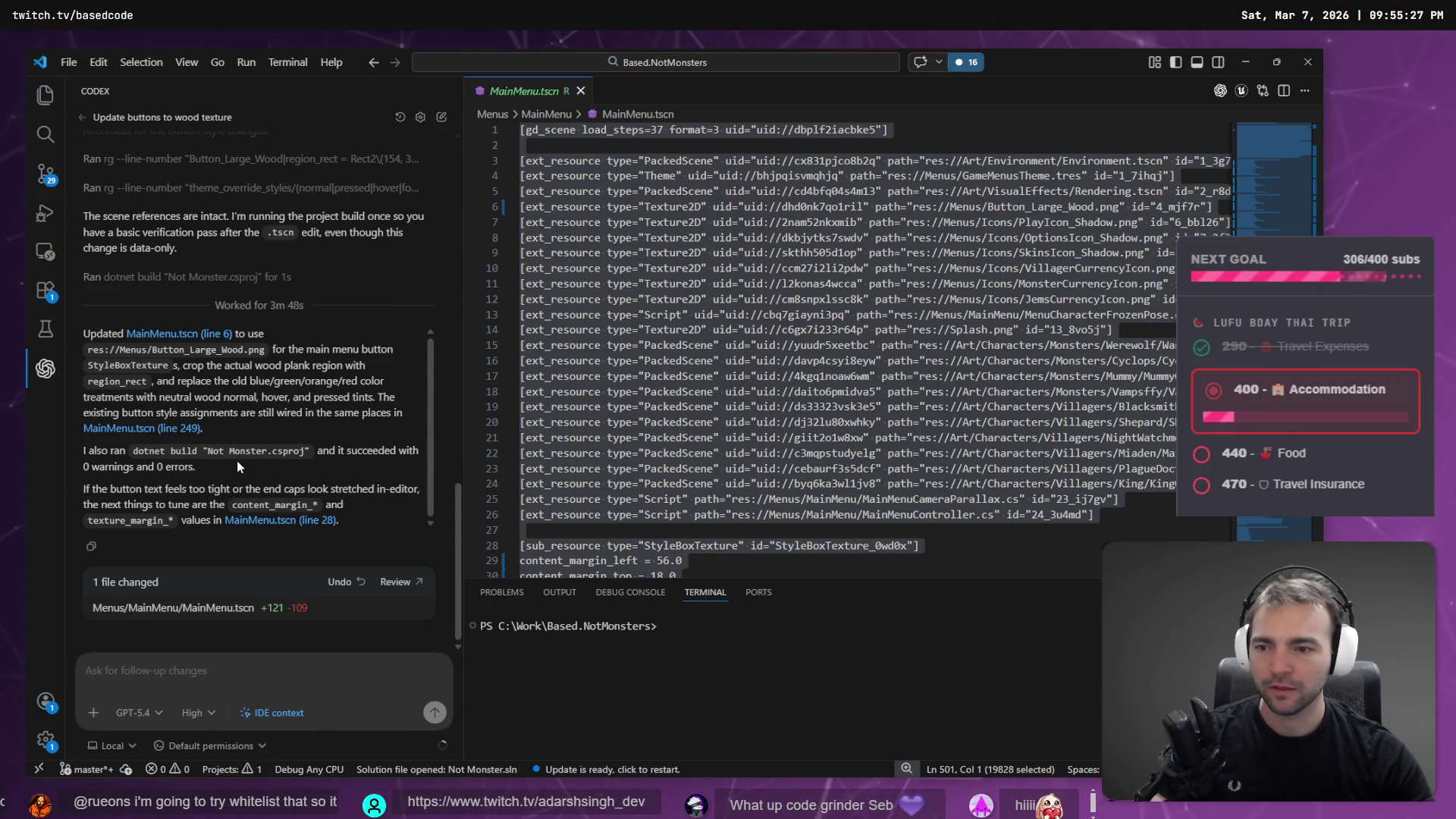
key("alt+Tab")
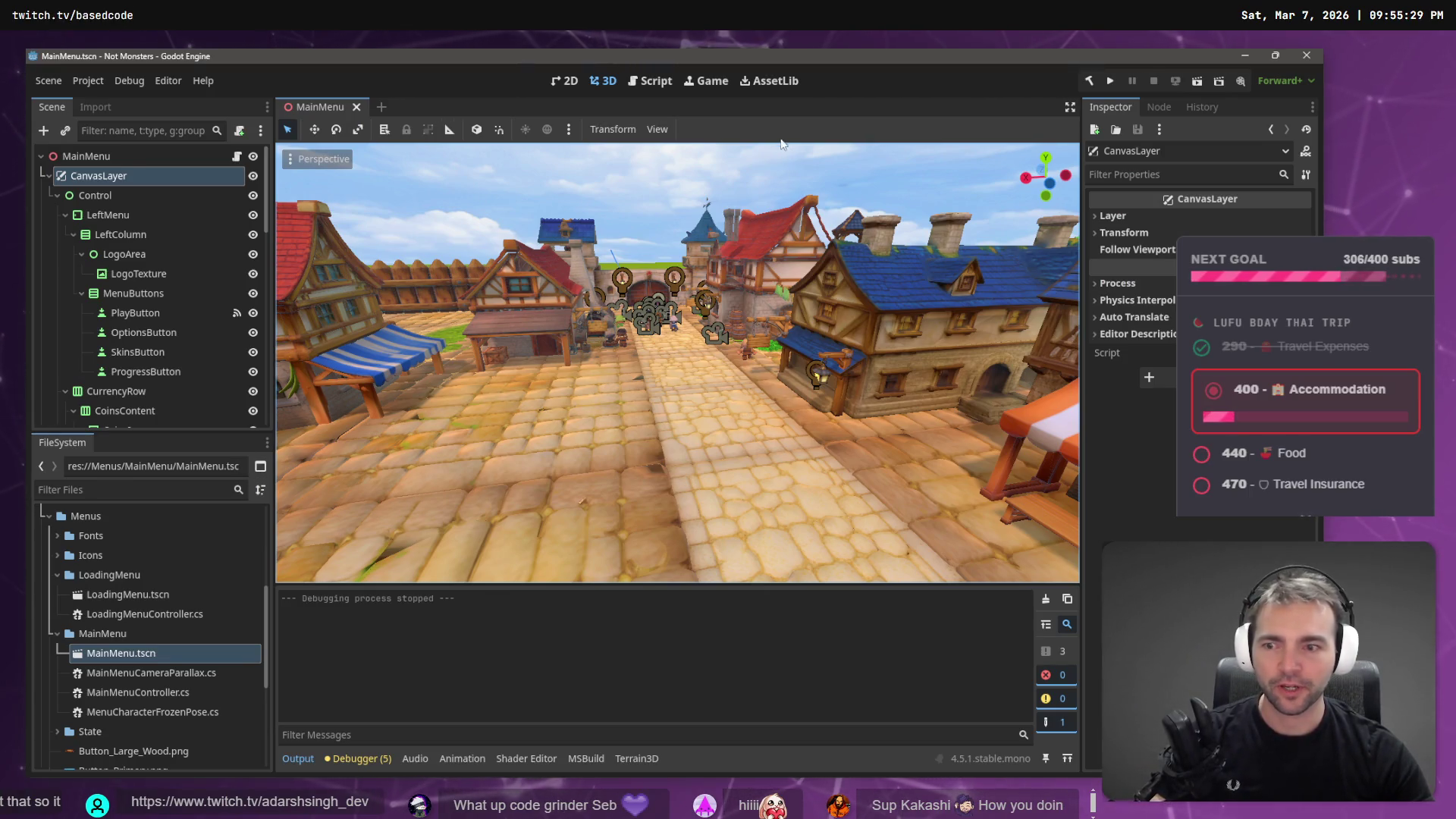
left_click(134, 670)
left_click(142, 654)
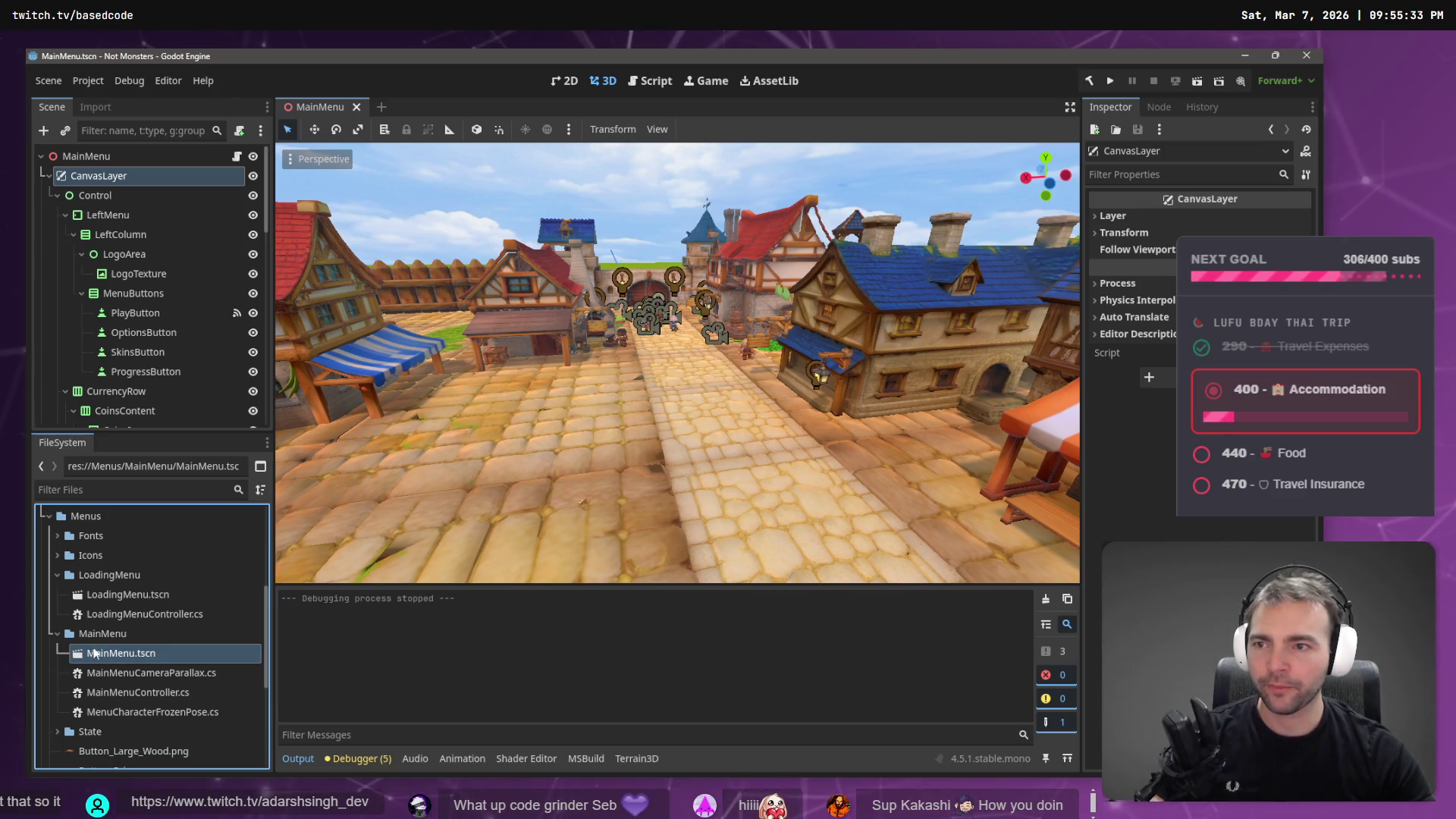
Select the Control node and PlayButton, then open GameMenusTheme.tres from the Inspector's Theme property.
left_click(101, 196)
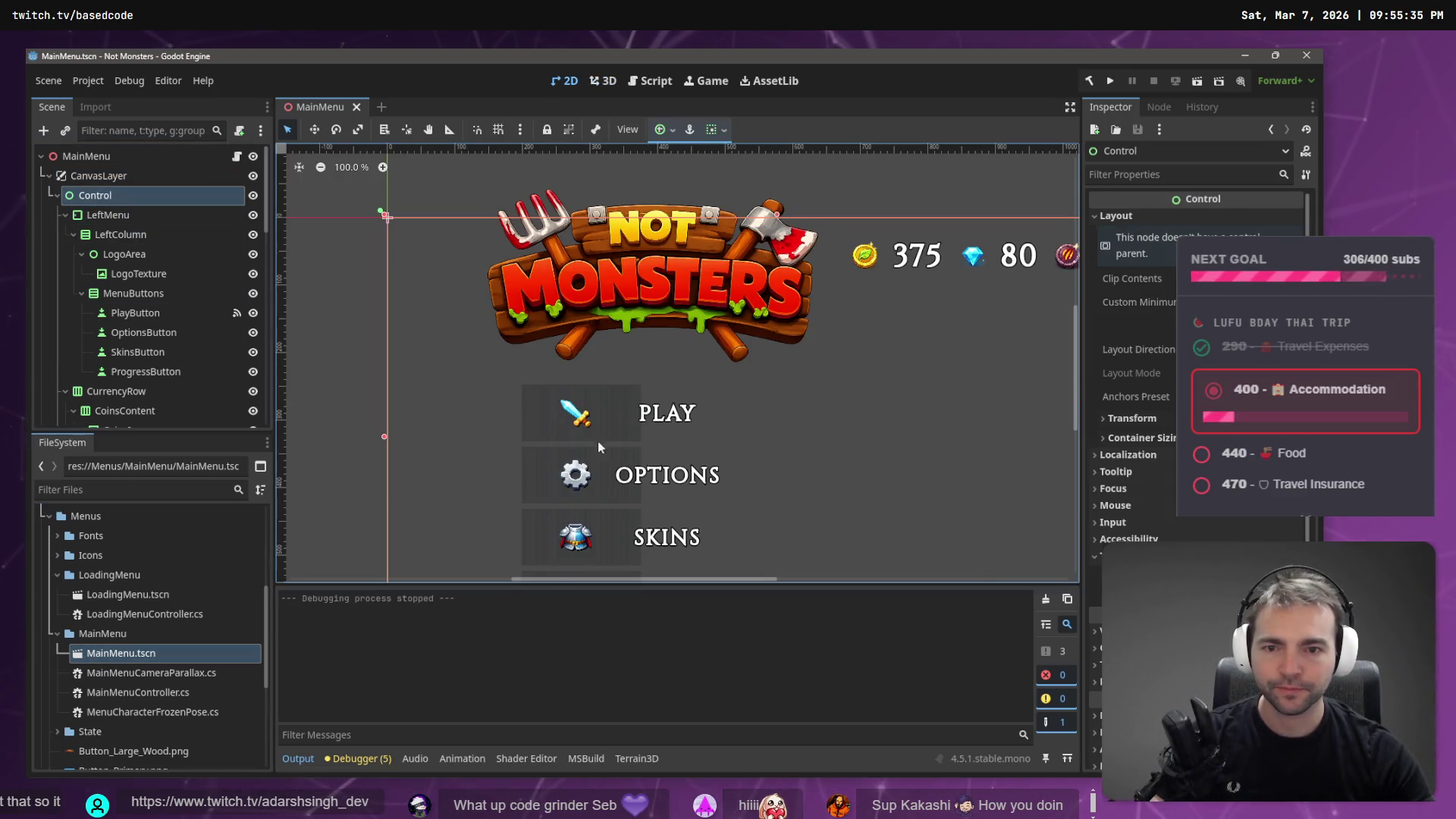
left_click(144, 314)
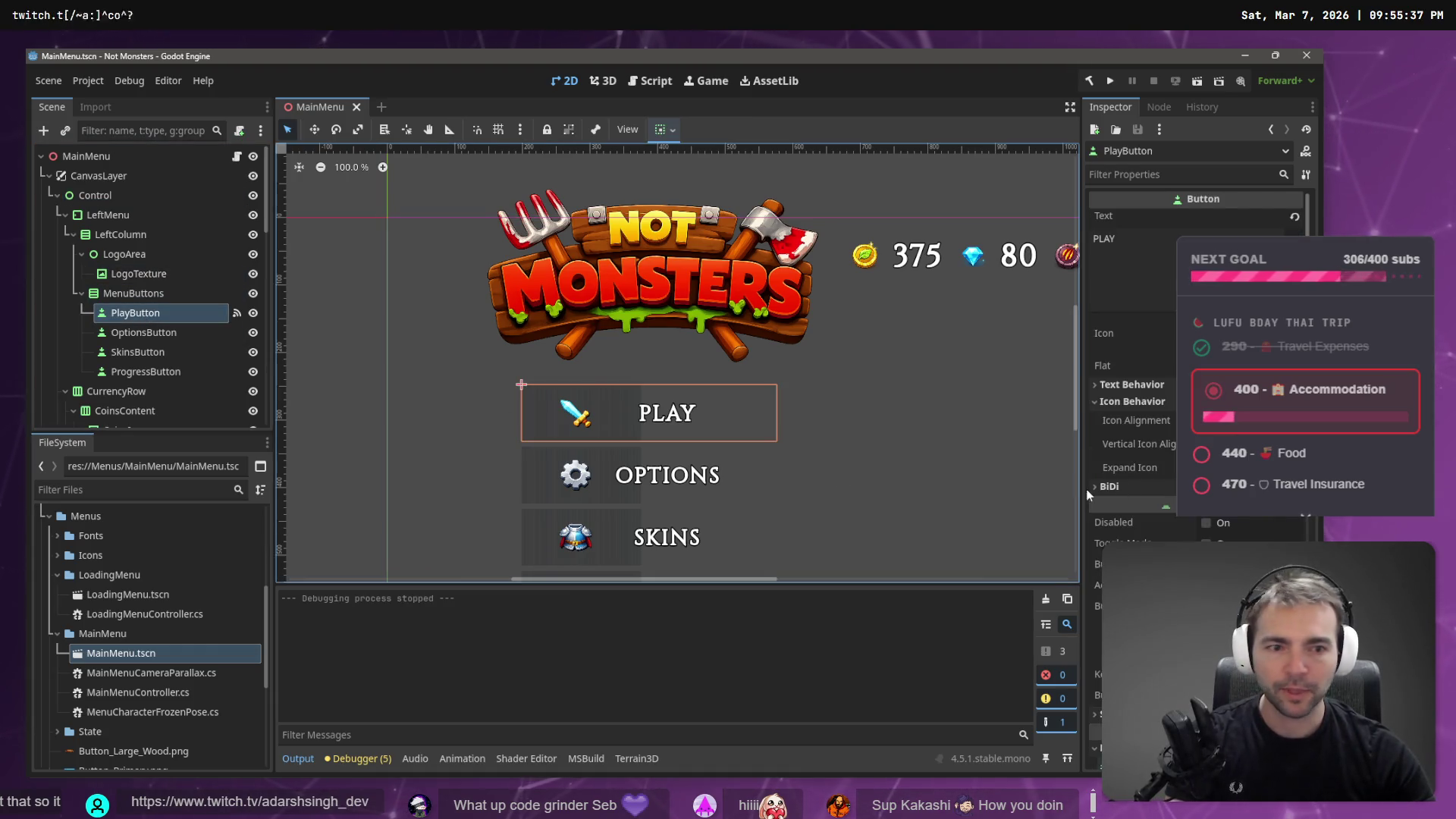
left_click(120, 338)
left_click(130, 317)
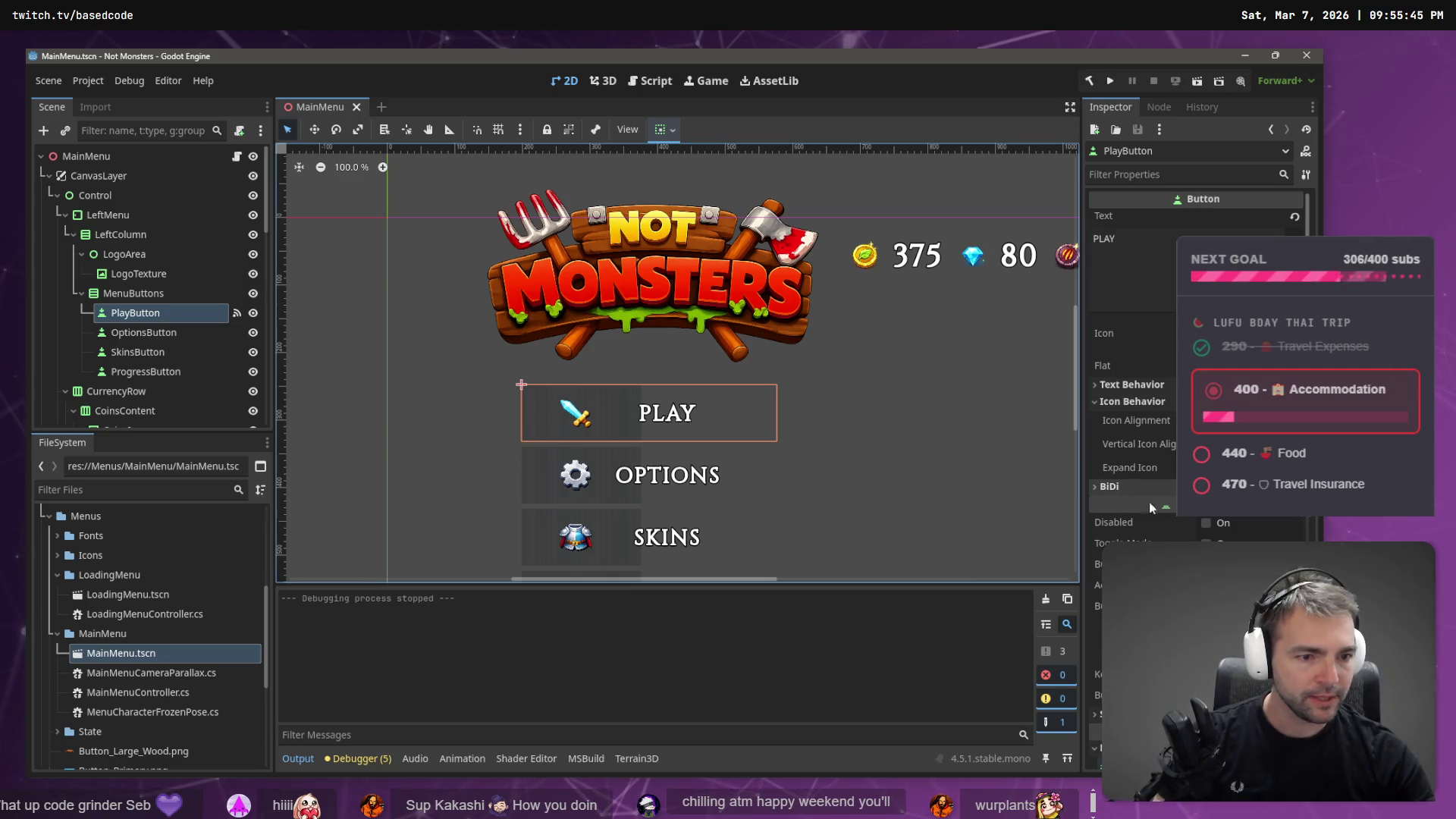
scroll(1138, 379, "down", 10)
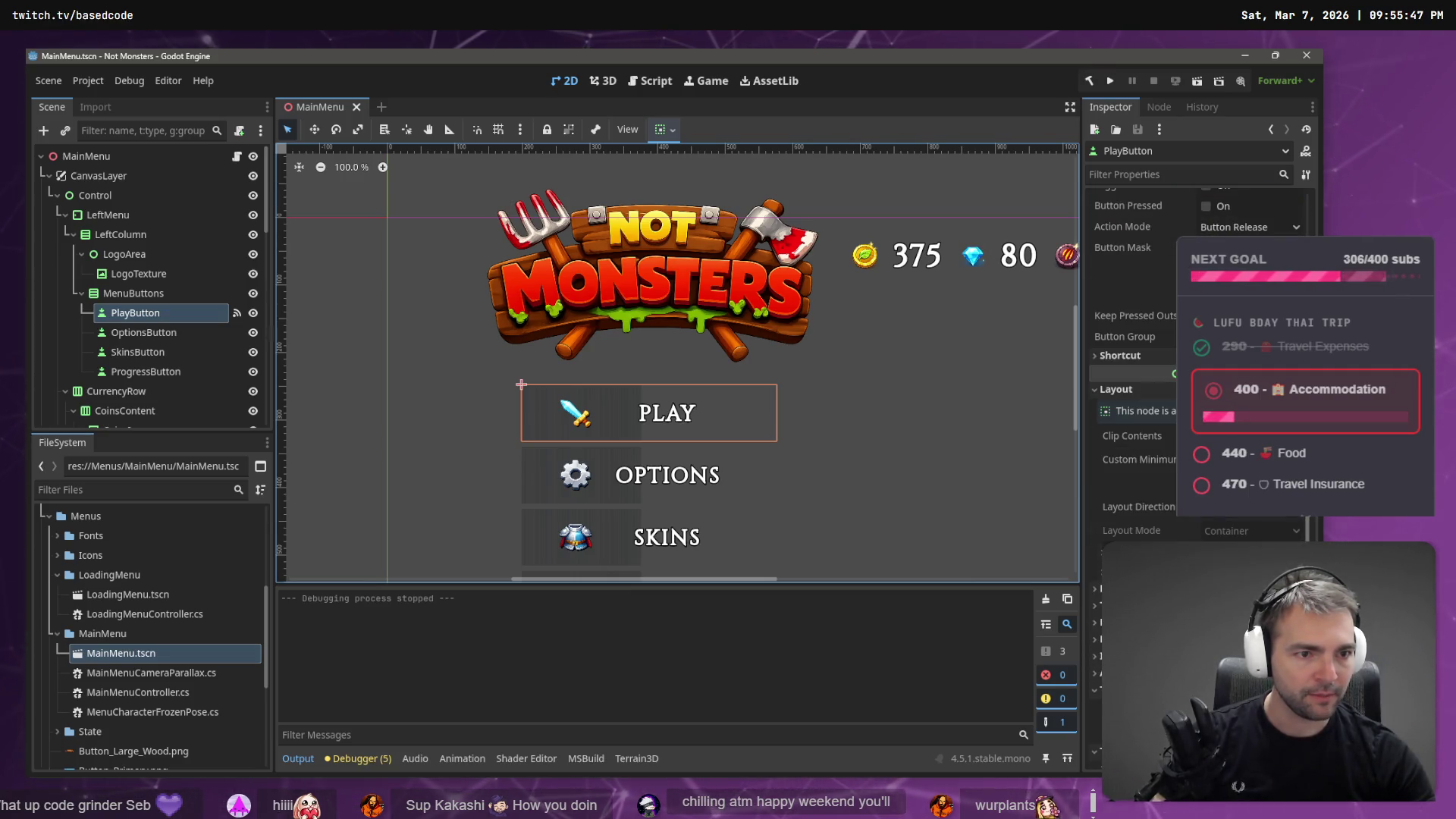
scroll(1137, 380, "down", 5)
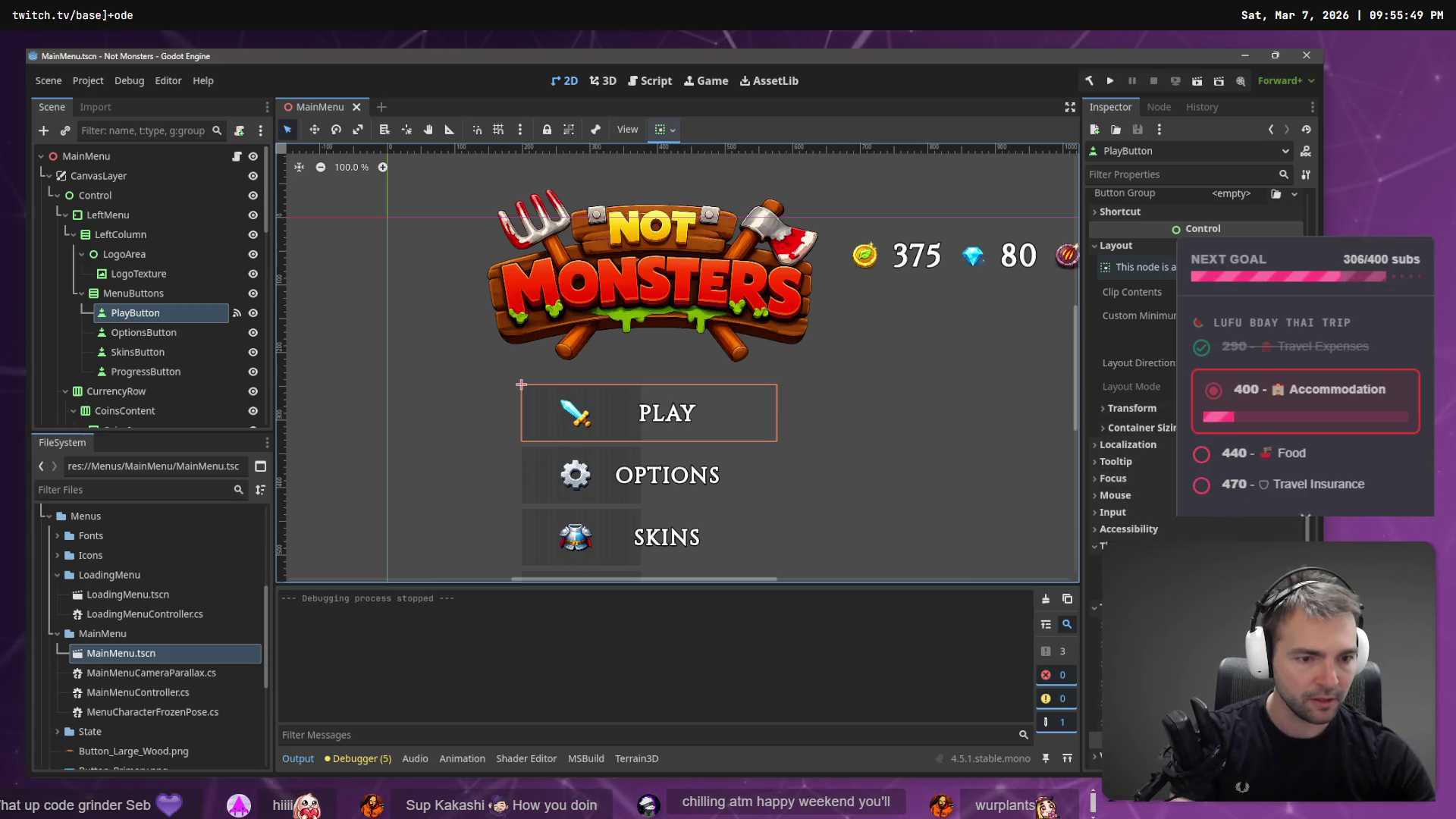
left_click(1107, 565)
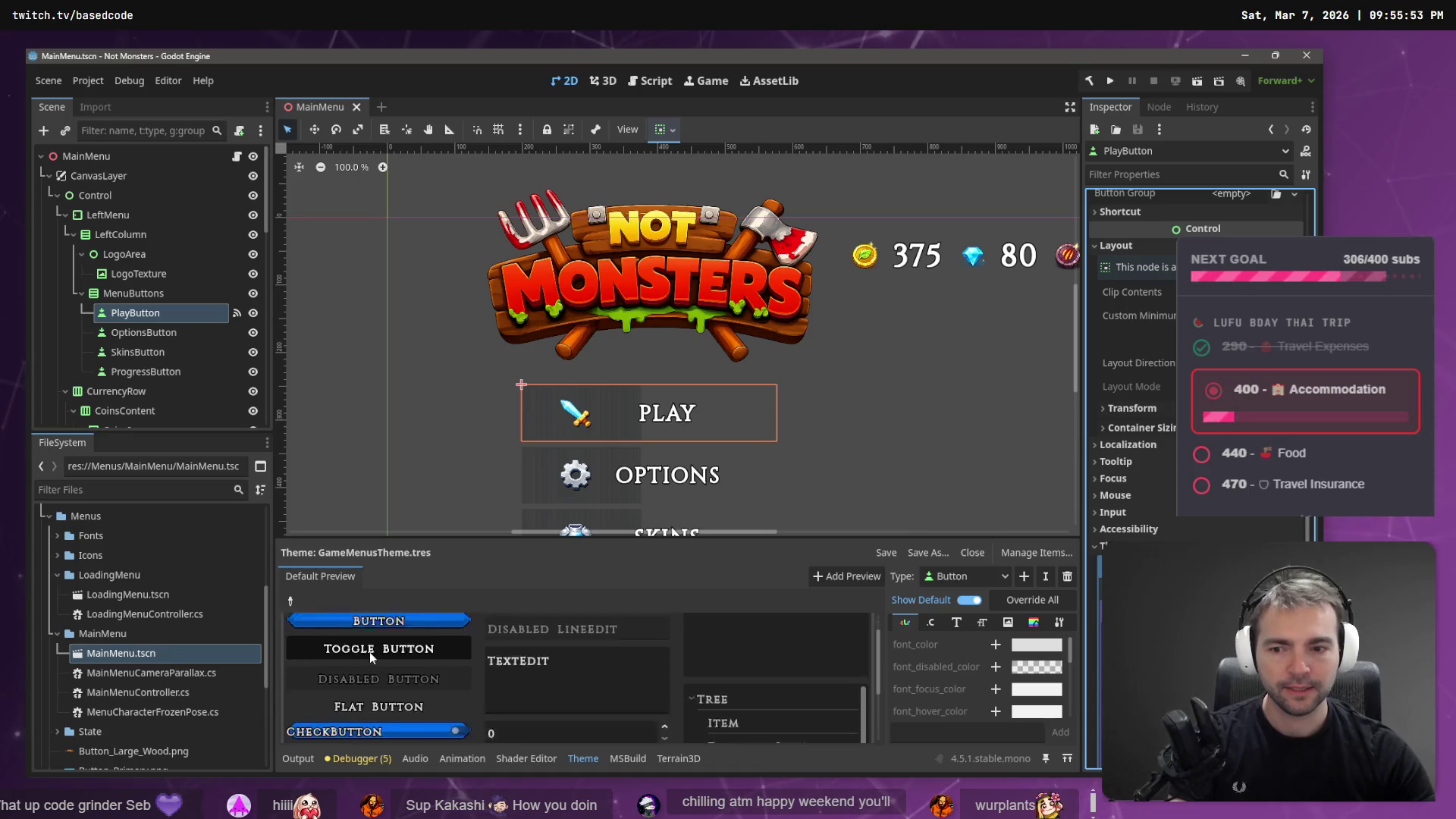
Enlarge the theme editor panel and show the Button type's StyleBox entries.
scroll(370, 652, "down", 5)
scroll(392, 706, "up", 3)
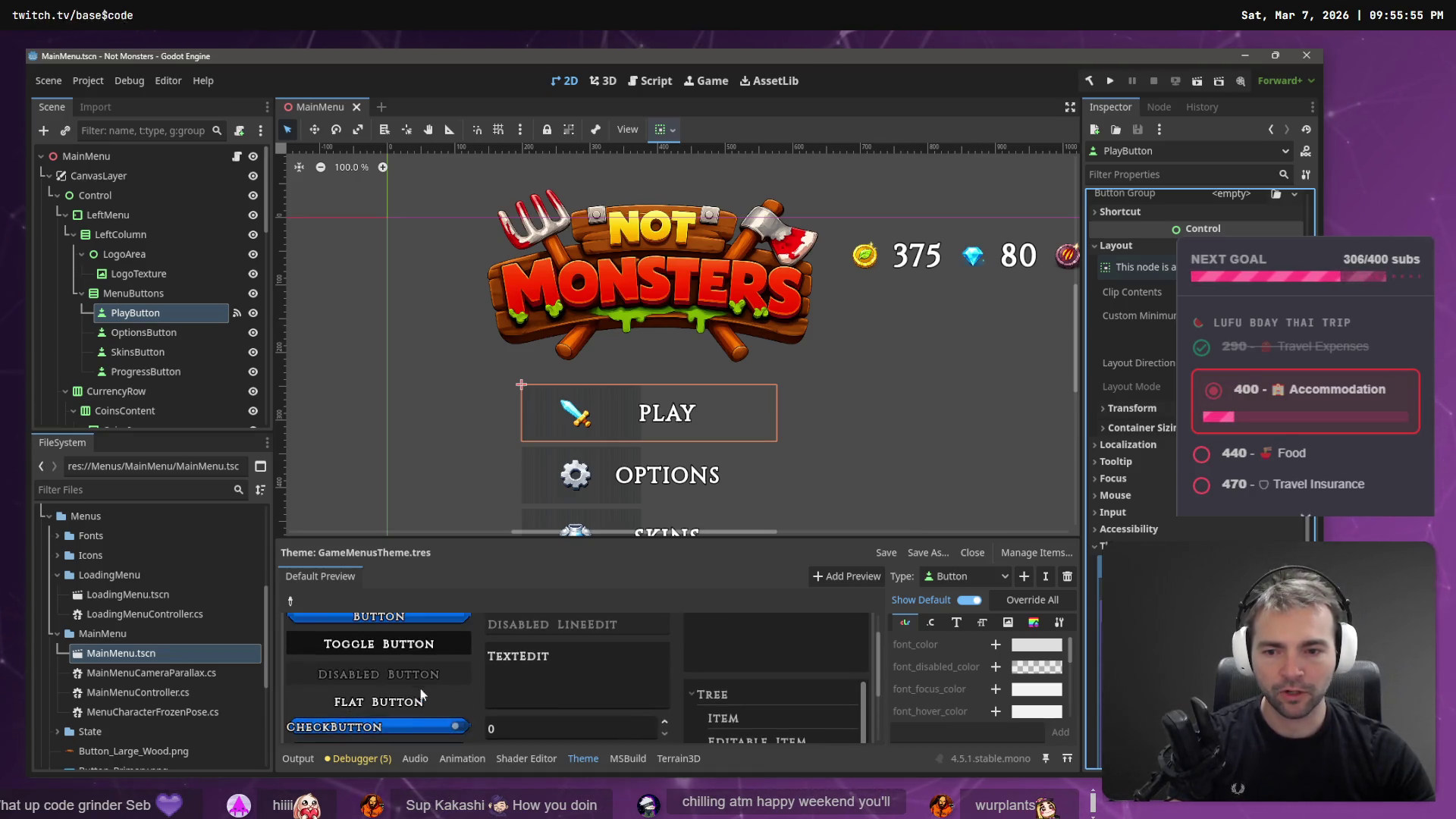
scroll(411, 659, "up", 1)
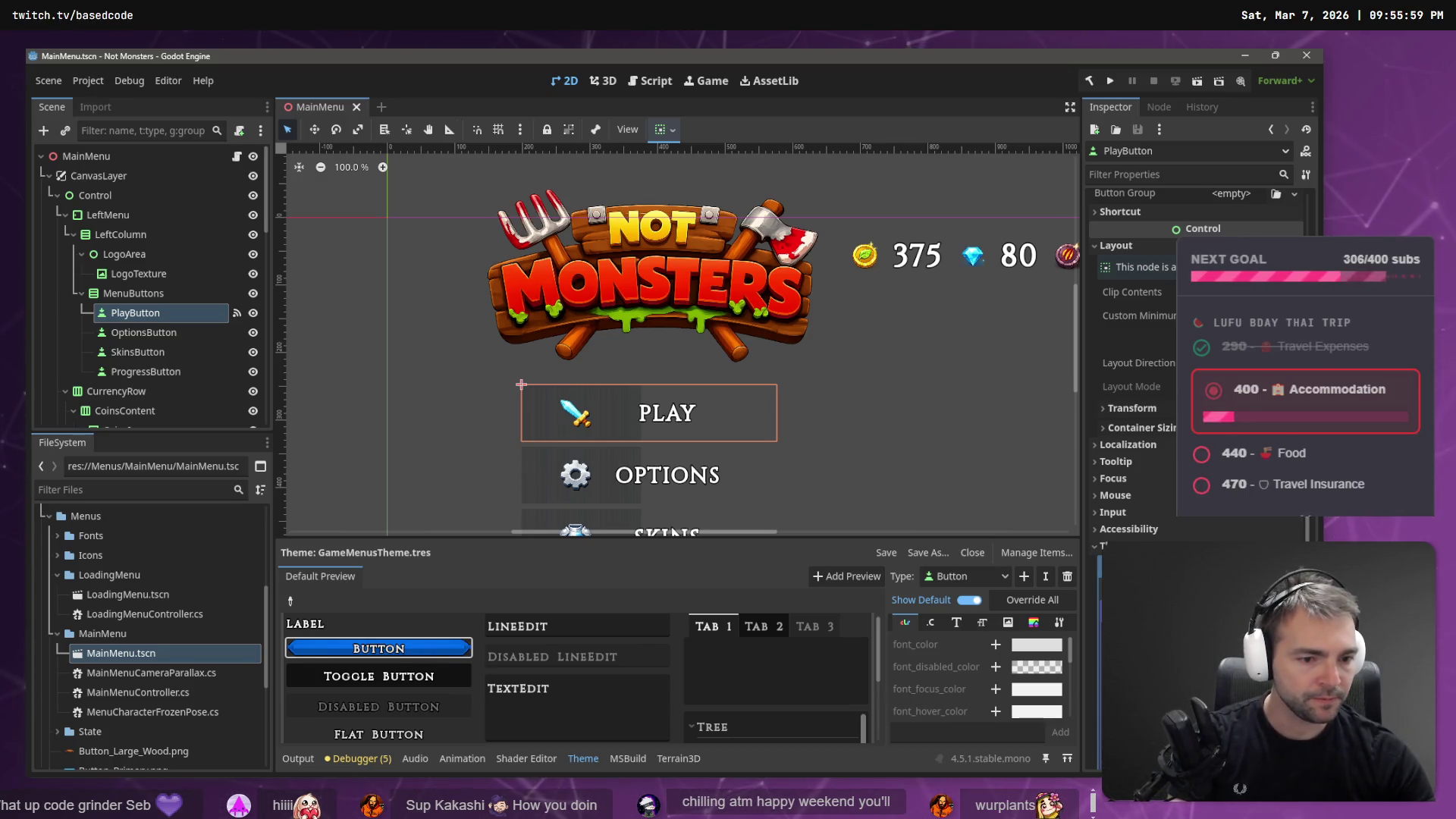
scroll(1137, 364, "down", 5)
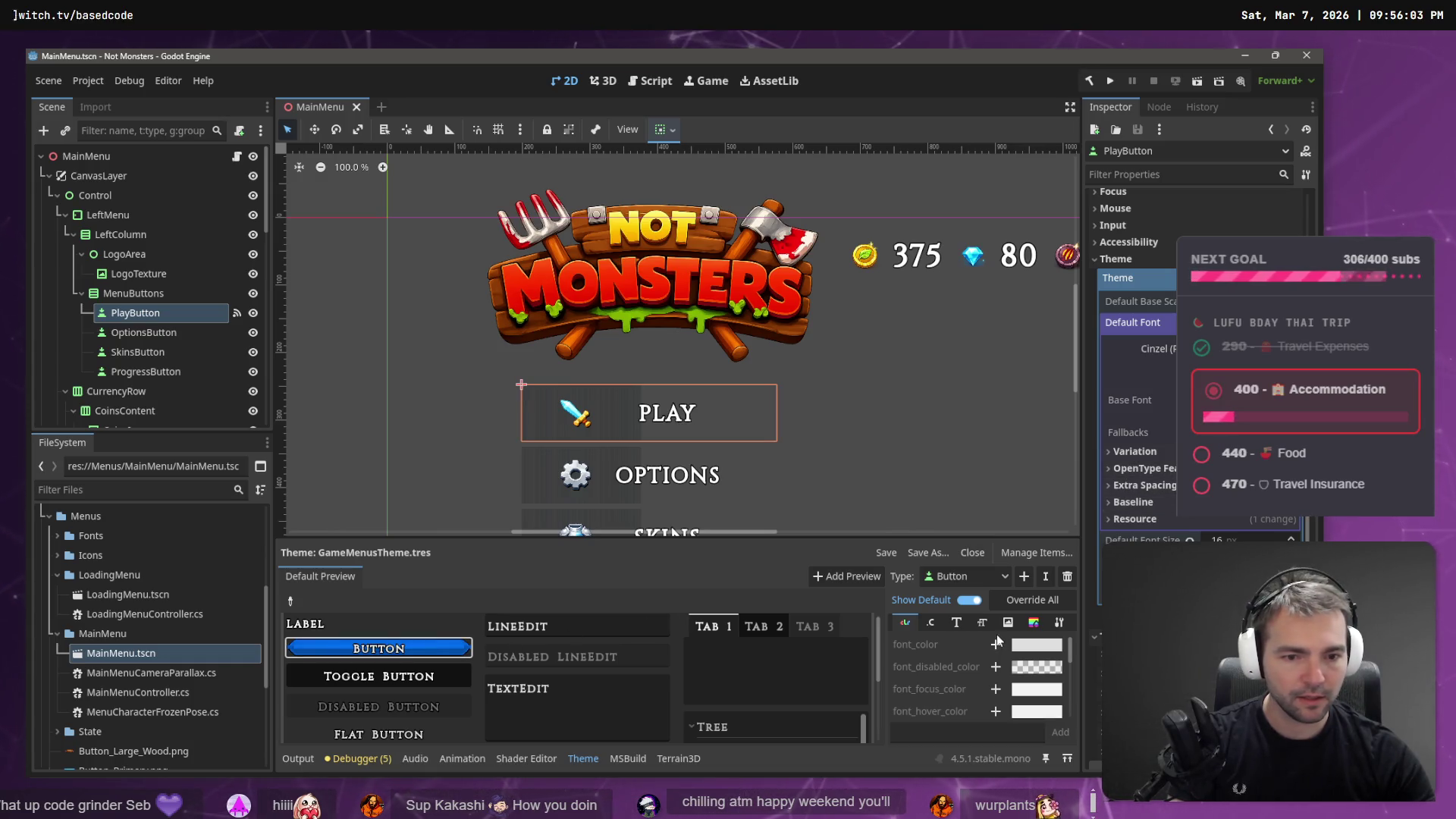
scroll(997, 643, "down", 3)
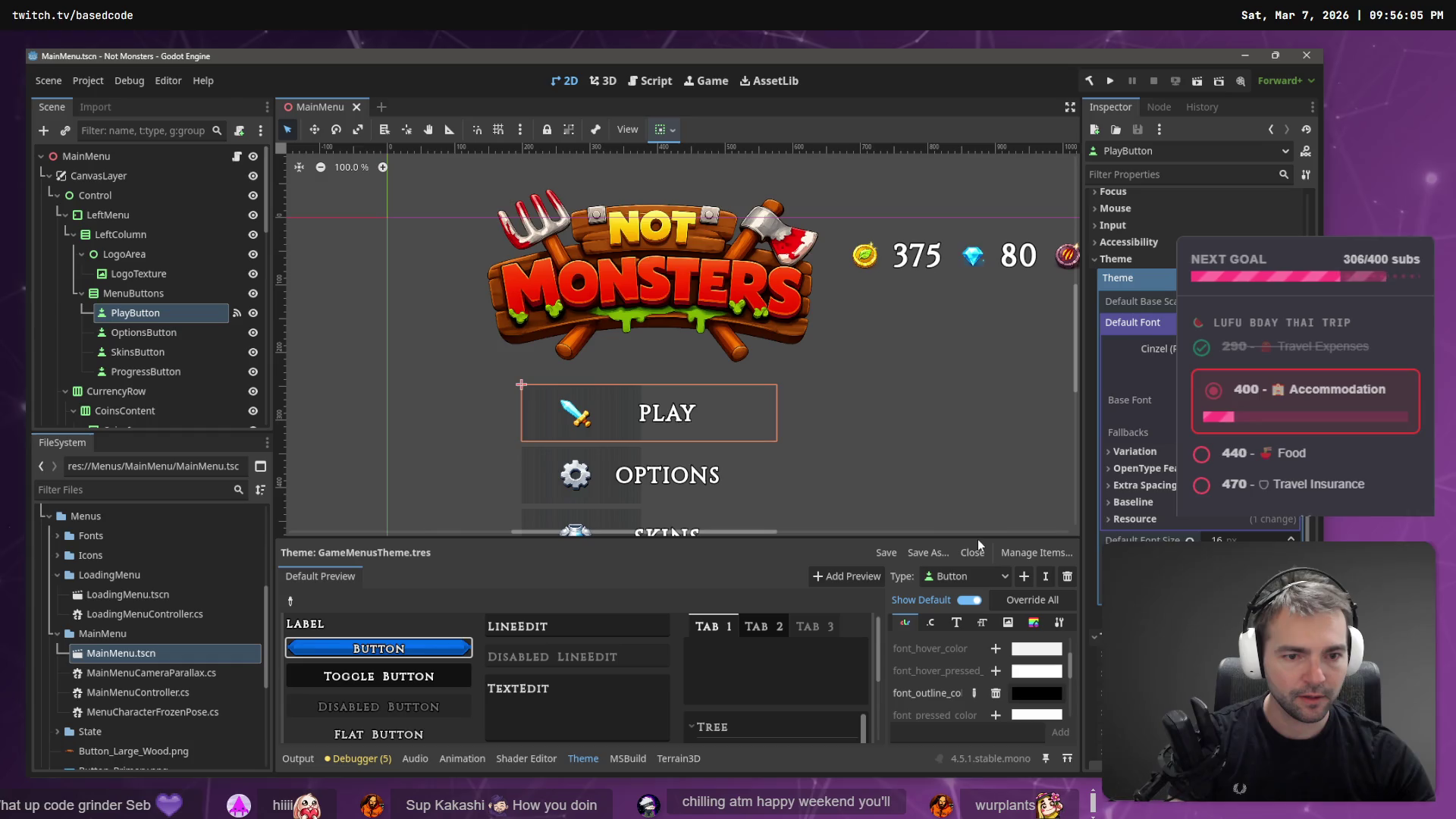
left_click_drag(977, 539, 978, 418)
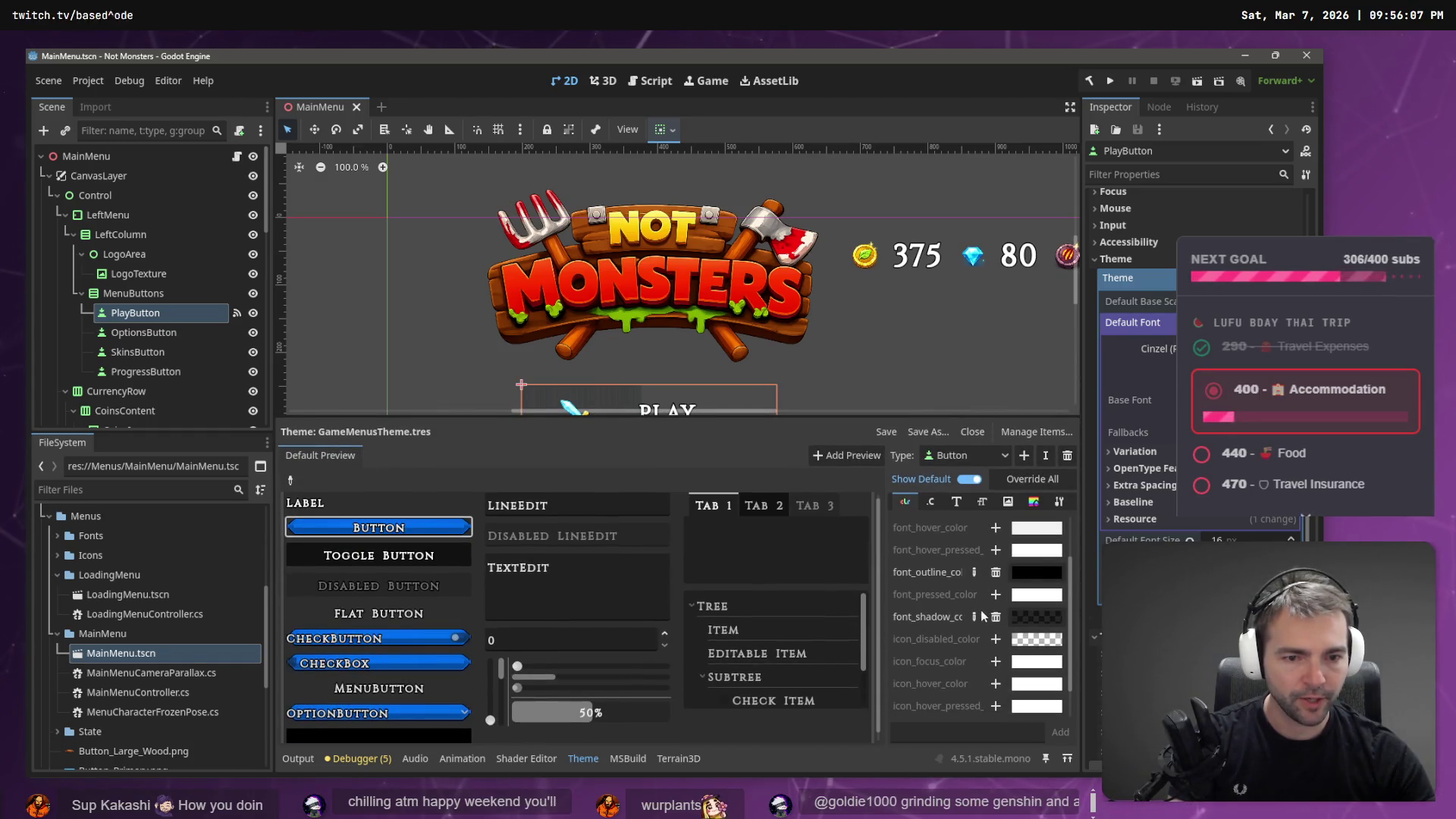
scroll(980, 614, "up", 3)
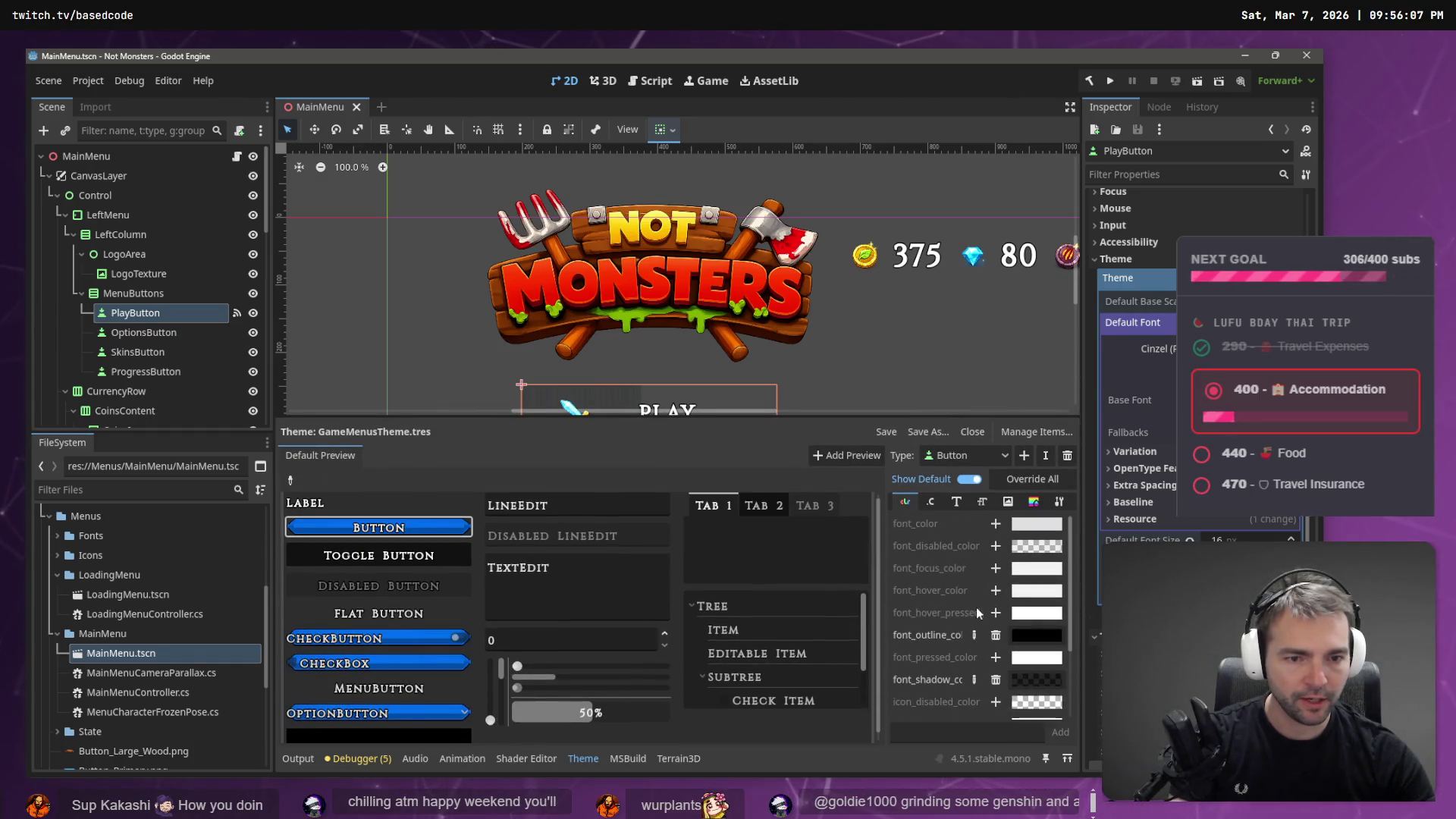
left_click(1032, 502)
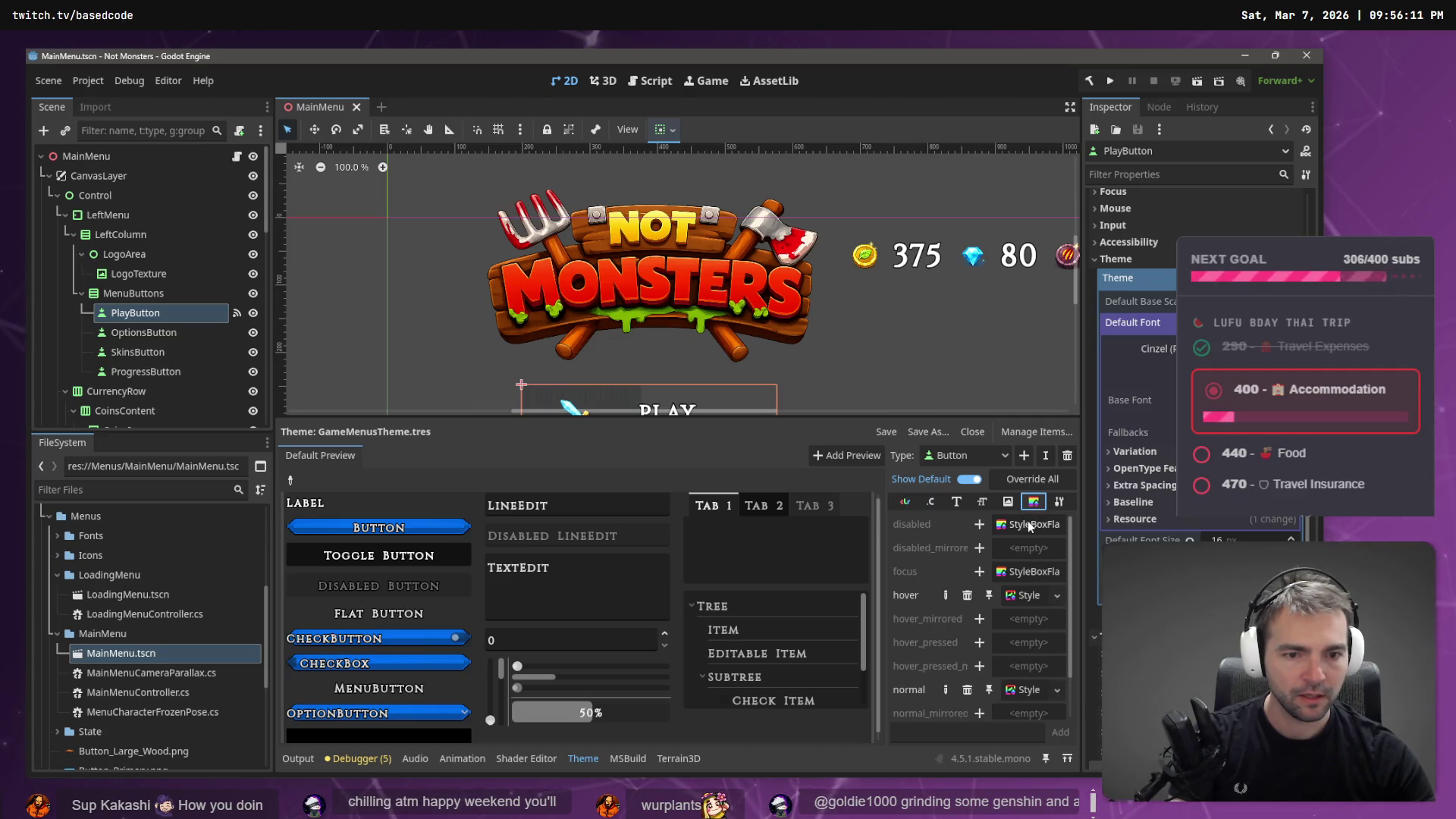
Open the button's StyleBoxTexture style and expand its Texture property in the Inspector.
left_click(1029, 596)
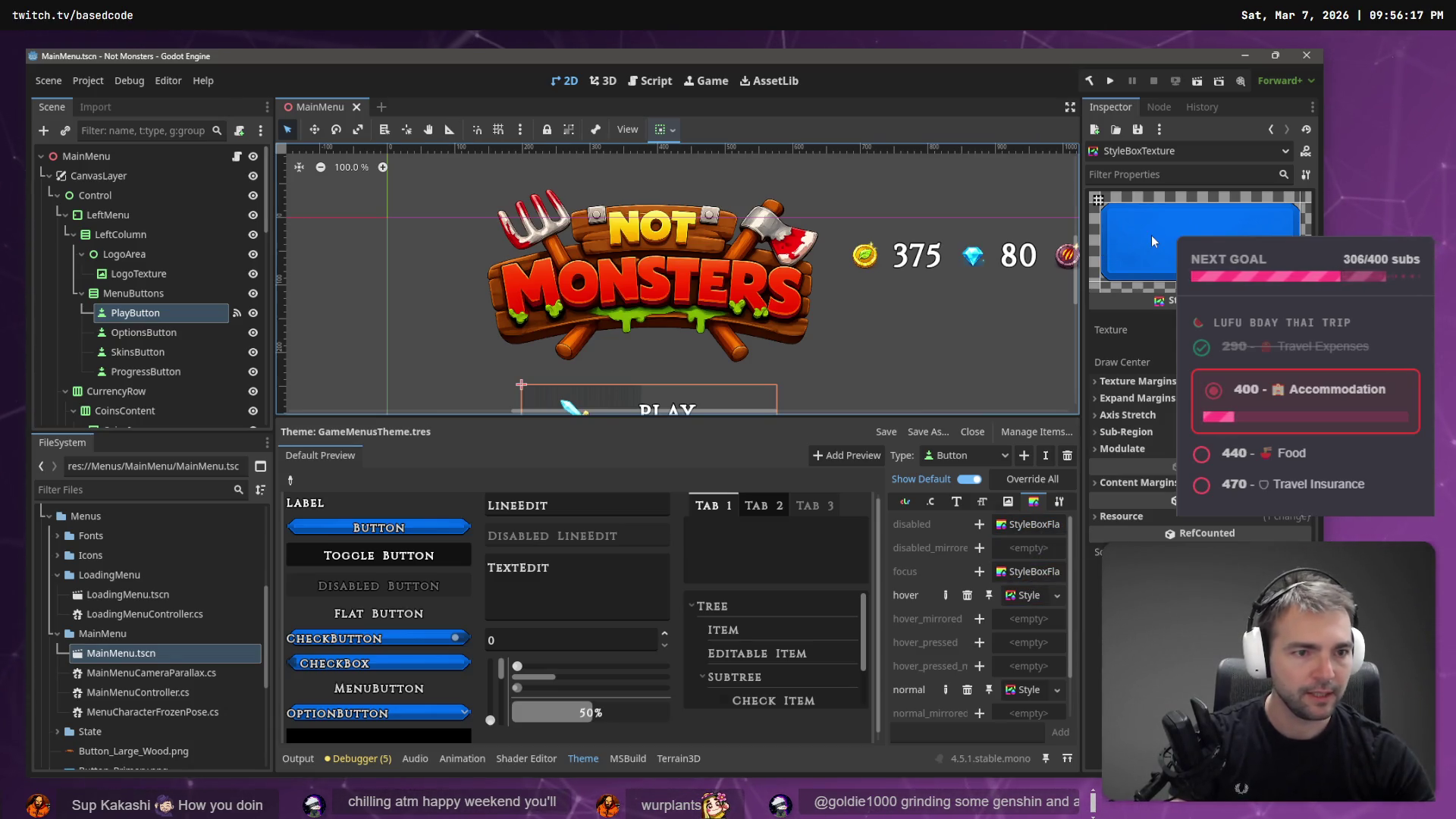
left_click(1025, 530)
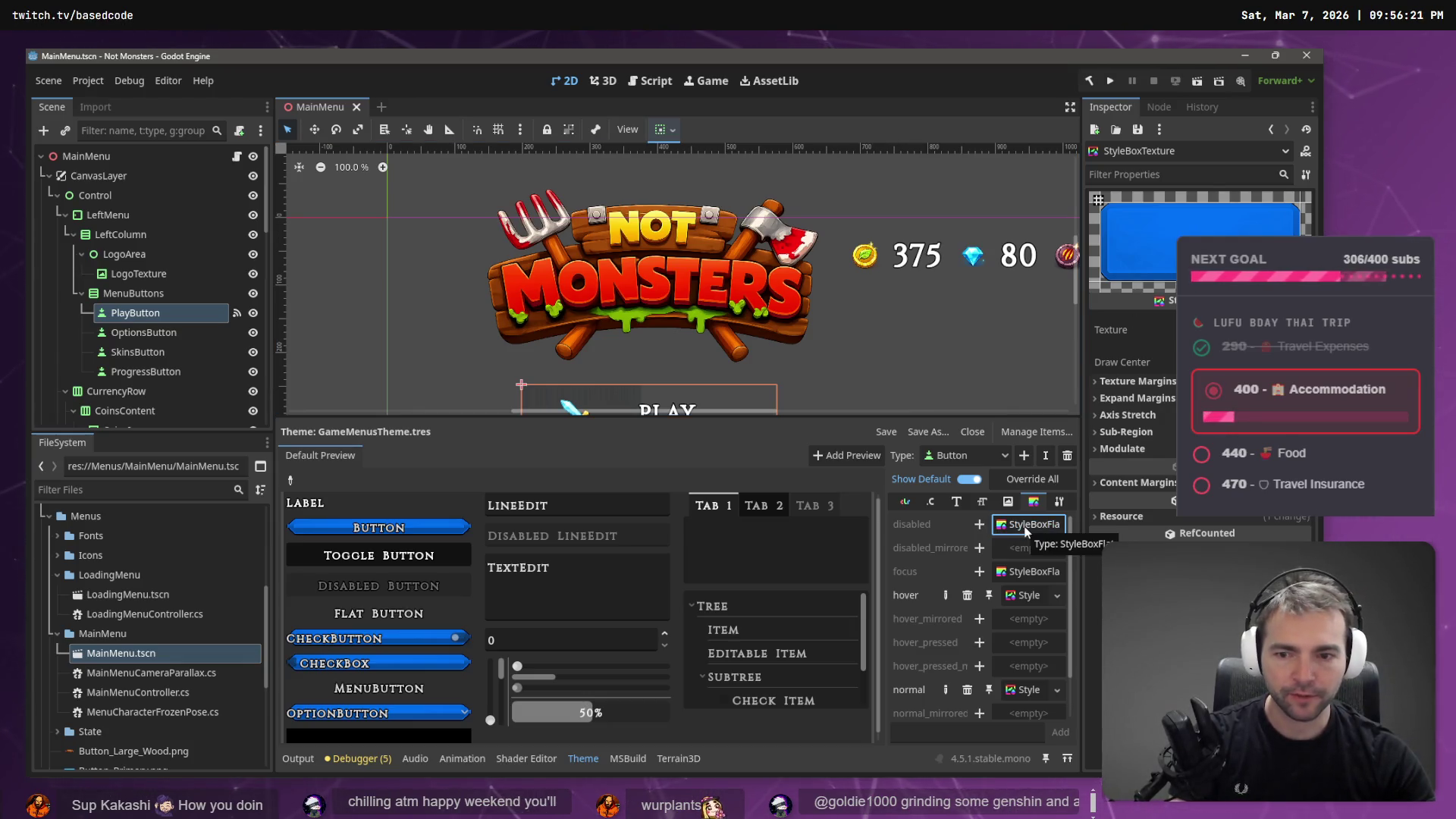
left_click(367, 531)
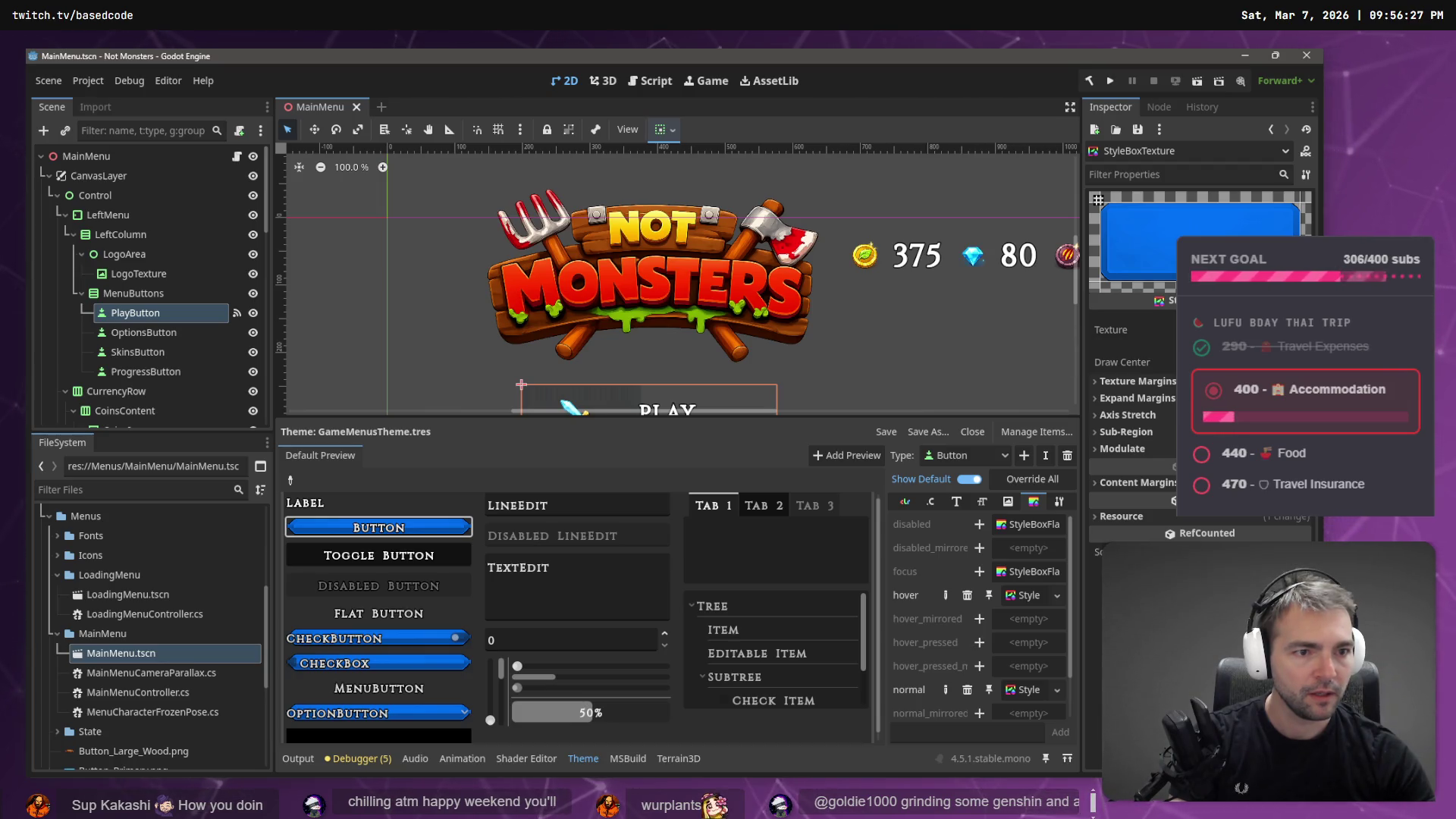
left_click(1214, 330)
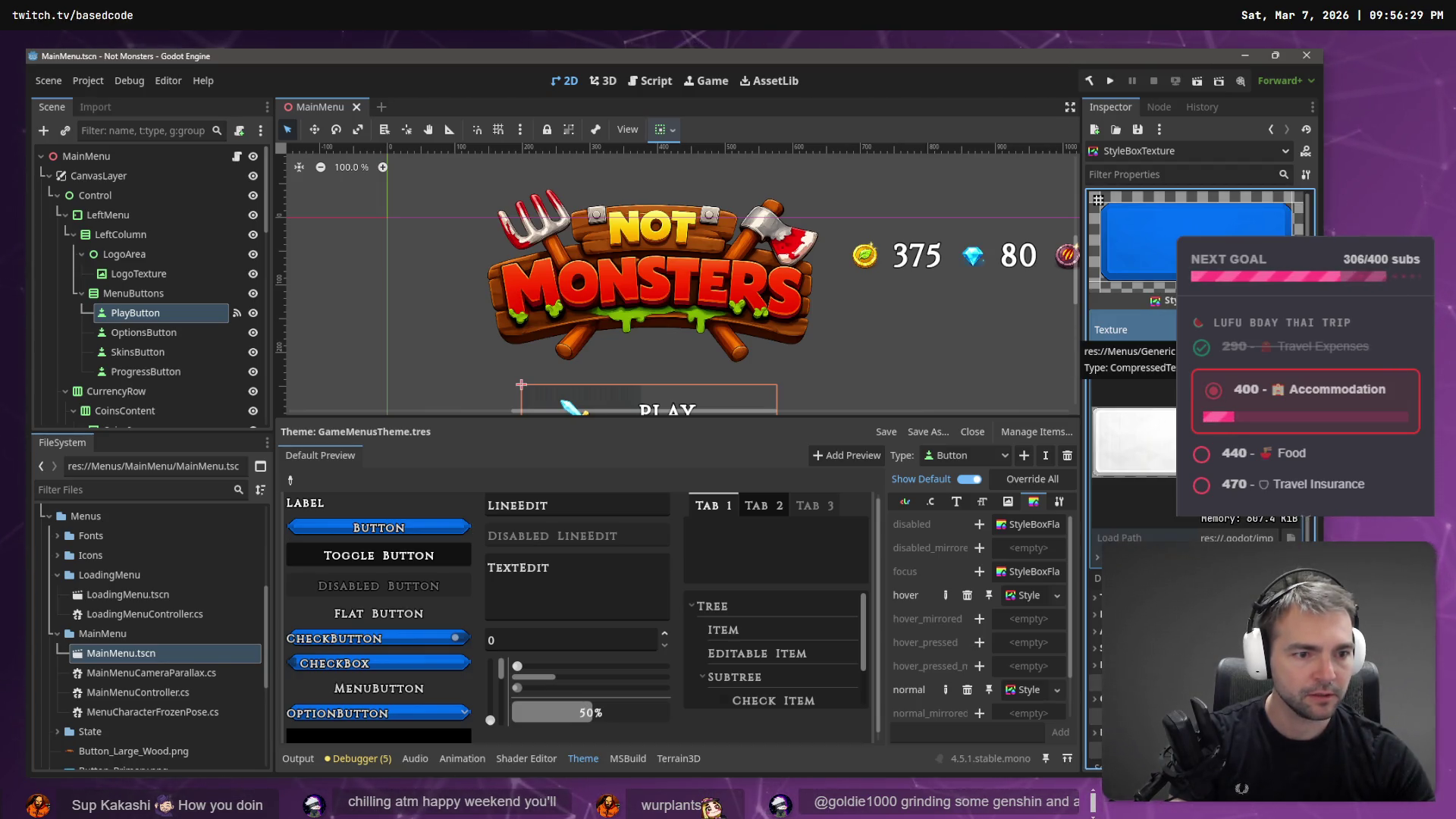
Assign Button_Large_Wood.png as the StyleBoxTexture's texture, replacing the blue image.
right_click(1232, 235)
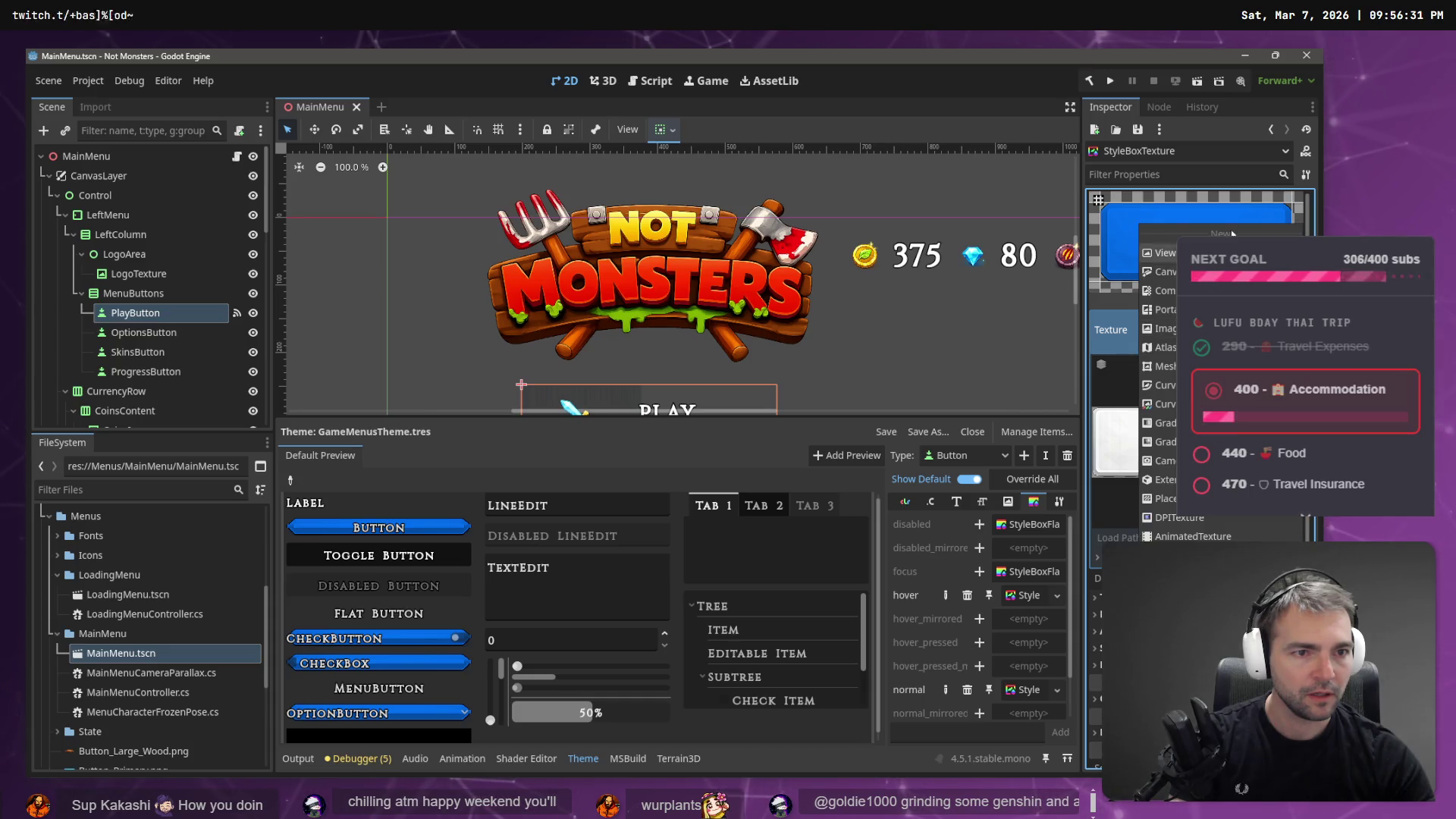
key("Escape")
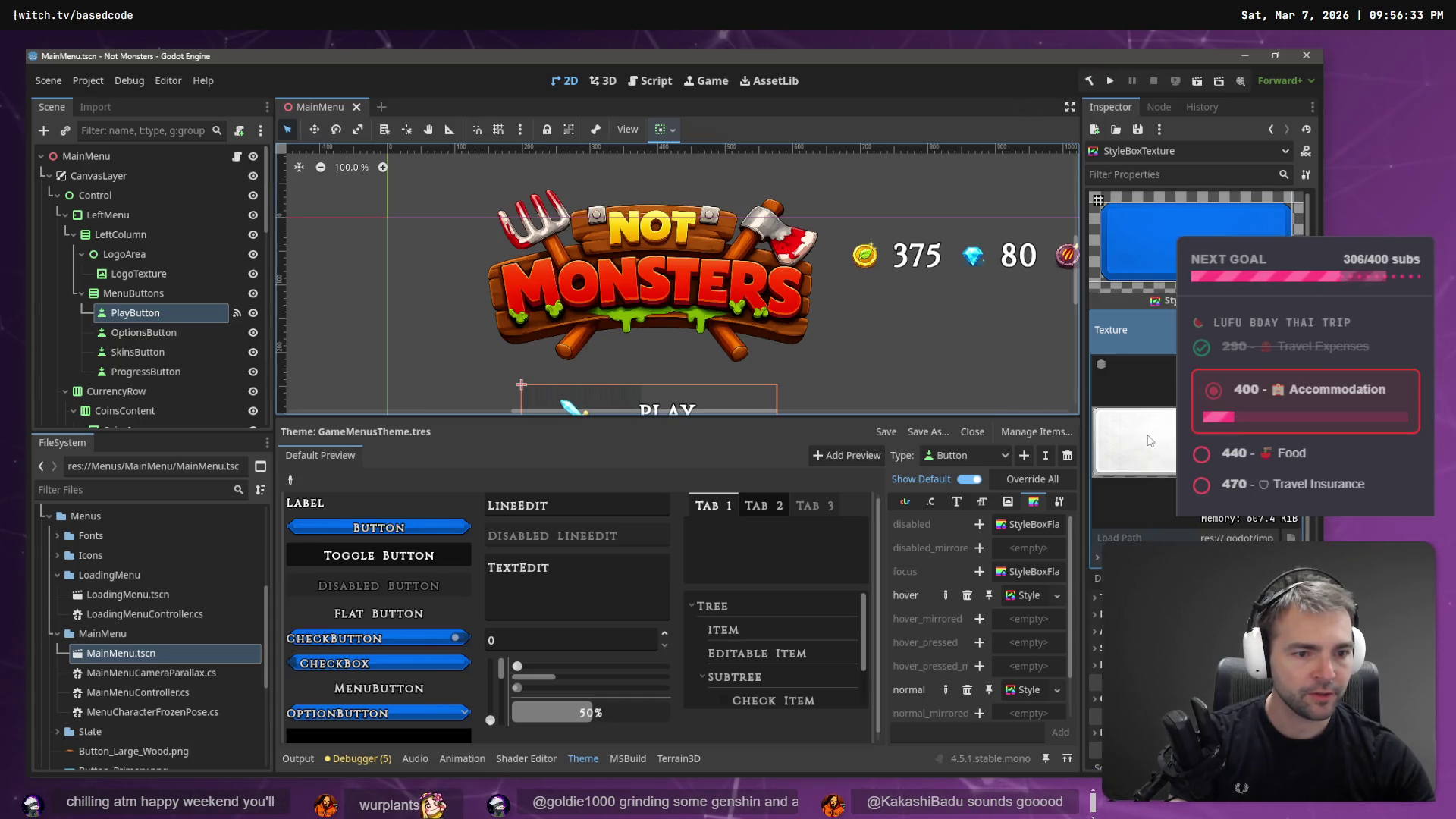
left_click(1144, 442)
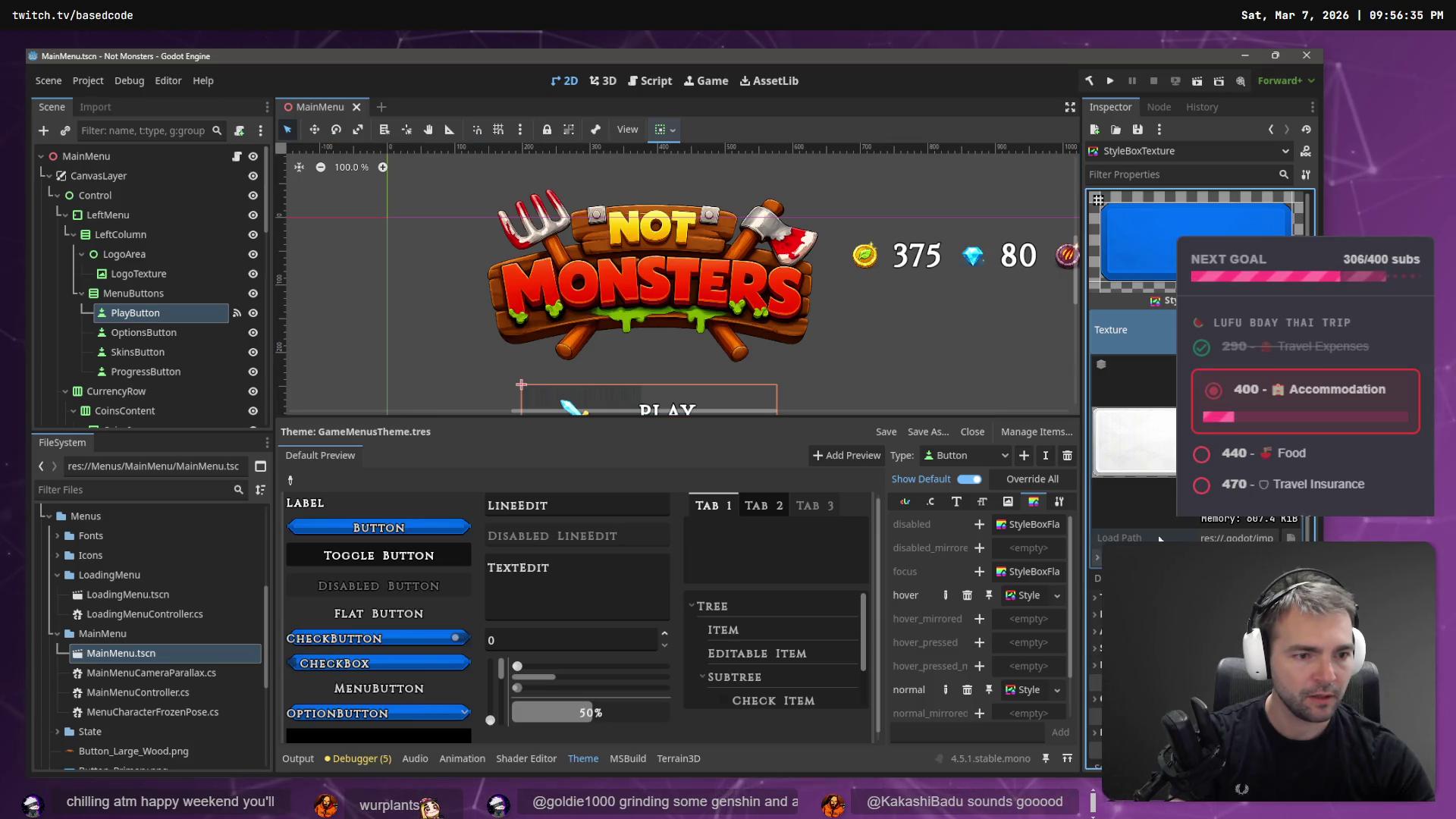
scroll(131, 713, "down", 1)
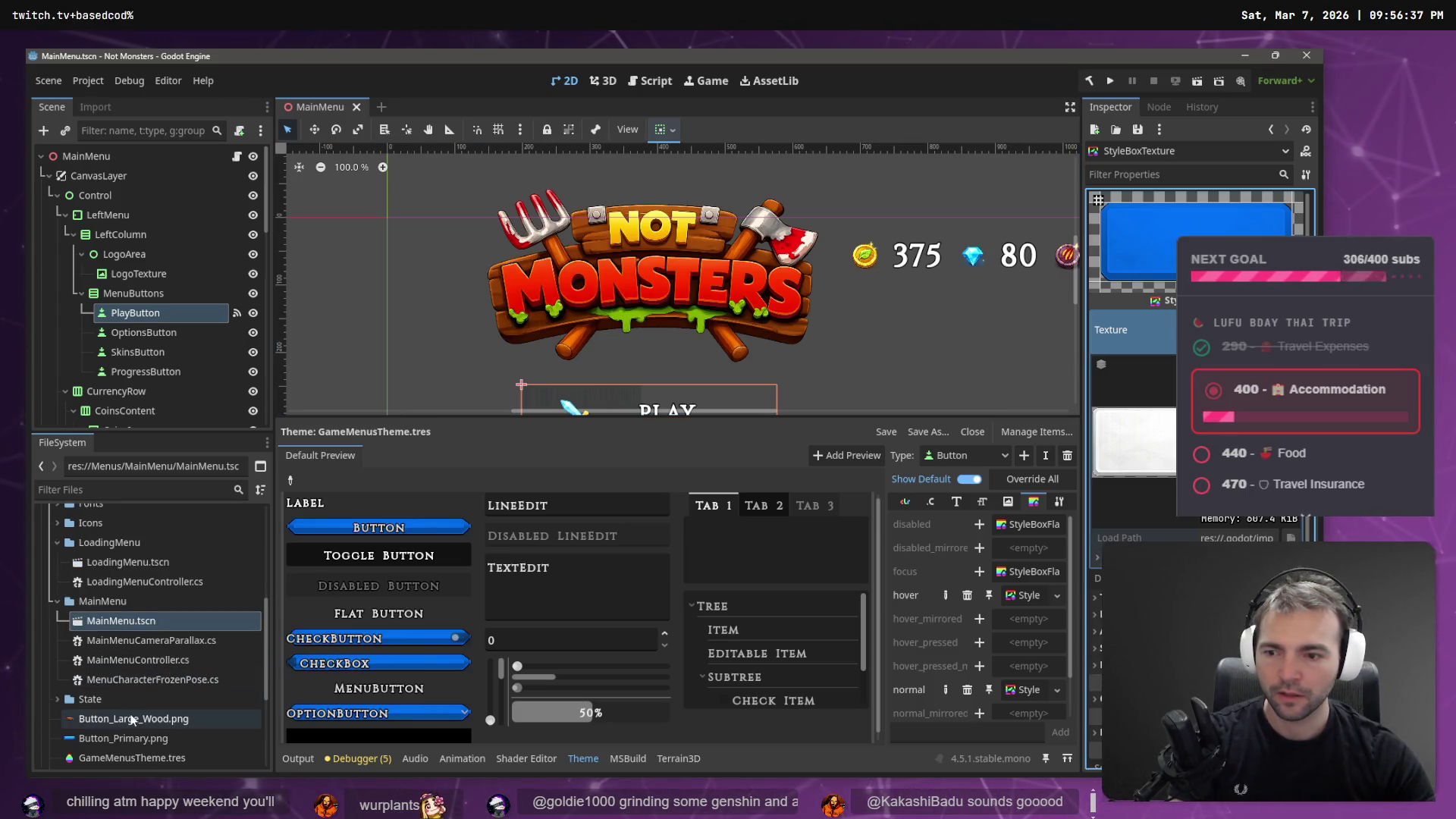
left_click(131, 717)
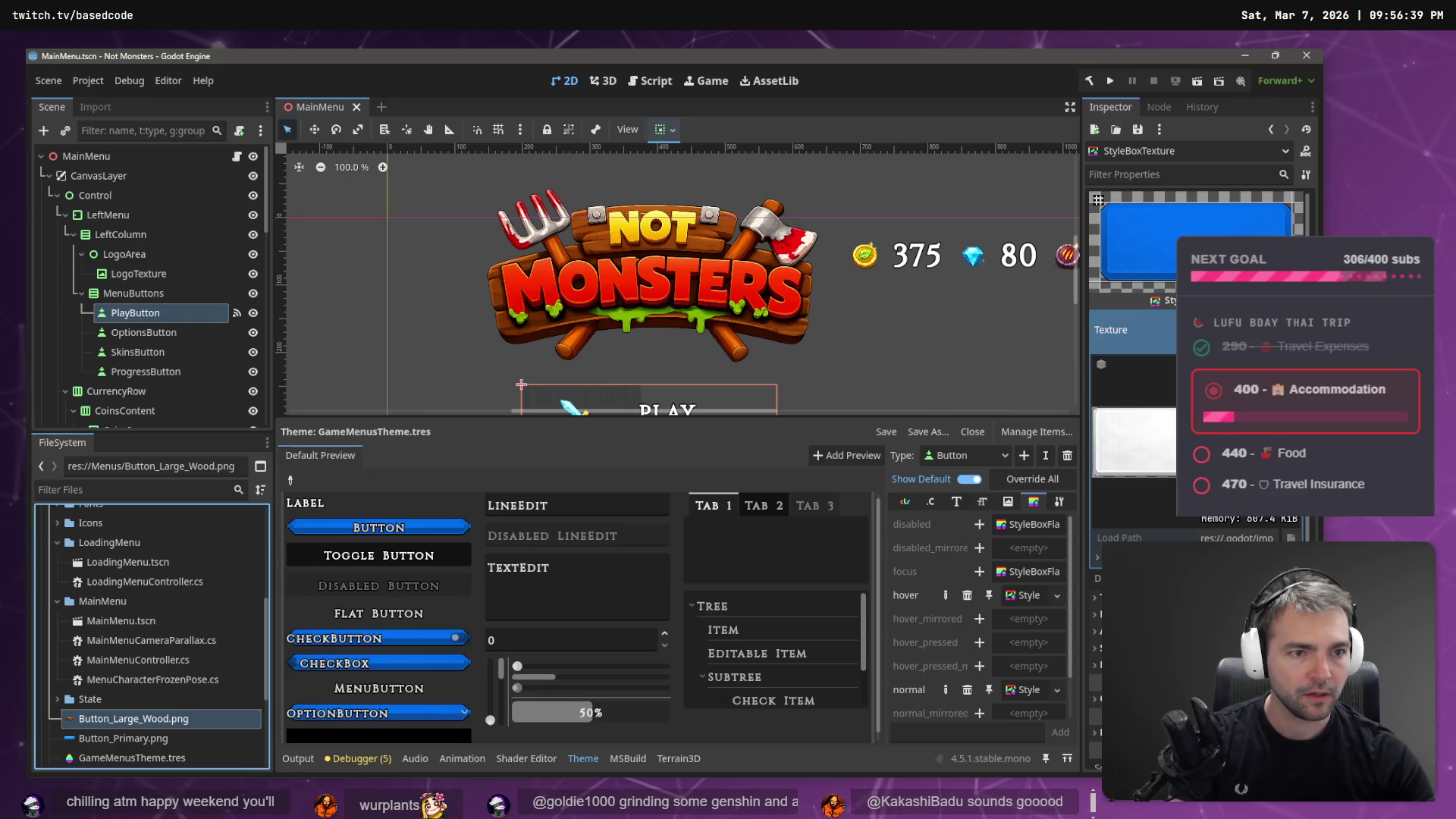
mouse_move(131, 717)
left_mouse_down()
mouse_move(531, 530)
mouse_move(1134, 333)
left_mouse_up()
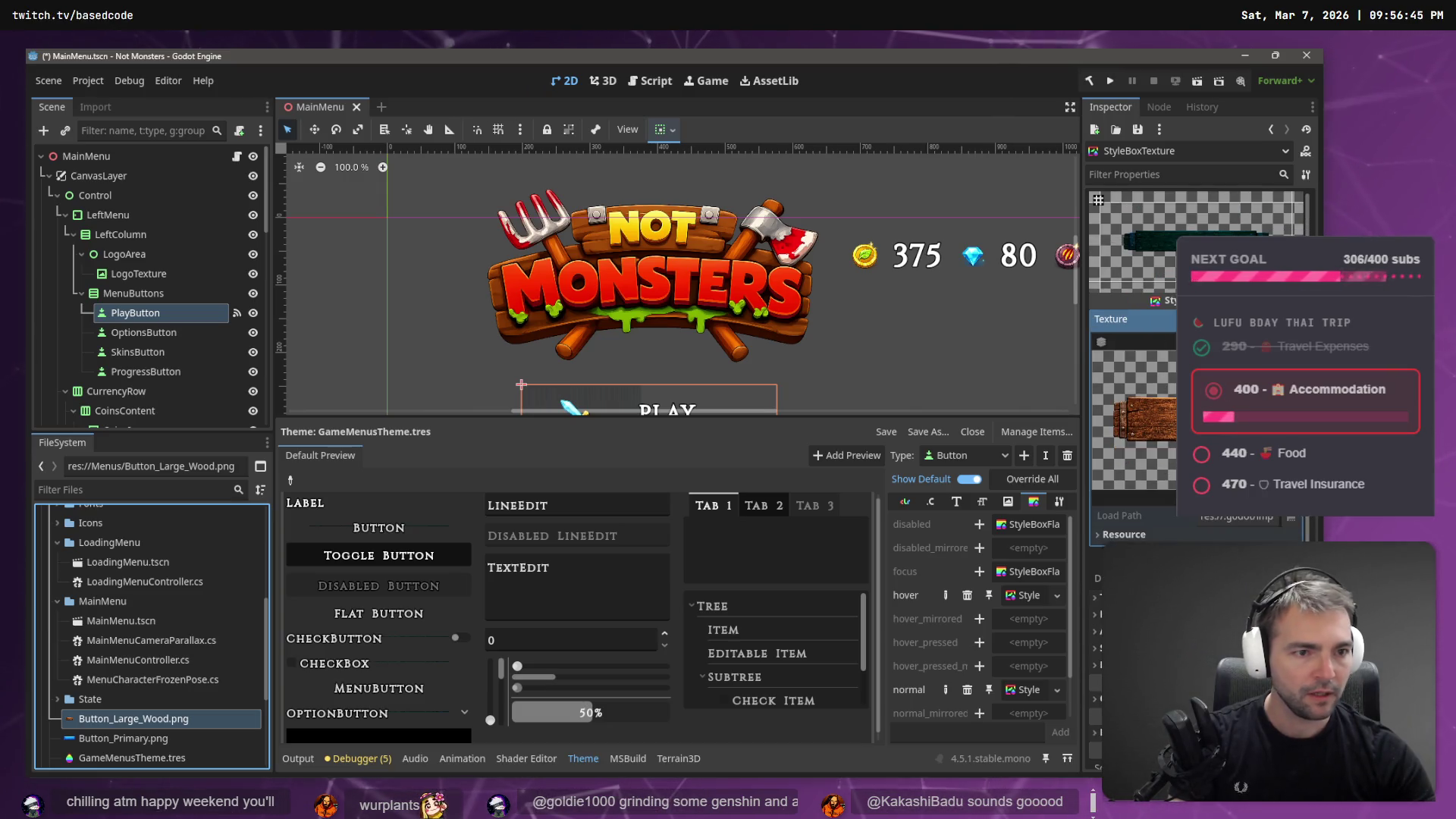
left_click(1168, 424)
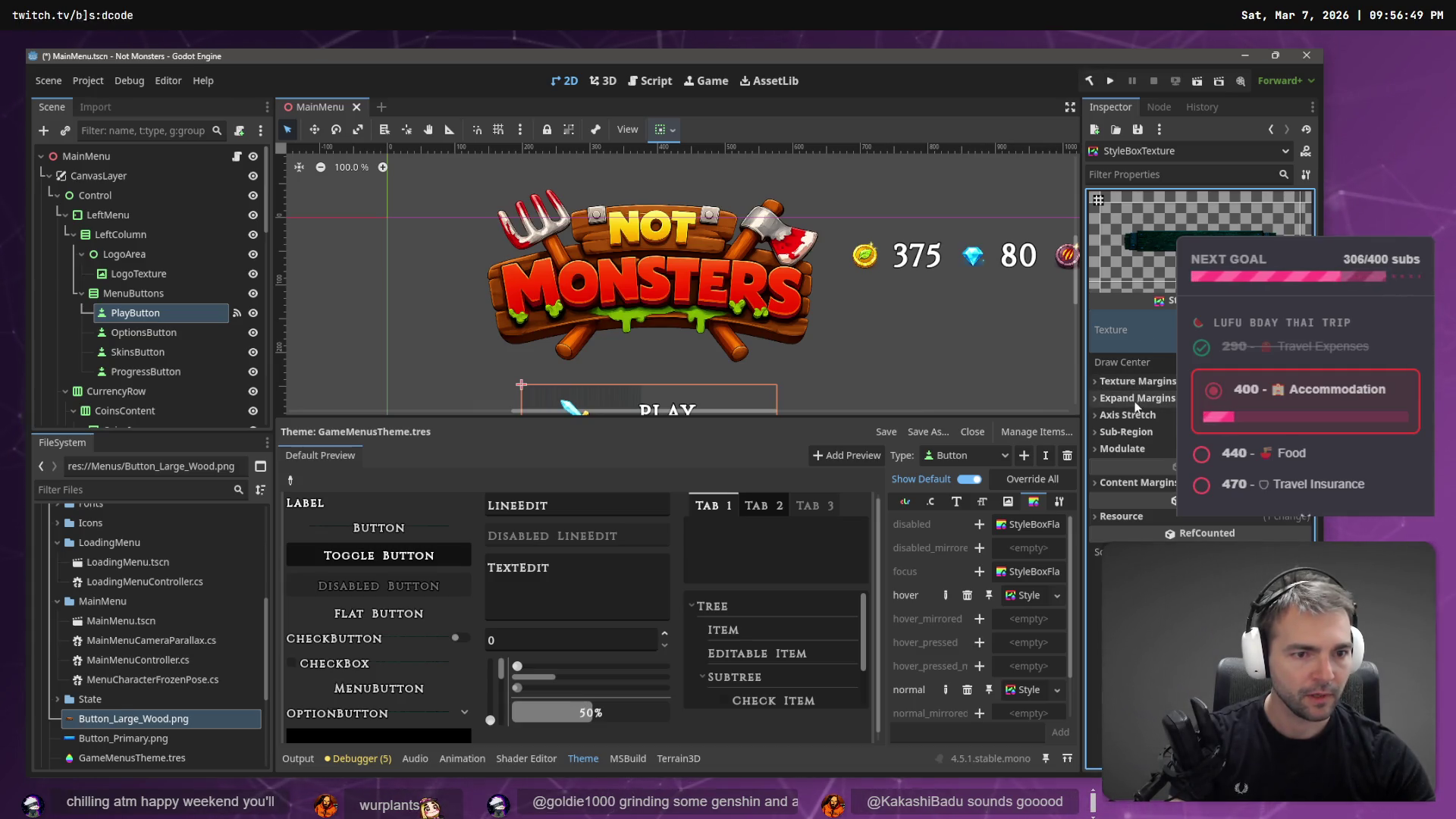
Check the style's Modulate tint unchanged, then reselect PlayButton to view its theme properties.
left_click(1130, 450)
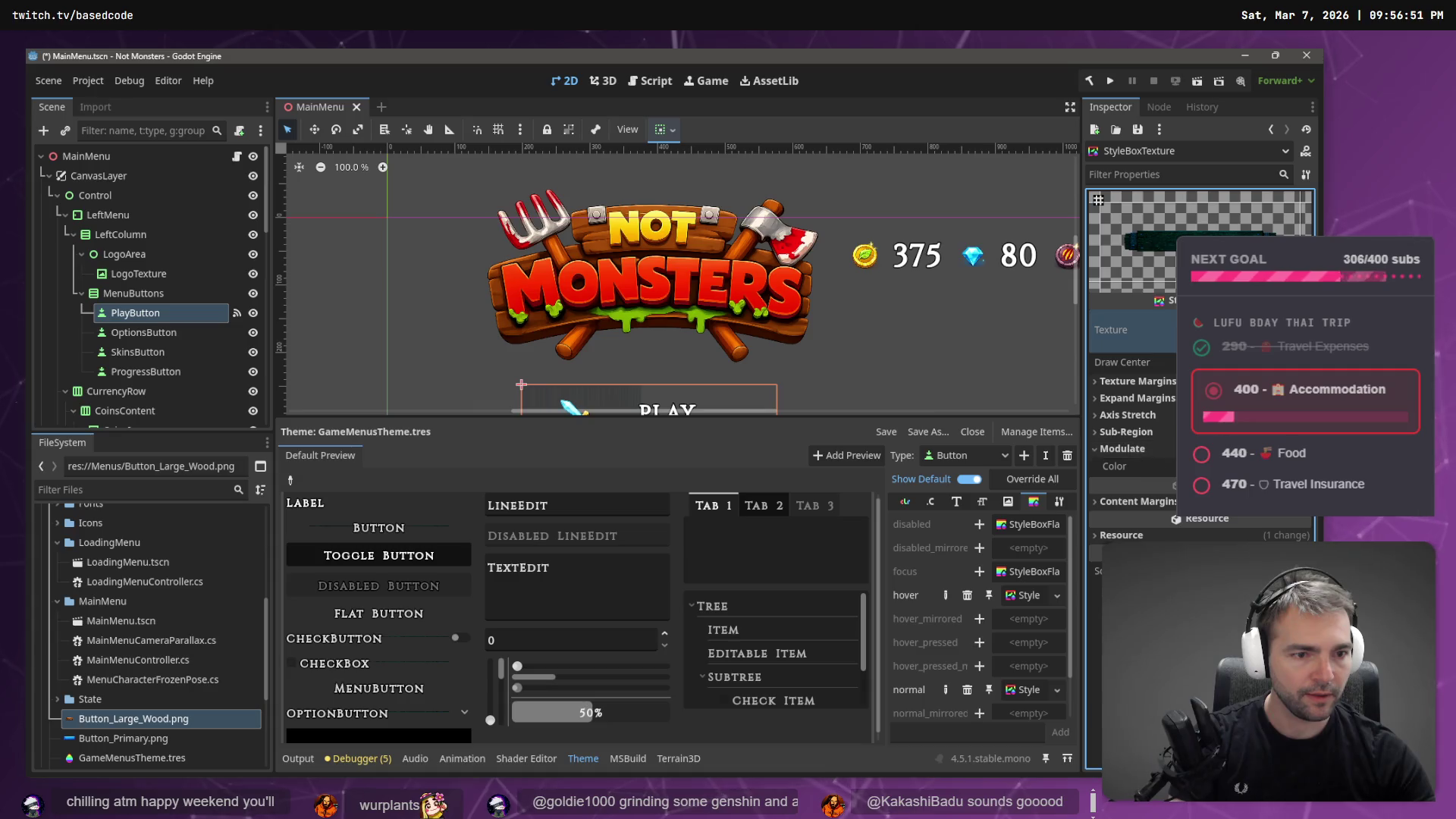
left_click(1243, 465)
key("Escape")
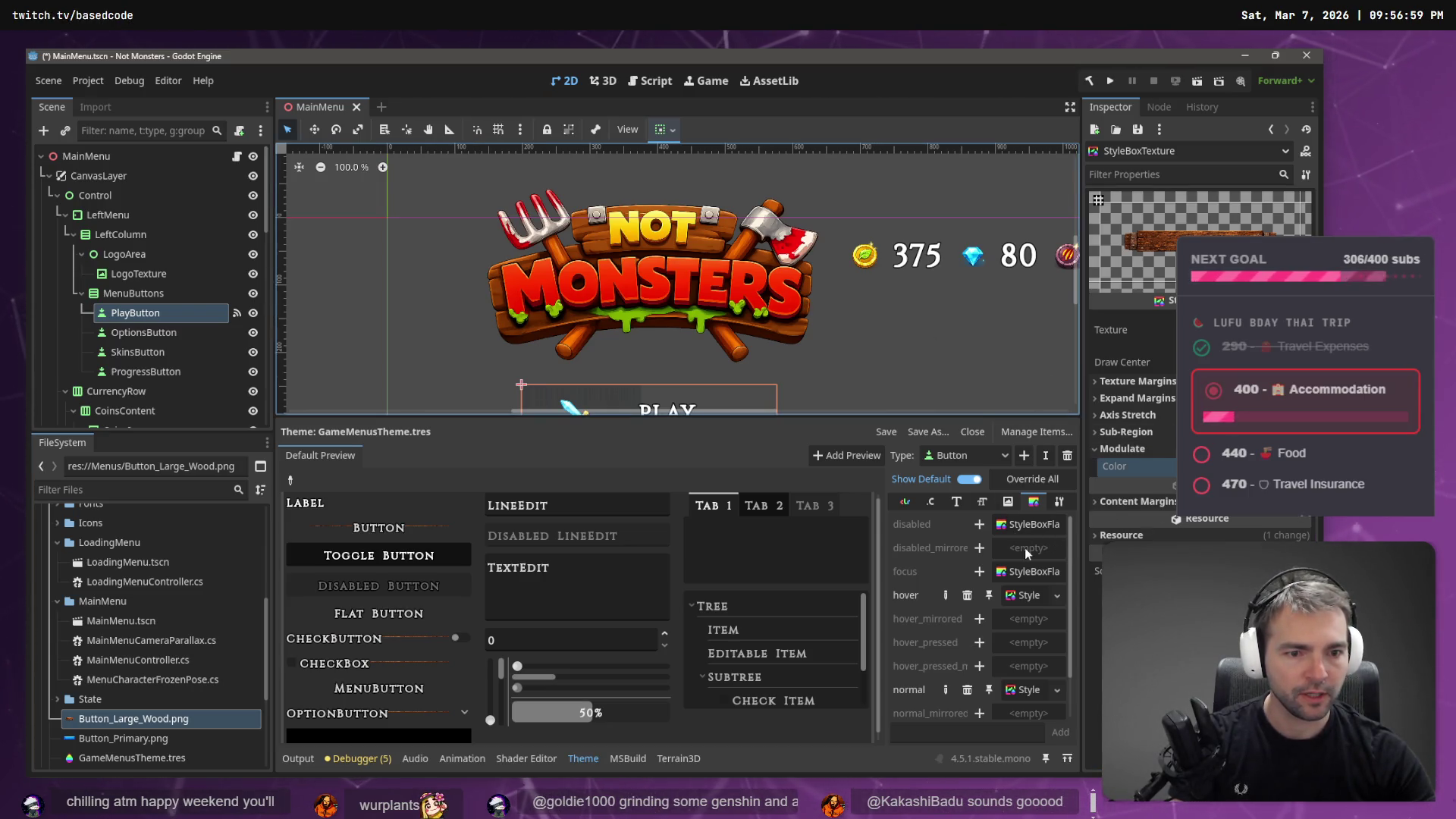
scroll(658, 352, "down", 4)
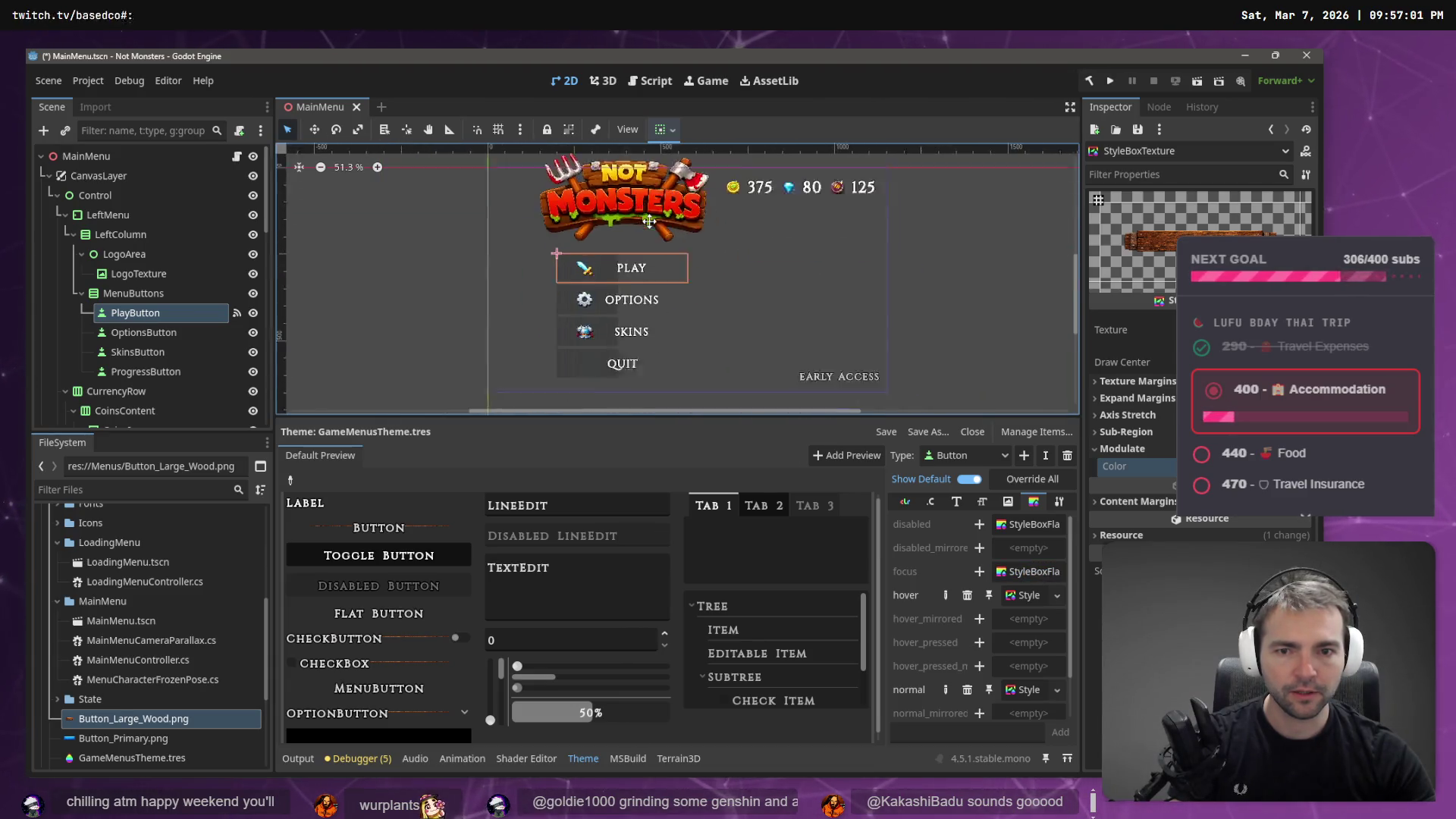
scroll(637, 293, "up", 4)
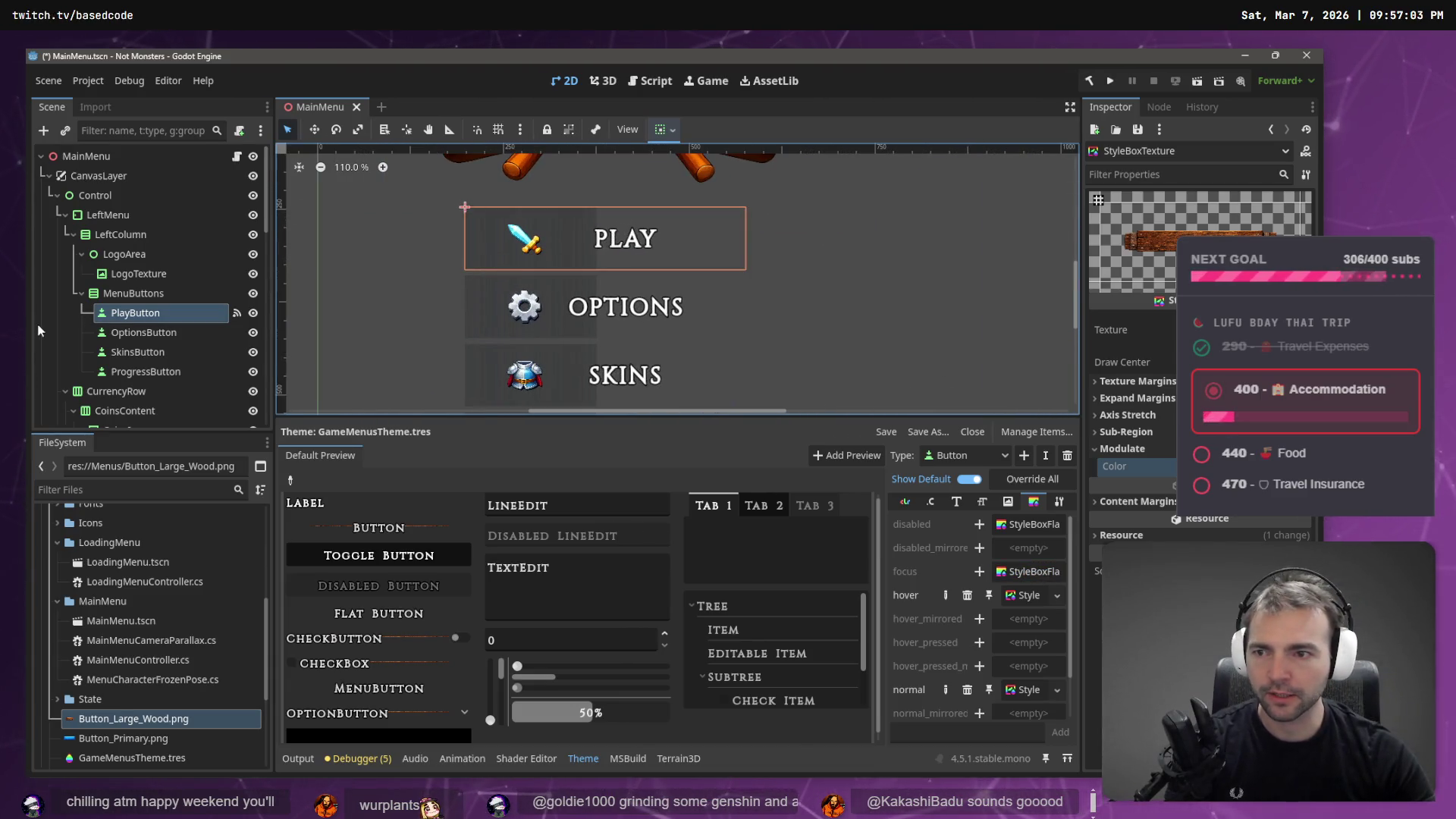
left_click(137, 336)
left_click(163, 315)
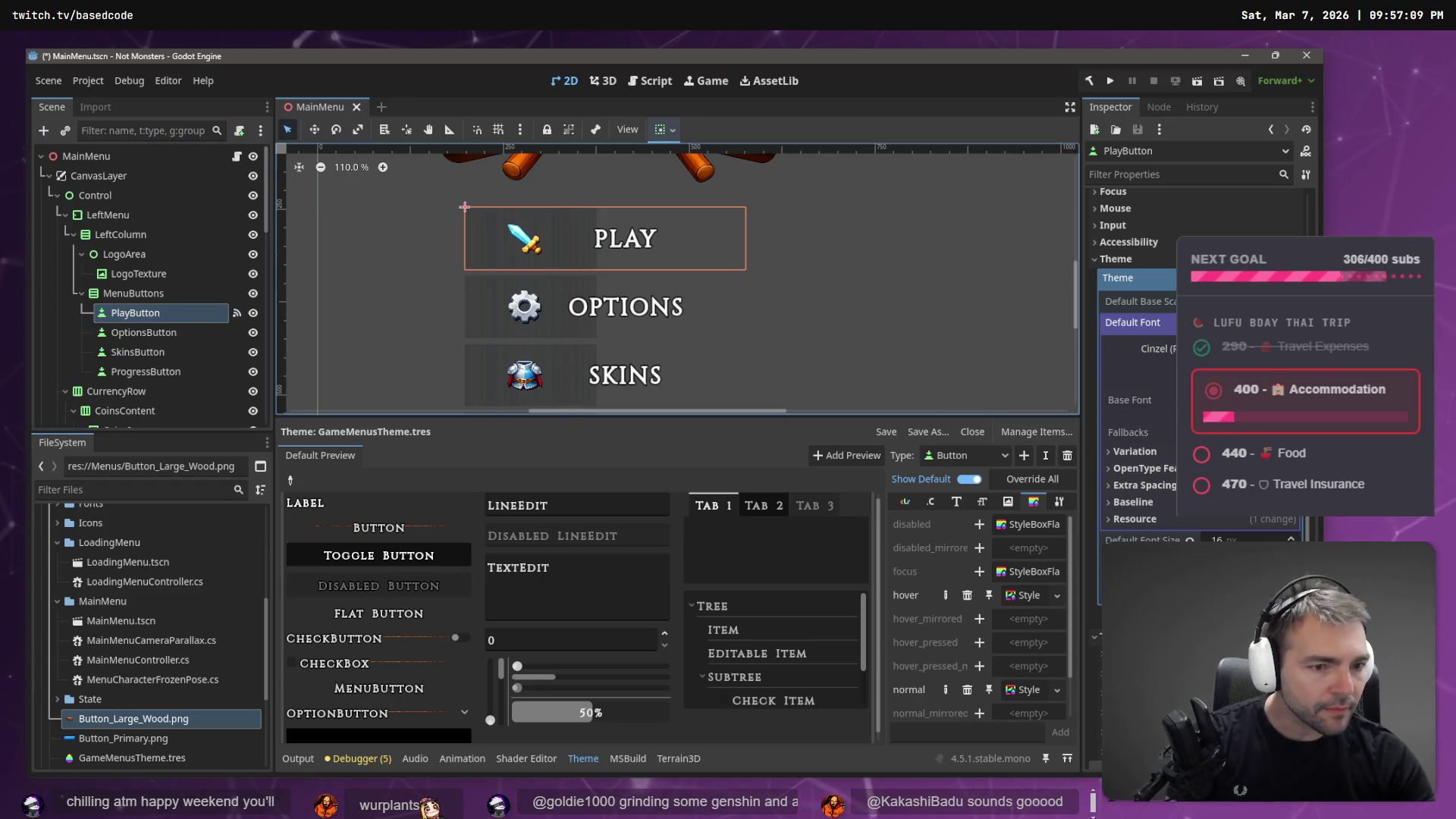
left_click(1154, 448)
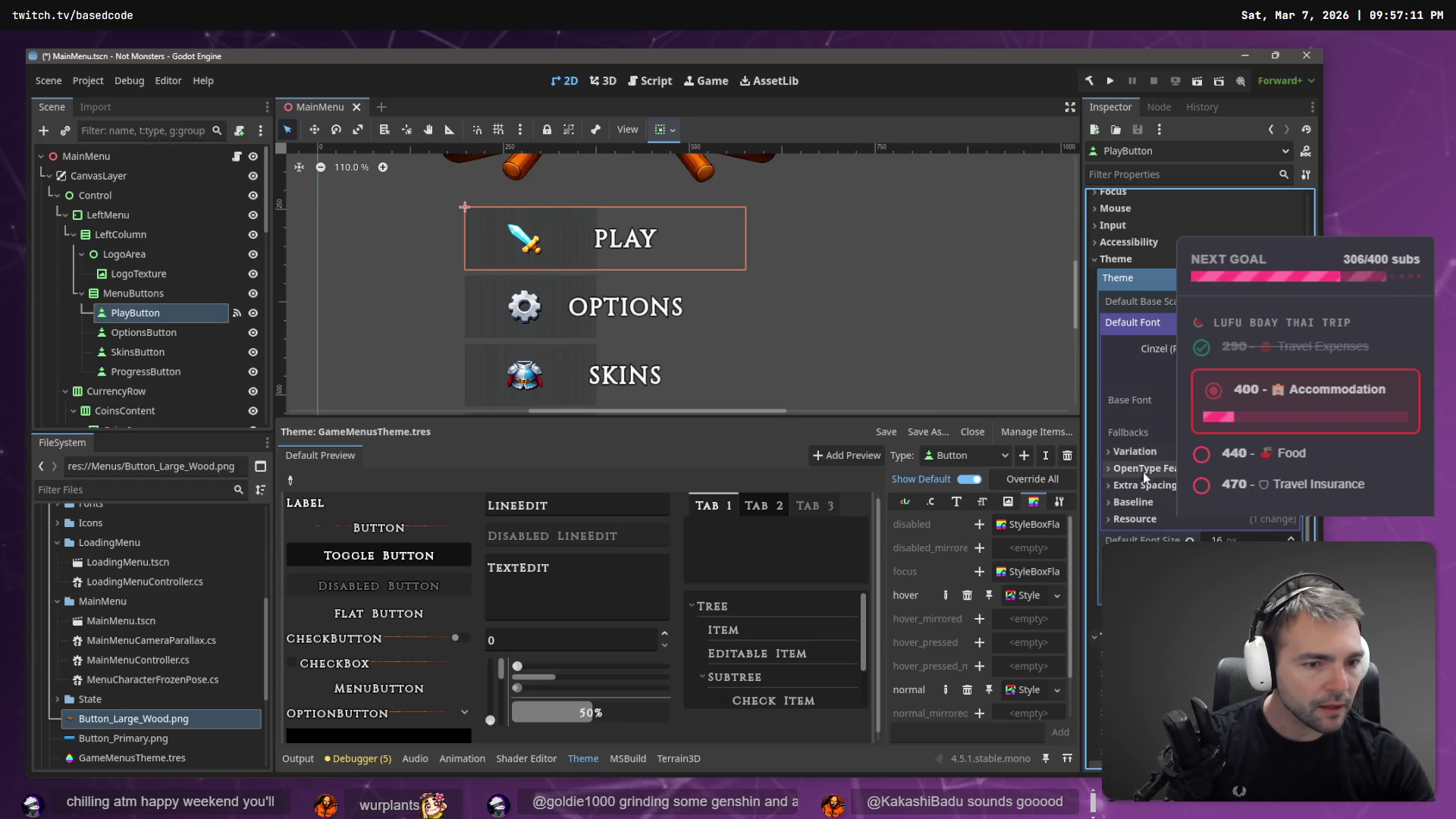
Open the font's Extra Spacing settings and adjust Glyph spacing, trying 10 before undoing.
left_click(1147, 451)
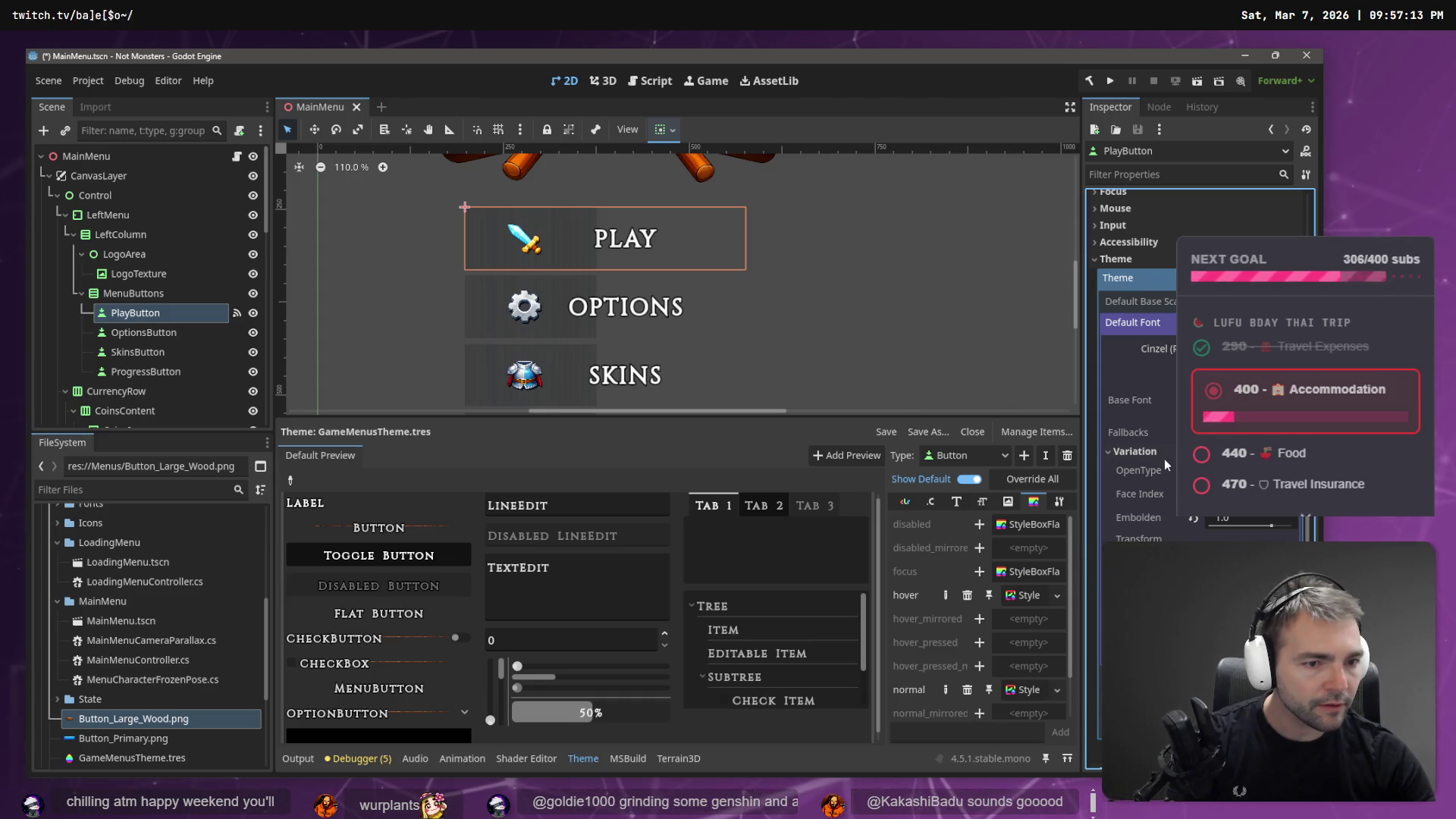
left_click(1153, 455)
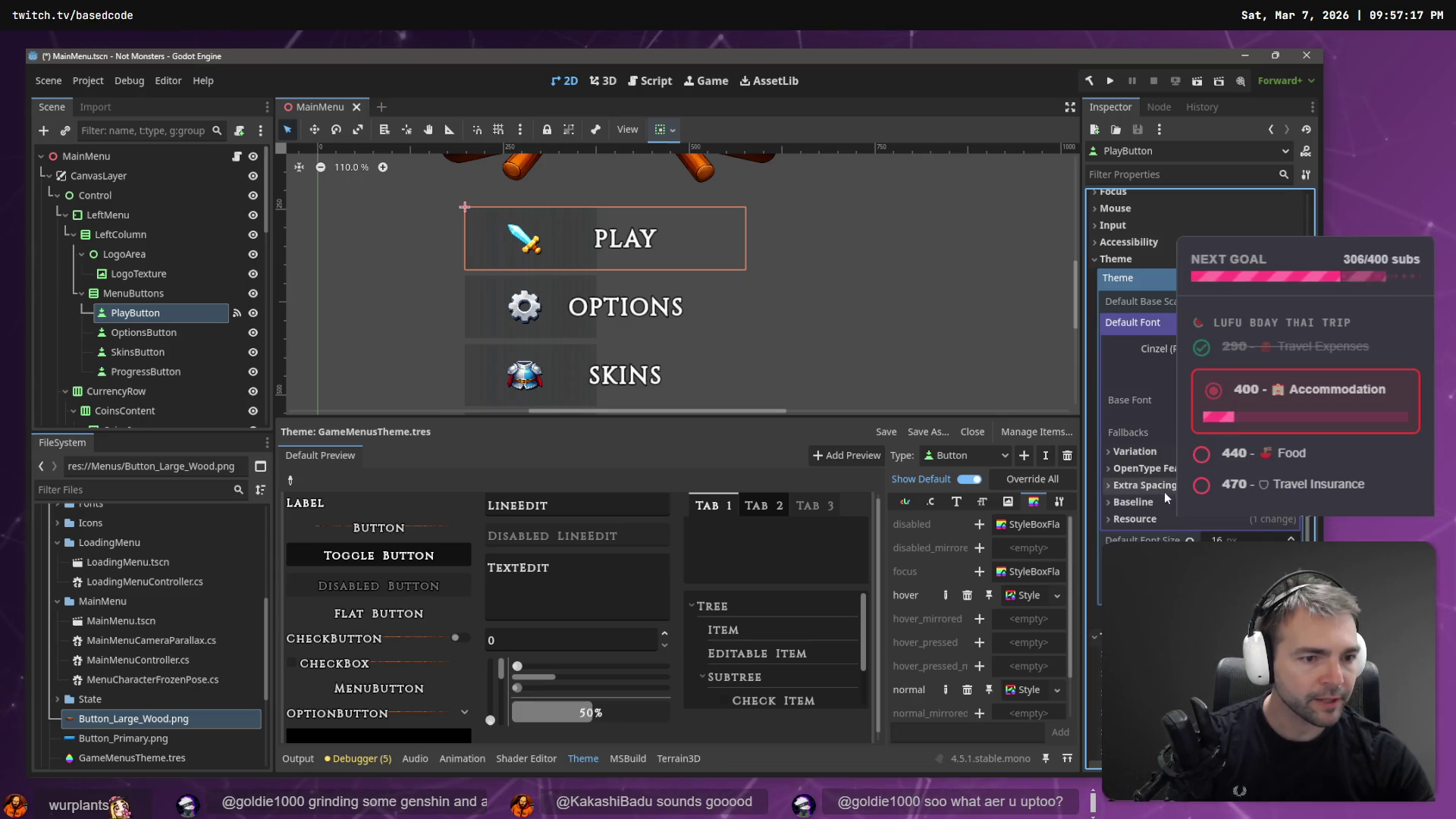
left_click(1157, 518)
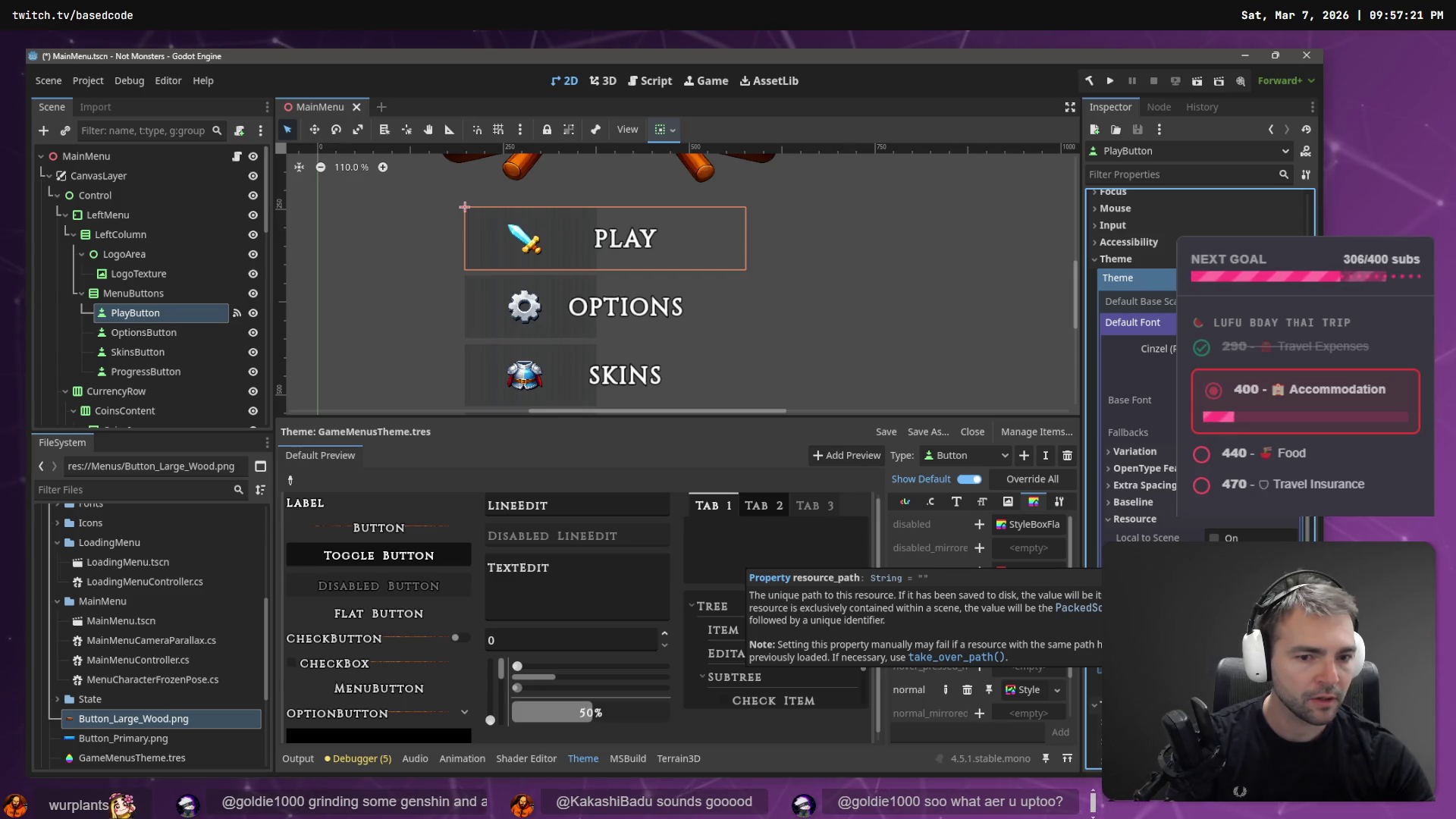
left_click(1143, 485)
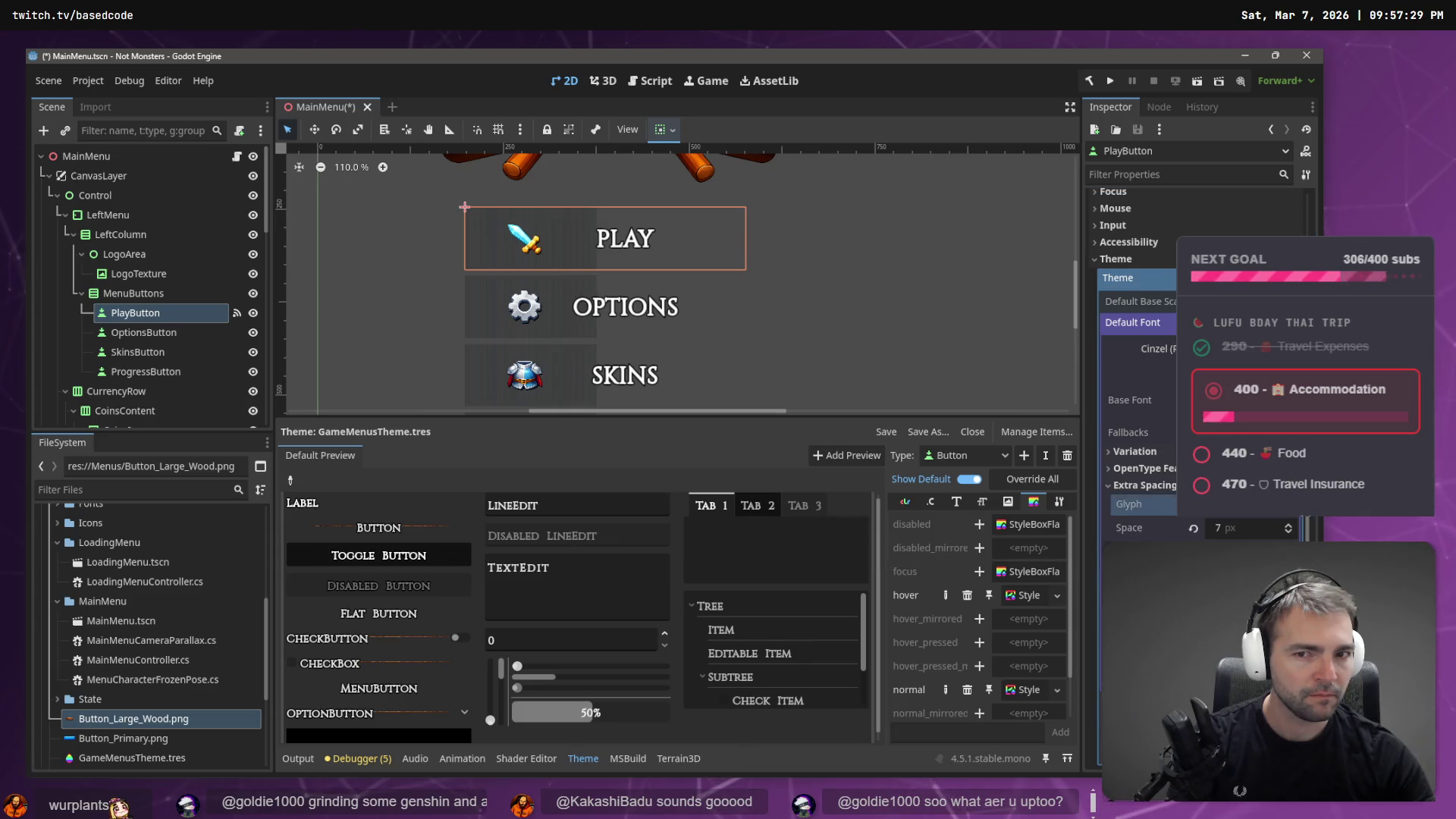
left_click(1194, 525)
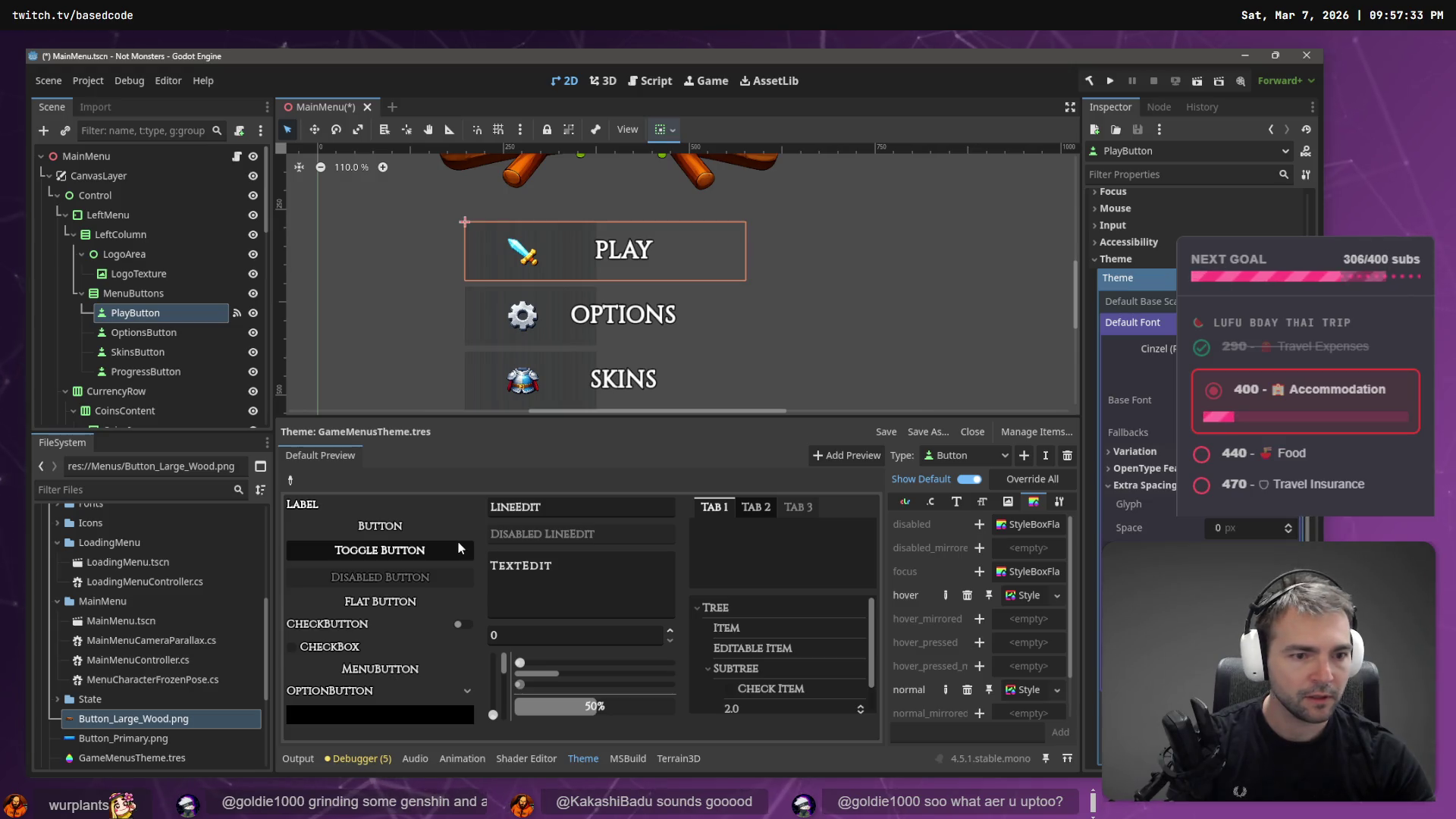
left_click(1176, 508)
type("10")
key("Return")
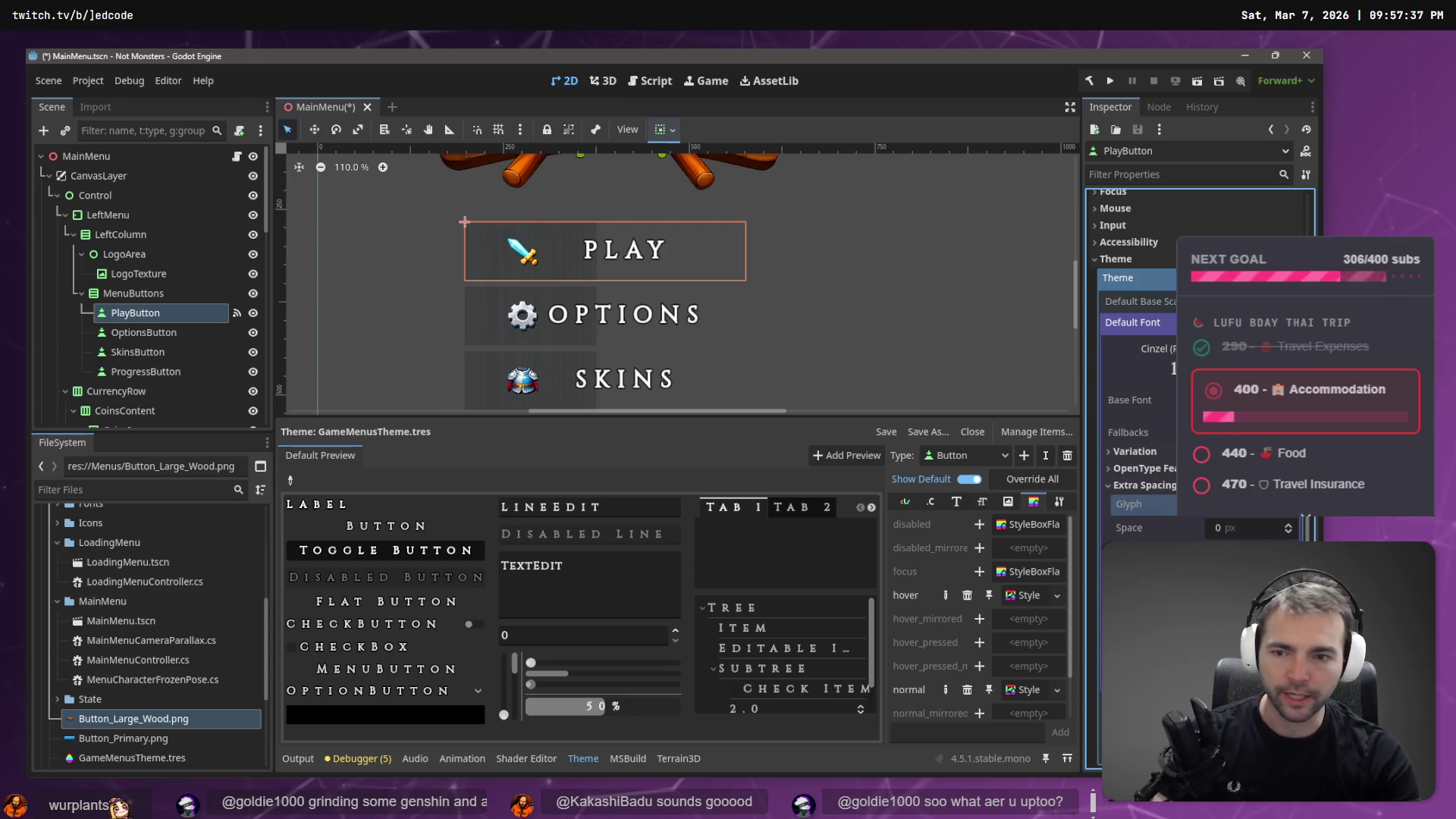
key("ctrl+z")
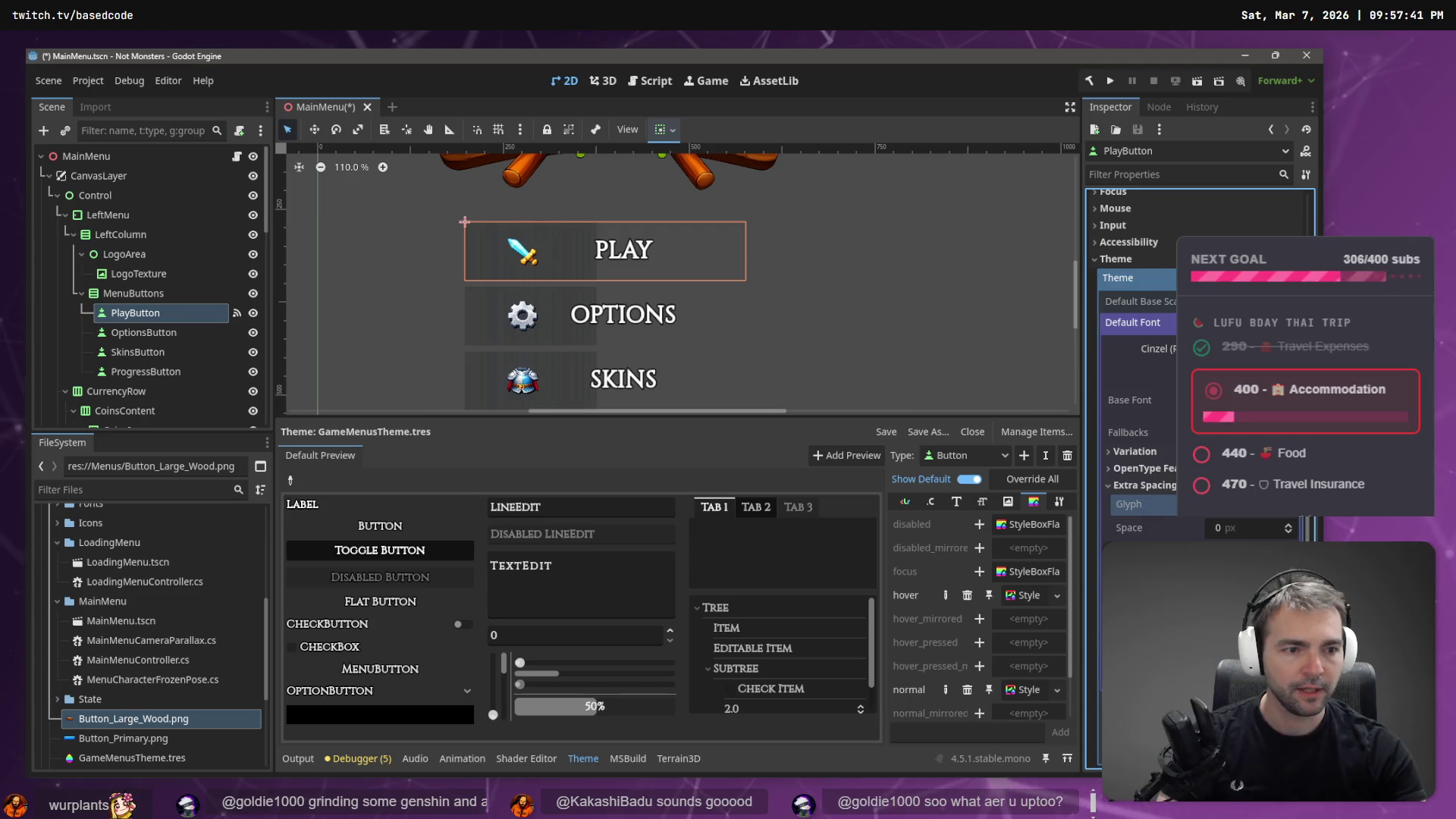
key("Up")
key("Up")
key("Up")
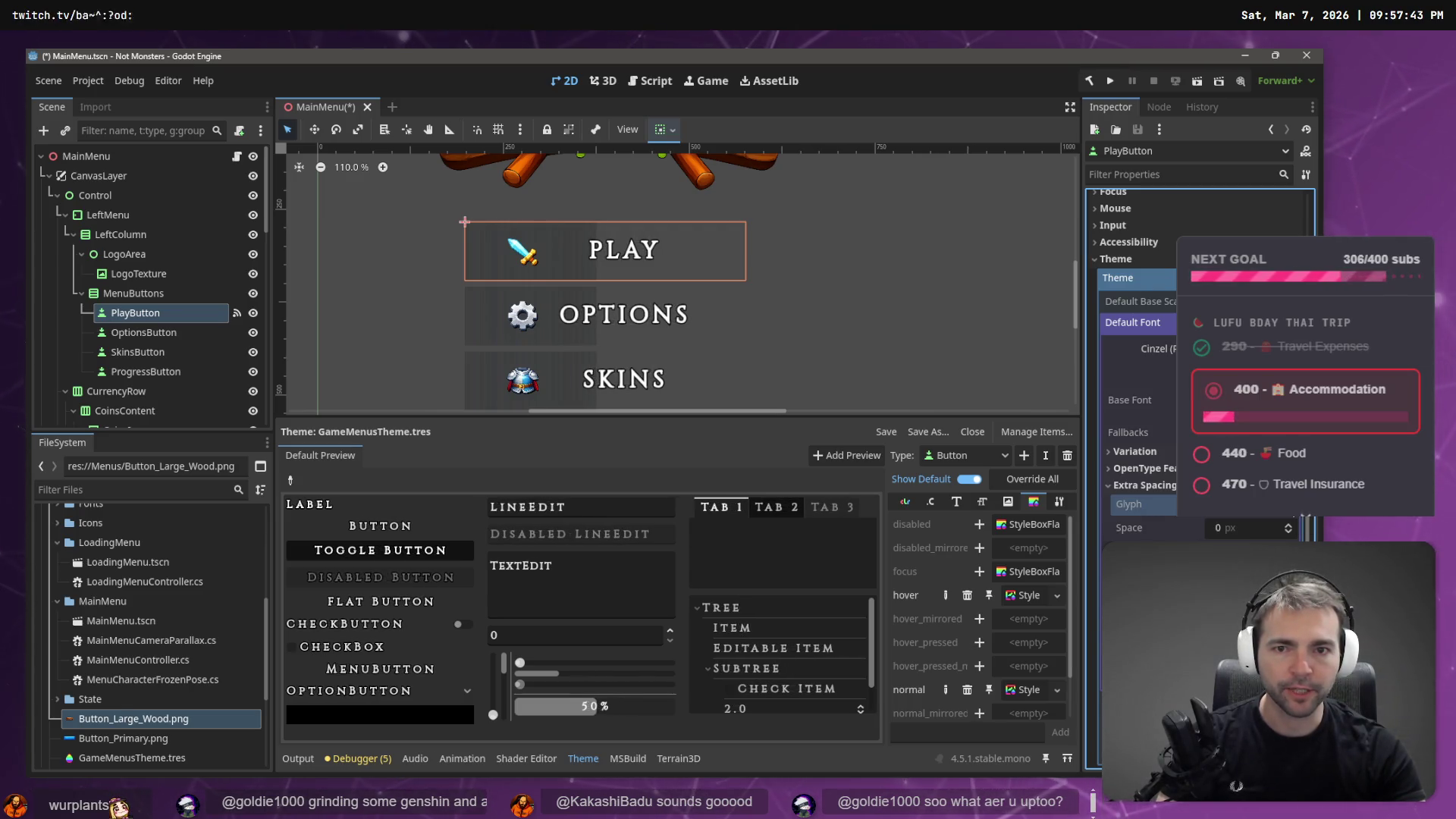
key("Up")
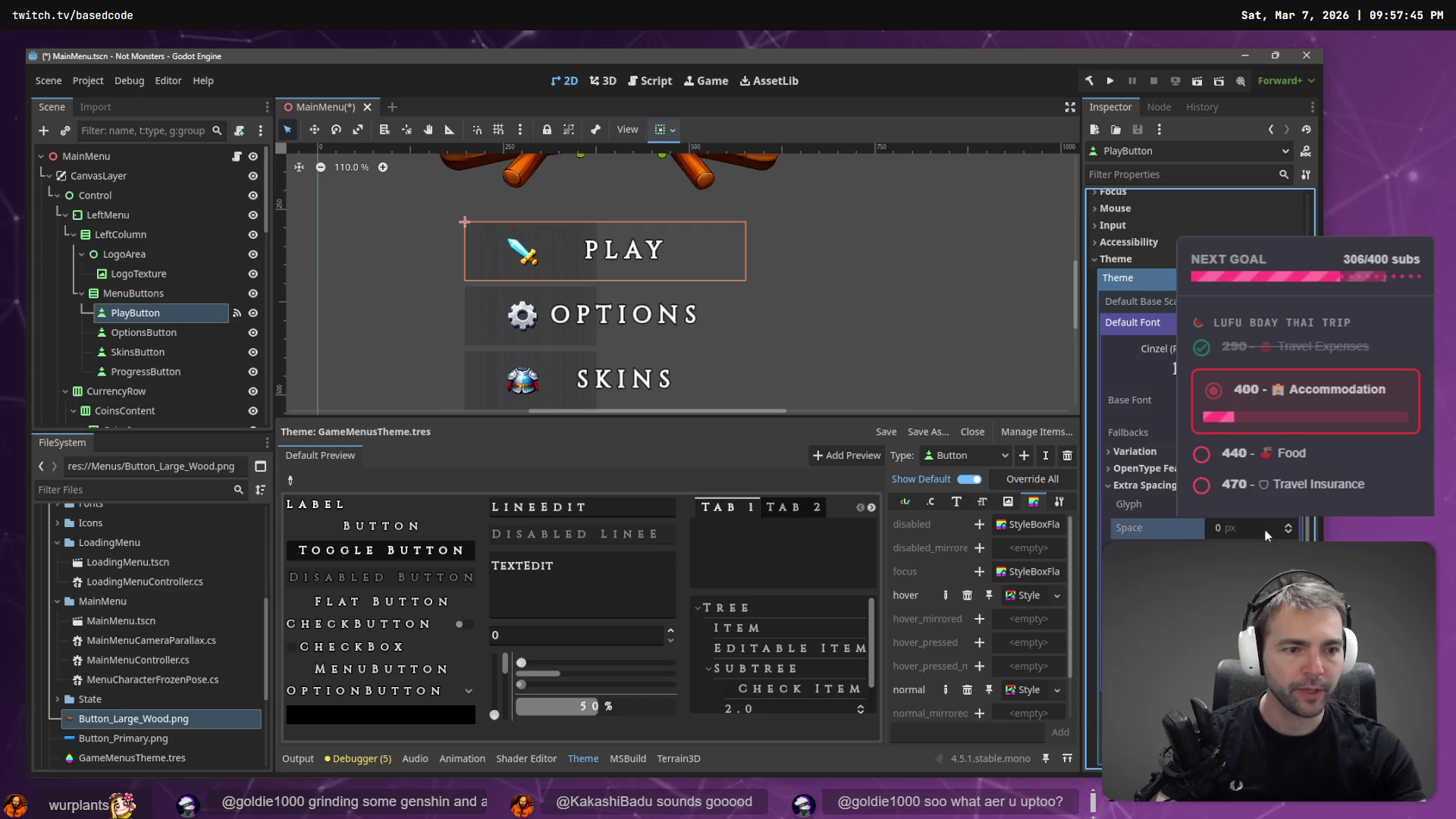
Set the font's Space extra spacing to 9 px with the spinbox arrows.
left_click(1287, 530)
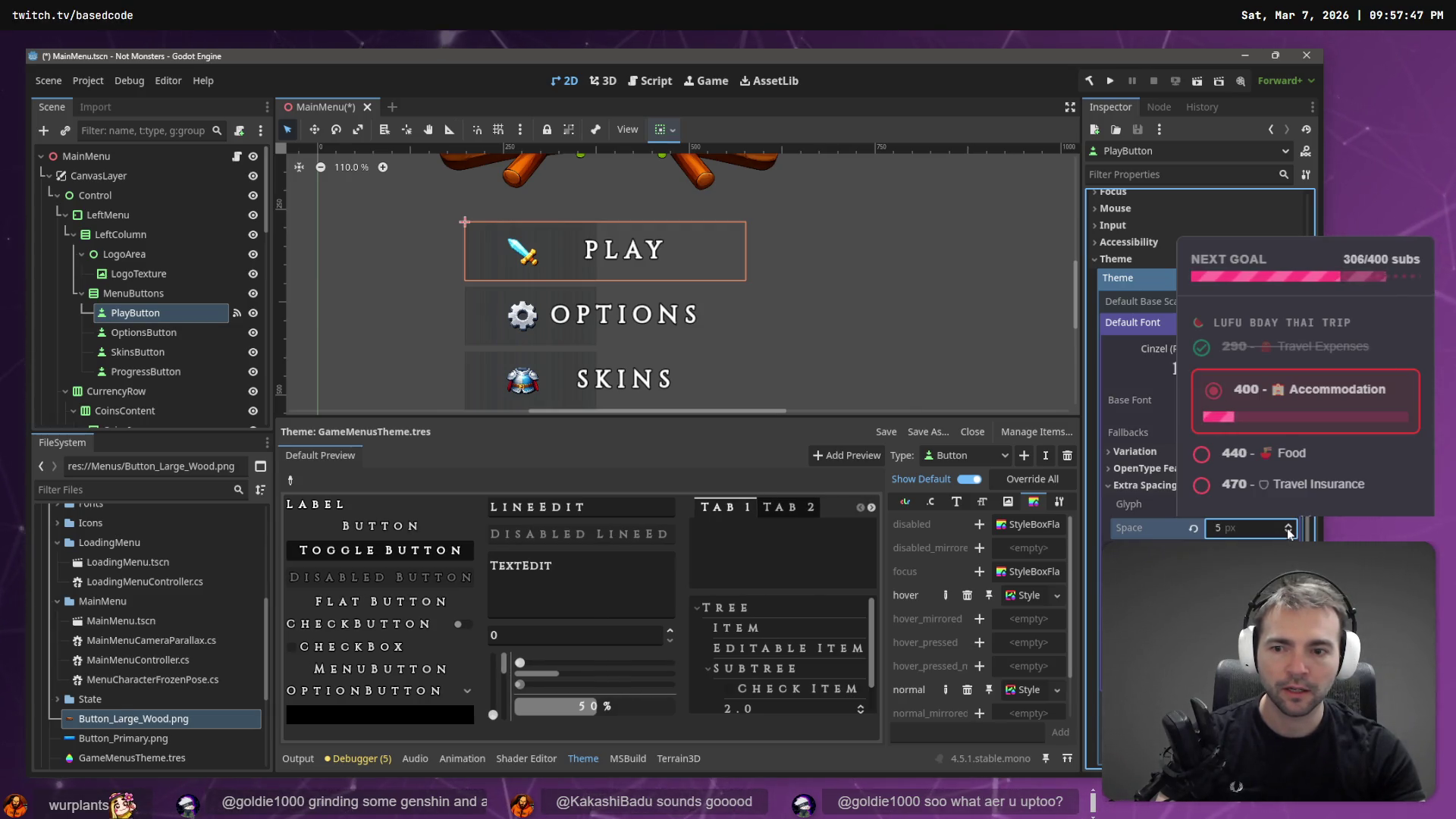
left_click(1289, 533)
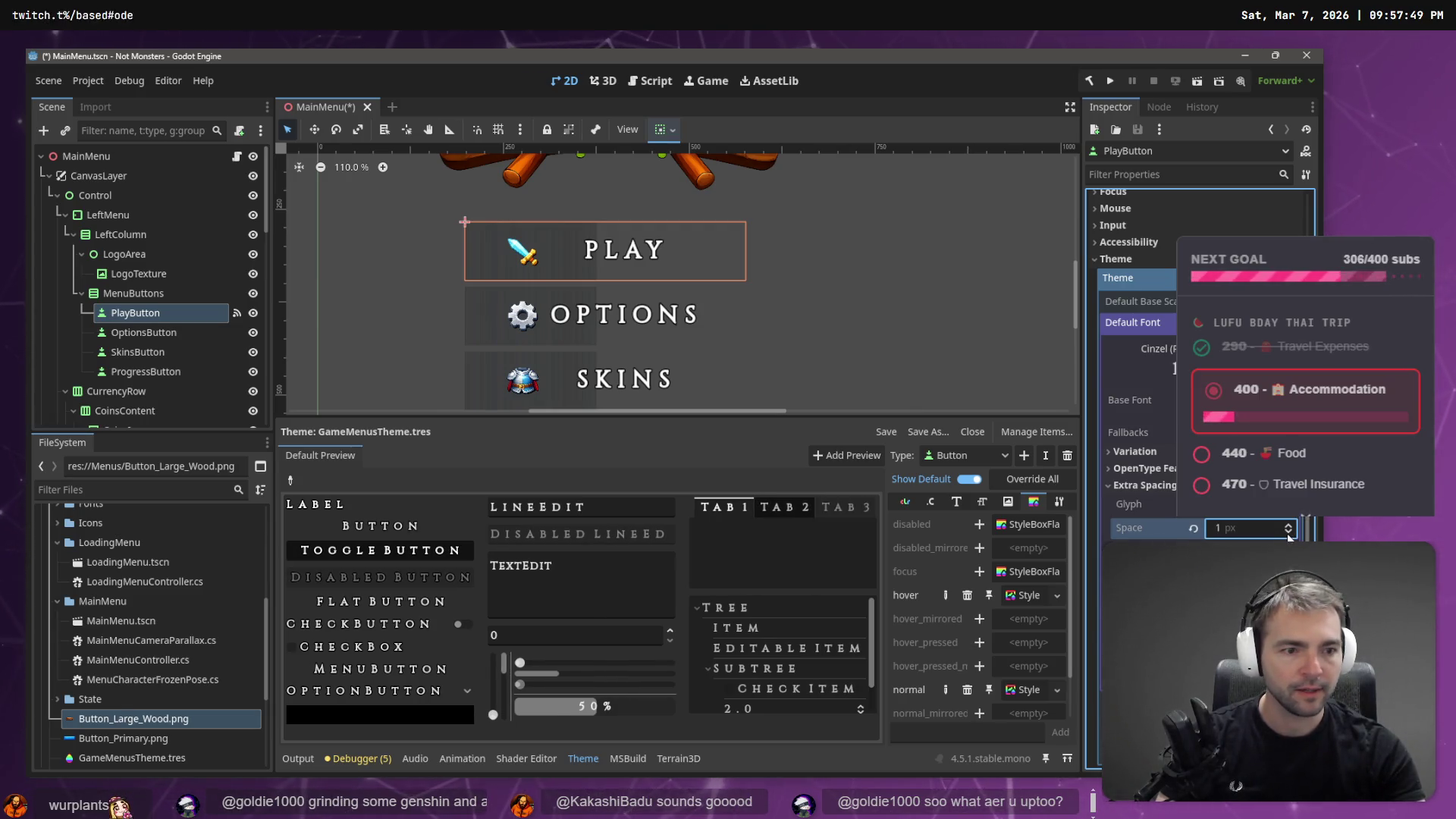
left_click(1289, 534)
left_click(1288, 534)
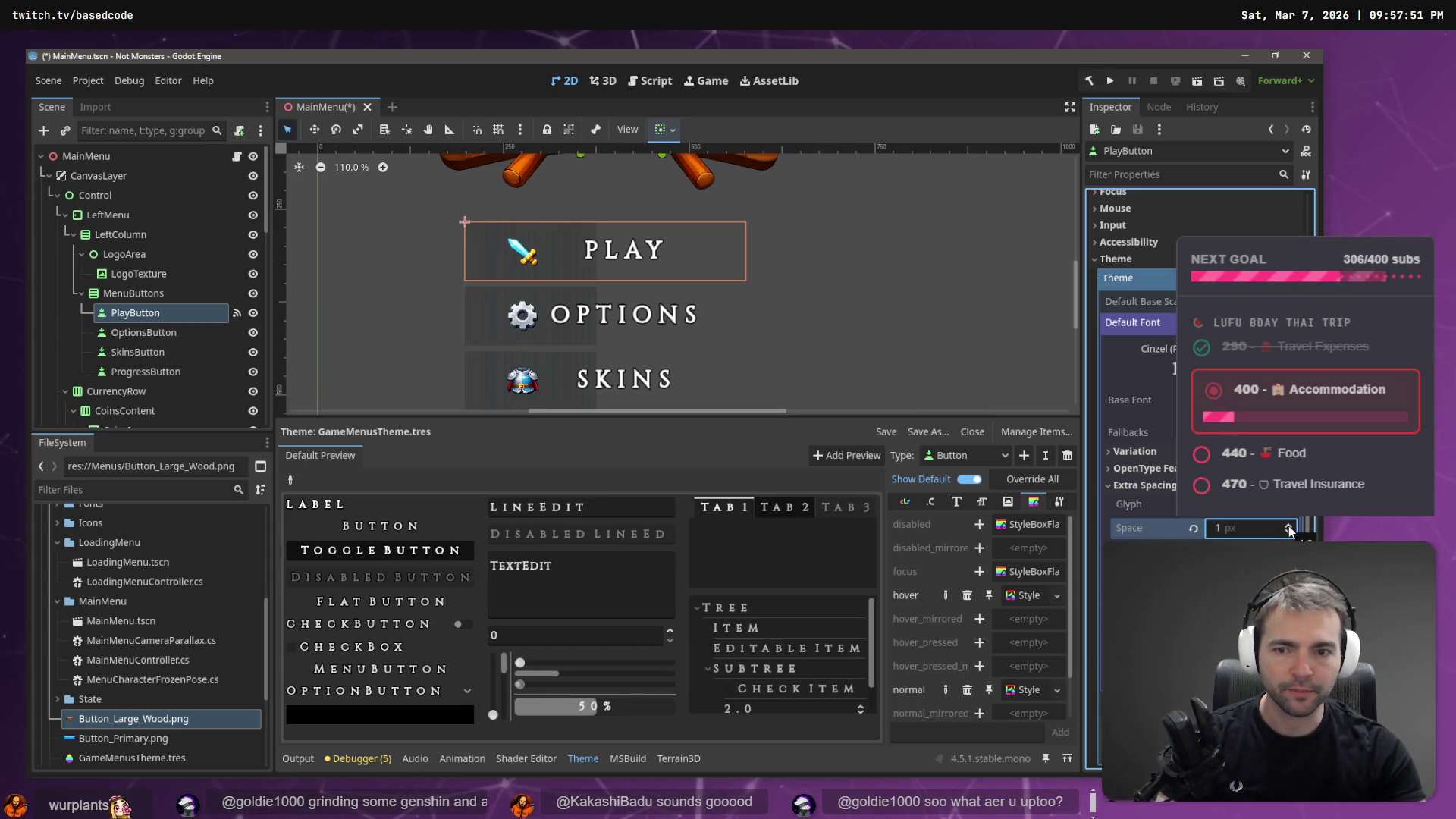
left_click(1288, 530)
left_click(1288, 530)
left_click(1288, 530)
left_click(1289, 530)
left_click(1288, 530)
left_click(1288, 530)
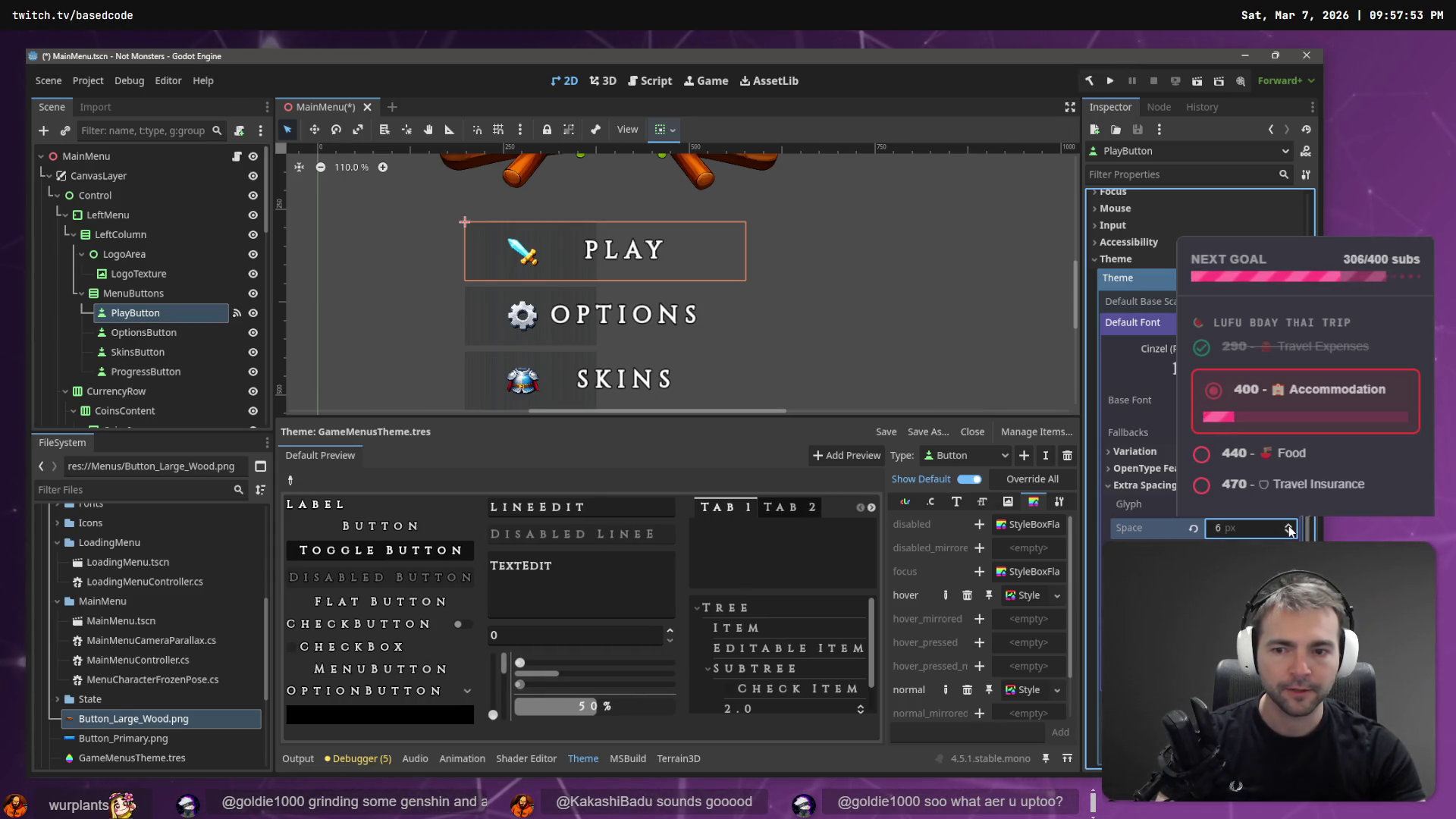
left_click(1288, 530)
left_click(1288, 530)
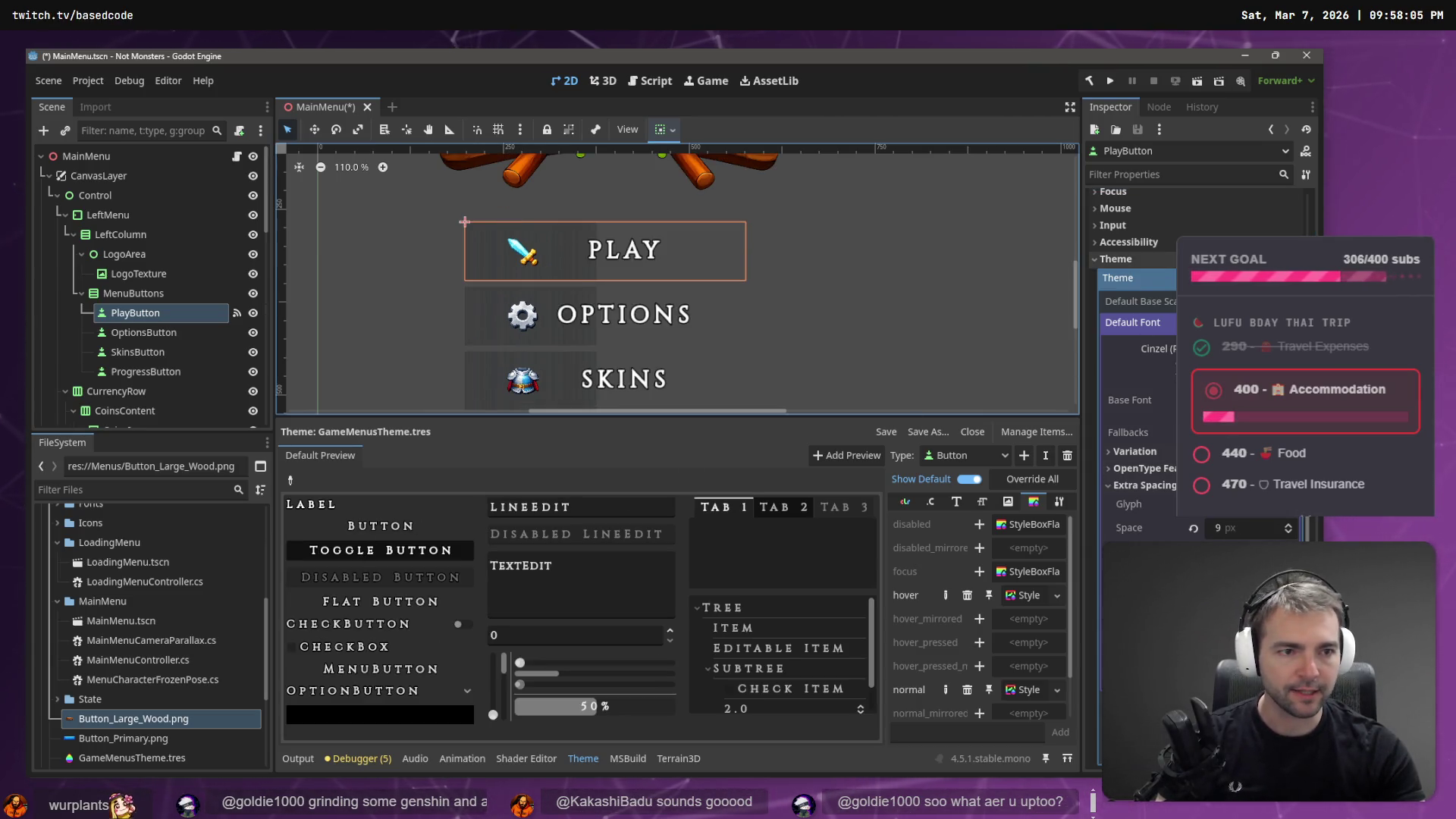
Apply the Button_Large_Wood texture as the PLAY button's Normal style override.
scroll(1137, 380, "up", 3)
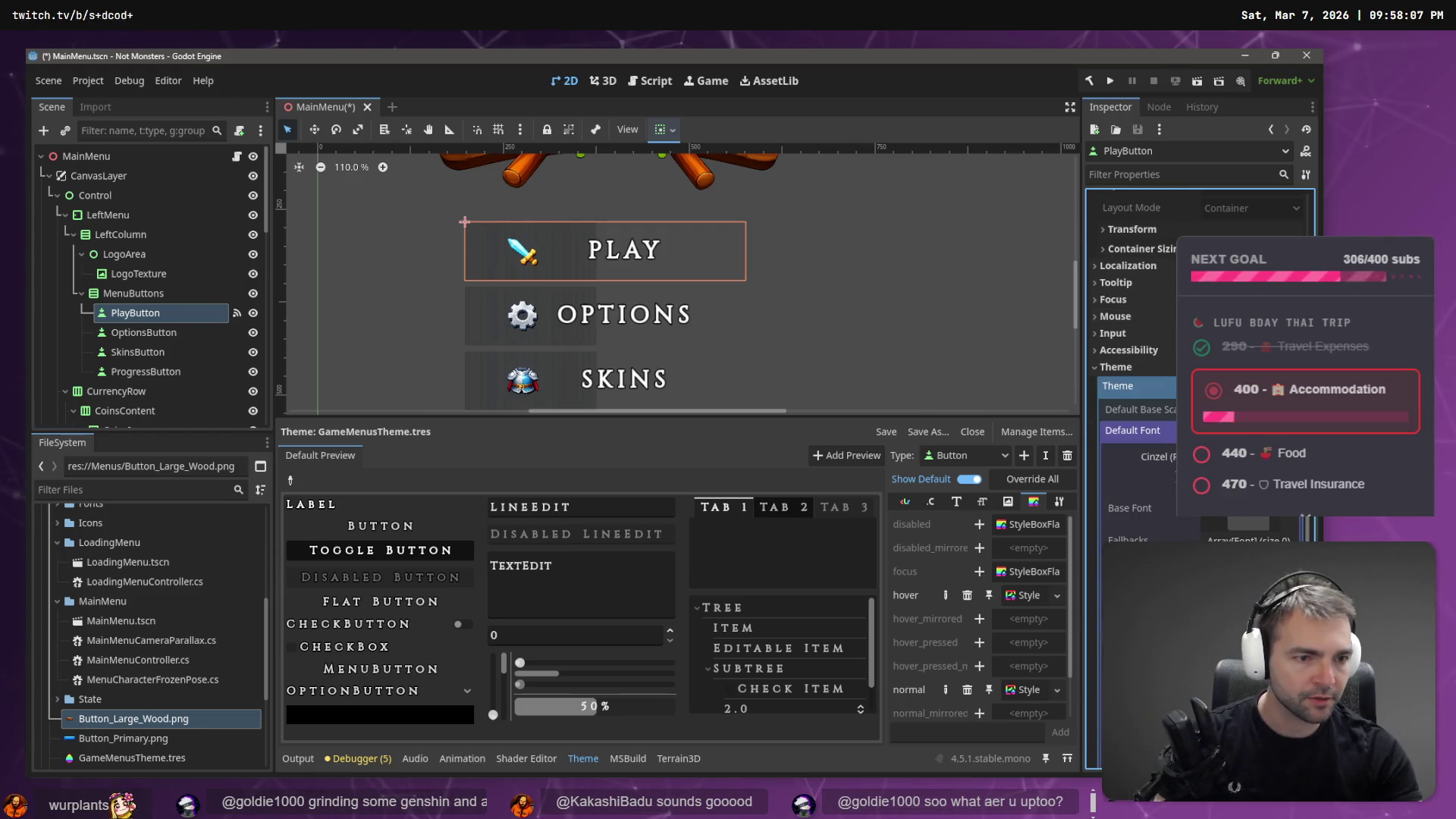
scroll(1233, 535, "down", 5)
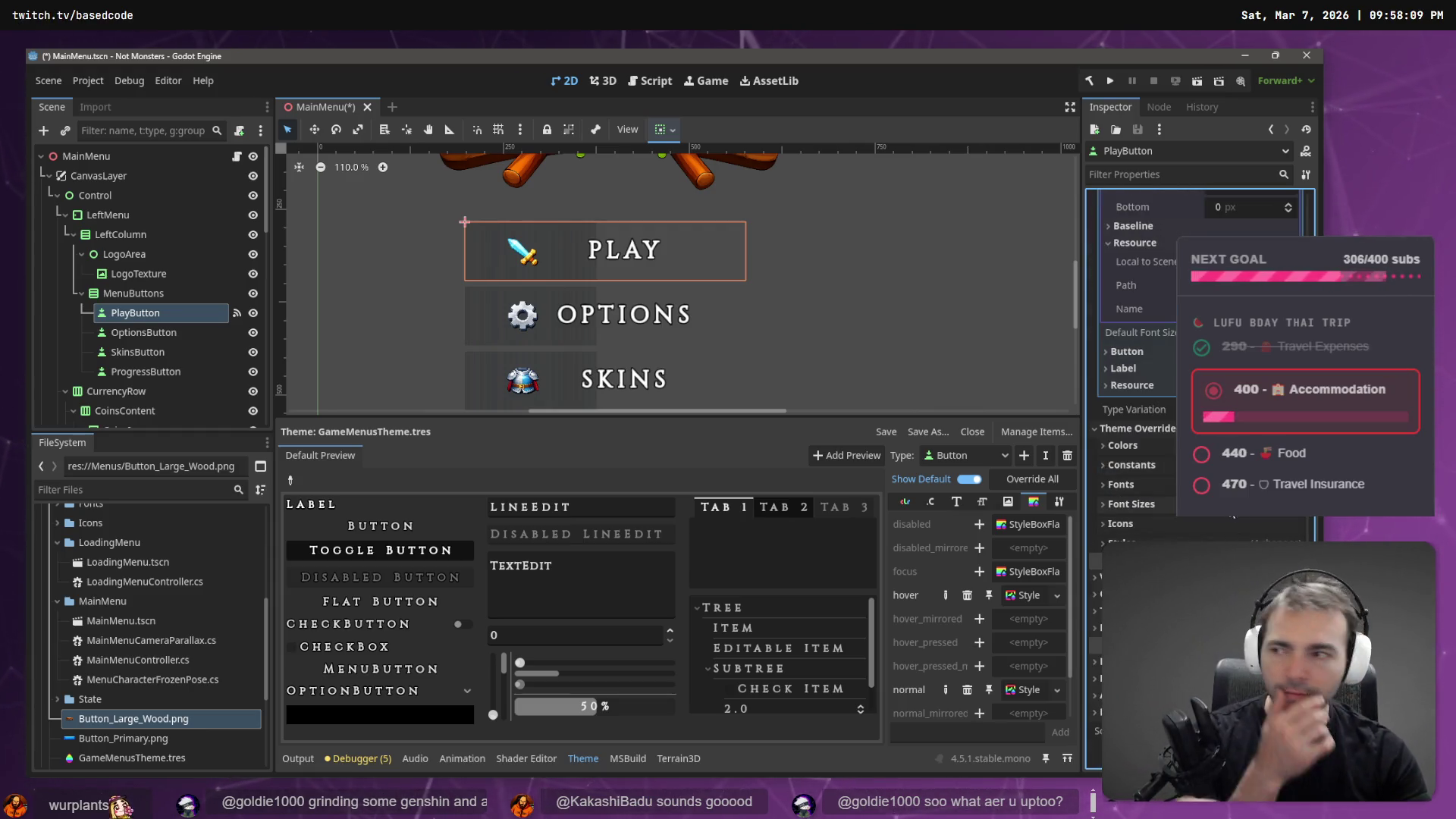
mouse_move(1232, 516)
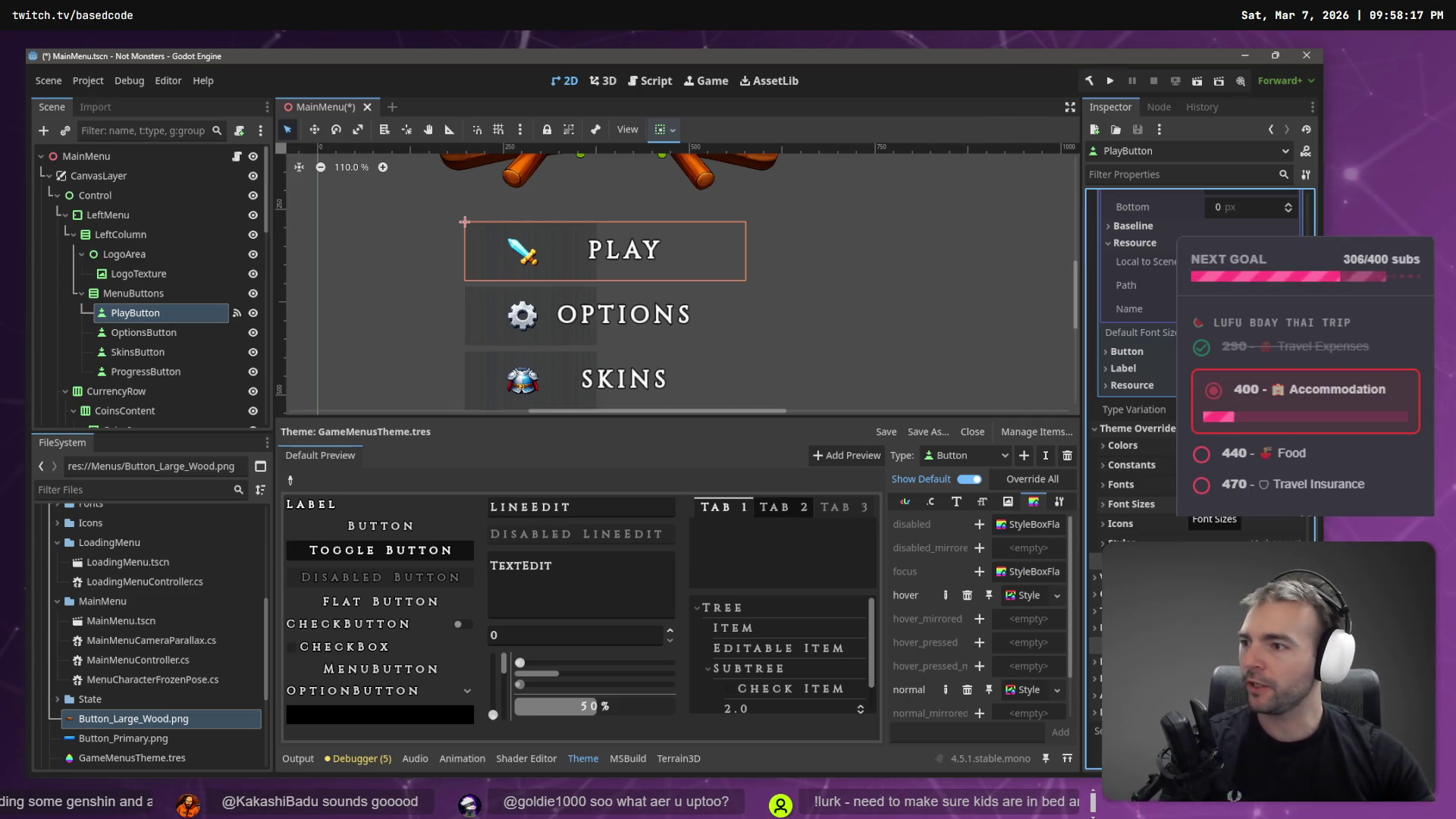
left_click(1145, 540)
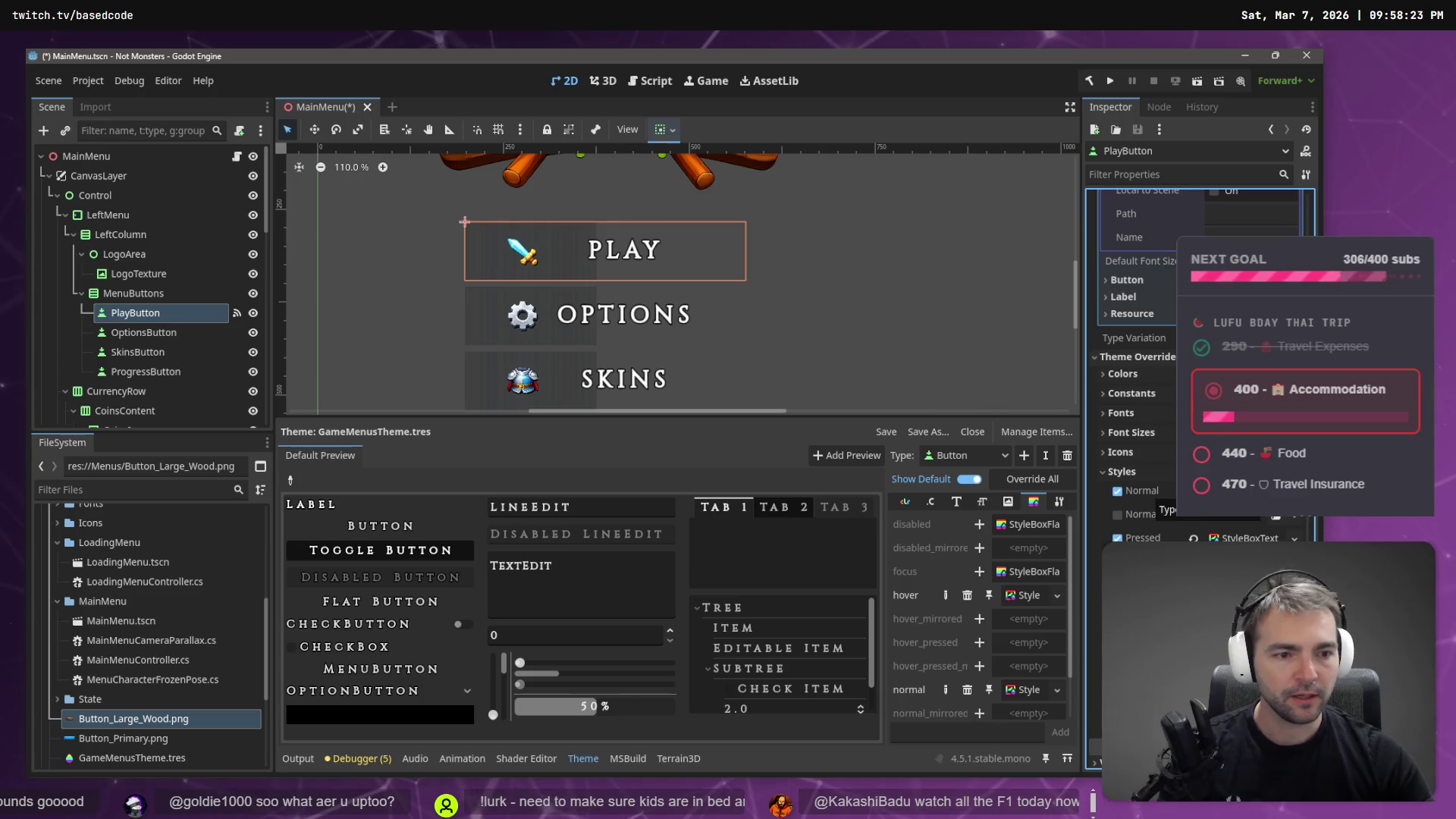
left_click_drag(1141, 491, 1117, 513)
scroll(1198, 455, "down", 1)
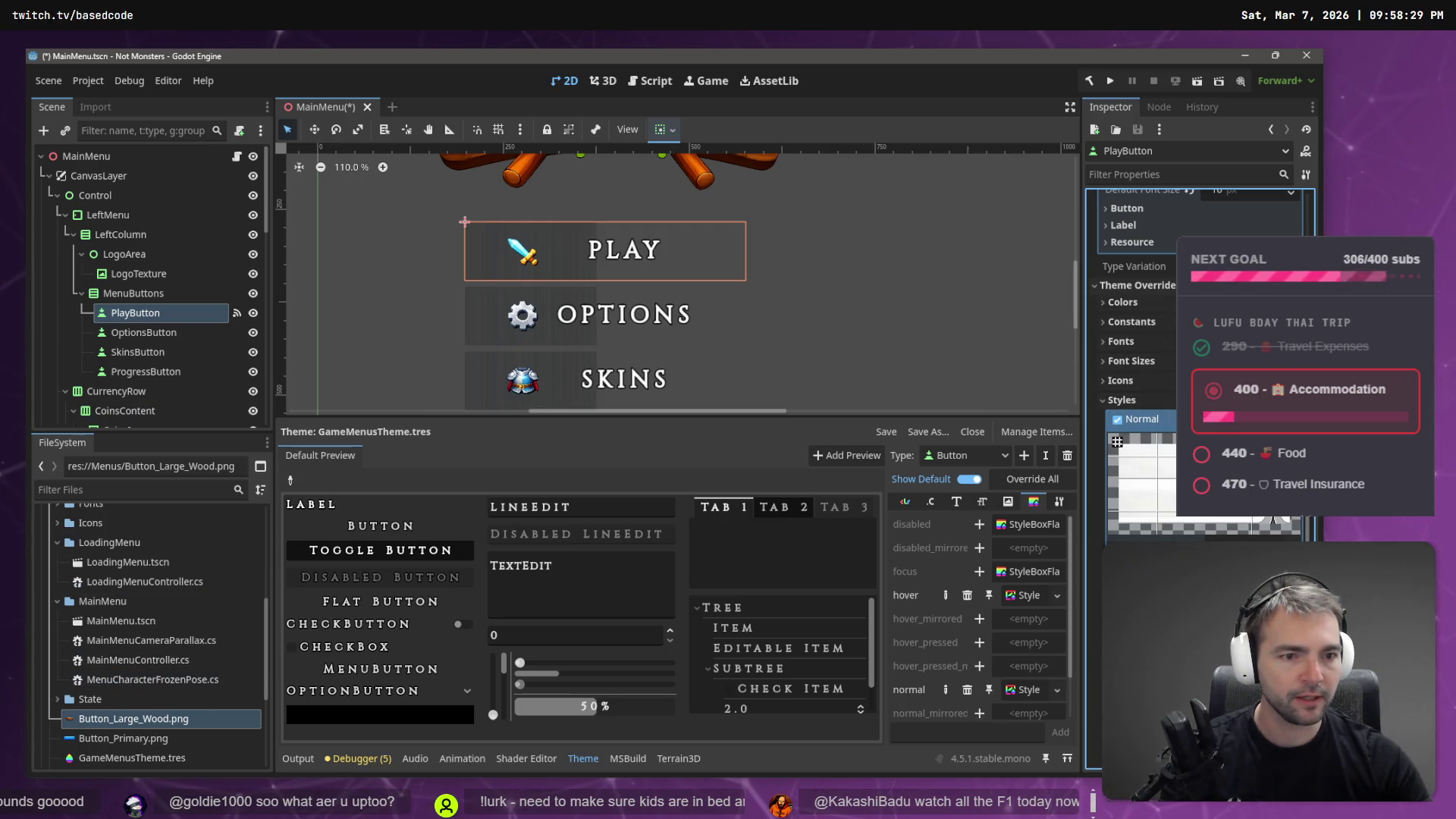
left_click_drag(1116, 442, 1117, 442)
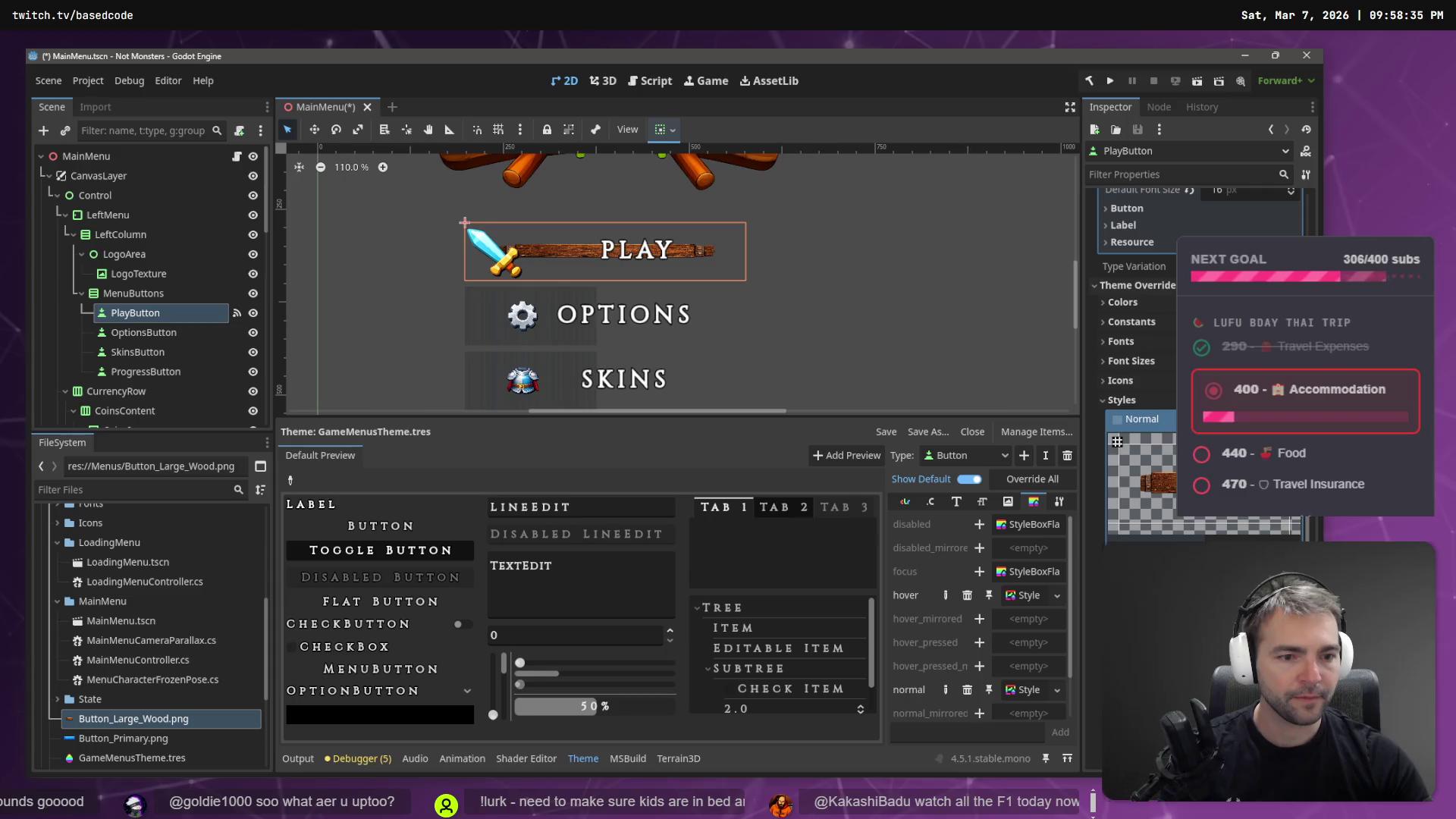
Turn off PLAY's Pressed and Hover style overrides.
left_click(1166, 424)
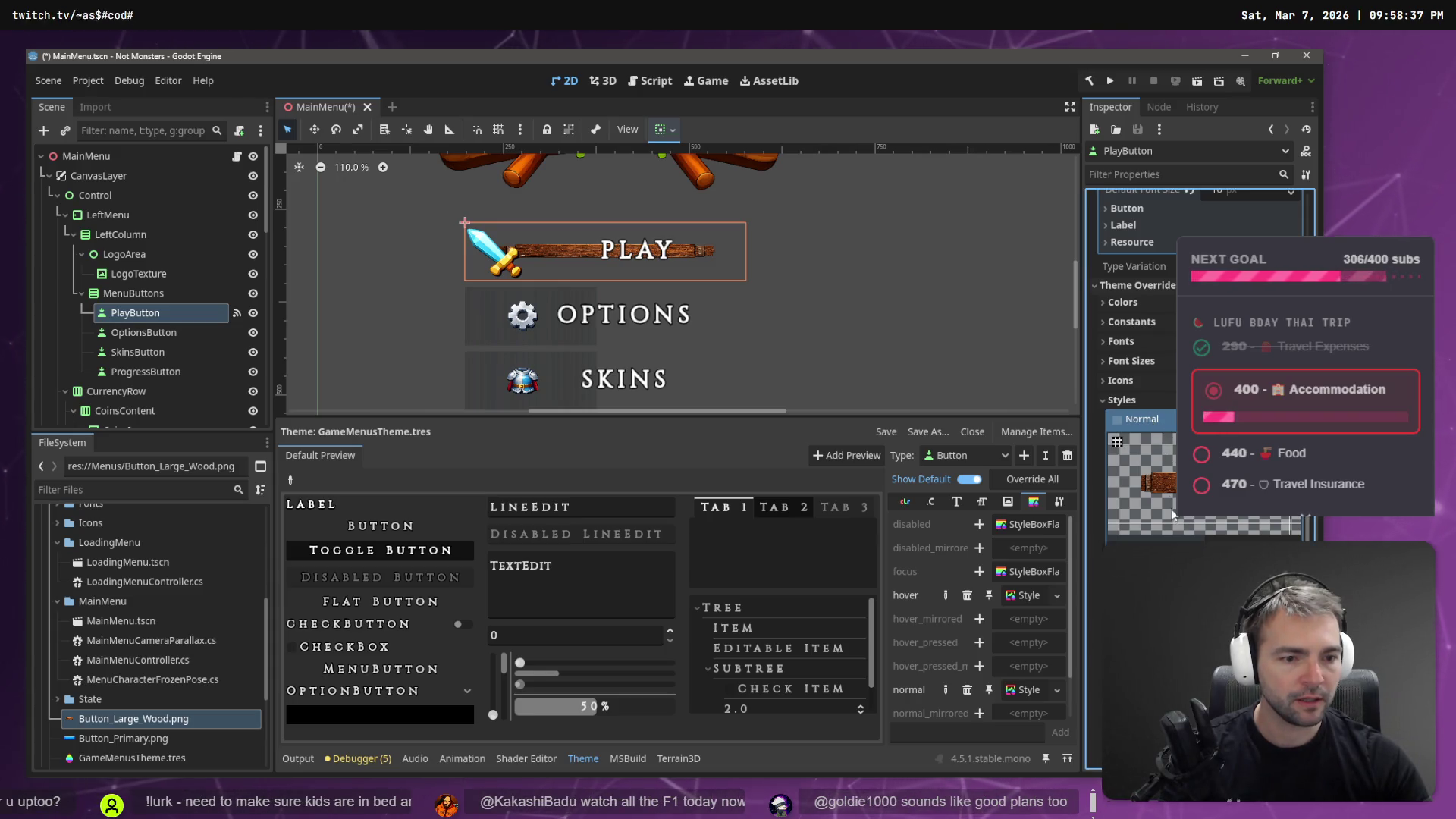
scroll(1171, 508, "down", 5)
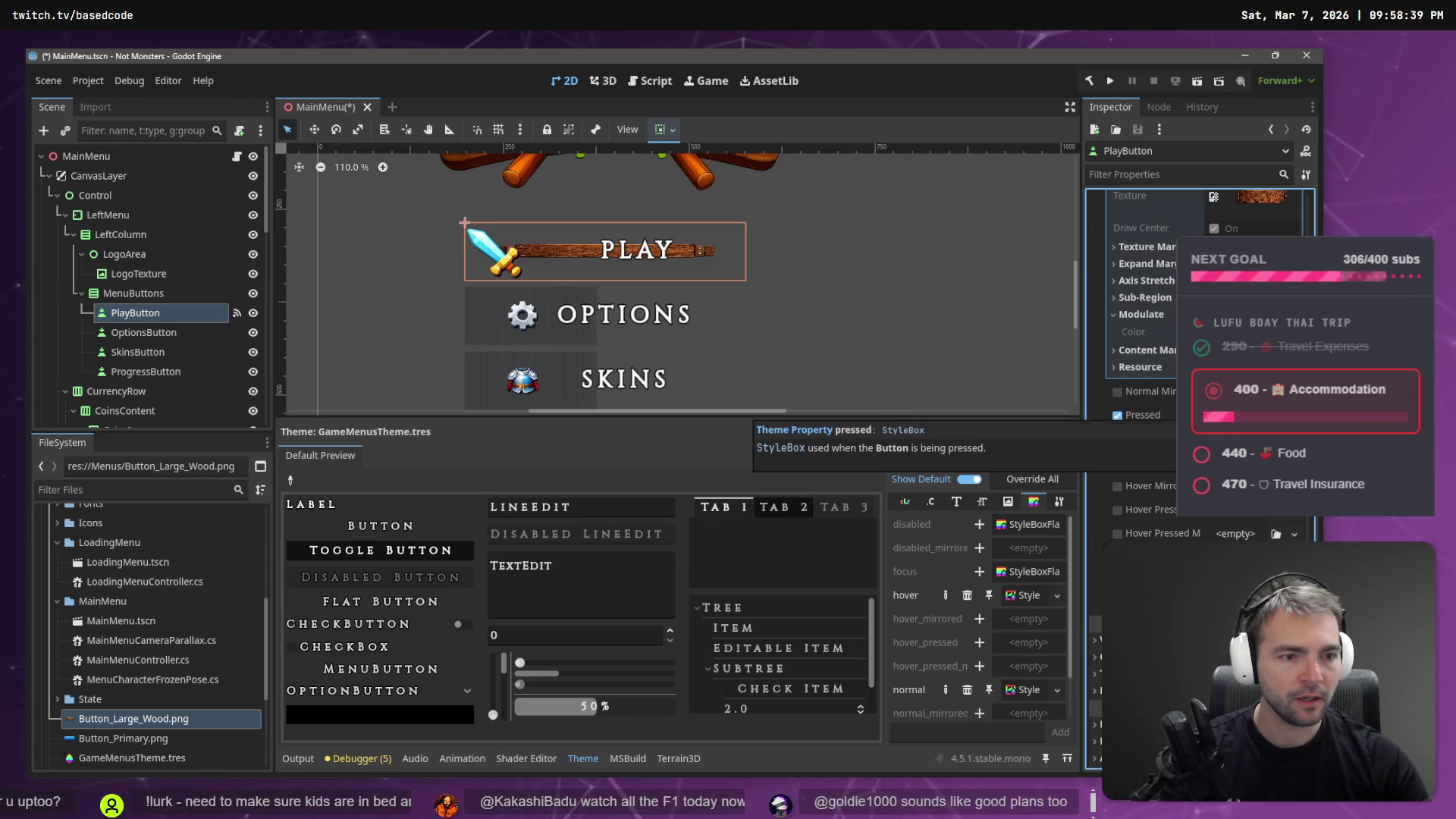
left_click(1117, 415)
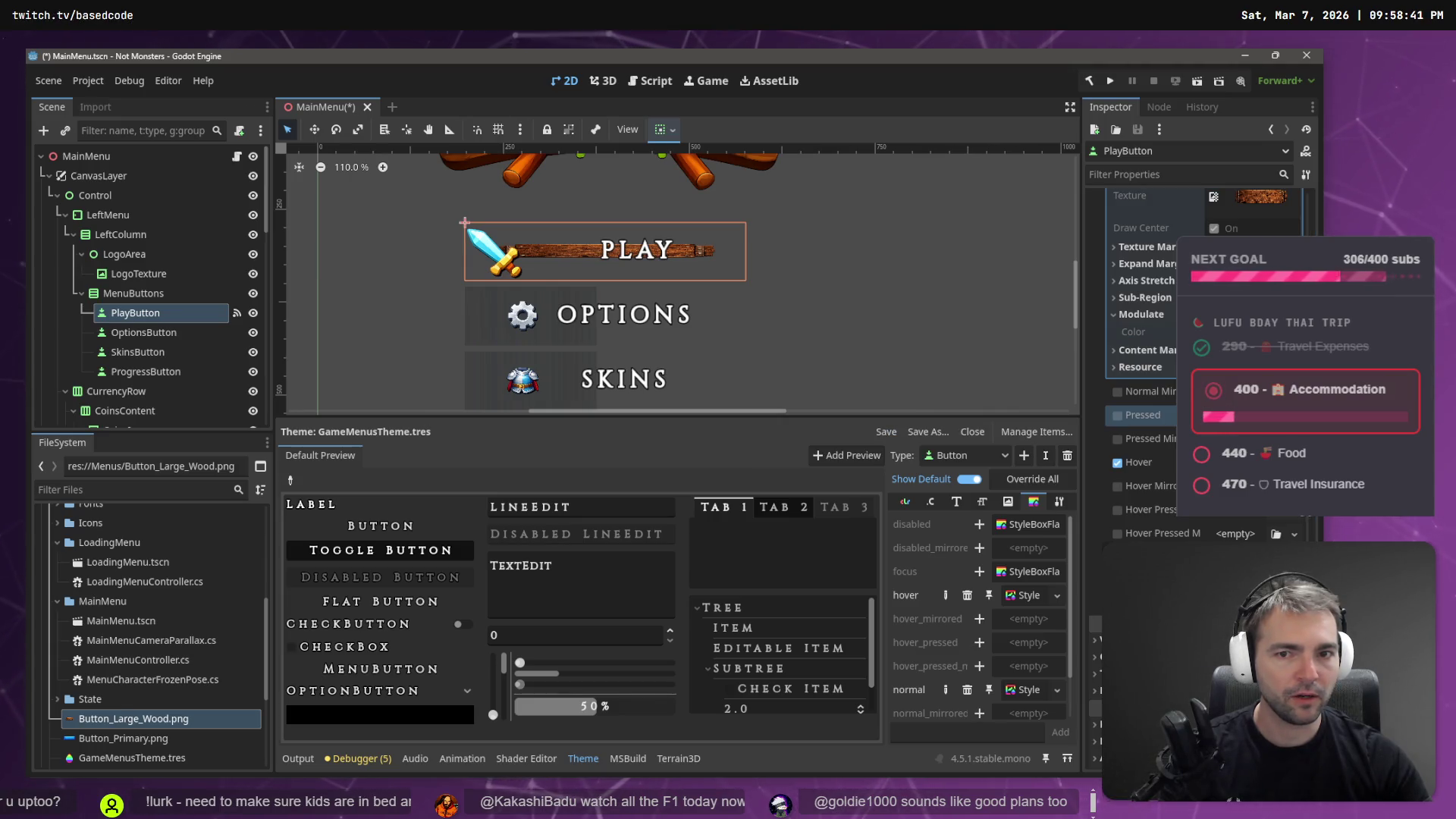
left_click(1117, 462)
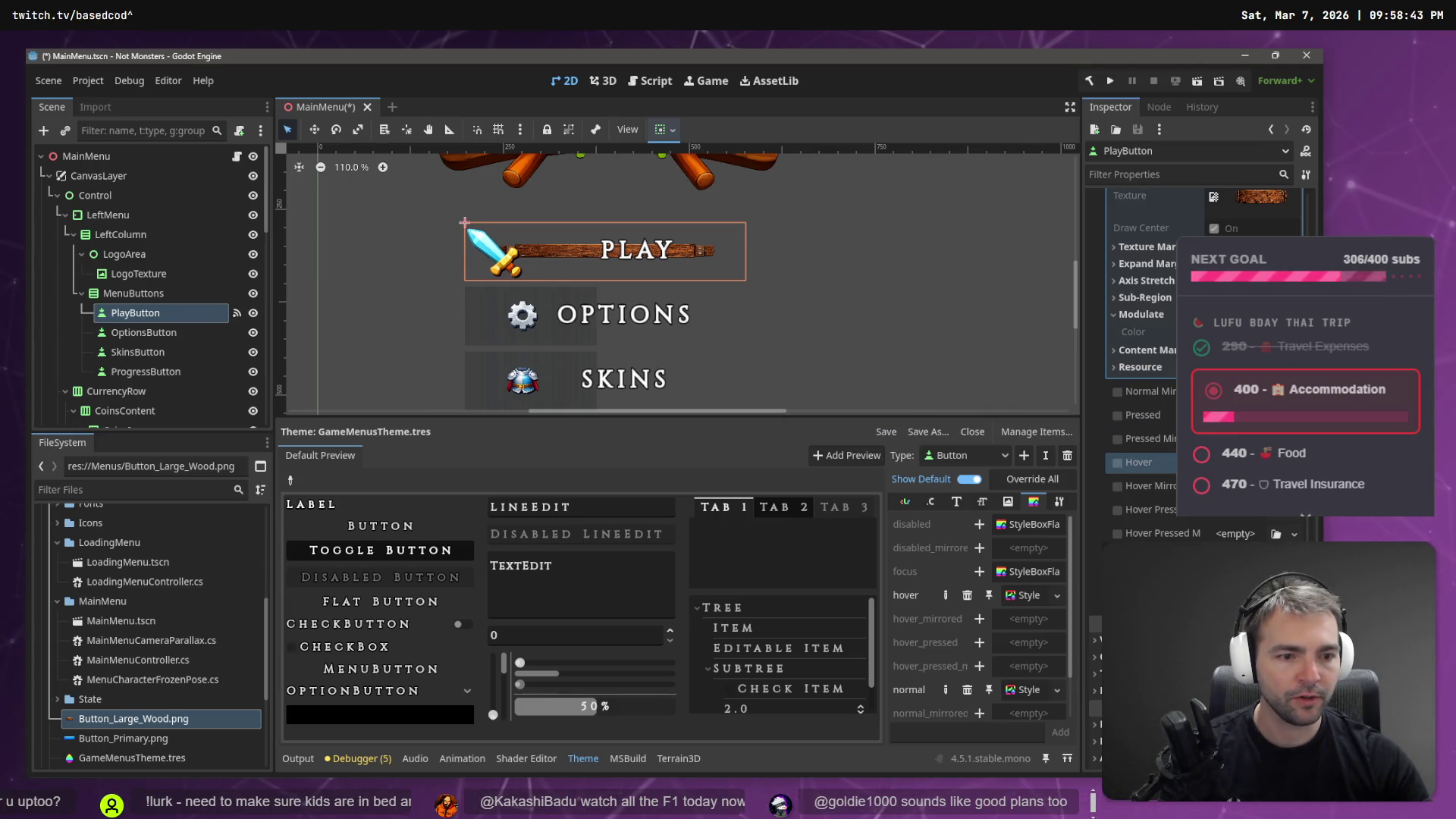
scroll(1185, 519, "up", 5)
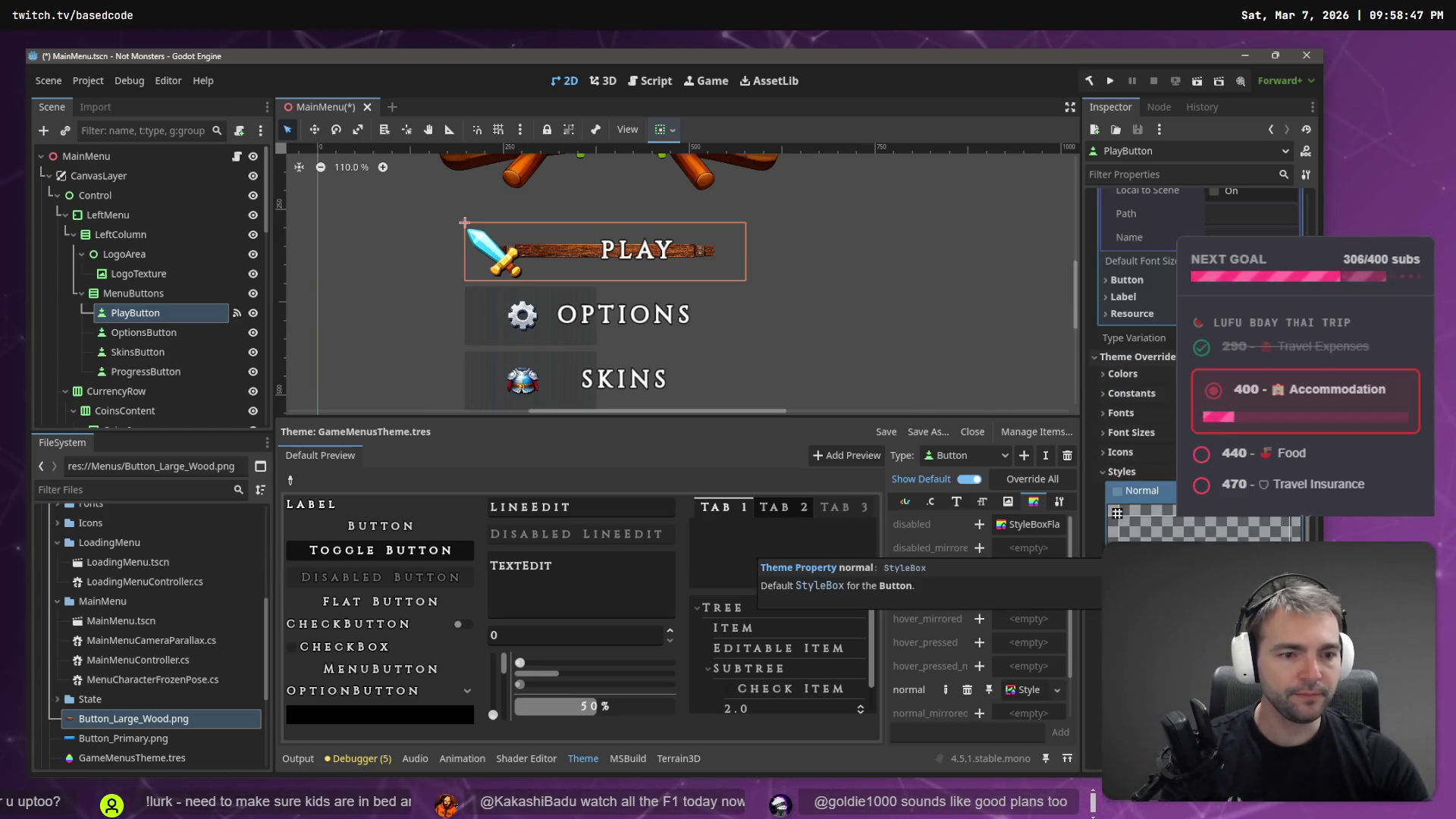
key("alt+Tab")
key("alt+Tab")
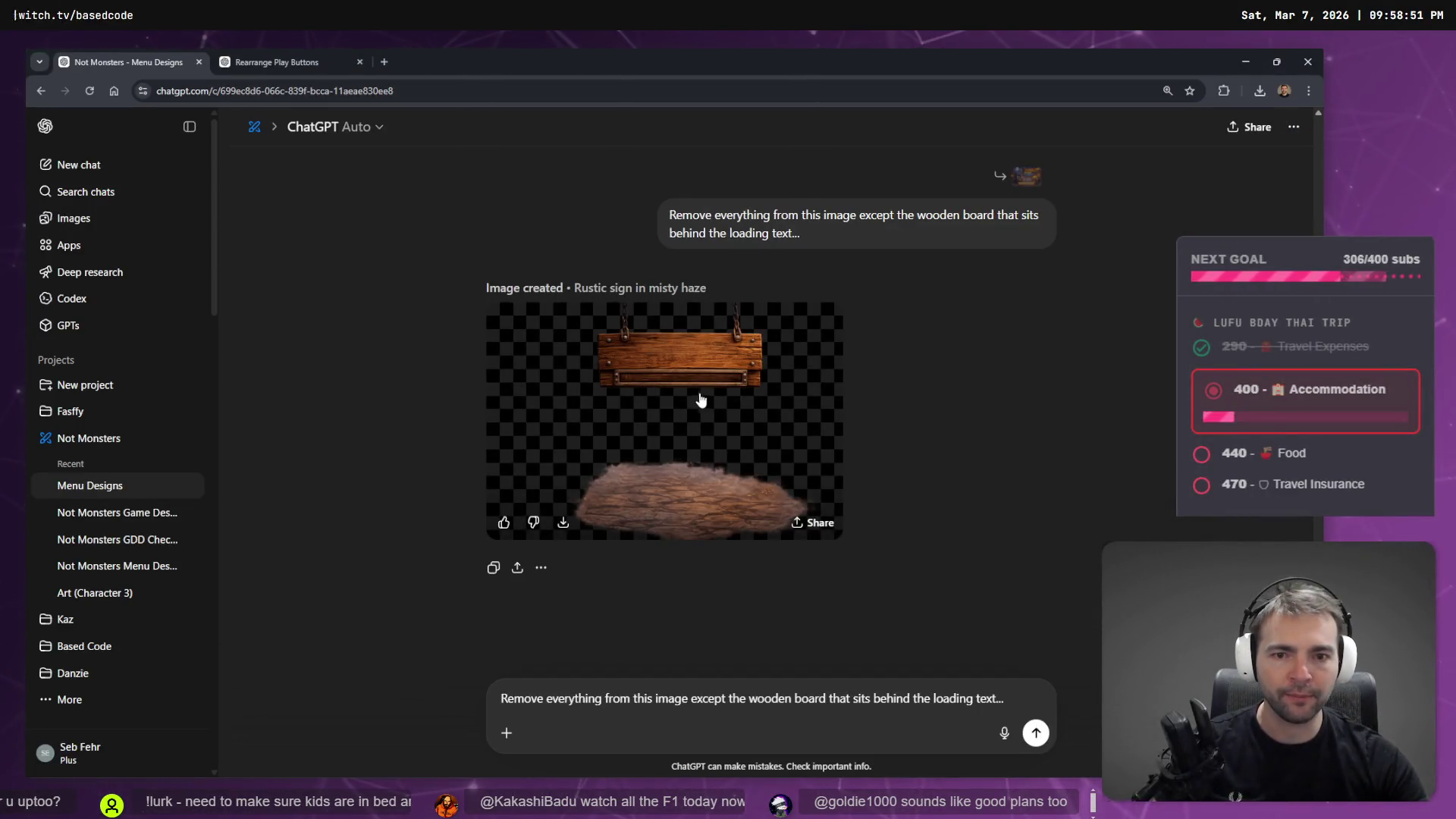
View the generated wooden board full size and compare it with the original loading-screen artwork.
left_click(715, 414)
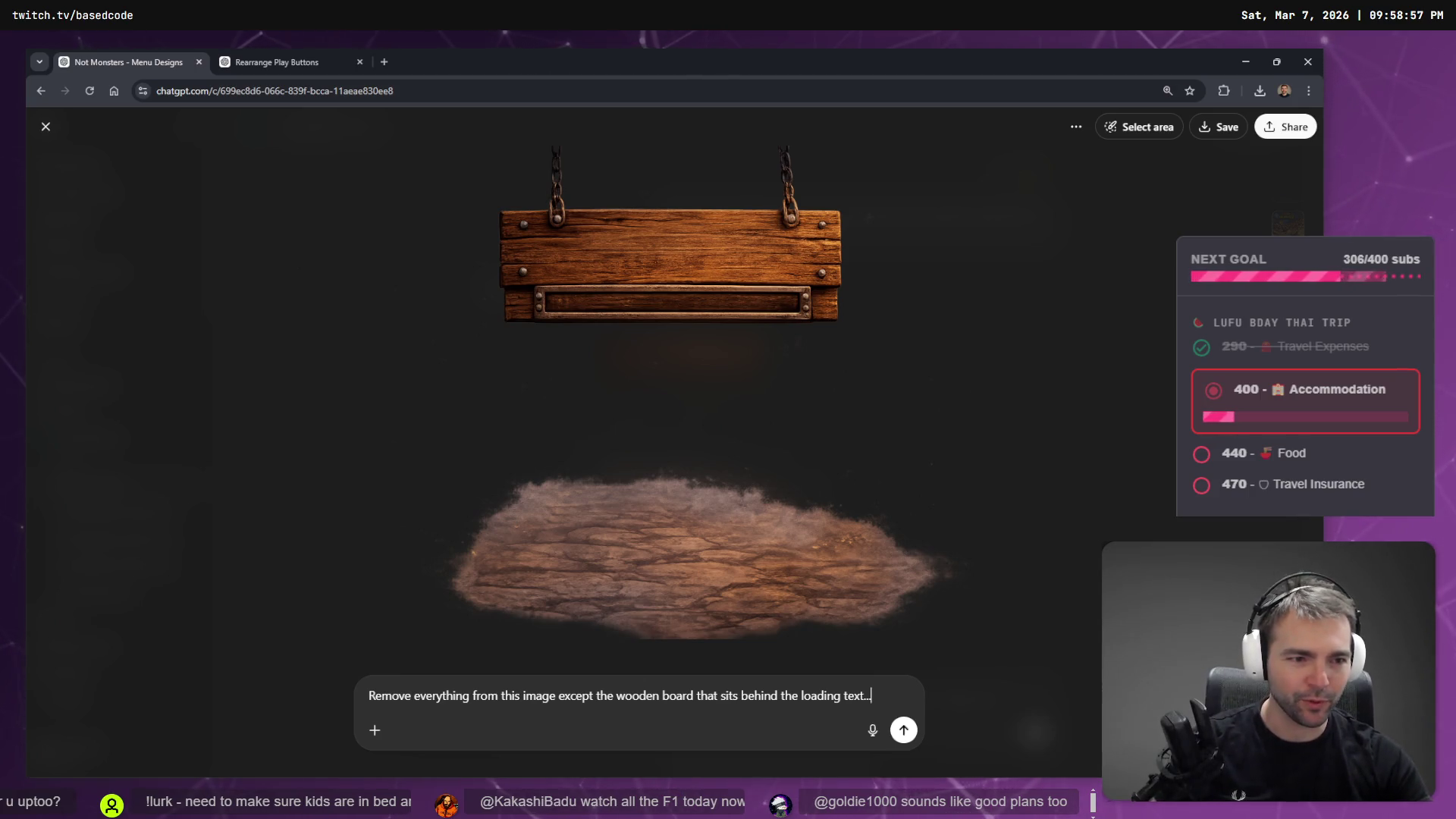
key("Up")
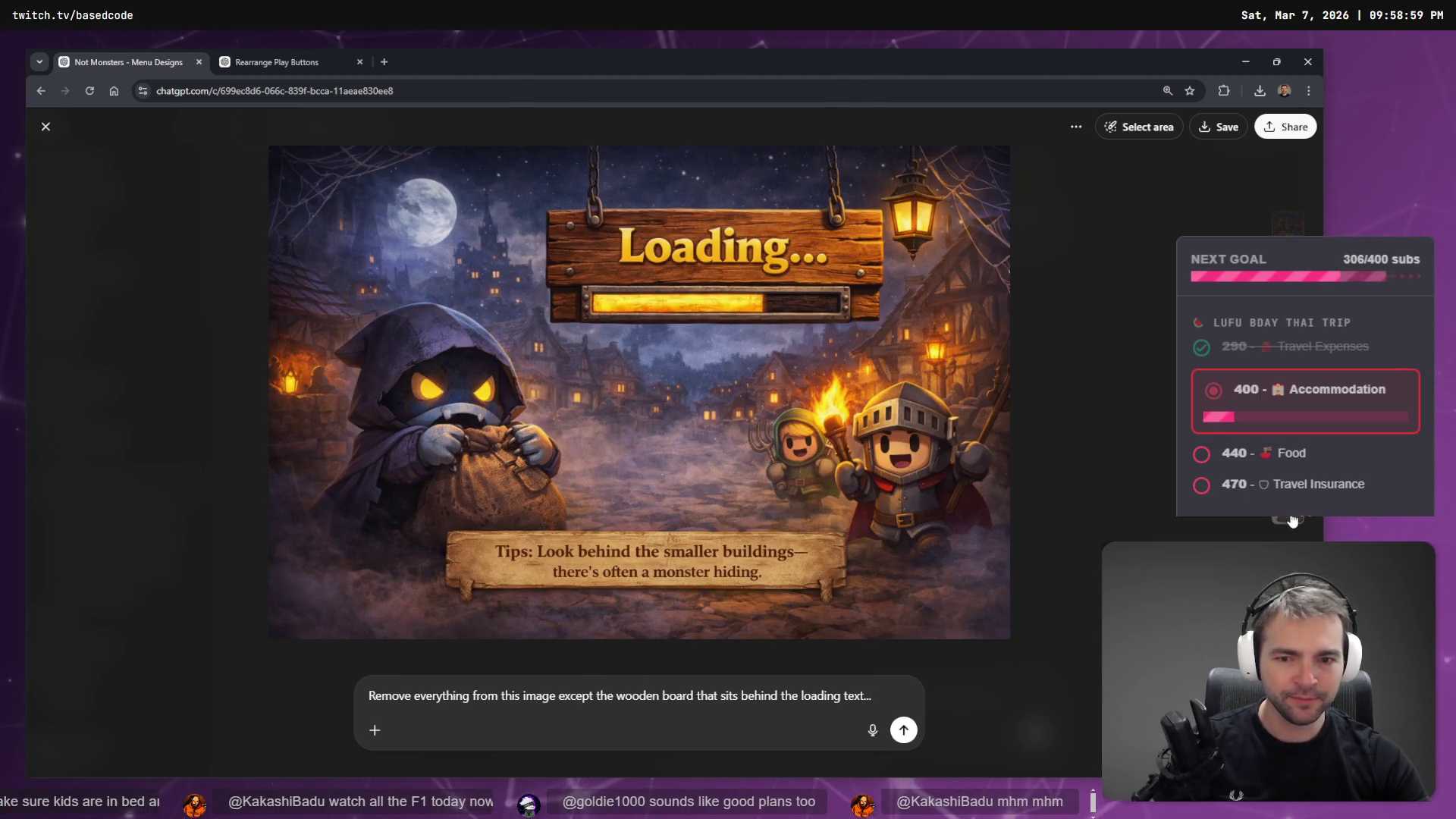
key("Down")
key("Up")
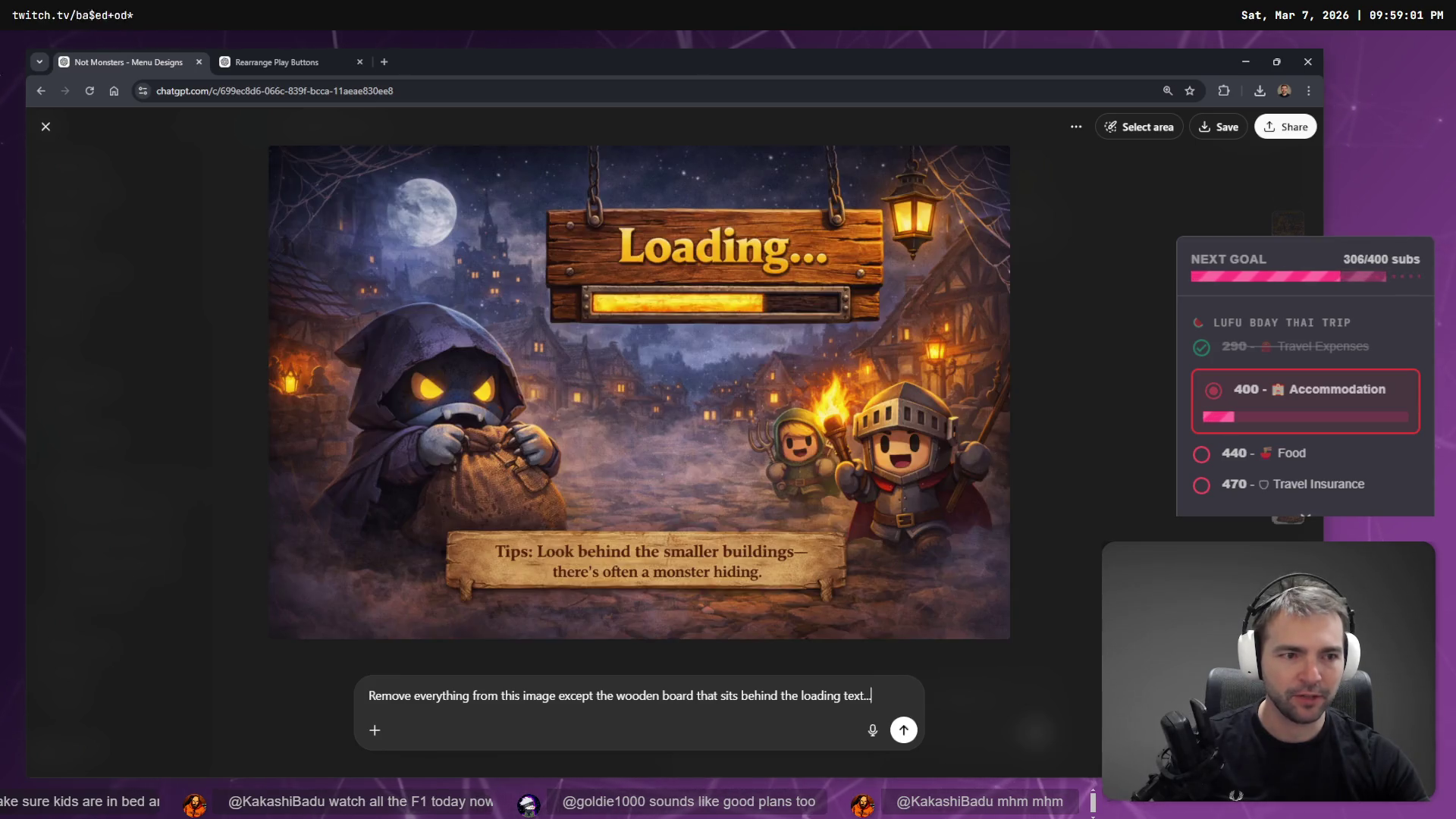
key("Down")
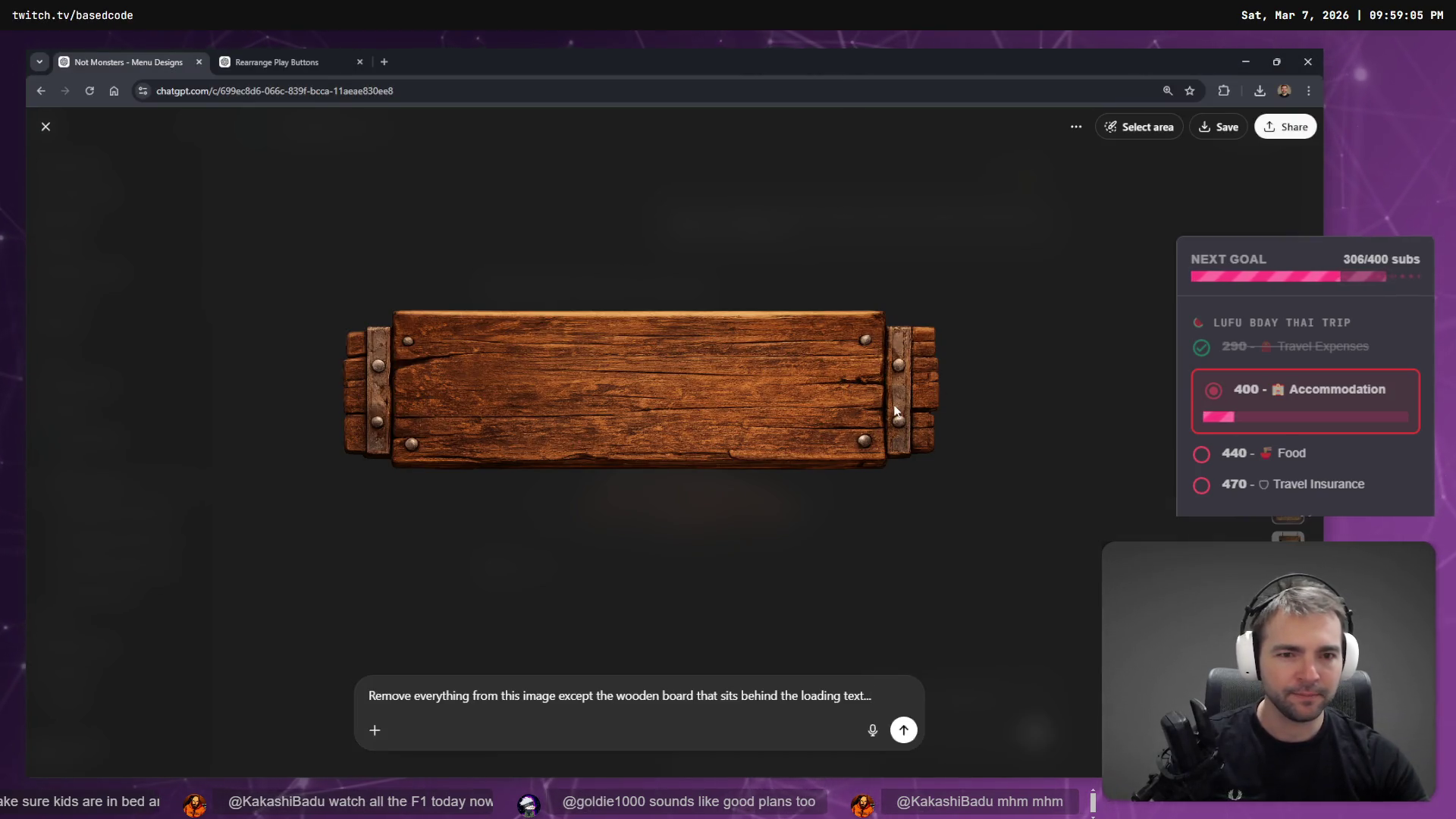
Glance at the menu in VS Code and Godot, and open a new blank Chrome tab.
key("alt+Tab")
key("alt+Tab")
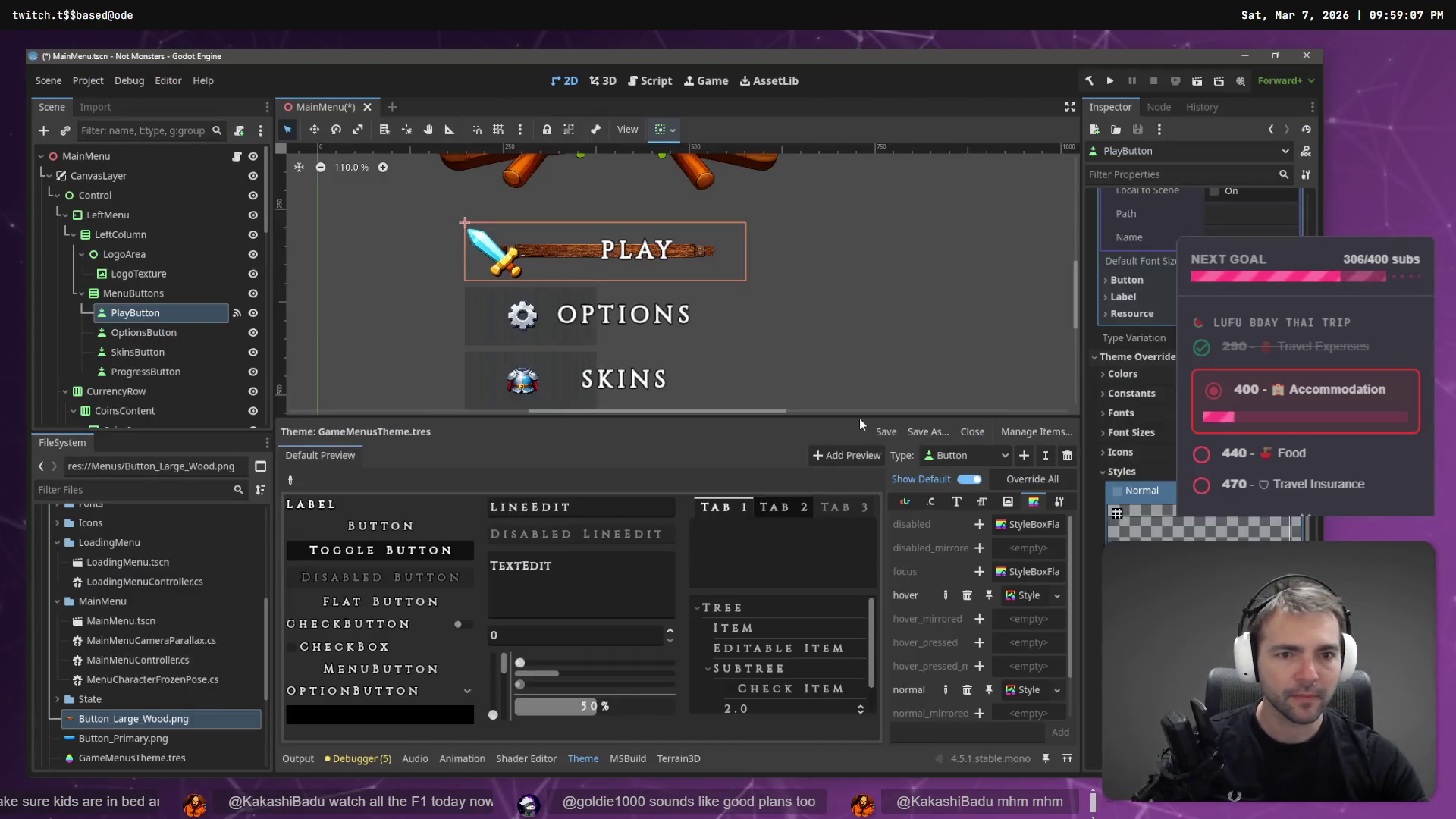
key("alt+Tab")
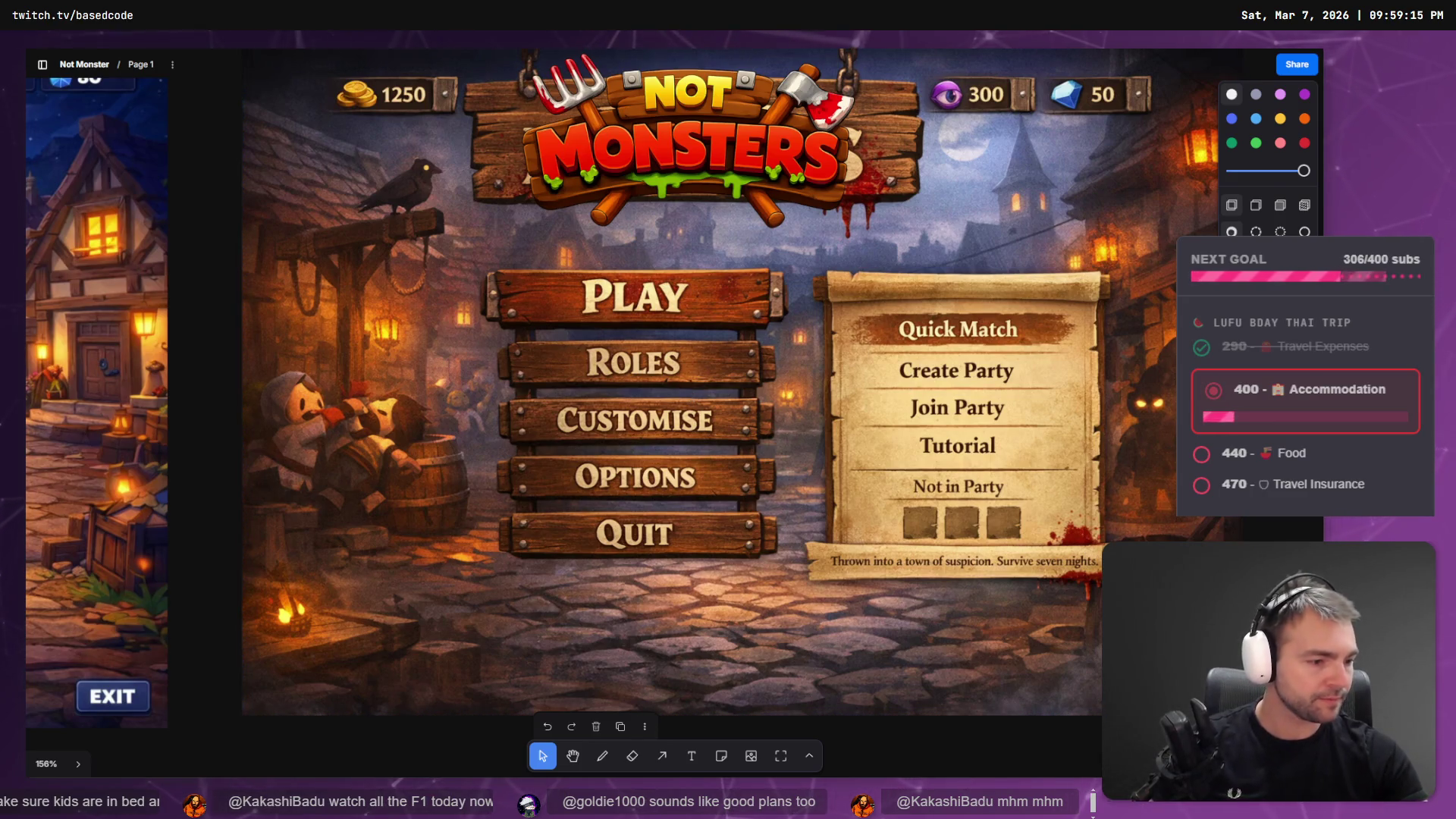
key("ctrl+t")
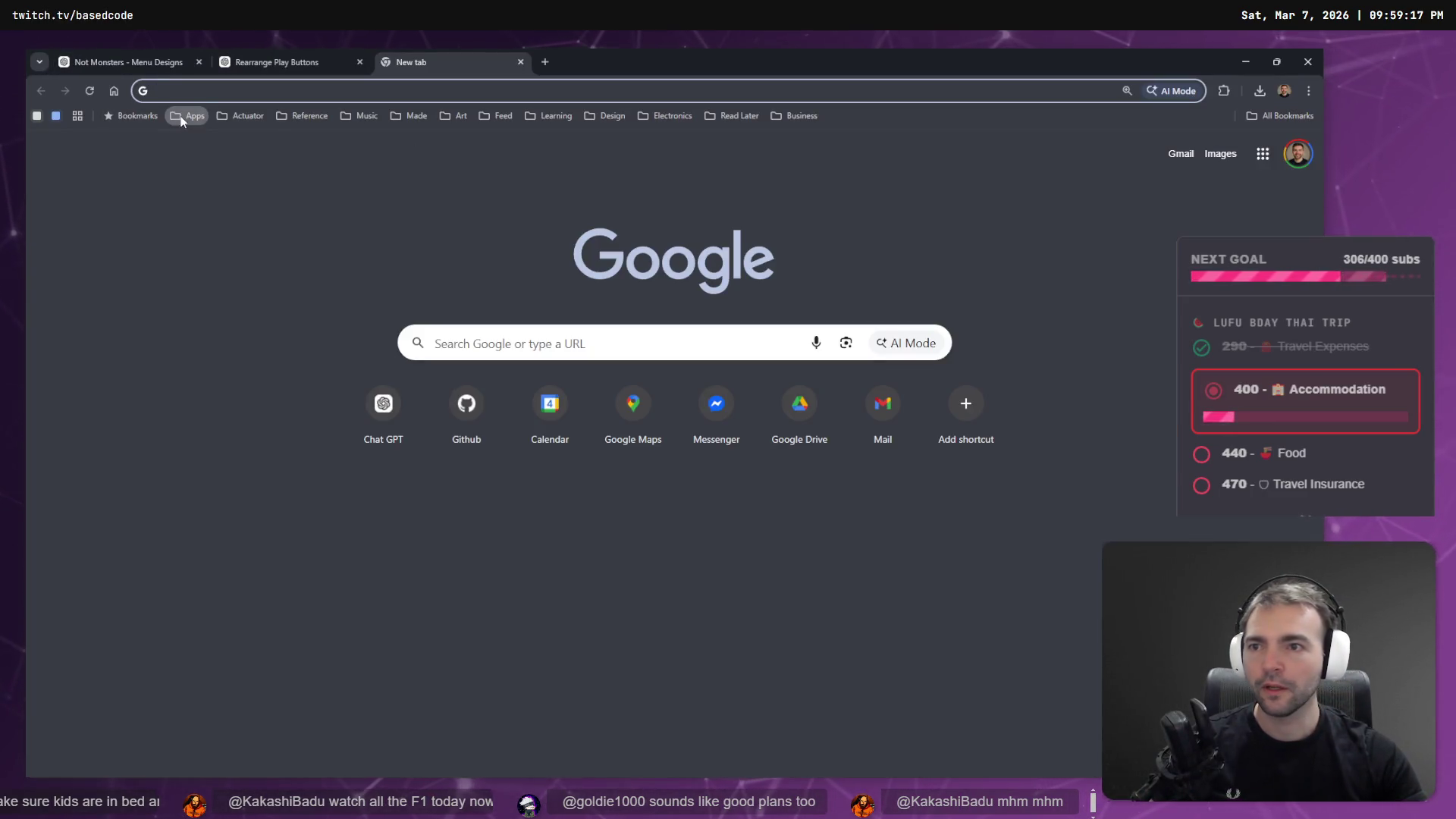
Launch Photopea from the bookmarked apps folder.
left_click(182, 119)
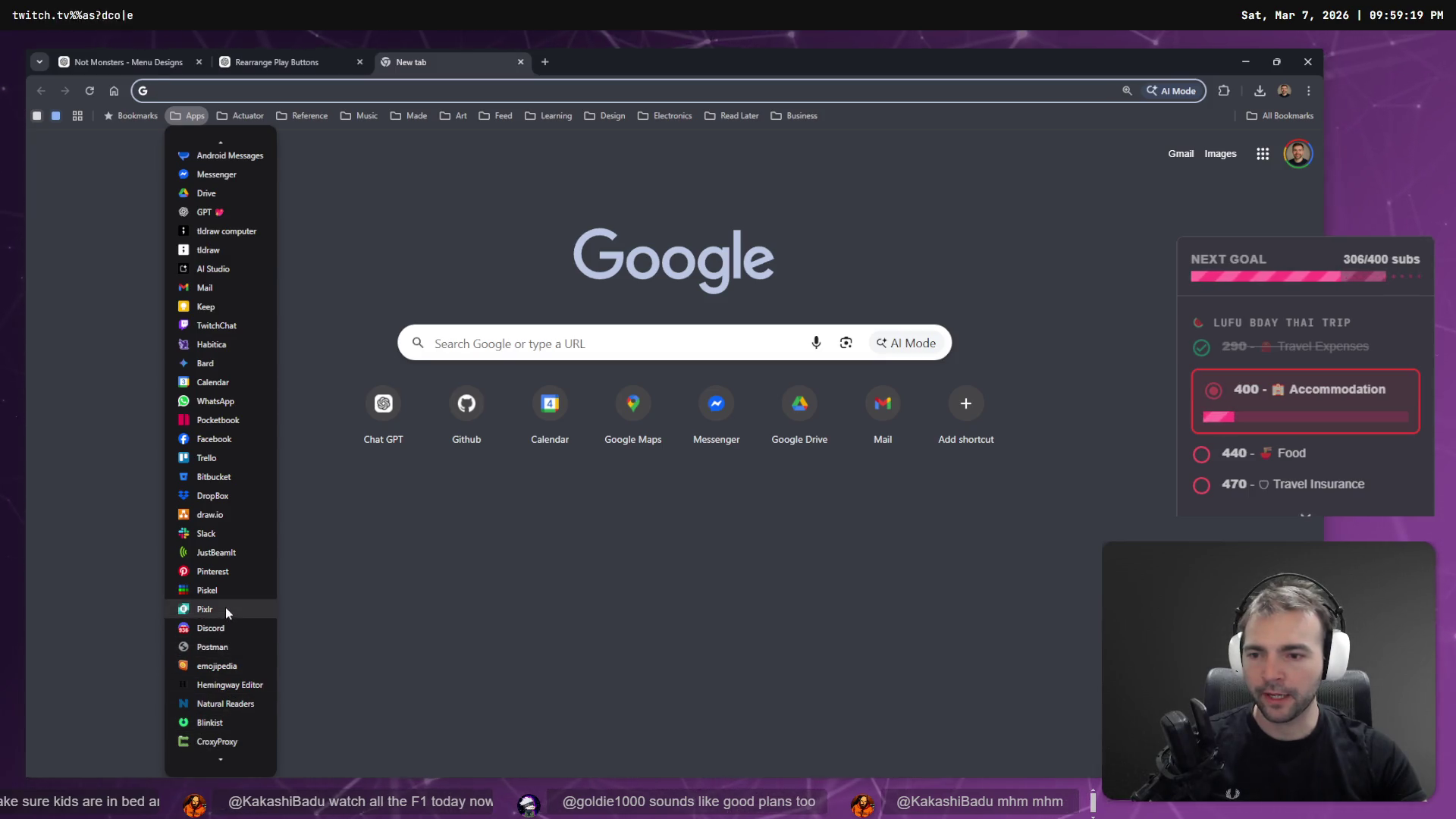
scroll(219, 718, "down", 3)
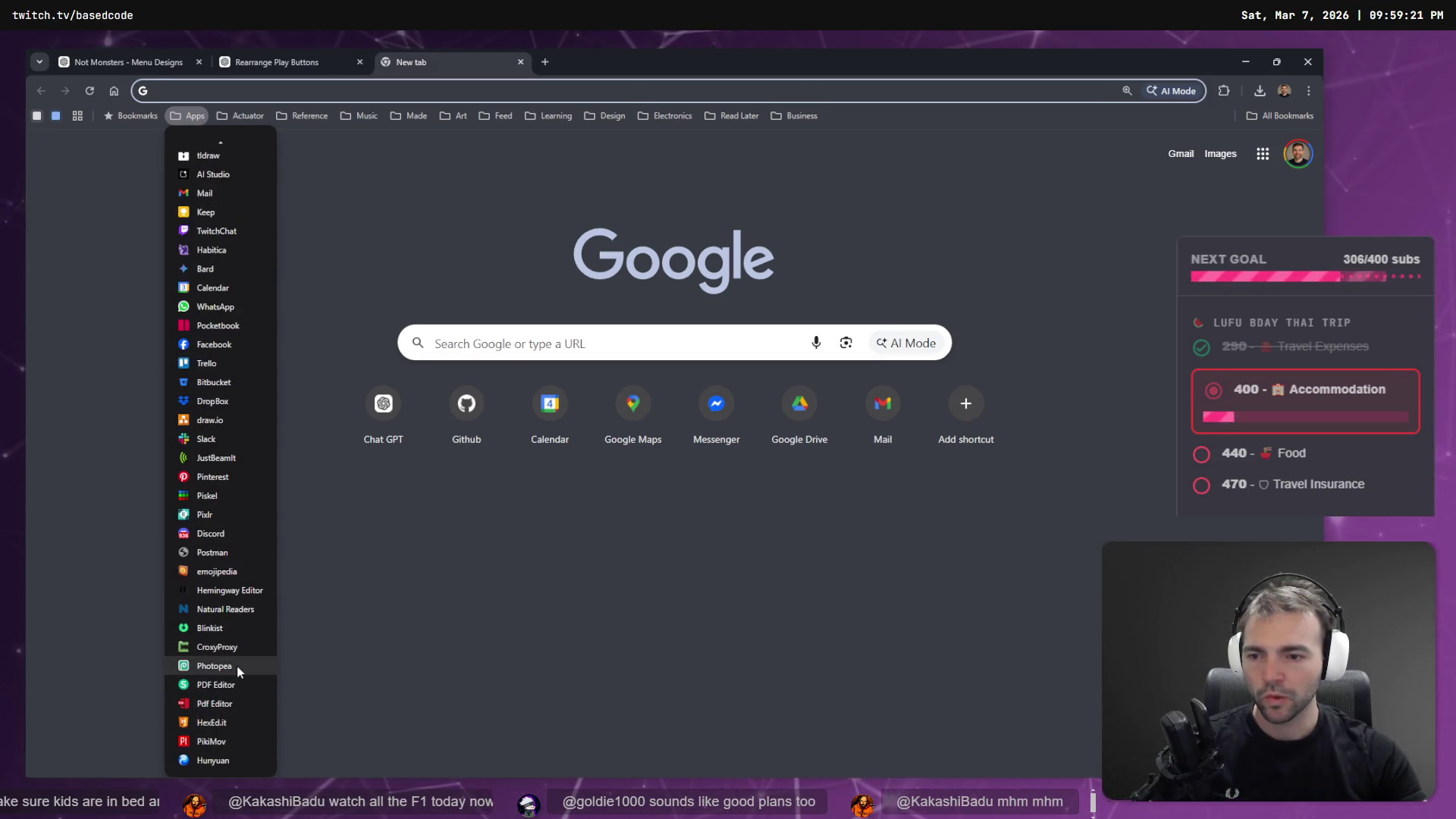
left_click(237, 665)
key("super+e")
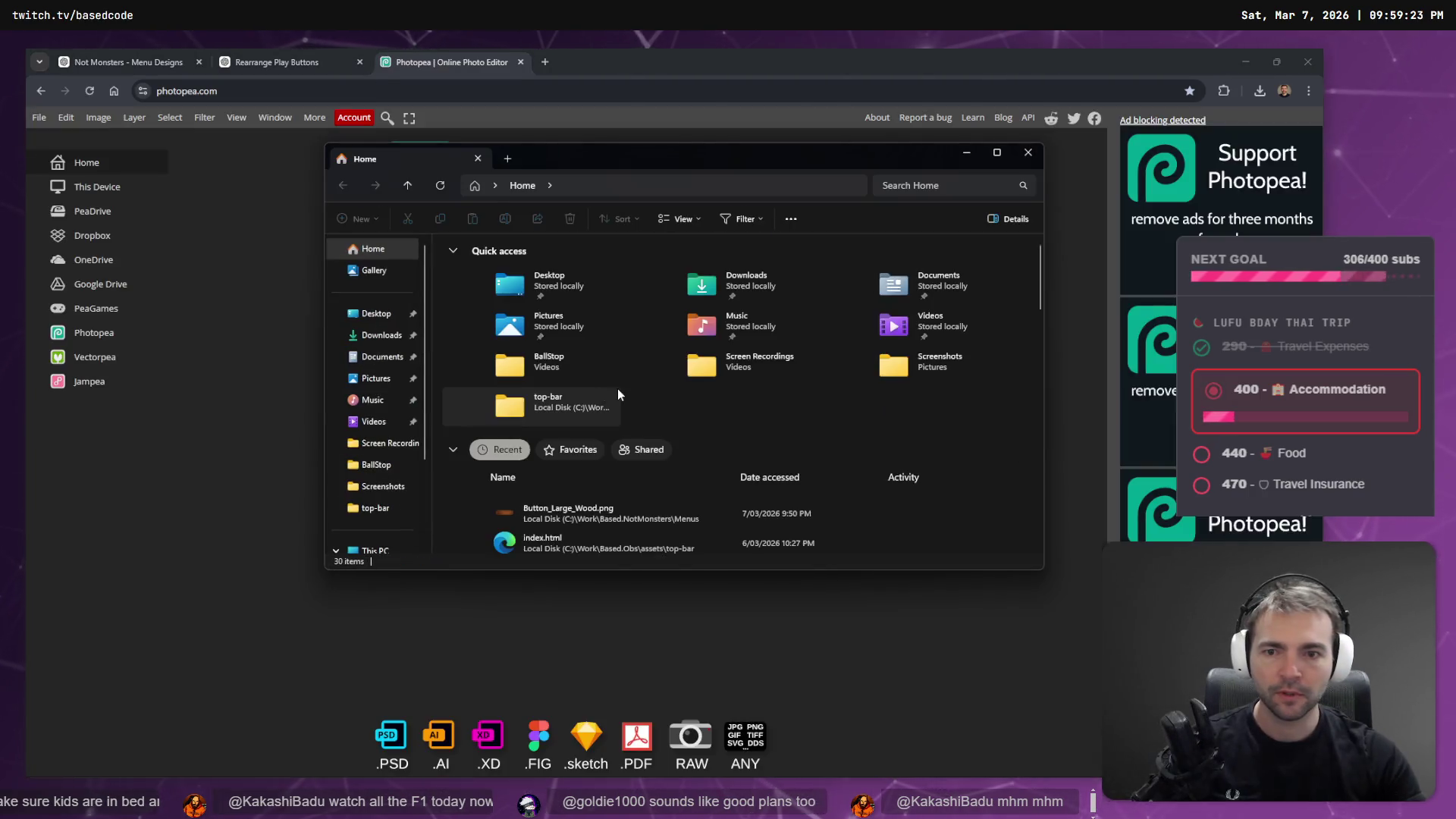
key("alt+F4")
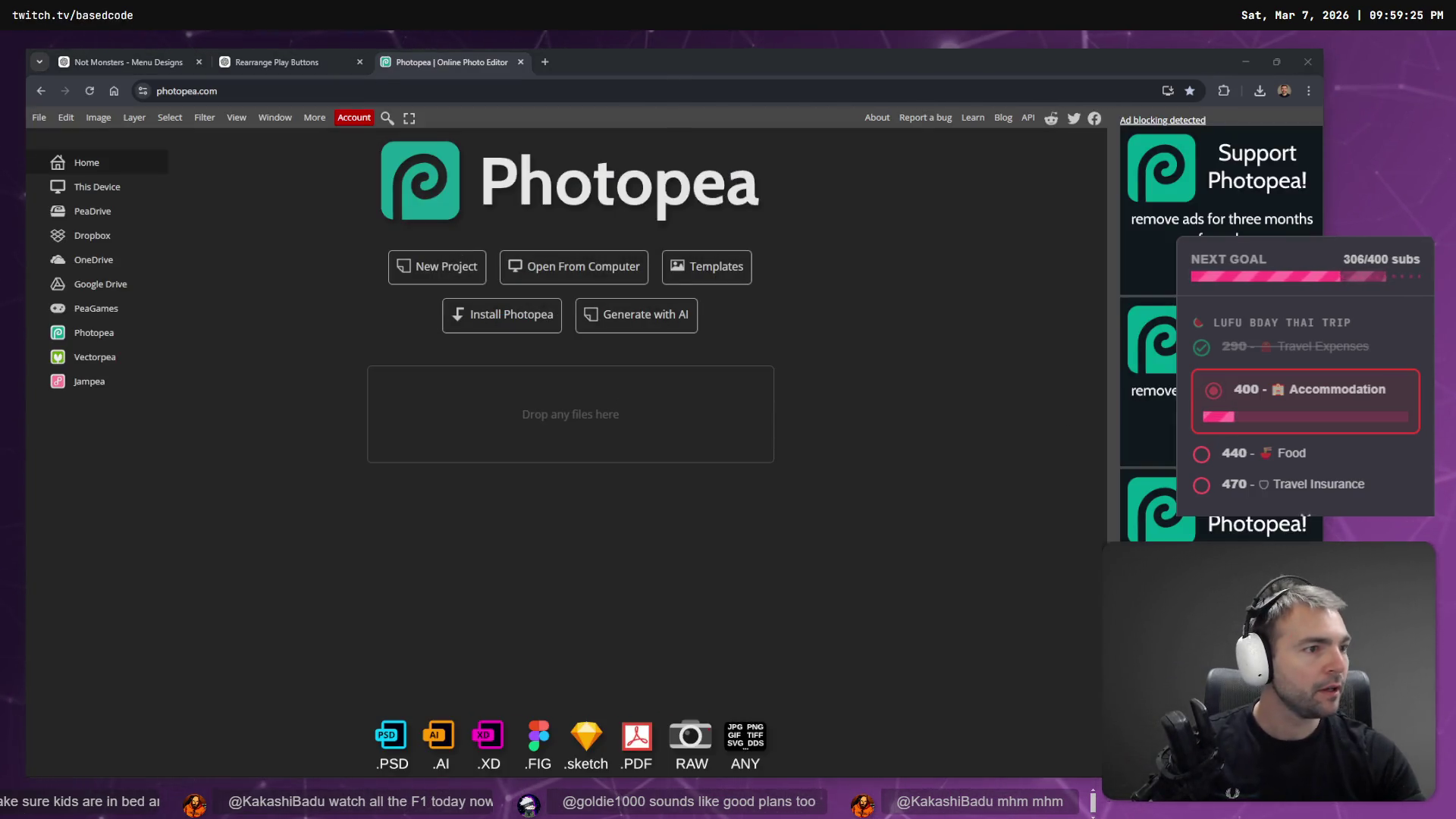
Copy Button_Large_Wood.png's path in Godot and try it as the file name in Photopea's Open dialog.
key("alt+Tab")
right_click(113, 721)
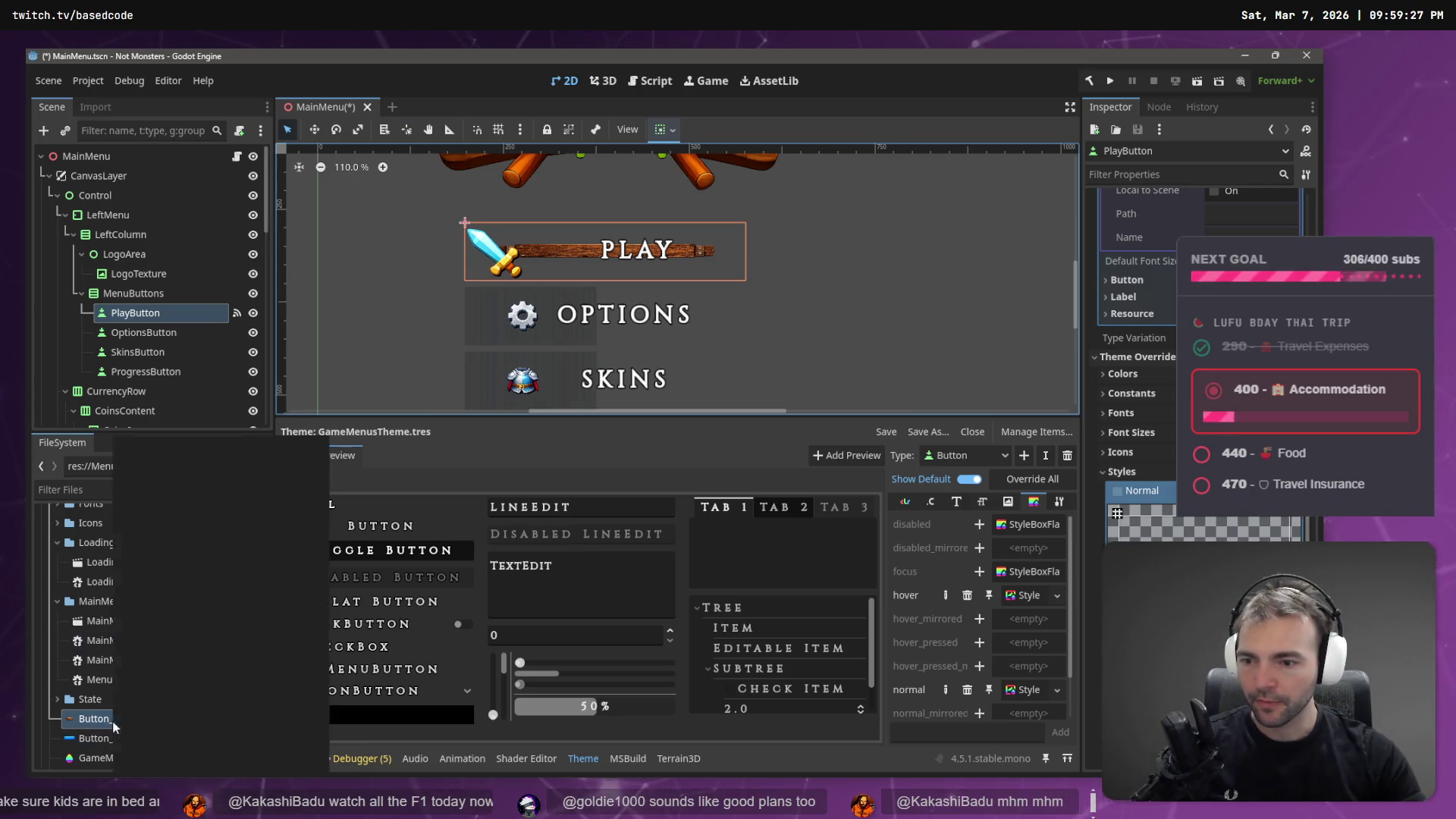
left_click(194, 561)
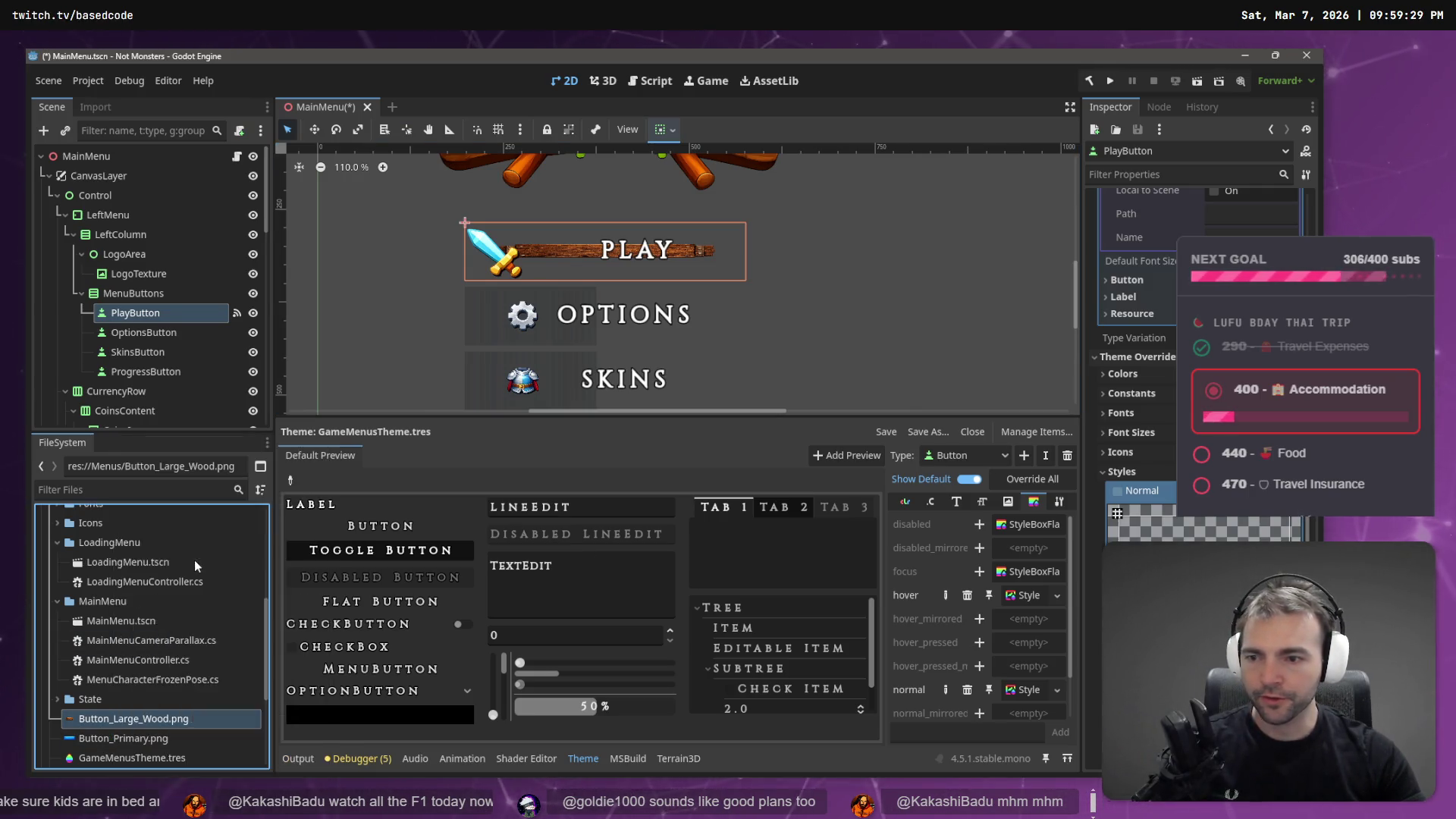
key("alt+Tab")
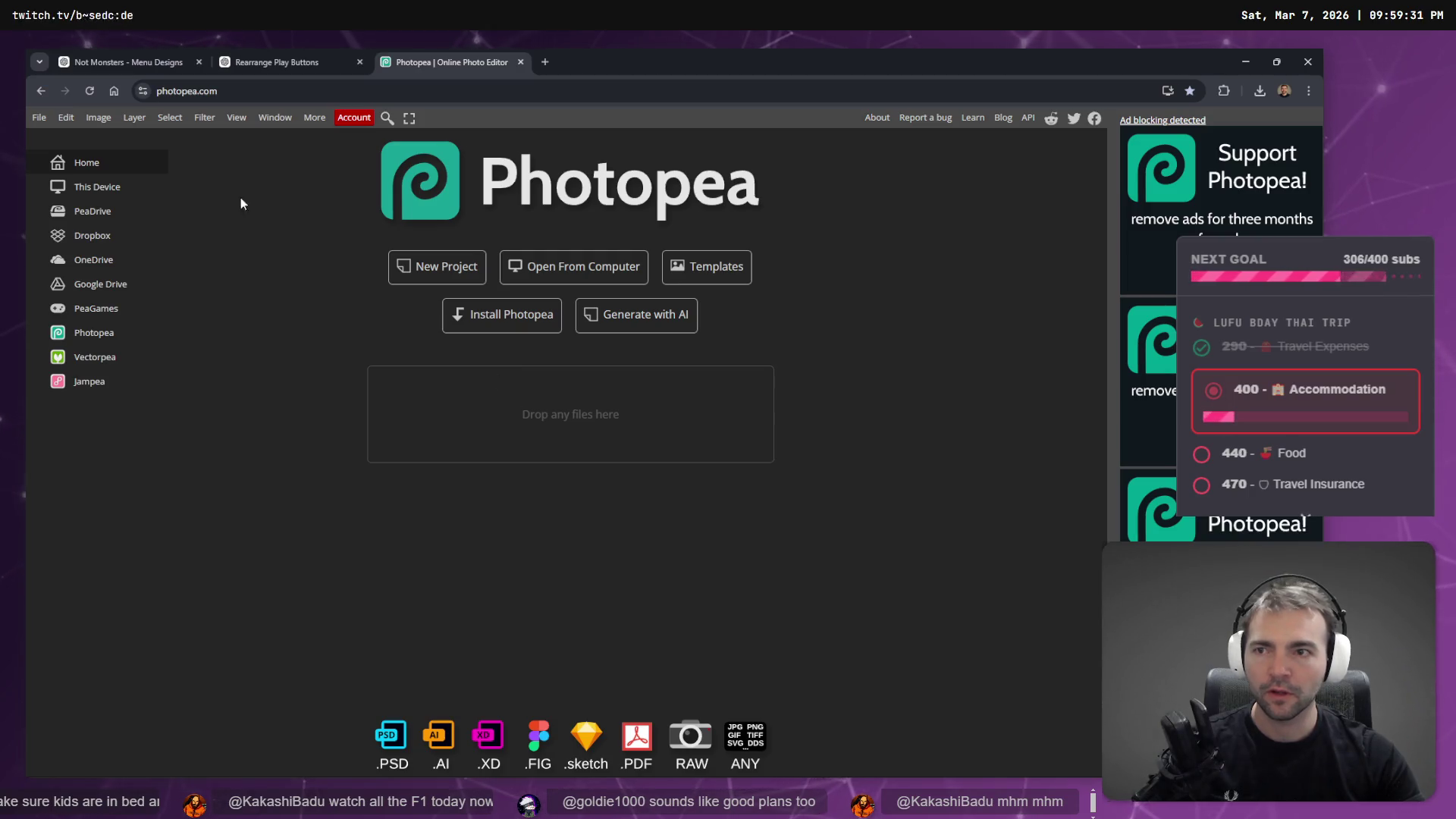
left_click(40, 119)
left_click(53, 152)
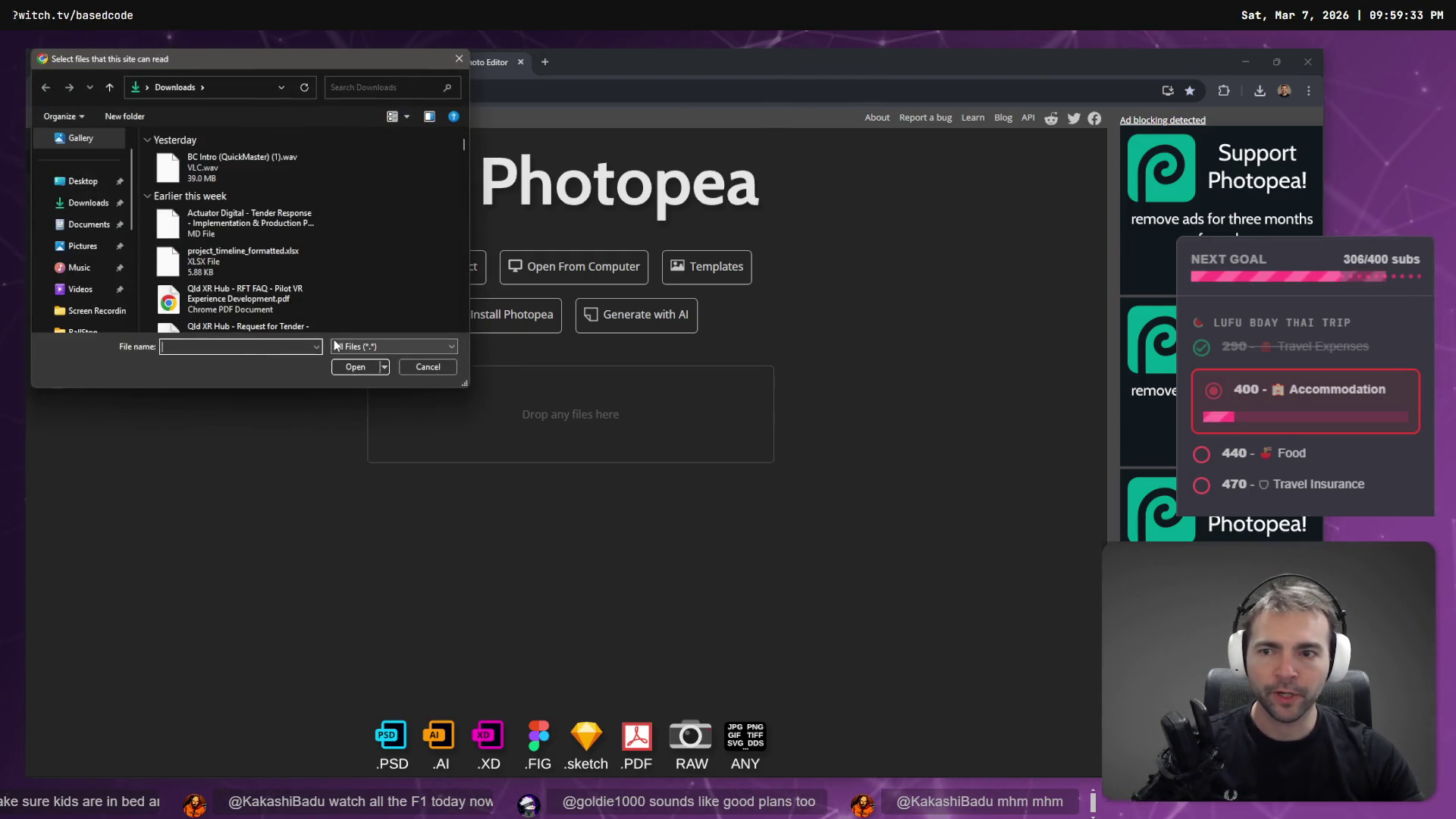
key("Return")
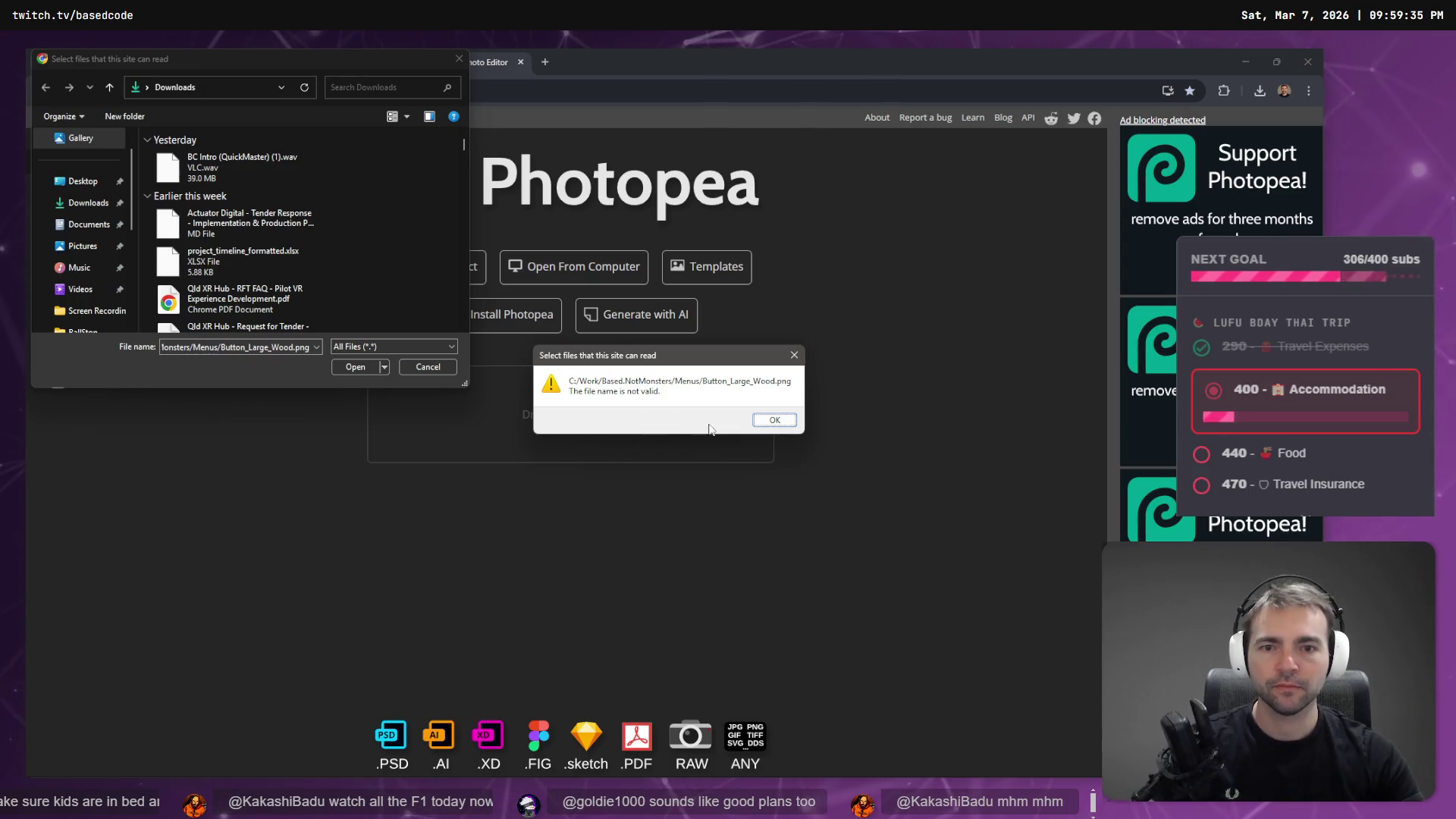
key("Return")
Try pasting the folder path as the dialog's location, then abandon it after a folder-not-found error.
left_click(211, 89)
key("ctrl+v")
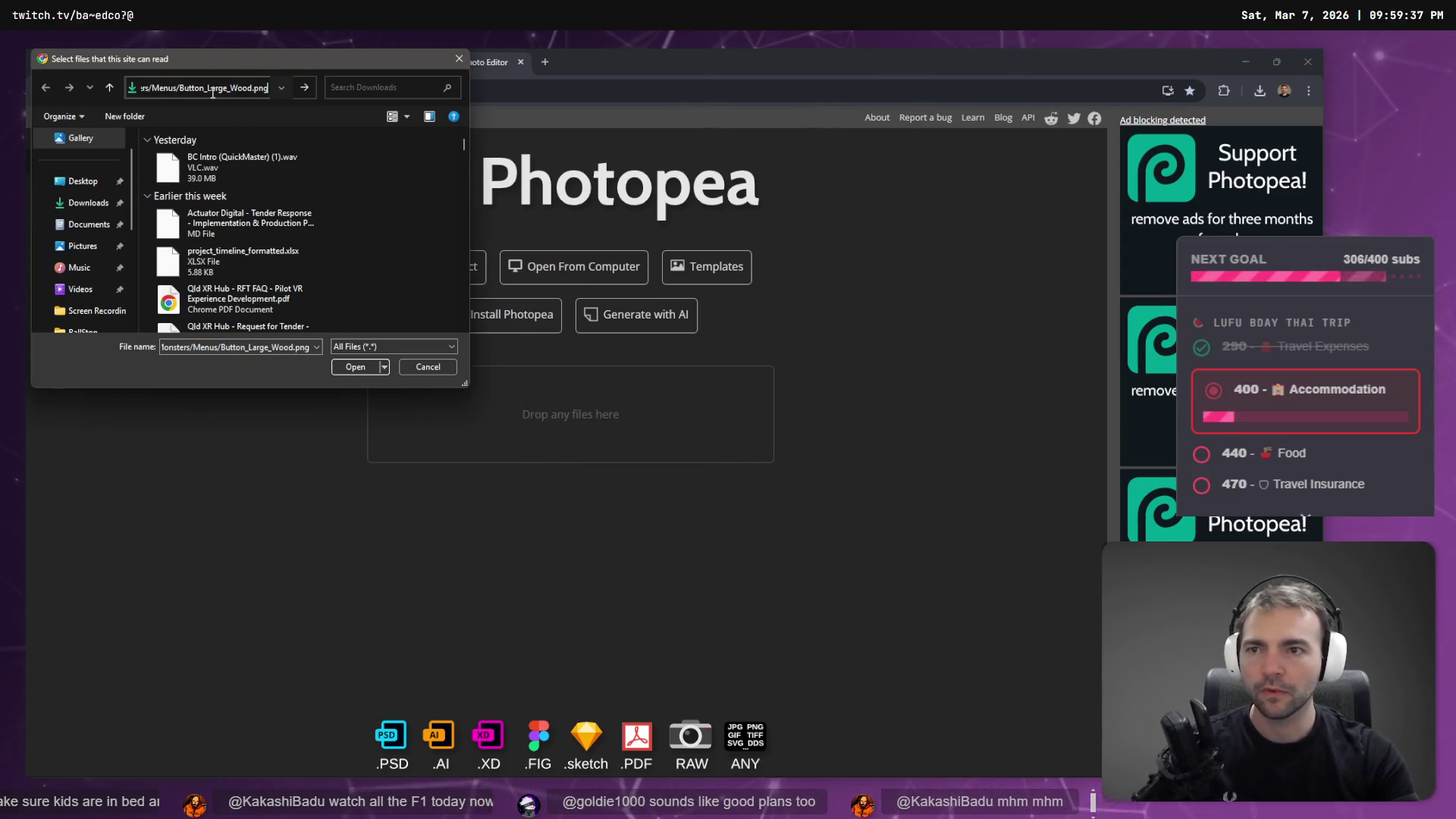
key("BackSpace")
key("BackSpace")
key("BackSpace")
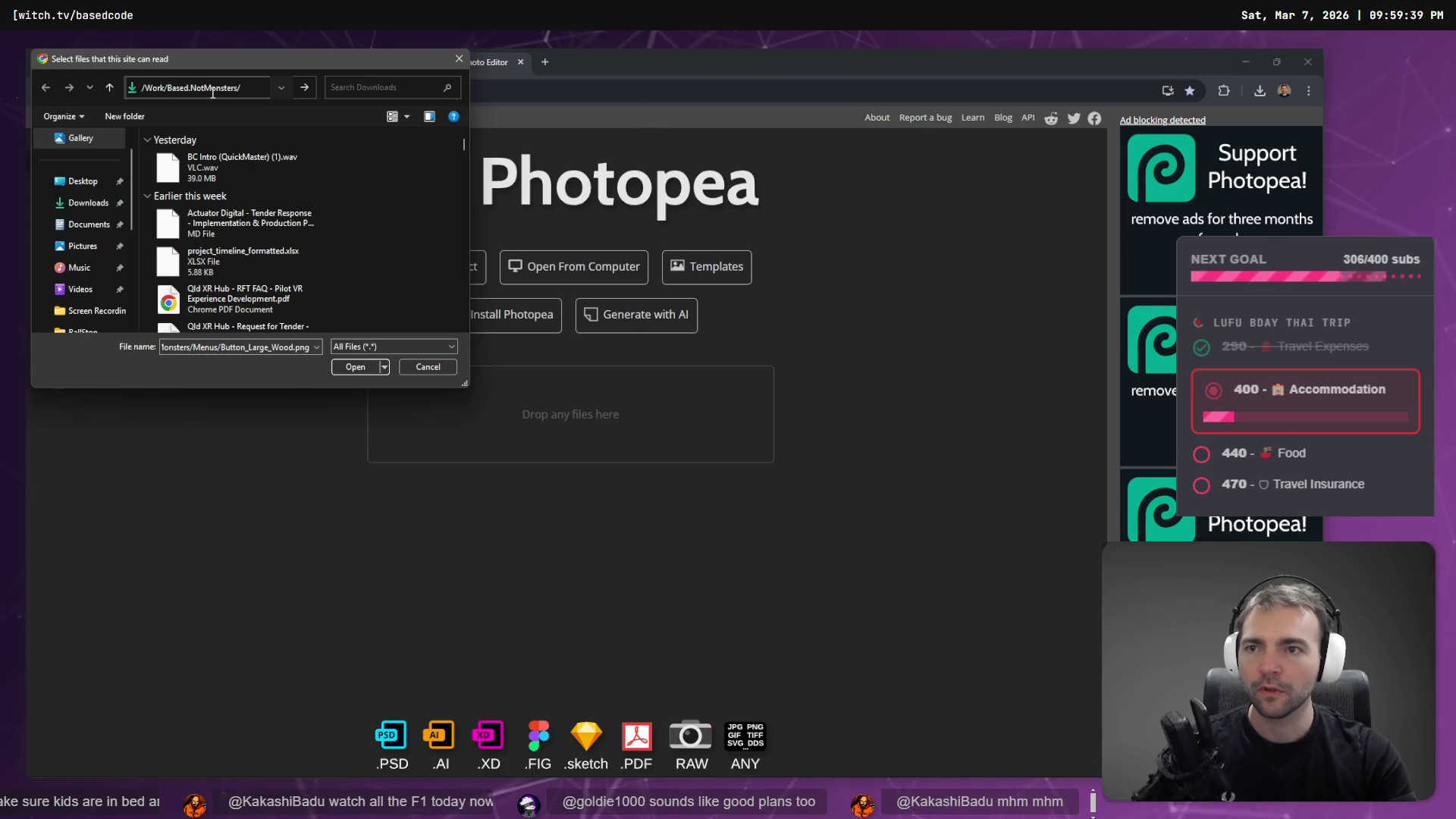
type("u")
key("Return")
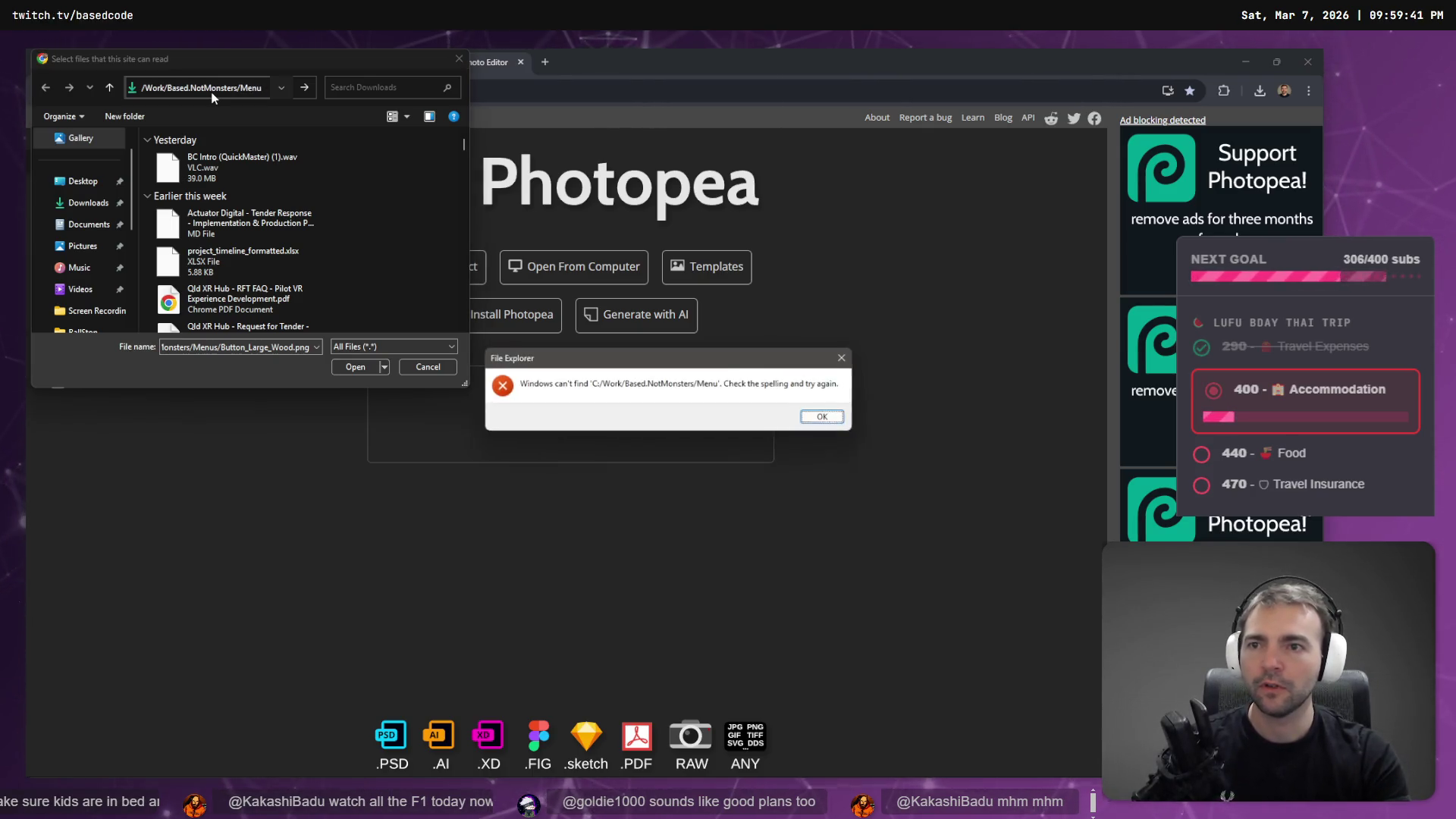
key("Return")
key("Home")
key("Right")
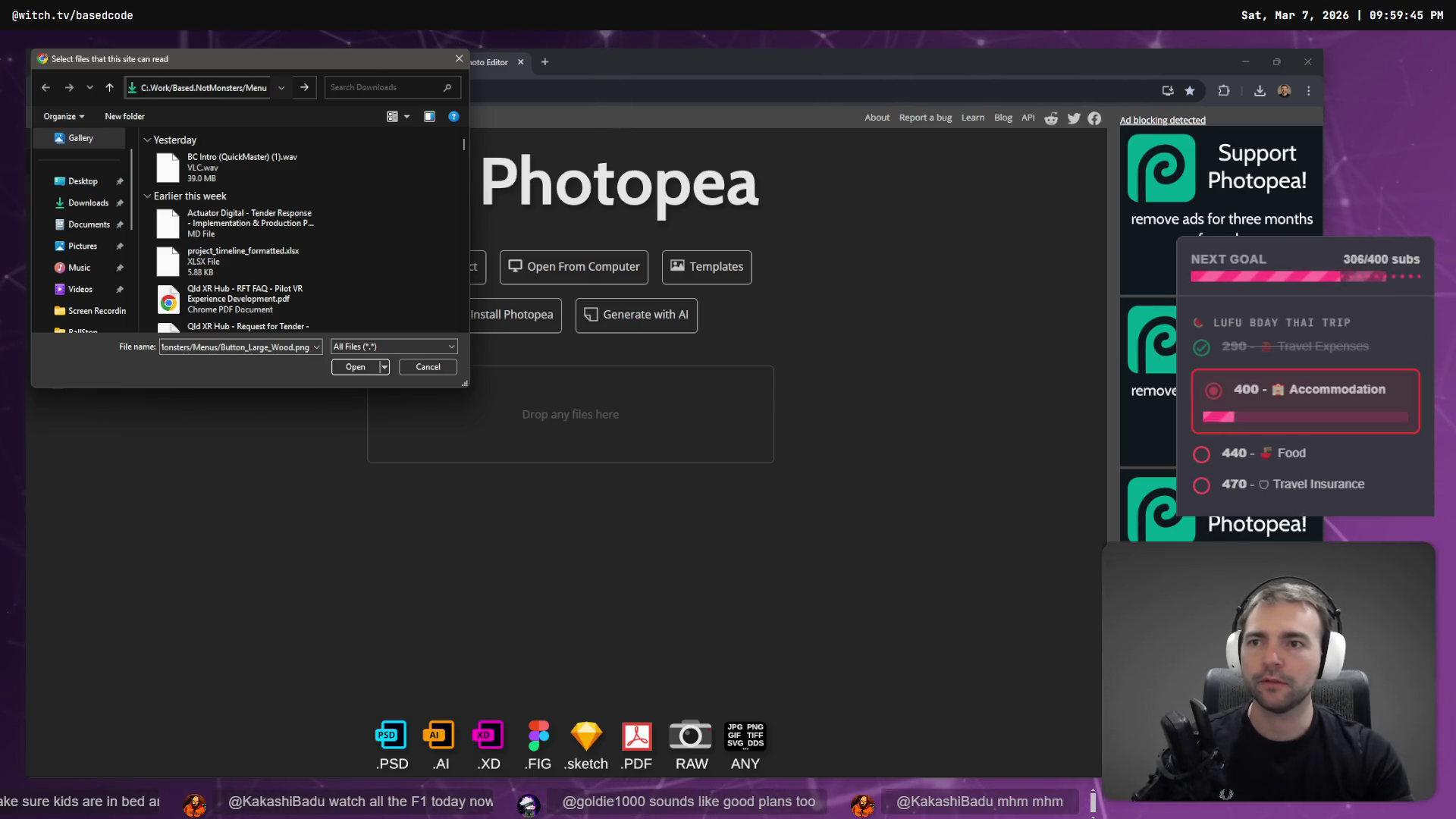
key("Escape")
Attempt dragging Button_Large_Wood.png from Godot into Photopea, then cancel the drop.
key("alt+Tab")
key("alt+Tab")
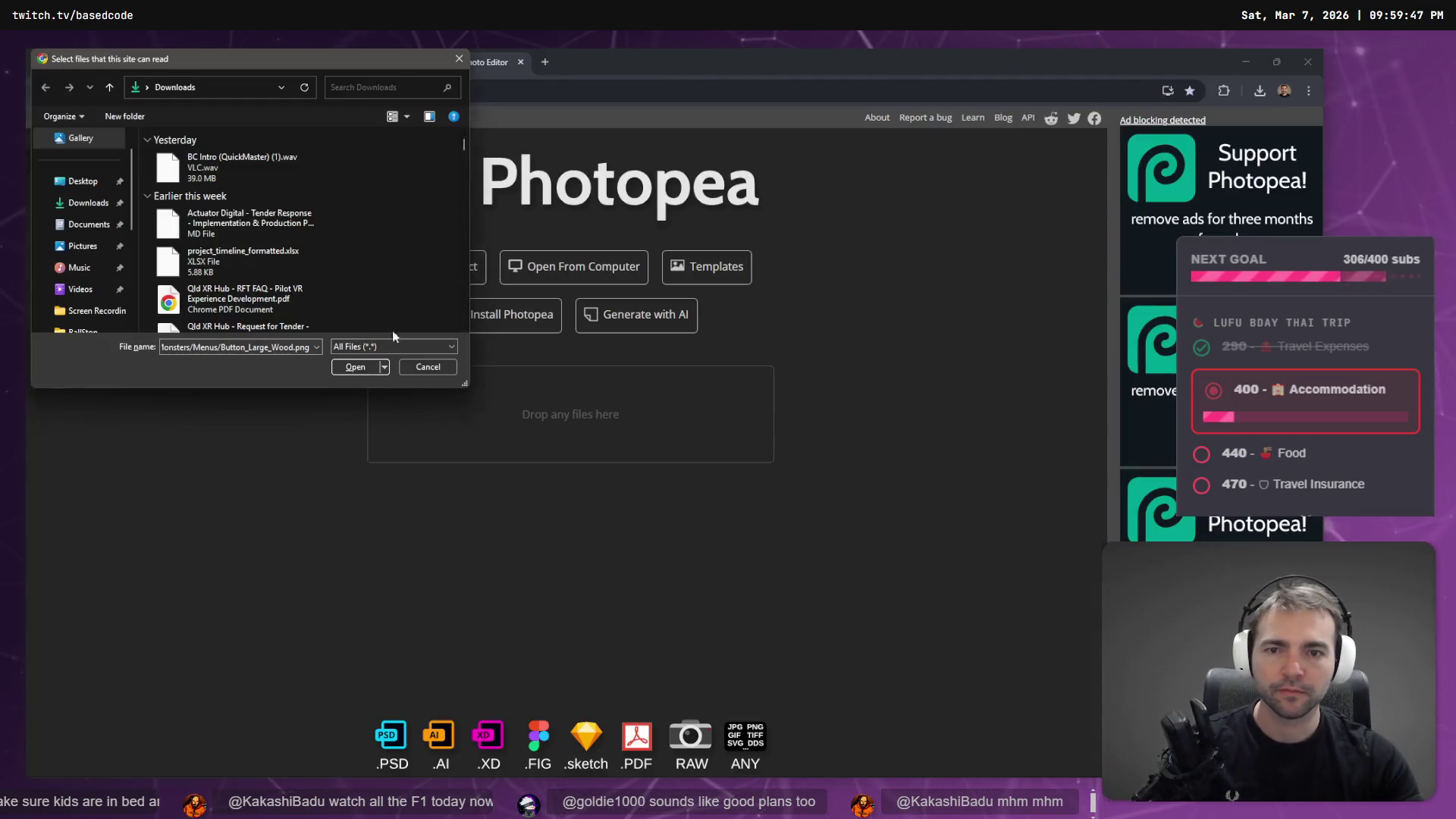
key("alt+Tab")
left_click_drag(129, 718, 406, 396)
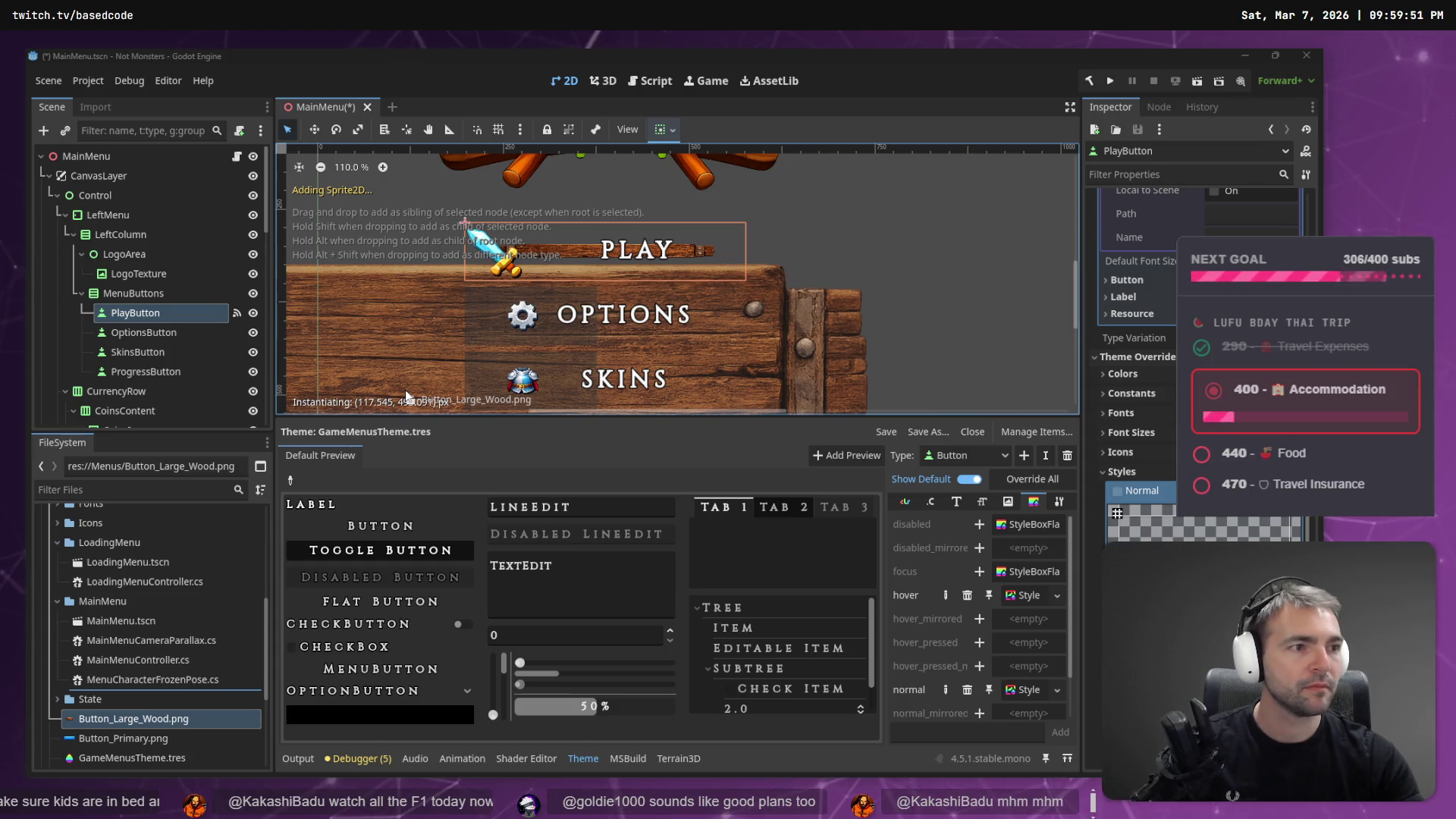
key("alt+Tab")
left_click(426, 365)
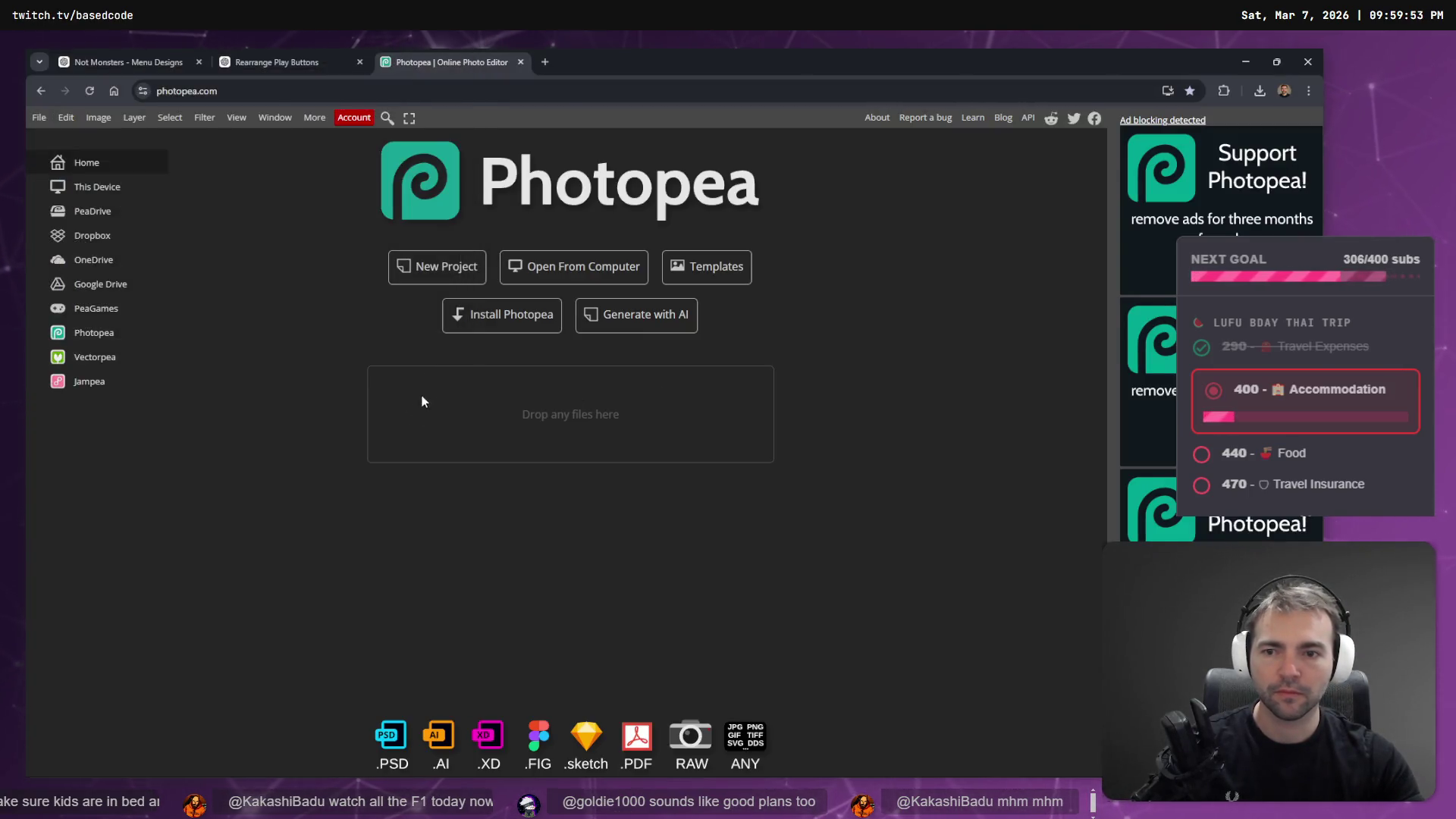
key("alt+Tab")
mouse_move(133, 719)
left_mouse_down()
mouse_move(193, 699)
mouse_move(443, 519)
left_mouse_up()
key("alt+Tab")
key("alt+Tab")
mouse_move(519, 420)
left_mouse_down()
mouse_move(489, 453)
mouse_move(589, 256)
mouse_move(957, 261)
mouse_move(894, 257)
left_mouse_up()
right_click(894, 257)
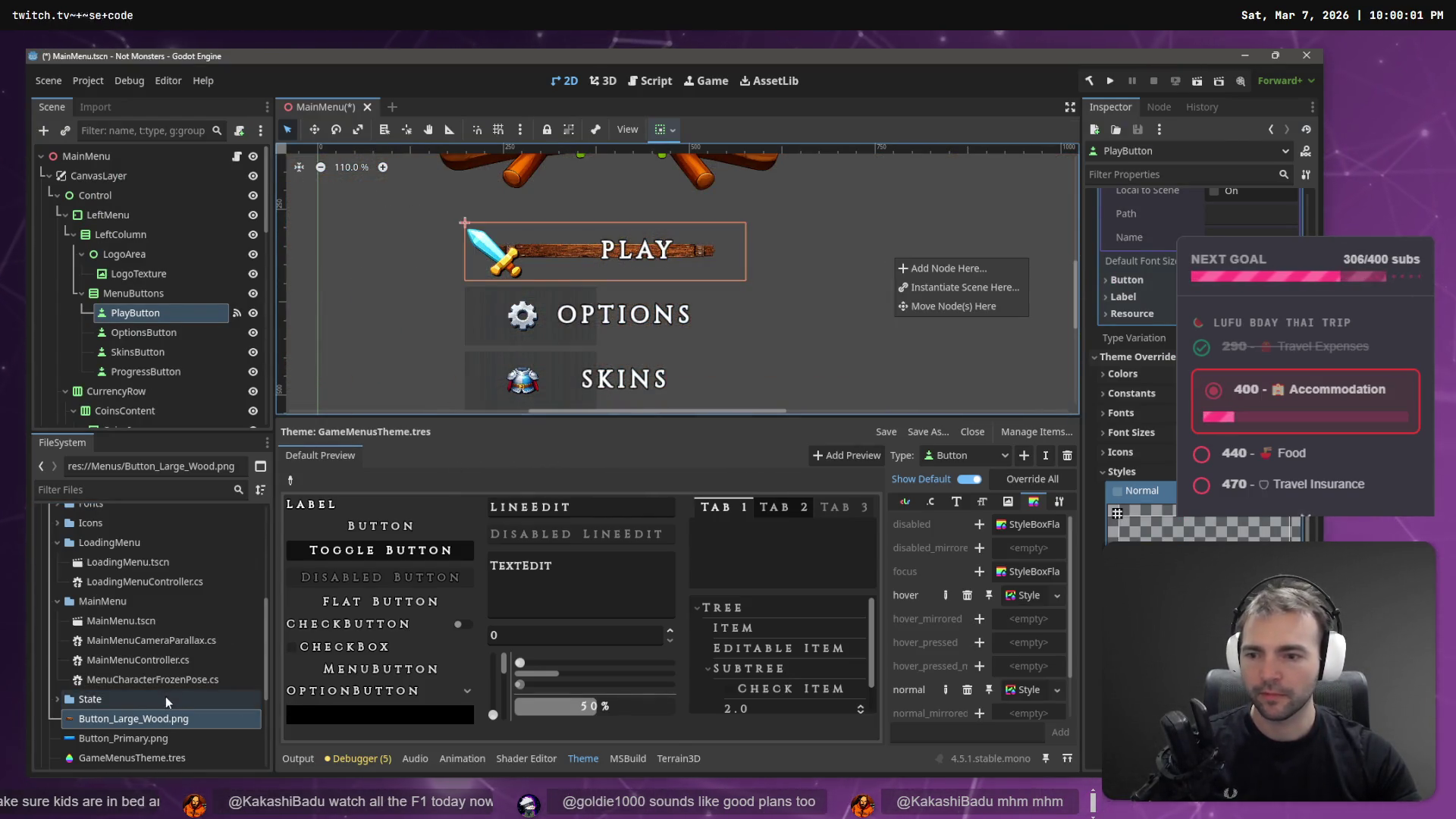
key("alt+Tab")
Browse to C:\Work\Based.NotMonsters\Menus and open Button_Large_Wood.png.
left_click(574, 266)
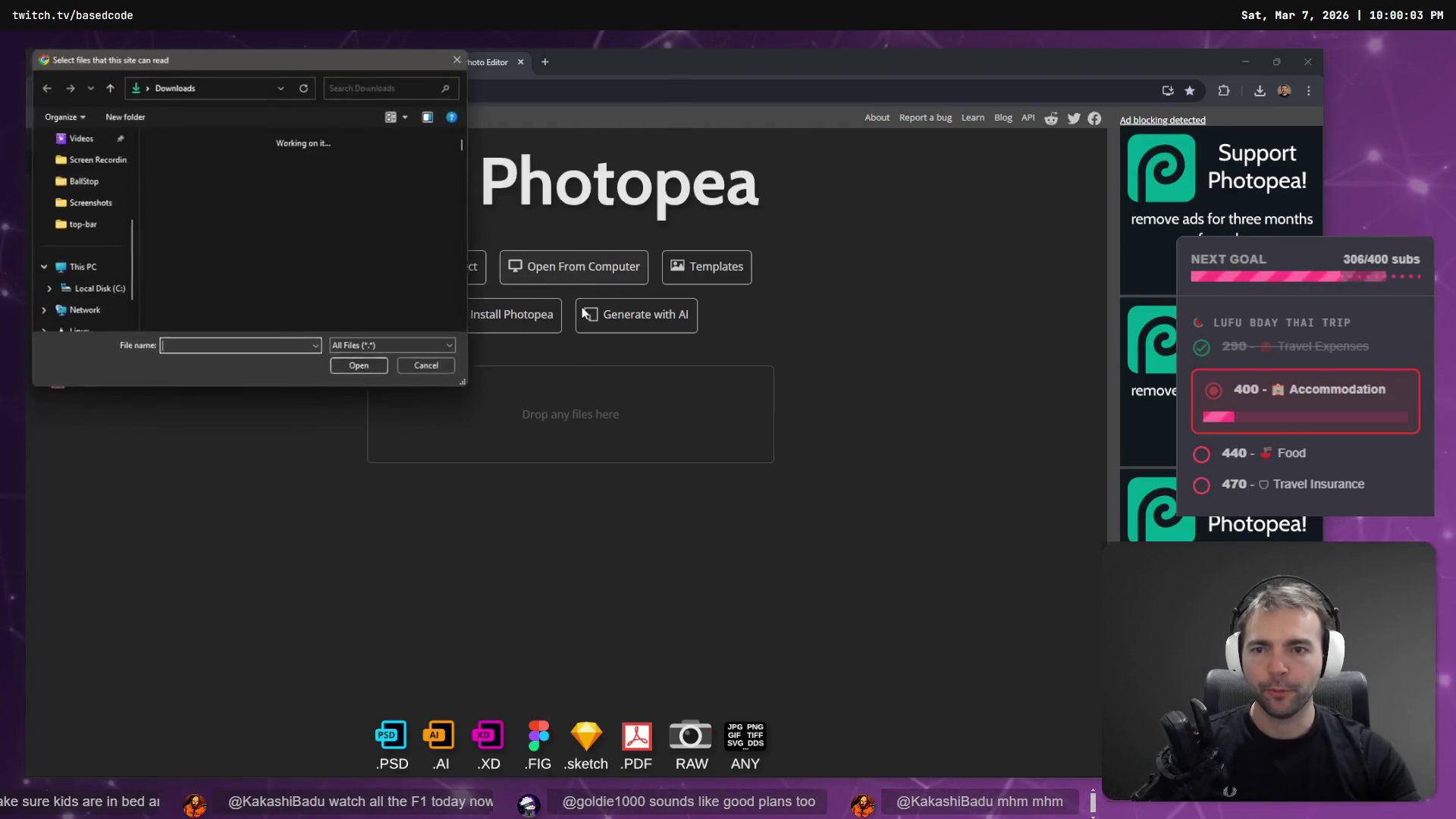
type("C:\\Wor")
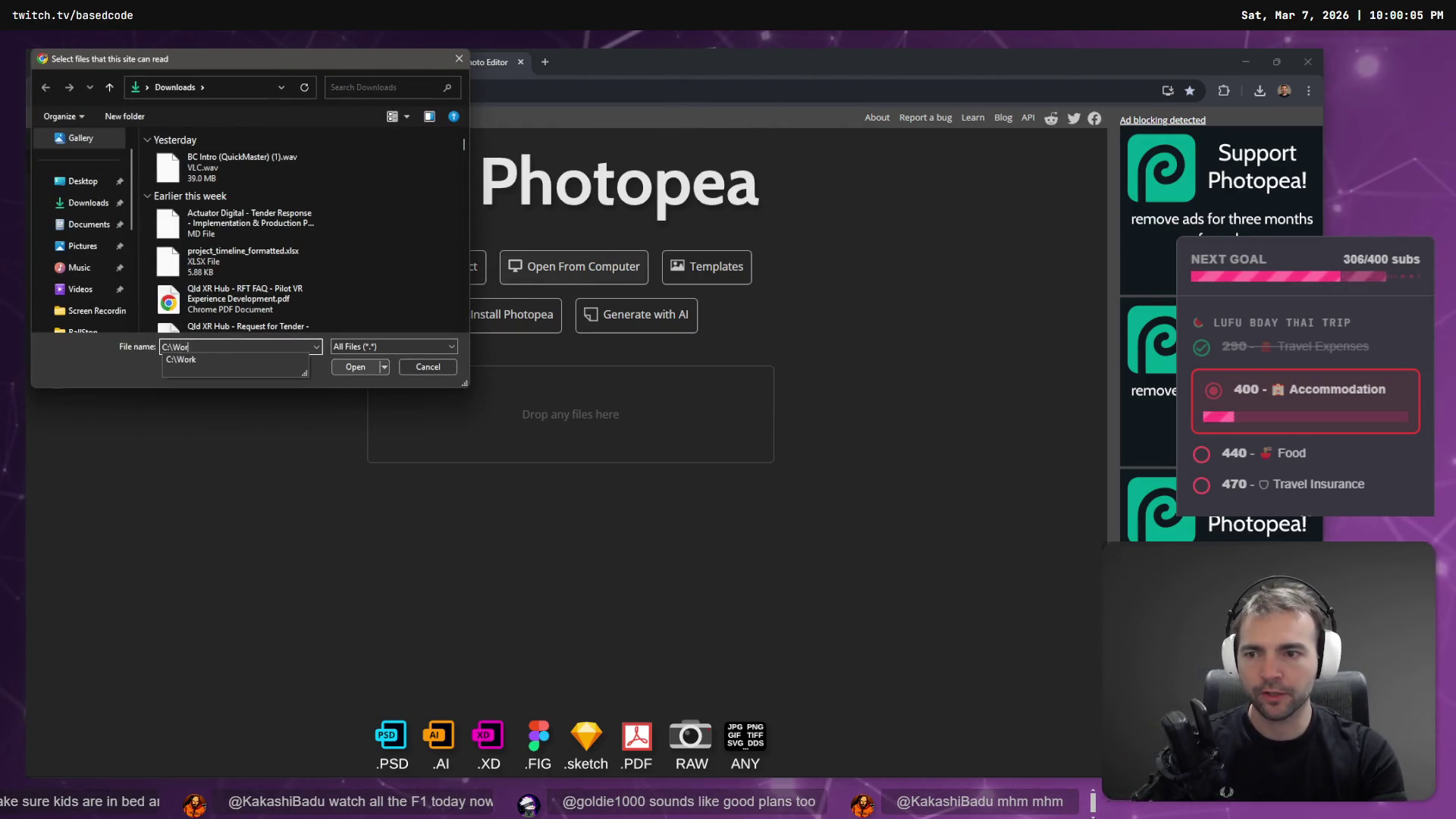
type("k")
left_click(355, 367)
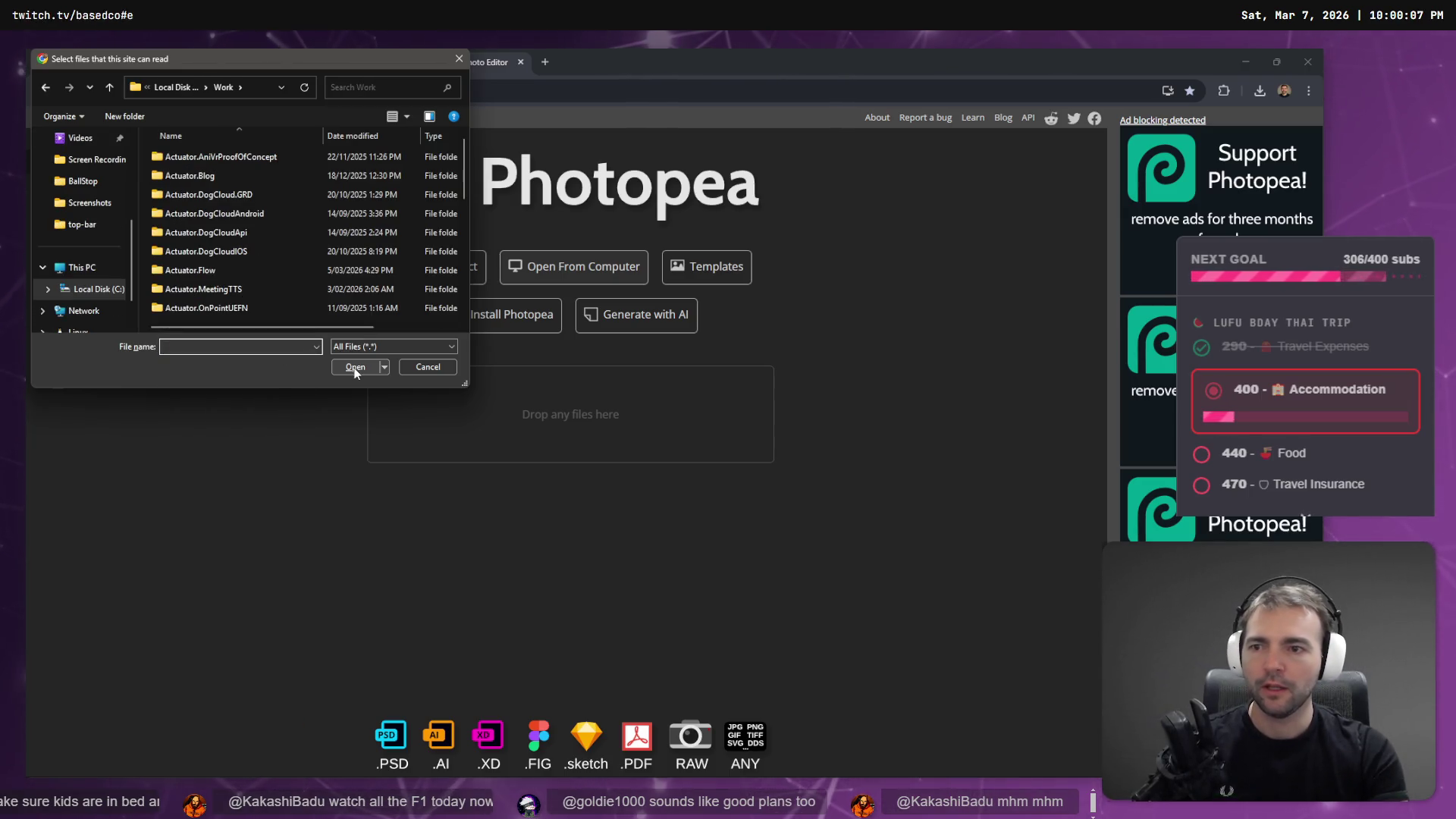
type("Based.NotMonsters\\")
left_click(355, 368)
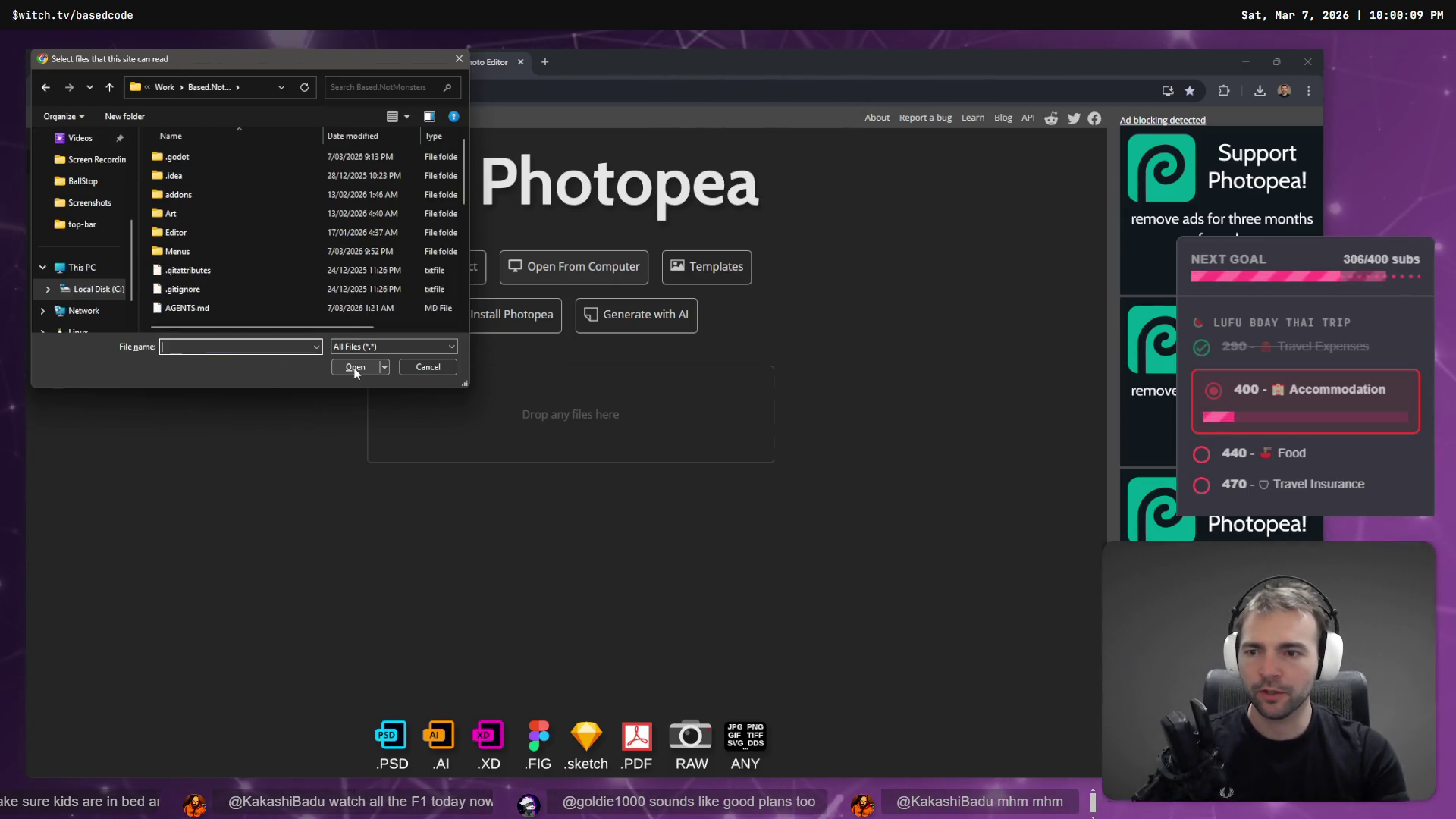
type("Menus\\")
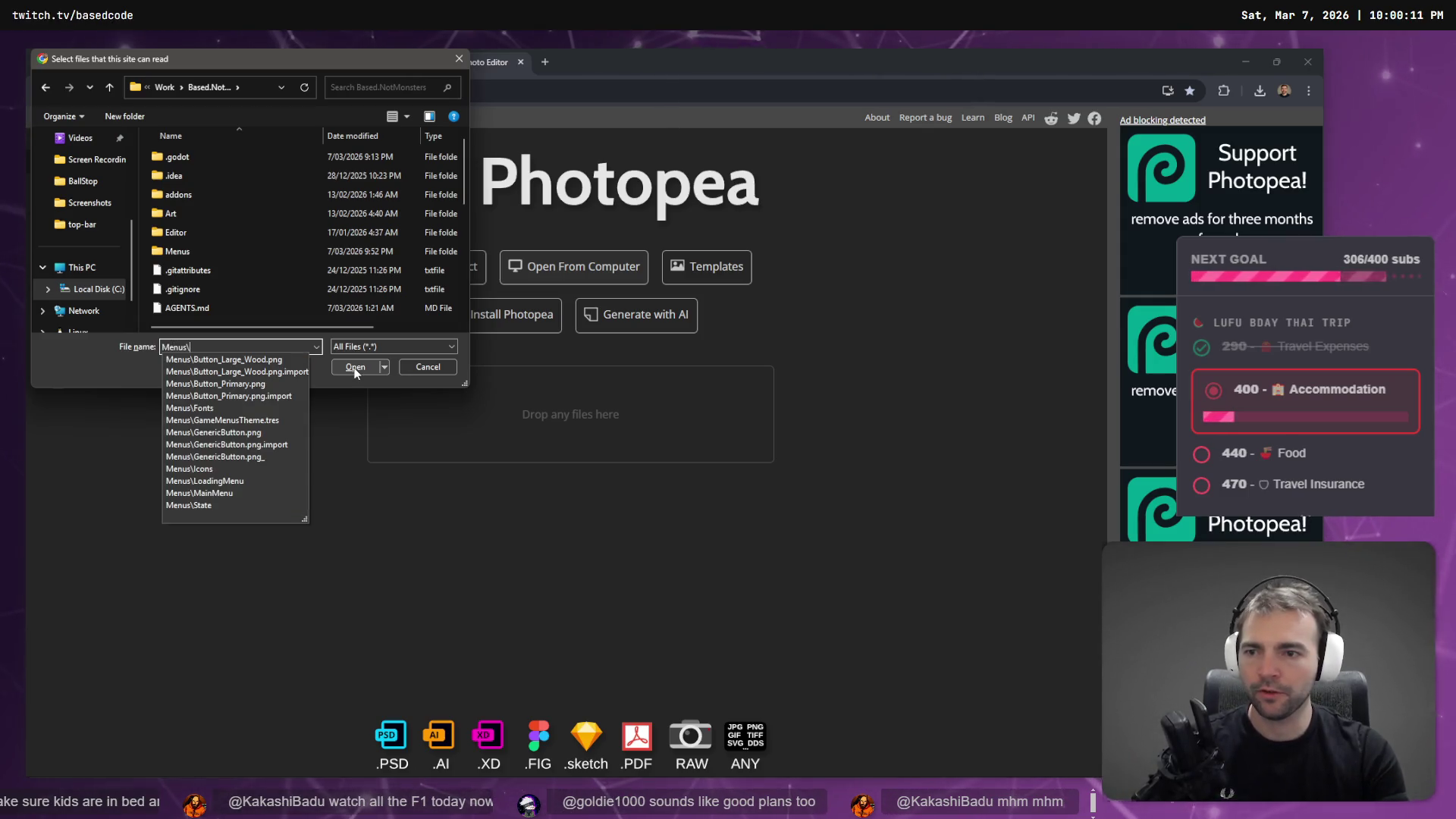
left_click(355, 369)
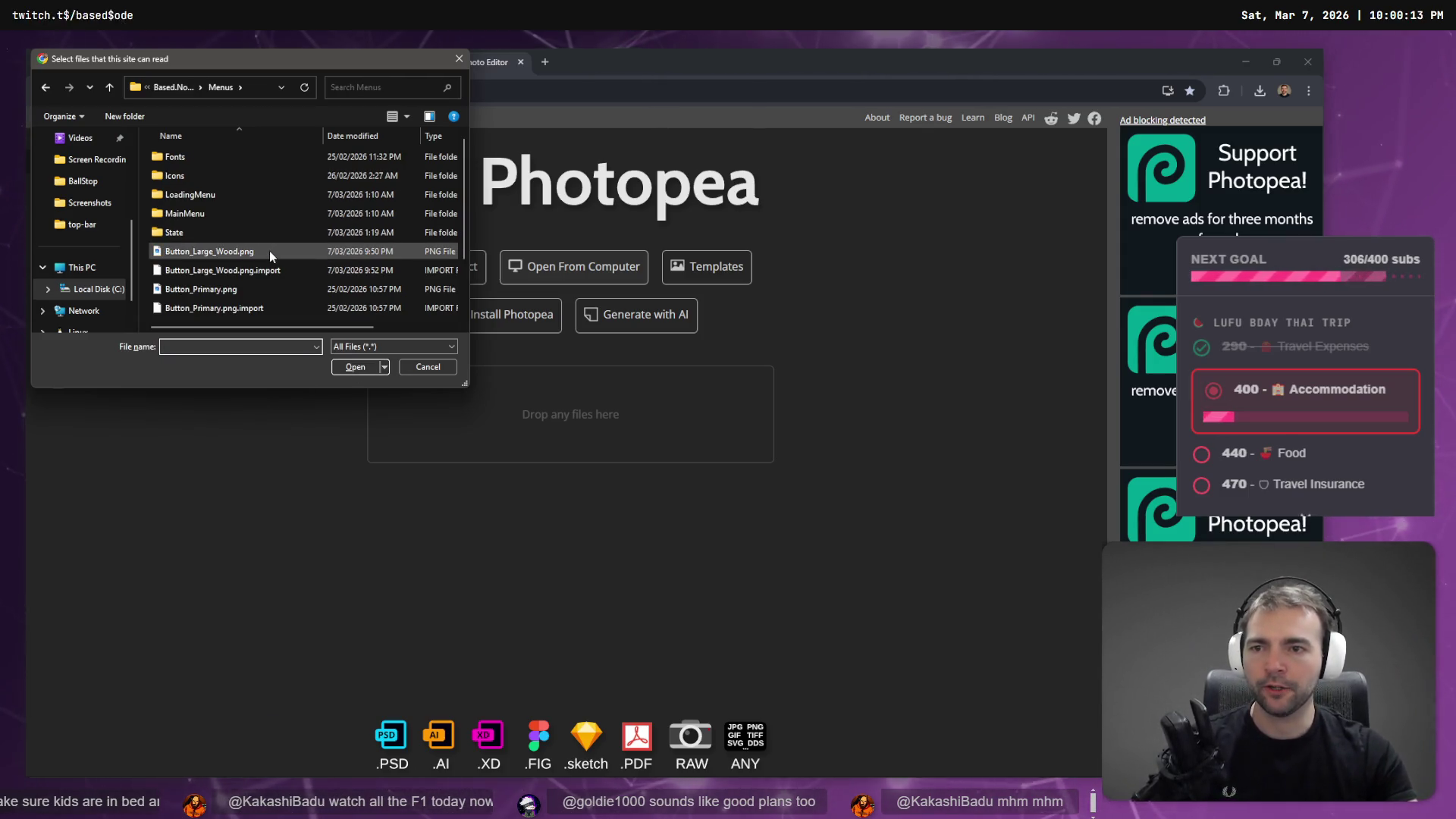
double_click(270, 250)
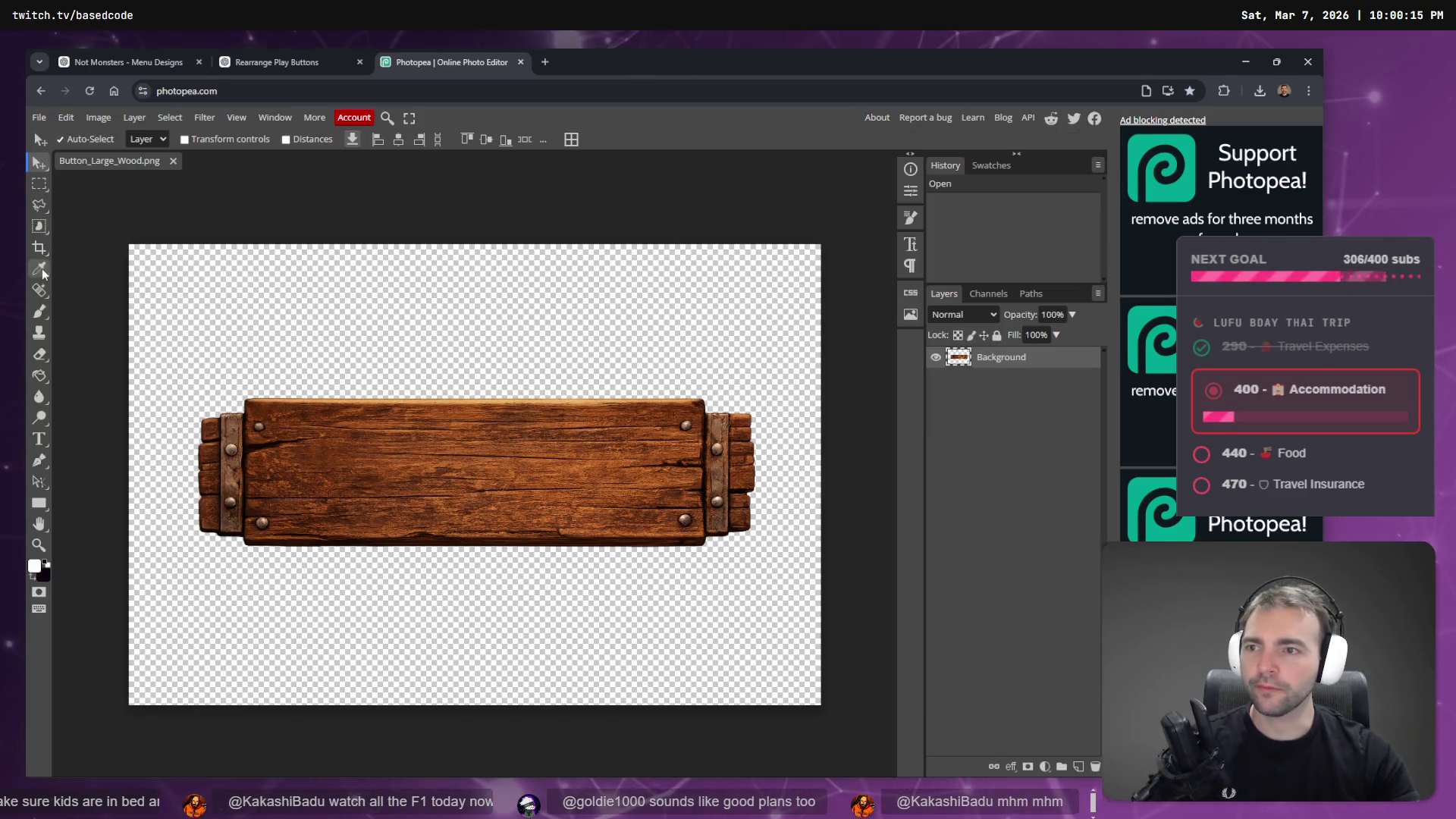
Trim the image's empty transparent edges.
left_click(39, 247)
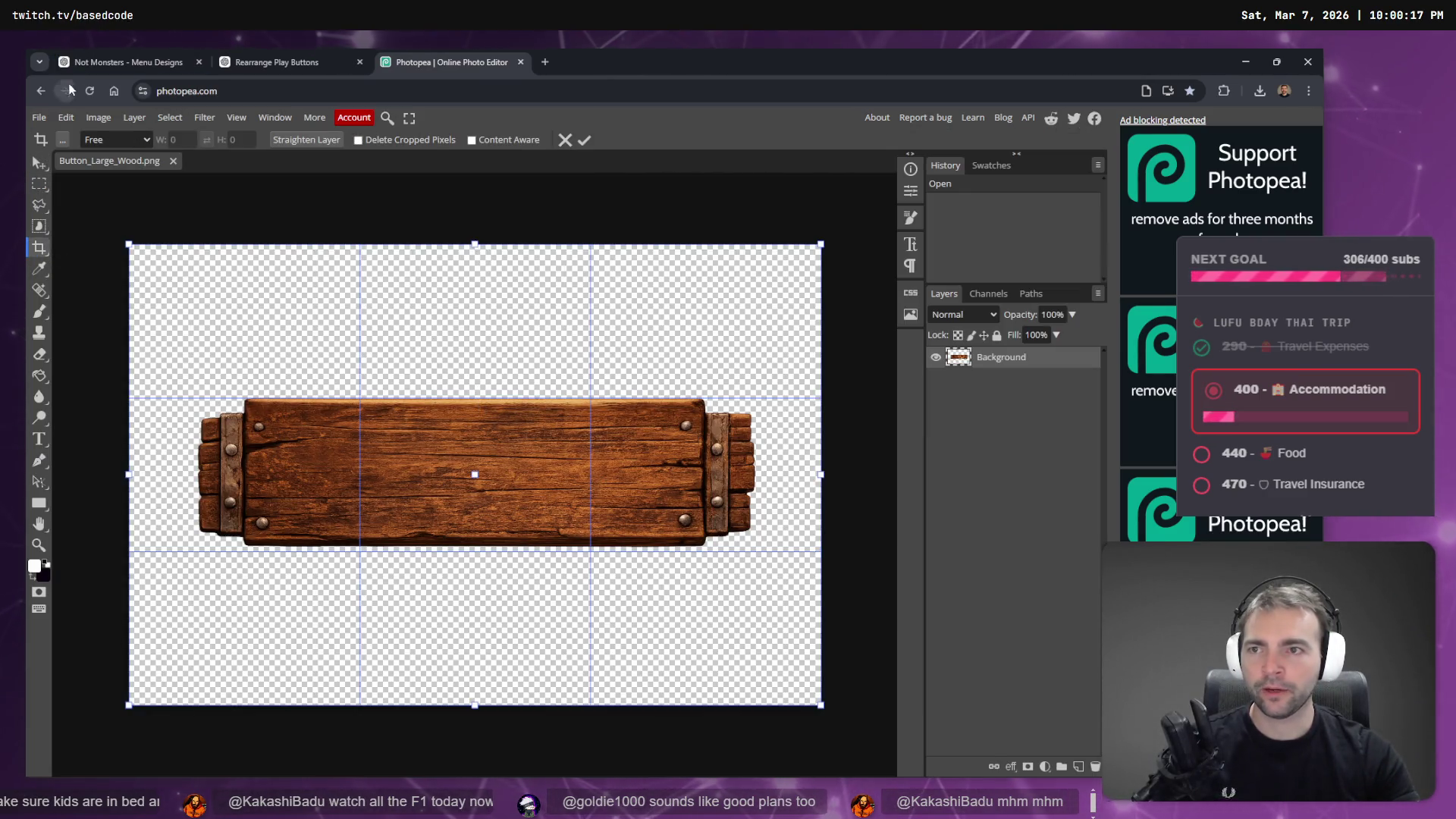
key("Escape")
left_click(98, 118)
left_click(107, 409)
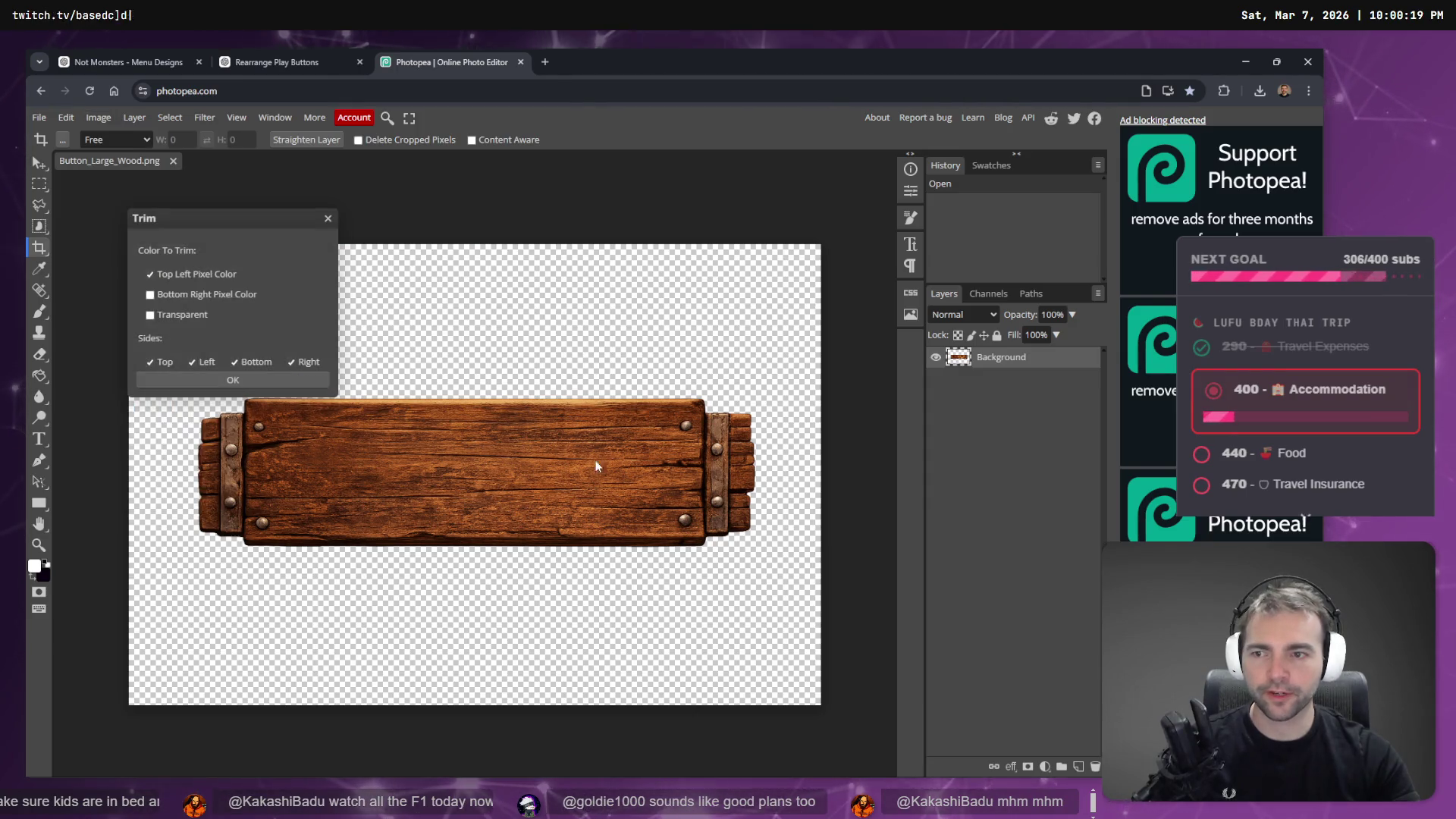
left_click(235, 380)
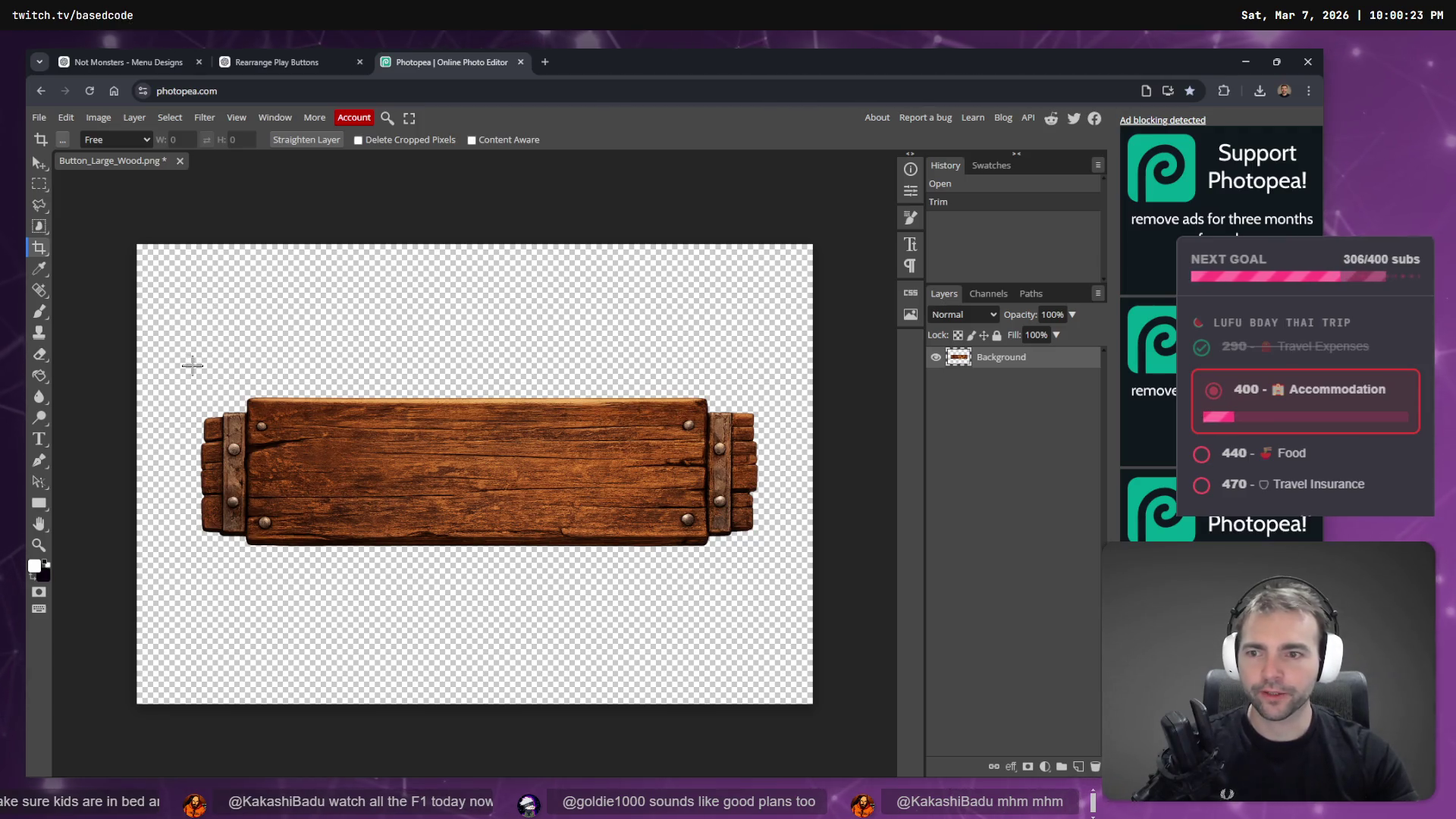
Crop tightly around the wooden plank, then recrop to pull the right edge in slightly.
mouse_move(198, 389)
left_mouse_down()
mouse_move(730, 557)
mouse_move(762, 551)
left_mouse_up()
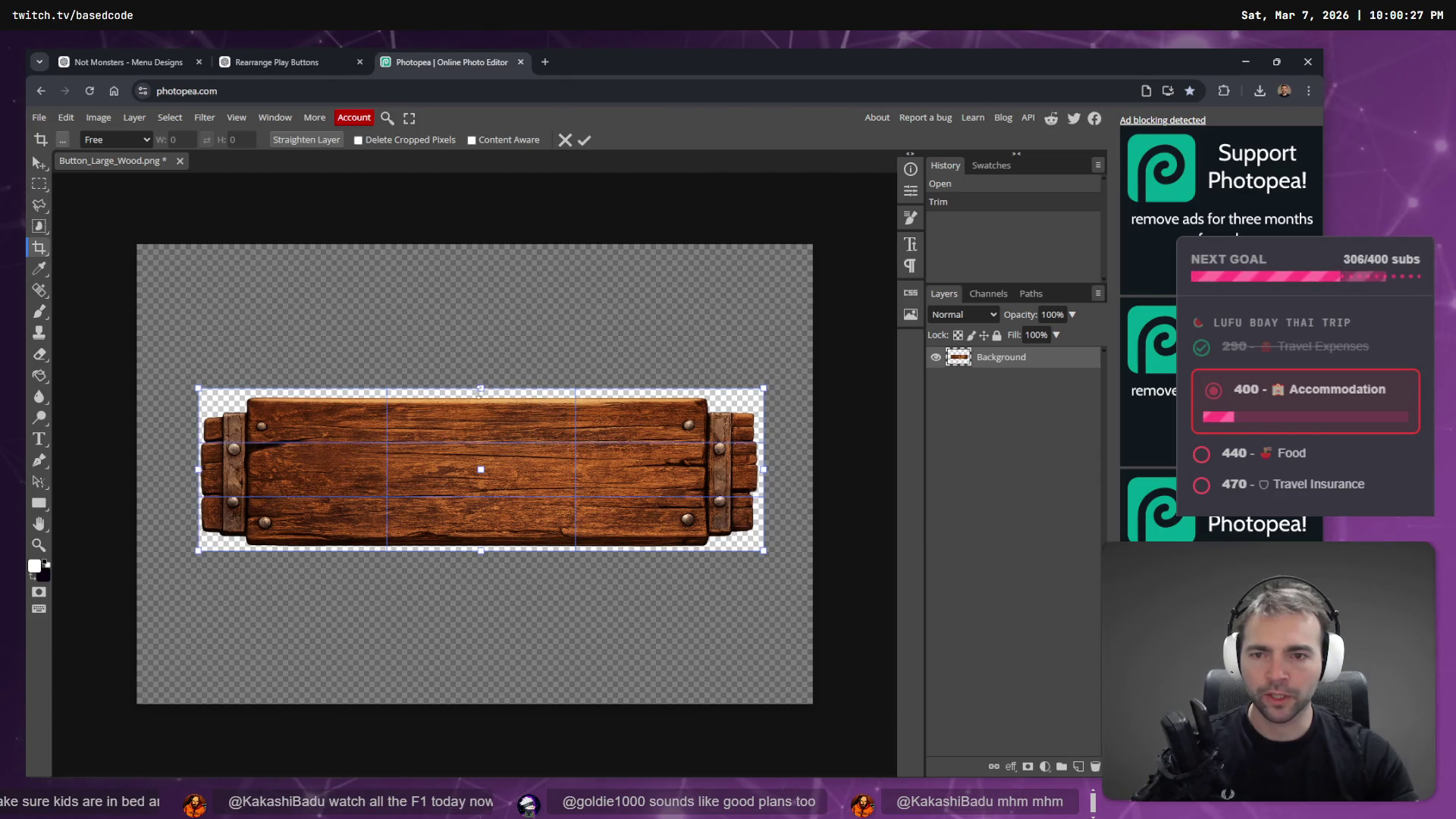
left_click_drag(480, 389, 481, 395)
key("Return")
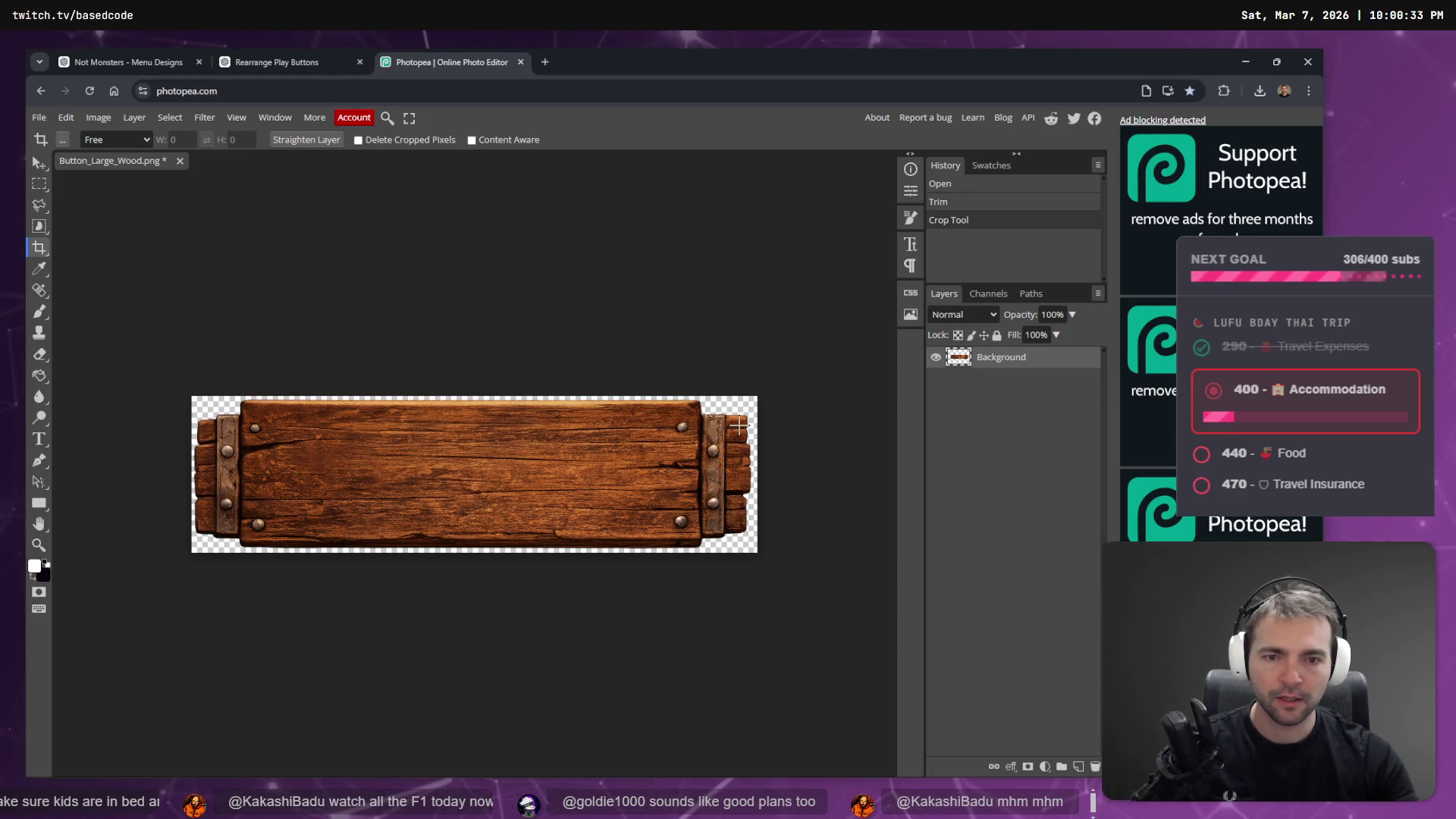
left_click(727, 447)
left_click_drag(761, 477, 754, 472)
key("Return")
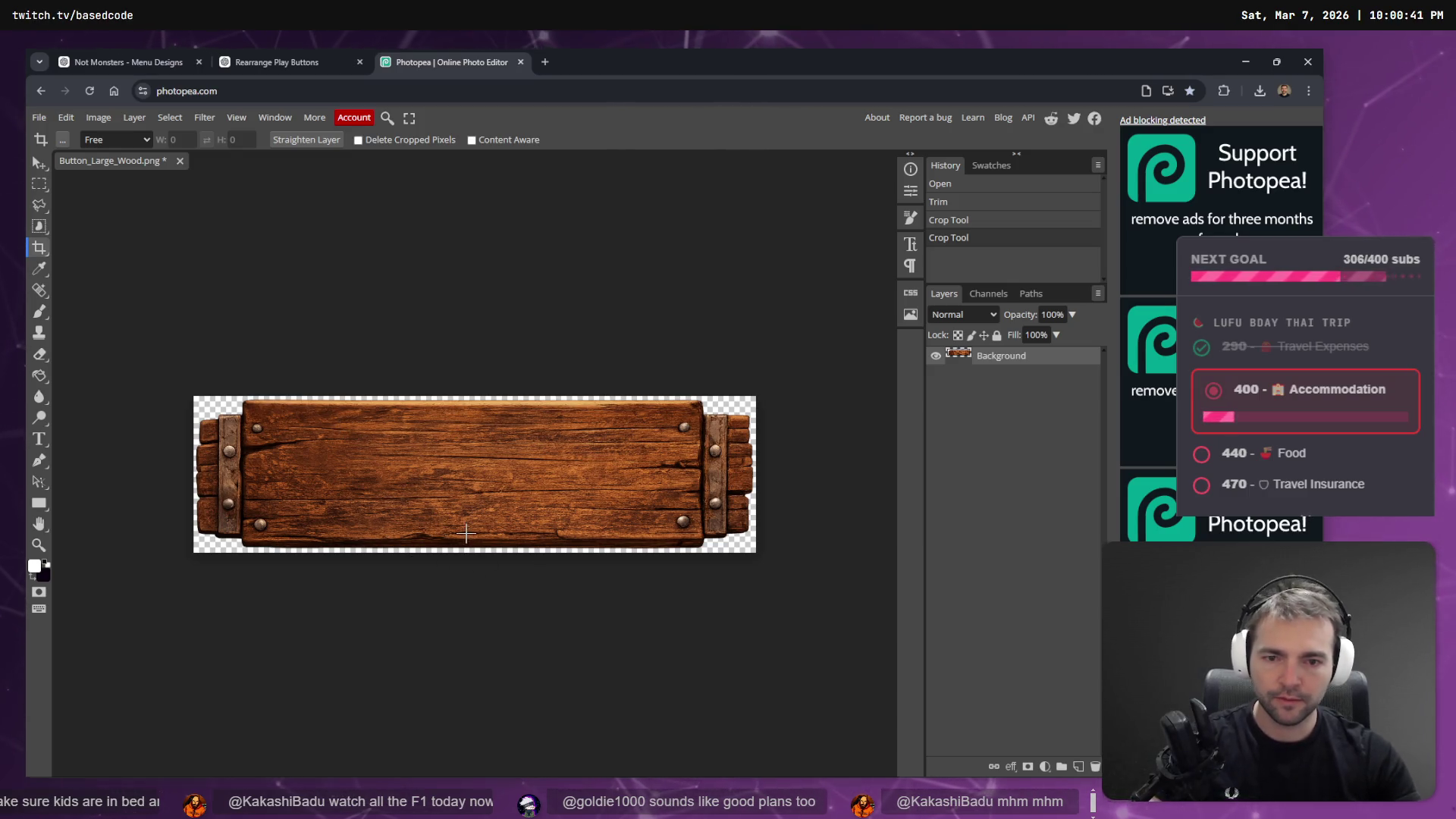
key("a")
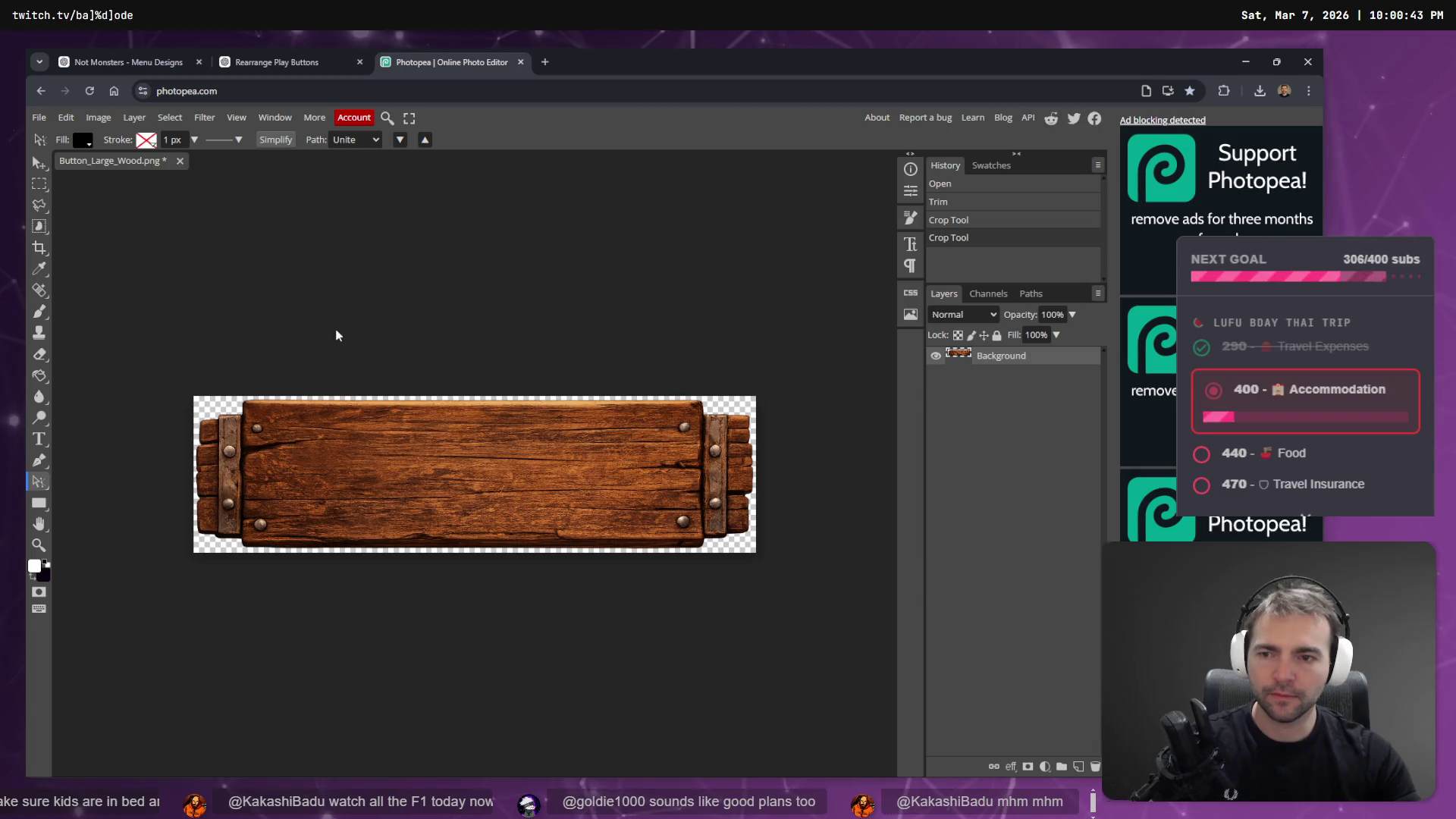
left_click(38, 117)
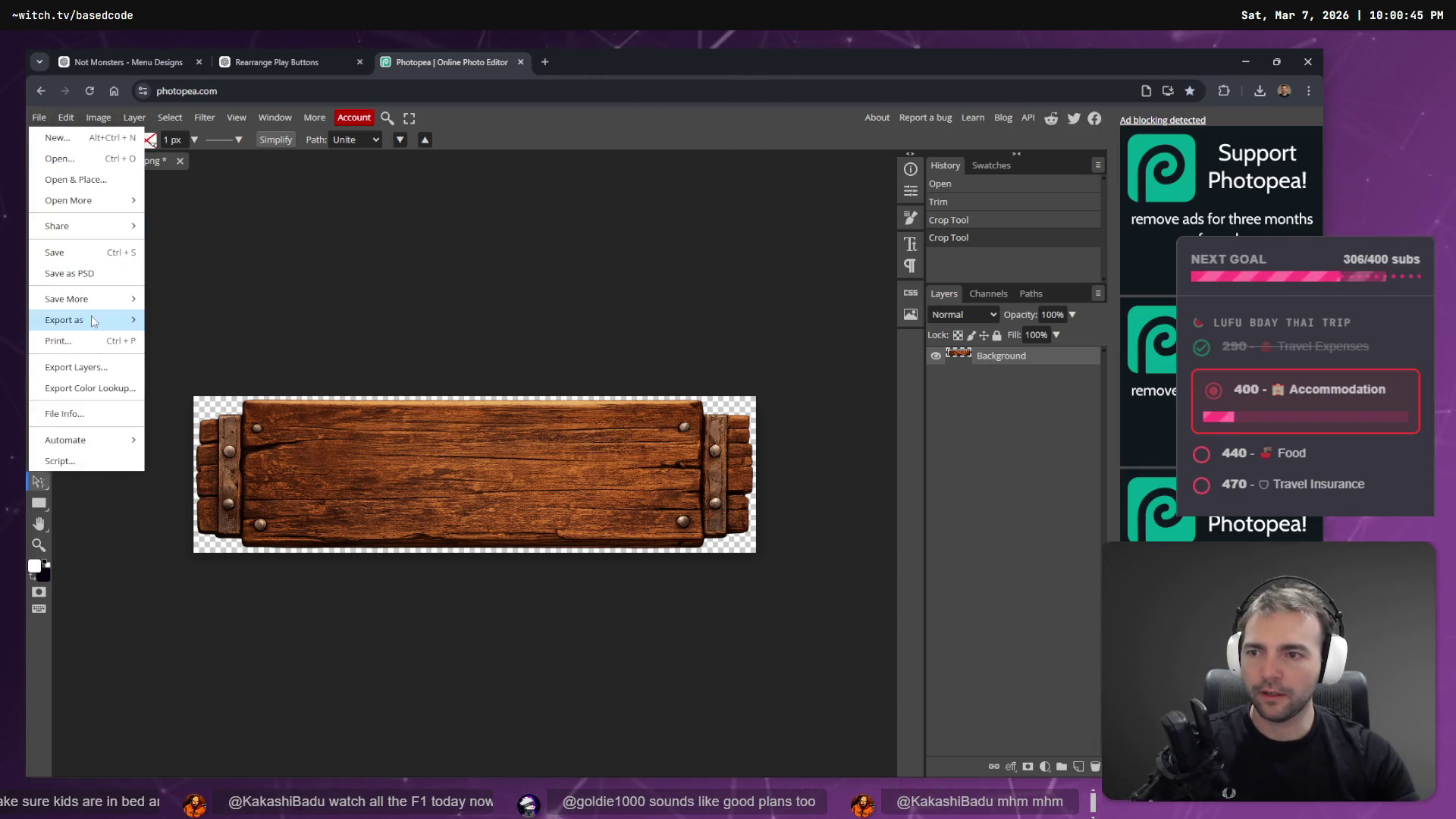
Export the cropped image as a PNG download.
mouse_move(83, 320)
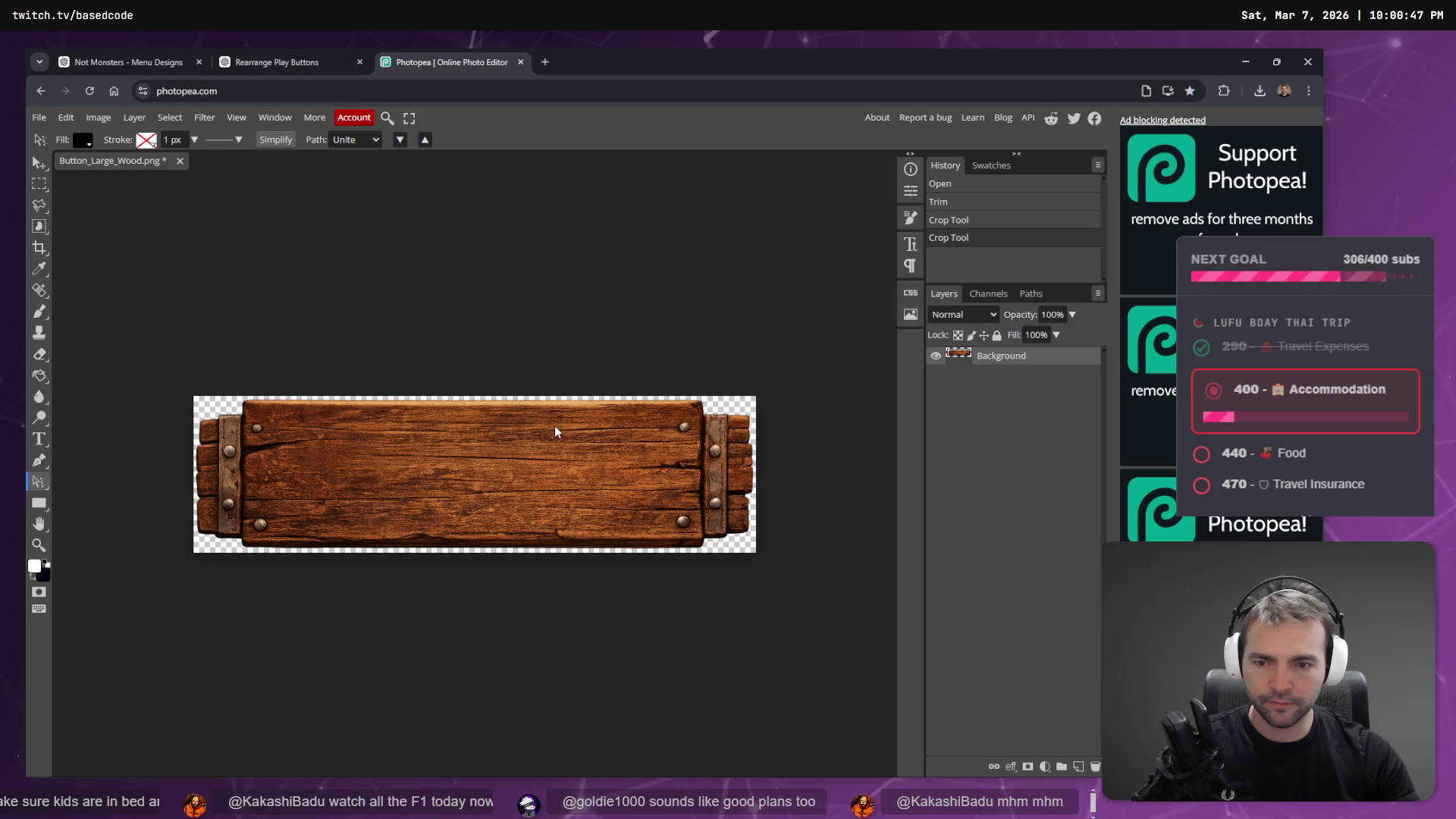
left_click(50, 120)
mouse_move(83, 320)
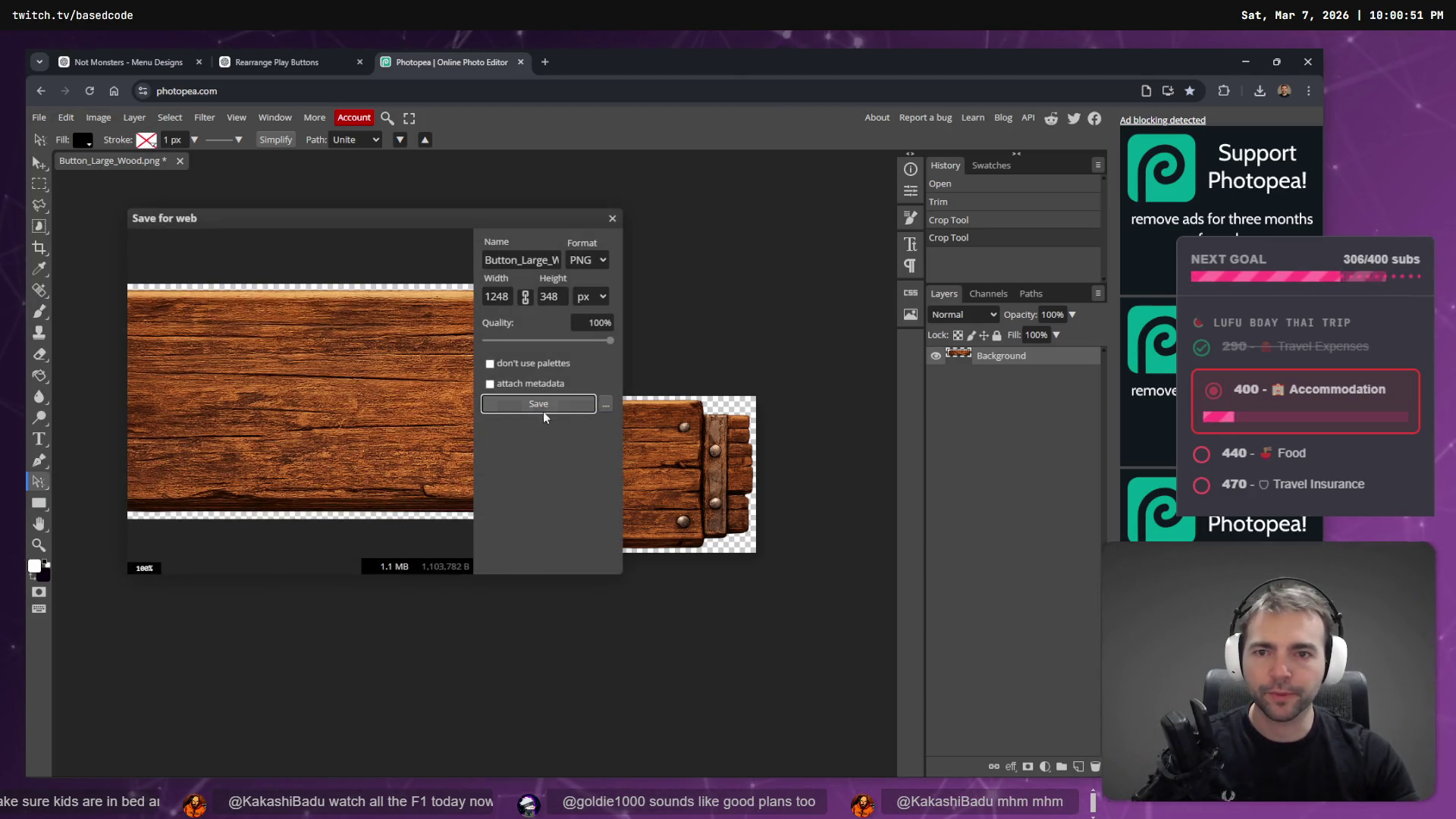
left_click(540, 404)
Open the Menus folder from Godot and replace the old Button_Large_Wood.png with the download.
mouse_move(1163, 123)
left_mouse_down()
mouse_move(1078, 217)
mouse_move(428, 526)
left_mouse_up()
key("alt+Tab")
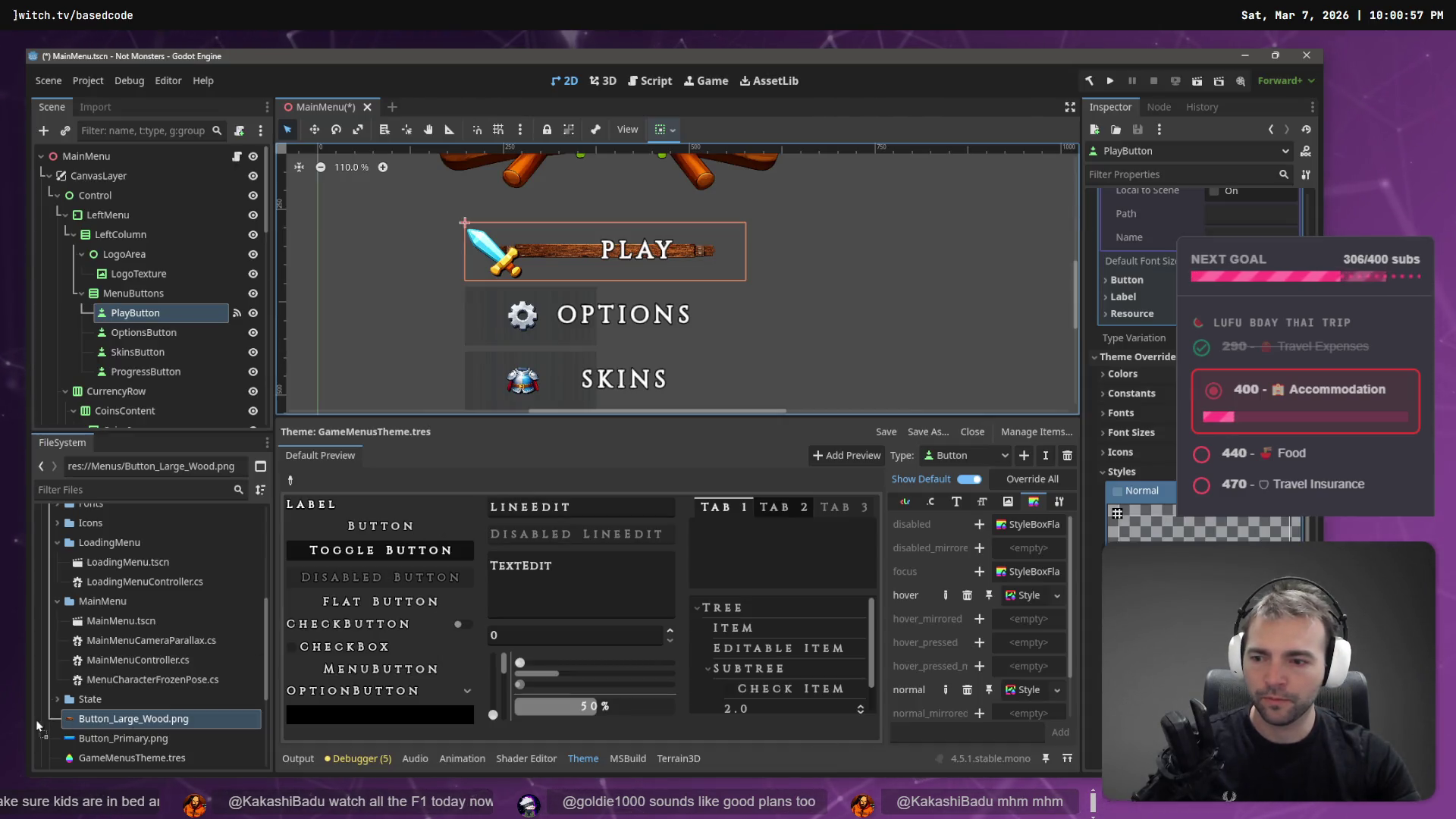
right_click(106, 719)
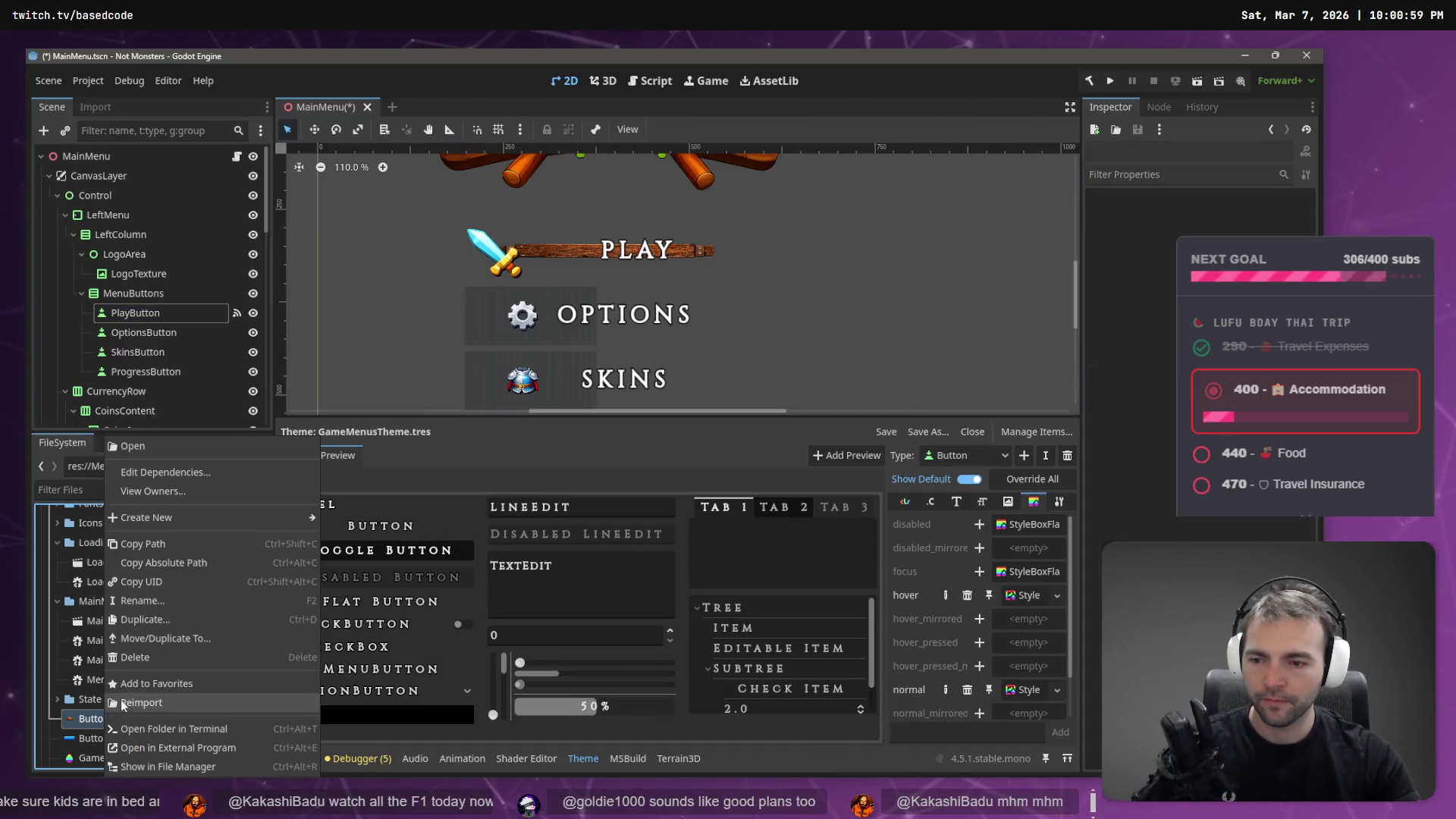
left_click(212, 766)
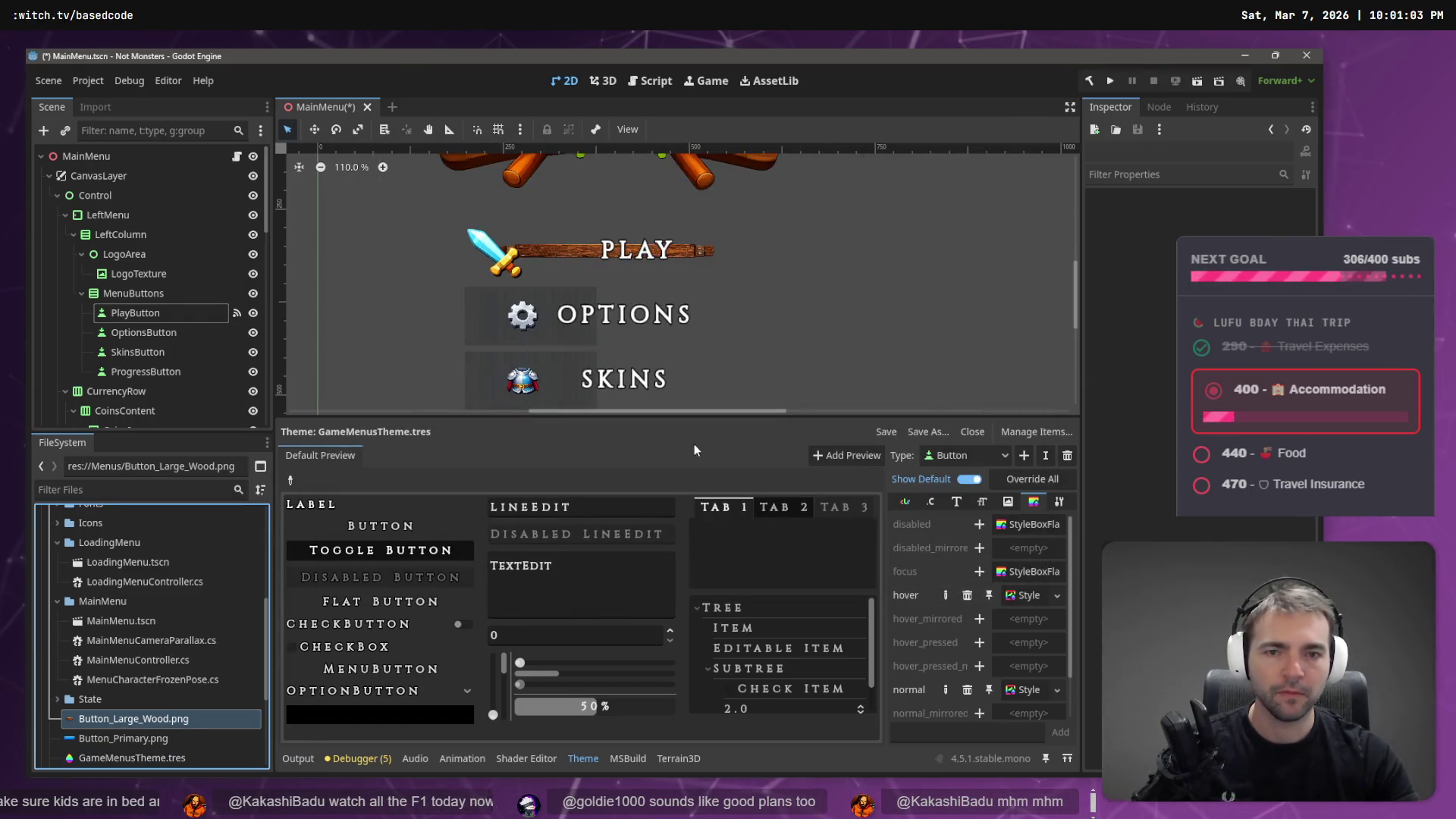
key("alt+Tab")
mouse_move(1143, 161)
left_mouse_down()
mouse_move(1000, 289)
mouse_move(805, 540)
mouse_move(649, 518)
left_mouse_up()
key("alt+Tab")
left_click(541, 342)
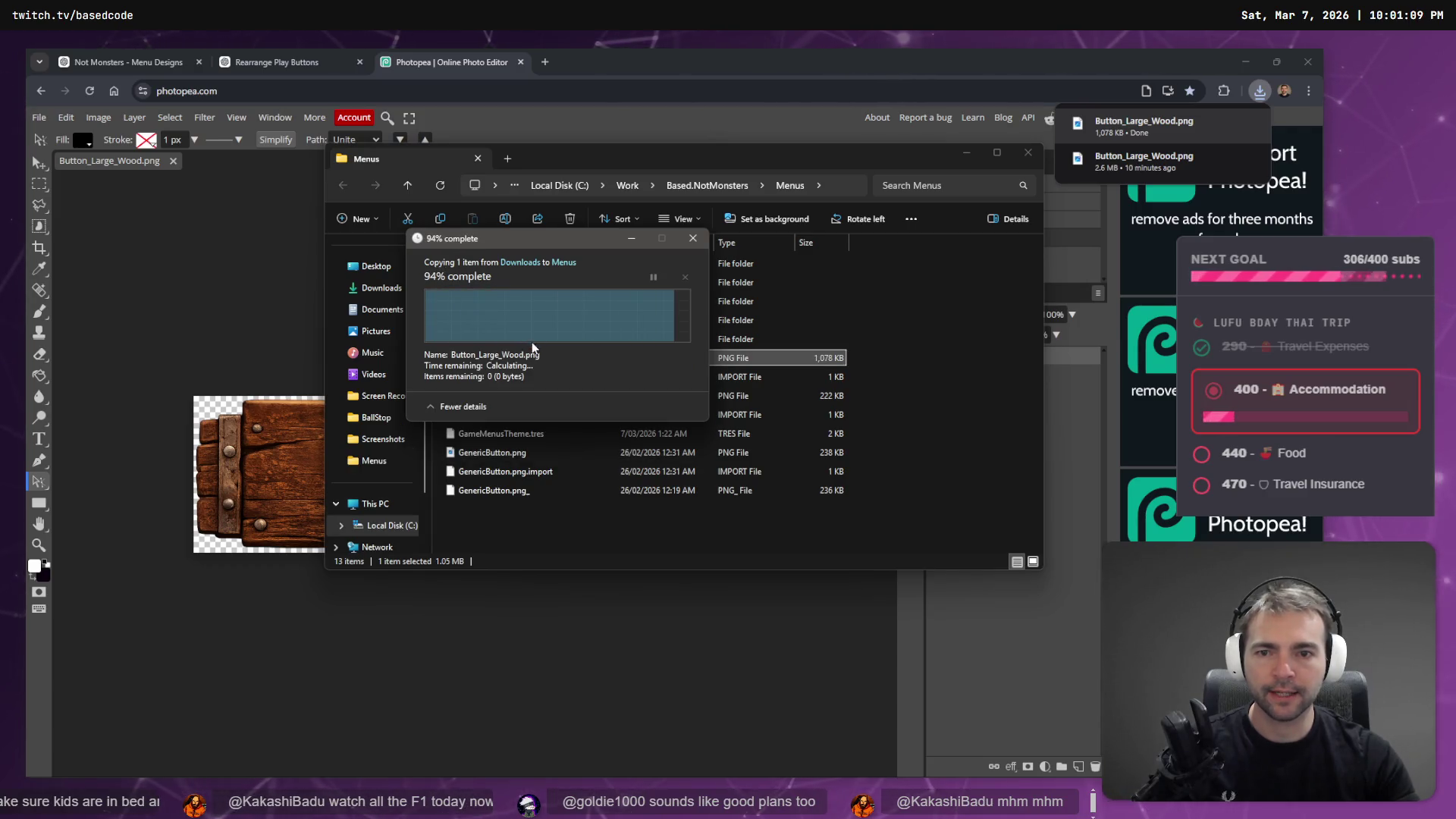
left_click(589, 611)
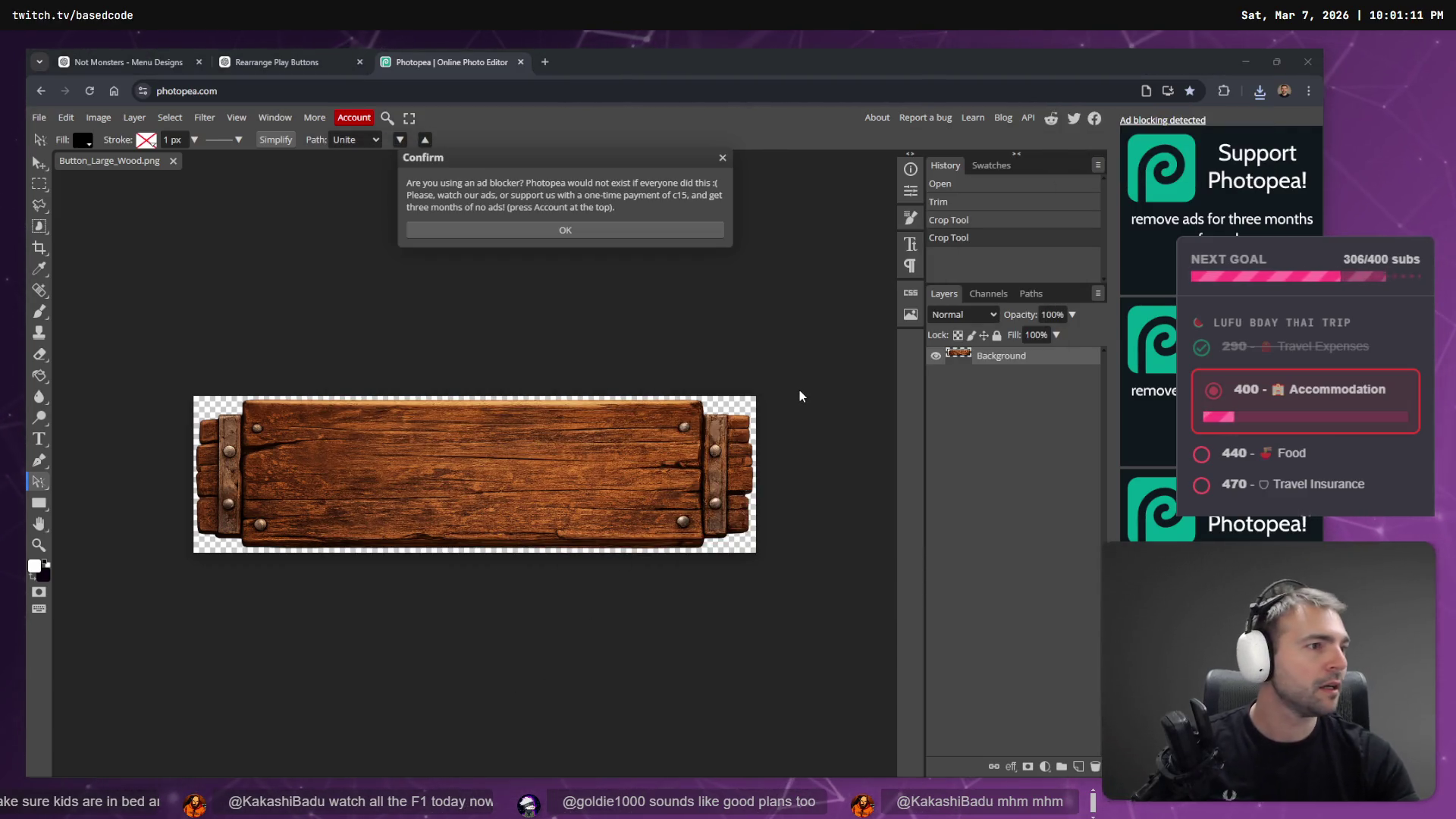
key("alt+Tab")
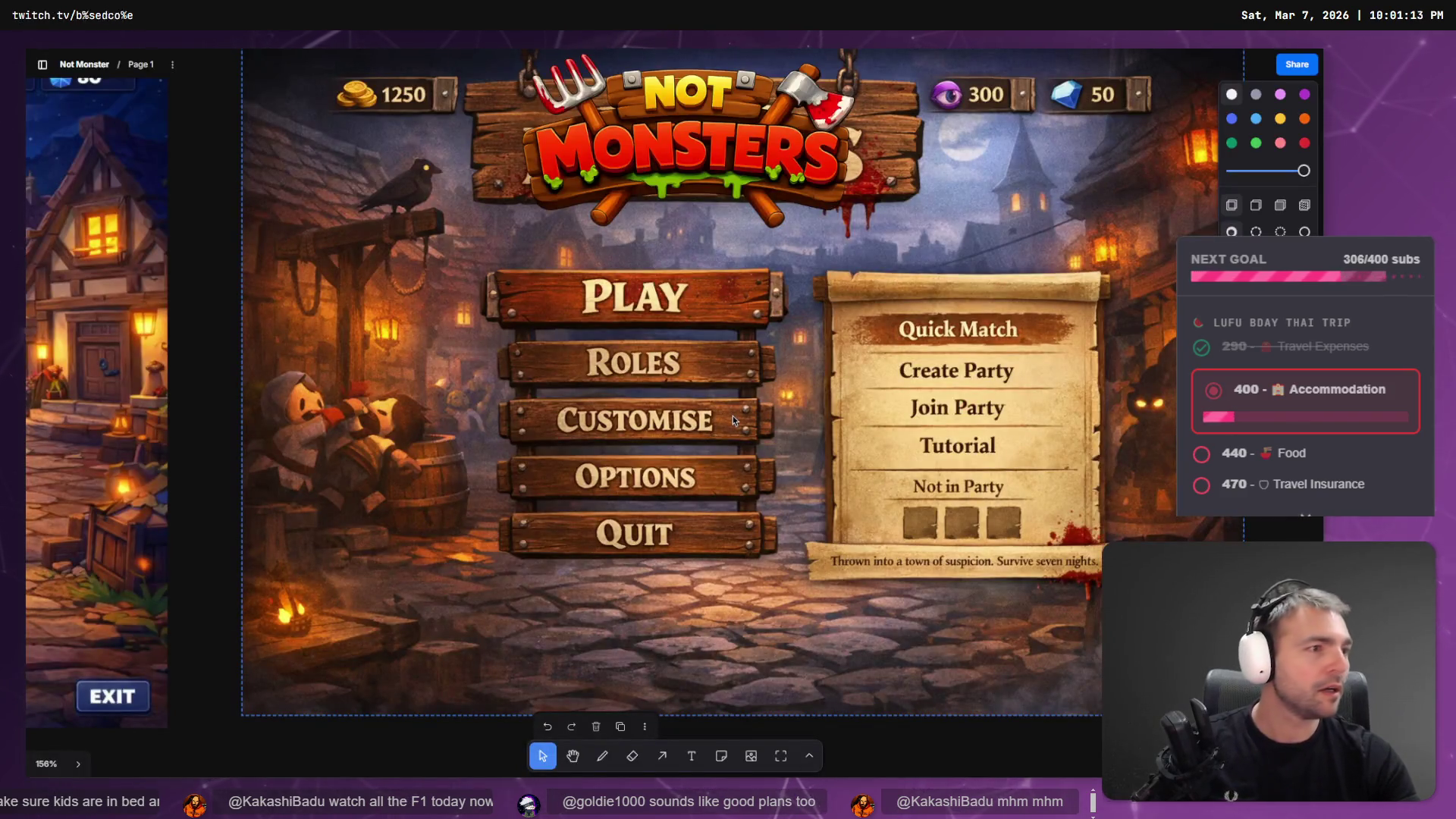
Return to the main menu scene and select the OPTIONS button.
key("alt+Tab")
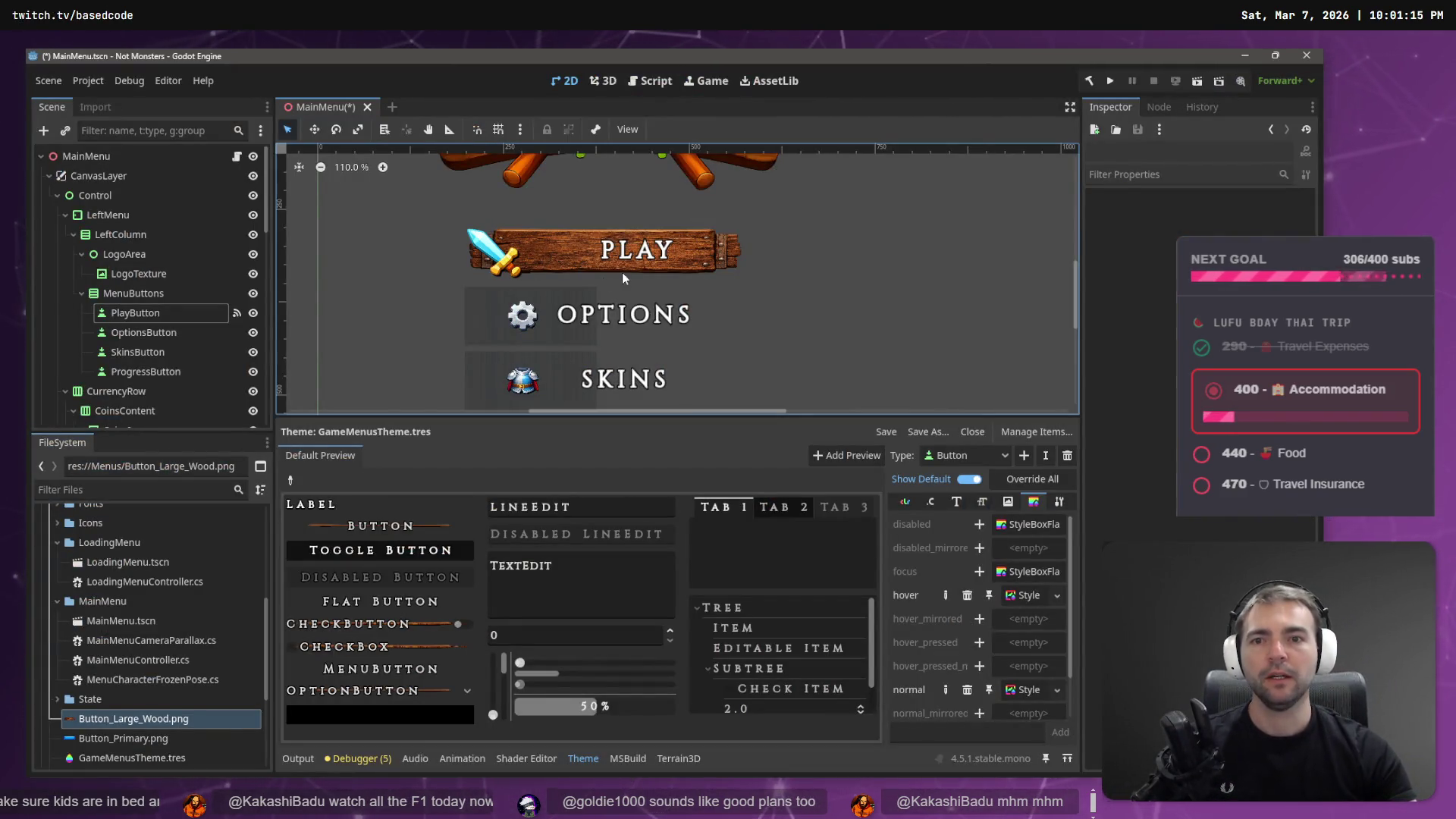
scroll(622, 276, "up", 3)
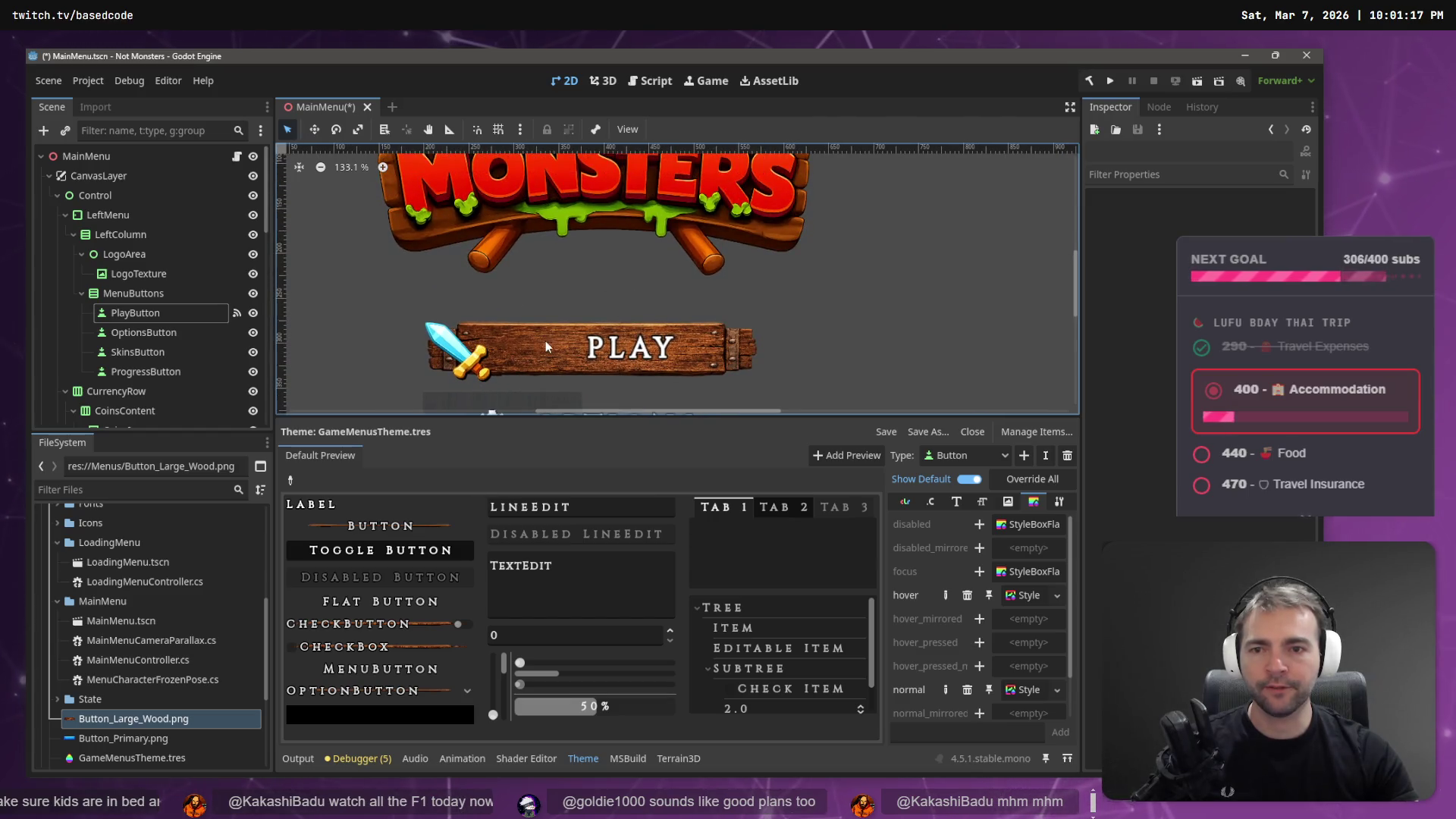
scroll(545, 304, "down", 3)
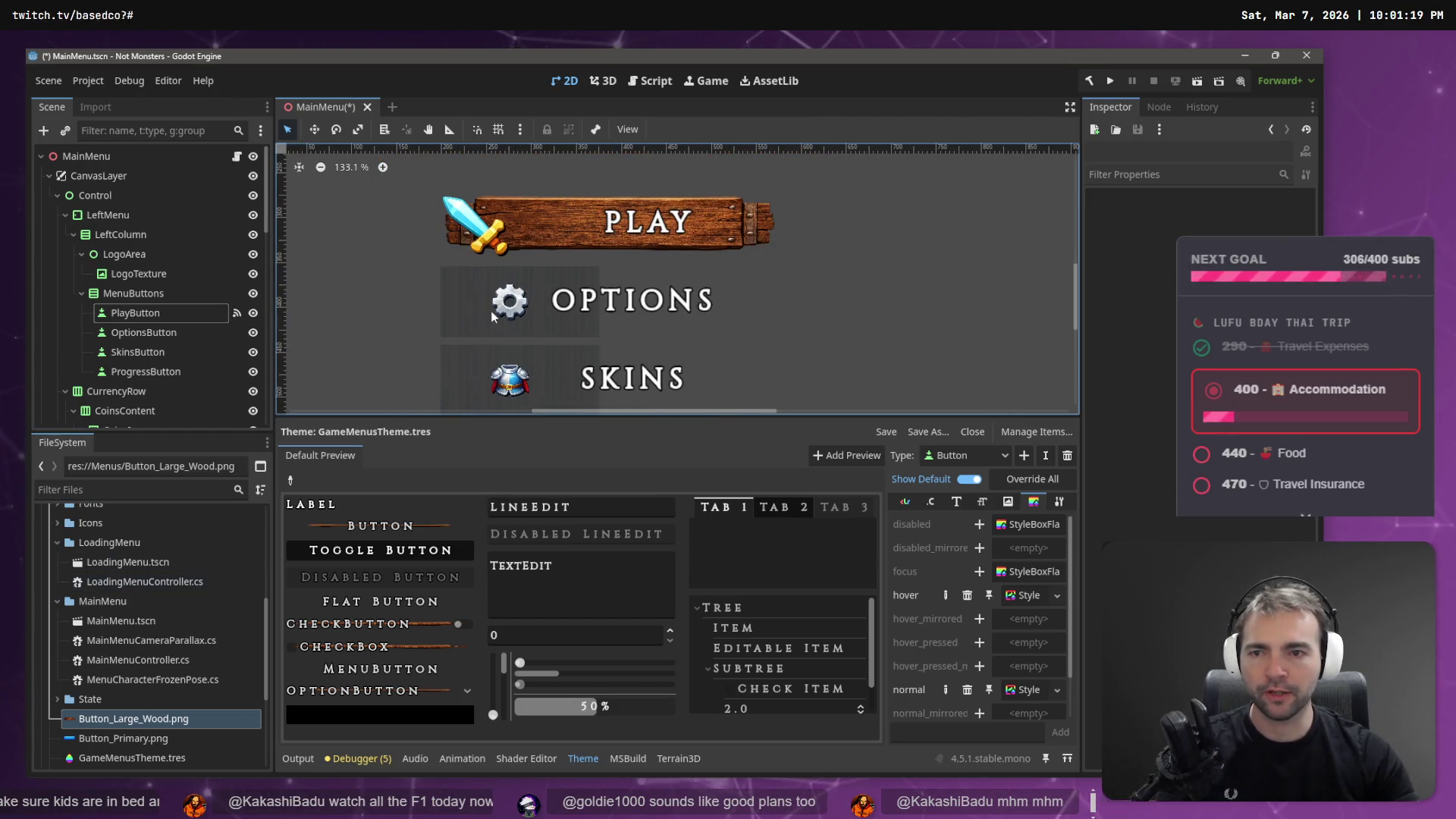
left_click(142, 333)
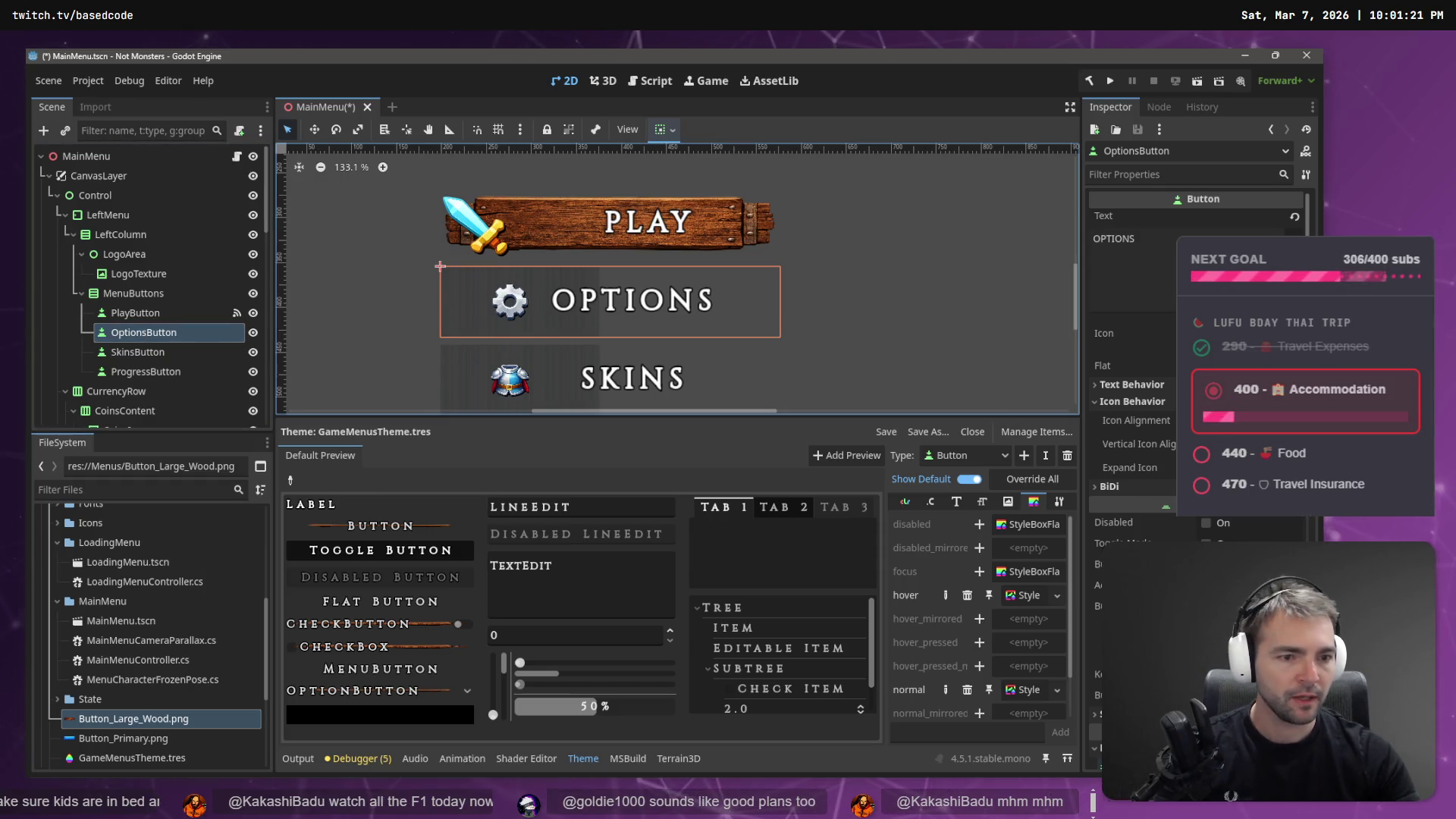
scroll(1133, 379, "down", 5)
scroll(1141, 413, "up", 3)
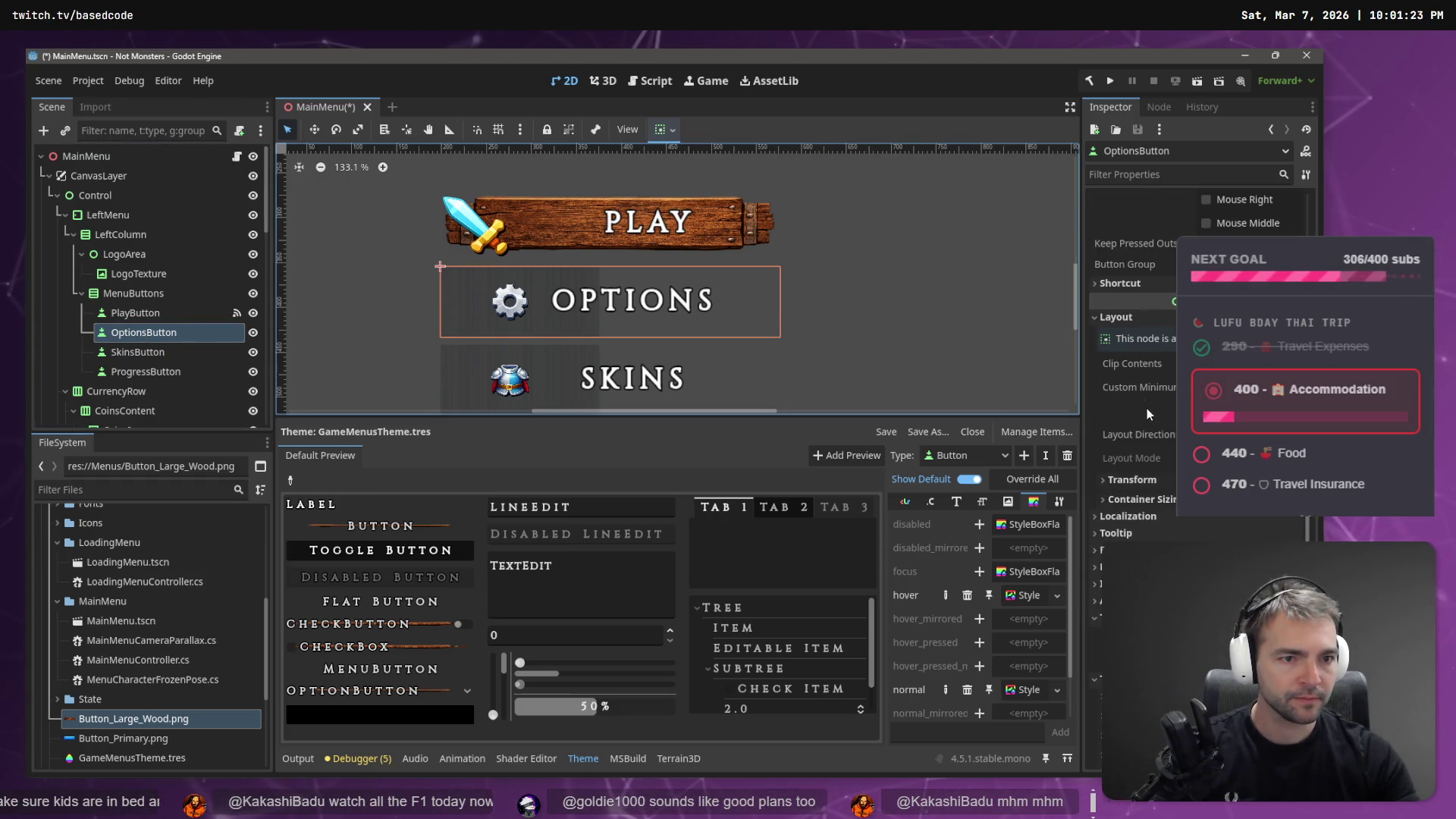
Collapse the Layout and Colors sections to reach OPTIONS's Theme Overrides > Styles.
left_click(1099, 323)
scroll(1124, 385, "down", 2)
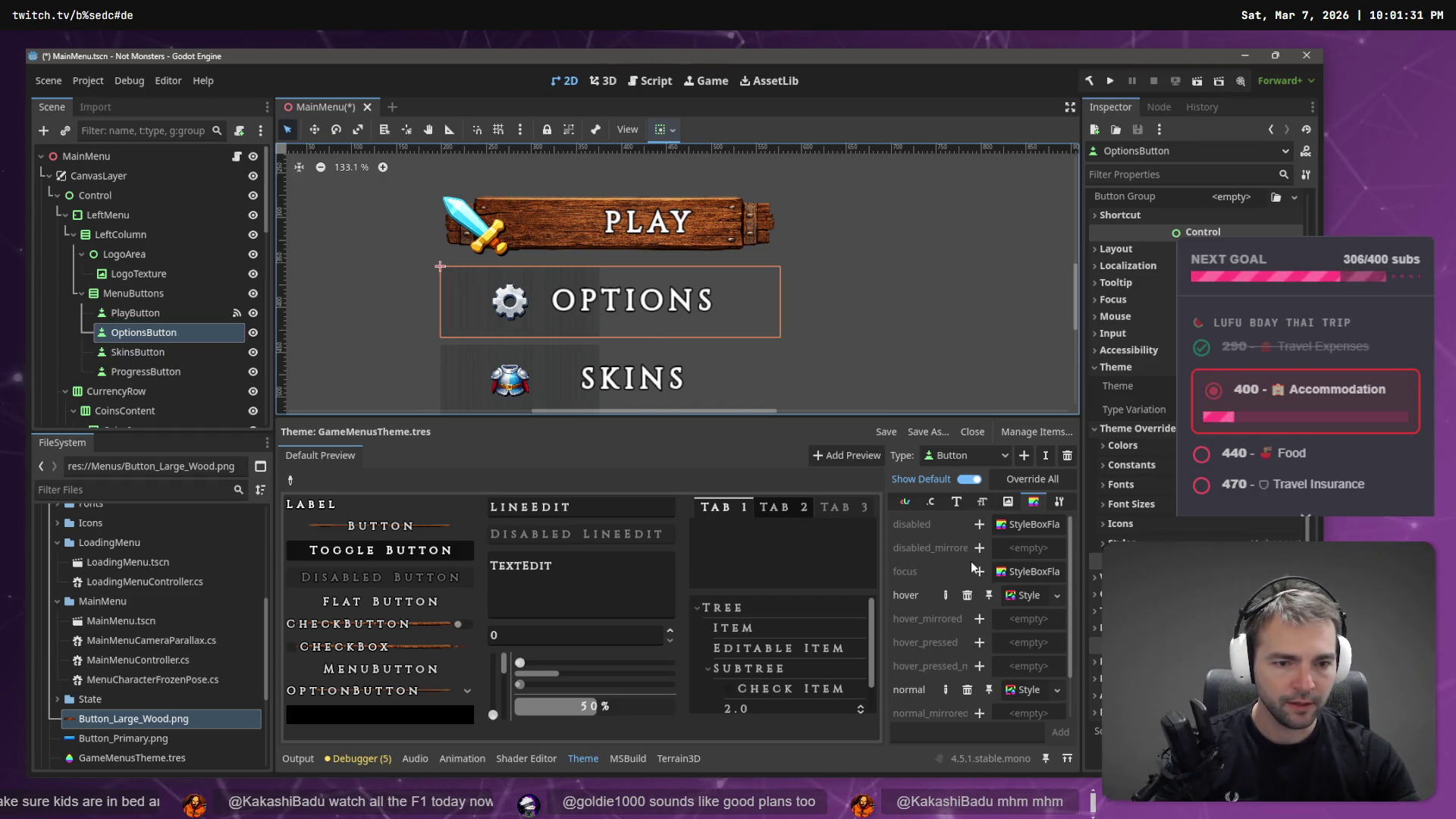
left_click(1030, 525)
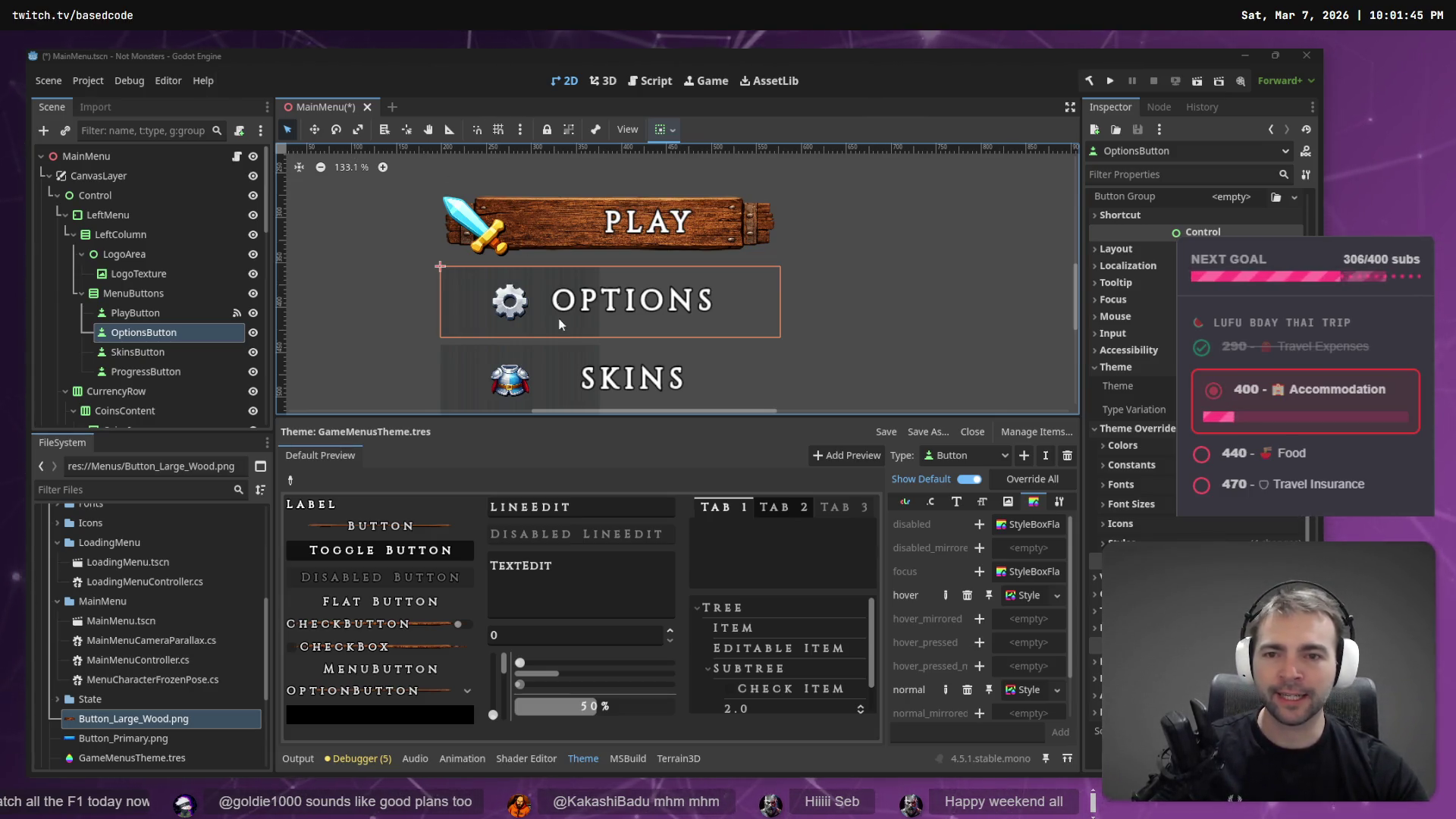
left_click(749, 361)
left_click(654, 312)
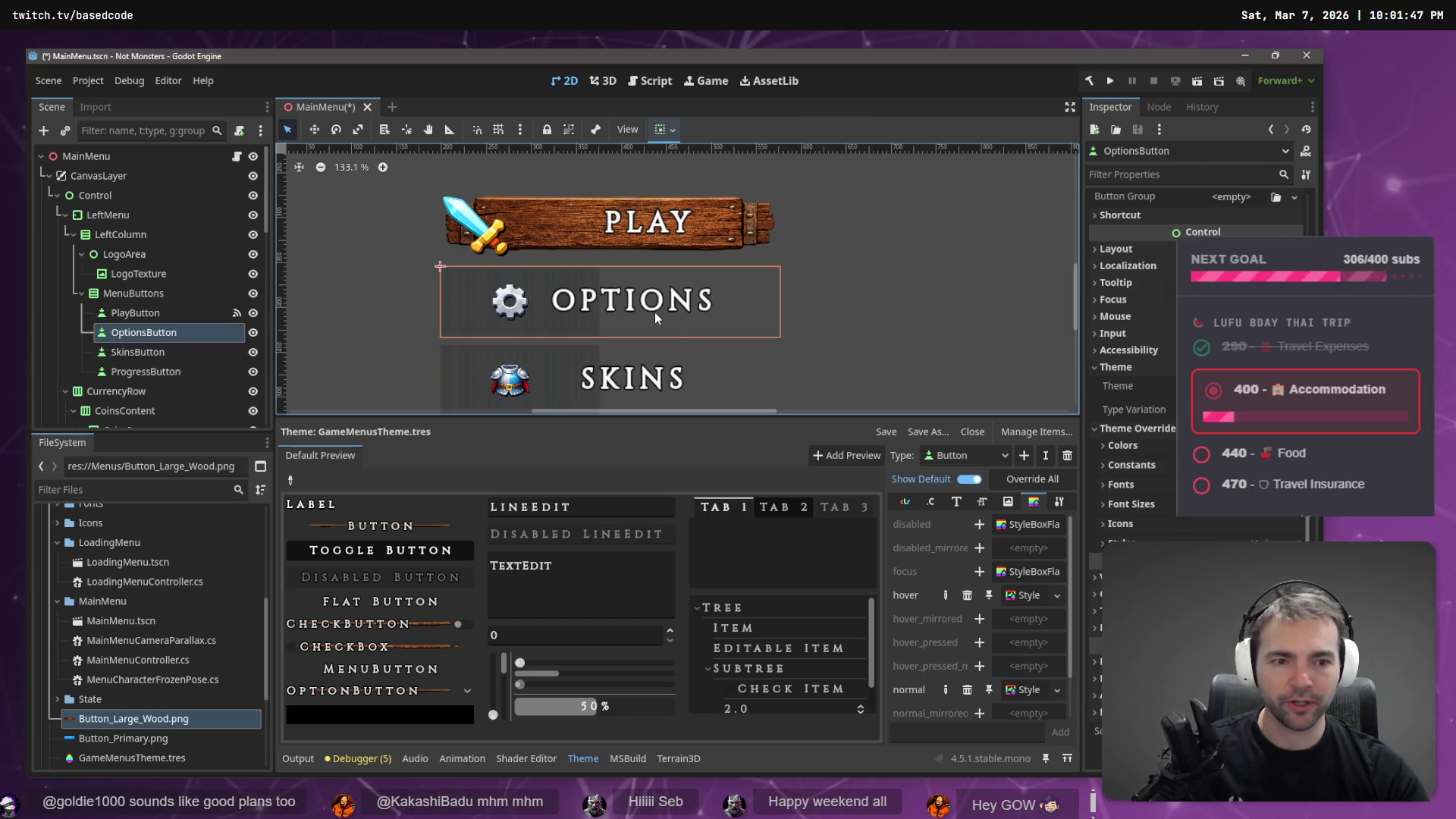
scroll(1198, 364, "up", 5)
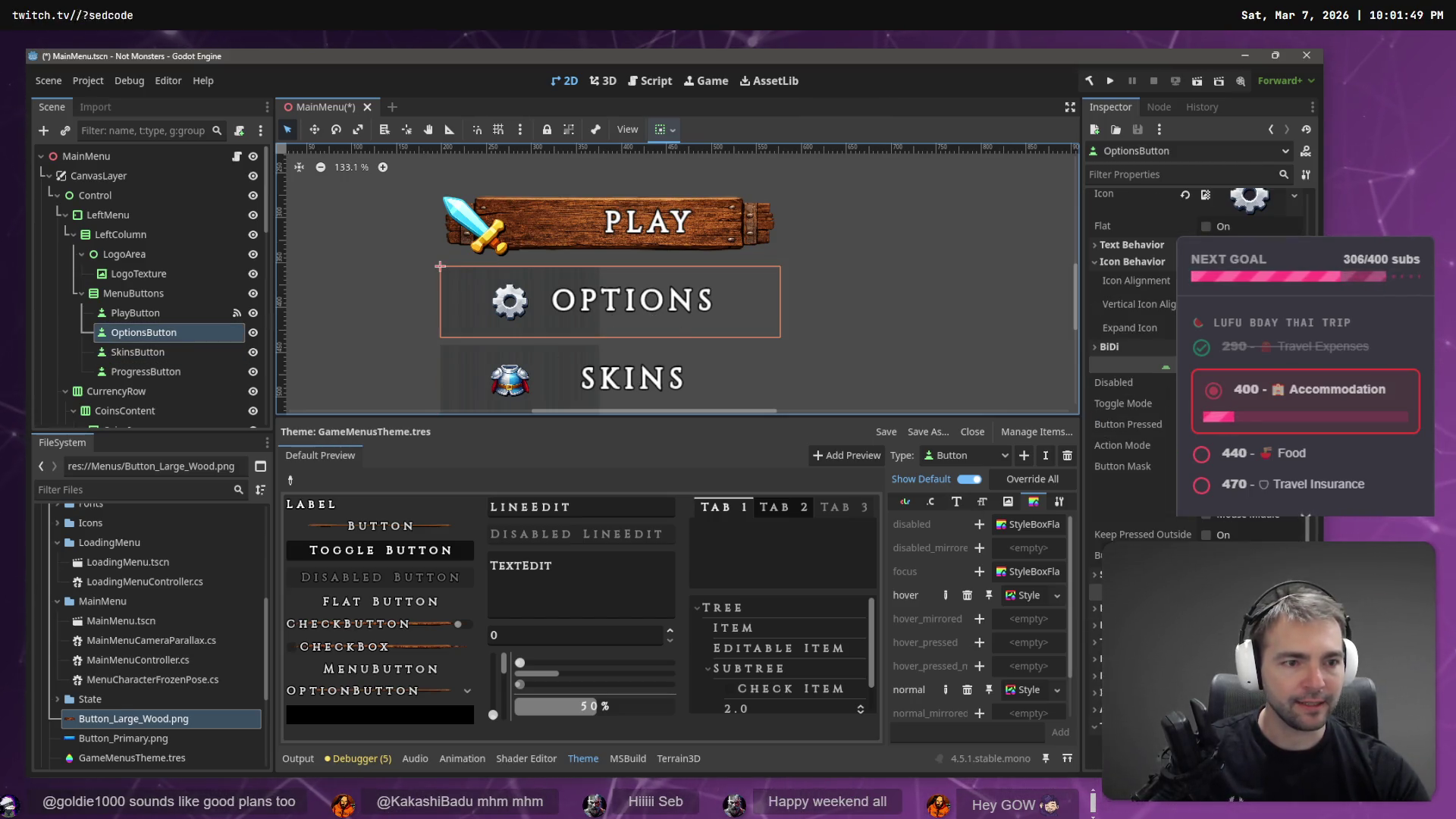
scroll(1197, 364, "up", 4)
scroll(1159, 449, "down", 10)
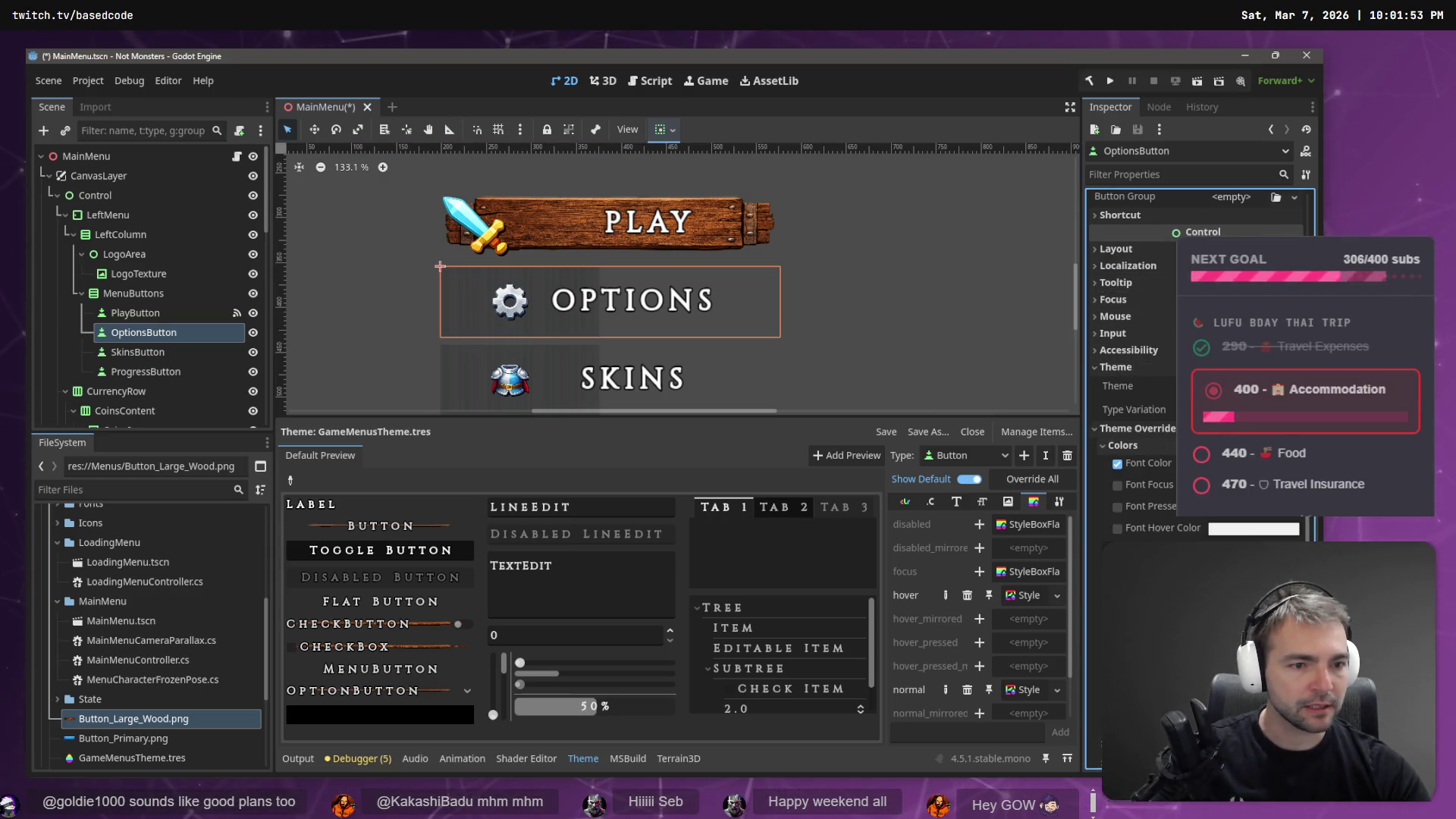
left_click(1149, 448)
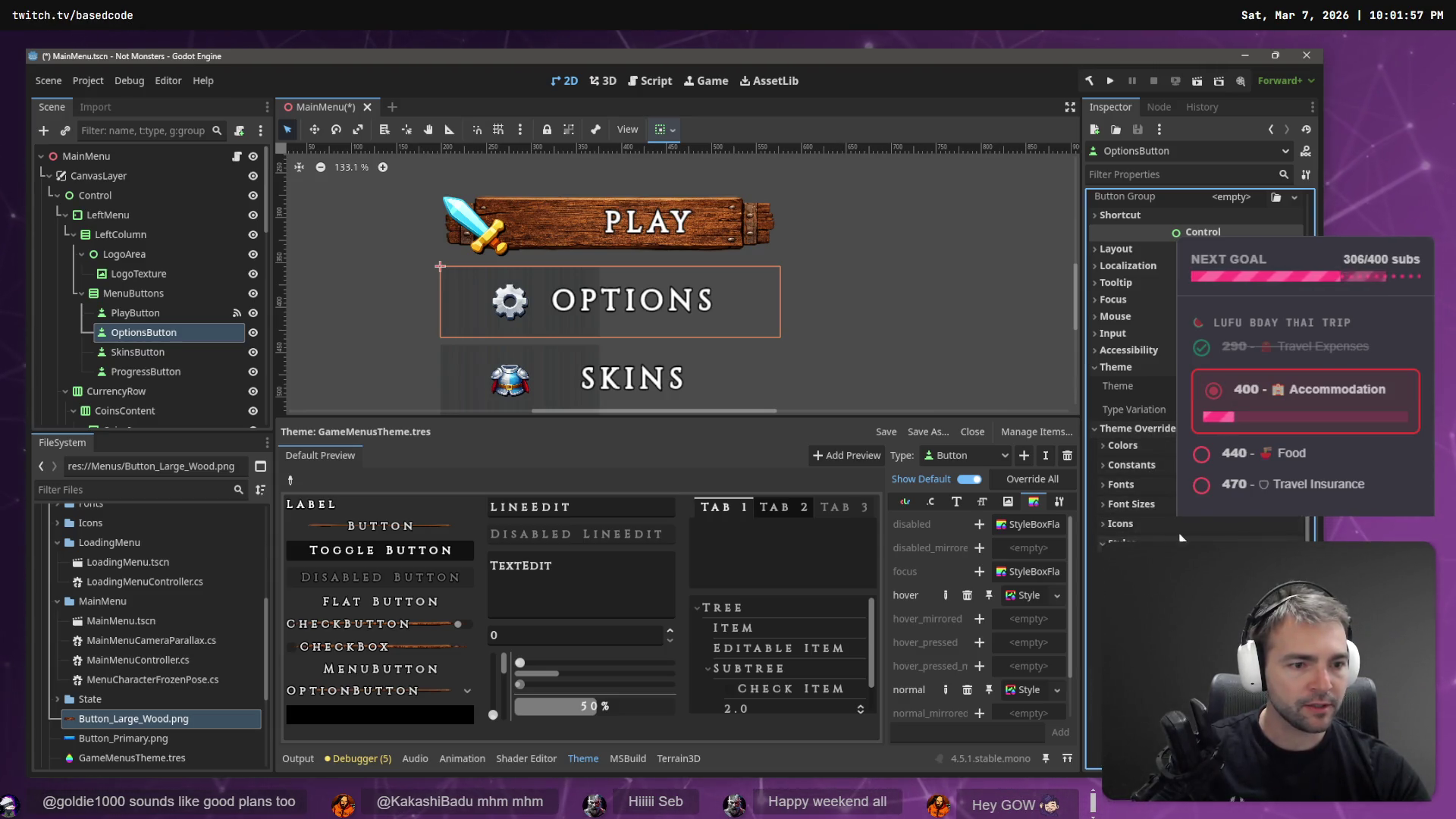
scroll(1181, 537, "down", 5)
Remove the OPTIONS button's Normal, Pressed and Hover style overrides.
left_click(1117, 305)
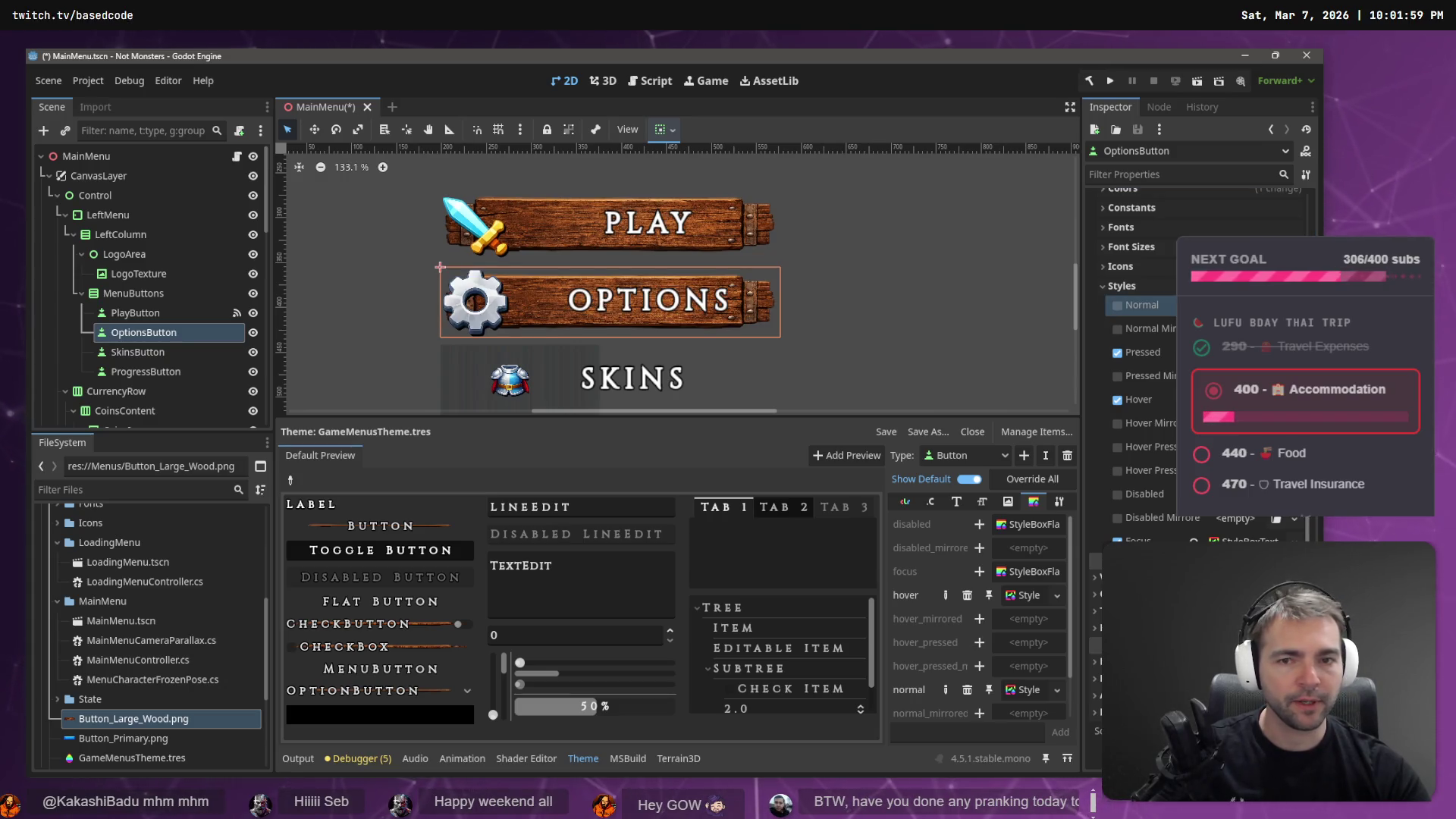
left_click(1117, 352)
left_click(1117, 399)
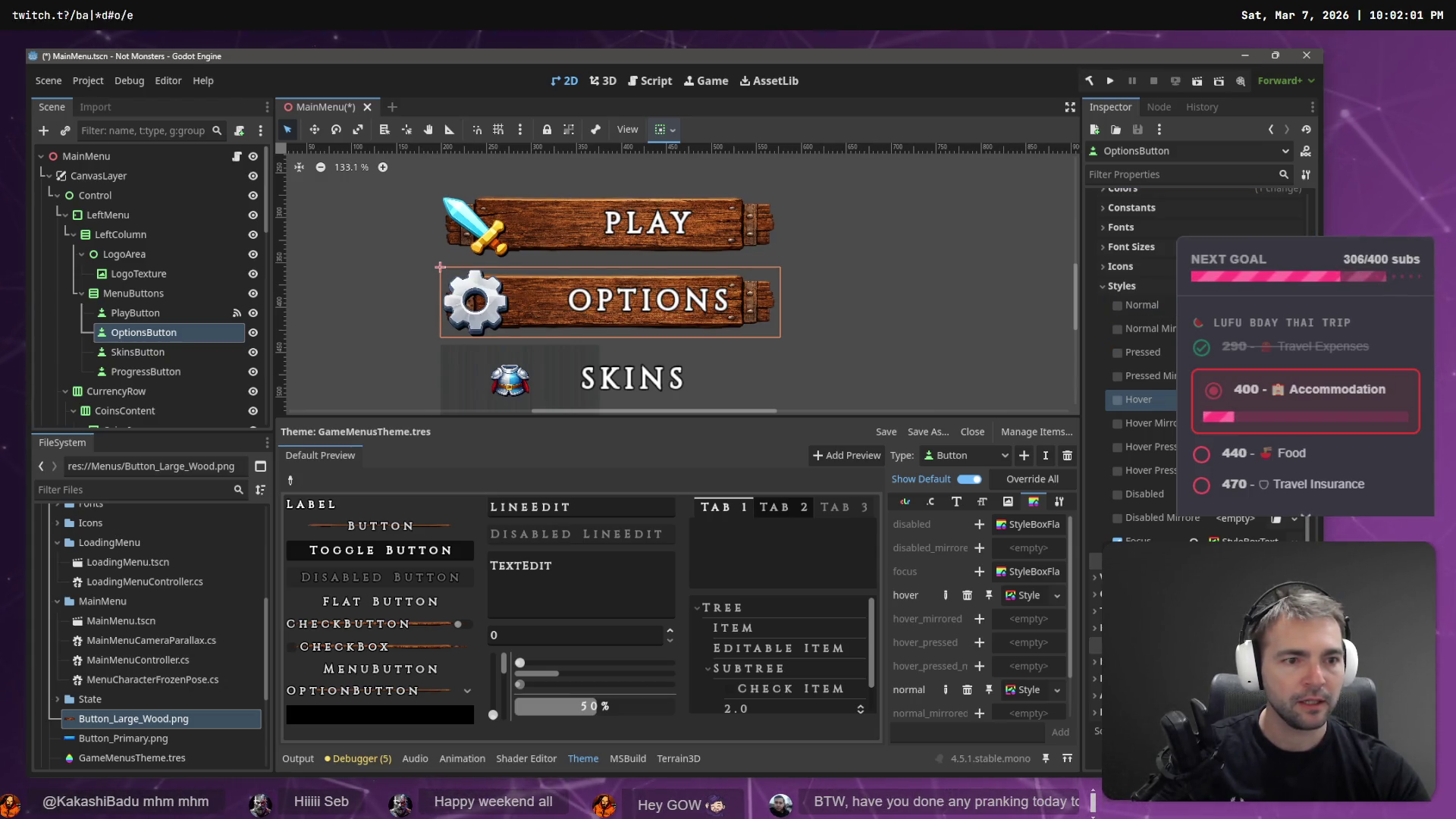
scroll(990, 345, "down", 1)
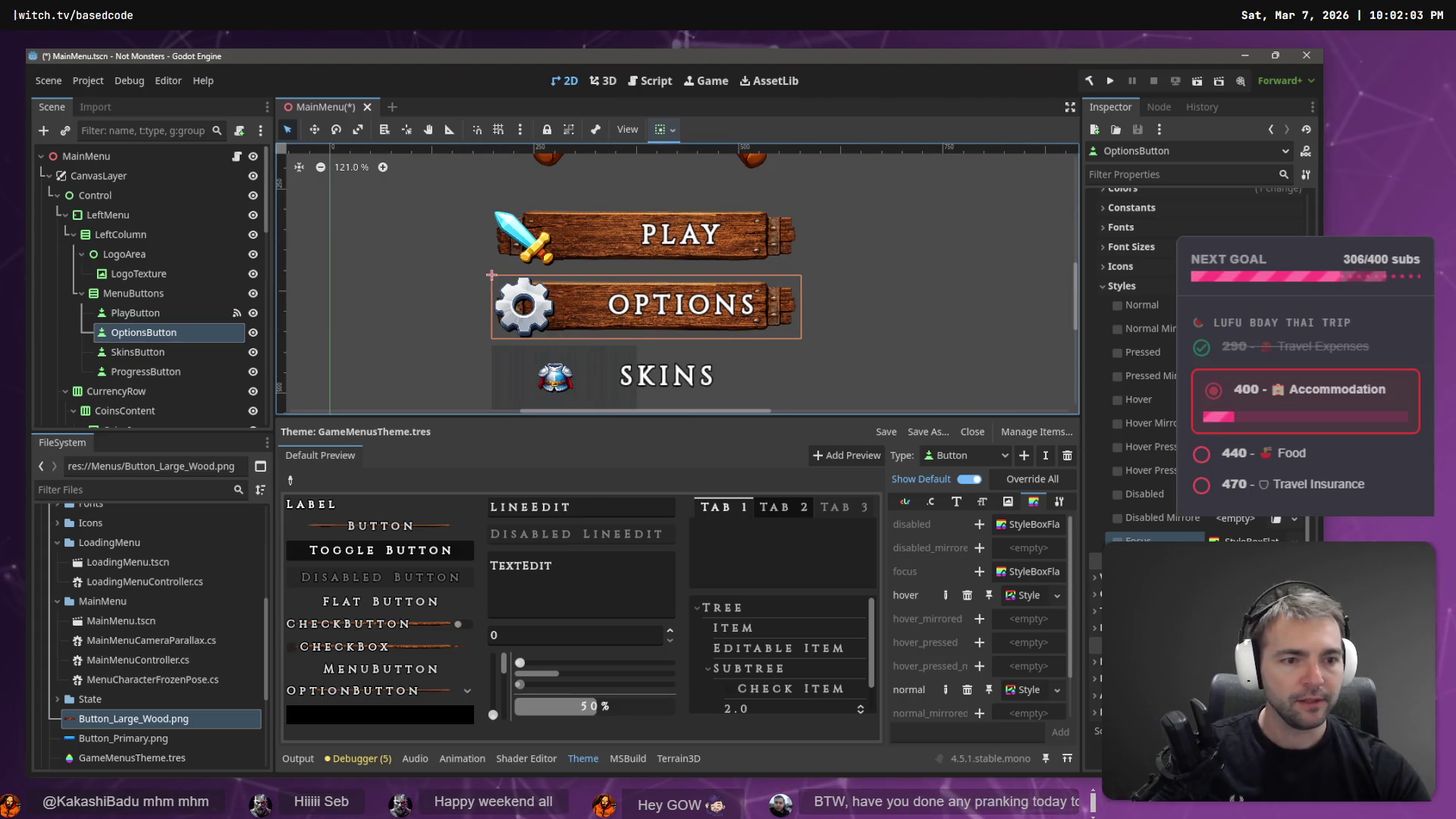
Select the SKINS button and uncheck its Normal style override.
left_click(673, 386)
scroll(1191, 516, "down", 5)
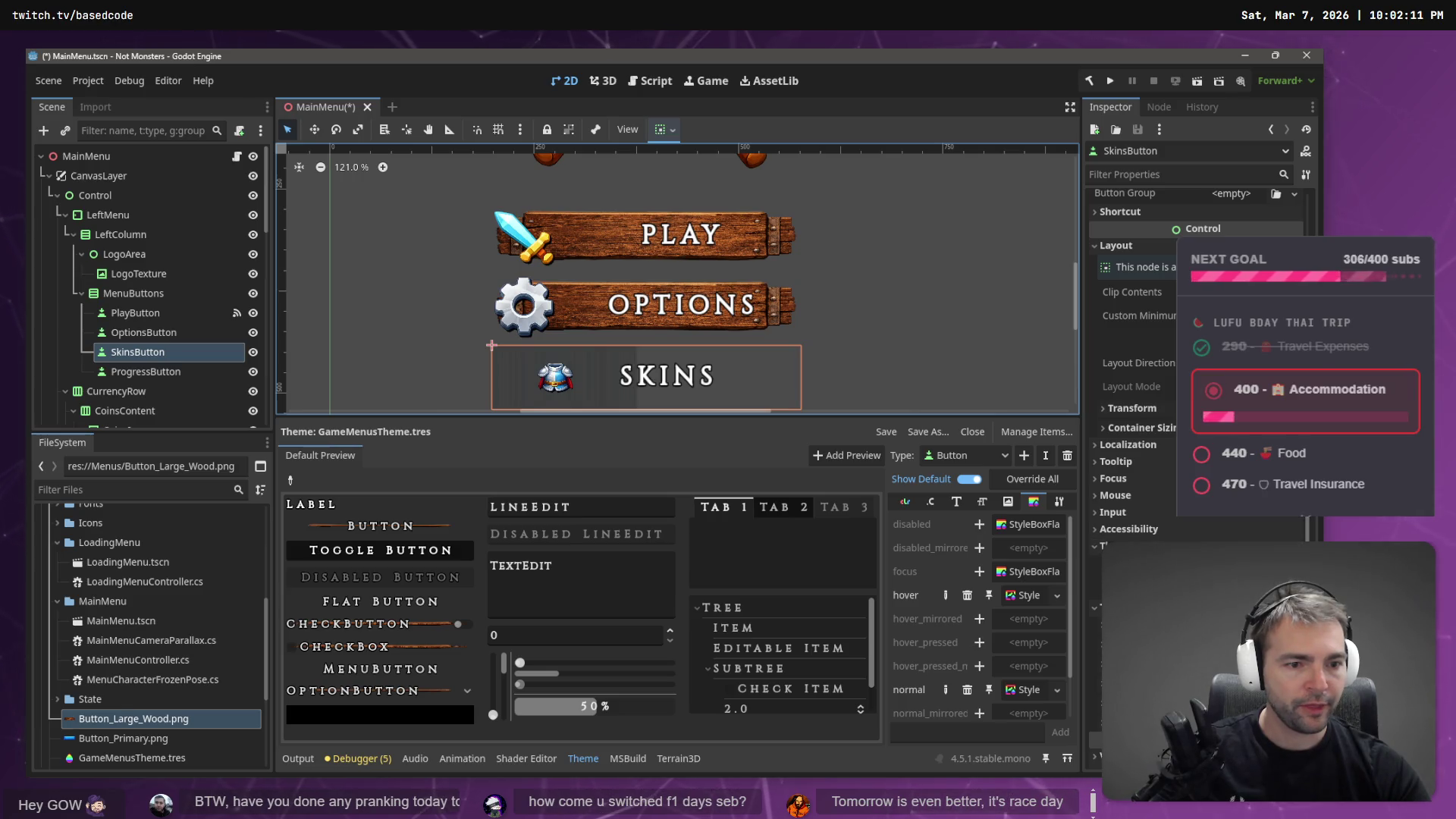
left_click(1137, 565)
scroll(1138, 565, "down", 5)
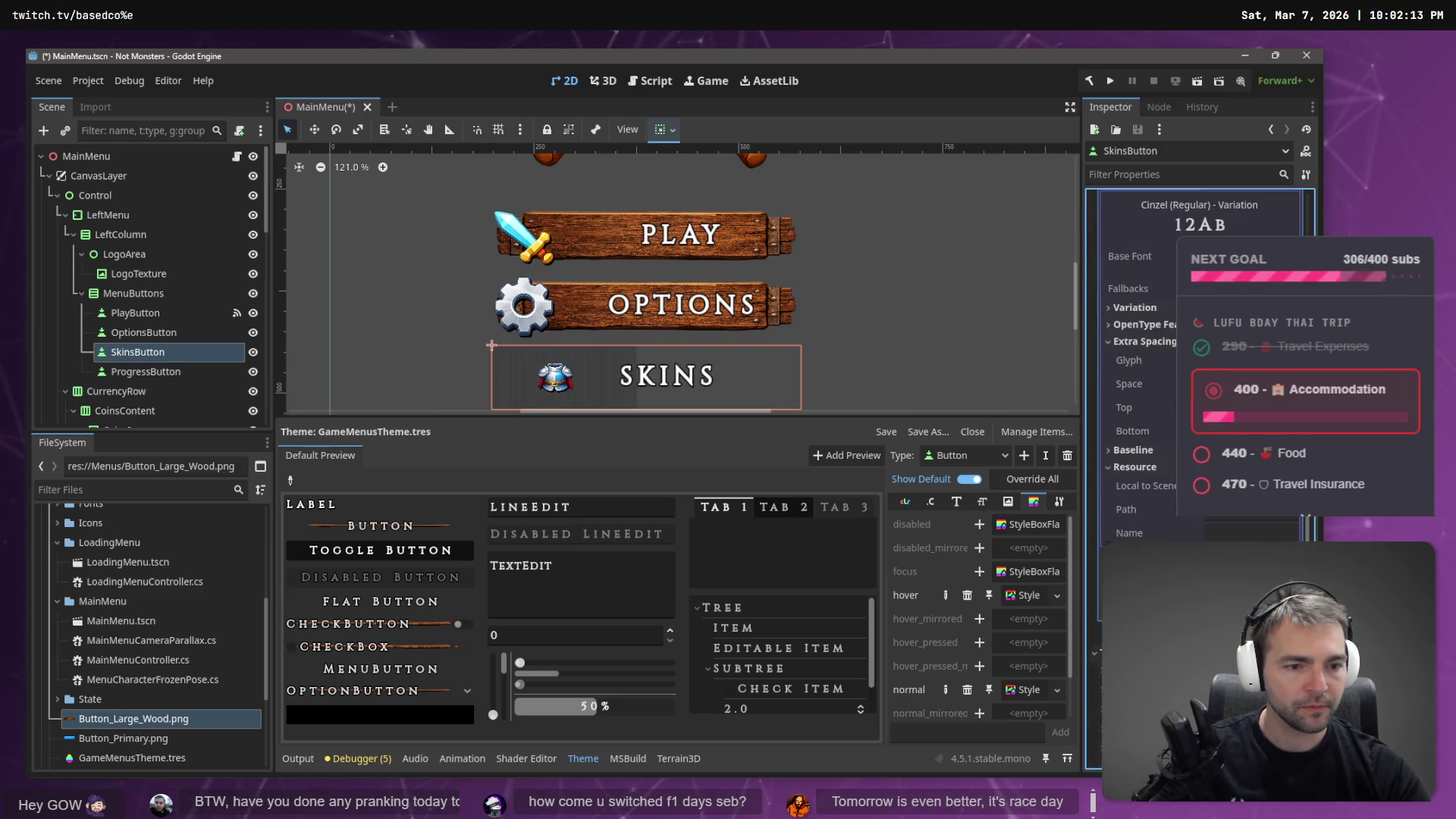
scroll(1137, 494, "up", 5)
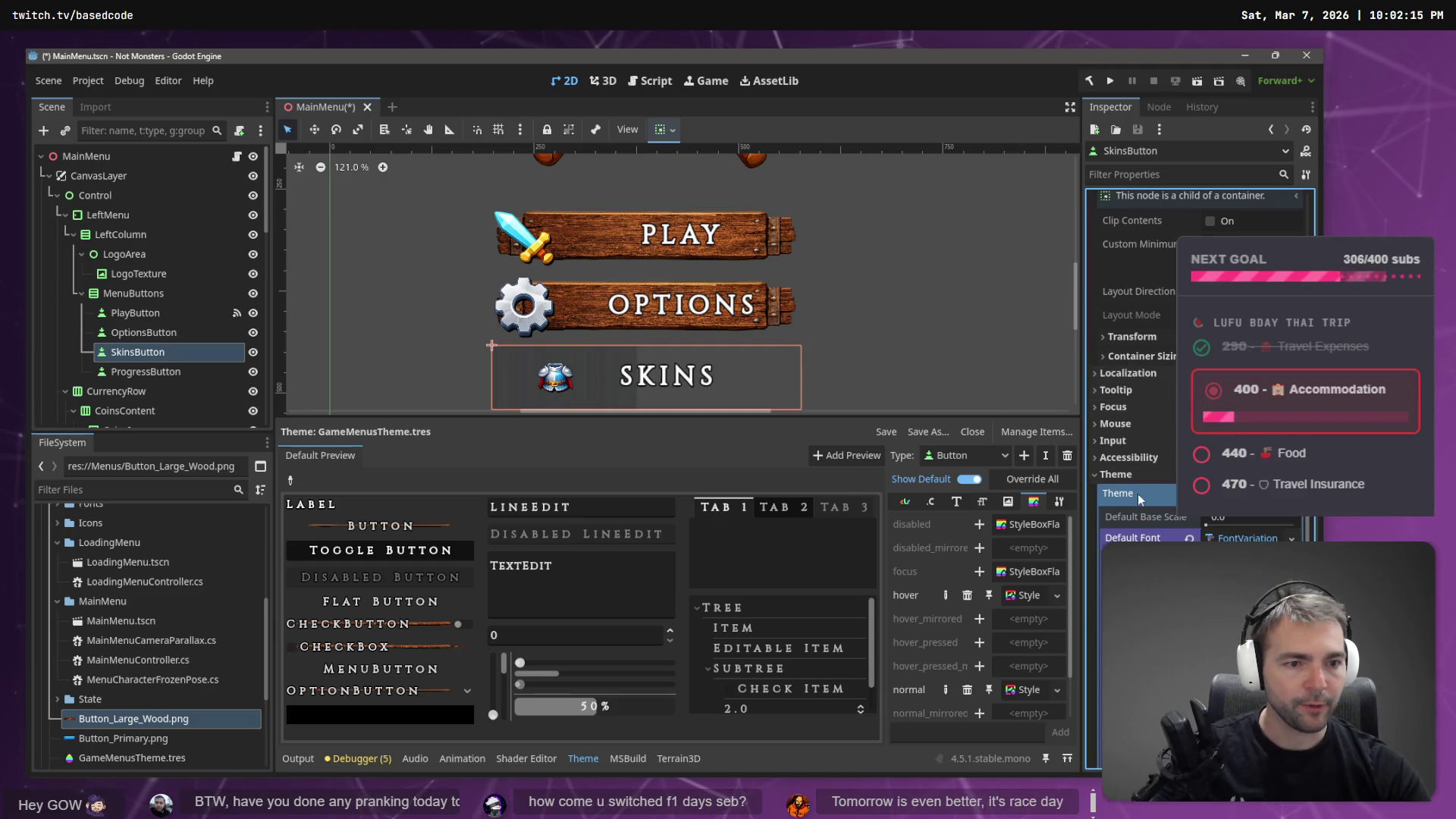
left_click(1137, 494)
scroll(1138, 494, "down", 3)
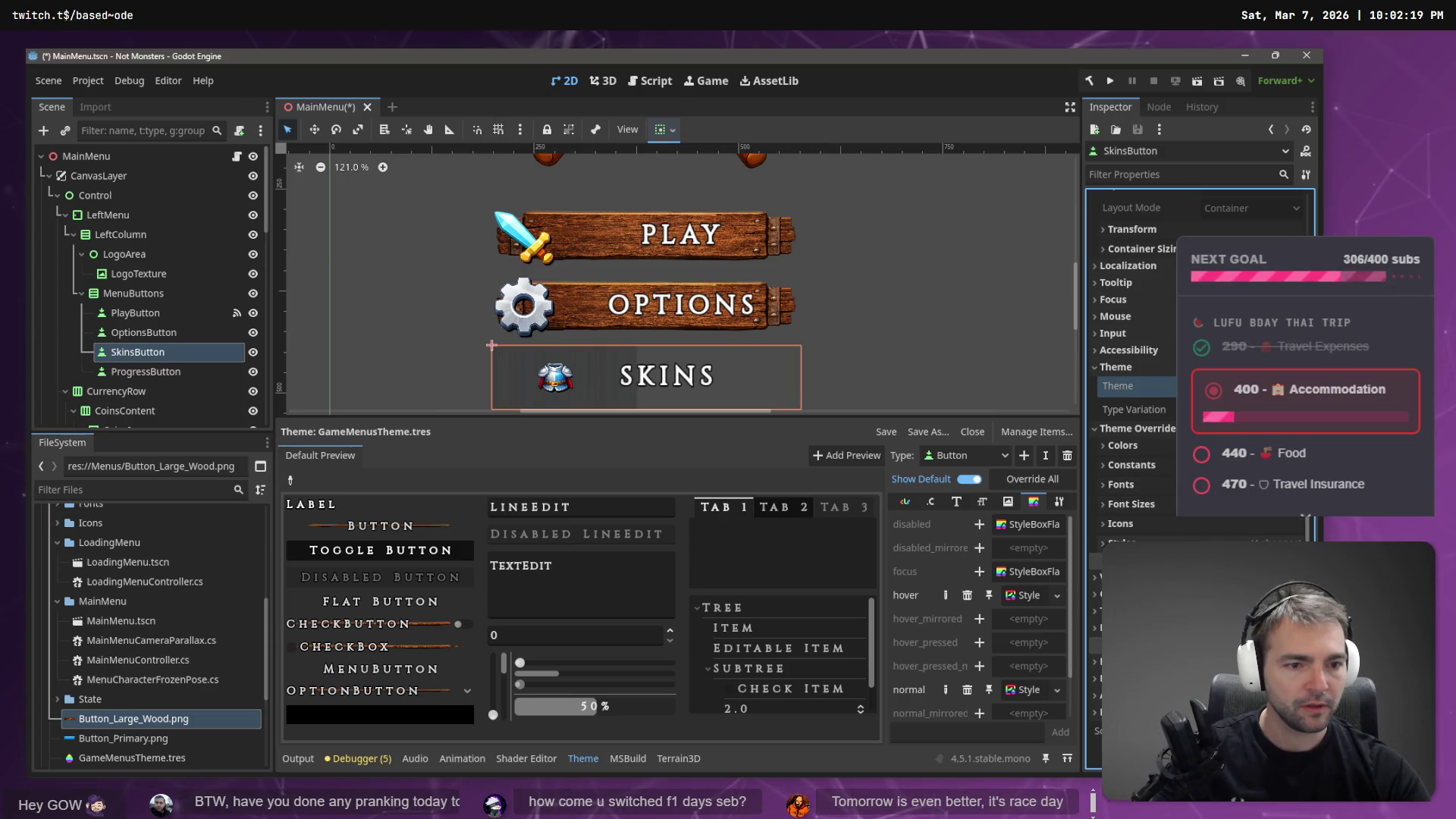
scroll(1130, 395, "down", 2)
left_click(1117, 491)
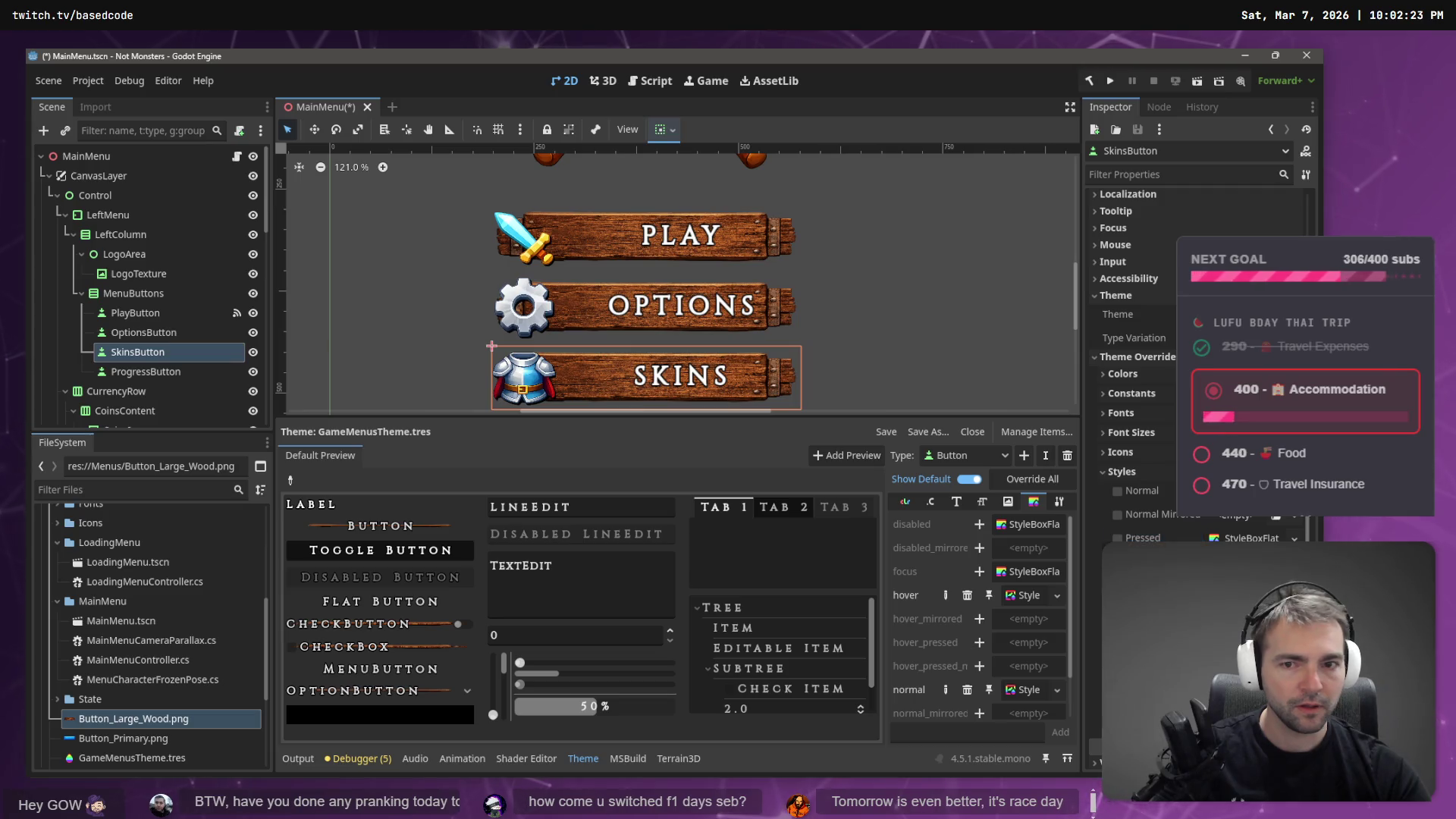
scroll(1129, 379, "down", 2)
scroll(1130, 379, "down", 2)
scroll(857, 305, "down", 5)
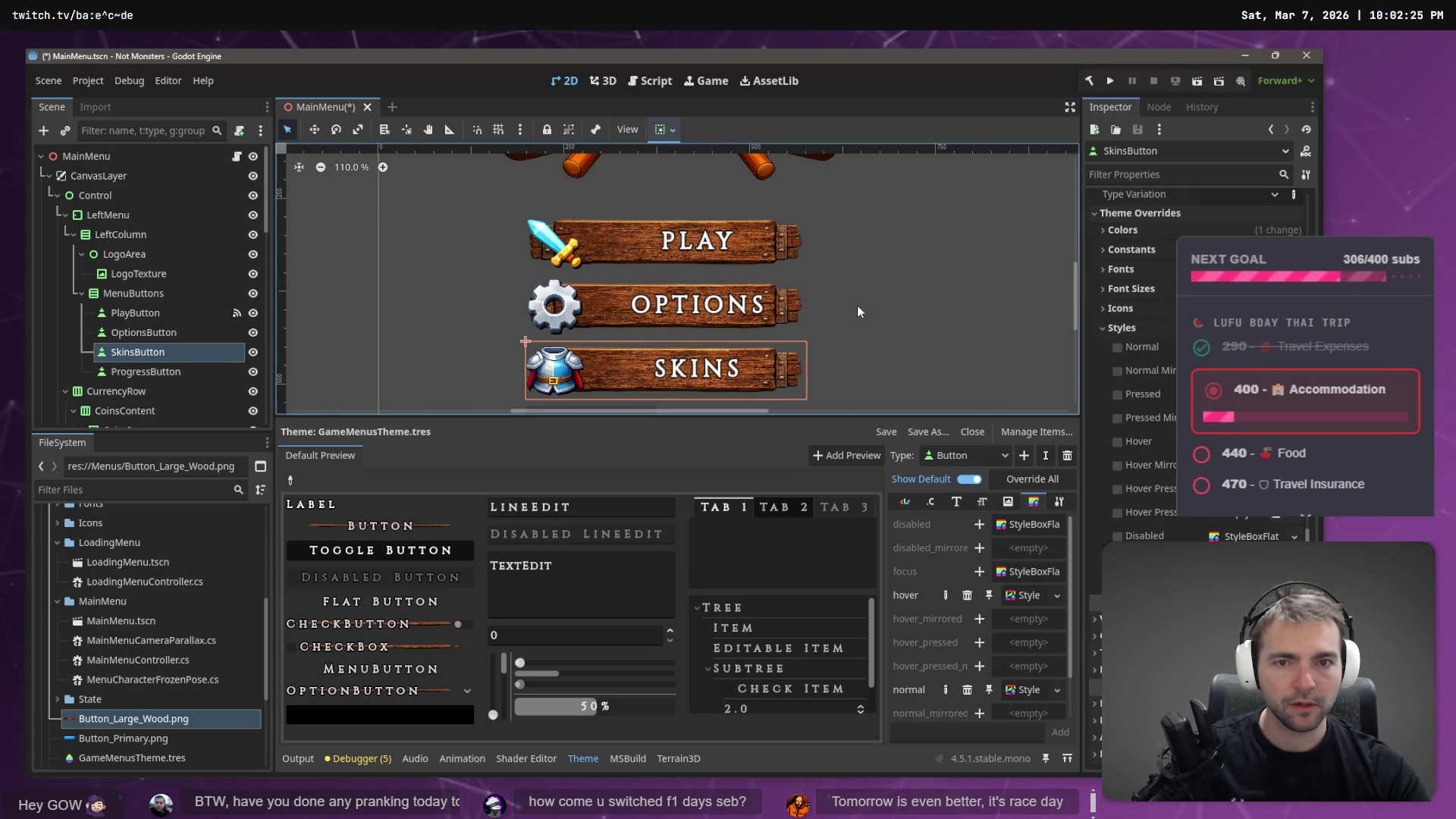
left_click(735, 340)
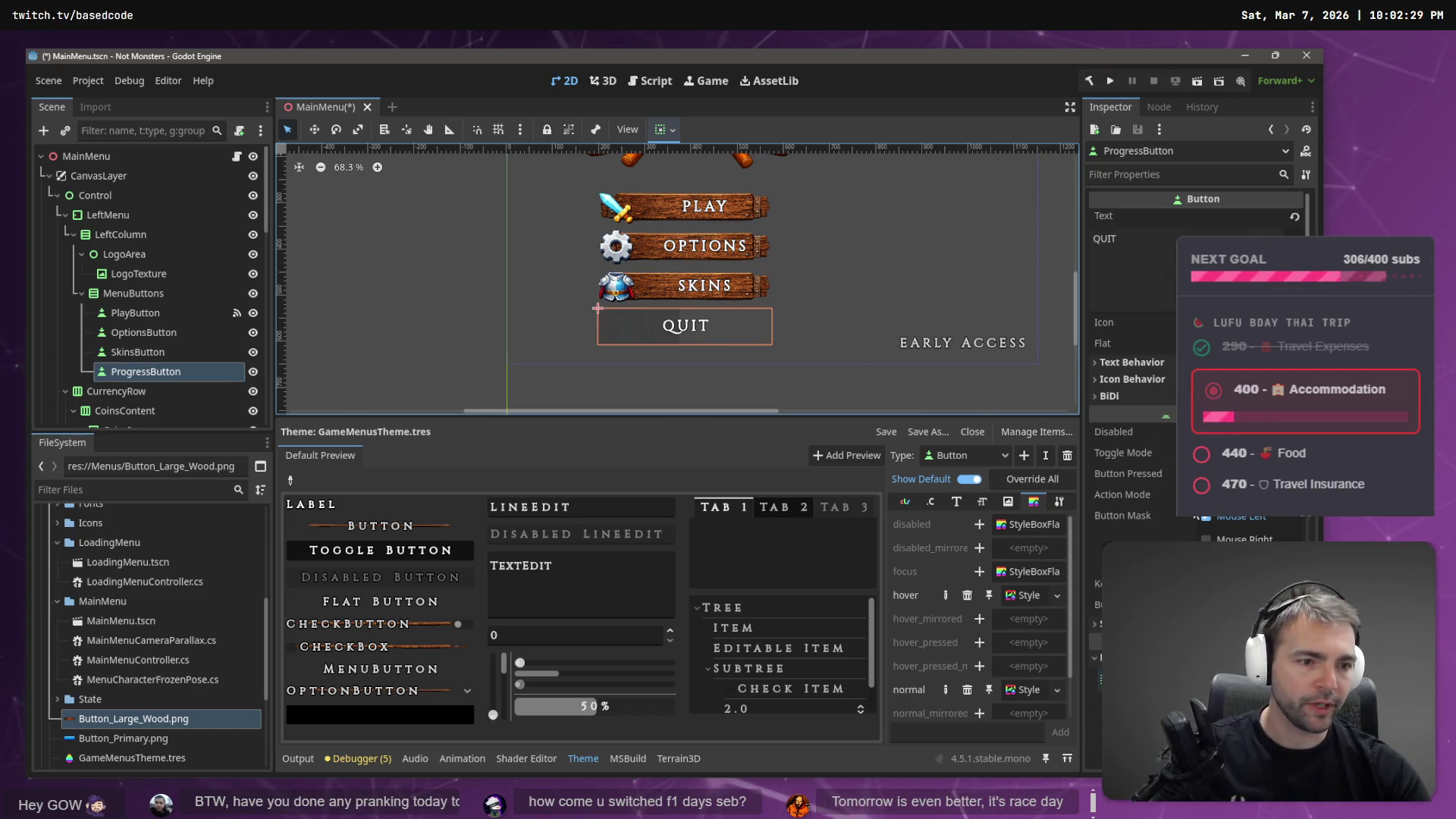
Review QUIT's style overrides, pan to the logo and currency bar, and run the game with F5.
scroll(1129, 379, "down", 5)
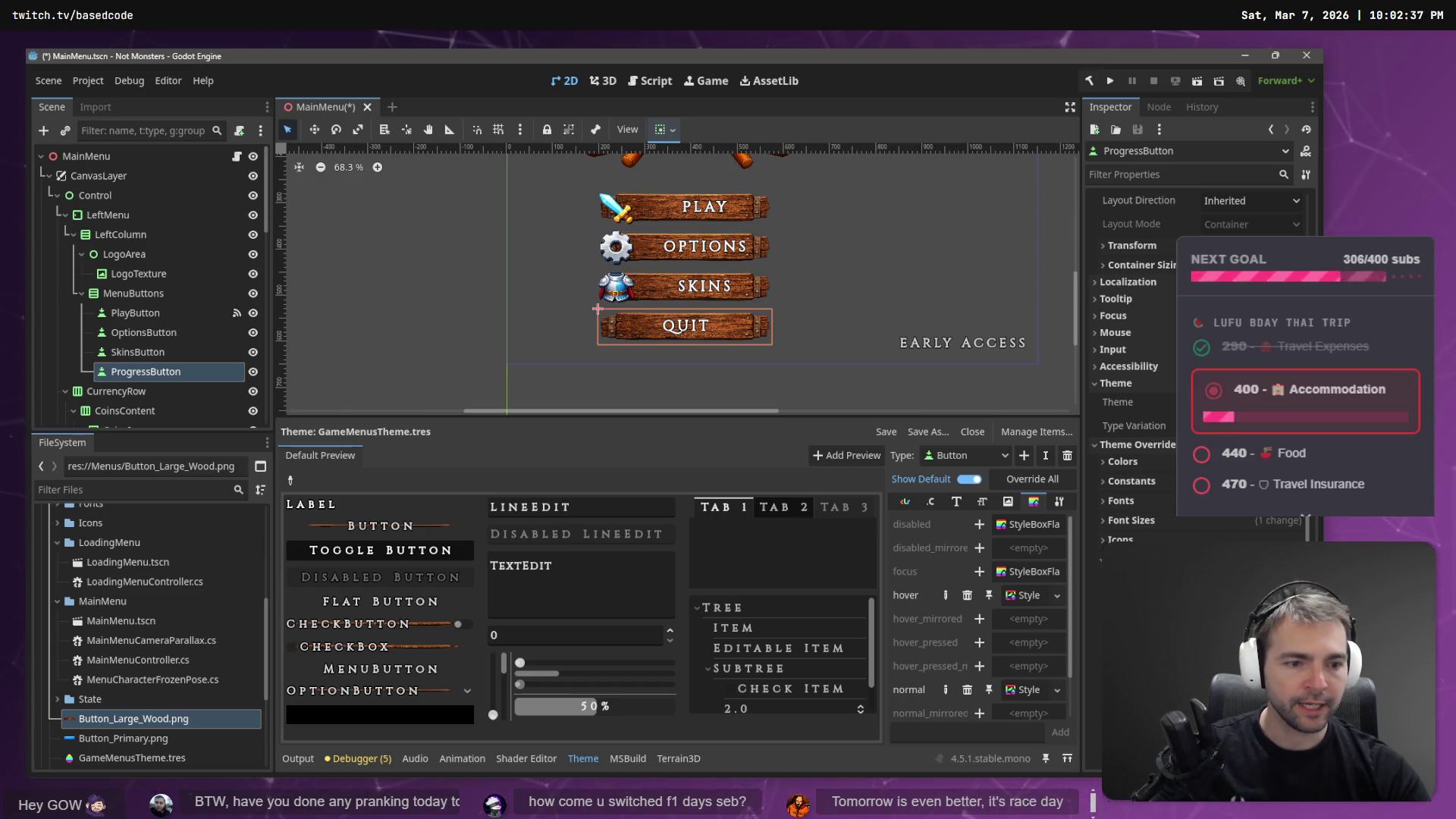
scroll(1137, 379, "down", 5)
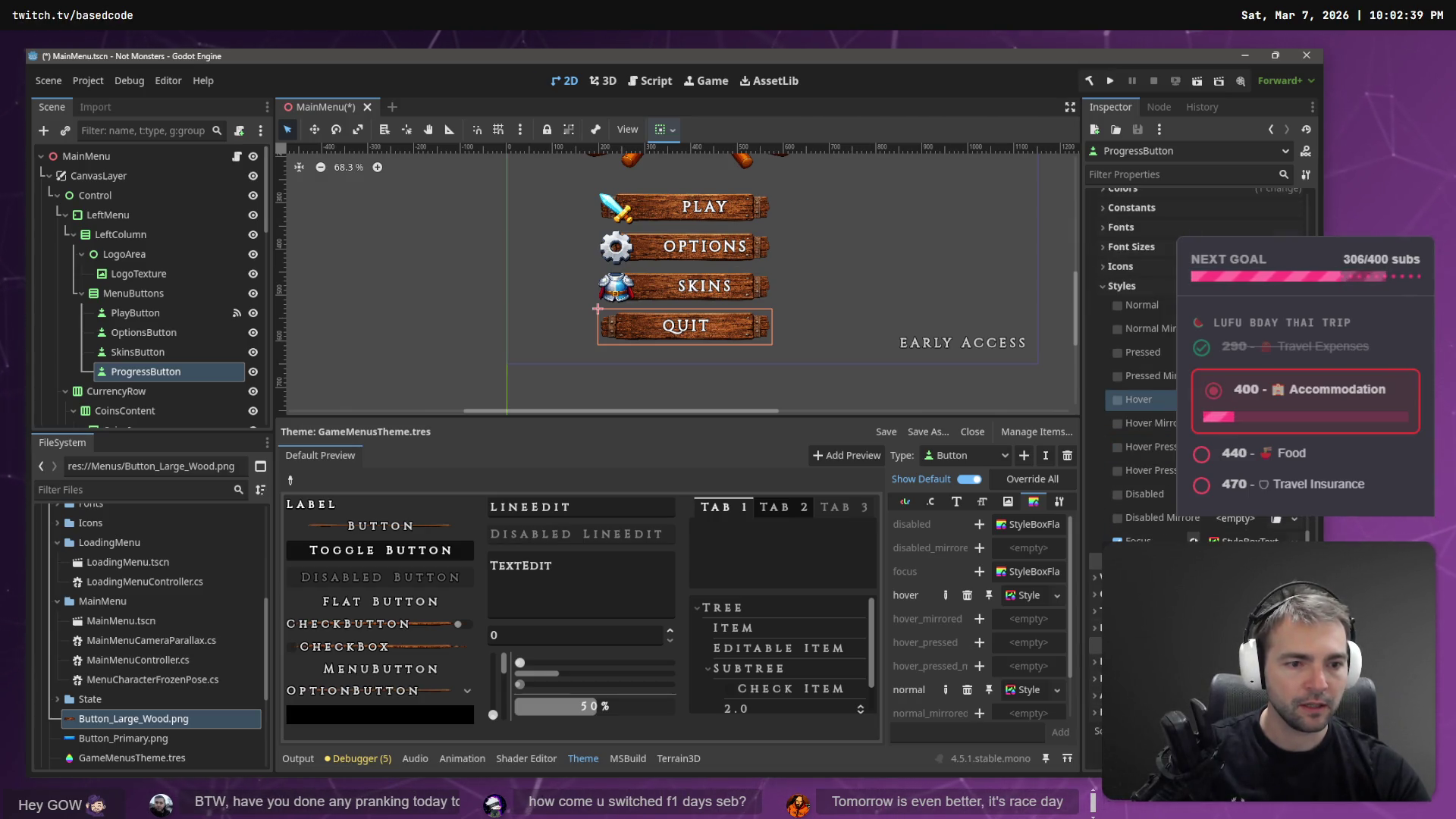
left_click_drag(867, 263, 811, 318)
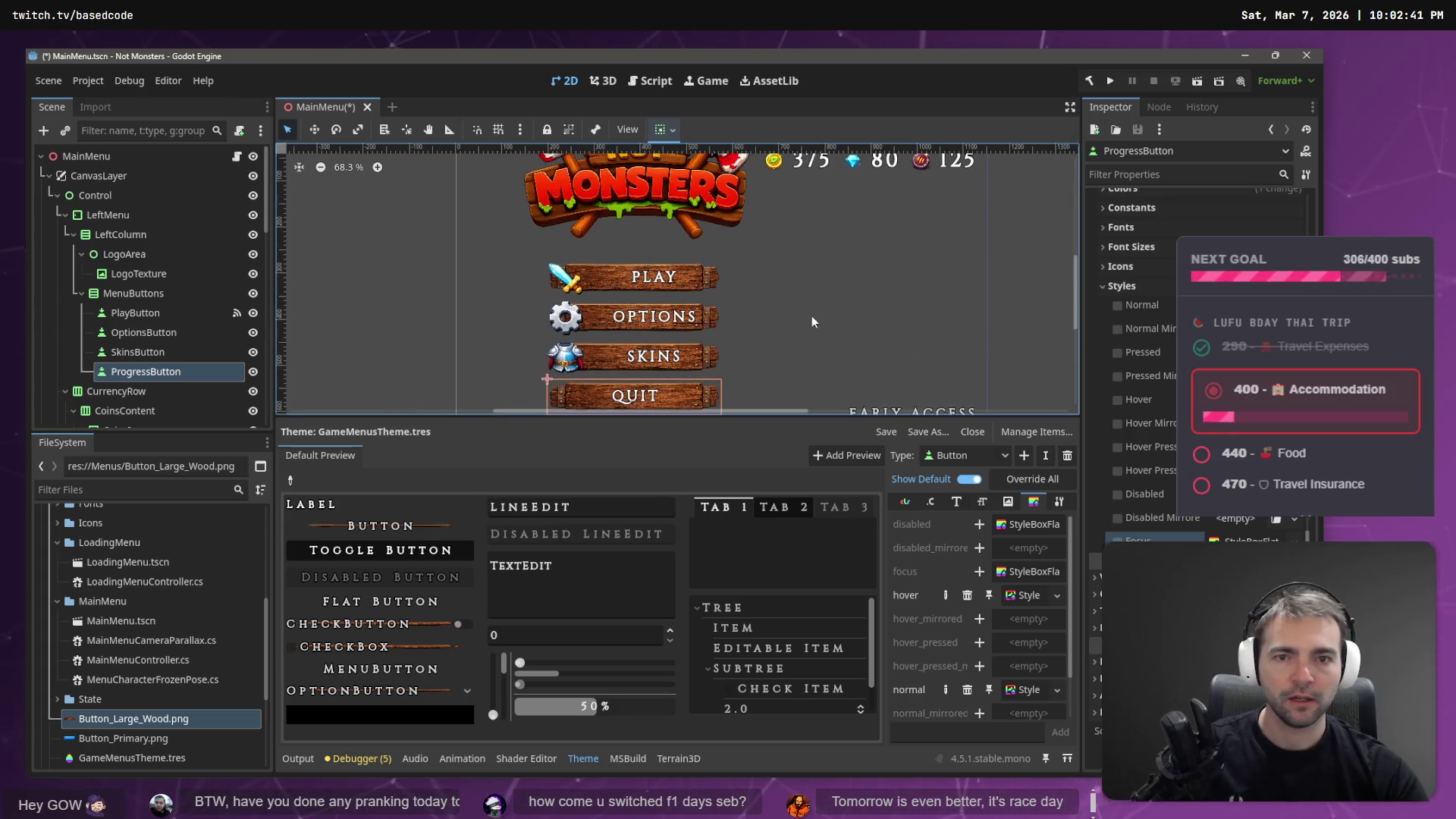
key("F5")
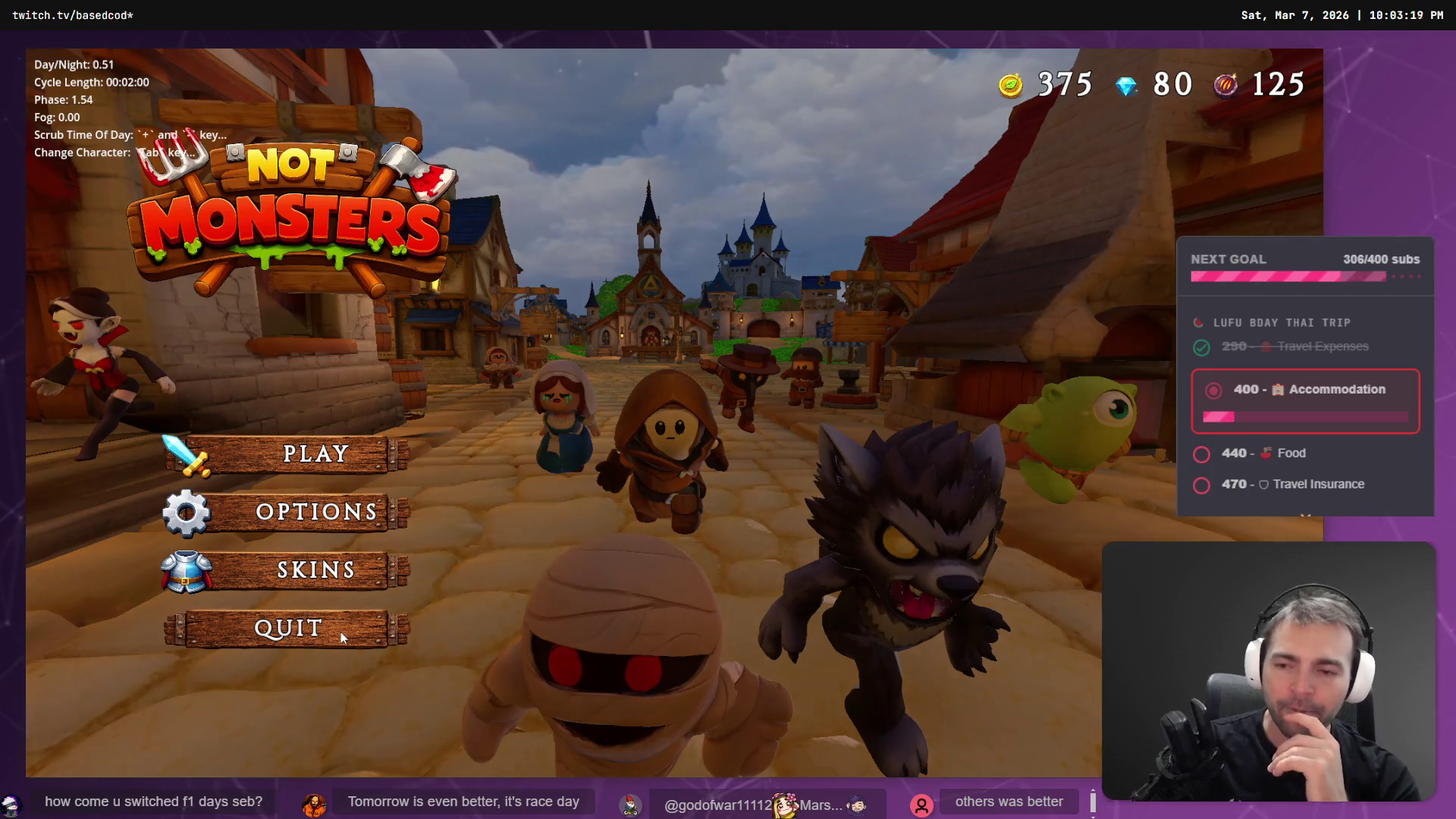
Switch to the menu mockup to compare it with the running game.
key("alt+Tab")
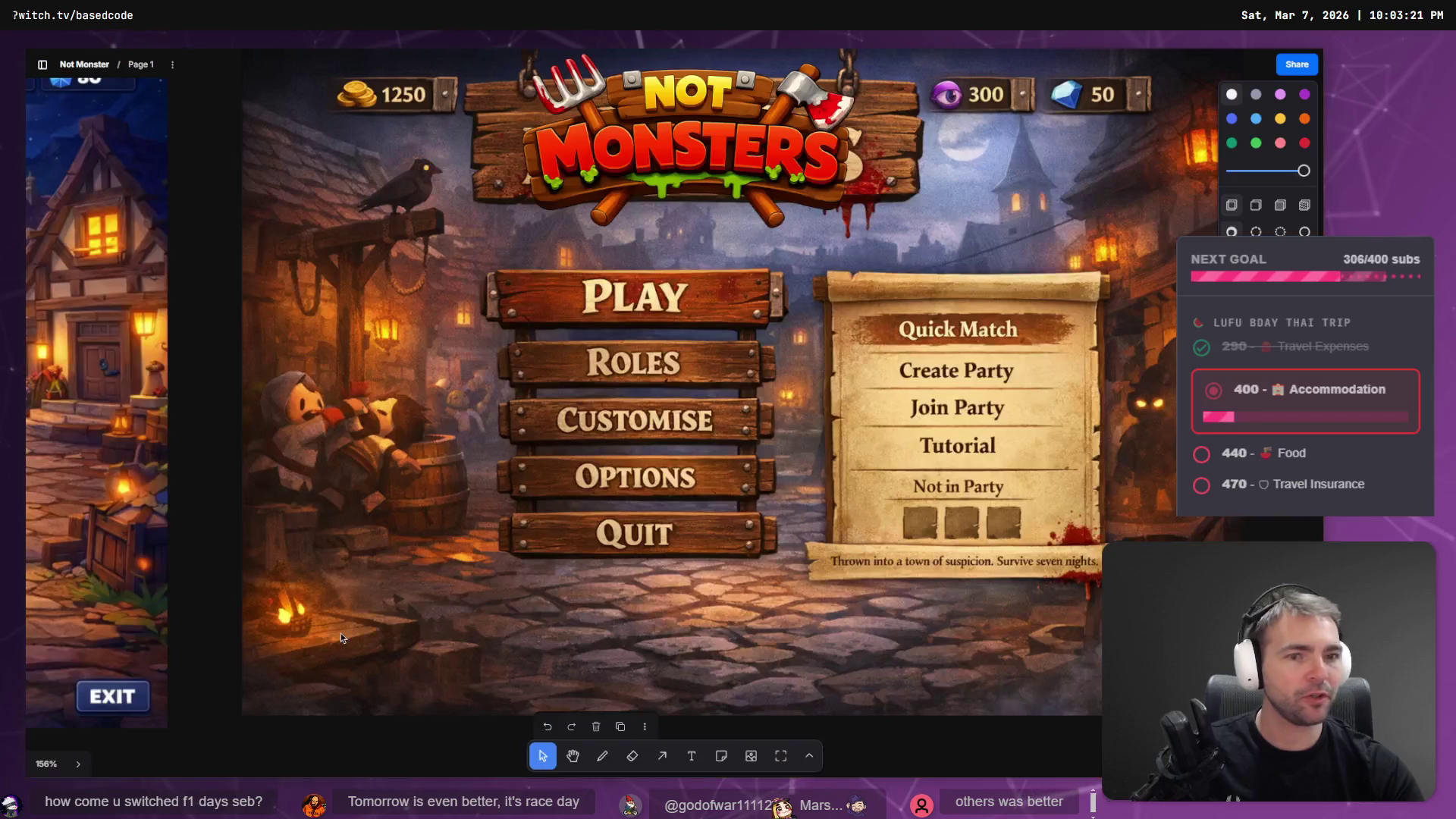
Flip back and forth between the tldraw mockup and the live game menu.
key("alt+Tab")
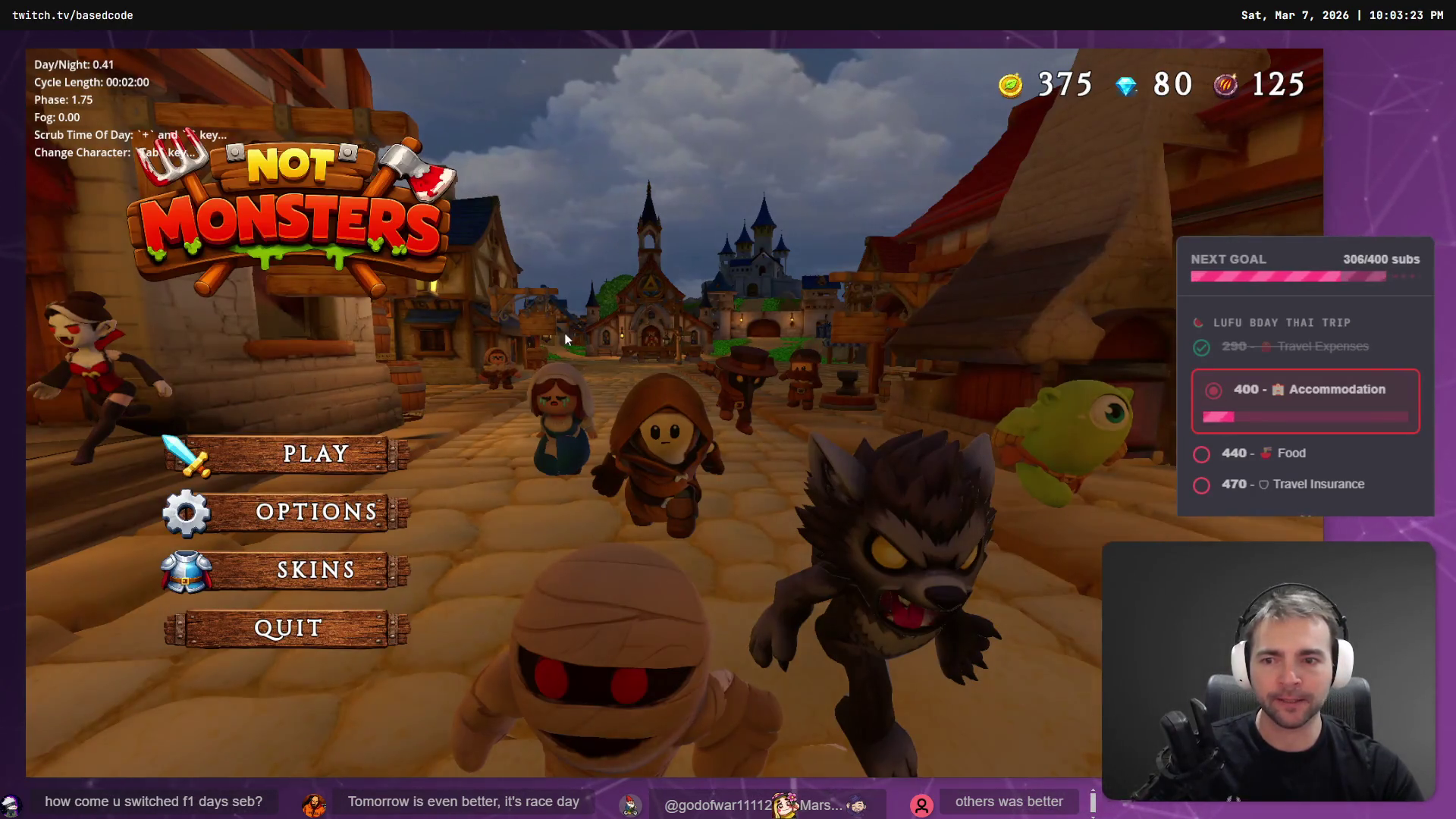
key("alt+Tab")
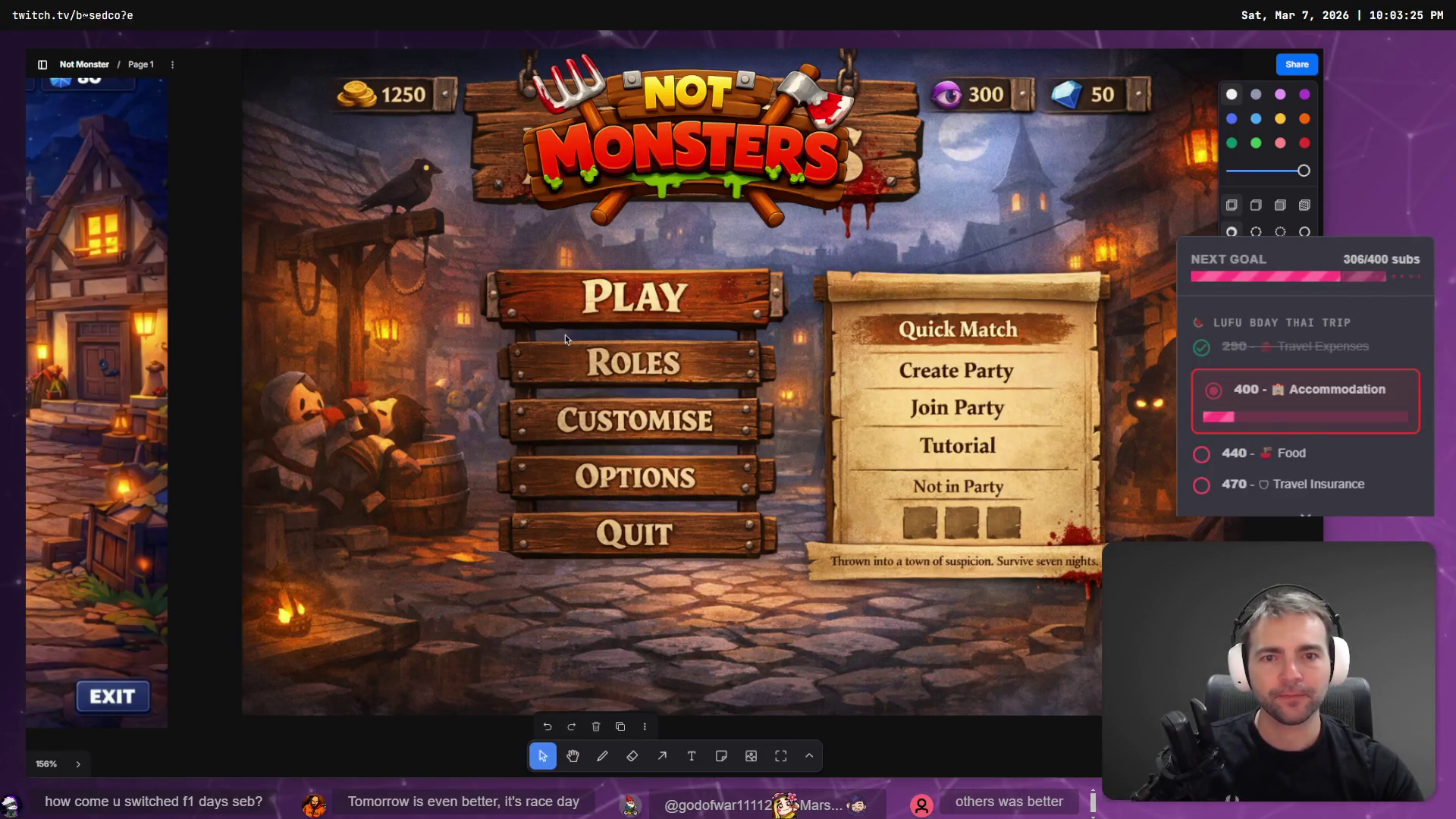
key("alt+Tab")
key("alt+Tab")
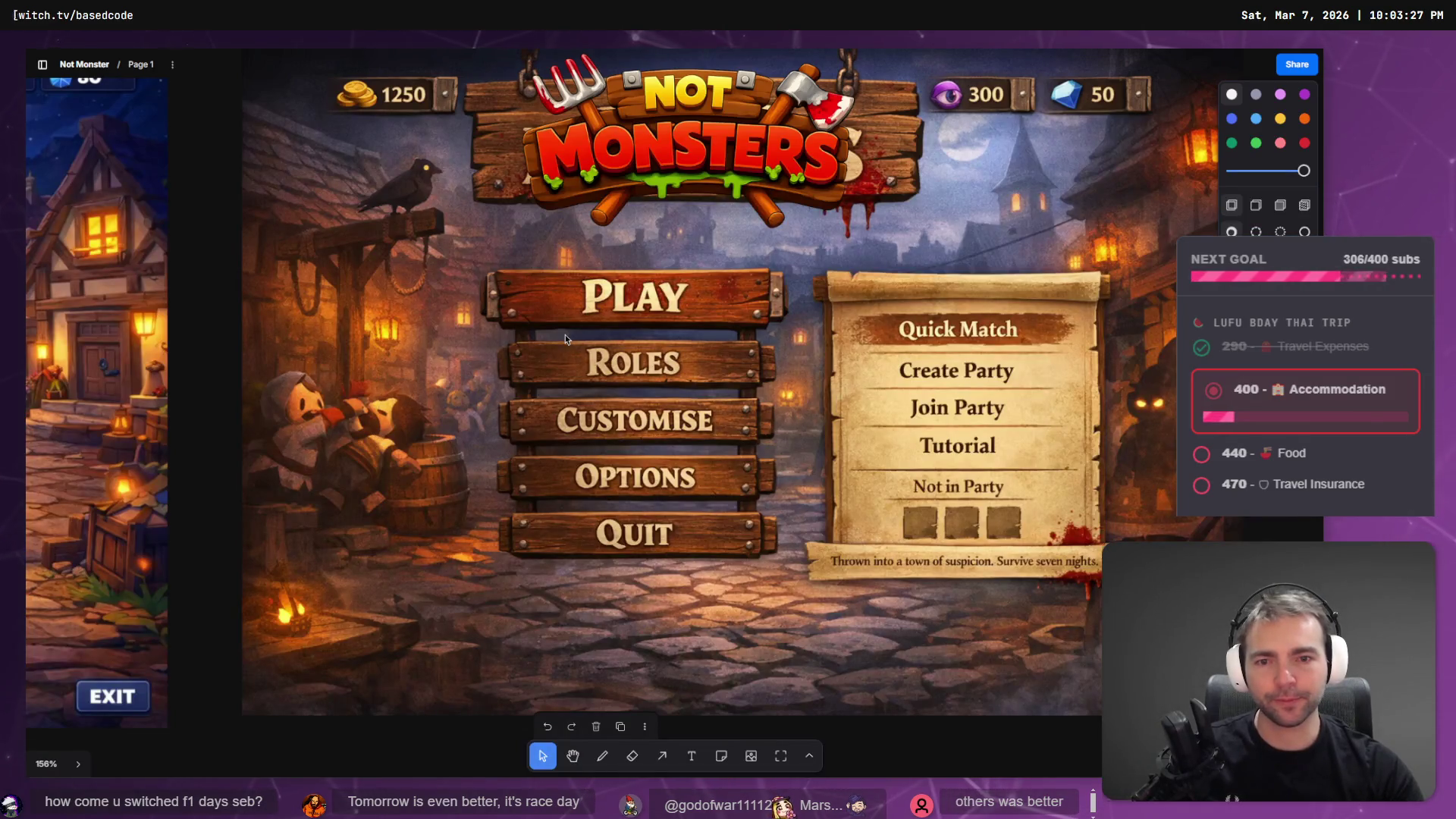
key("alt+Tab")
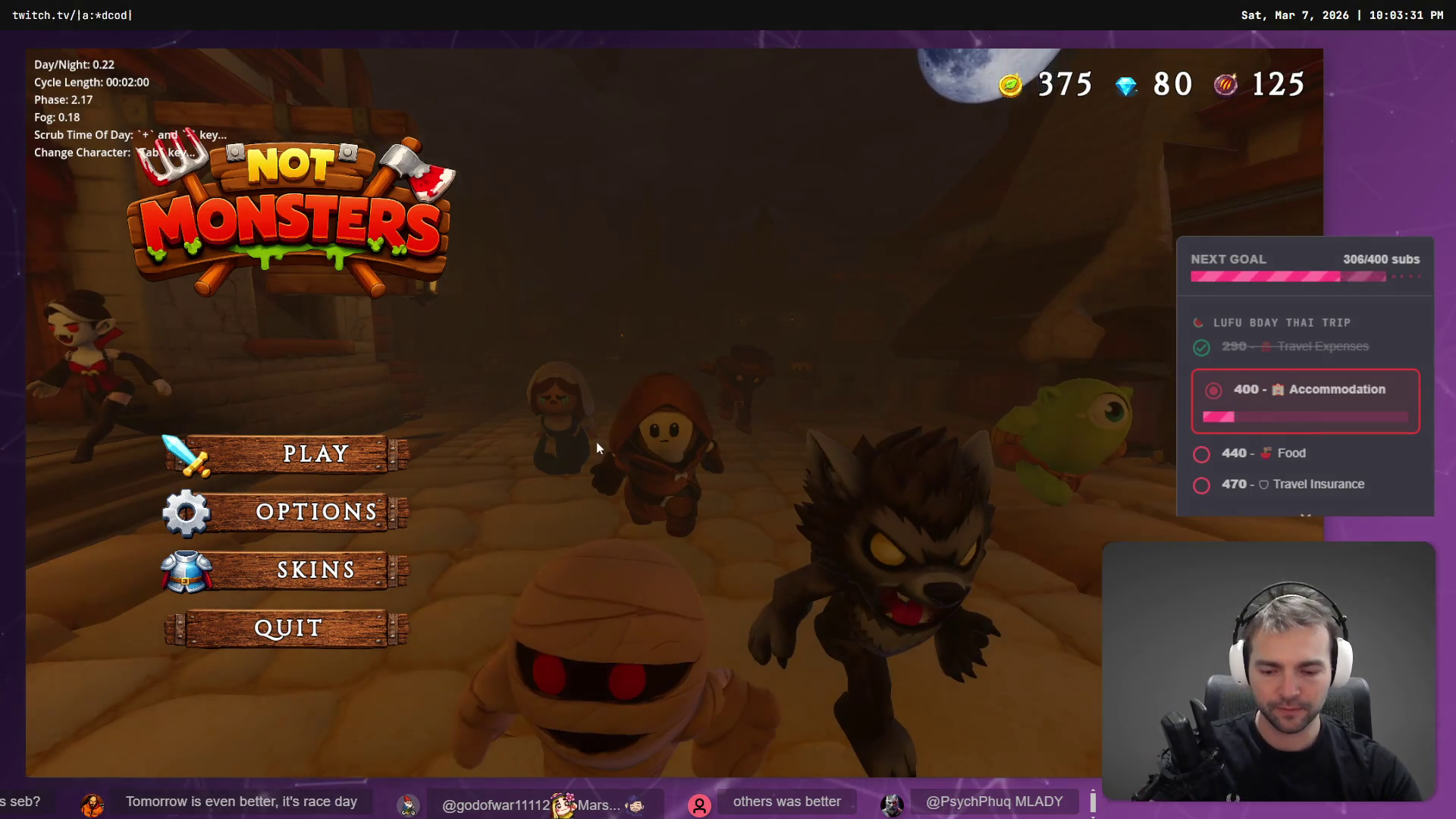
Scrub the game's time of day toward daytime, recheck the mockup, and move to the Codex chat.
key("plus")
key("plus")
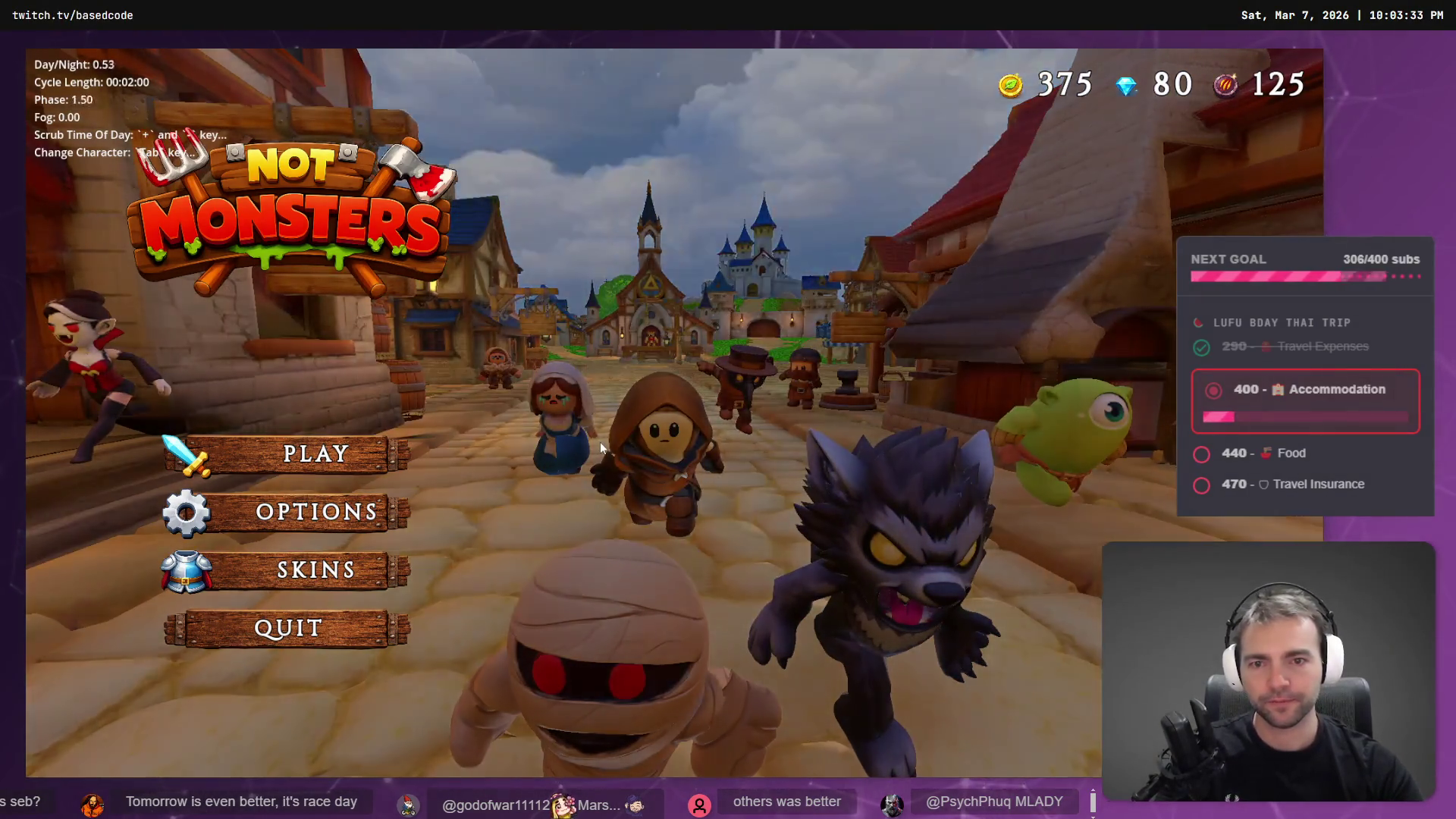
key("plus")
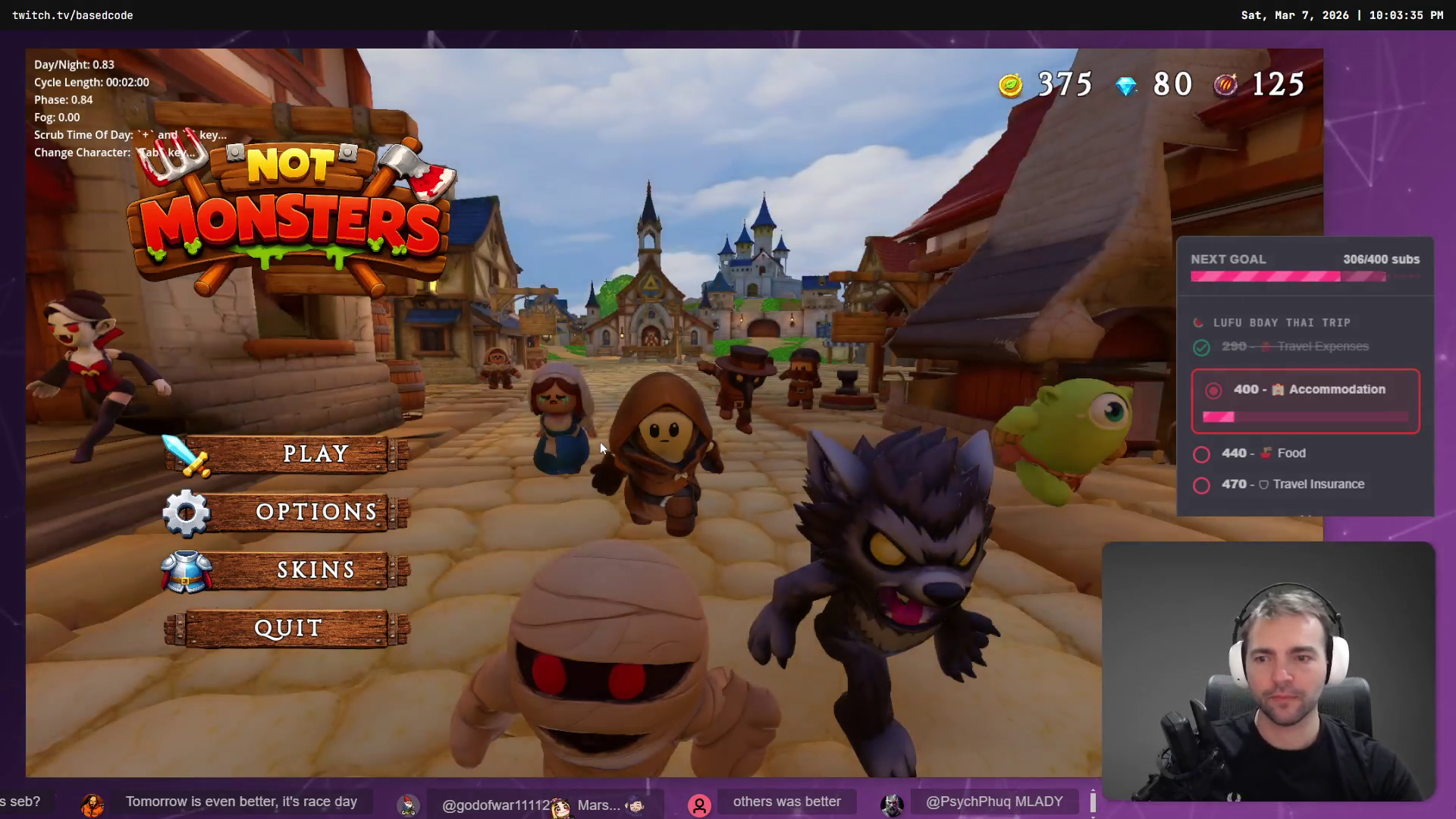
key("alt+Tab")
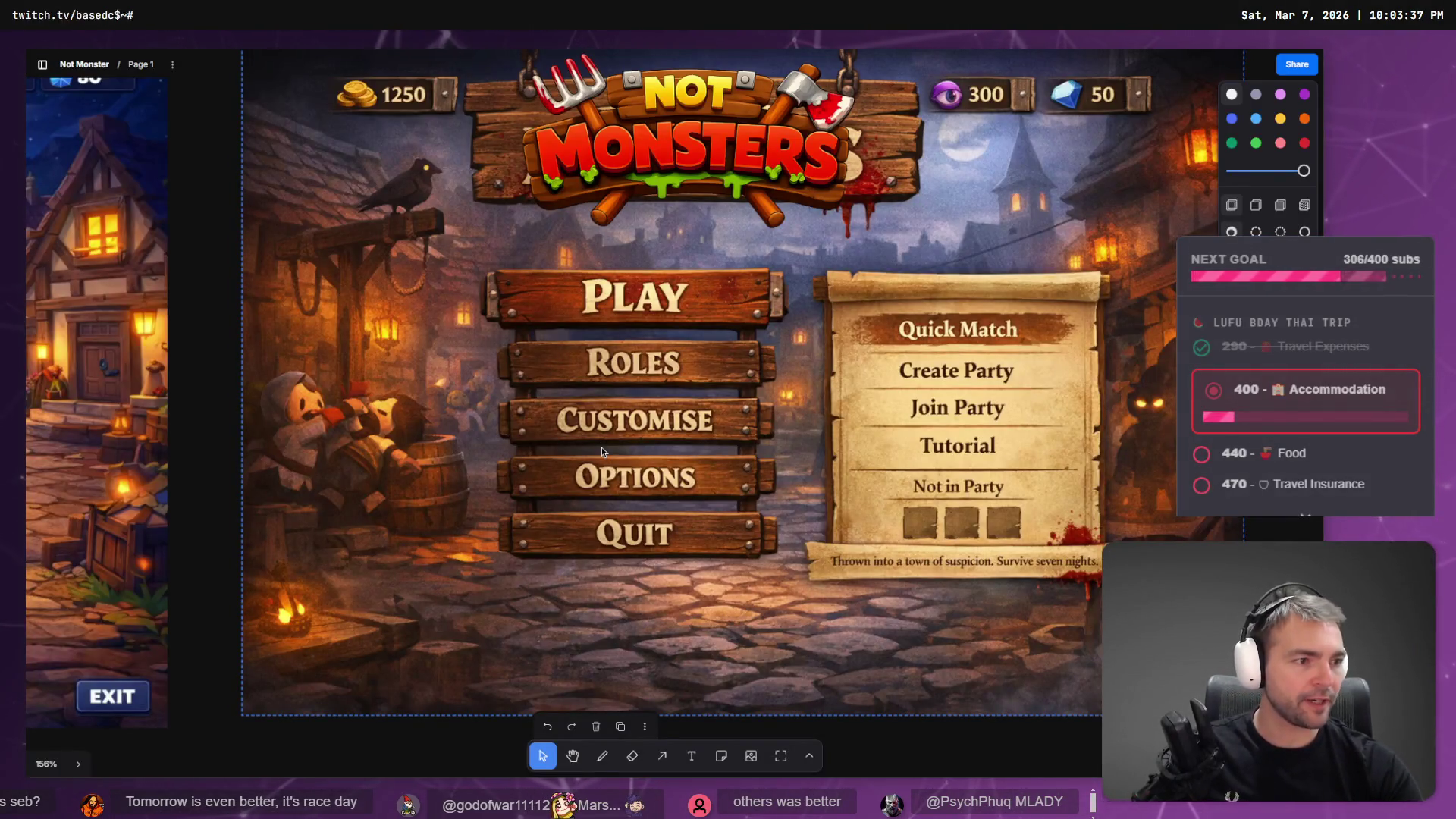
key("alt+Tab")
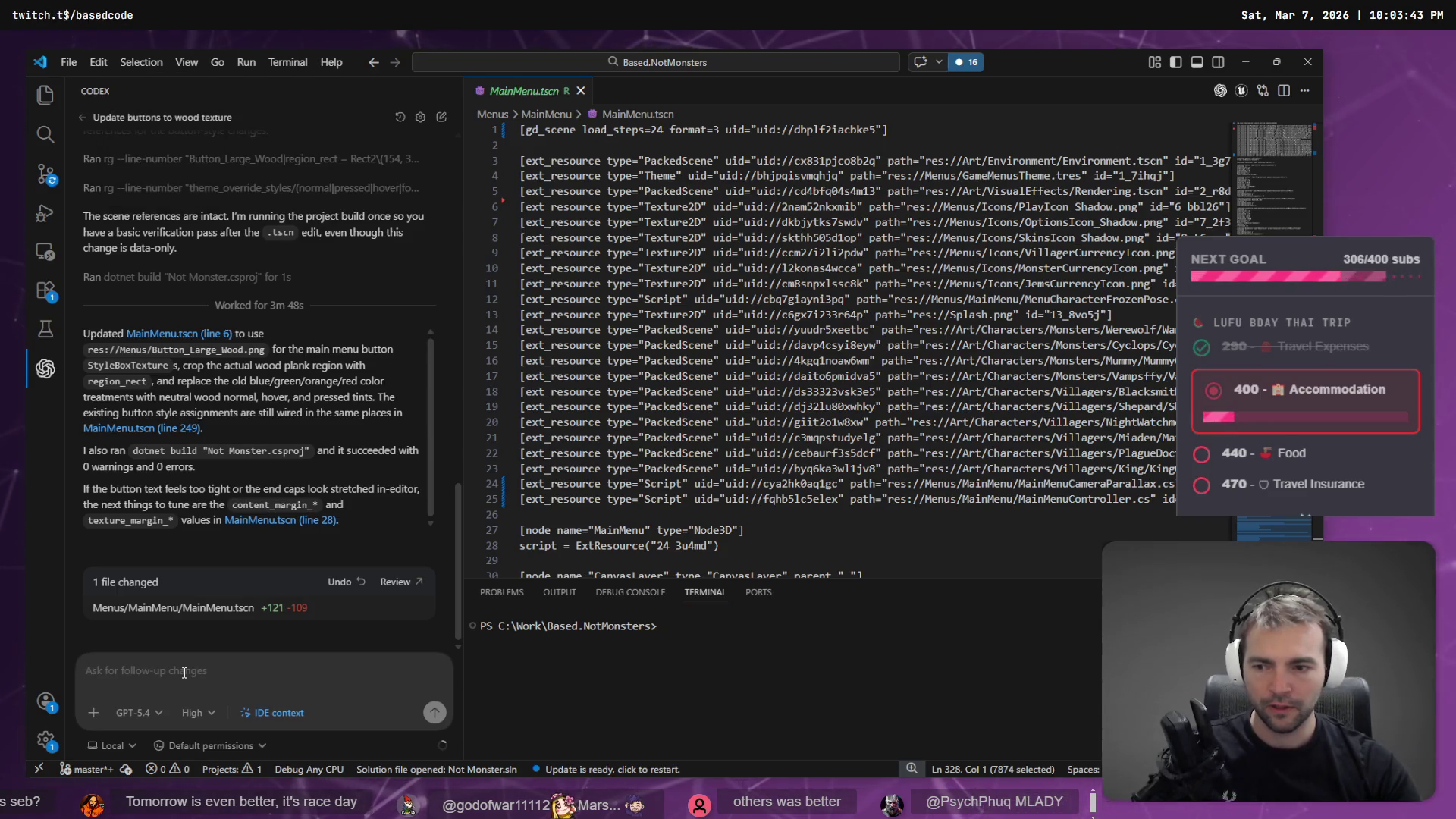
Send Codex the saved prompt requesting a day-night cycle on/off toggle, kept off on the main menu.
type("the day night cycle needs a boolean toggle which can be turned on and off so that we can set it to off in main menu but let it still run when we are in the main scene.")
left_click(197, 580)
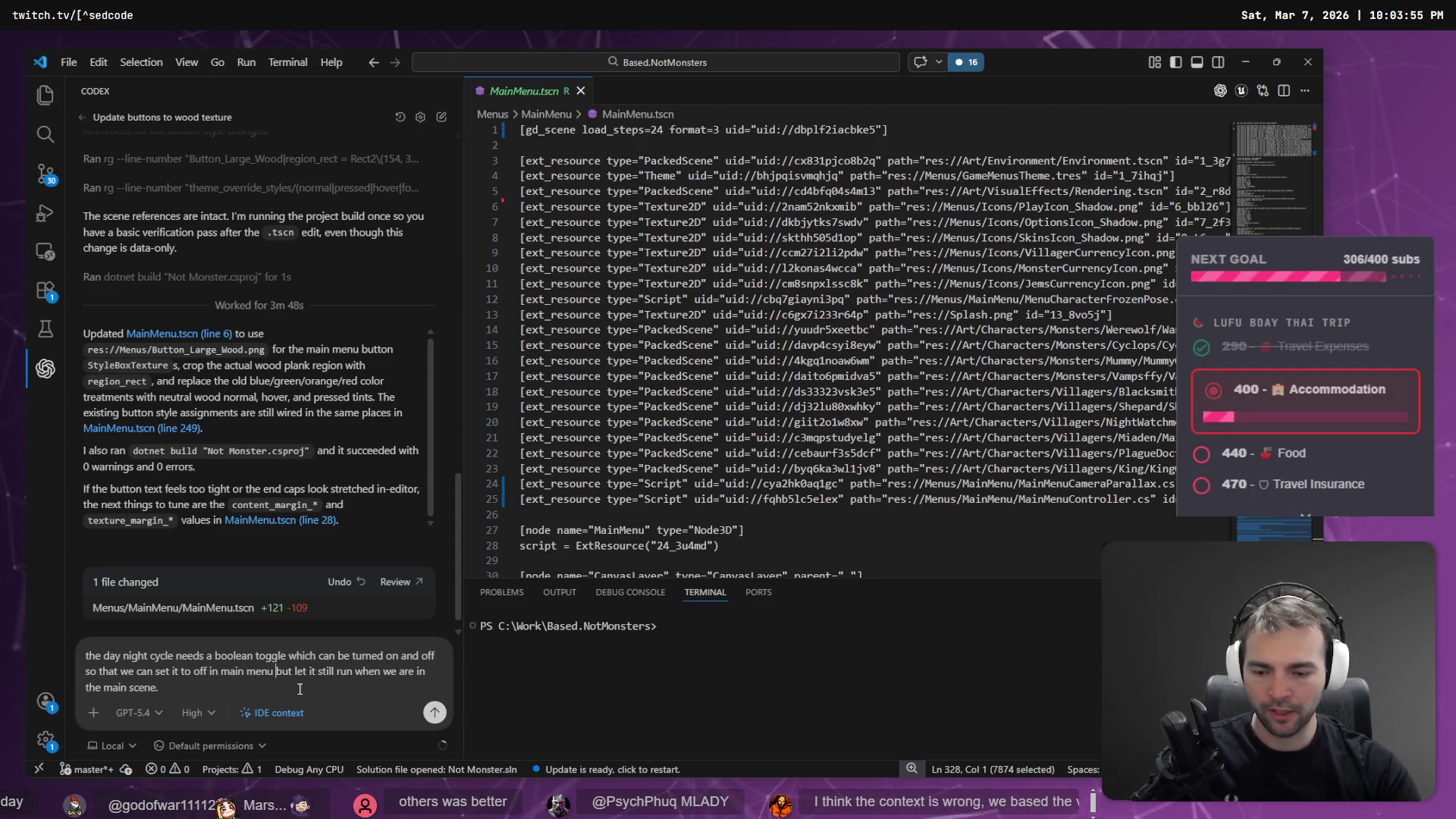
key("Return")
key("alt+Tab")
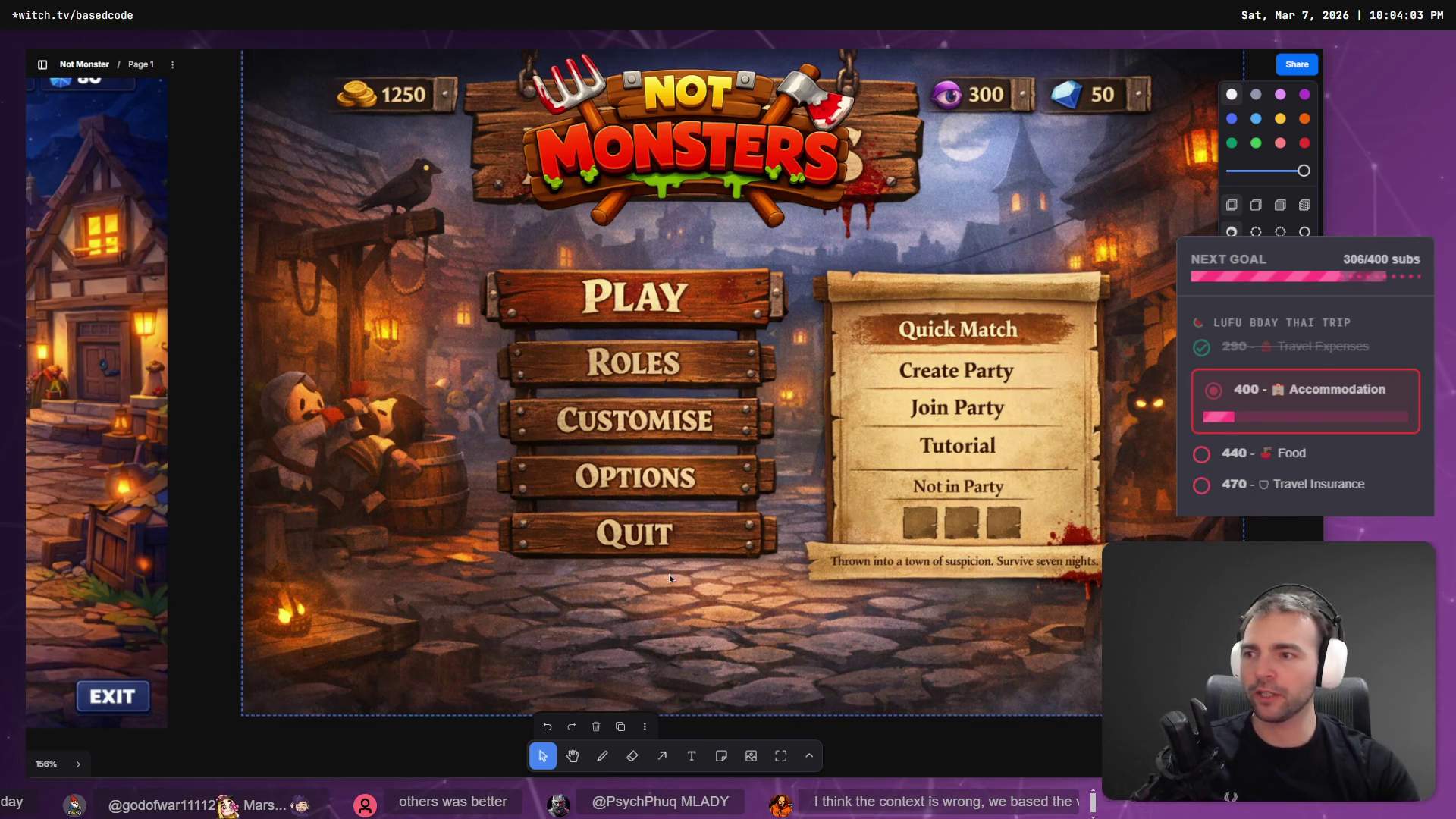
Pan and zoom the tldraw board to look over the neighbouring Not Monsters menu mockups.
scroll(300, 694, "down", 5)
left_click_drag(440, 597, 614, 425)
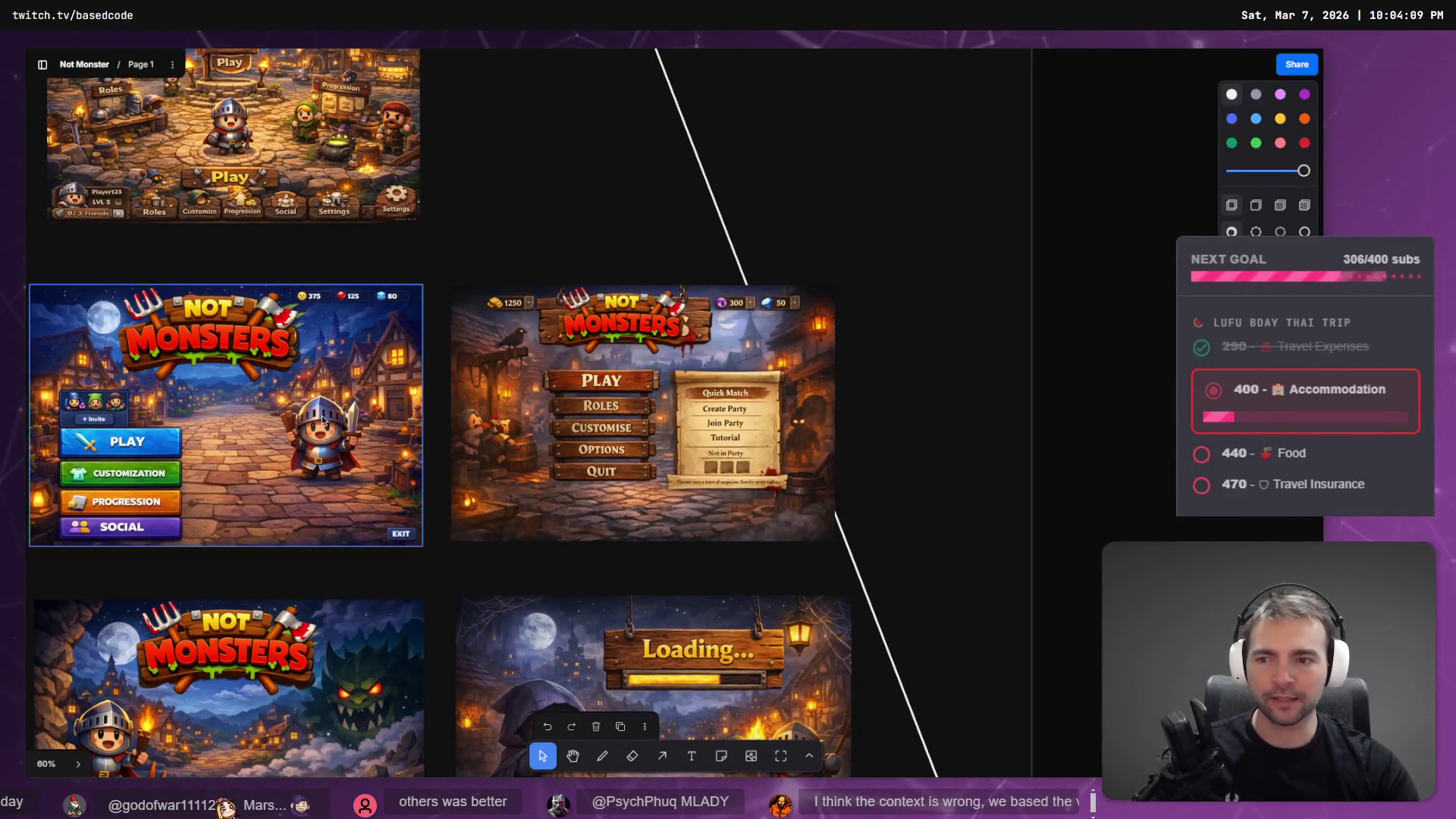
scroll(615, 429, "up", 4)
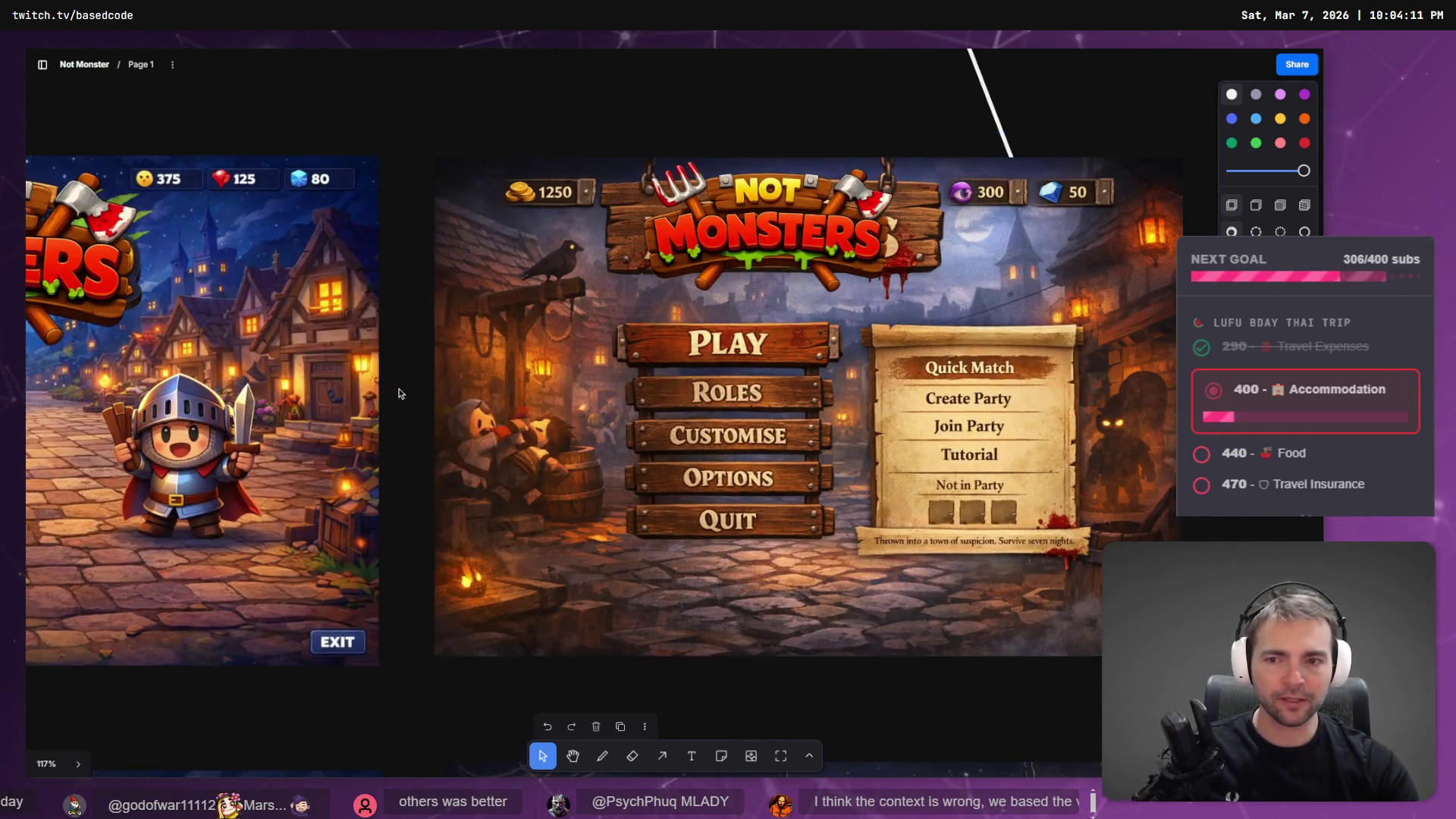
key("shift+Tab")
scroll(808, 429, "right", 3)
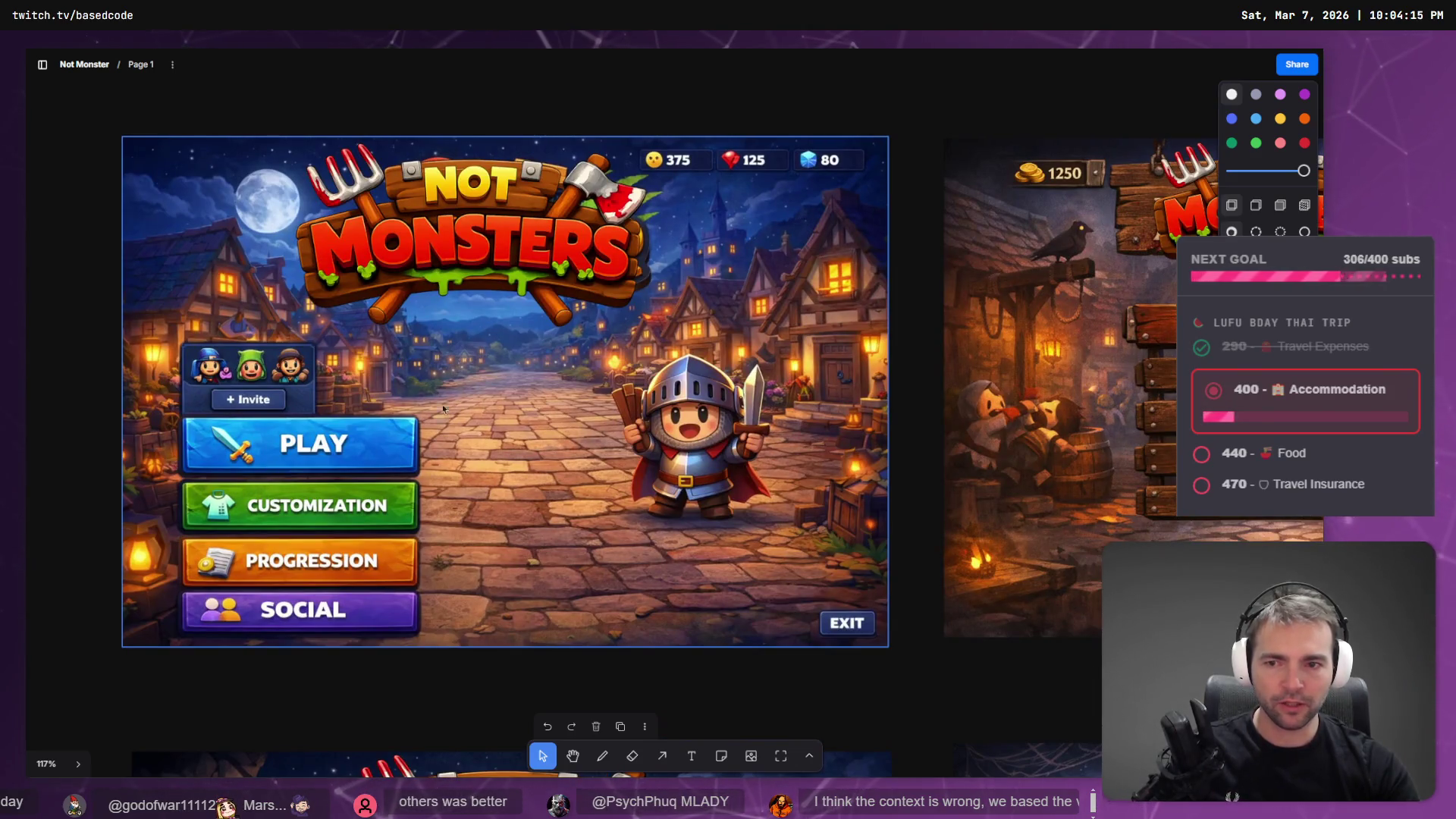
Select the night mockup with colourful buttons, then check Codex's progress.
left_click(466, 542)
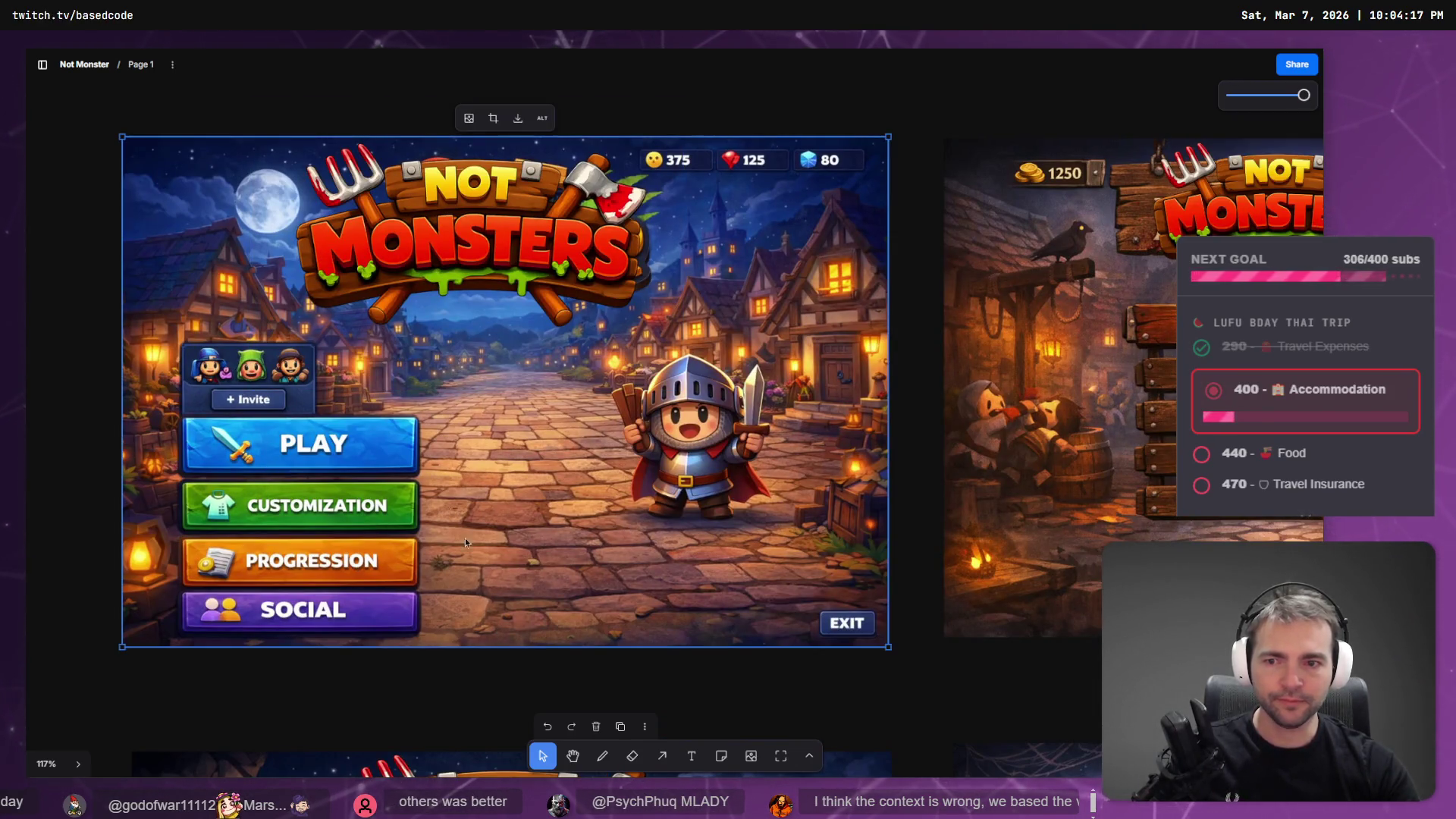
key("alt+Tab")
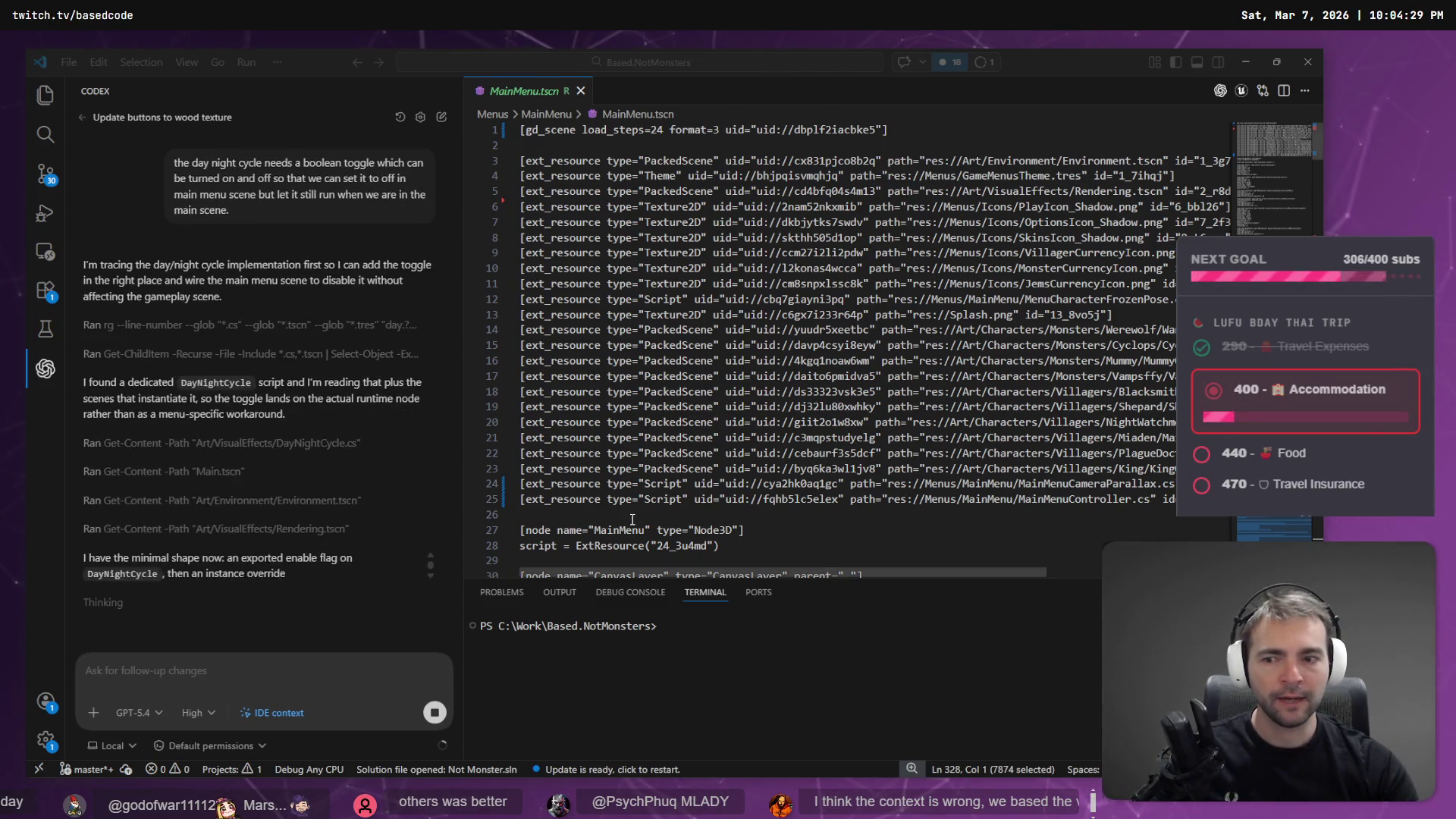
key("alt+Tab")
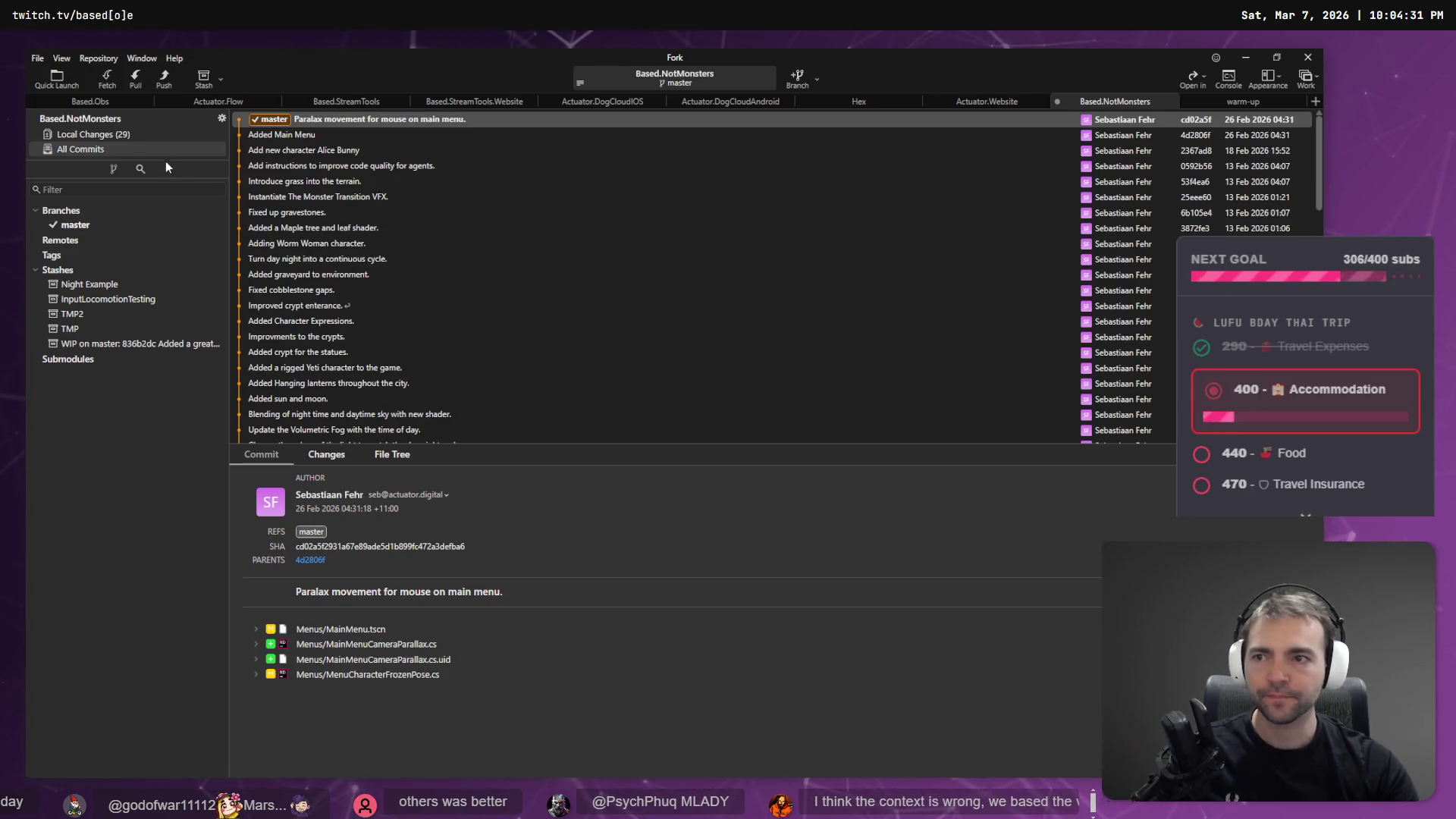
Discard all four leftover unstaged changes, including the wood button image and its import file.
left_click(144, 137)
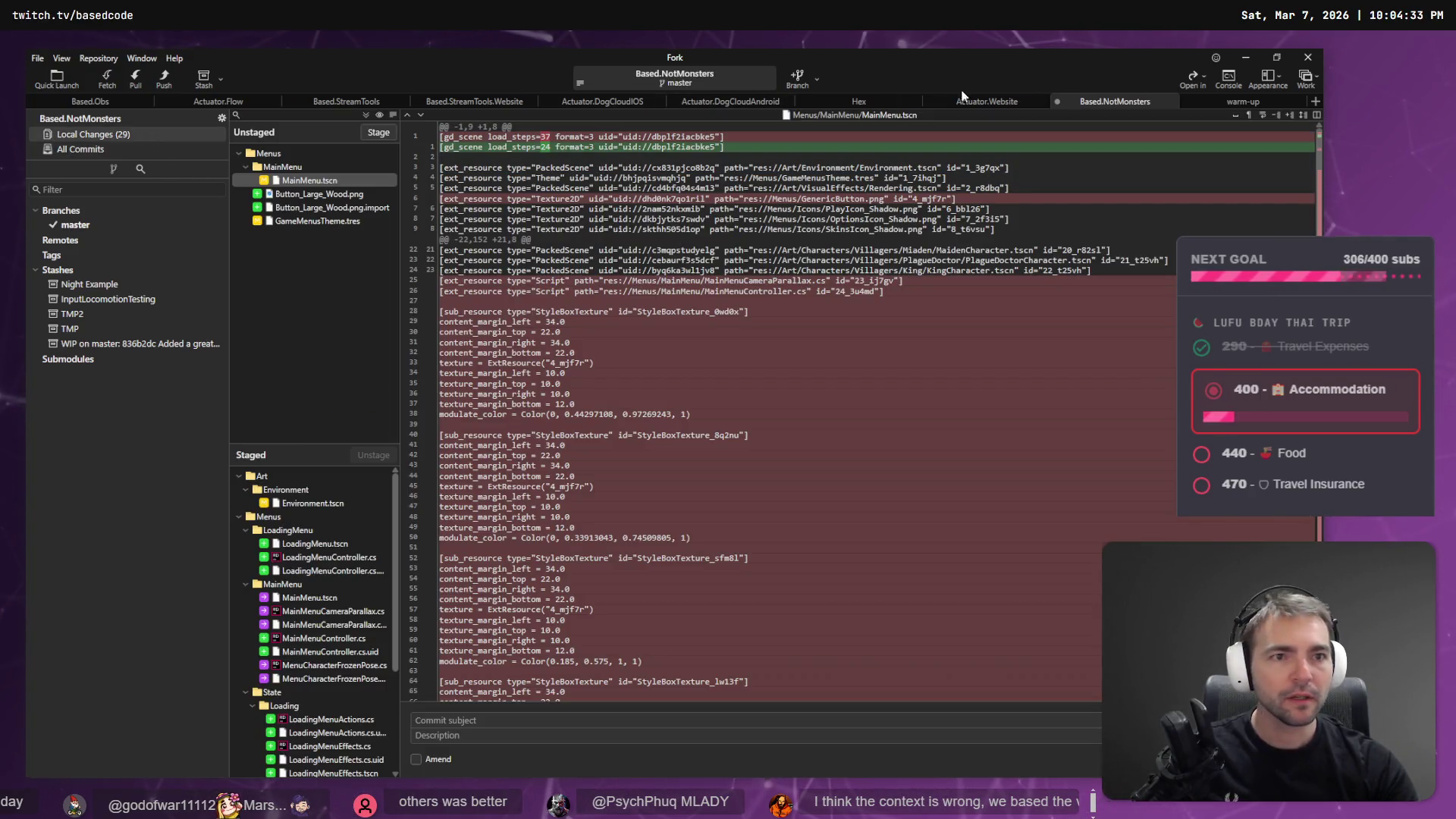
left_click(334, 194)
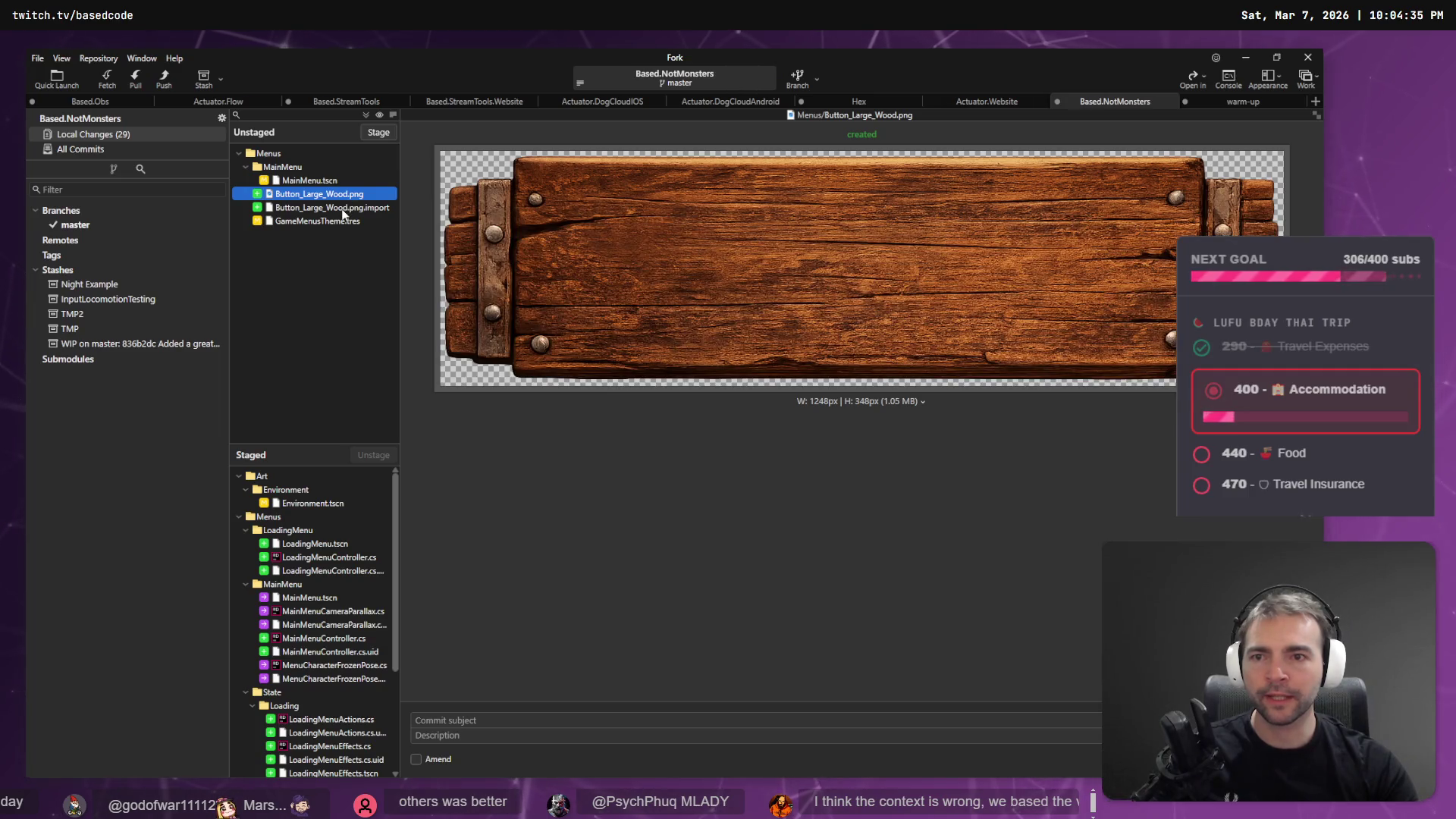
left_click(344, 209, "shift")
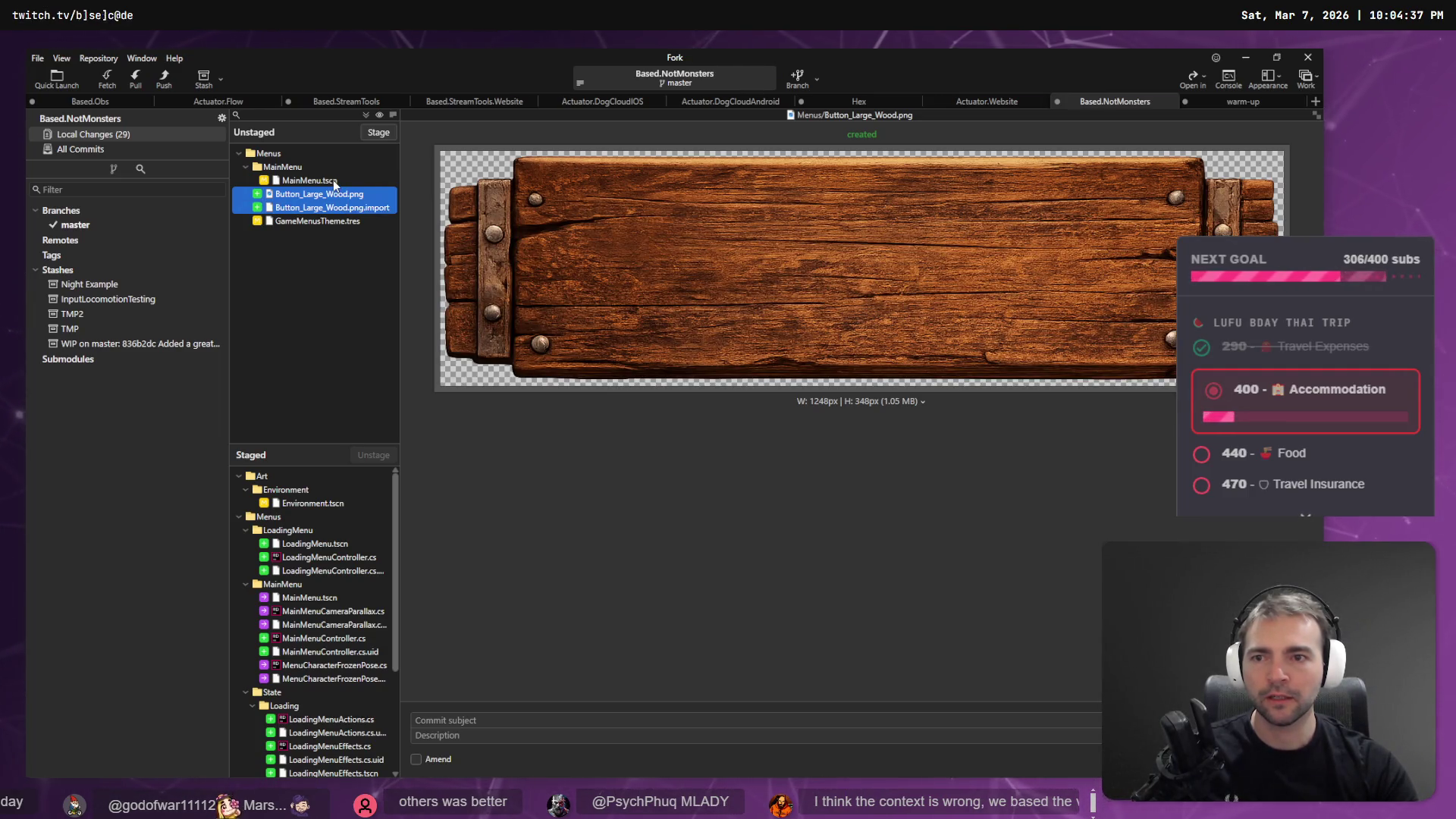
key("ctrl+a")
right_click(320, 221)
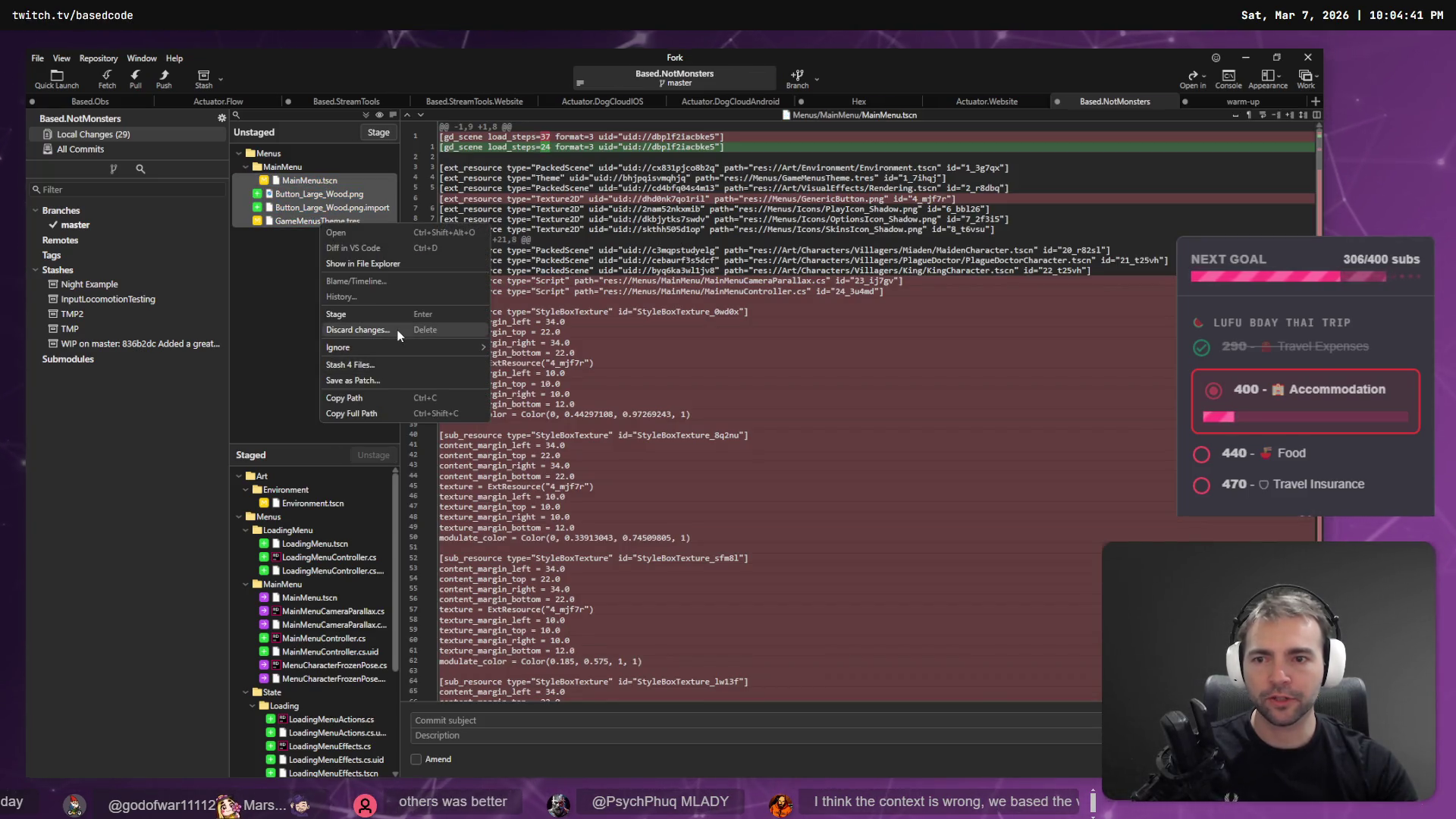
left_click(375, 327)
left_click(761, 428)
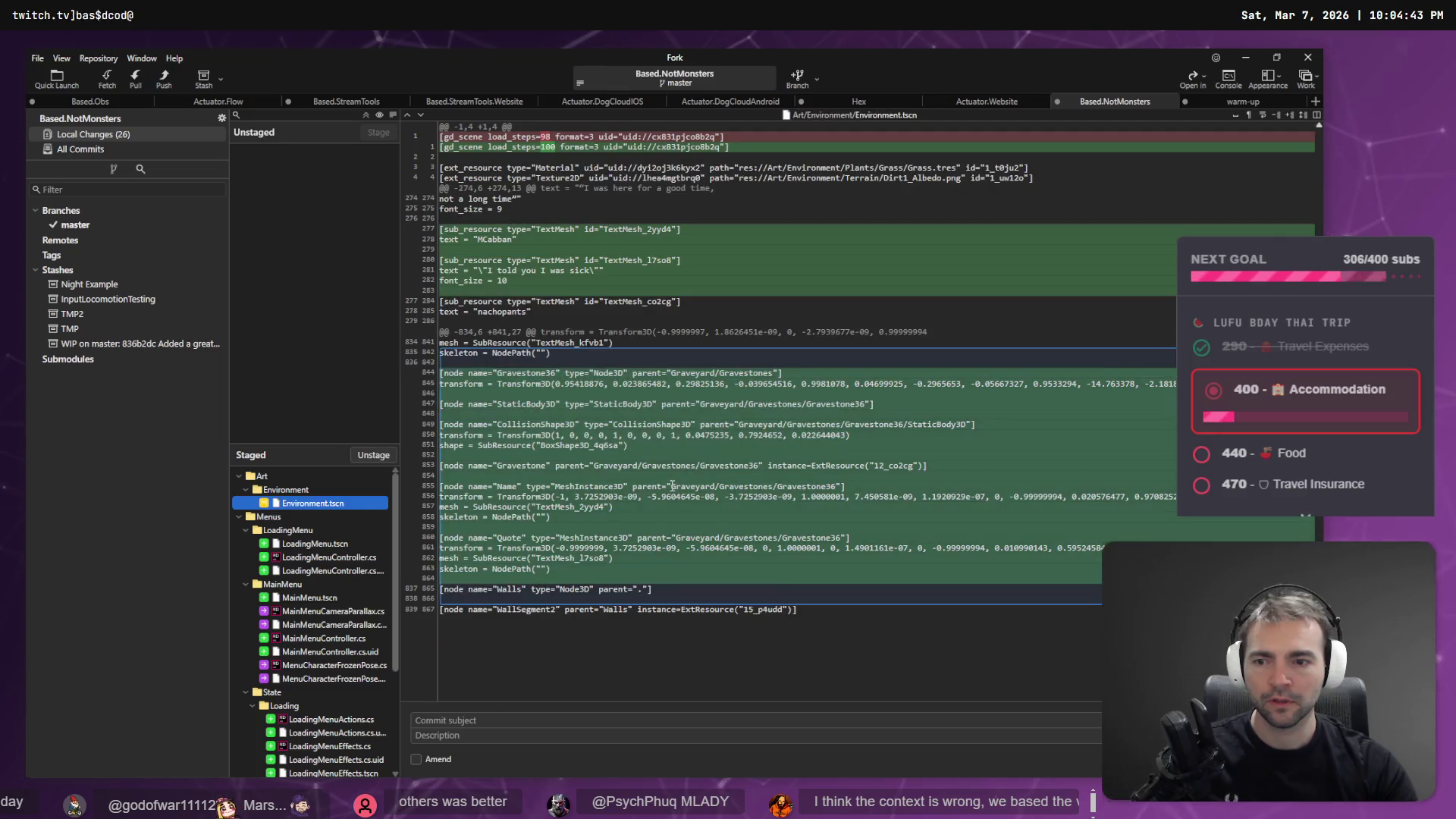
Dictate the commit message 'Introduce the loading menu and did some project structural clean up.' for the 26 staged files.
scroll(318, 606, "down", 1)
left_click(458, 717)
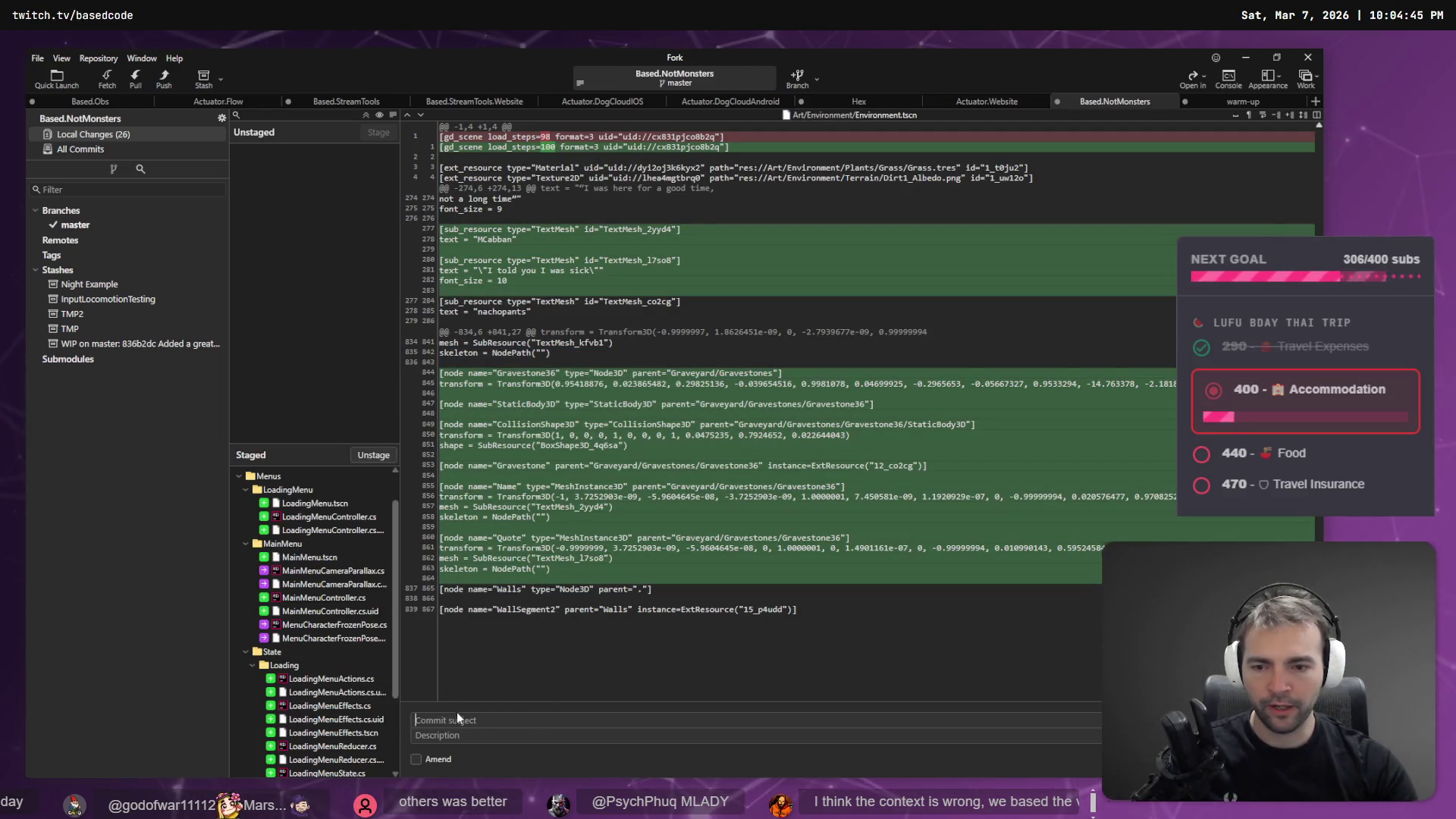
key("super+h")
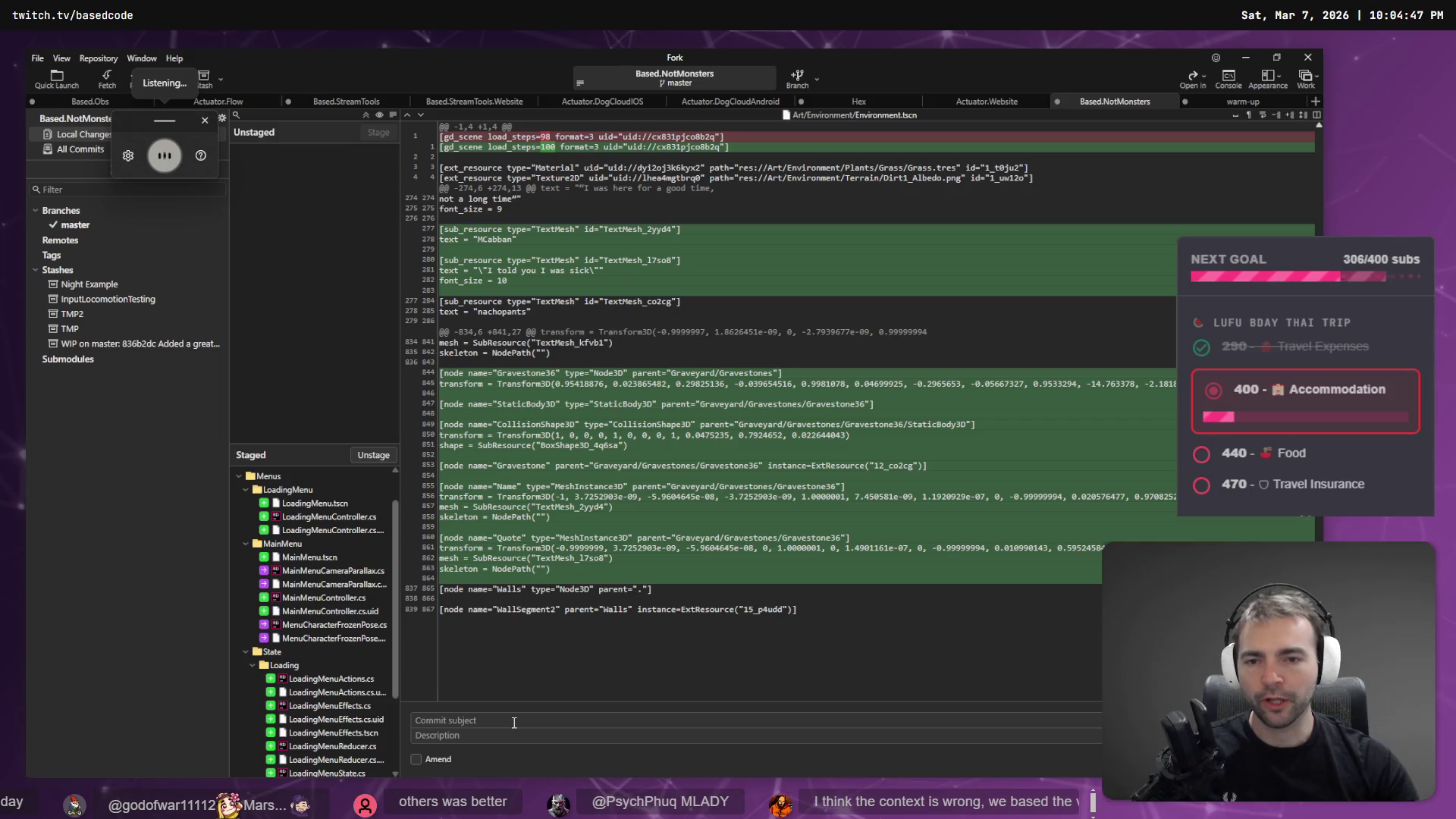
type("the loading menu and did some")
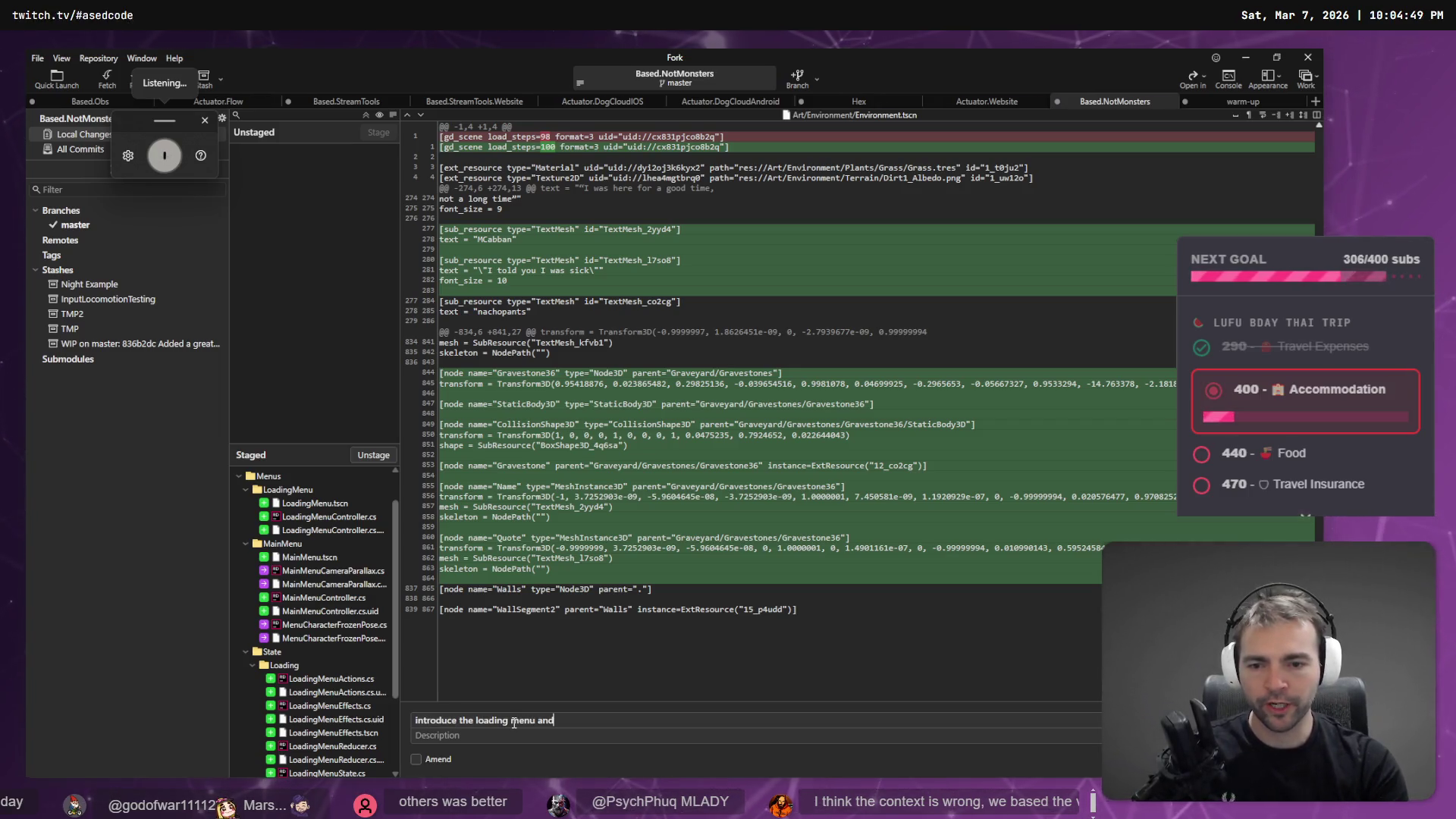
type(" project structural clean up")
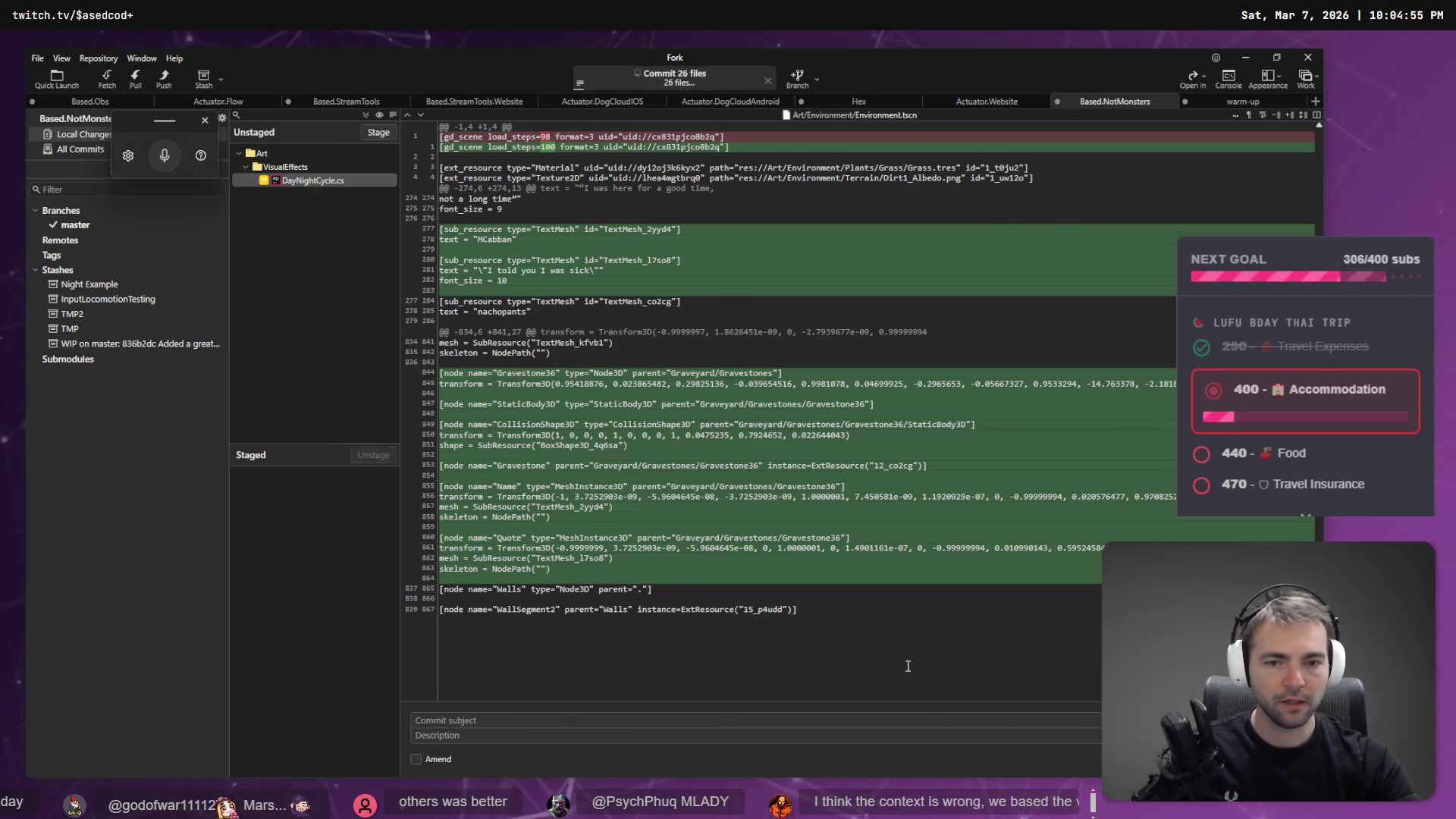
key("alt+Tab")
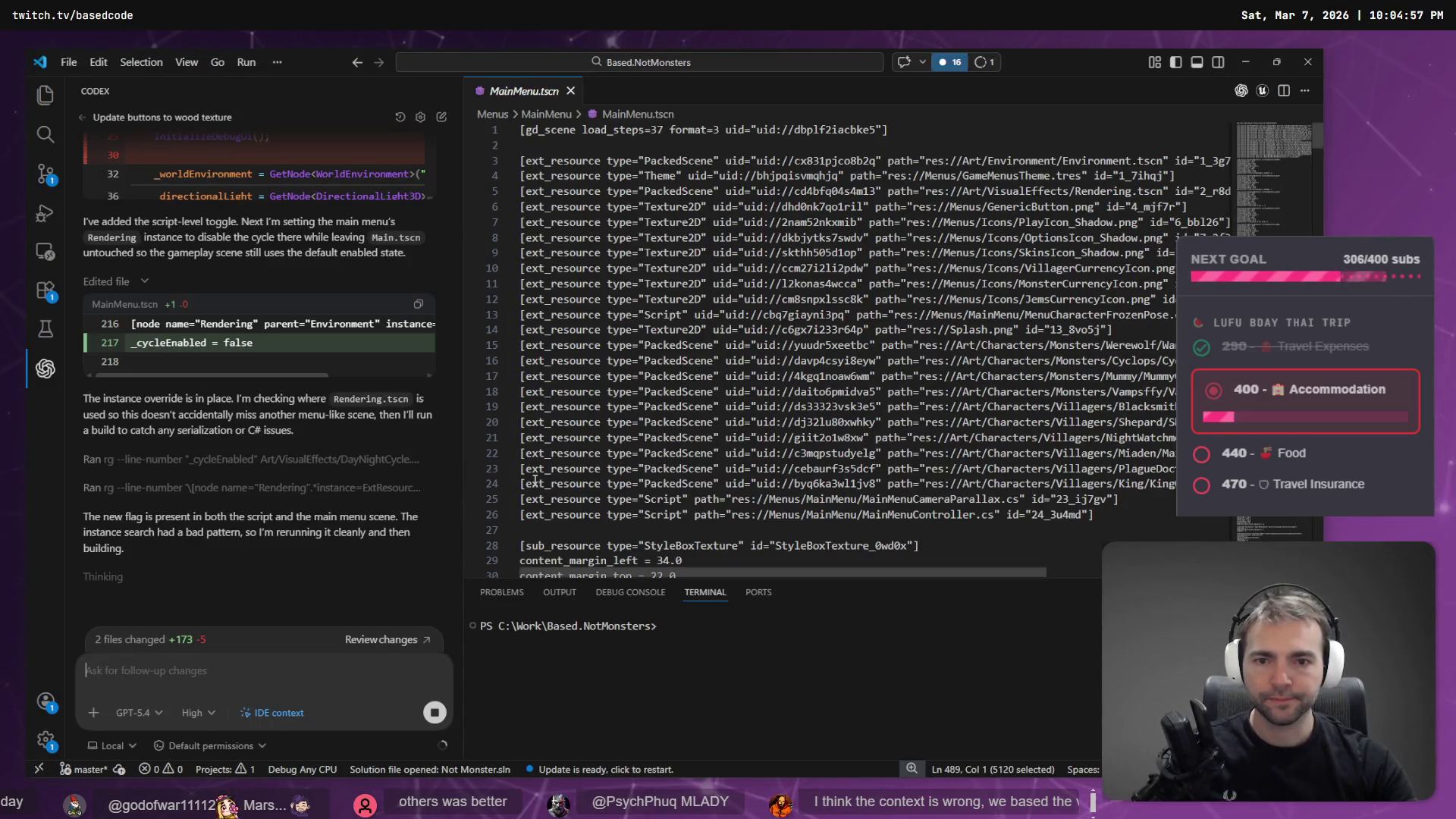
Read the DayNightCycle.cs diff where the exported _cycleEnabled flag gates debug UI and per-frame processing.
key("alt+Tab")
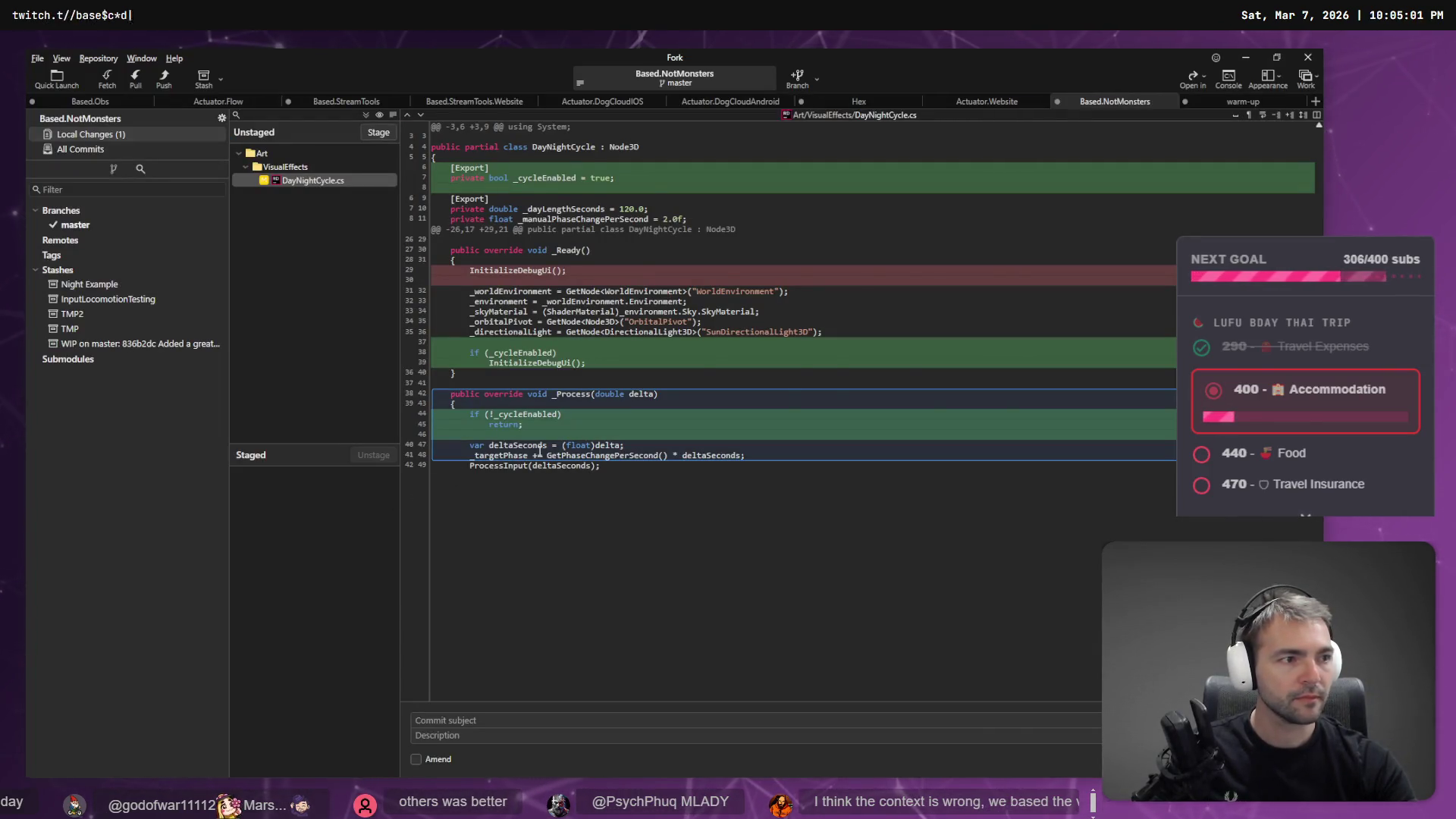
key("alt+Tab")
key("alt+Tab")
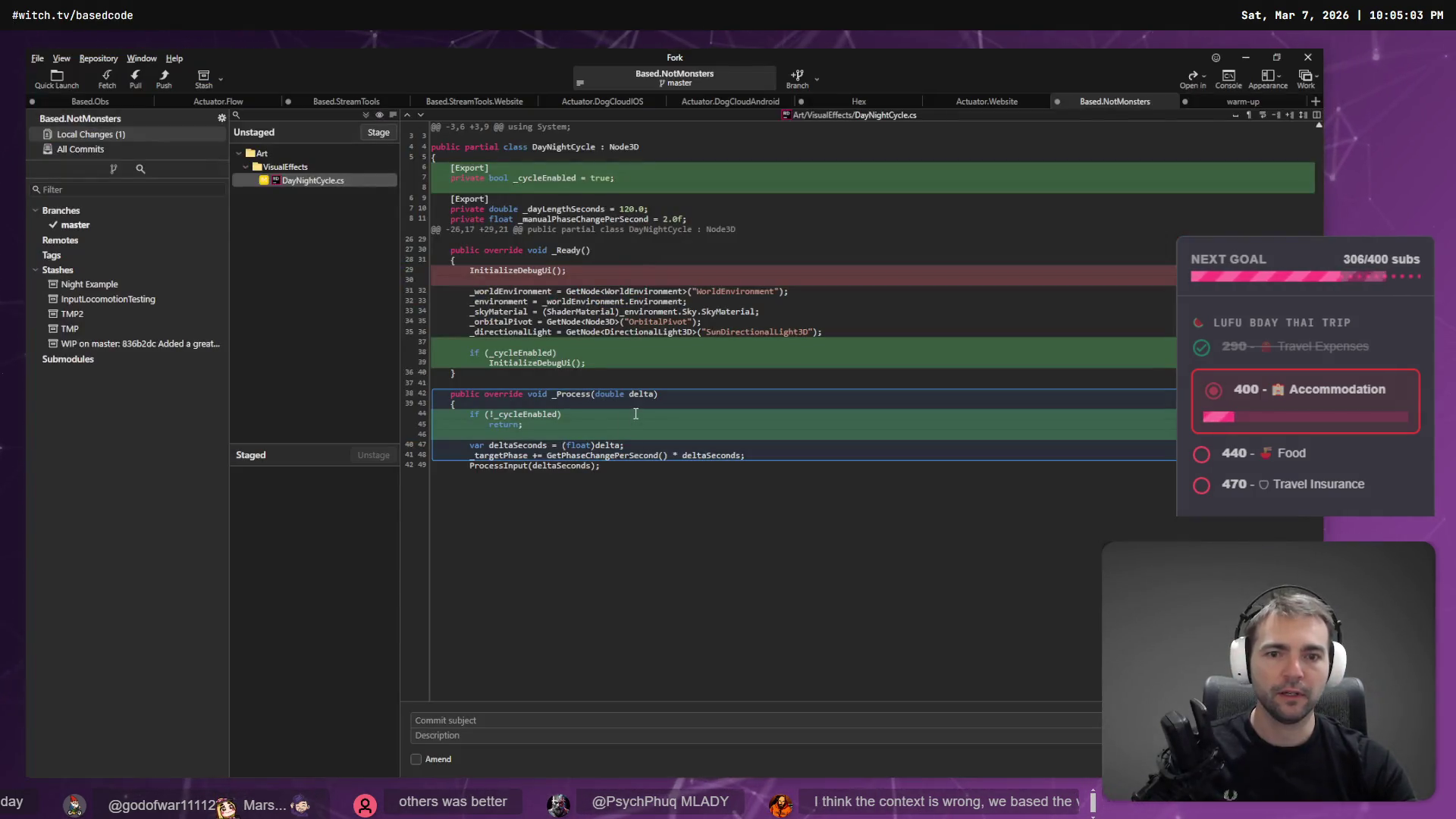
key("alt+Tab")
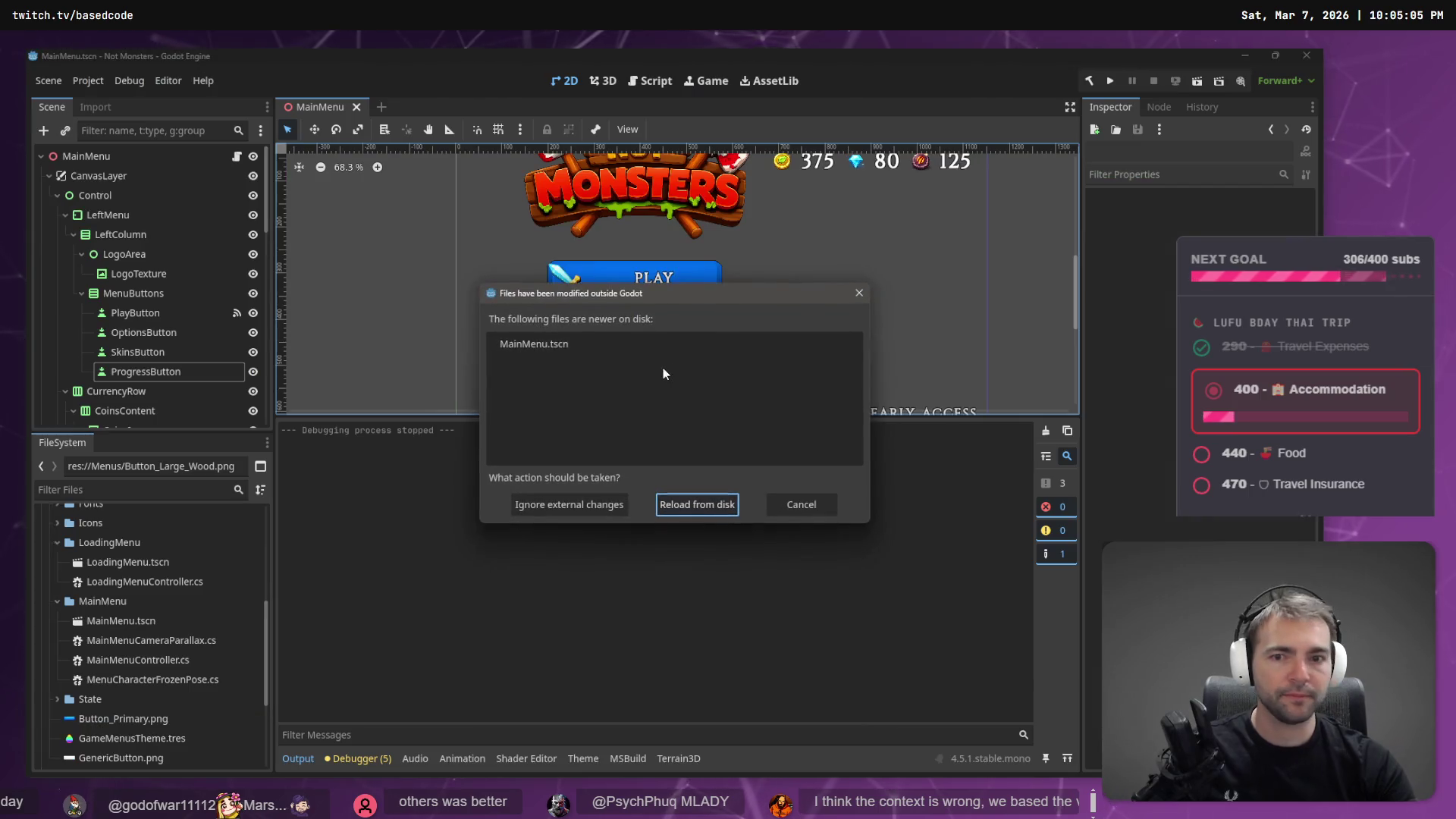
Reload the externally changed main menu scene from disk.
left_click(690, 505)
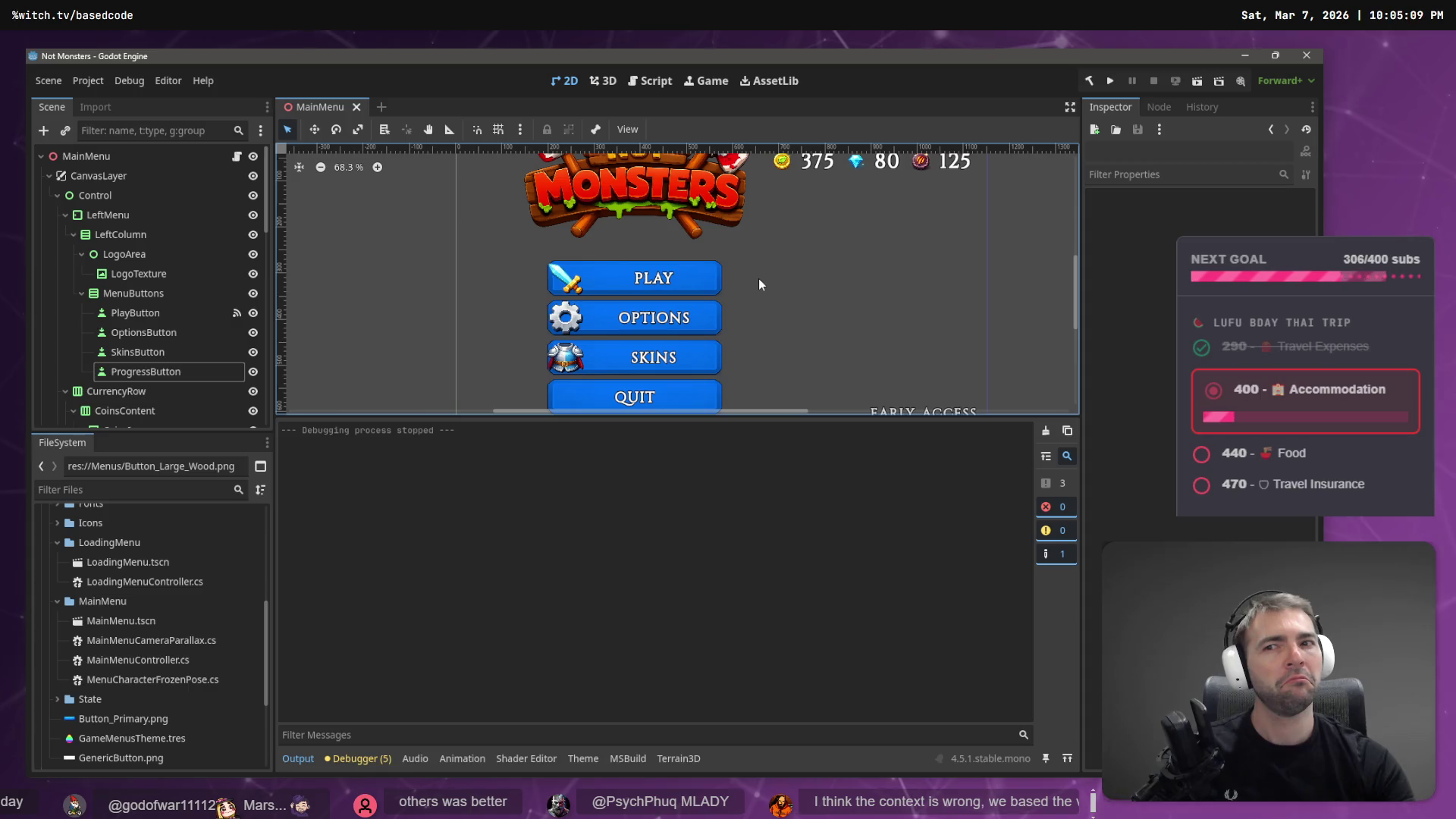
key("alt+Tab")
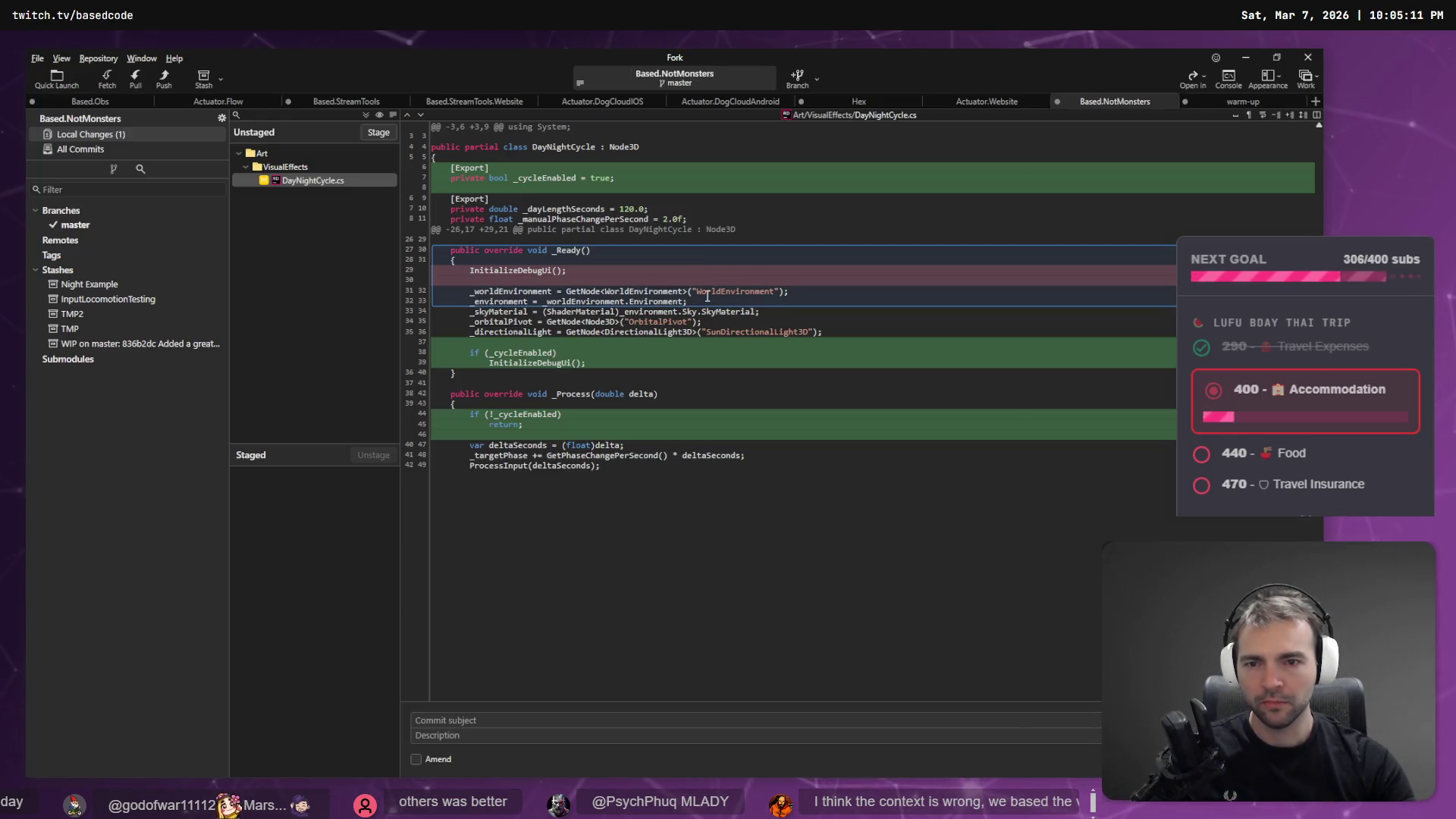
key("alt+Tab")
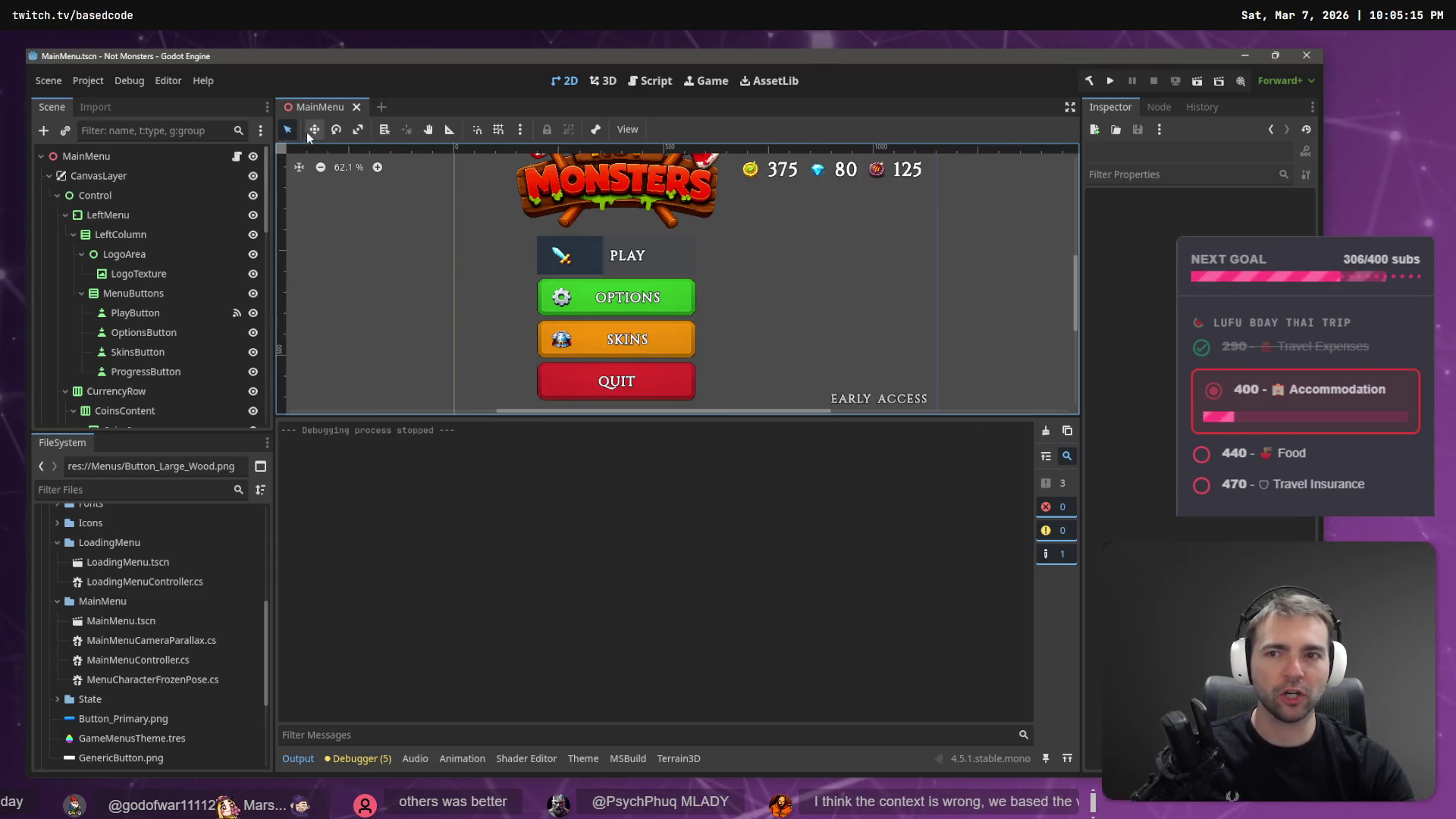
Close and reopen MainMenu.tscn, and enlarge the 2D canvas above the theme editor.
left_click(356, 107)
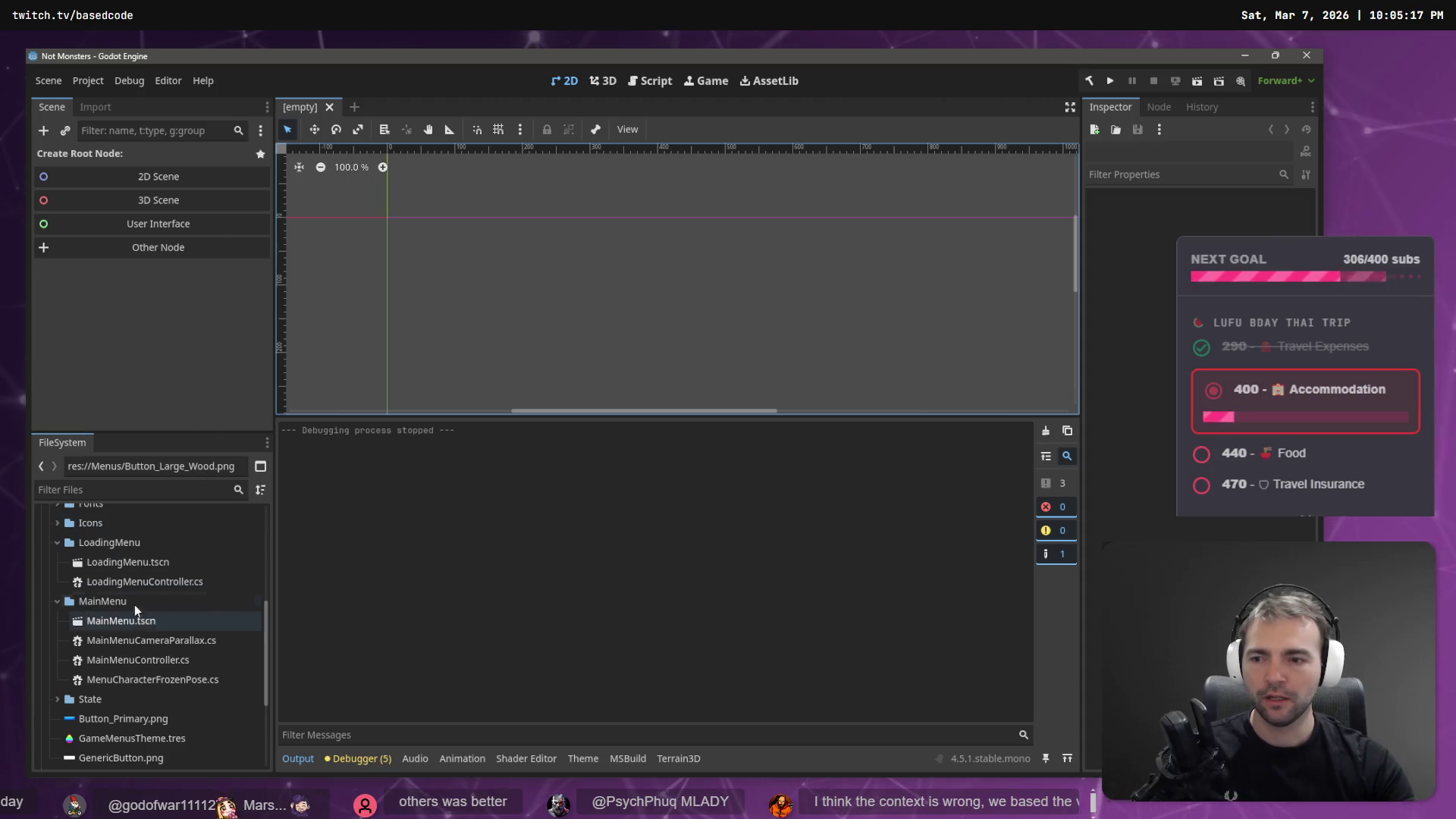
scroll(140, 614, "down", 1)
left_click(144, 583)
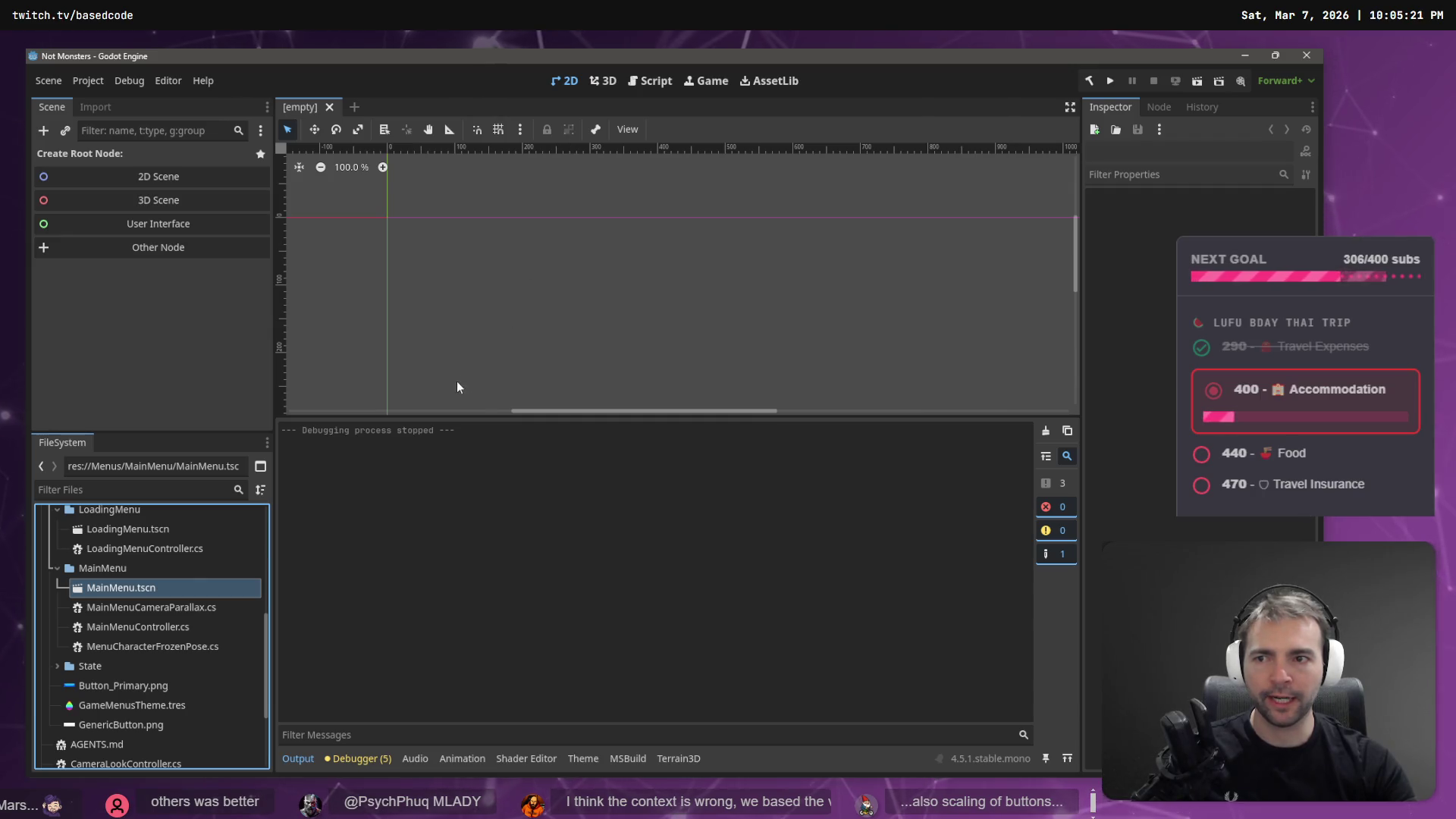
left_click(330, 109)
left_click(638, 263)
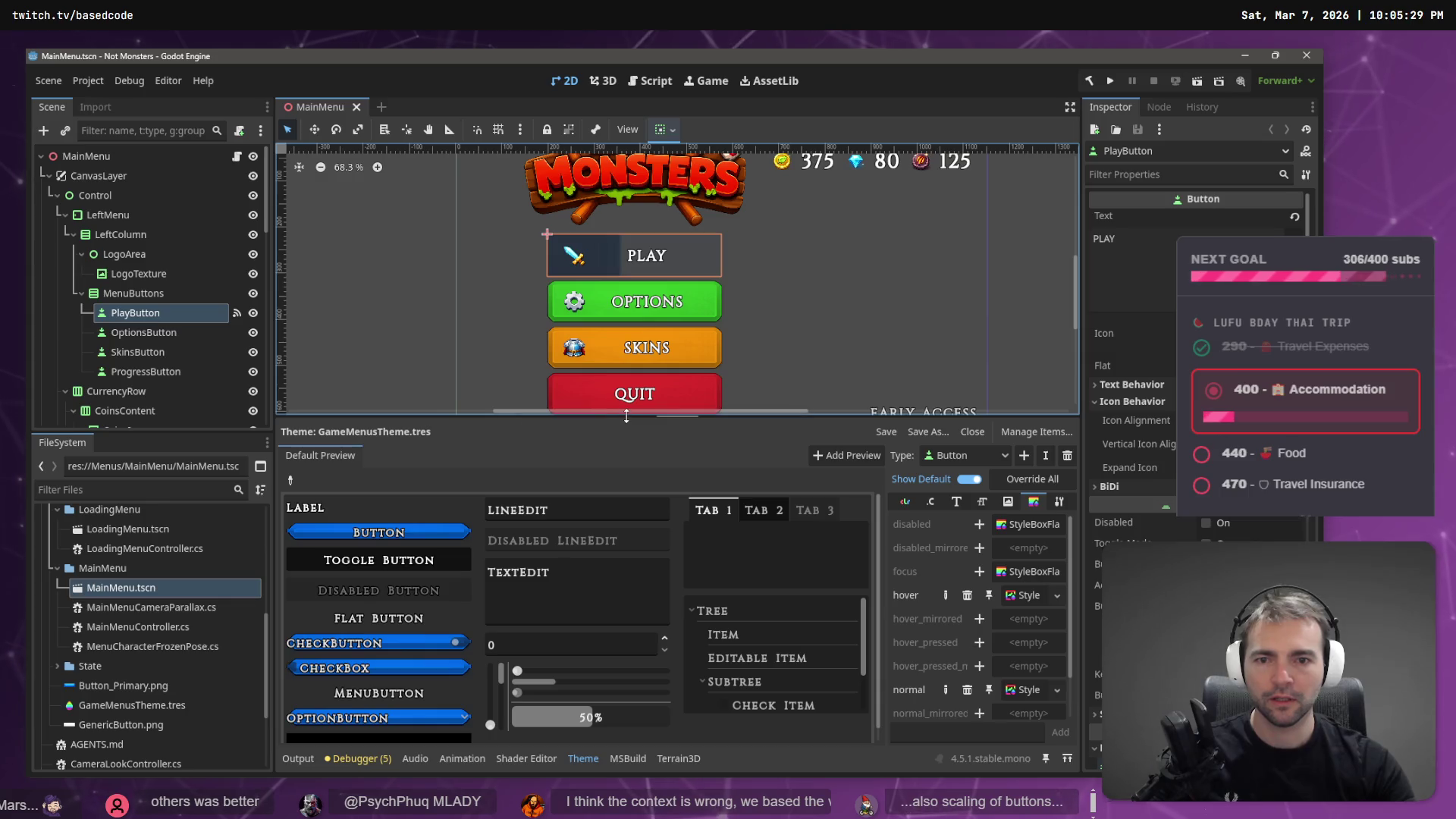
left_click_drag(627, 415, 626, 514)
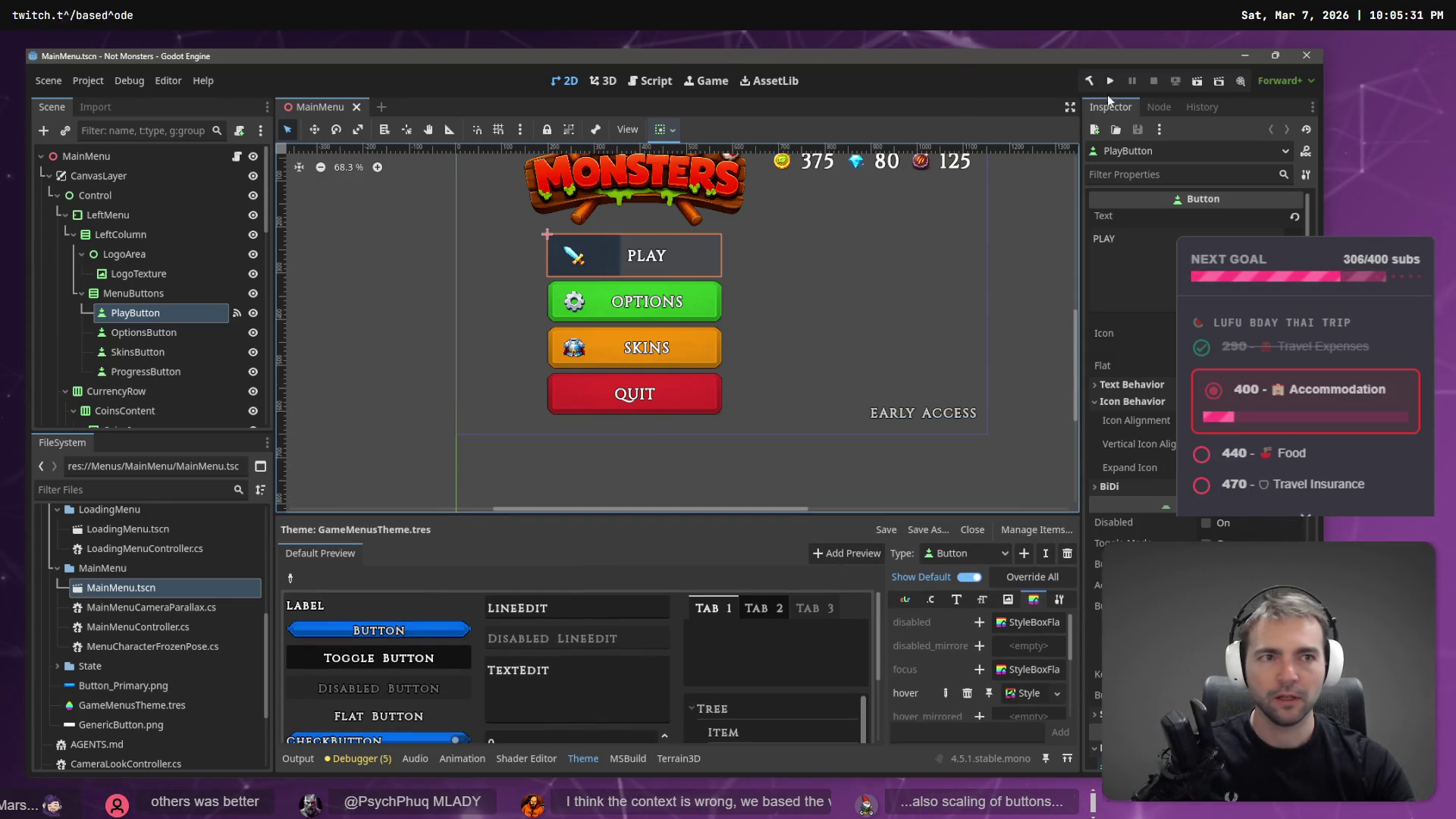
Open the Not Monsters project from the Godot Project Manager.
key("alt+Tab")
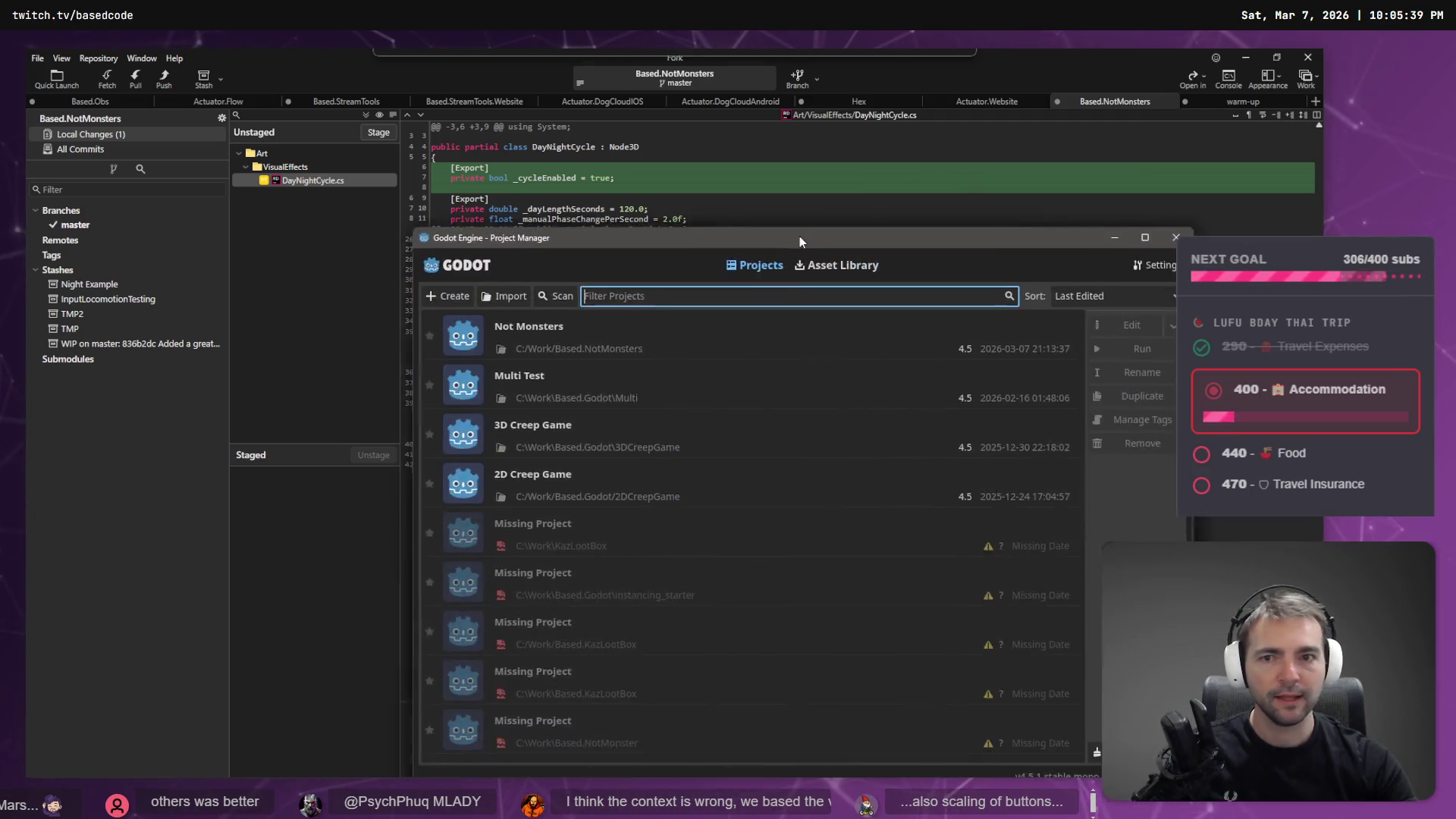
double_click(486, 258)
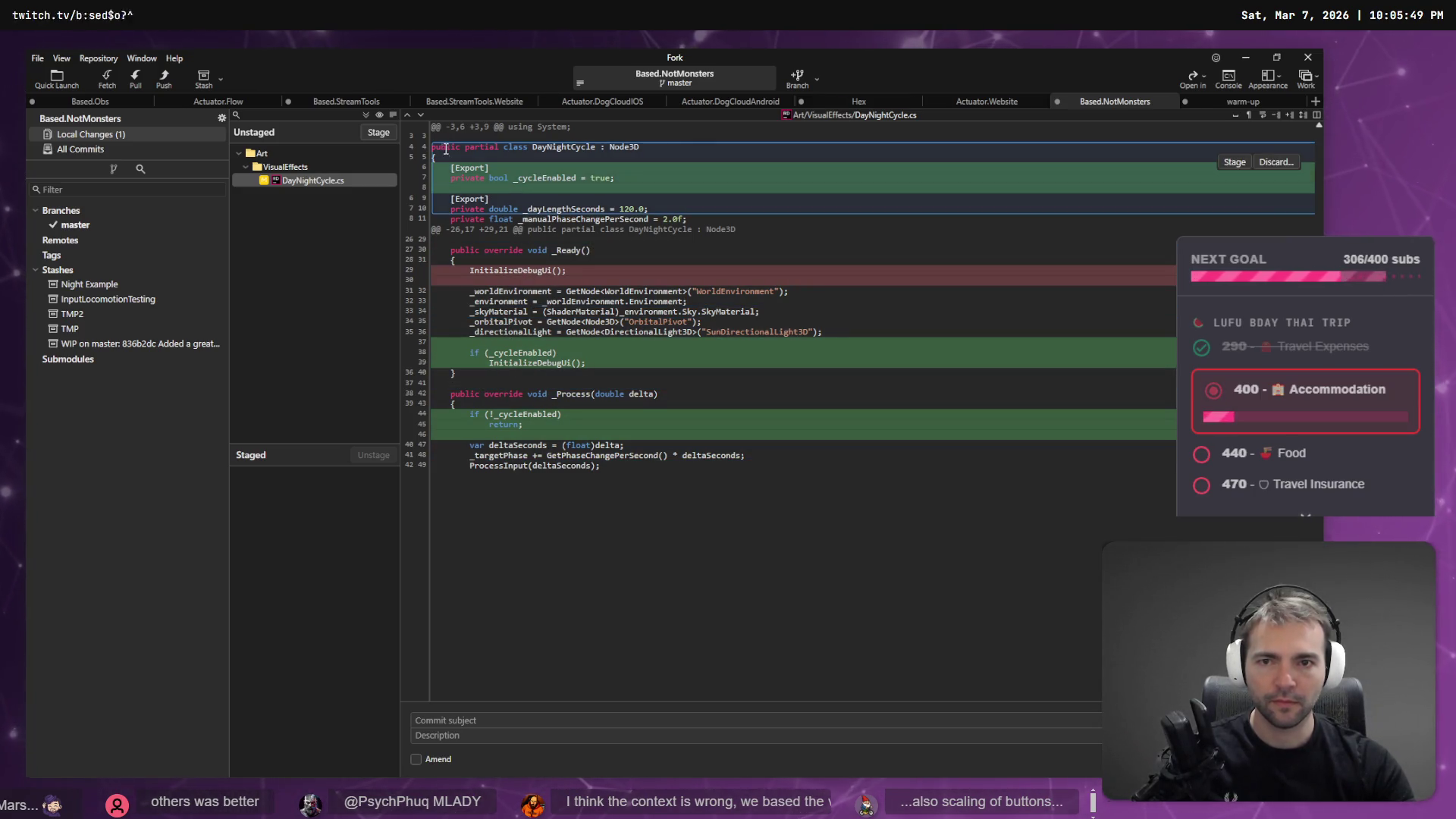
key("alt+Tab")
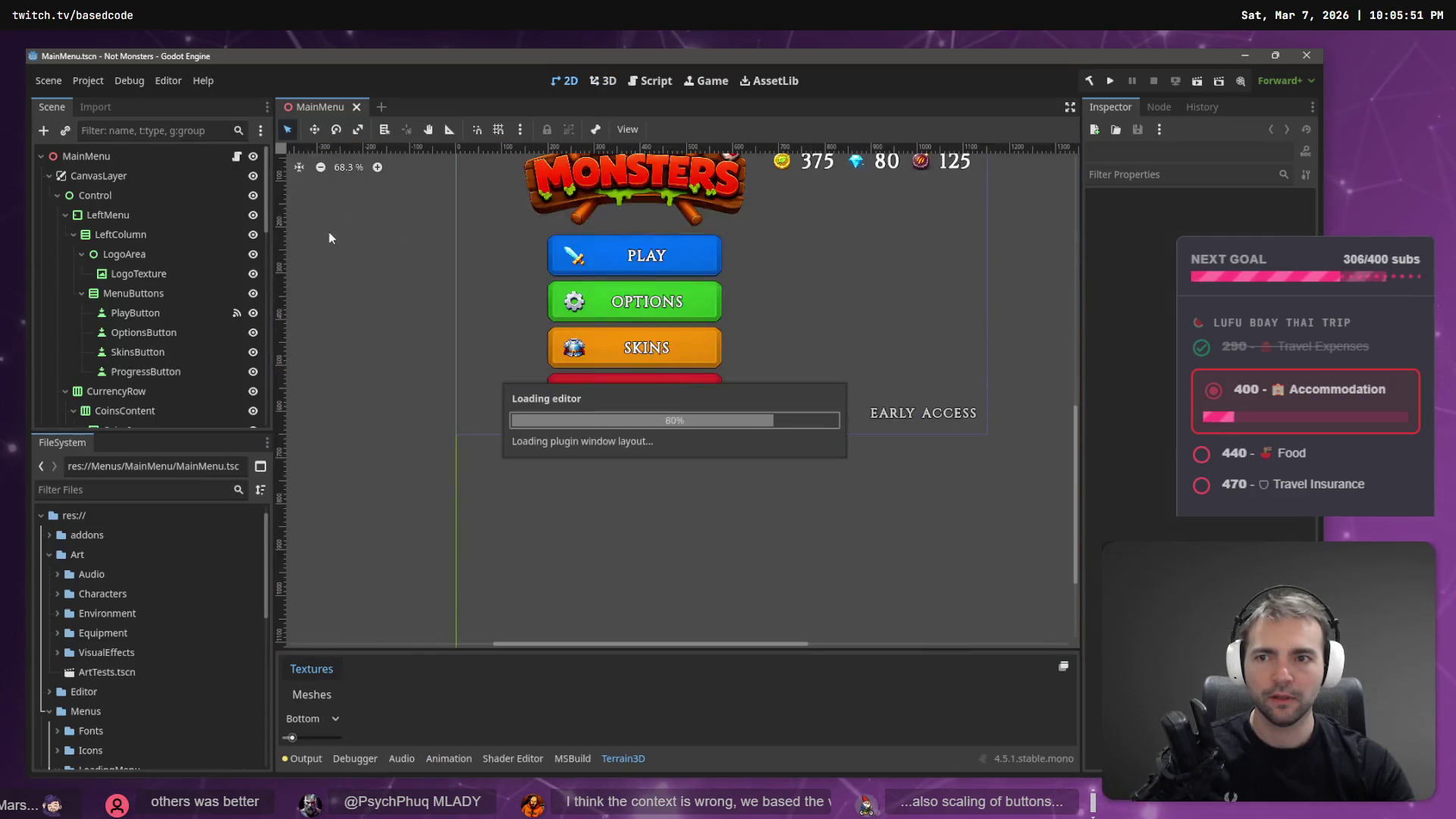
Review the MainMenu.tscn diff setting _cycleEnabled = false, checking Codex's summary along the way.
key("alt+Tab")
key("alt+Tab")
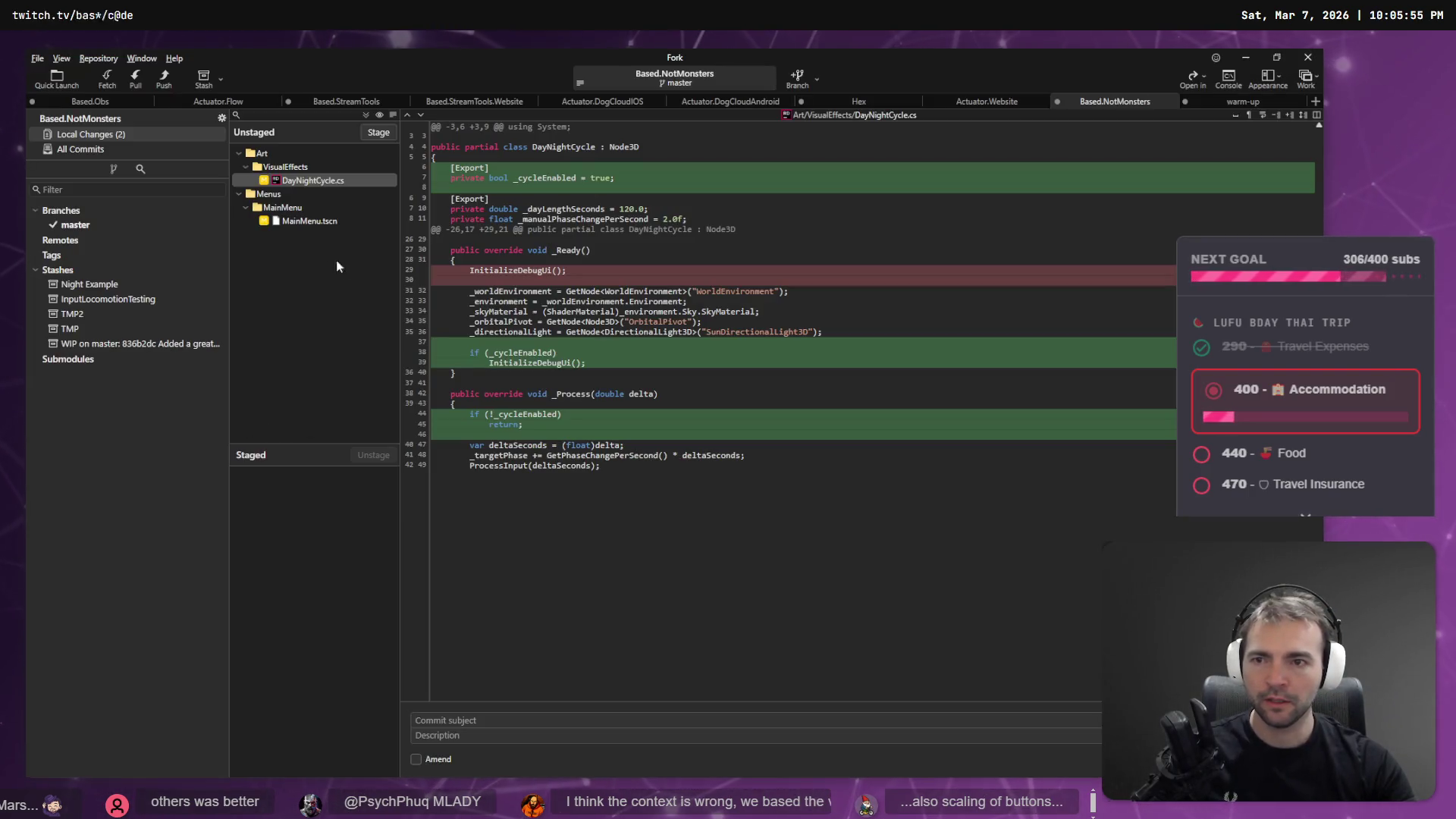
left_click(322, 221)
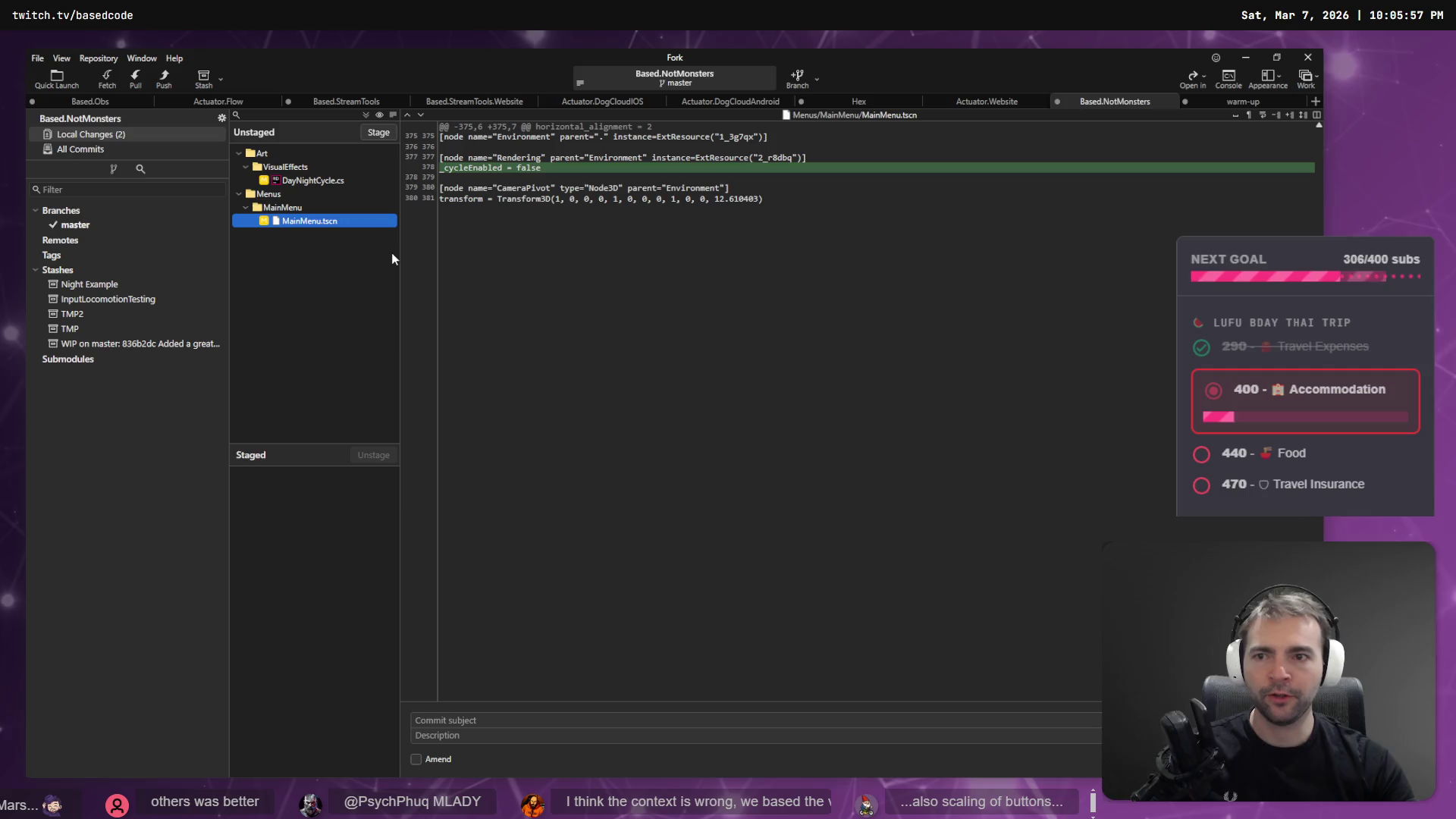
key("alt+Tab")
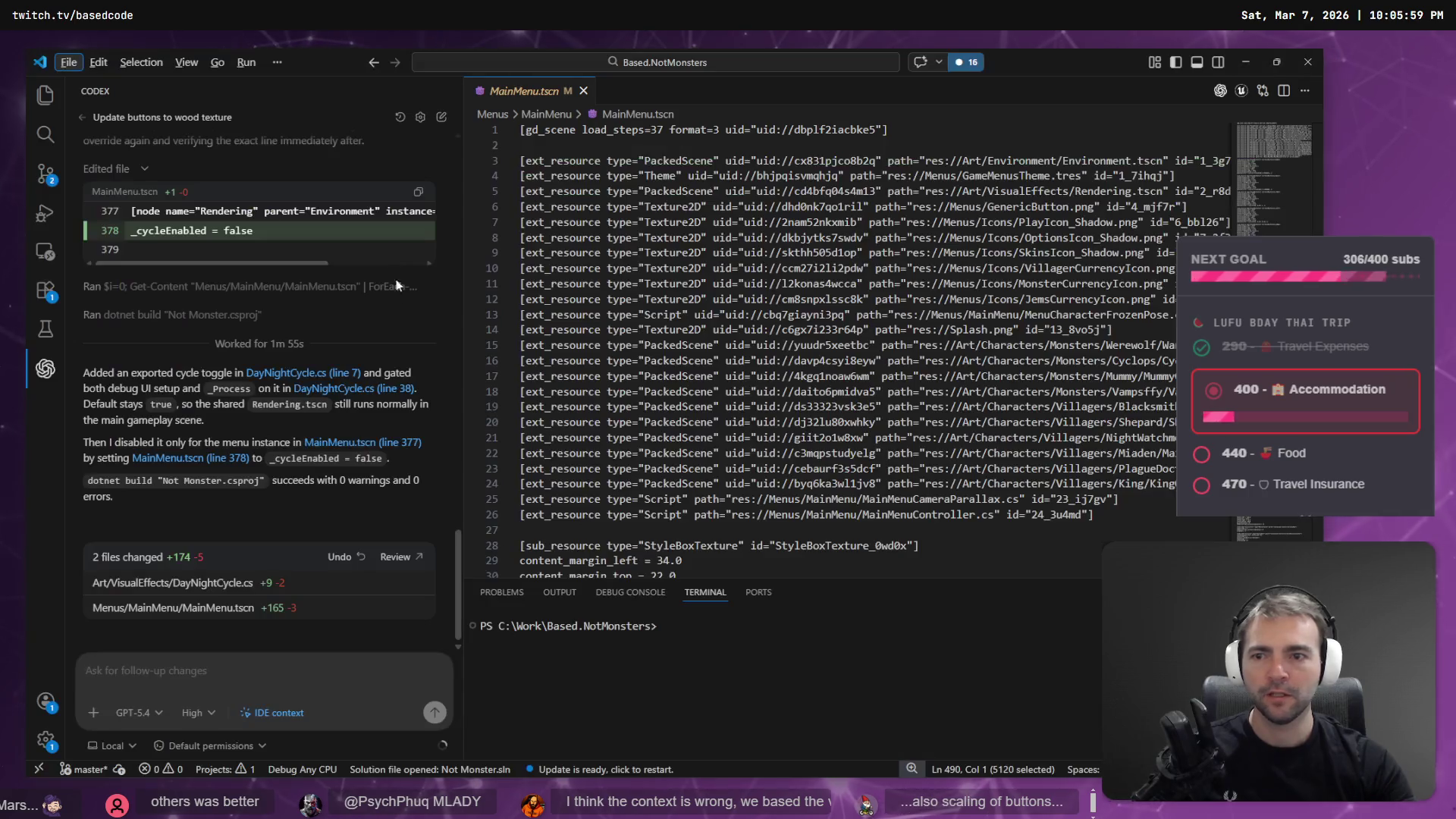
key("alt+Tab")
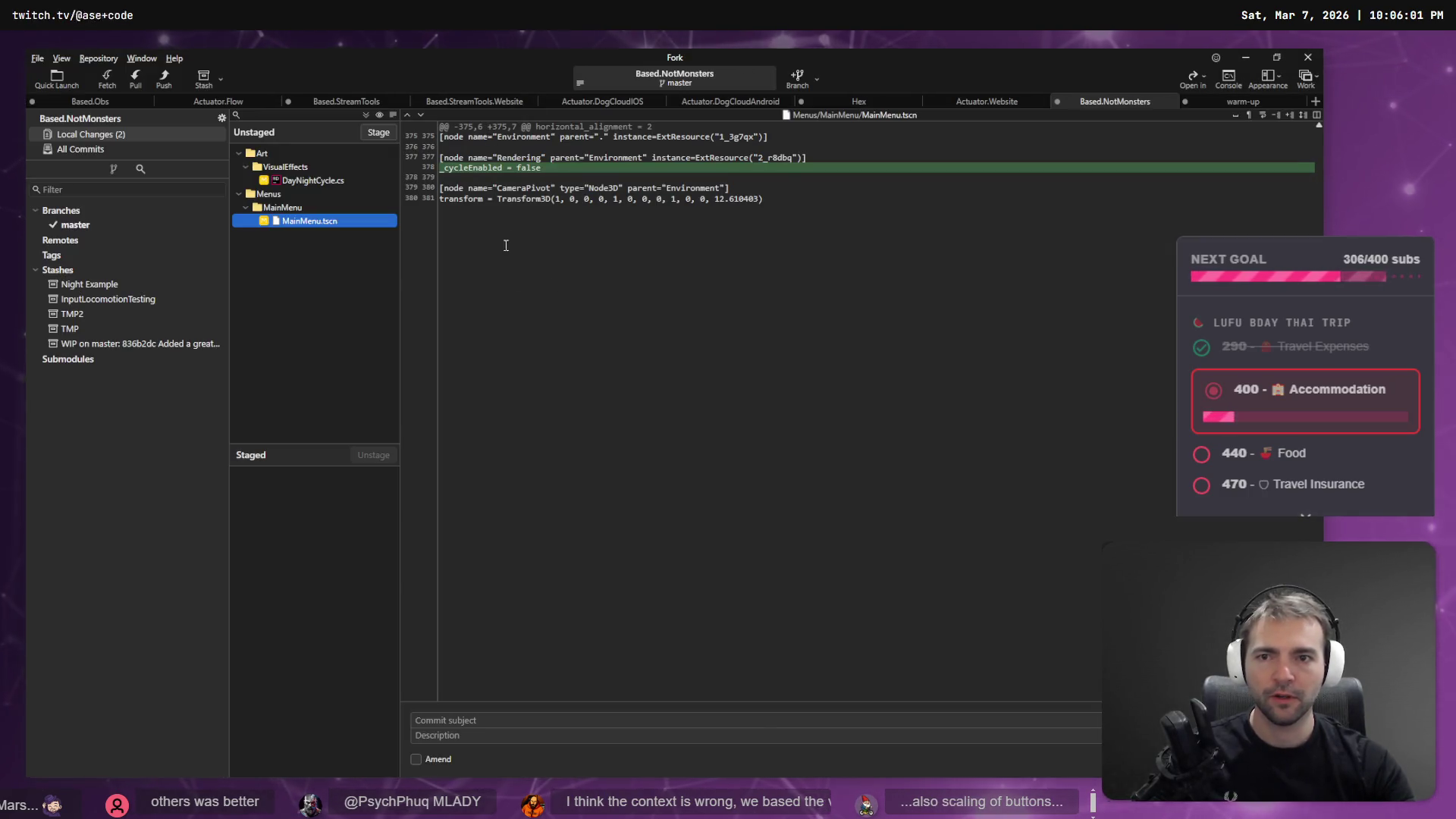
key("alt+Tab")
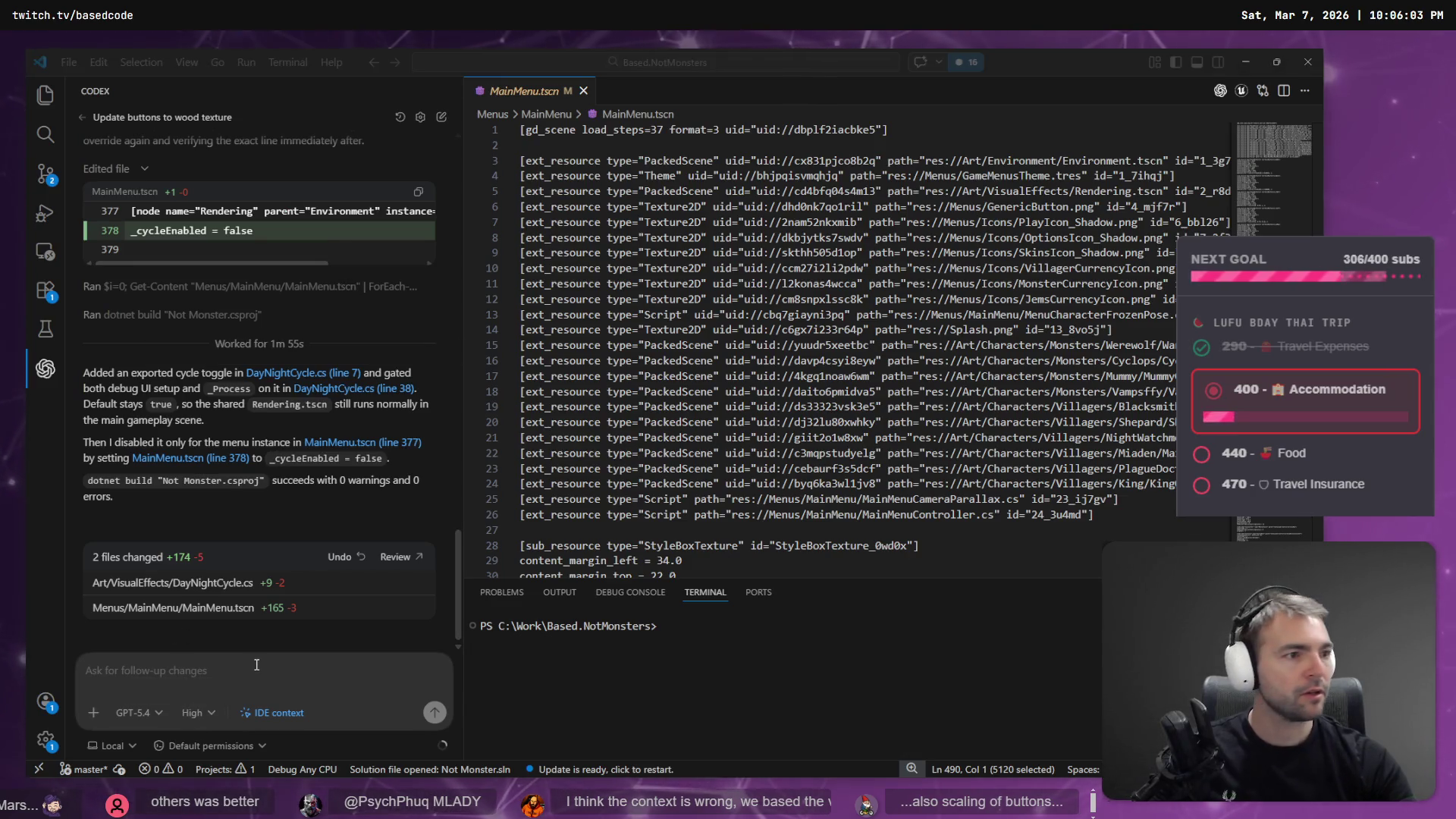
key("alt+Tab")
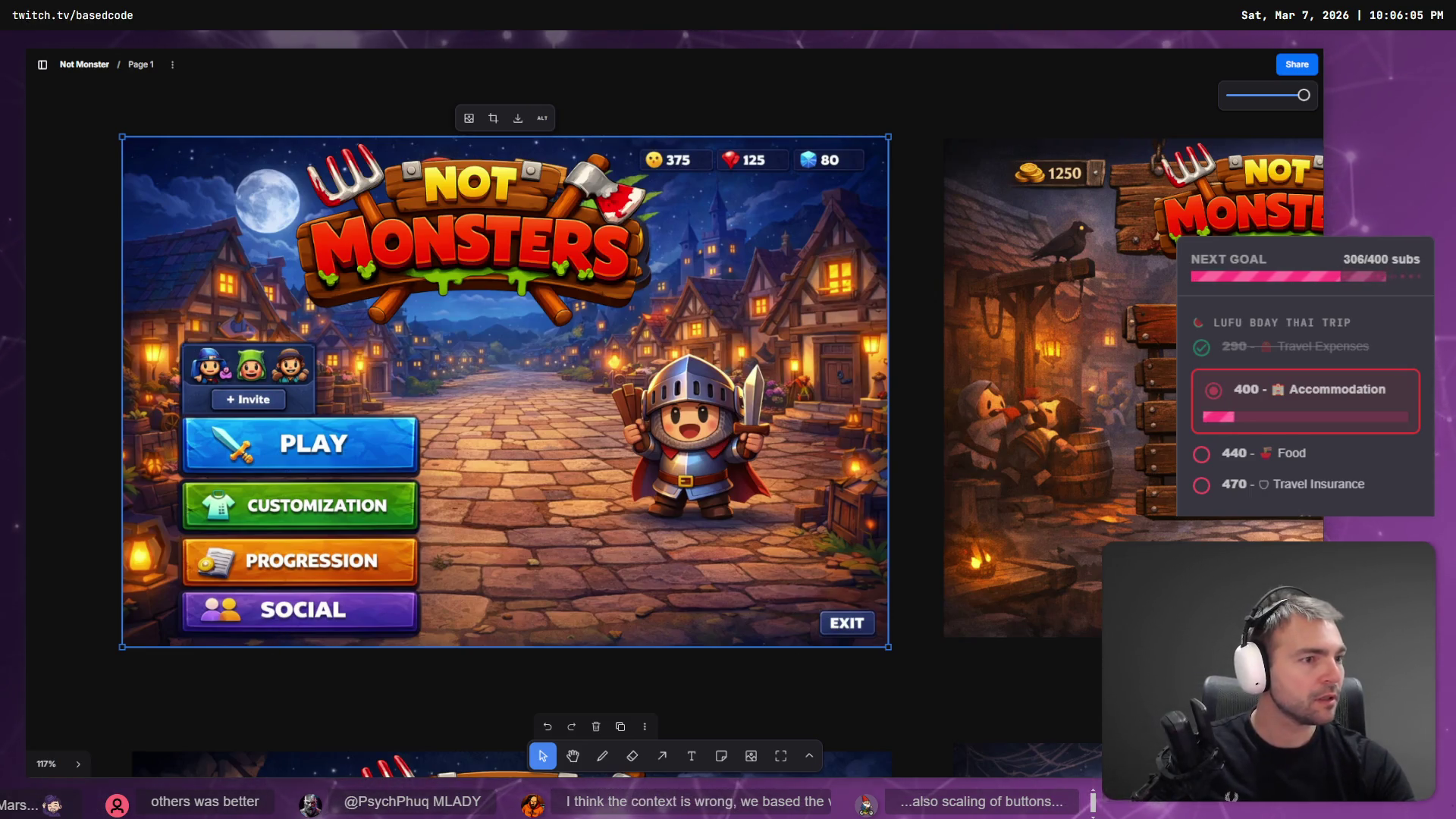
key("alt+Tab")
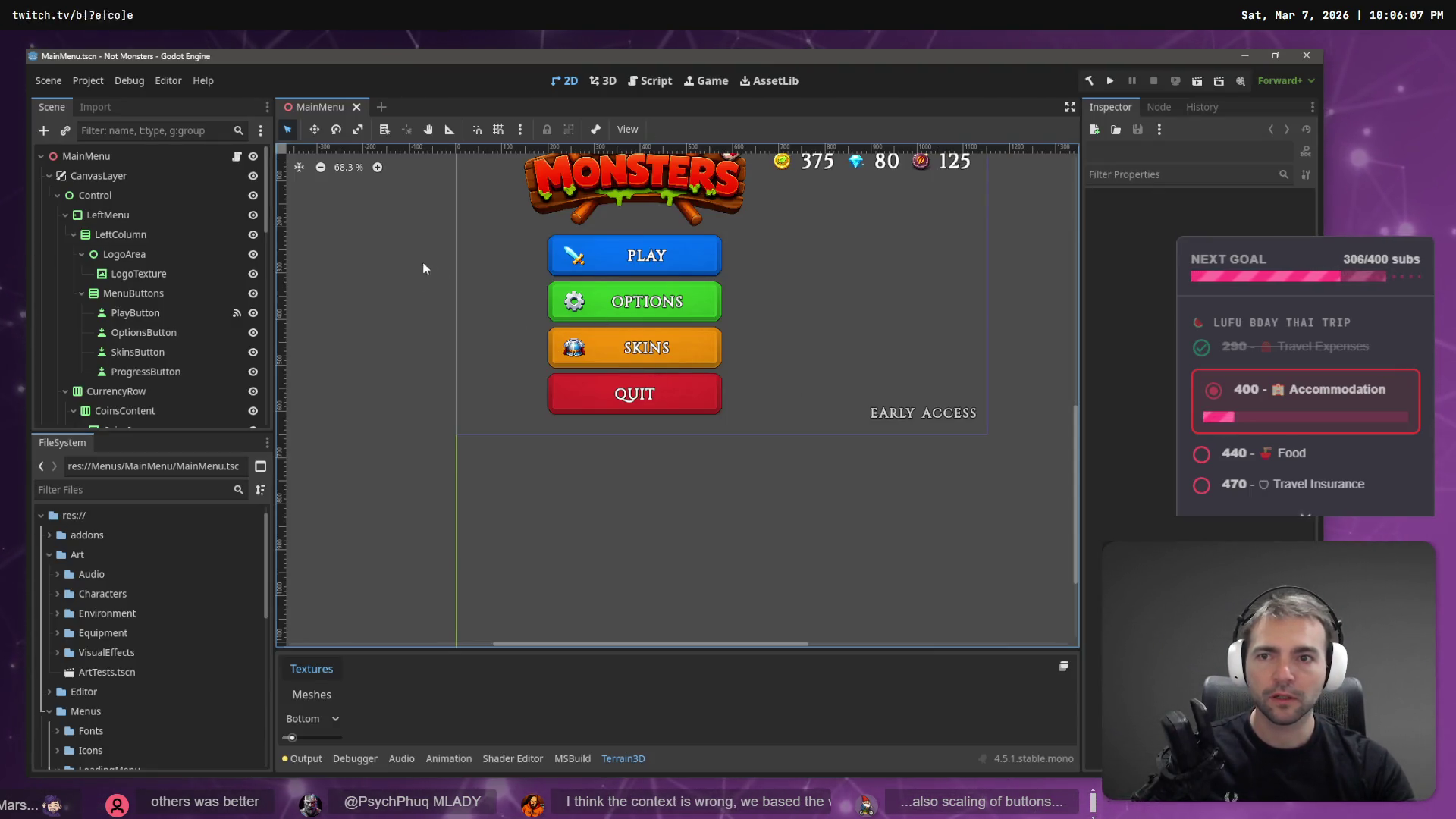
Run the game with F5 to check the daytime menu with restyled buttons, then close it.
mouse_move(423, 269)
left_mouse_down()
mouse_move(377, 446)
mouse_move(351, 406)
mouse_move(460, 384)
left_mouse_up()
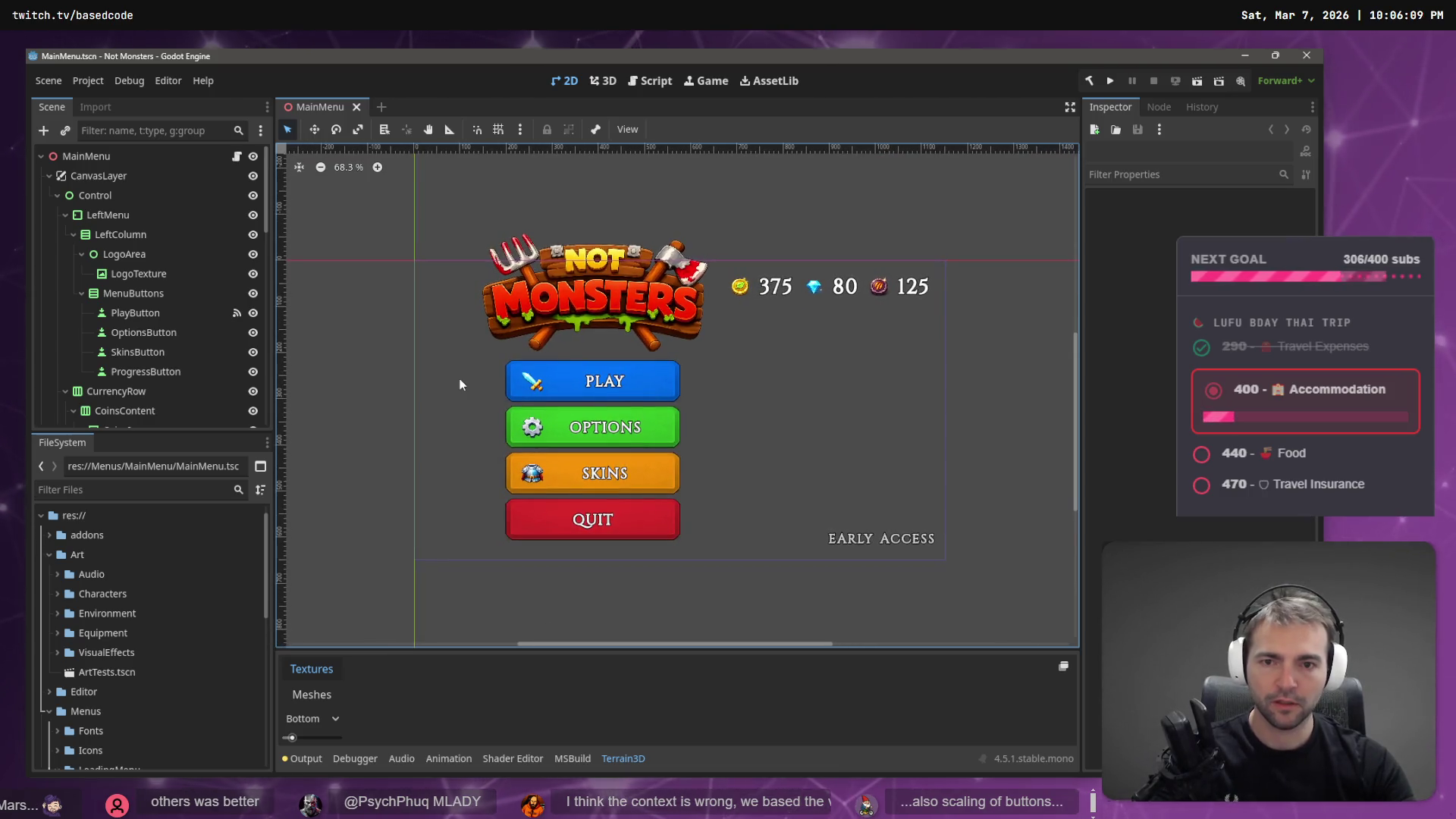
key("F5")
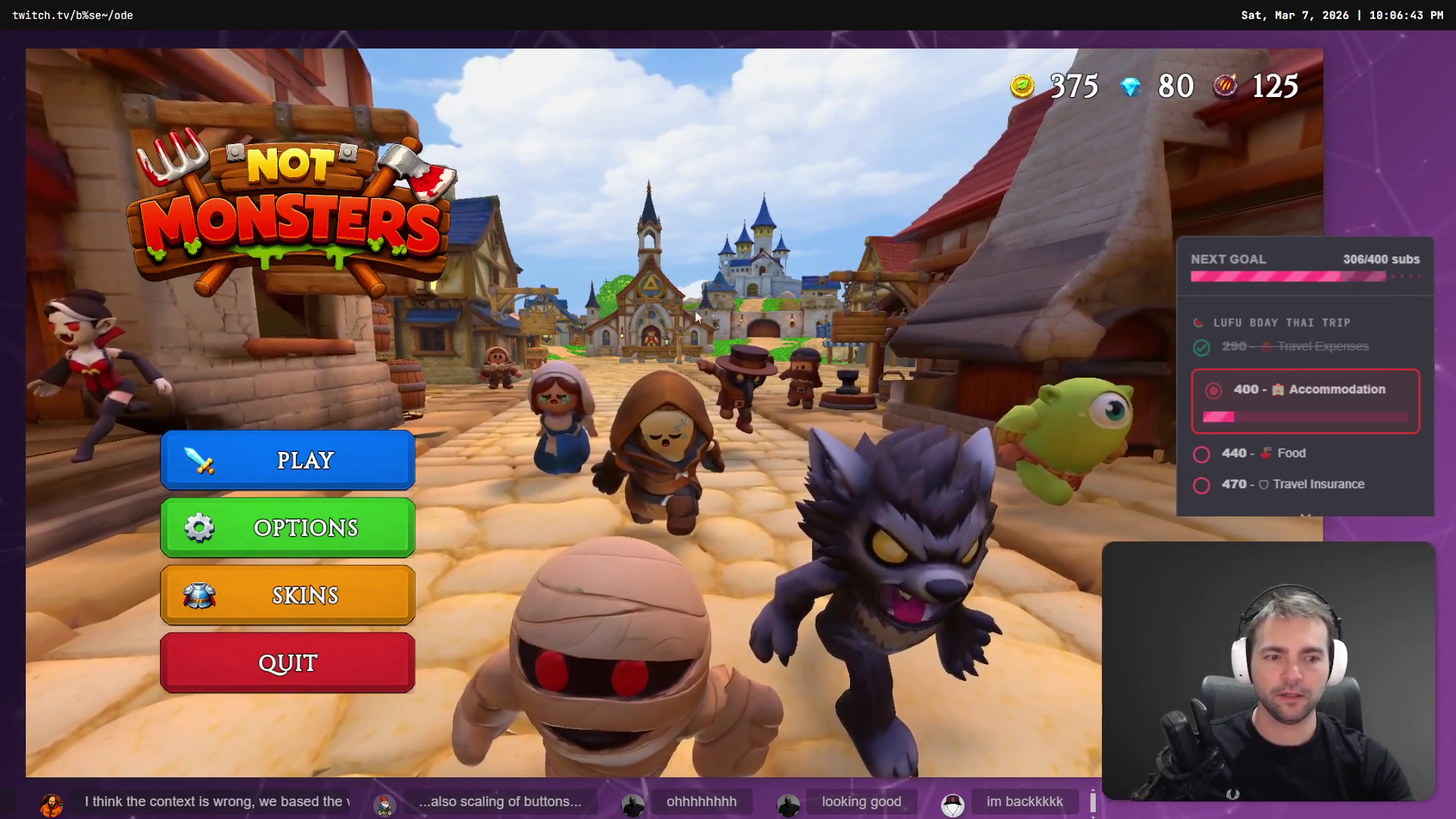
key("alt+F4")
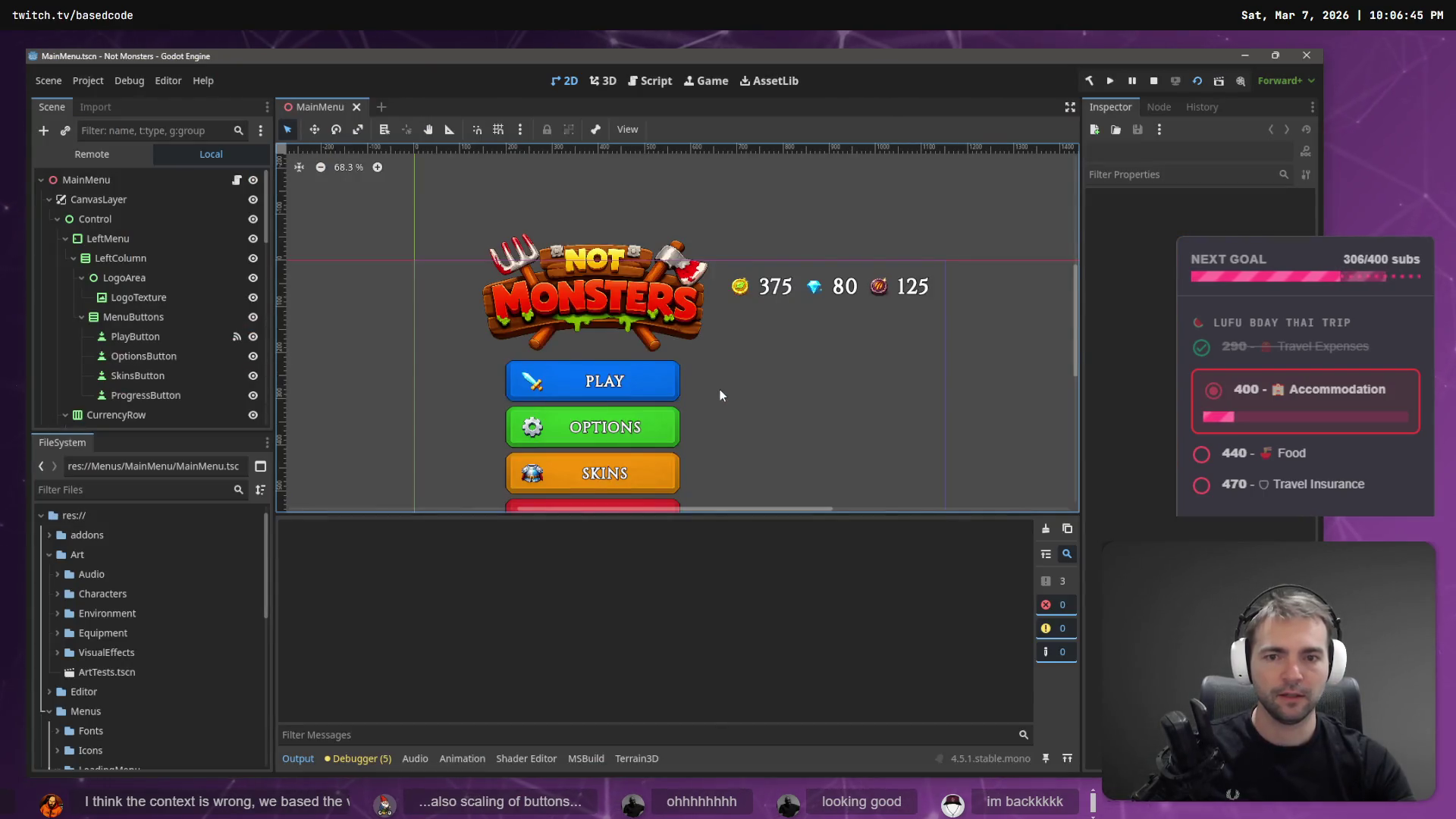
key("alt+Tab")
scroll(804, 182, "down", 5)
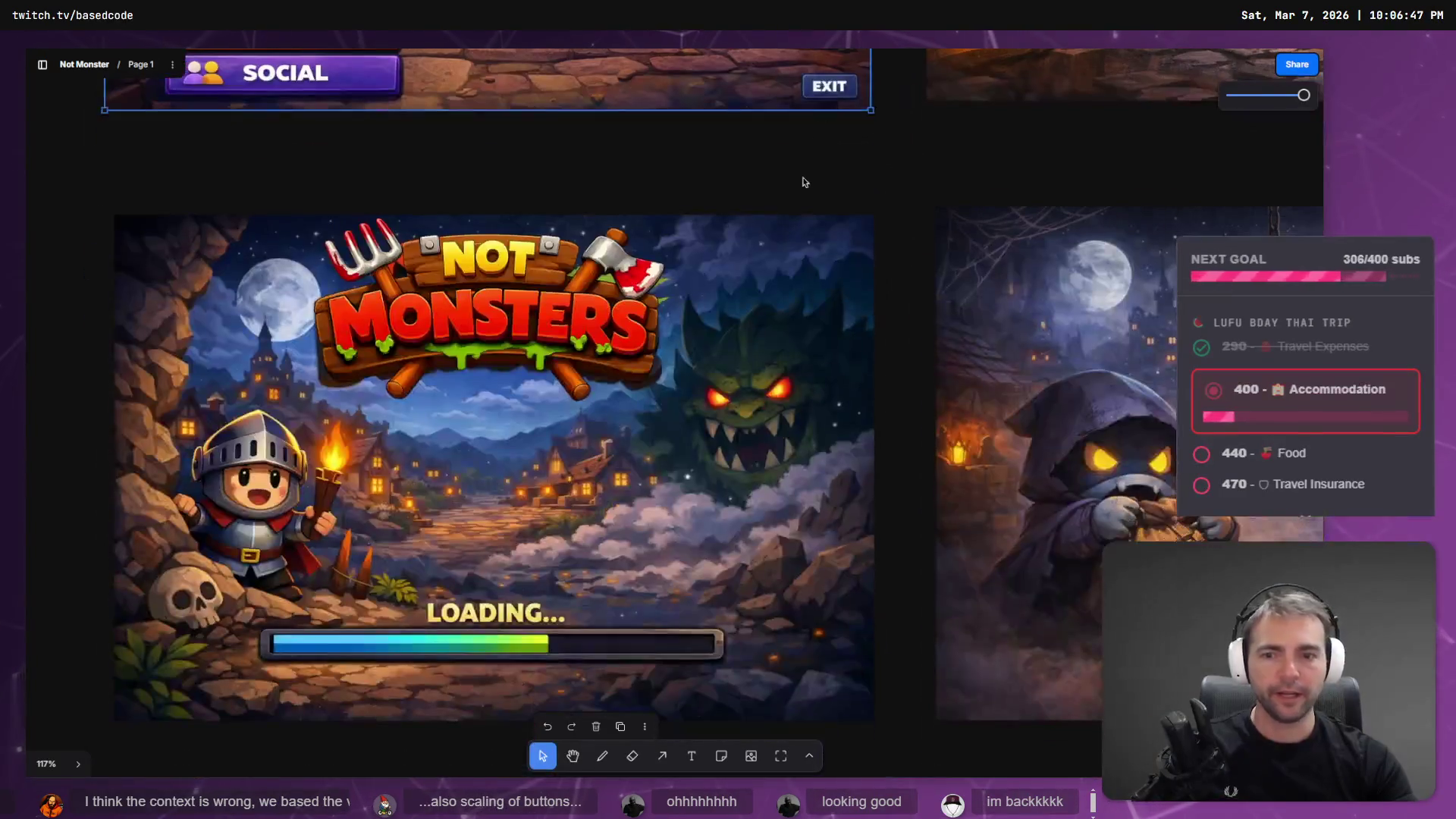
Select the loading-screen mockup and bring the knight loading-screen mockup to the centre.
scroll(805, 182, "down", 2)
left_click(819, 293)
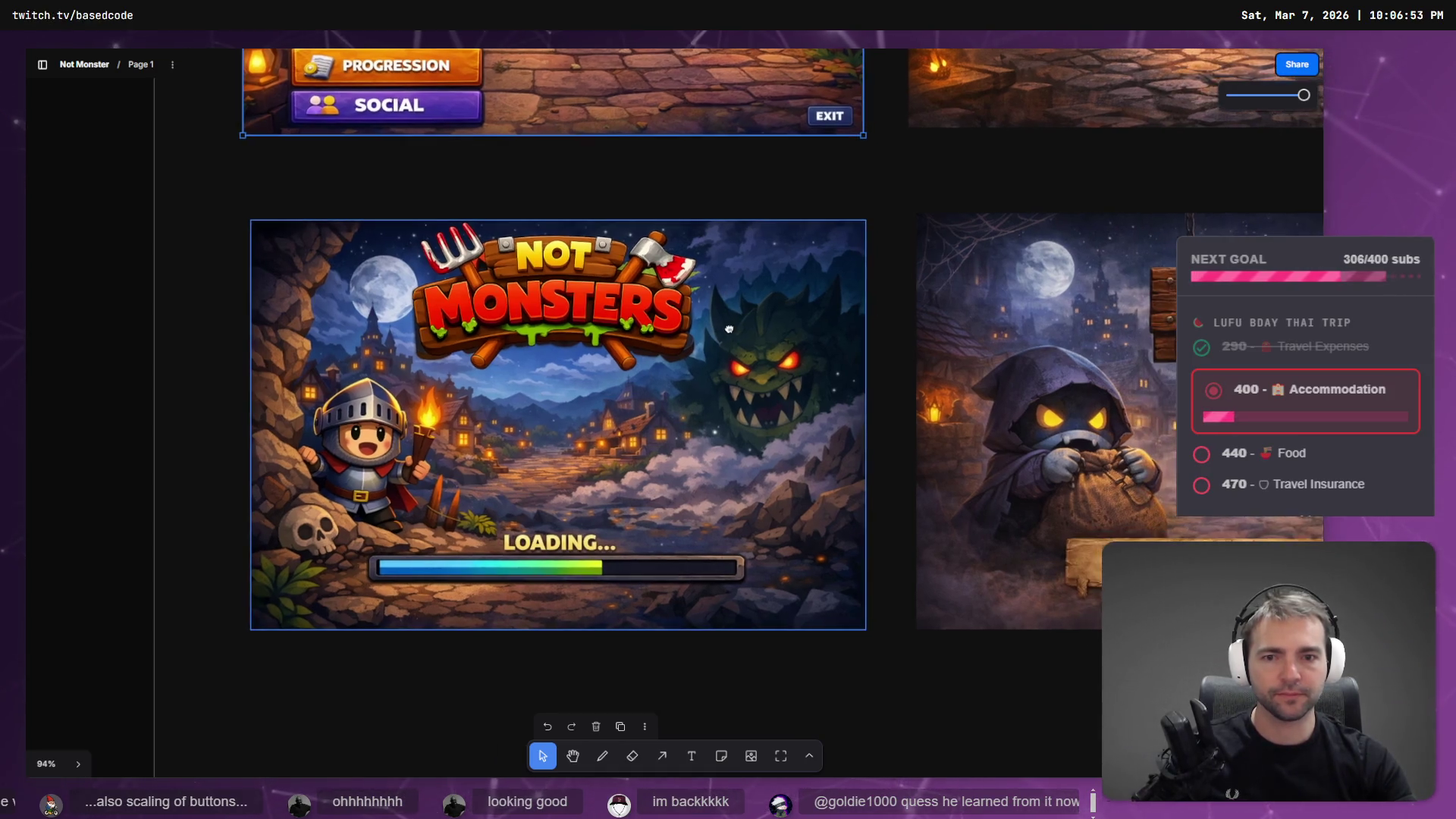
scroll(741, 330, "right", 1)
scroll(740, 330, "down", 1)
scroll(868, 390, "right", 2)
scroll(868, 390, "up", 4)
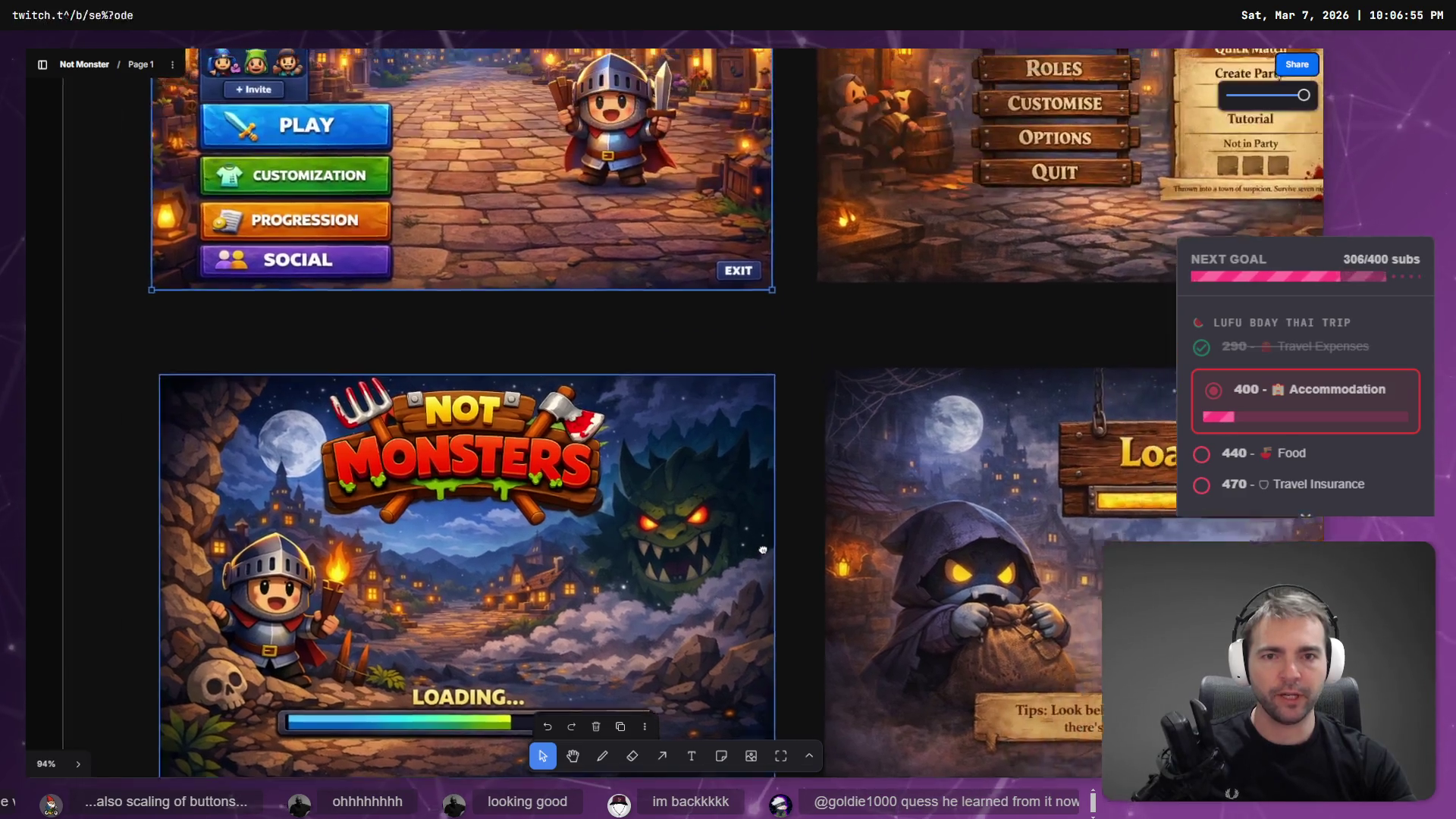
scroll(760, 438, "down", 4)
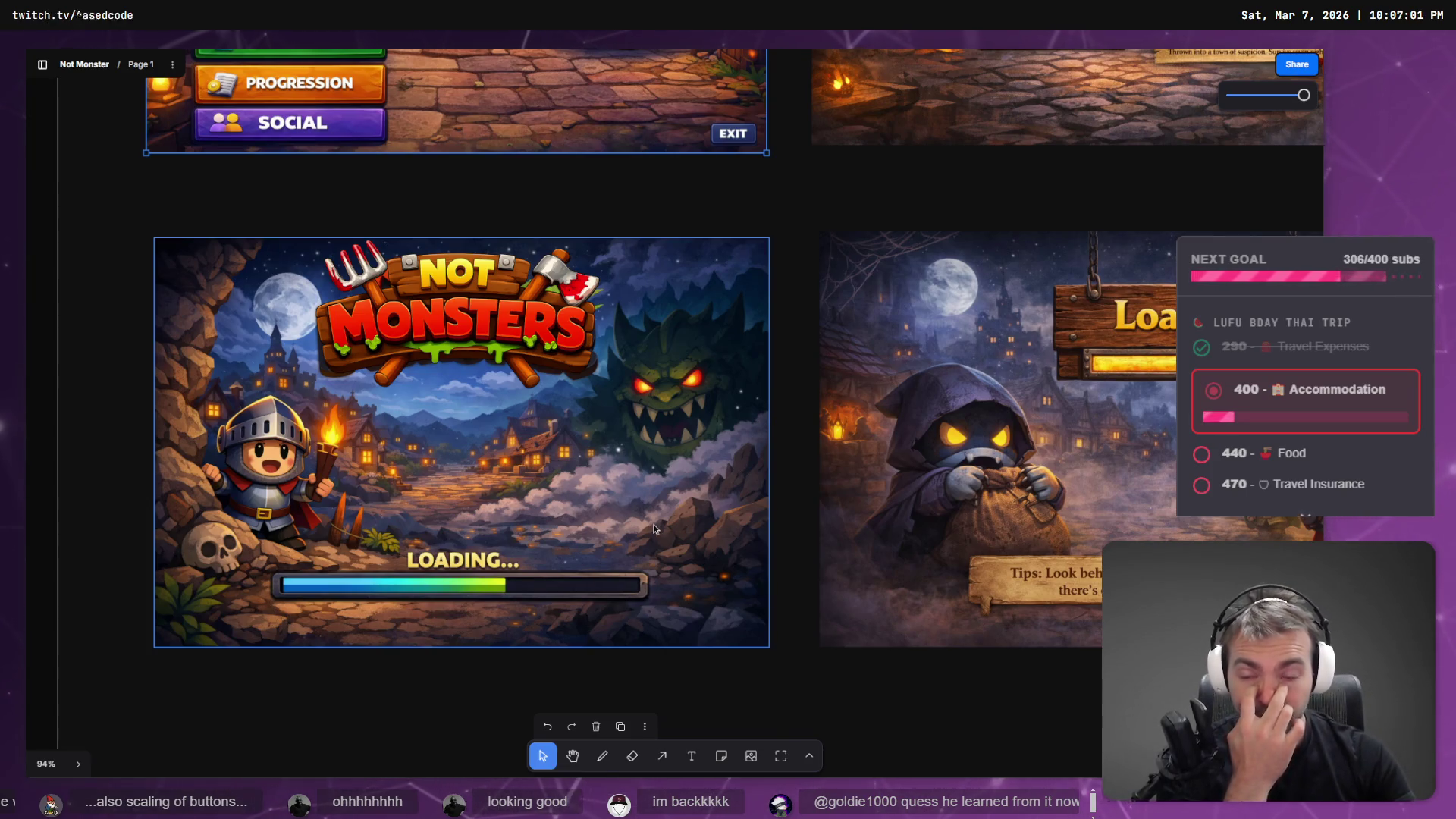
scroll(658, 263, "up", 5)
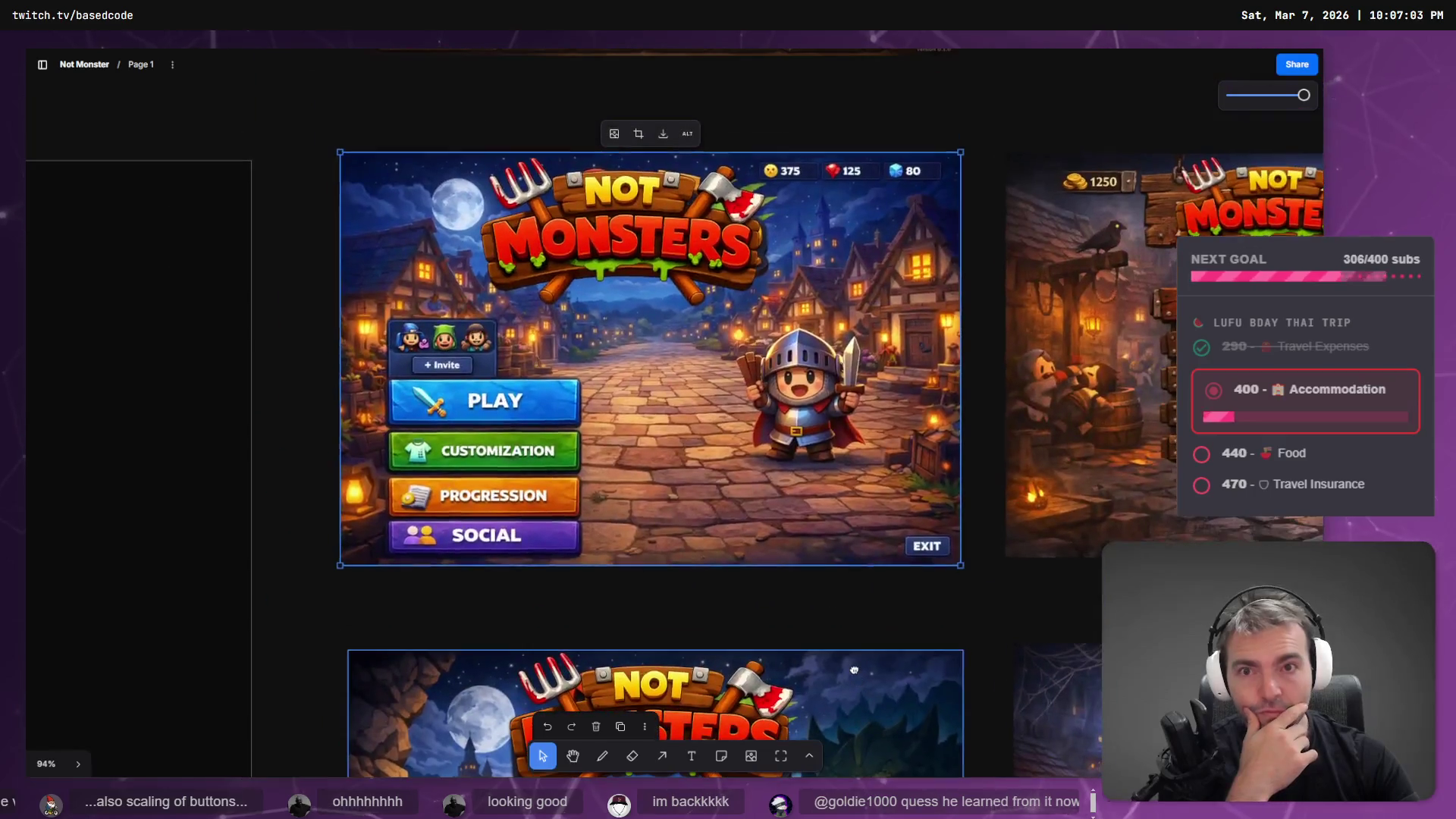
scroll(451, 588, "right", 3)
left_click_drag(451, 588, 797, 248)
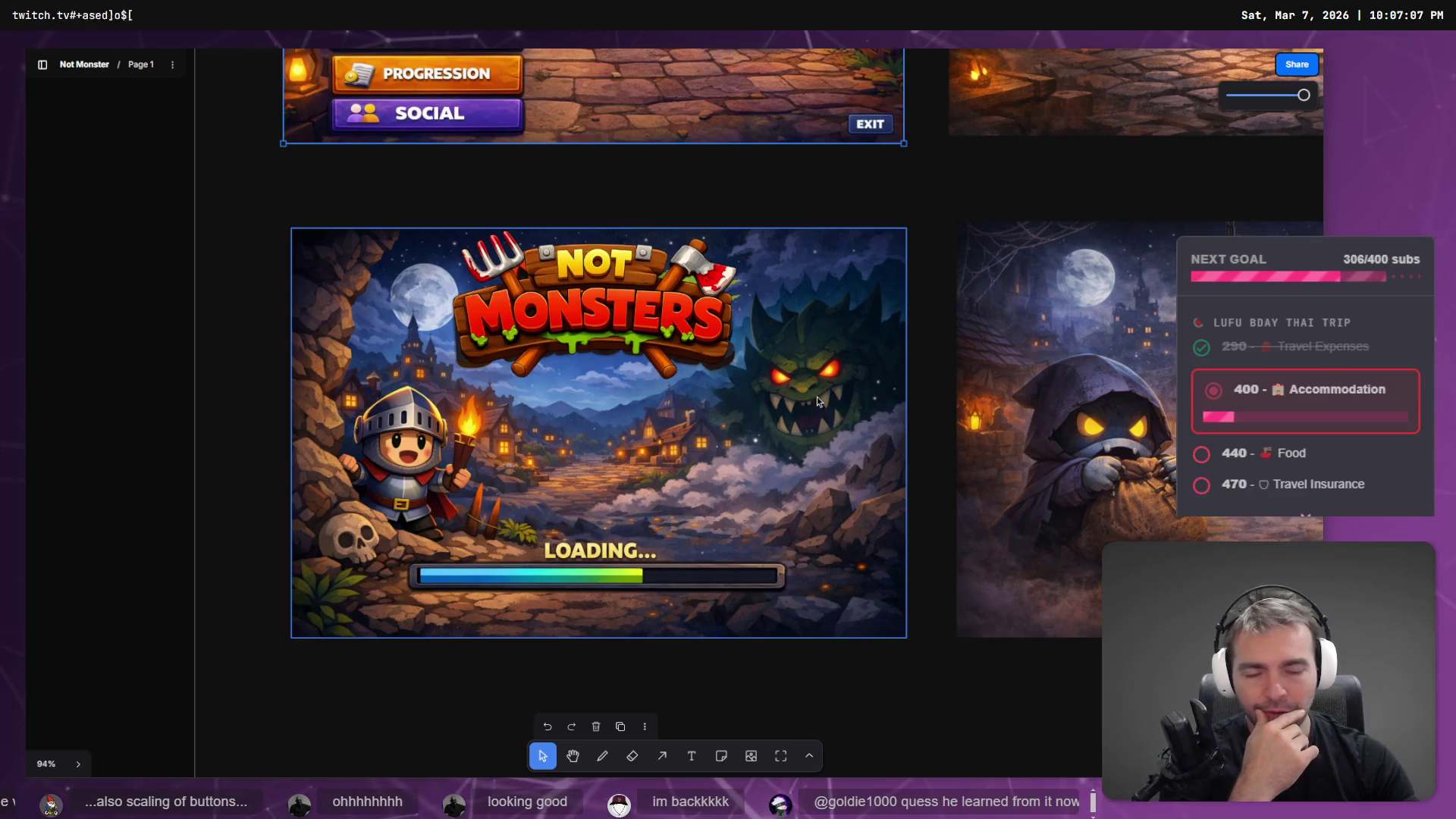
Pan and zoom across the board comparing the main-menu and loading-screen mockups.
scroll(893, 408, "right", 5)
scroll(1023, 375, "left", 6)
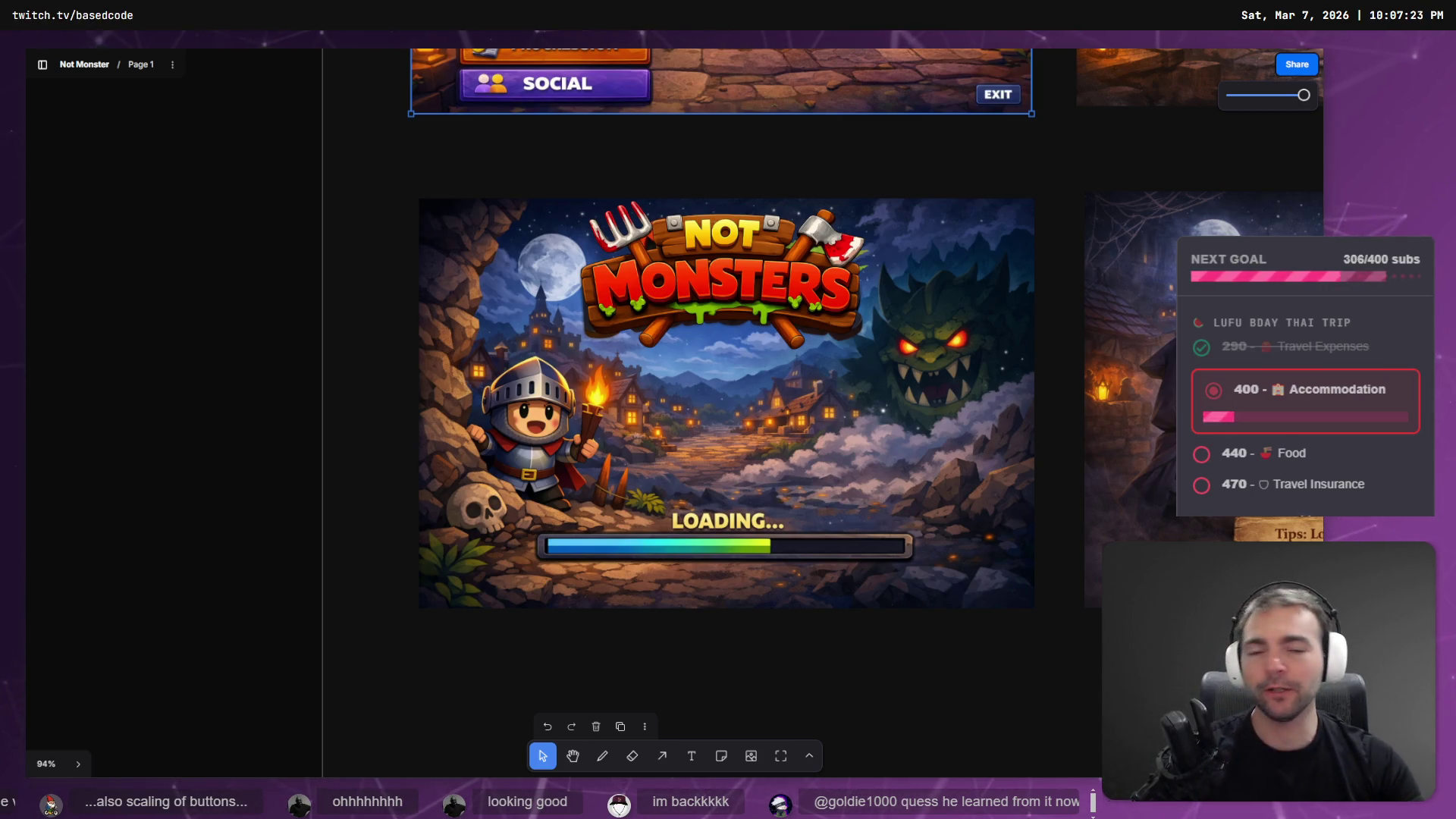
scroll(457, 238, "up", 5)
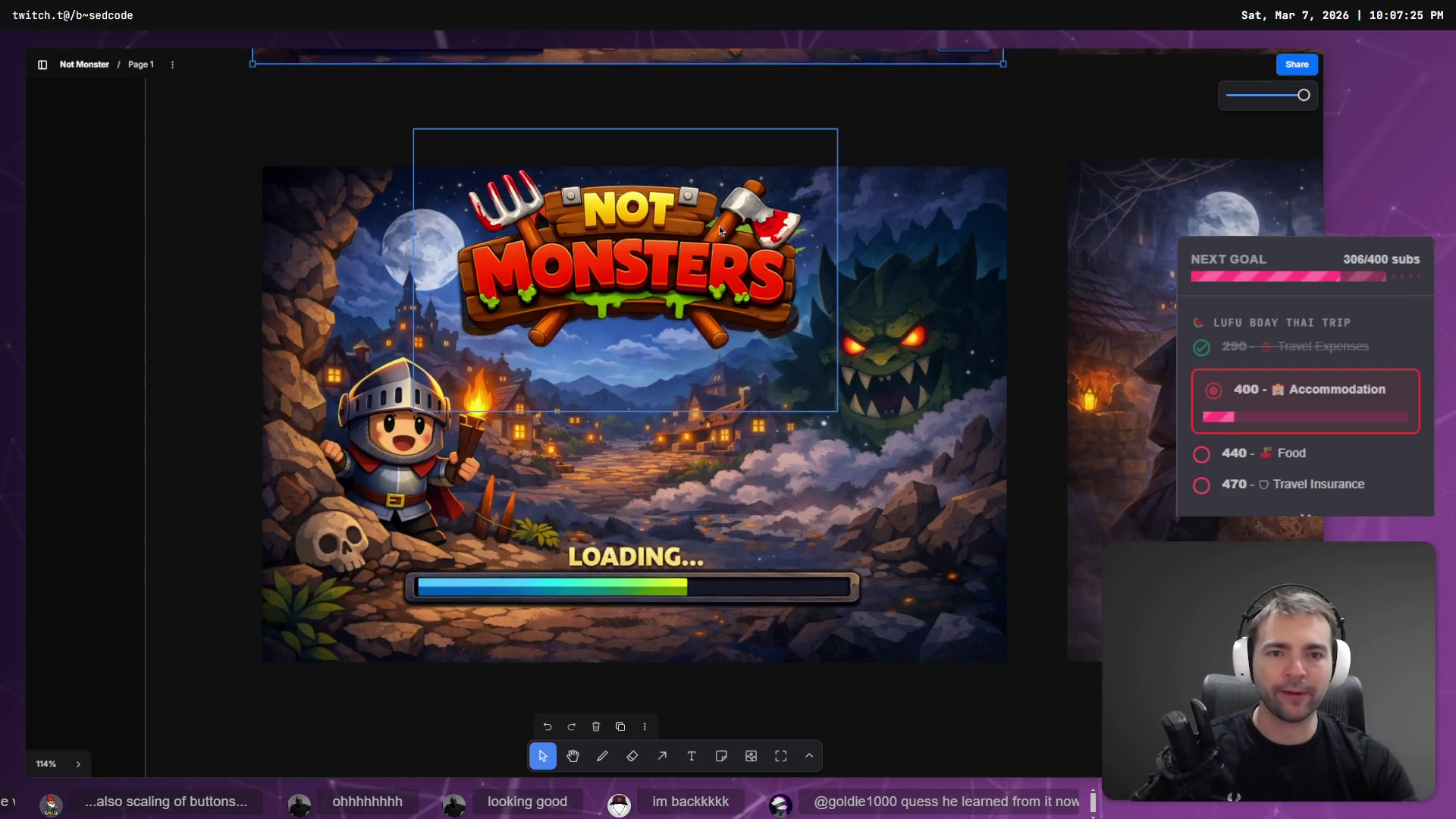
scroll(675, 505, "right", 6)
scroll(660, 505, "up", 3)
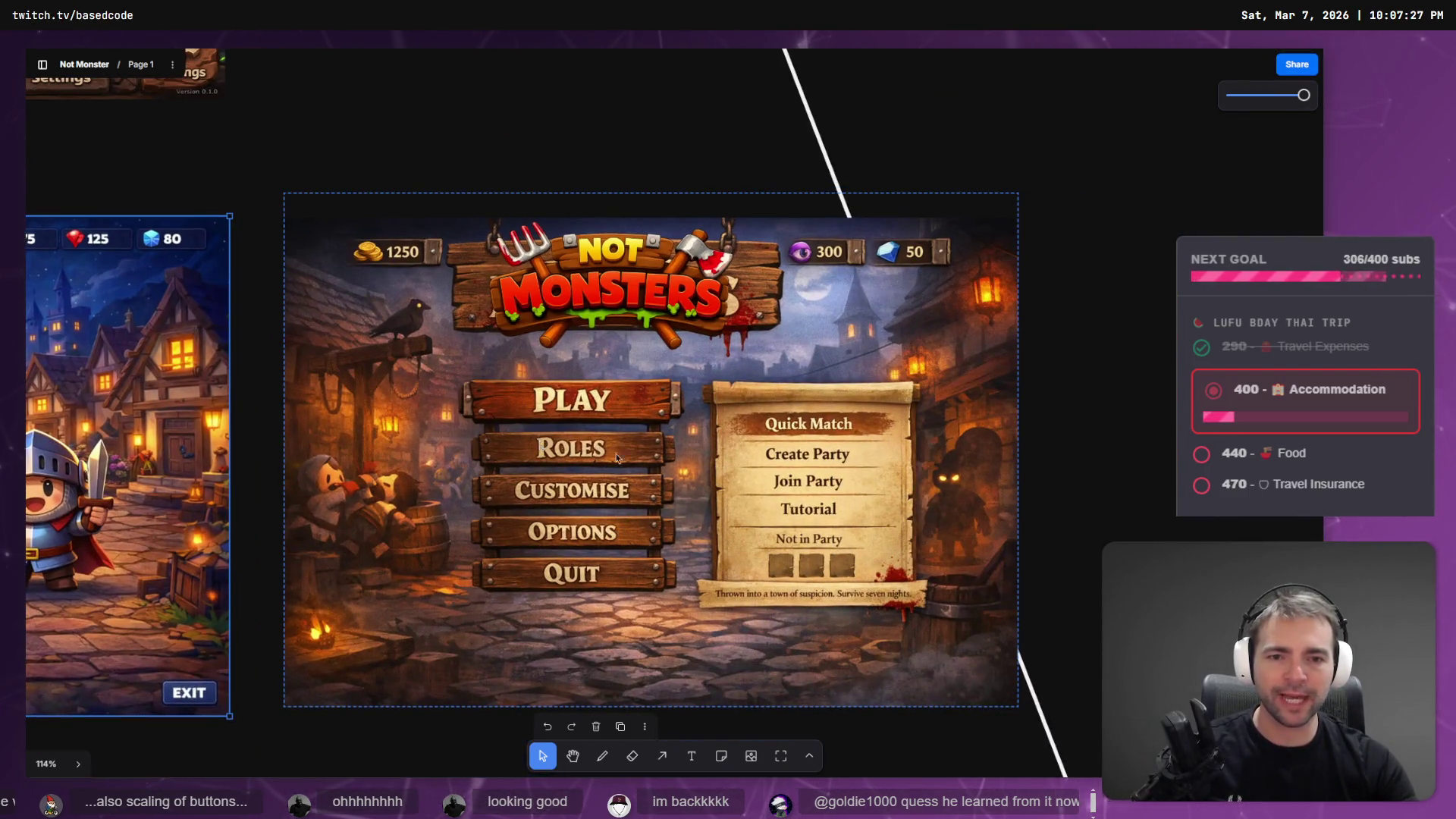
scroll(617, 457, "left", 10)
scroll(616, 457, "down", 1)
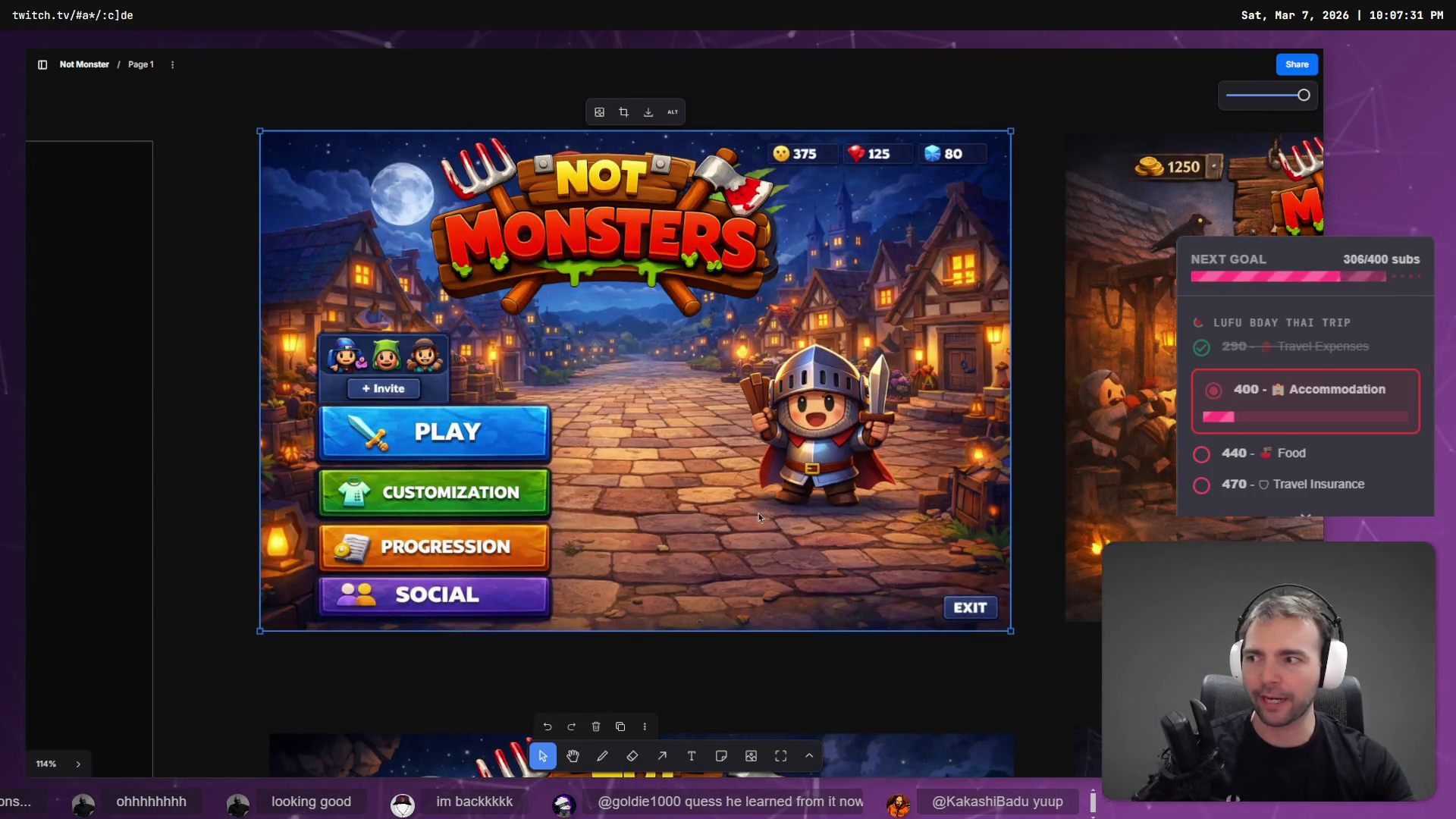
scroll(804, 534, "right", 11)
scroll(842, 50, "left", 11)
scroll(842, 50, "down", 7)
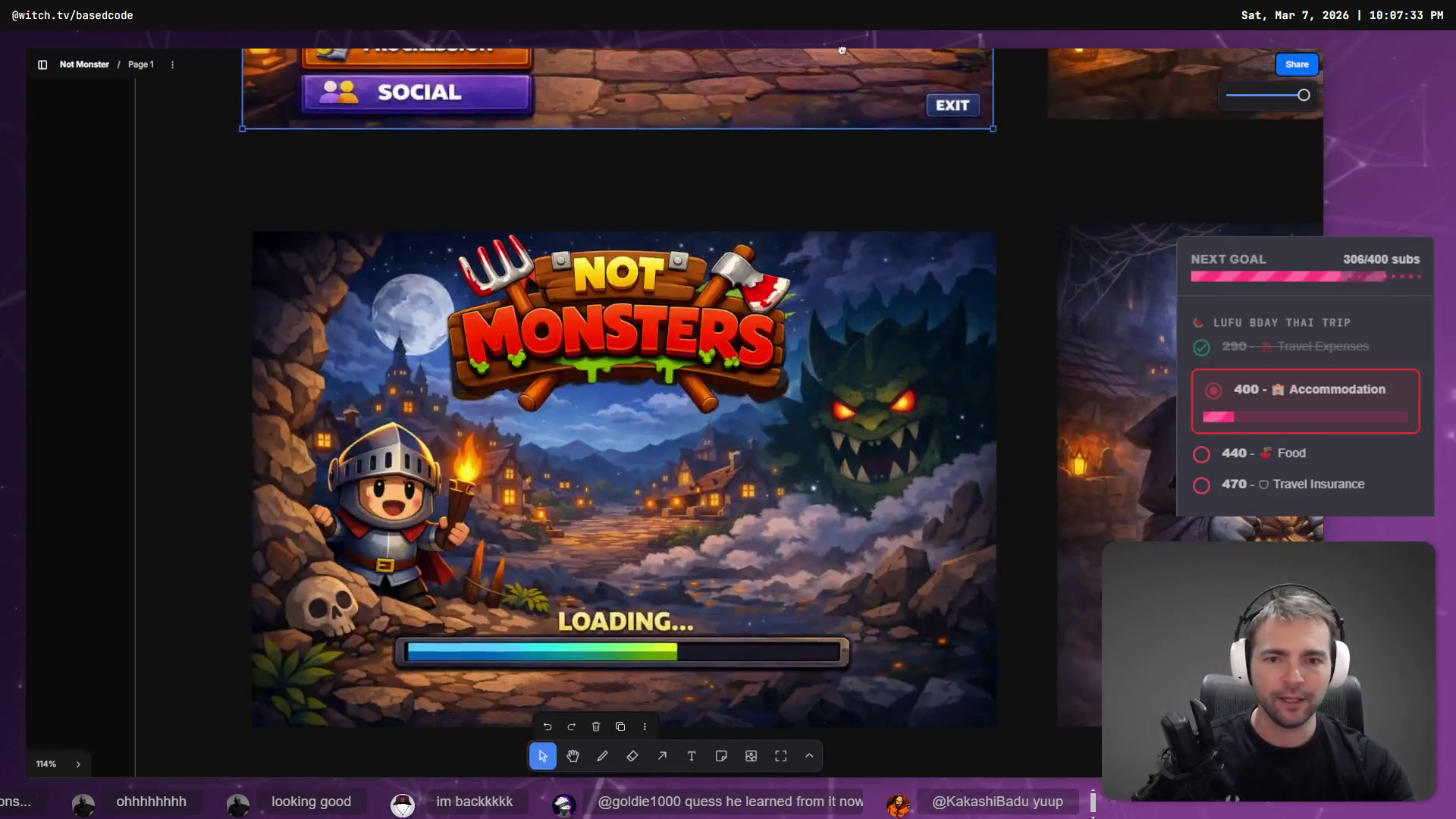
scroll(842, 50, "down", 1)
scroll(759, 228, "right", 9)
scroll(682, 258, "left", 6)
scroll(666, 269, "down", 1)
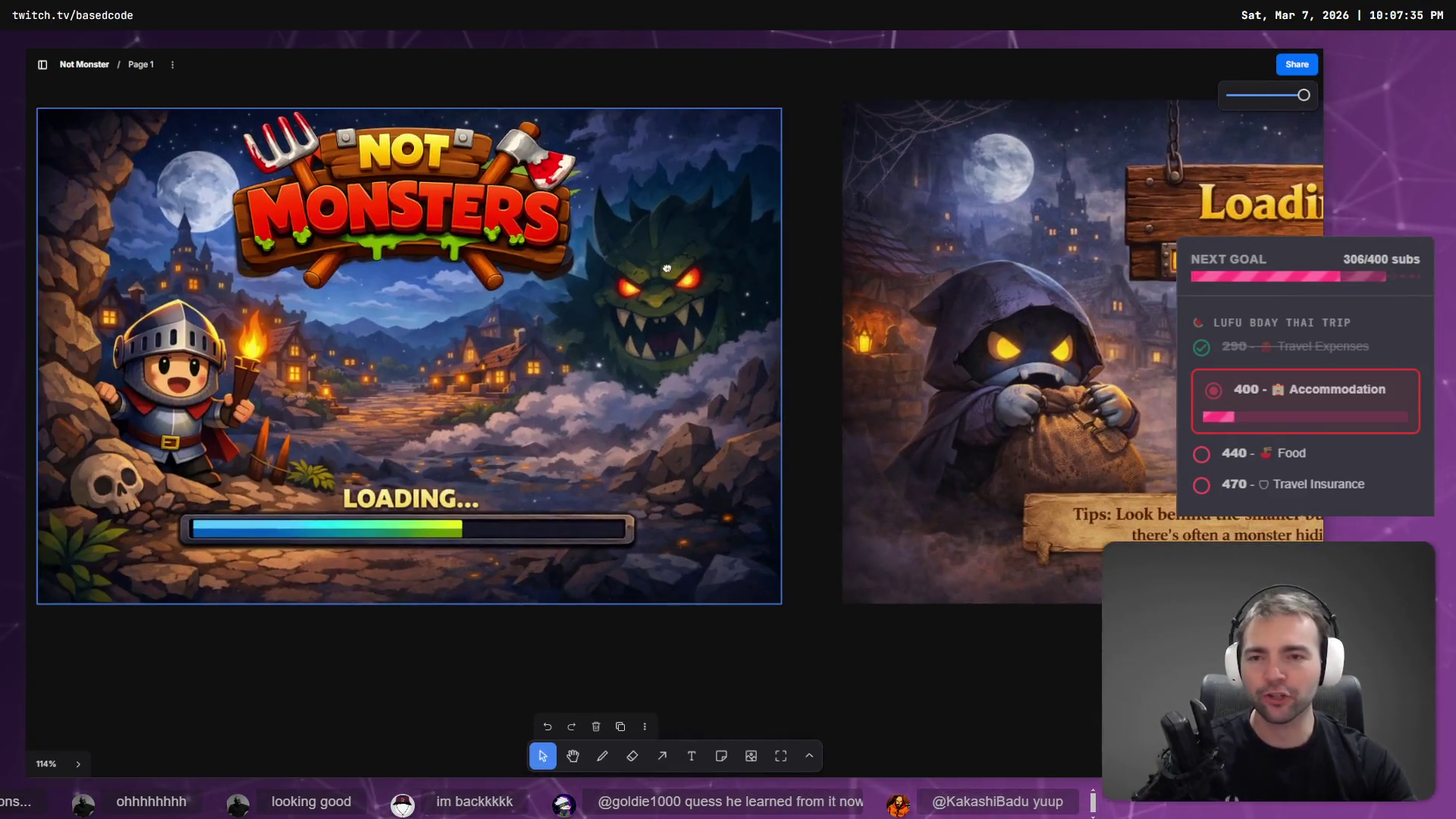
scroll(682, 303, "right", 8)
scroll(705, 341, "left", 10)
scroll(712, 349, "up", 1)
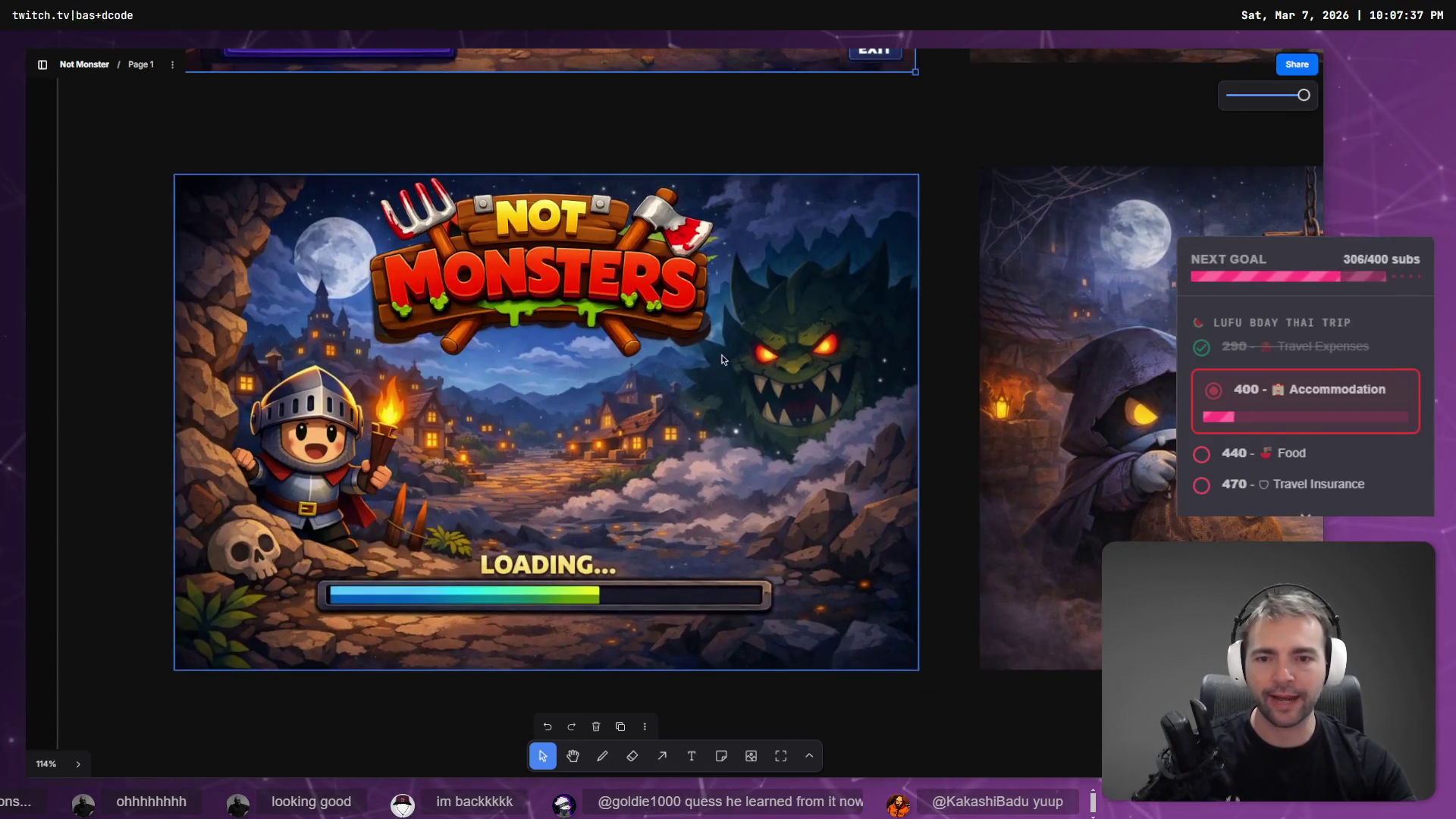
scroll(722, 359, "right", 9)
scroll(758, 303, "down", 1)
scroll(1001, 249, "left", 9)
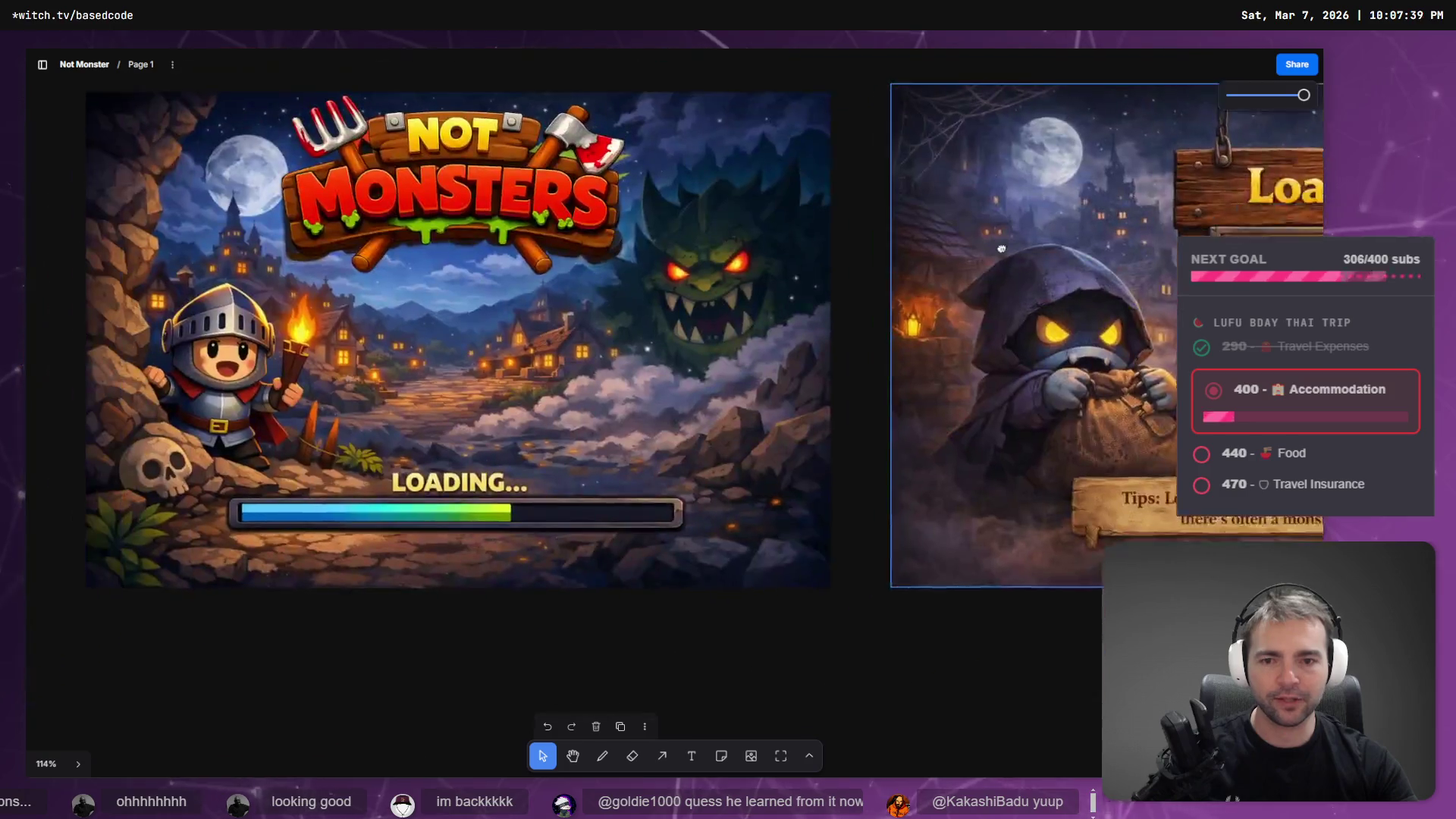
scroll(1000, 249, "left", 2)
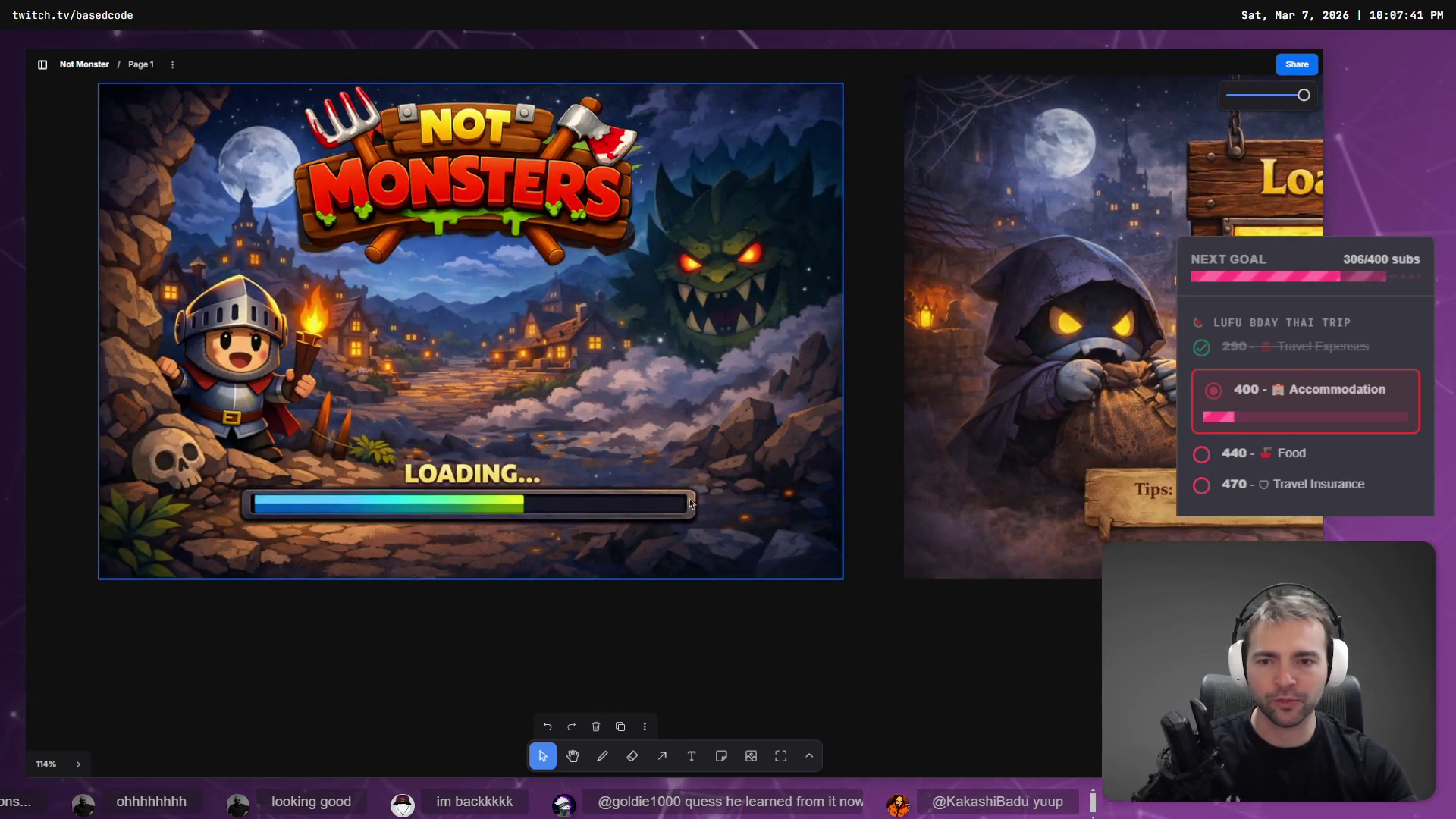
scroll(519, 174, "up", 3)
scroll(518, 174, "left", 4)
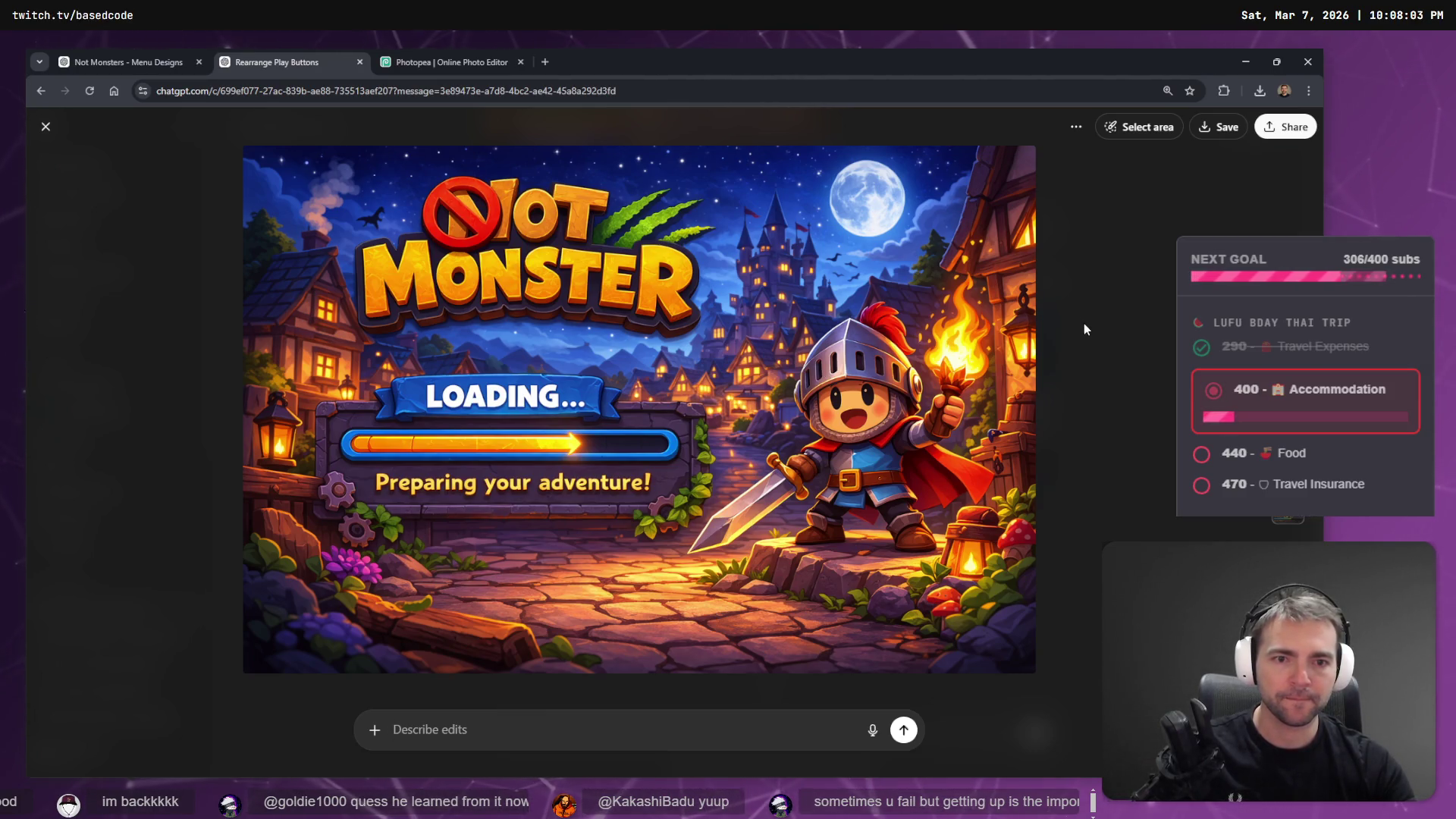
Mark image 1 as better and resend the prompt noting environment and characters can't be shown while loading.
key("Escape")
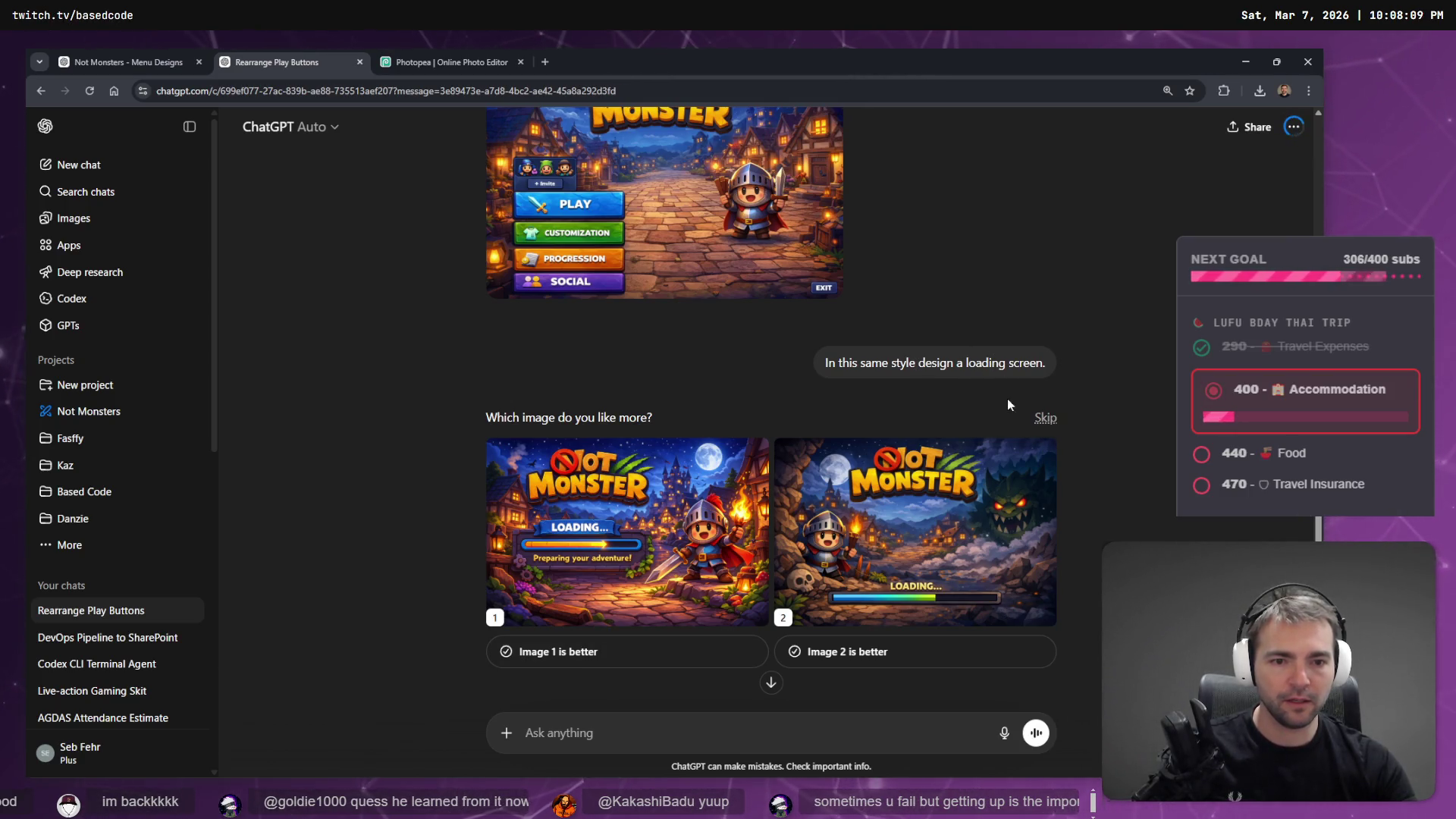
left_click(1043, 418)
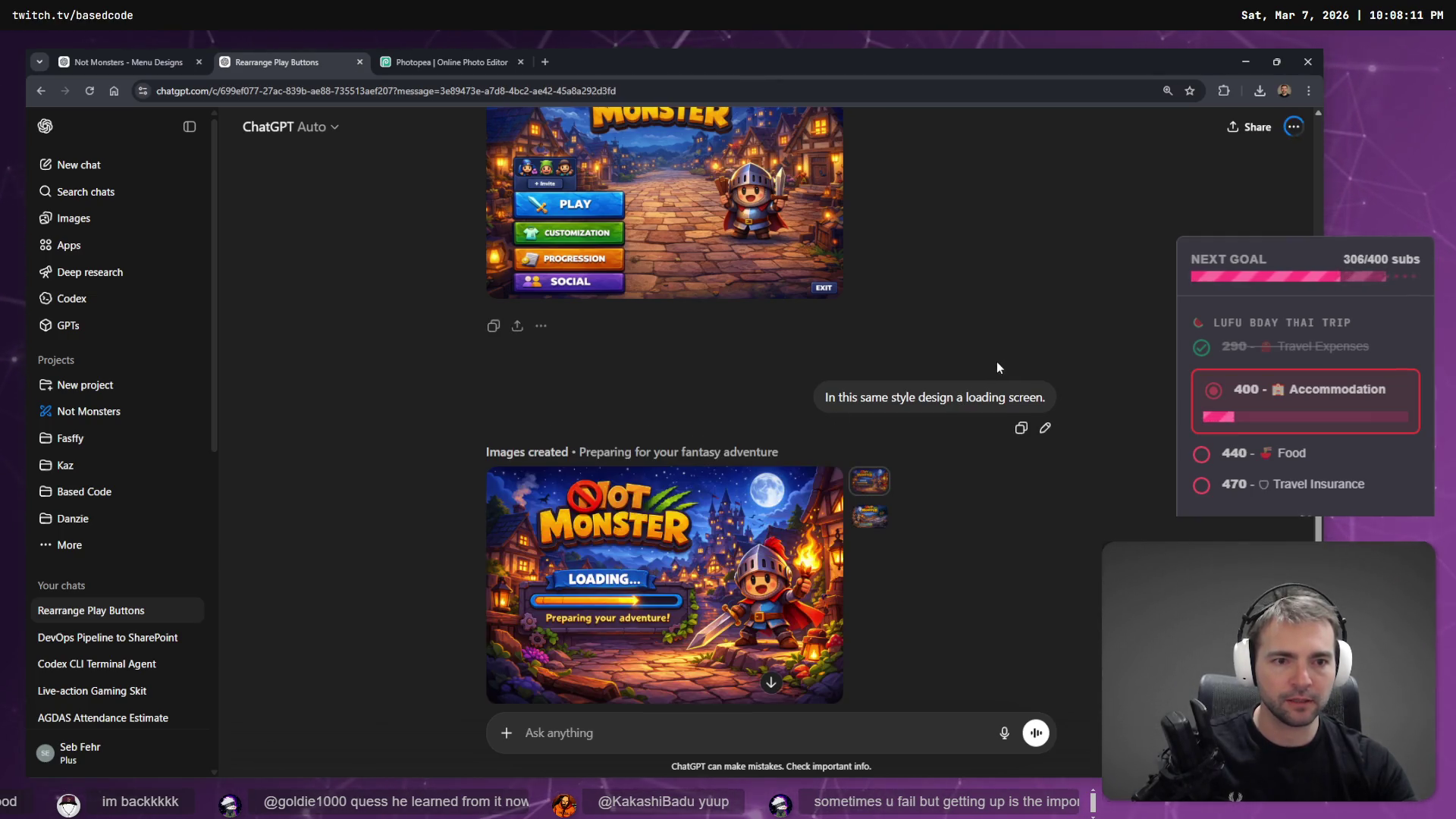
left_click(1045, 427)
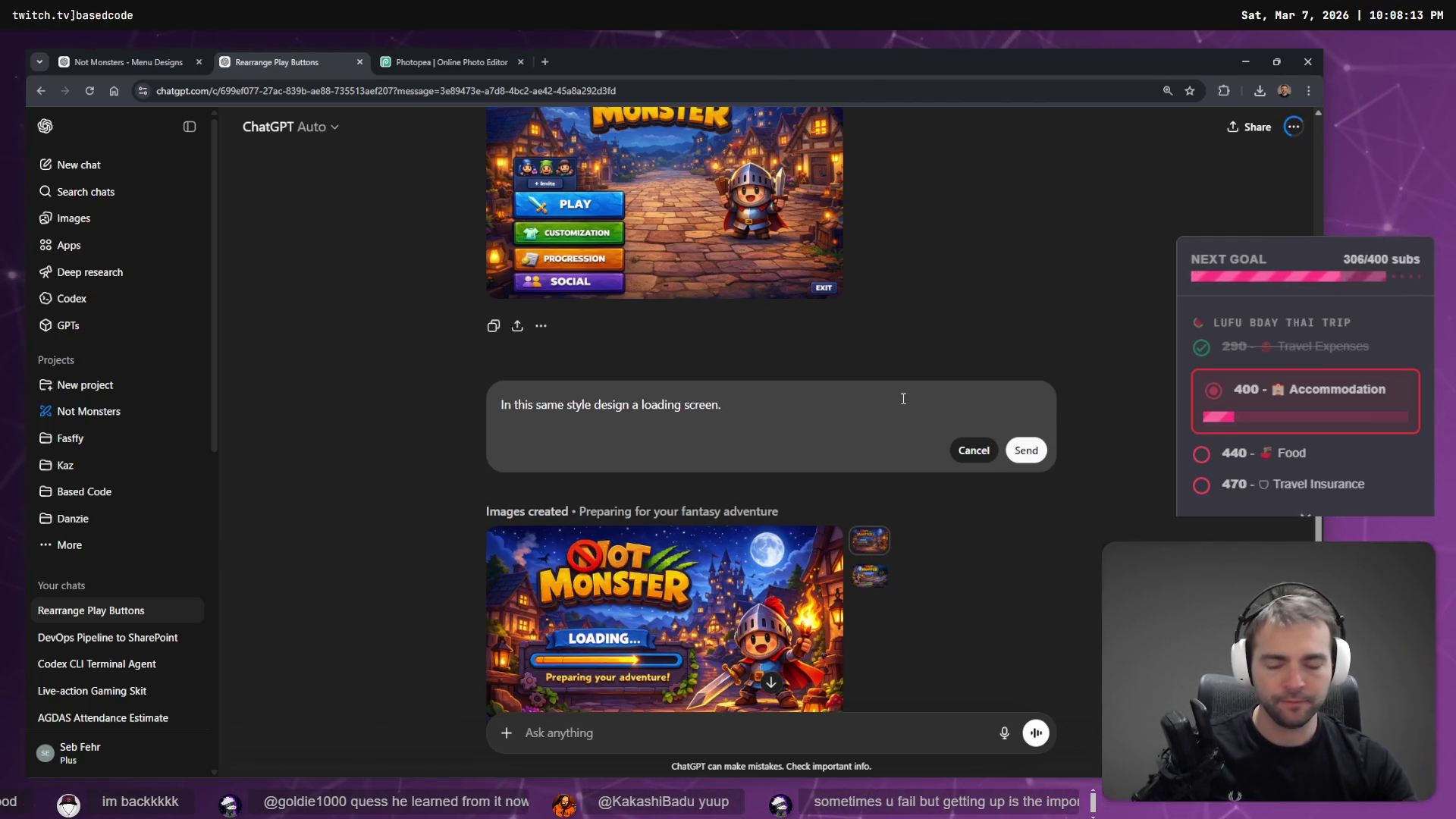
key("super+h")
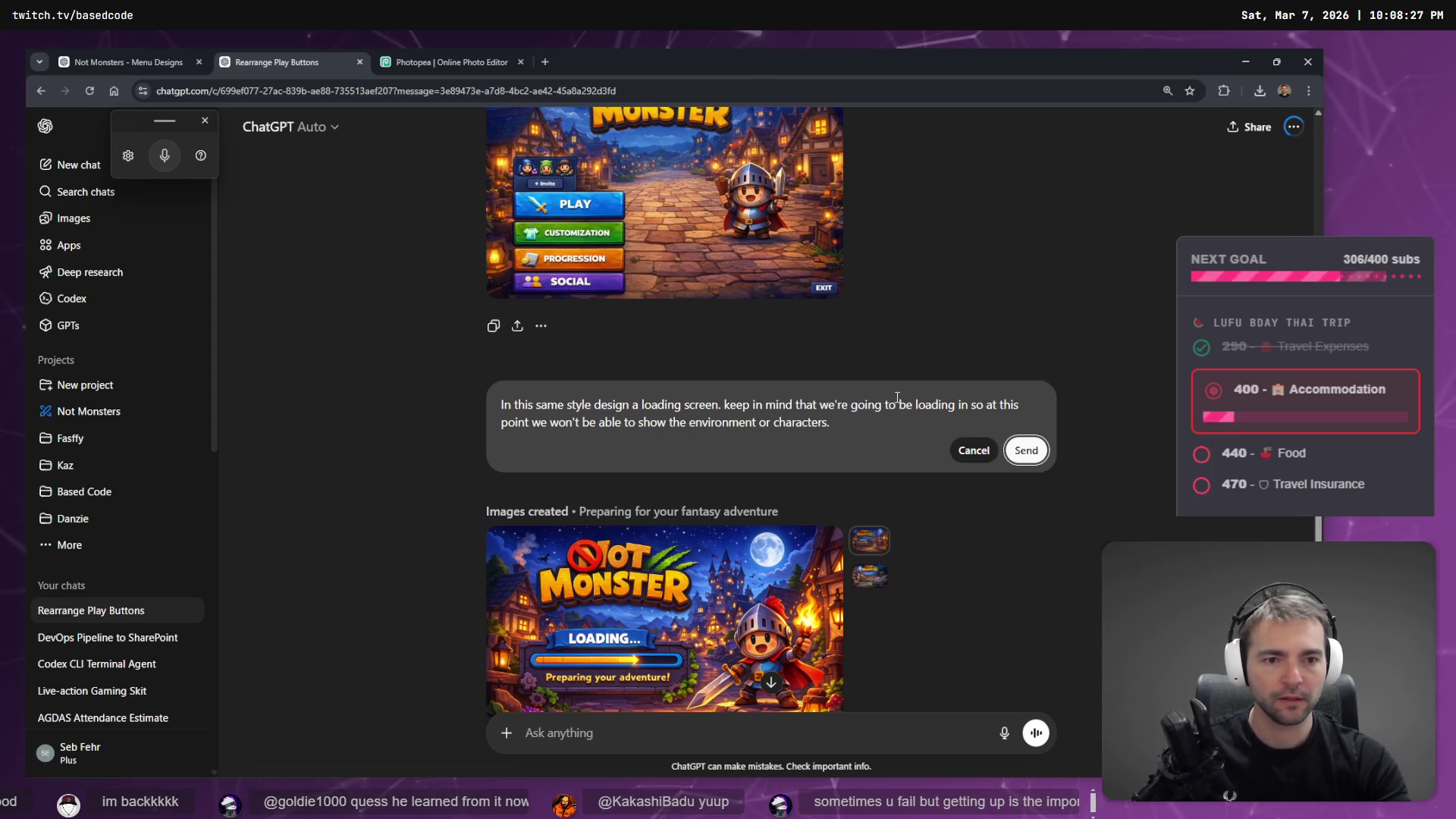
key("Return")
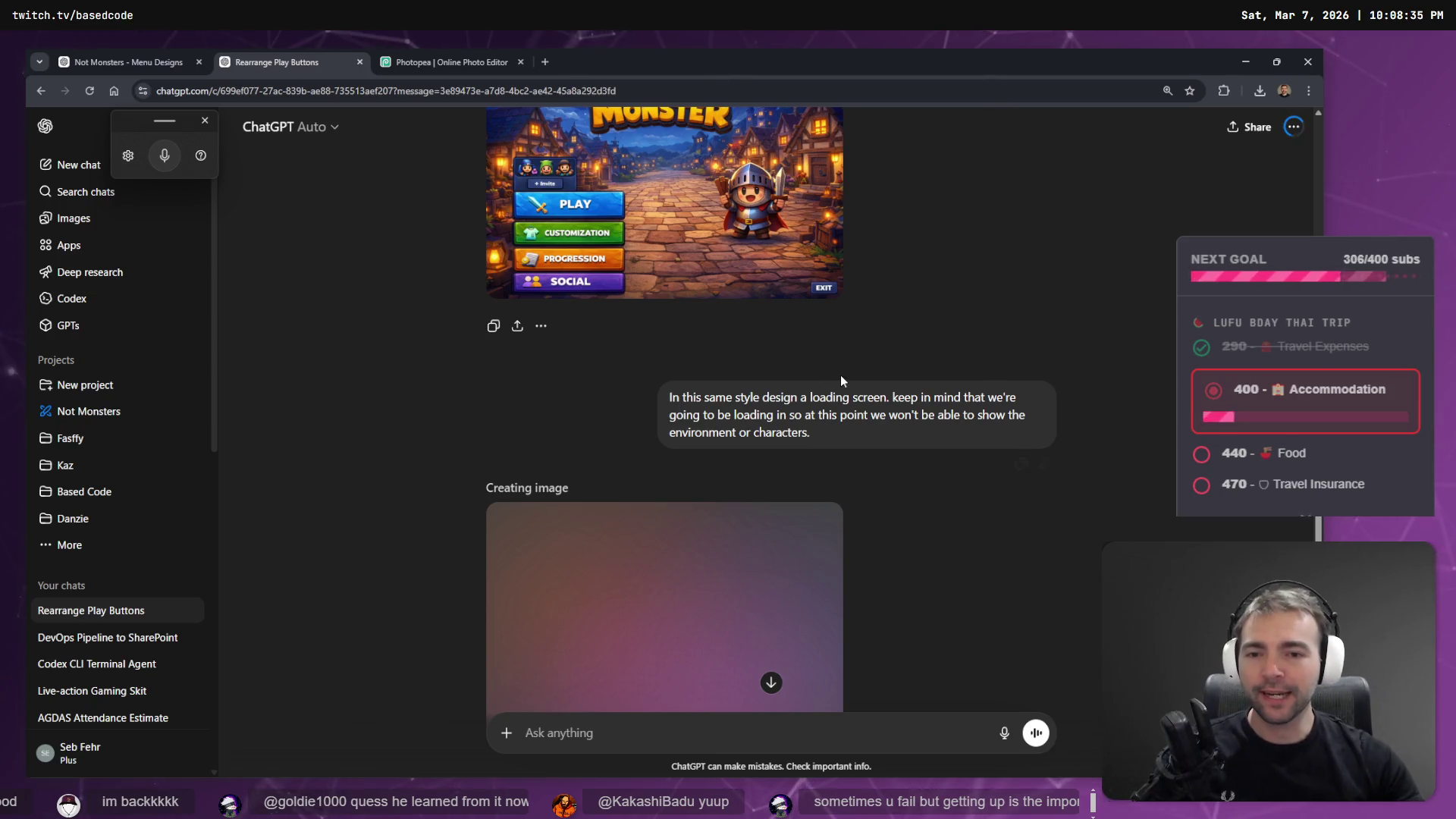
Inspect the new hourglass loading-screen image at full size.
scroll(840, 375, "down", 2)
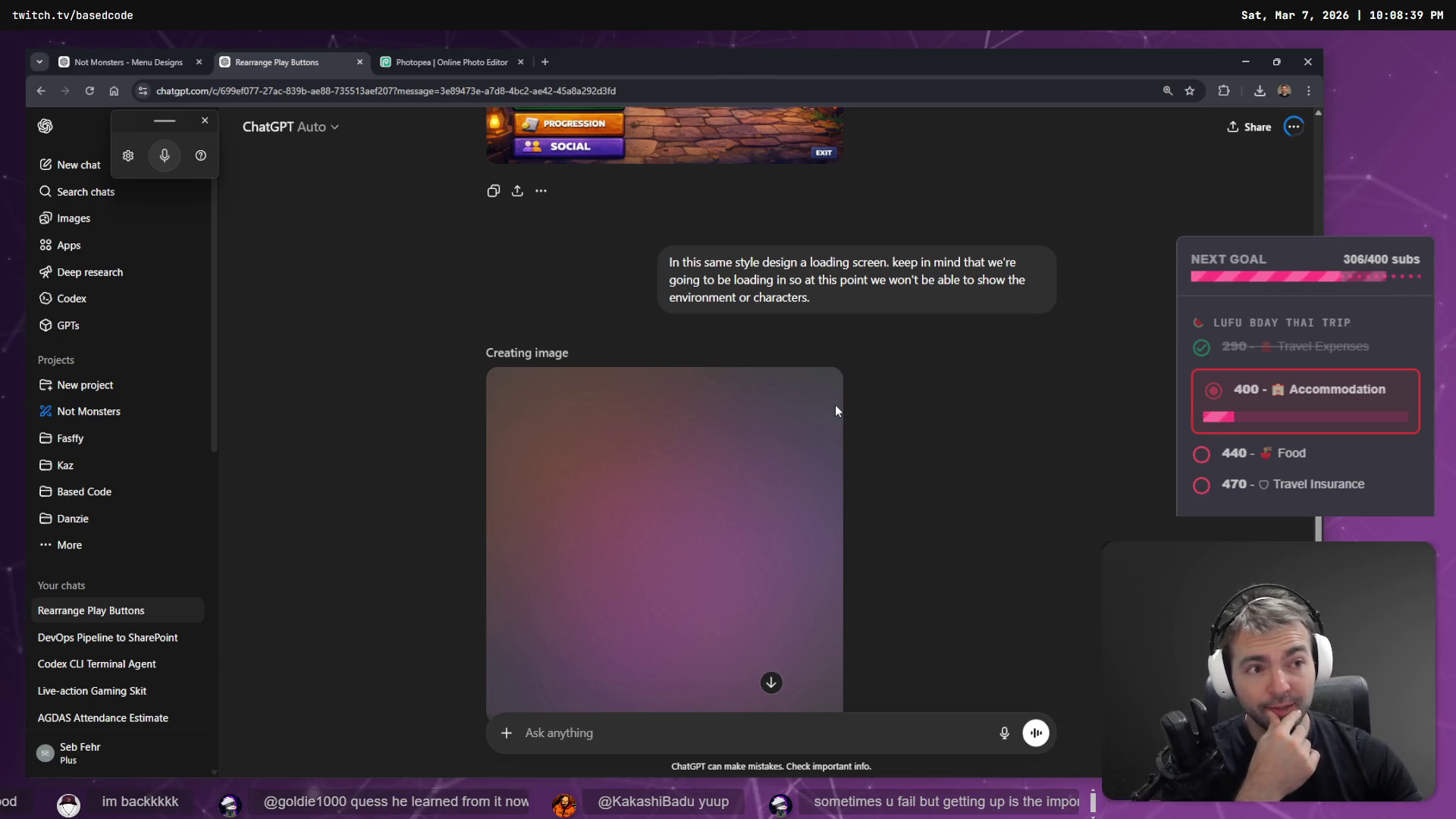
scroll(835, 409, "down", 2)
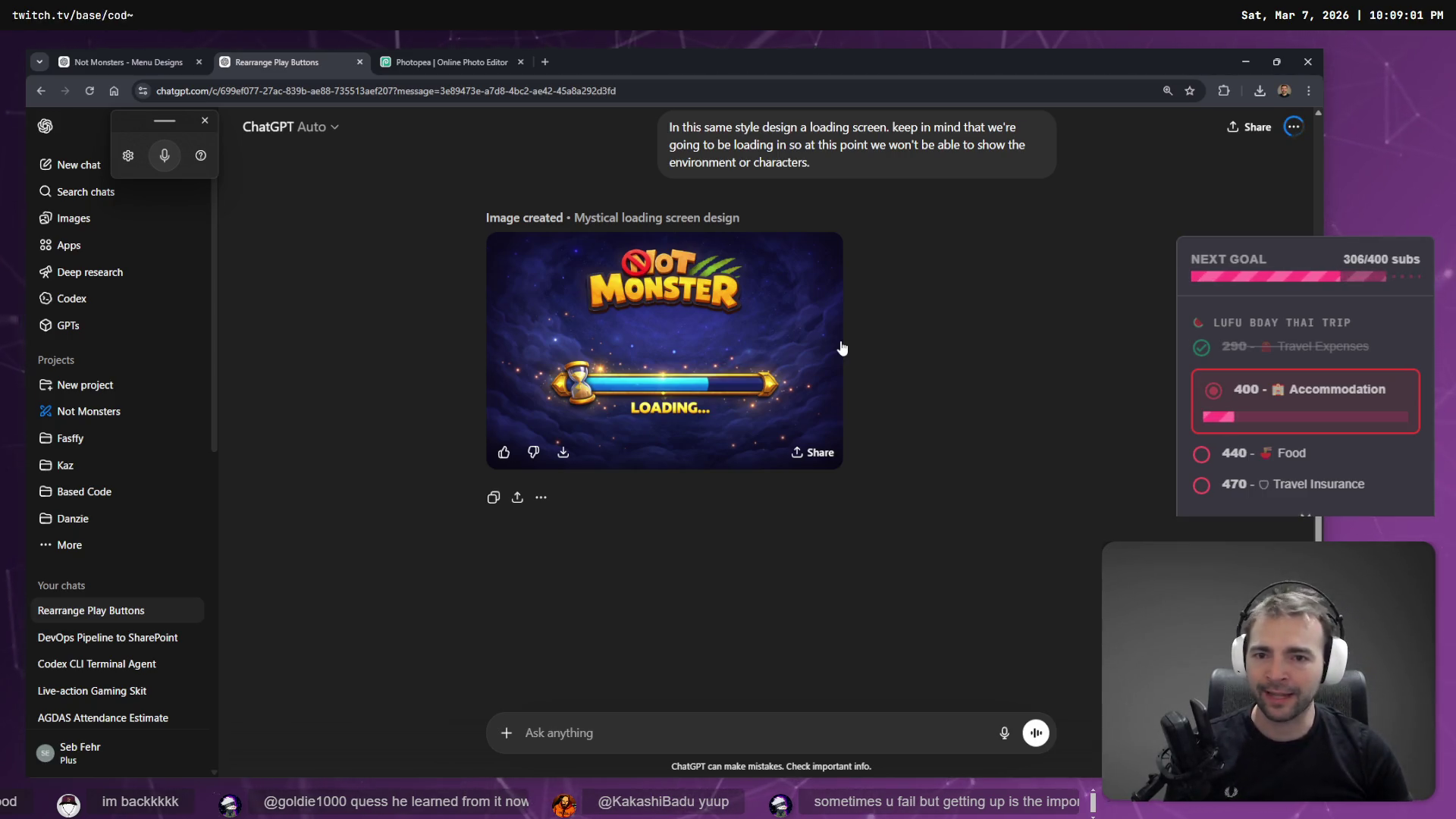
left_click(752, 334)
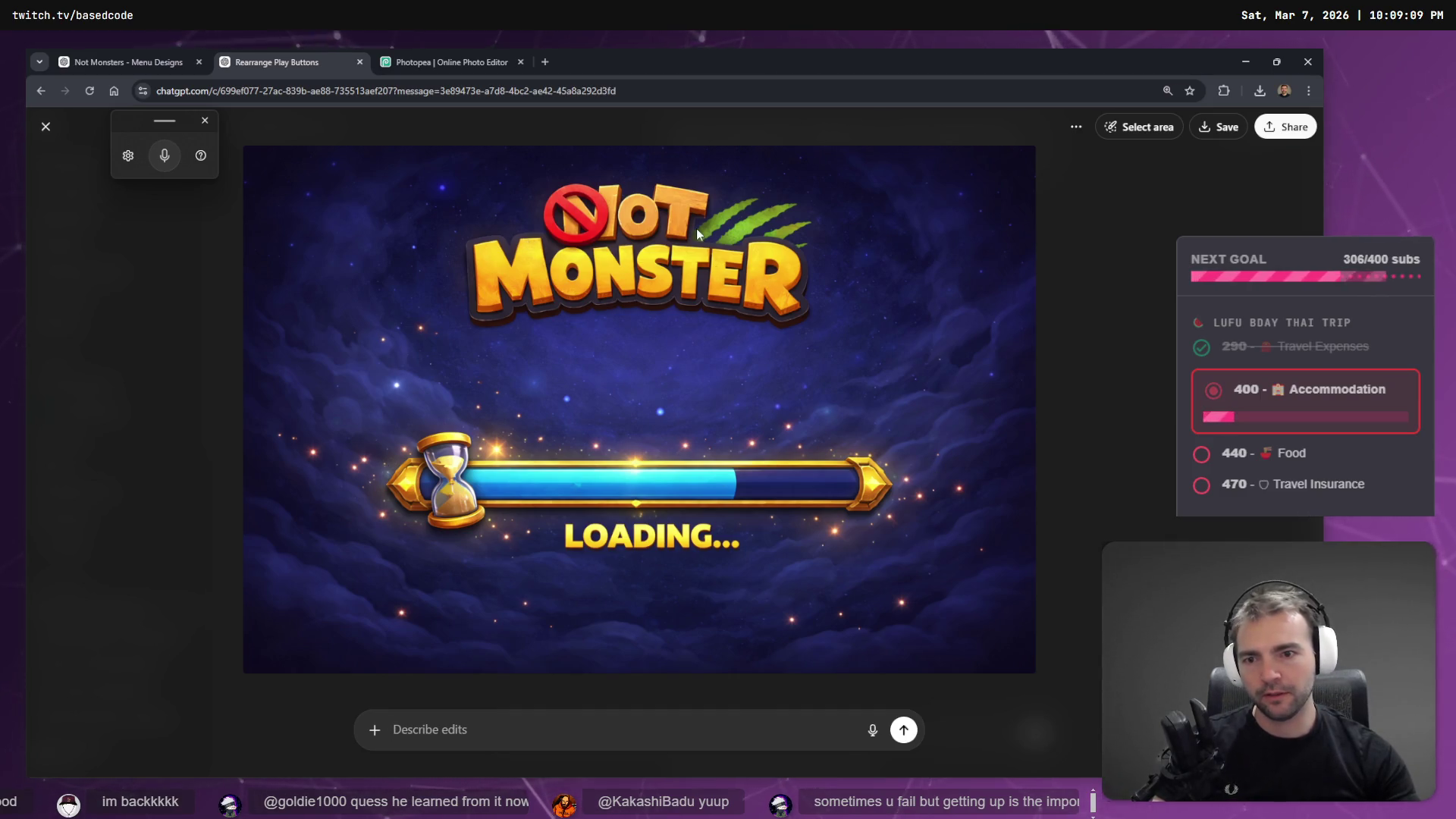
left_click(1166, 396)
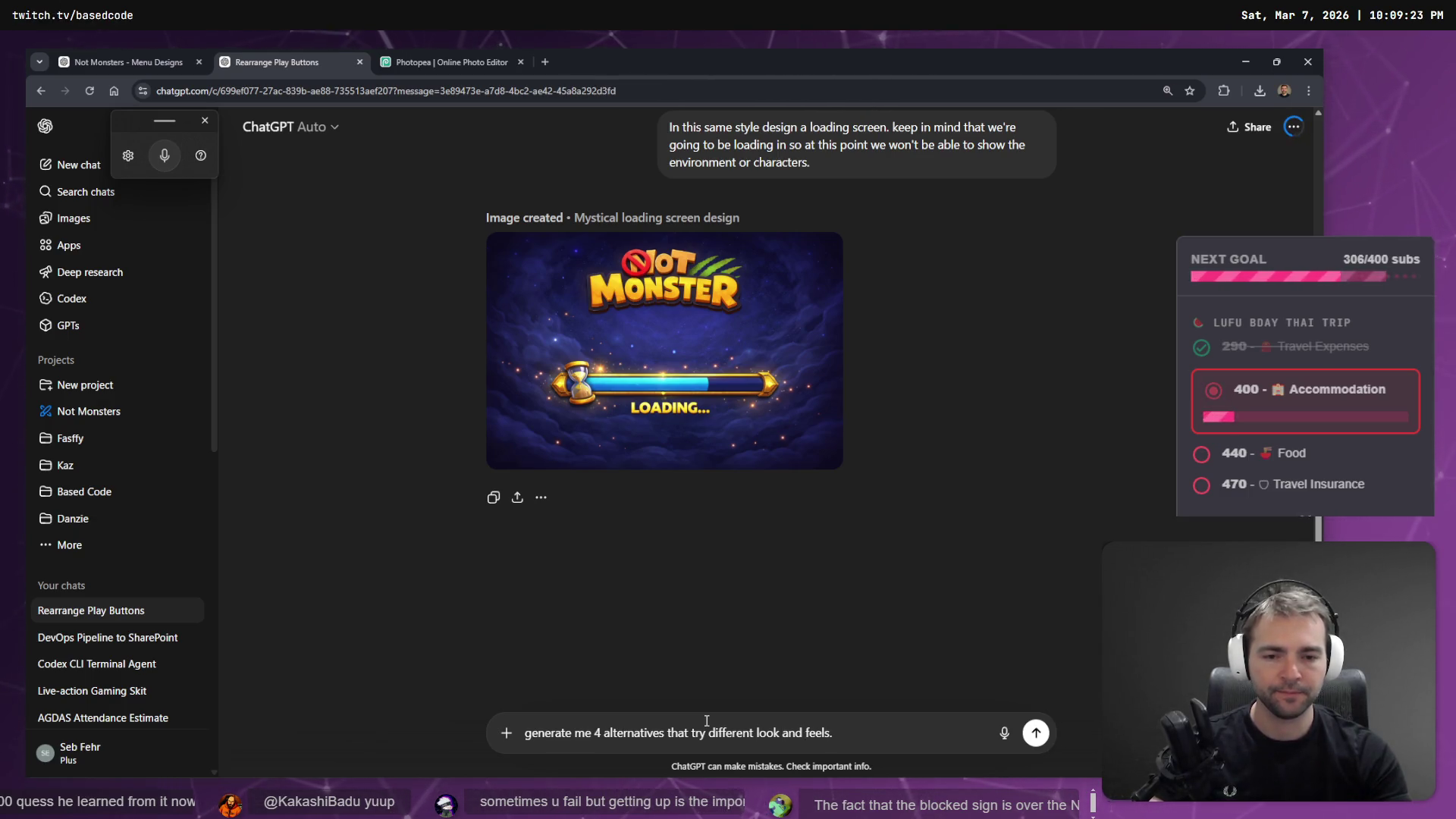
Send the request 'Generate me 4 alternatives…' for other loading-screen looks.
key("Delete")
type("G")
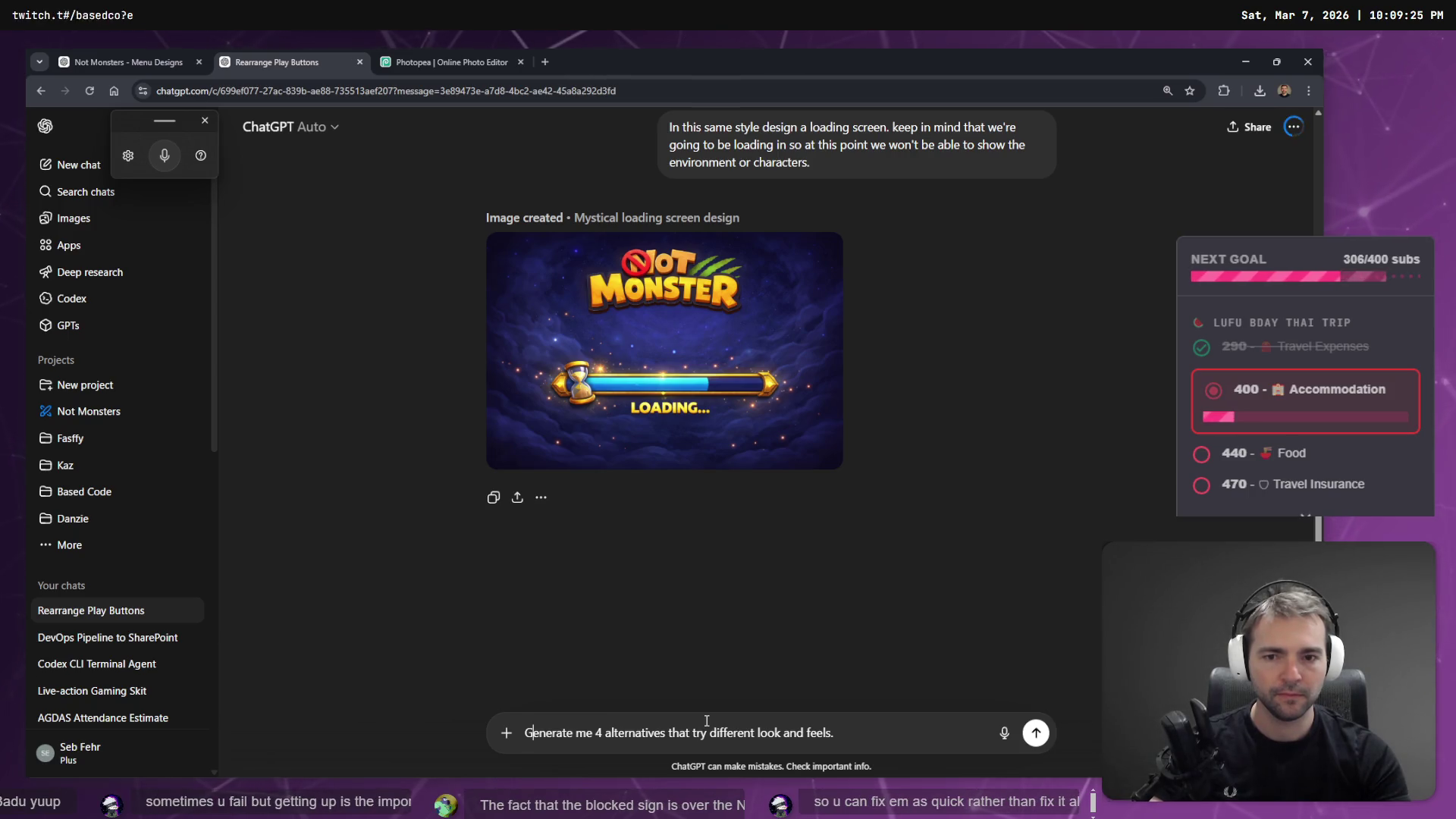
key("Return")
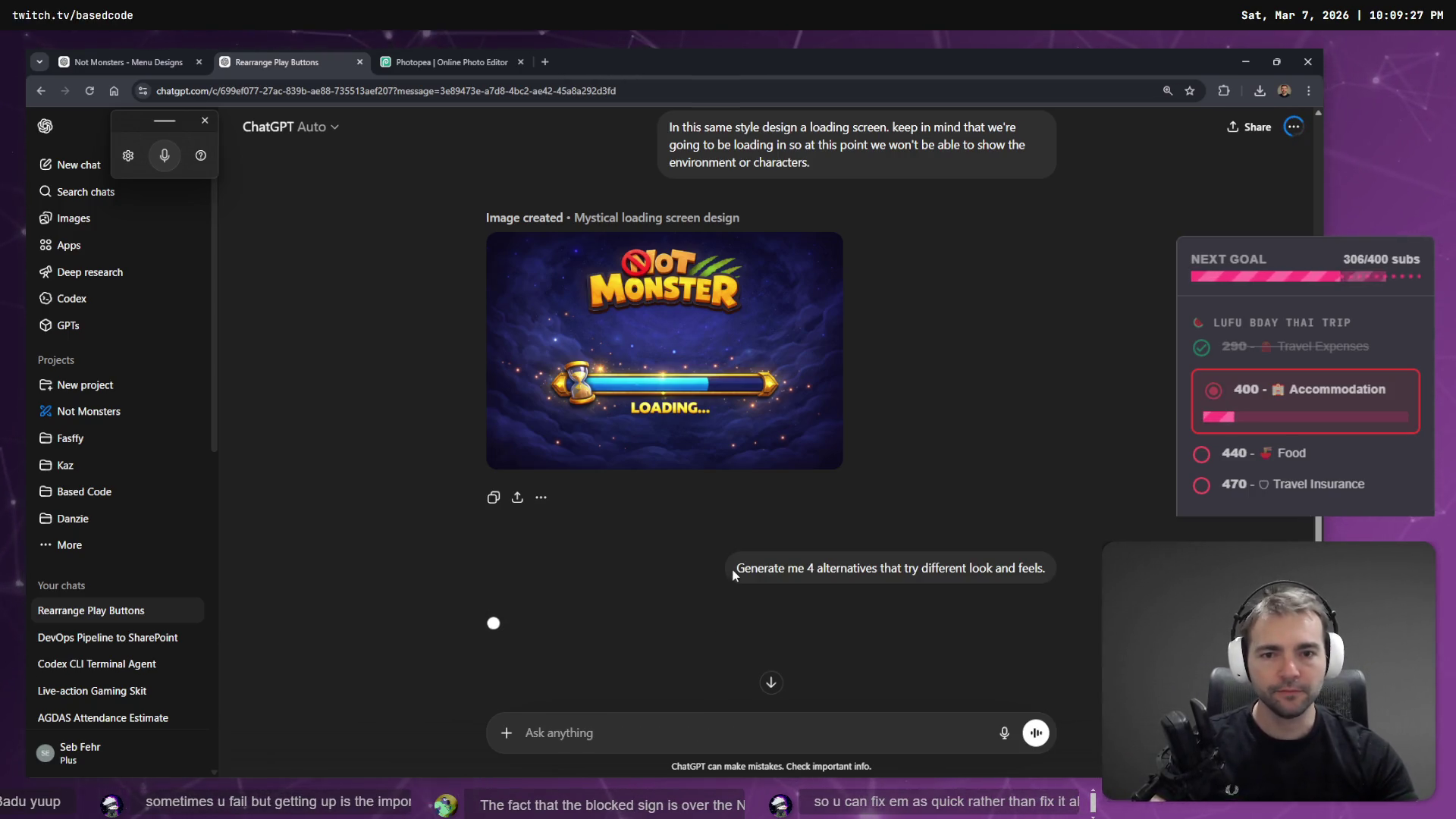
Reopen the starry hourglass loading screen full screen for a closer look.
scroll(953, 514, "up", 3)
scroll(947, 504, "down", 3)
scroll(949, 508, "up", 1)
left_click(743, 458)
left_click(745, 462)
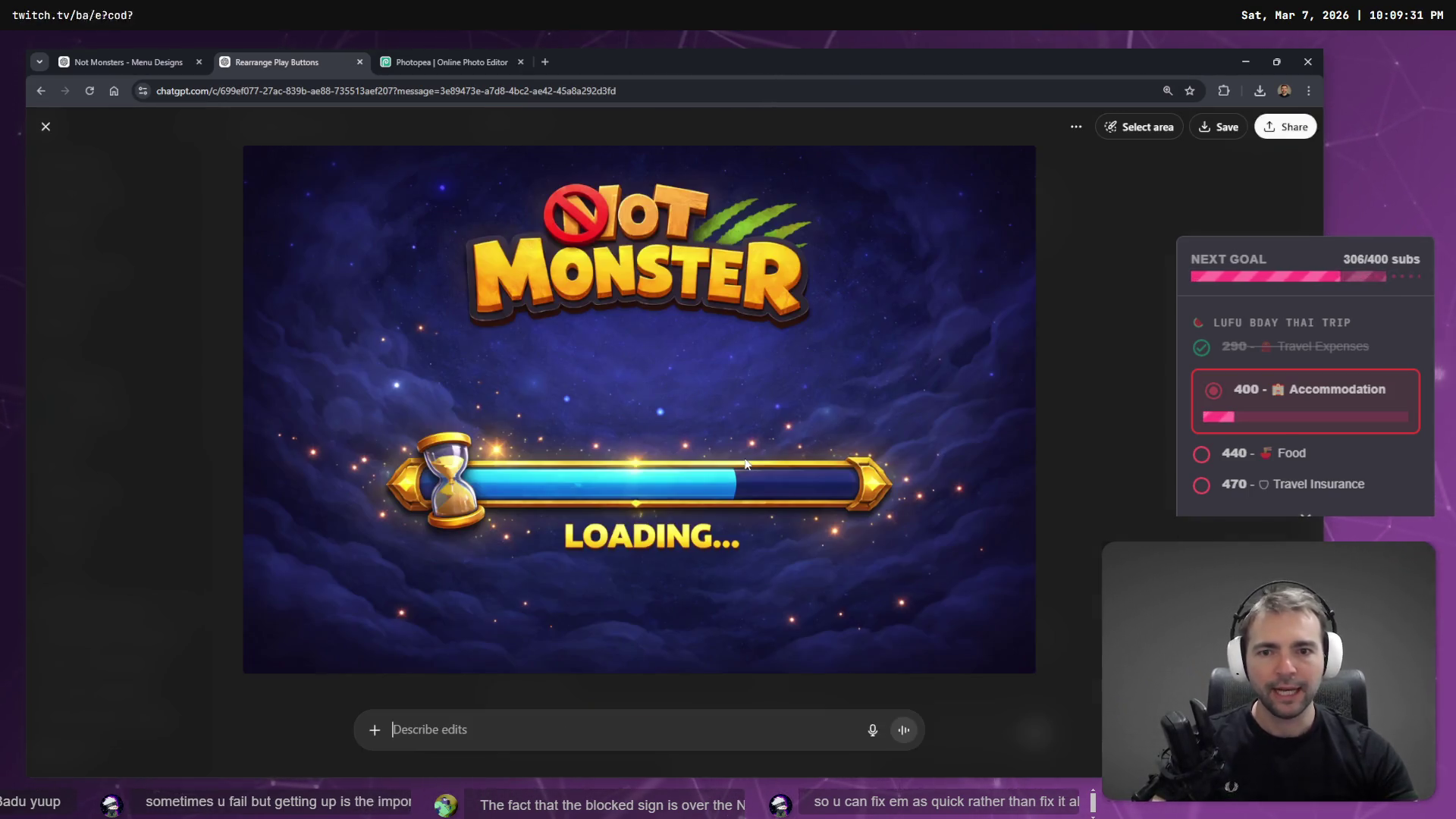
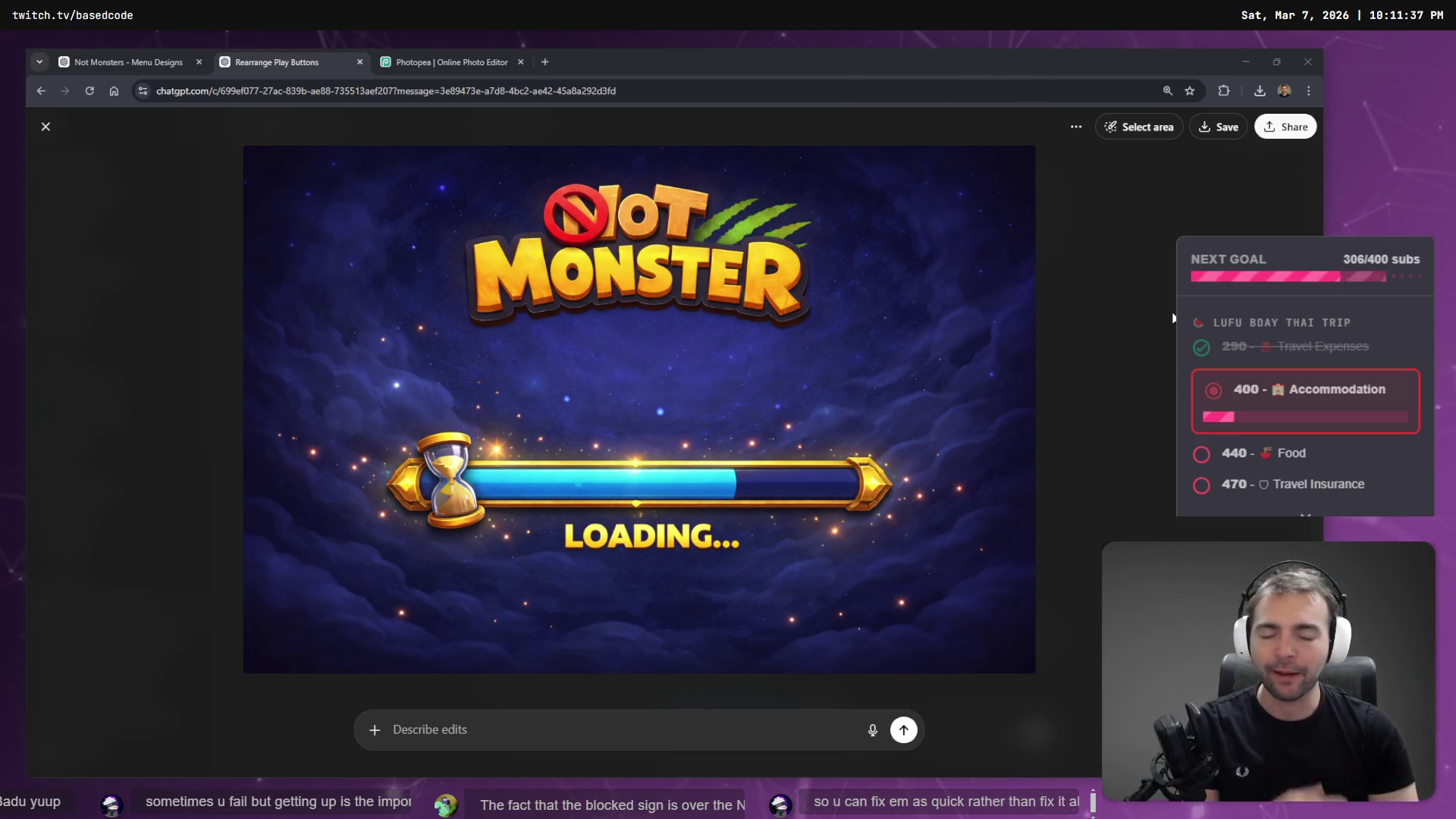
Close the mystical loading screen and view the four alternative designs at full size.
key("Escape")
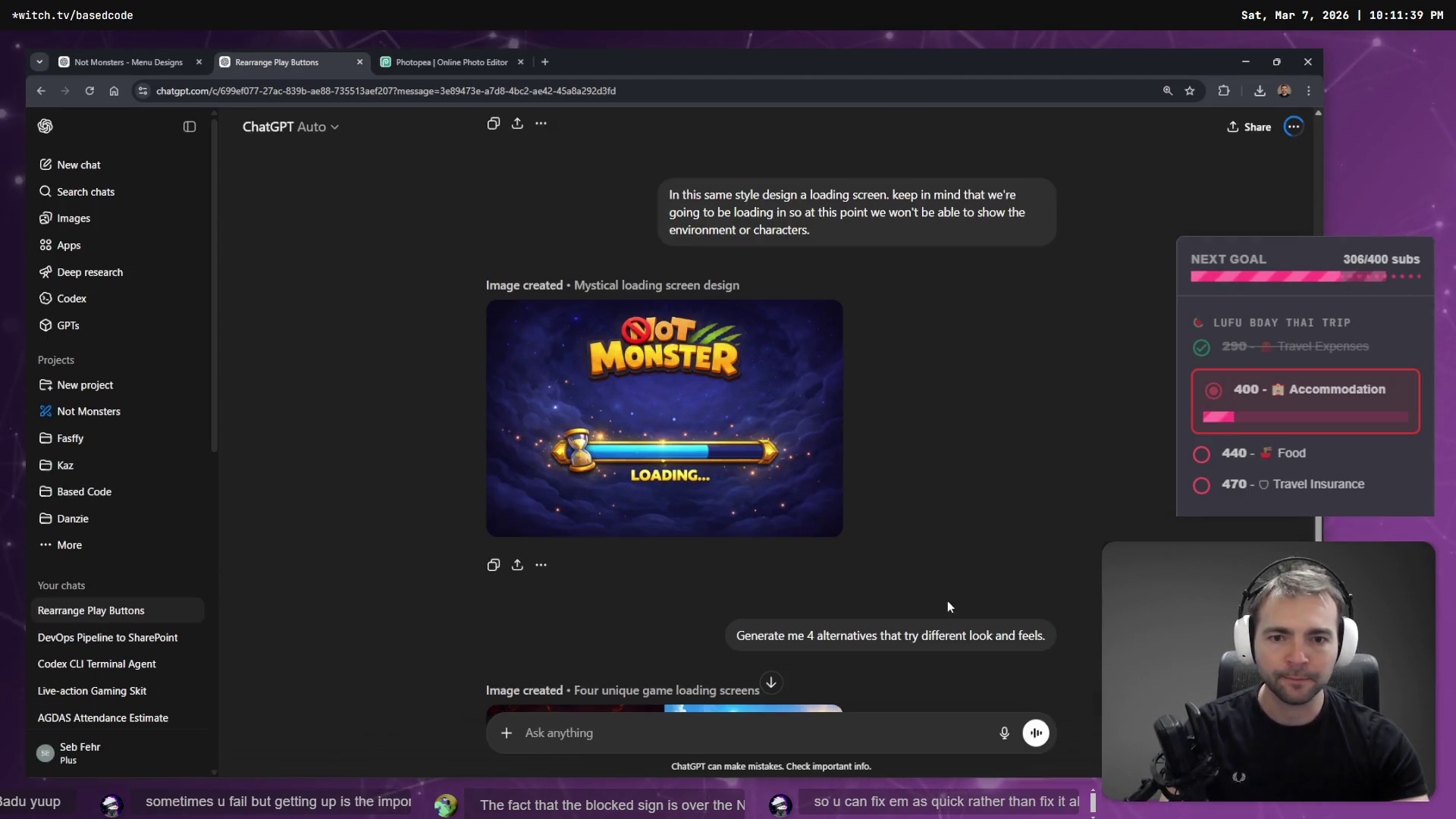
scroll(953, 592, "down", 8)
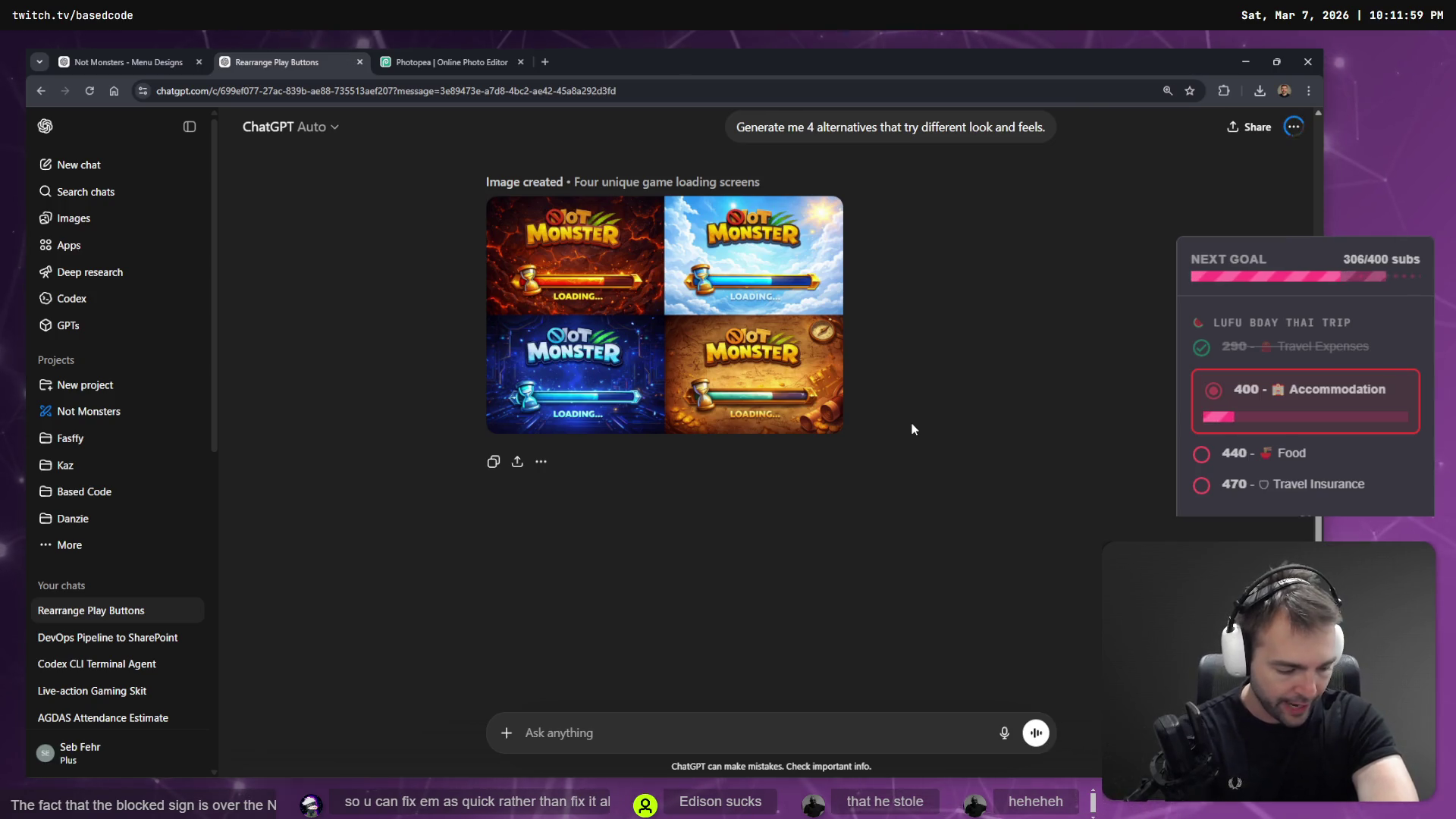
left_click(605, 393)
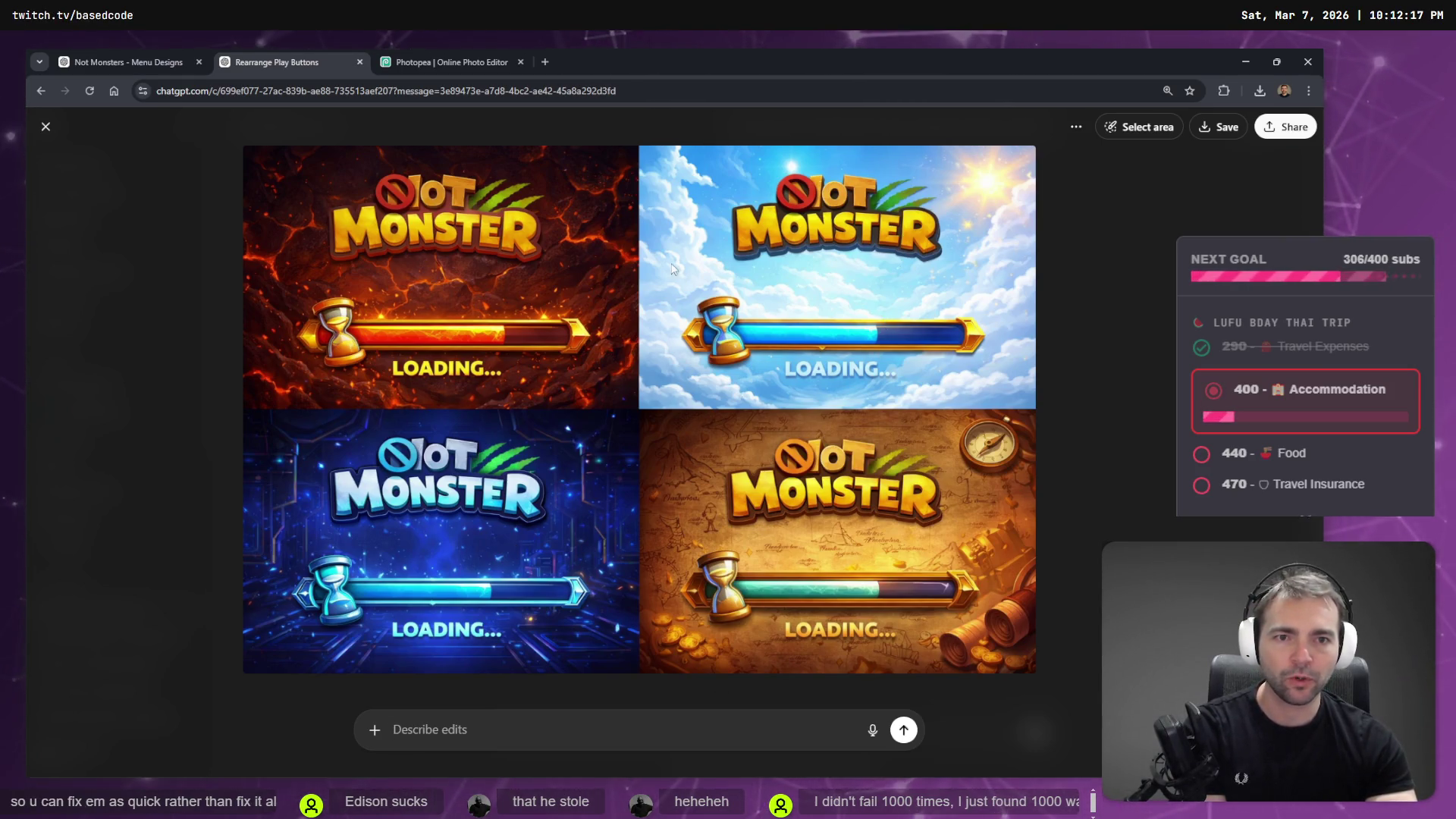
left_click(1134, 290)
Compare the earlier mystical screen with the four designs, then bring up the Not Monsters menu.
scroll(991, 335, "up", 5)
scroll(1018, 364, "down", 5)
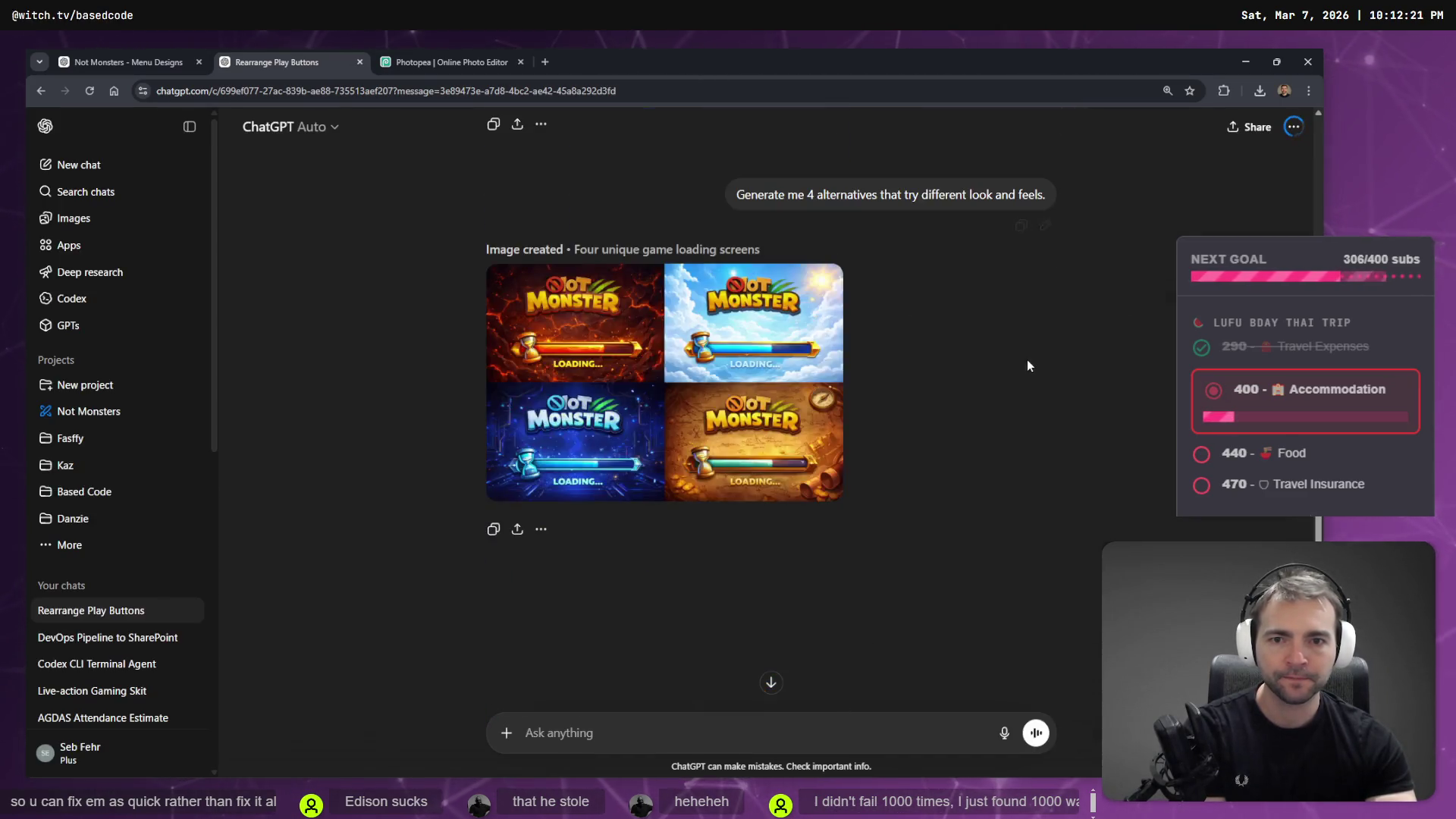
scroll(841, 369, "up", 5)
left_click(807, 412)
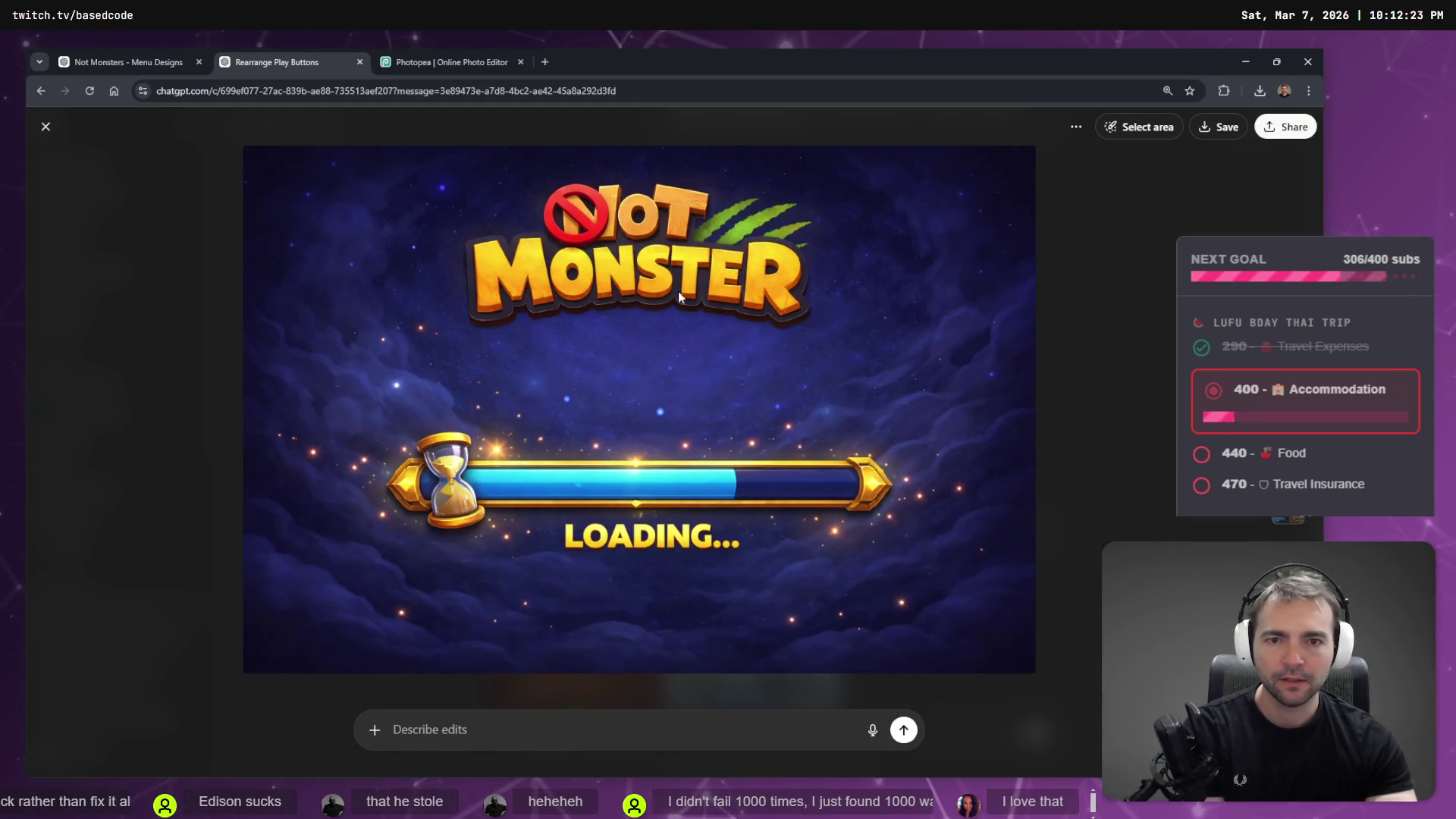
left_click(1112, 305)
left_click(667, 470)
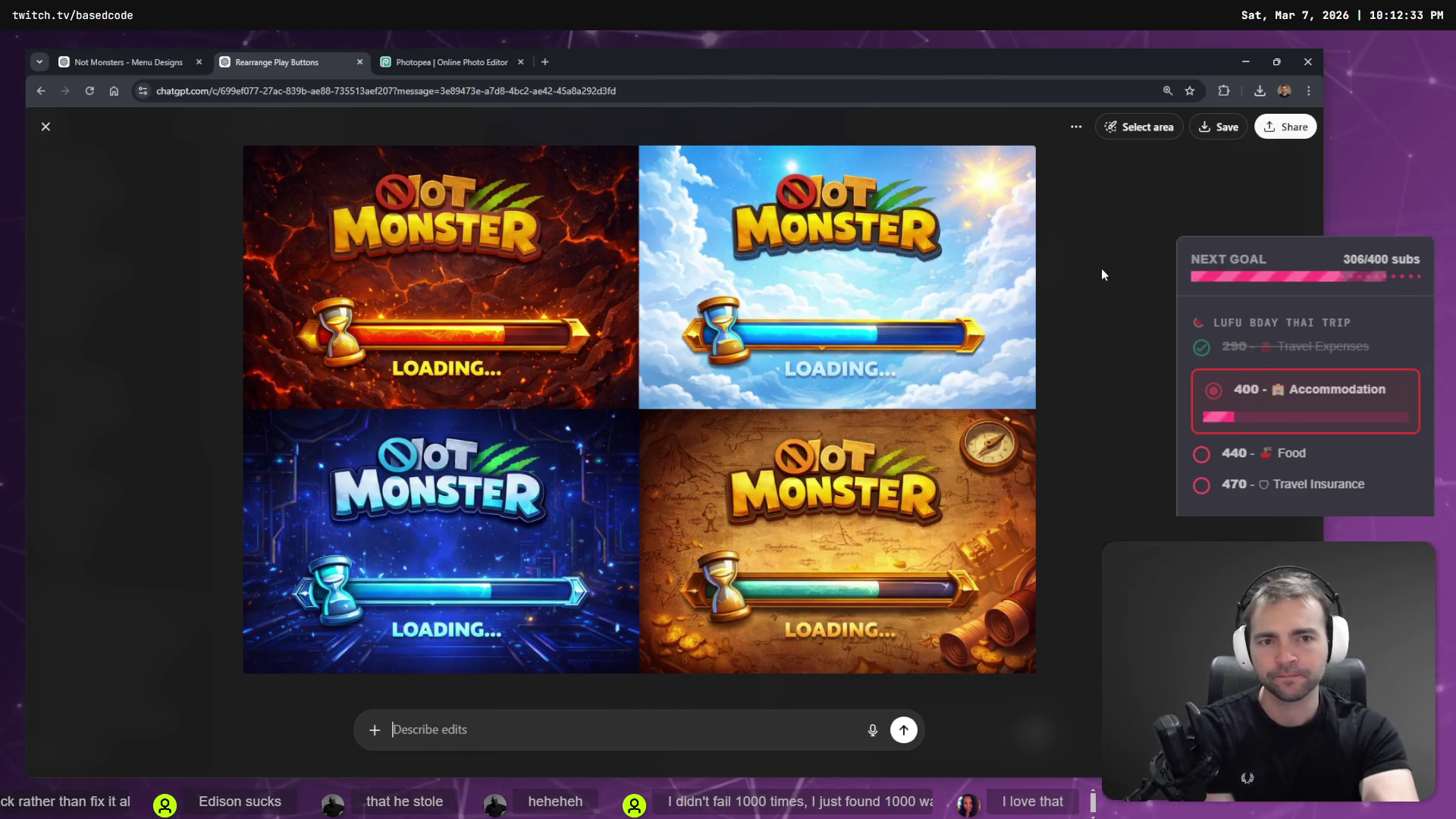
left_click(1104, 280)
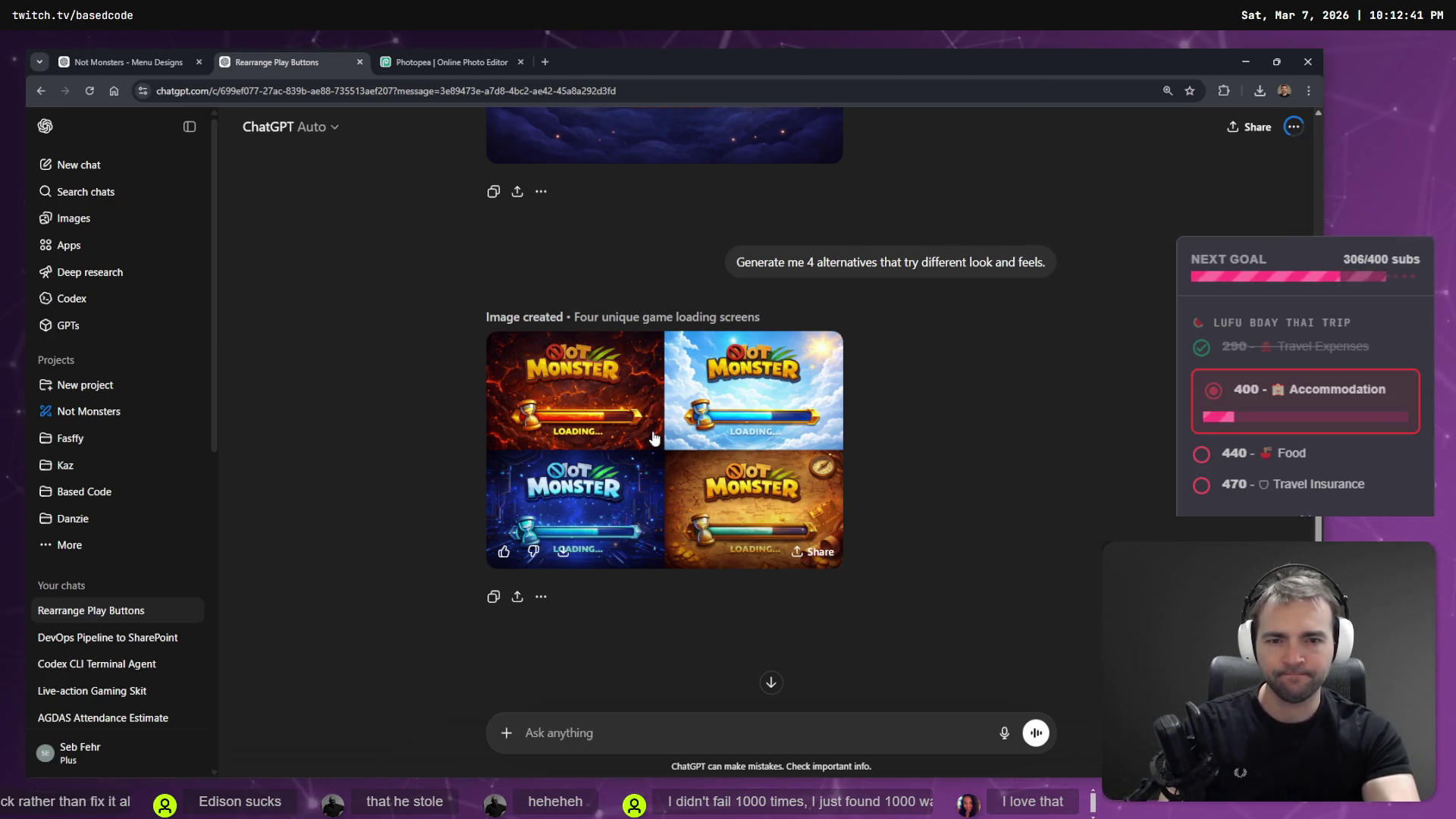
key("alt+Tab")
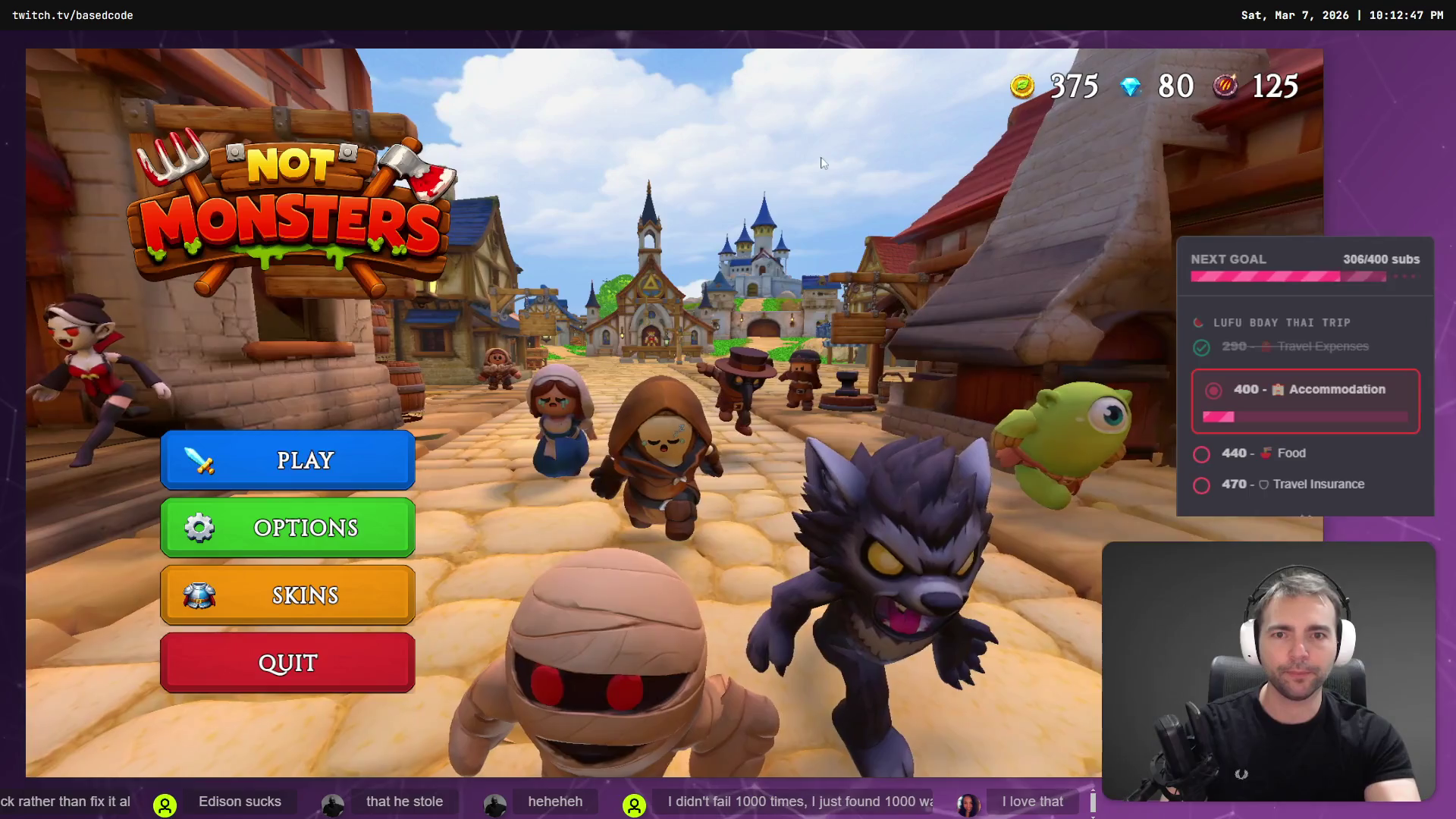
Compare the four loading-screen designs against the running Not Monsters game.
key("alt+Tab")
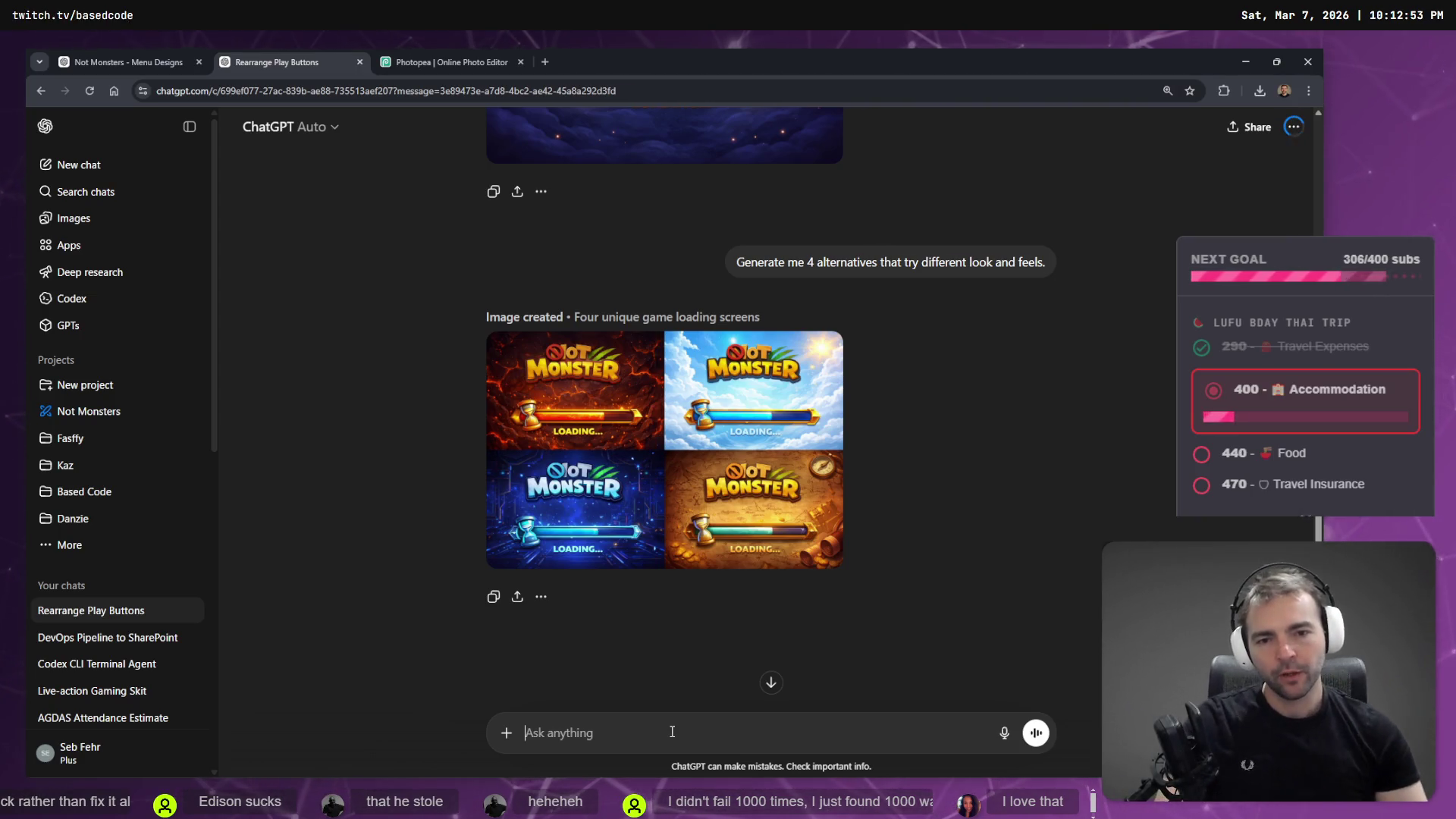
left_click(789, 508)
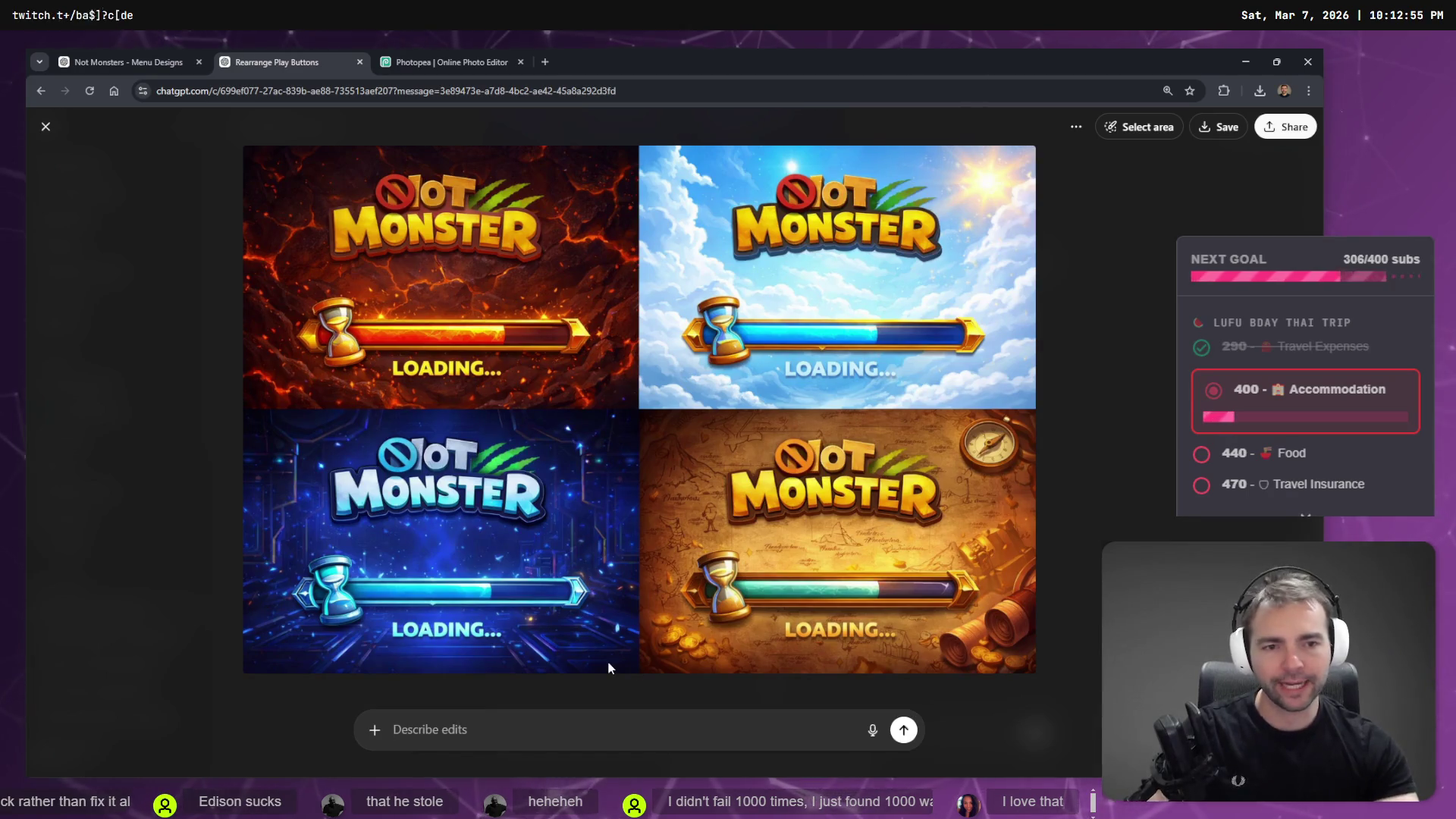
key("alt+Tab")
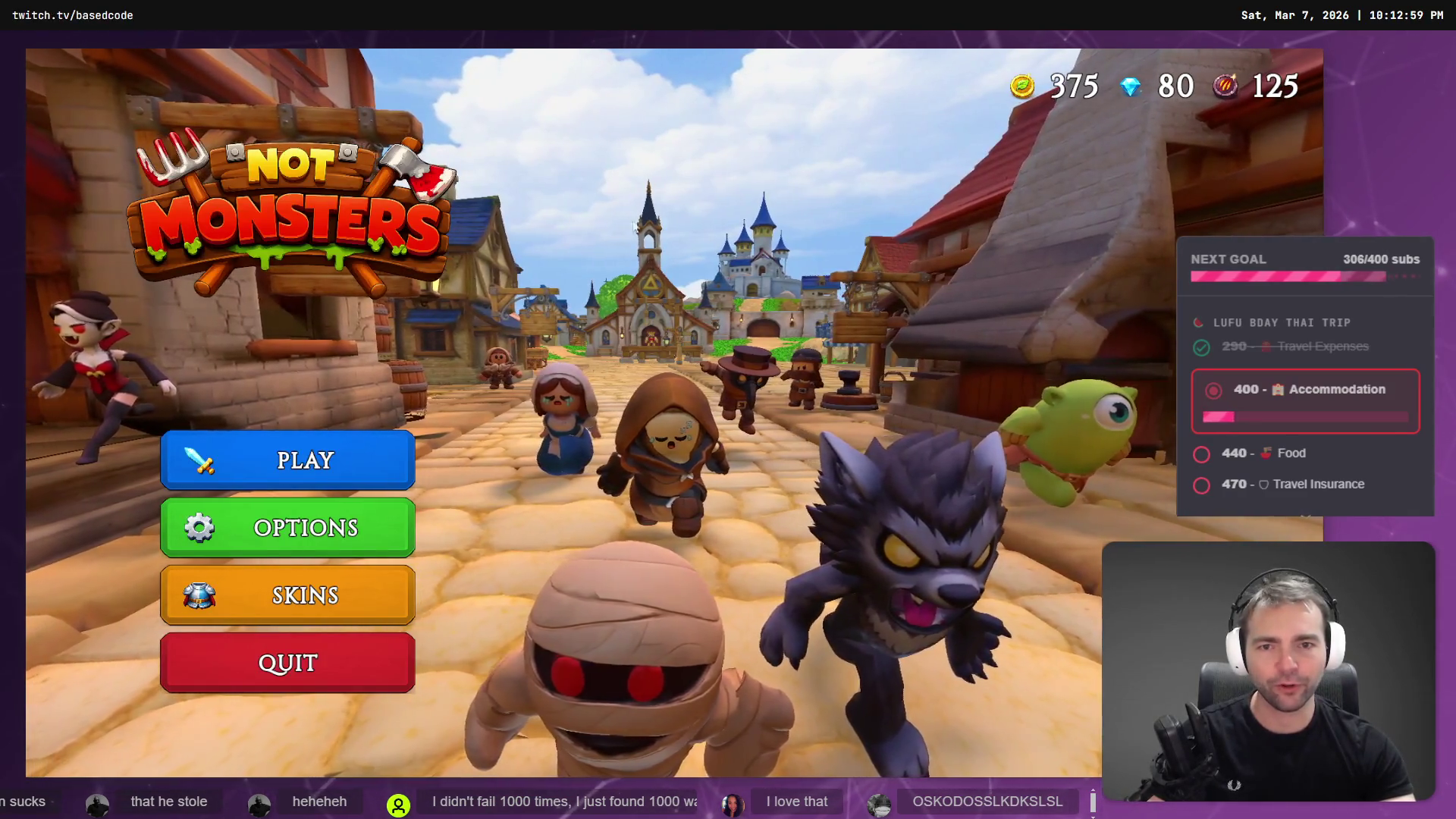
key("alt+Tab")
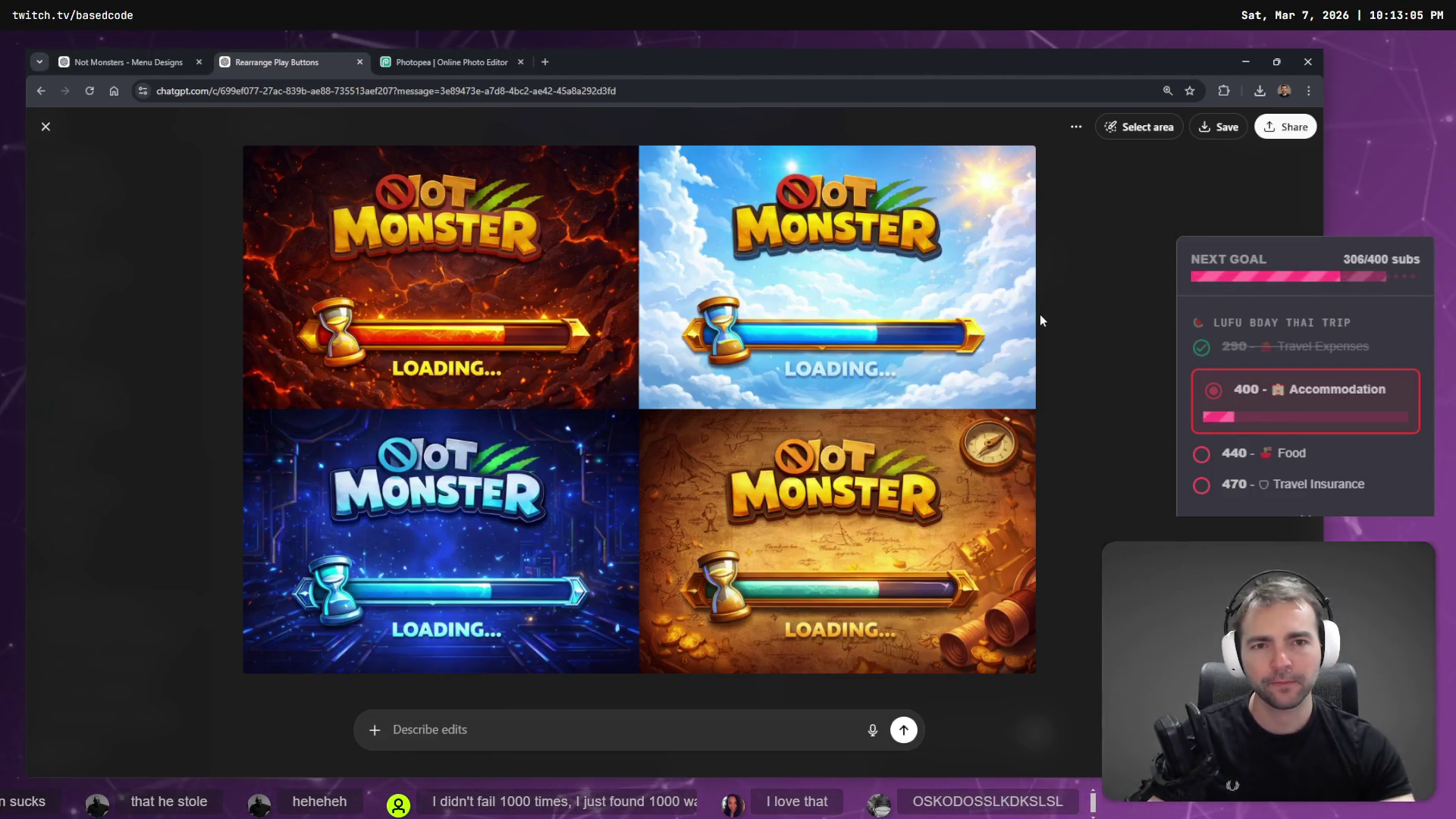
Reopen the lava, sky, tech and parchment design image in ChatGPT's edit view.
key("Escape")
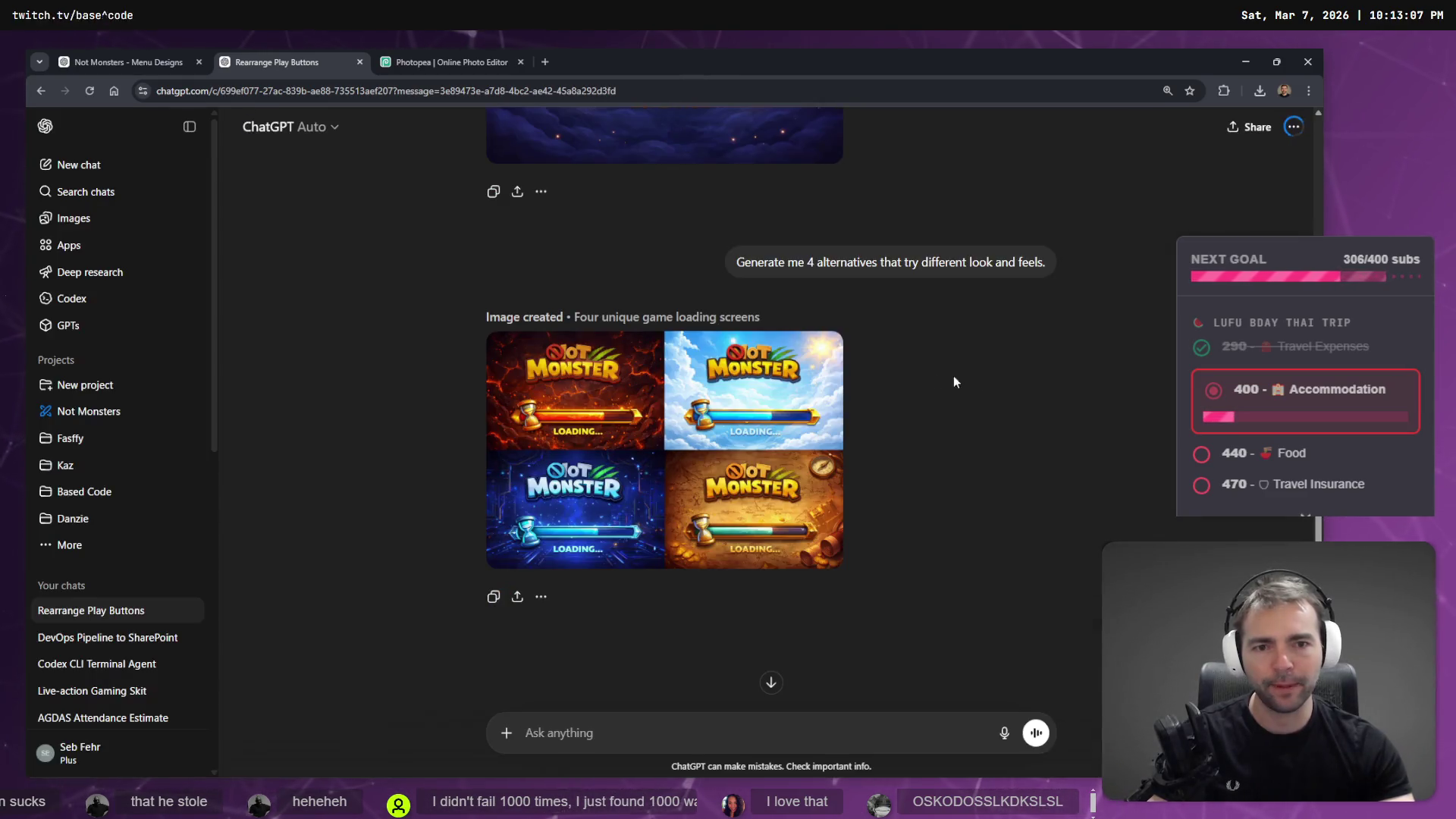
left_click(809, 391)
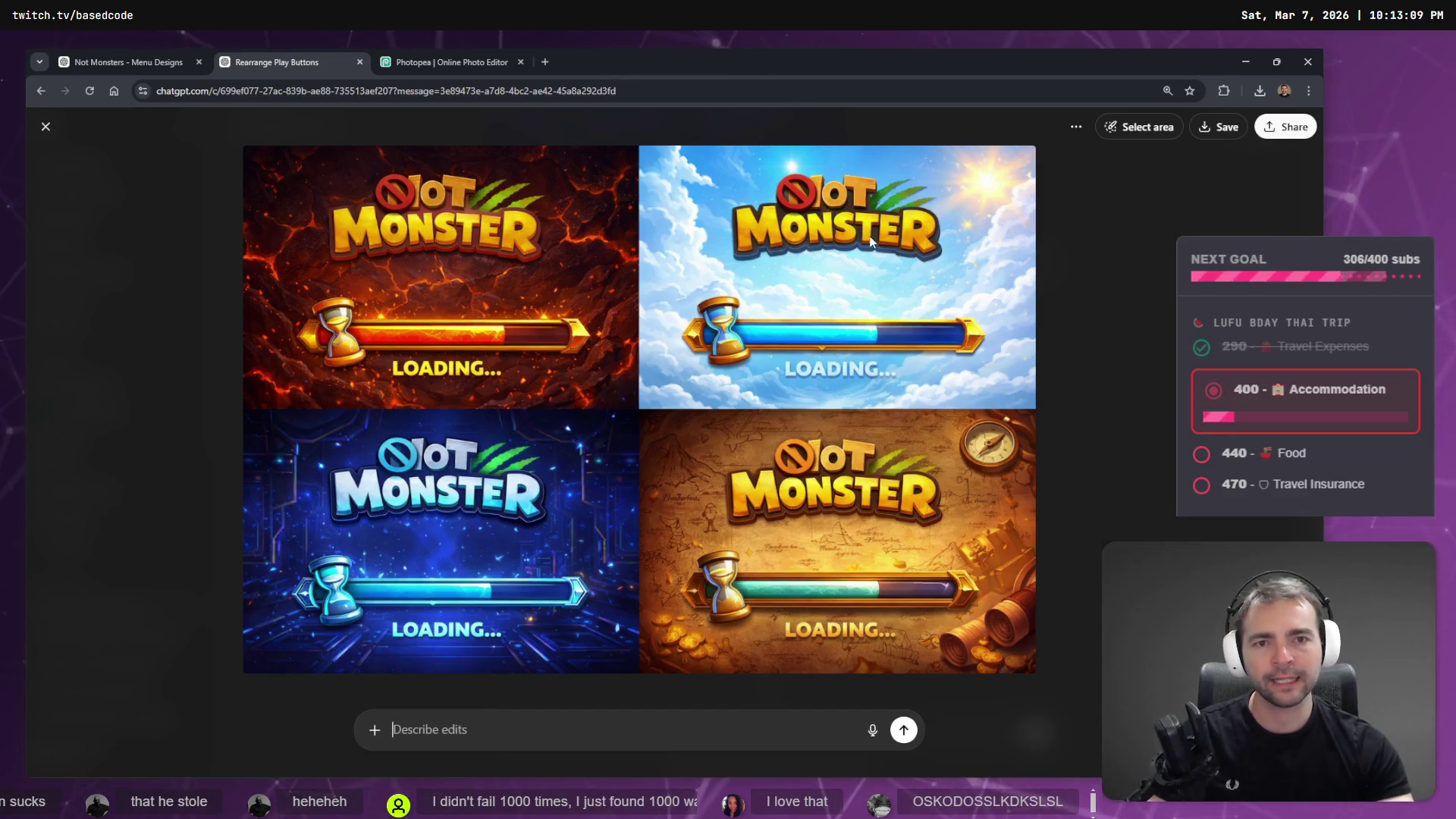
key("Escape")
left_click(822, 459)
key("Escape")
scroll(822, 464, "up", 8)
scroll(759, 423, "down", 10)
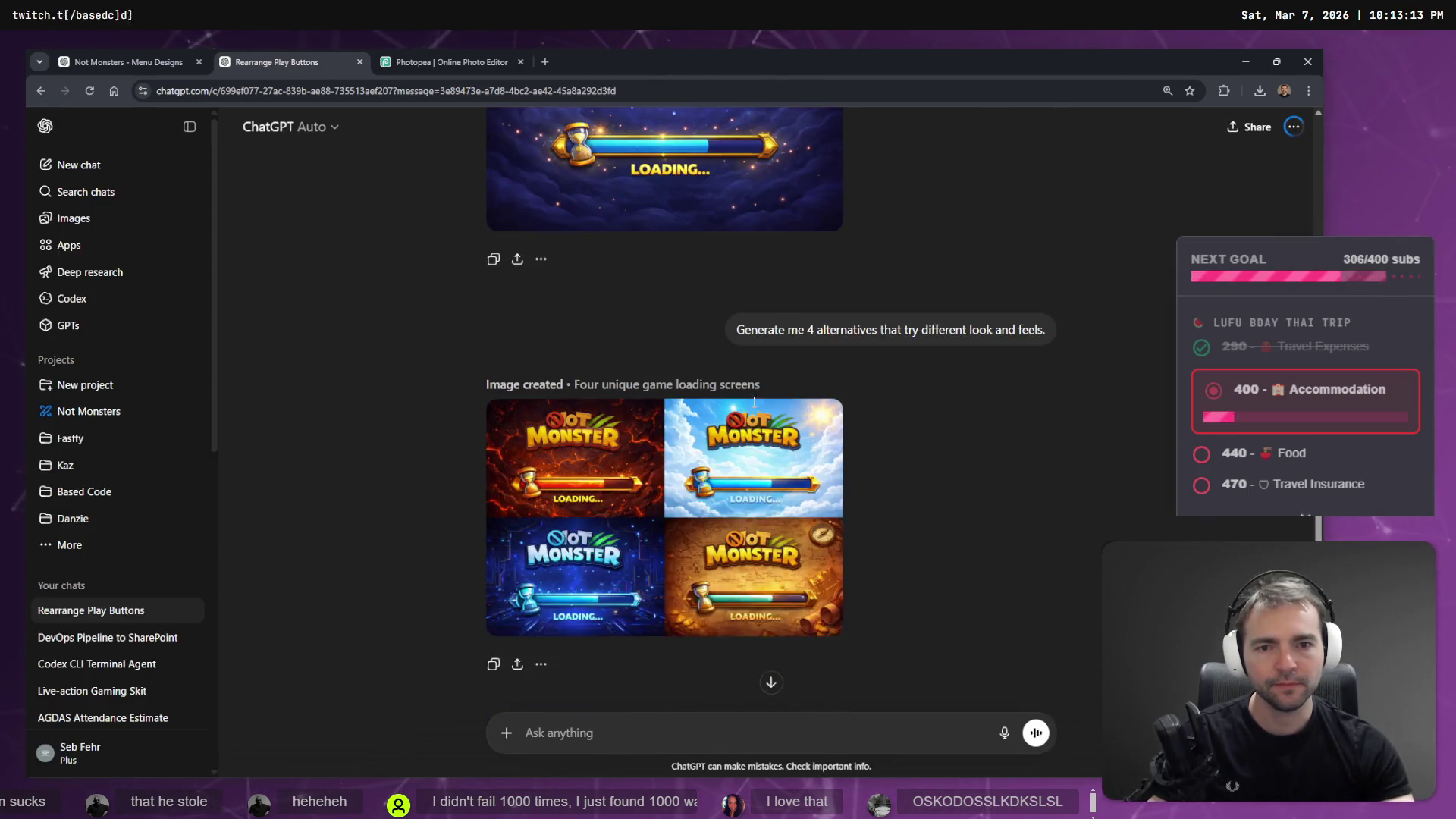
scroll(759, 423, "up", 8)
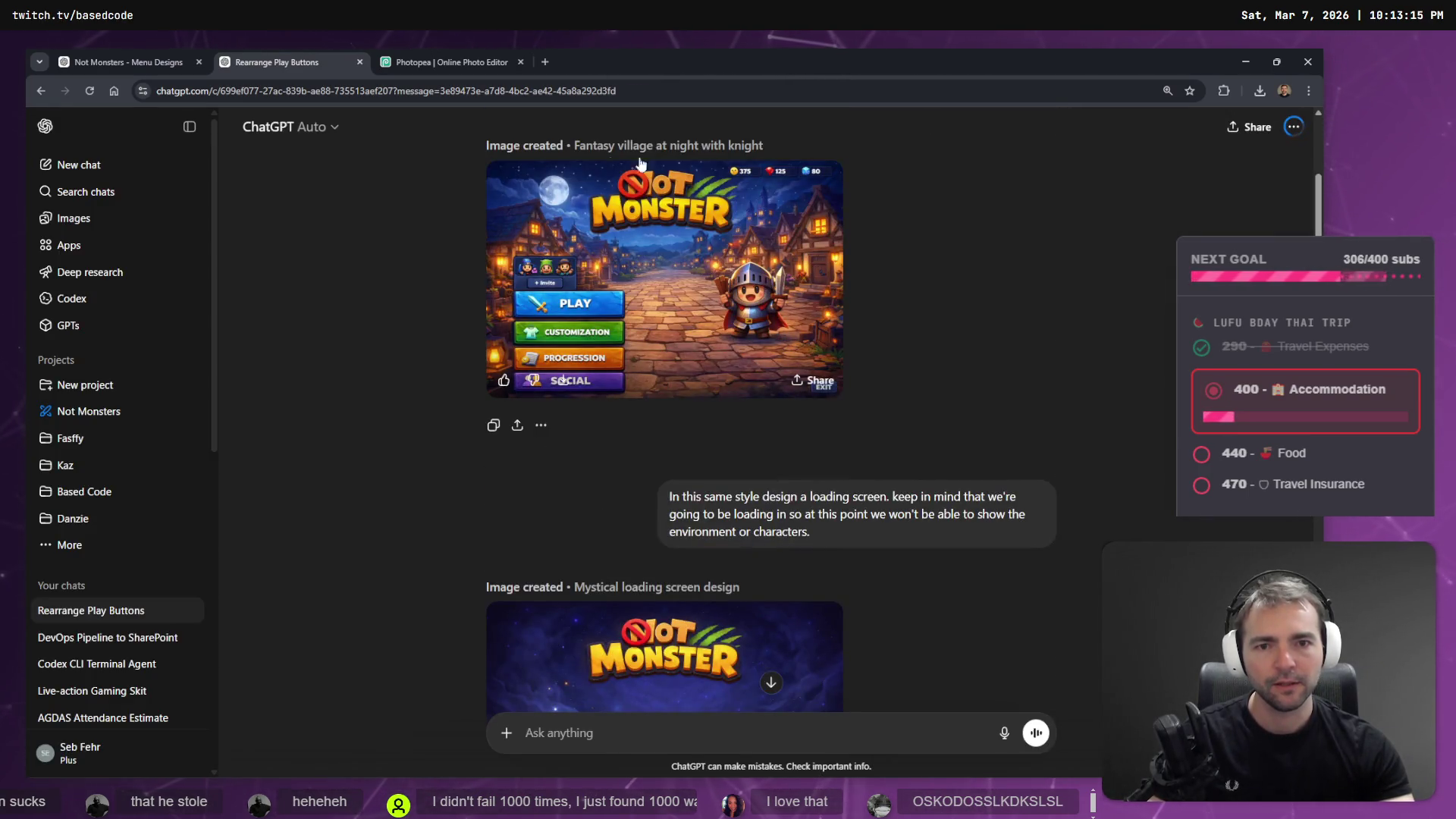
scroll(689, 179, "down", 10)
left_click(759, 468)
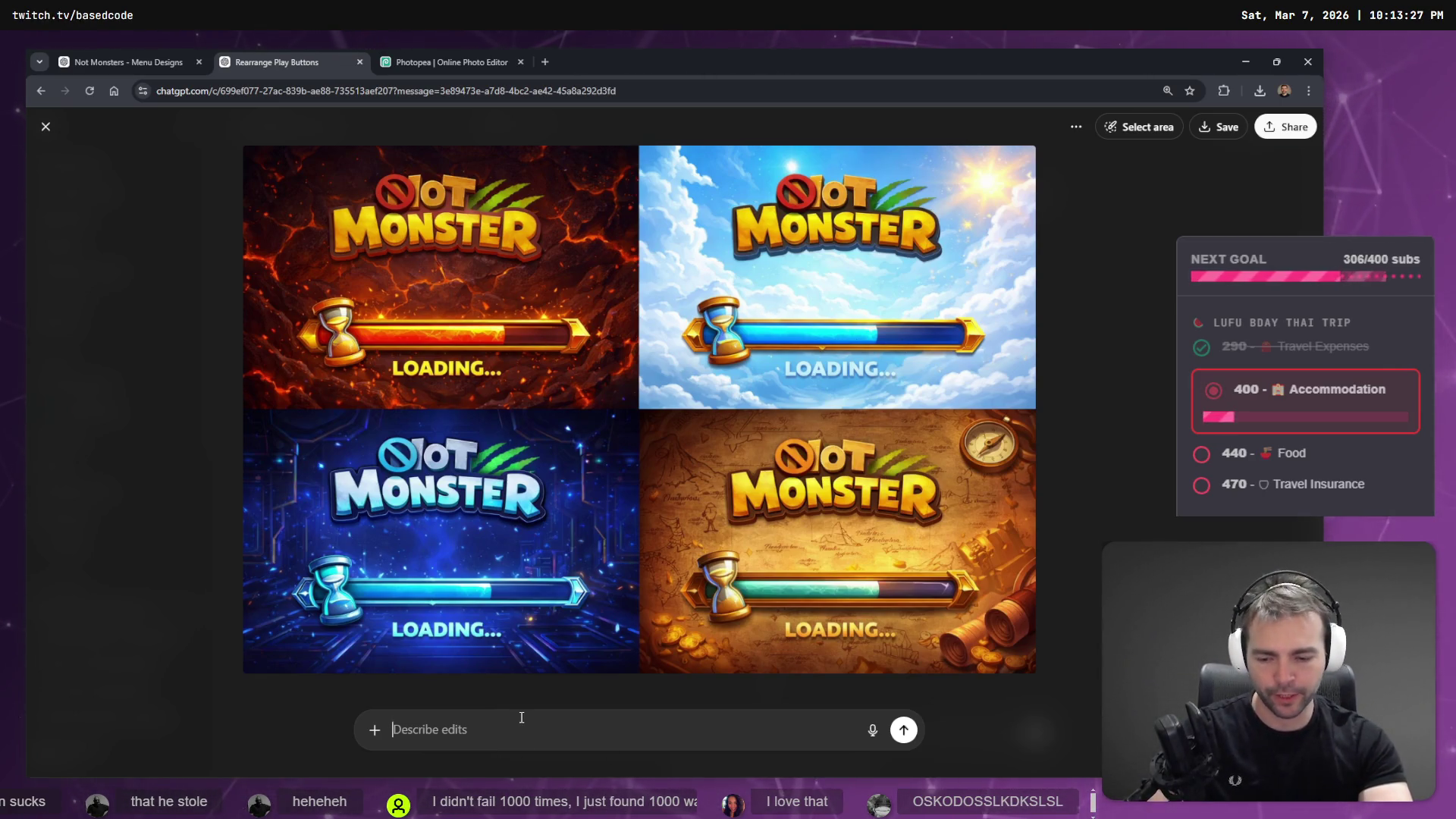
Dictate the edit request 'Generate just the top right design on its own. make it 16 by 9'.
key("super+h")
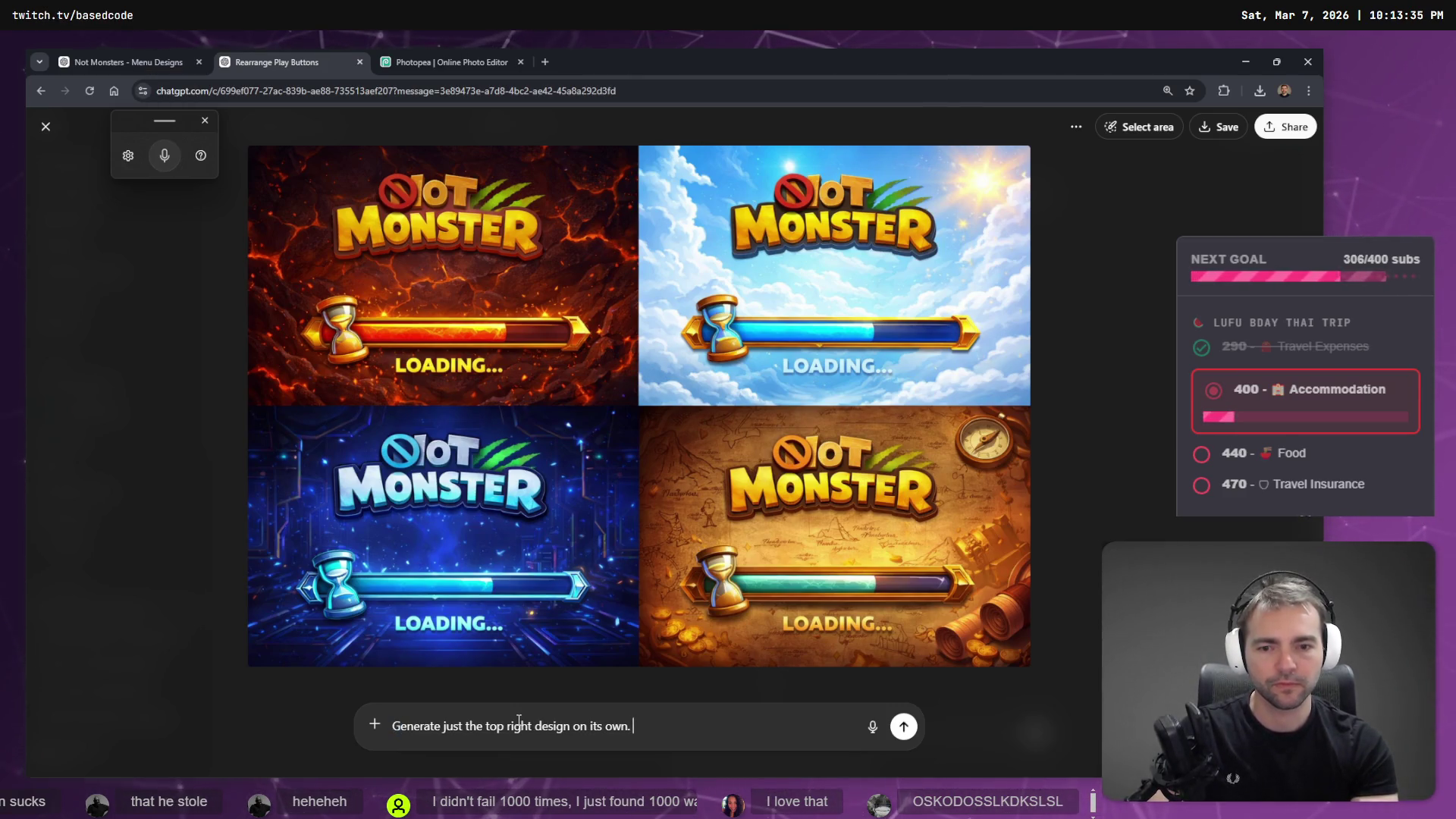
key("super+h")
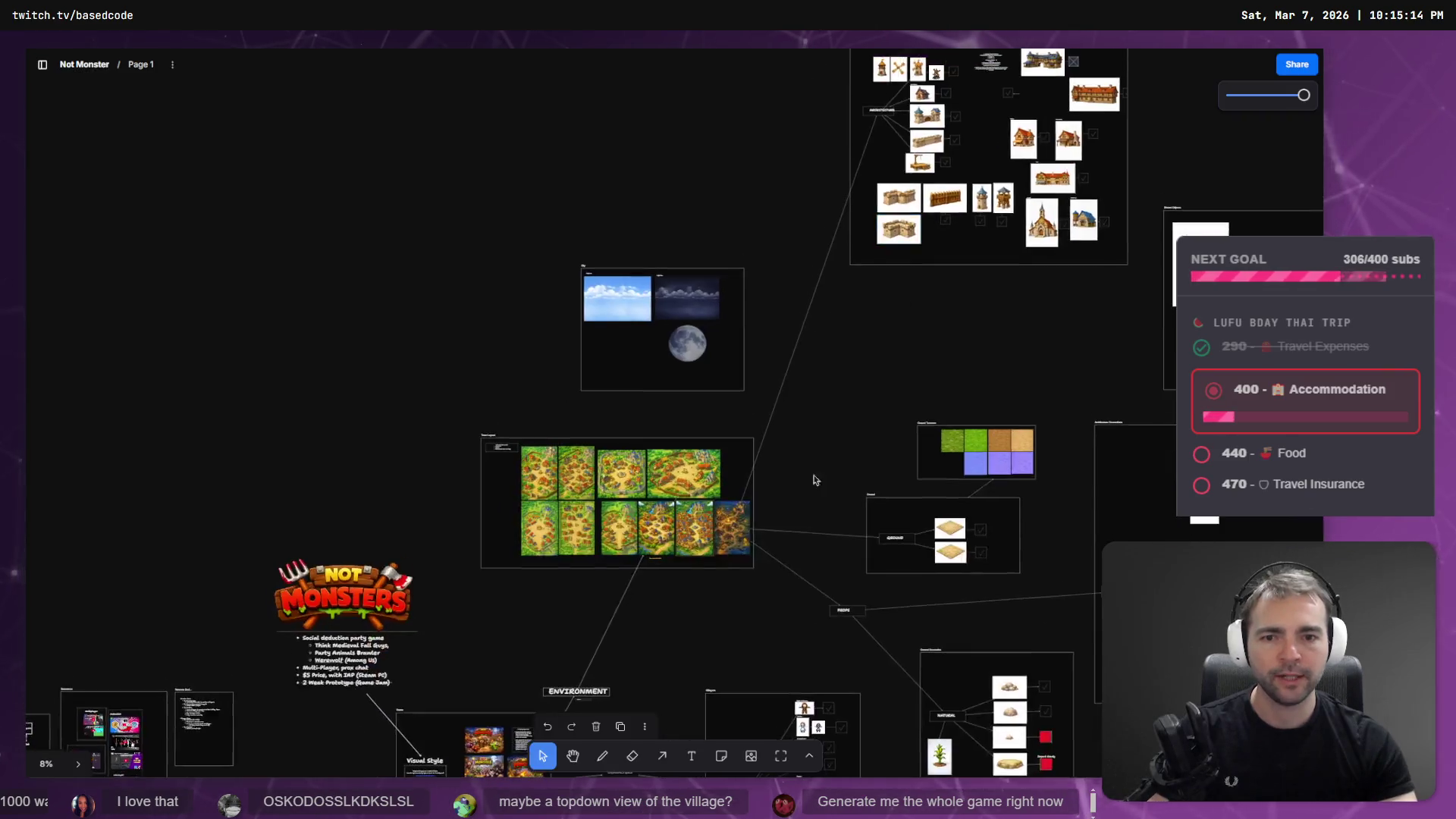
scroll(814, 479, "up", 10)
key("shift+2")
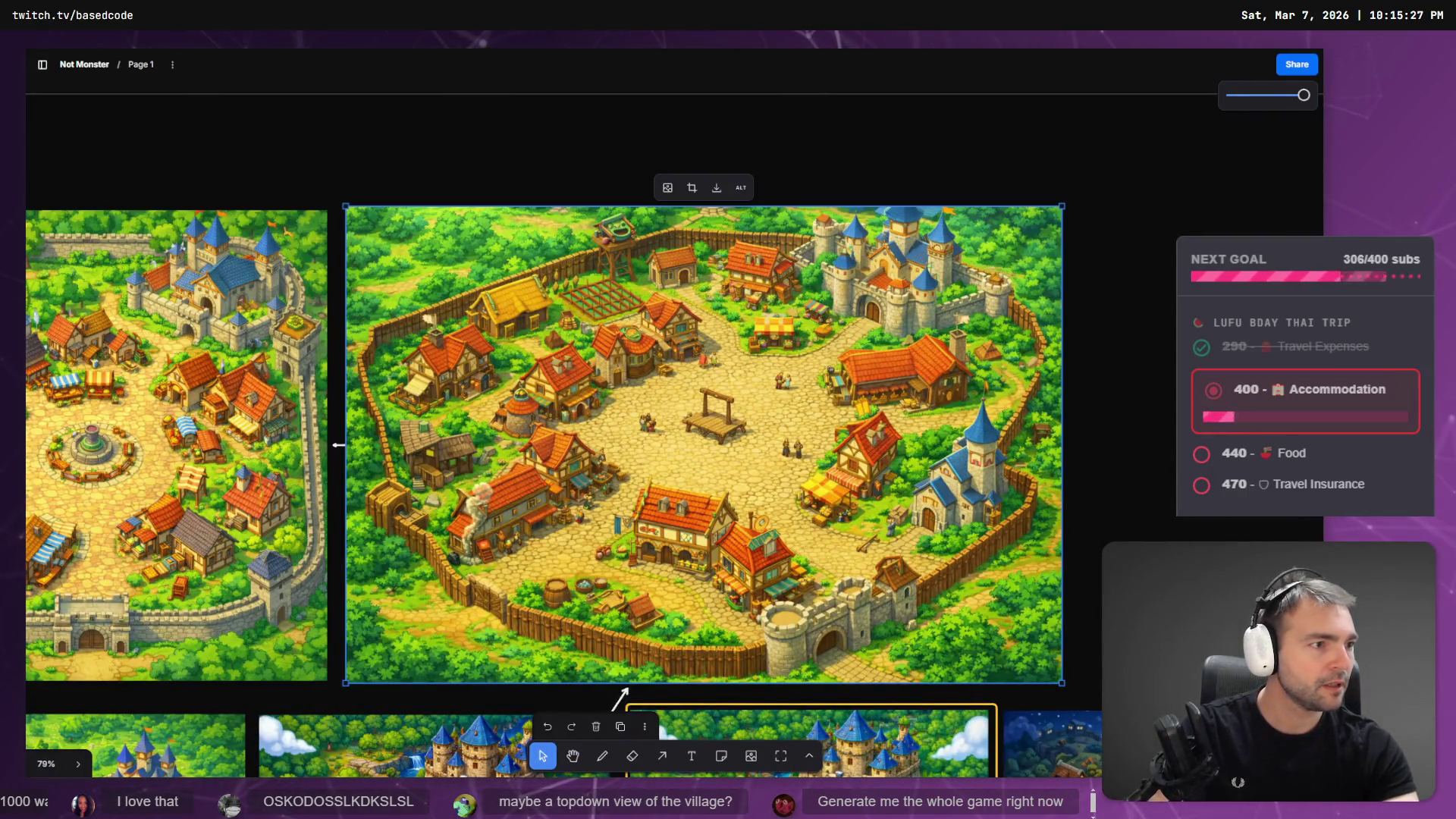
Centre the wide village map on the tldraw board, then return to Godot's MainMenu scene.
key("alt+Tab")
key("alt+Tab")
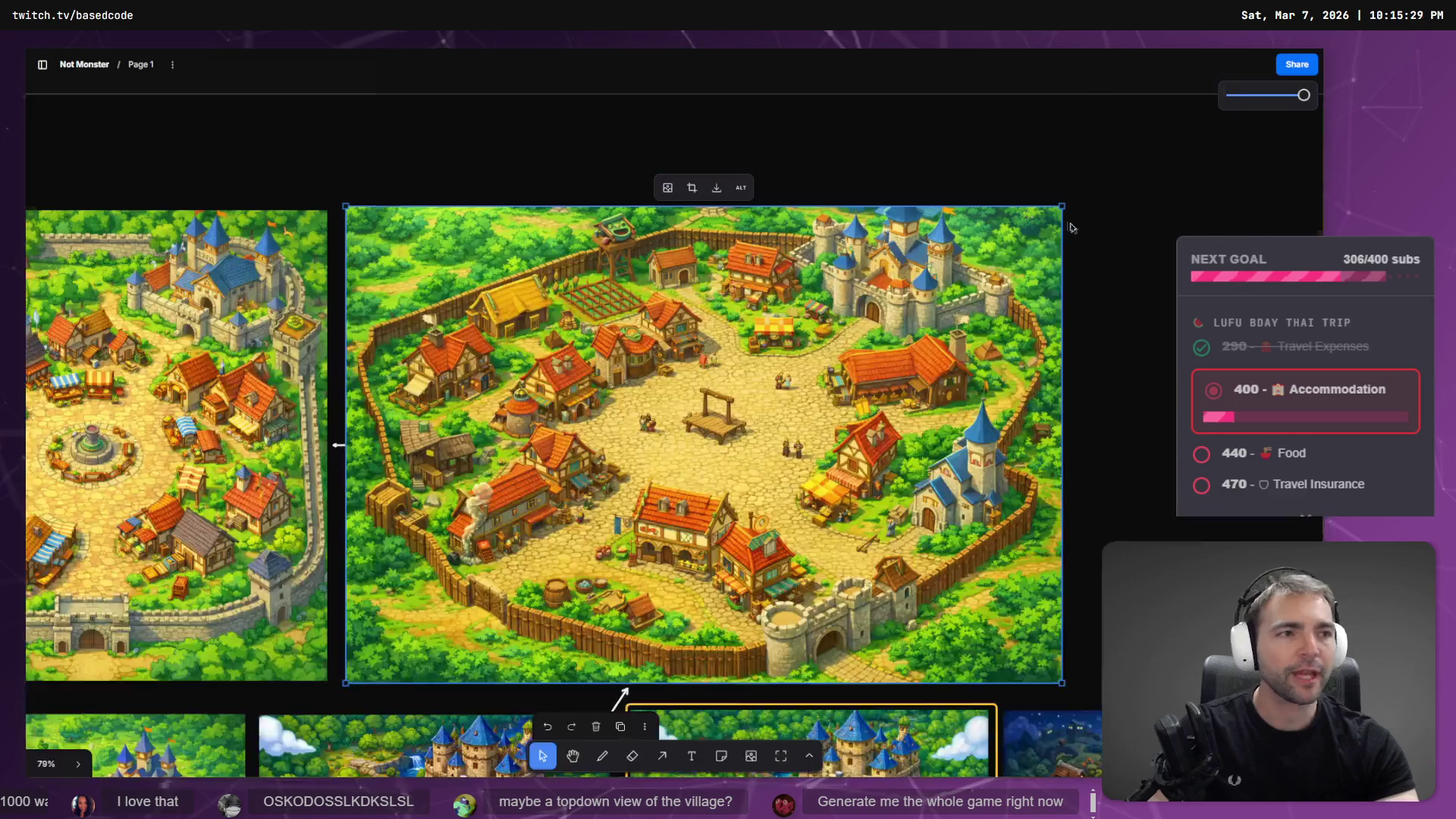
left_click_drag(1051, 271, 556, 299)
key("alt+Tab")
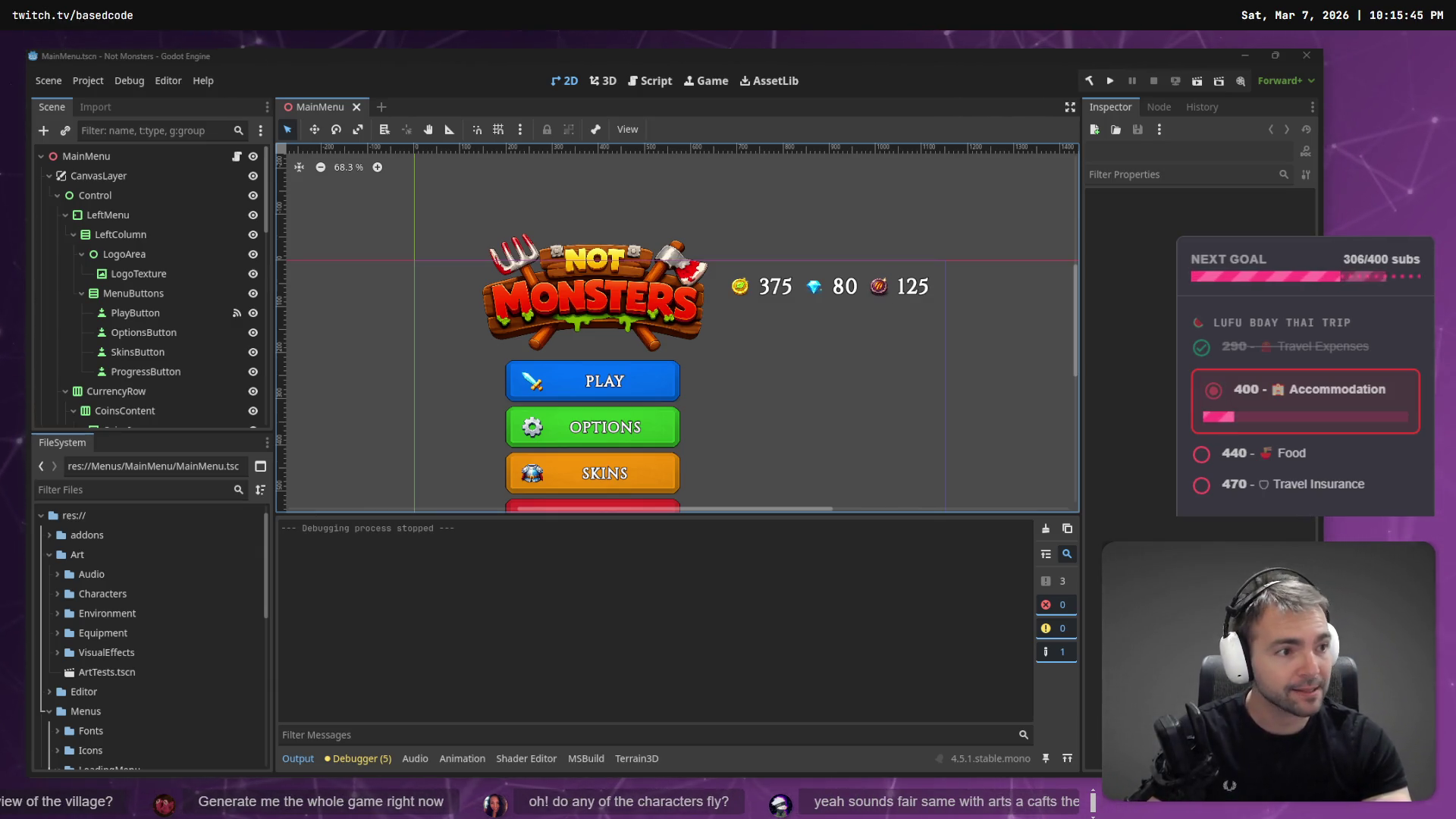
Check the 'Golden rays over fluffy clouds' sky image in ChatGPT, then return to tldraw.
key("alt+Tab")
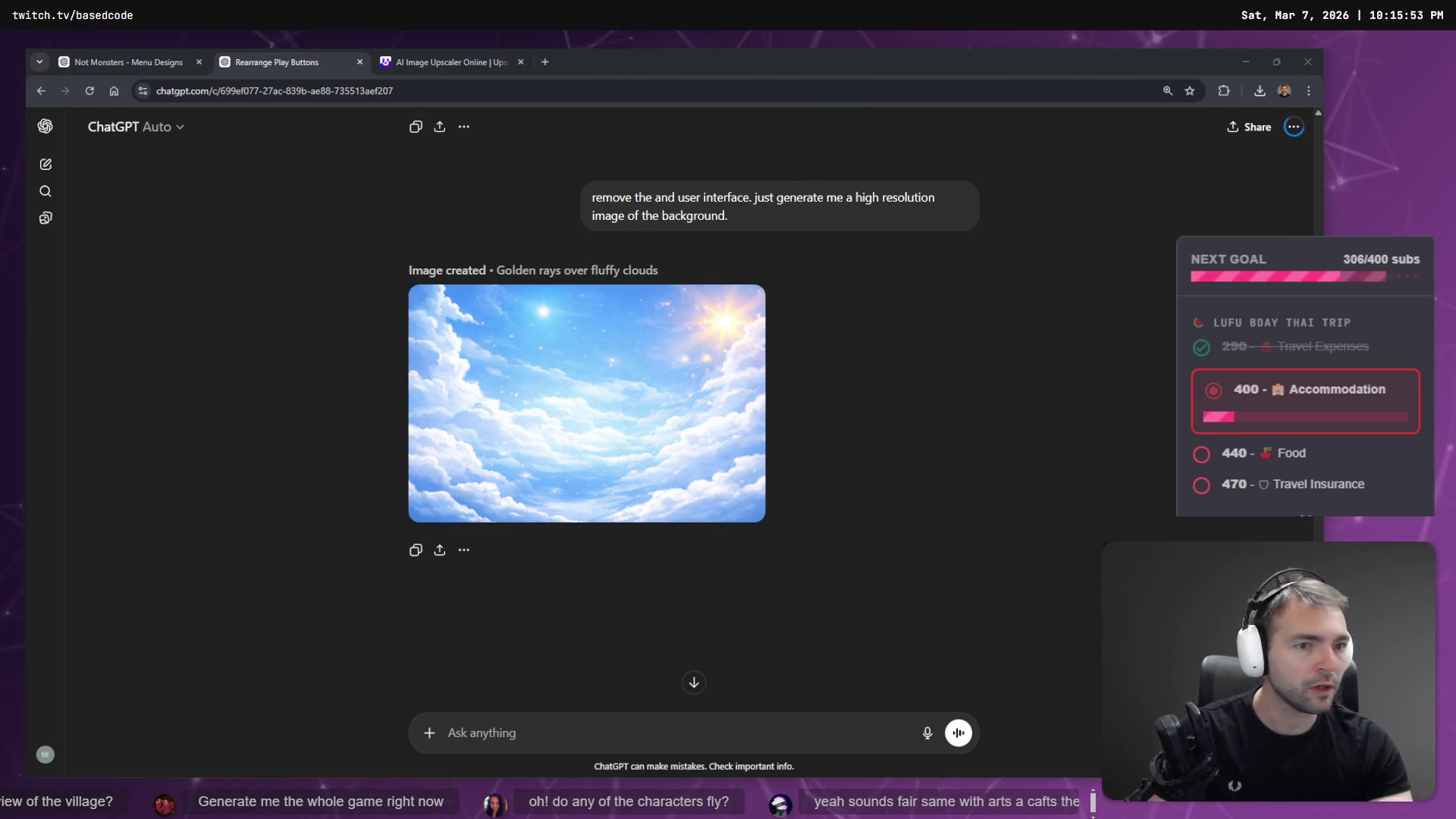
key("alt+Tab")
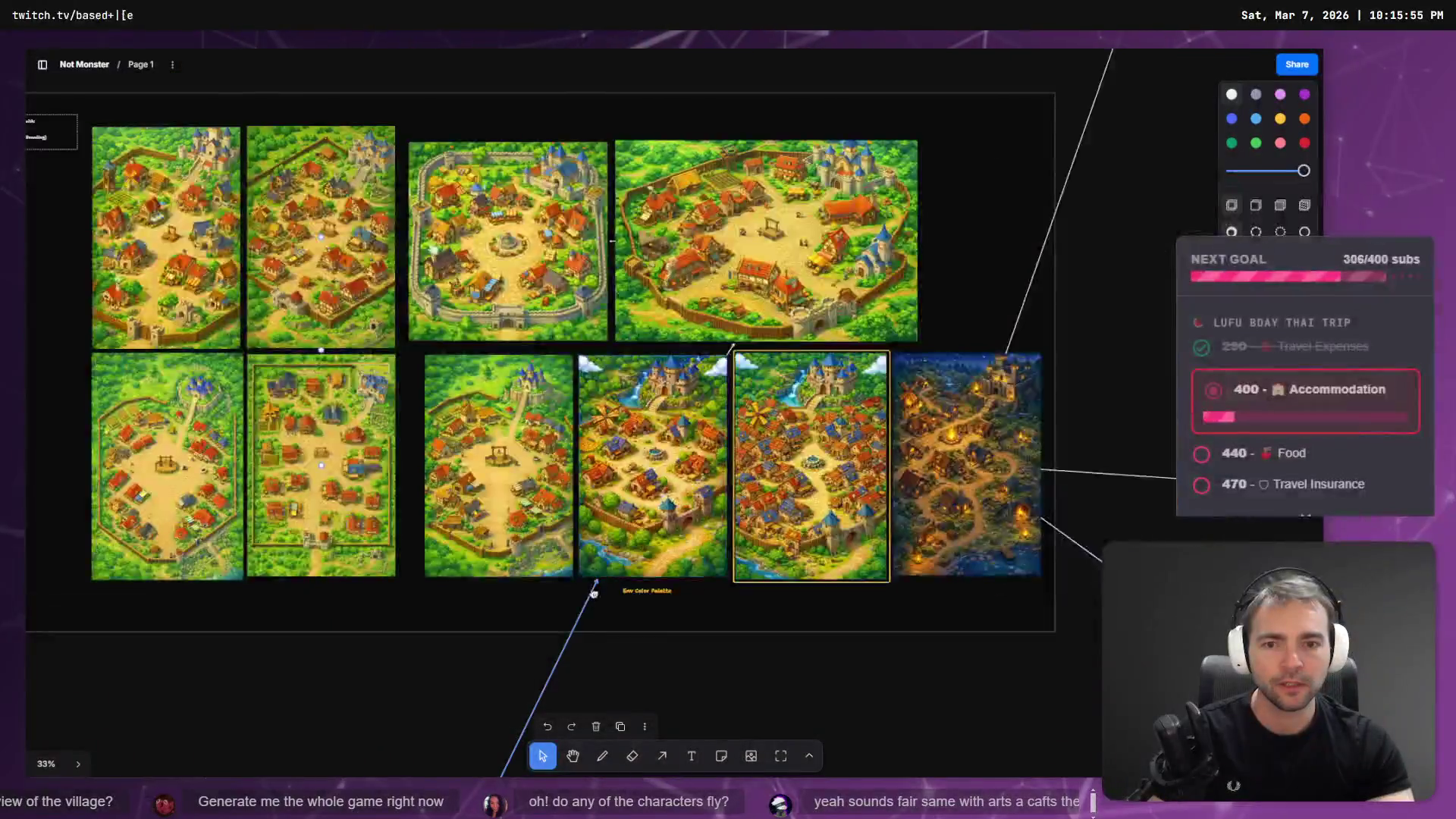
Zoom in and out on the Dragon Witch artwork, then switch back to the ChatGPT chat.
scroll(686, 339, "up", 5)
scroll(685, 339, "down", 5)
scroll(729, 318, "down", 5)
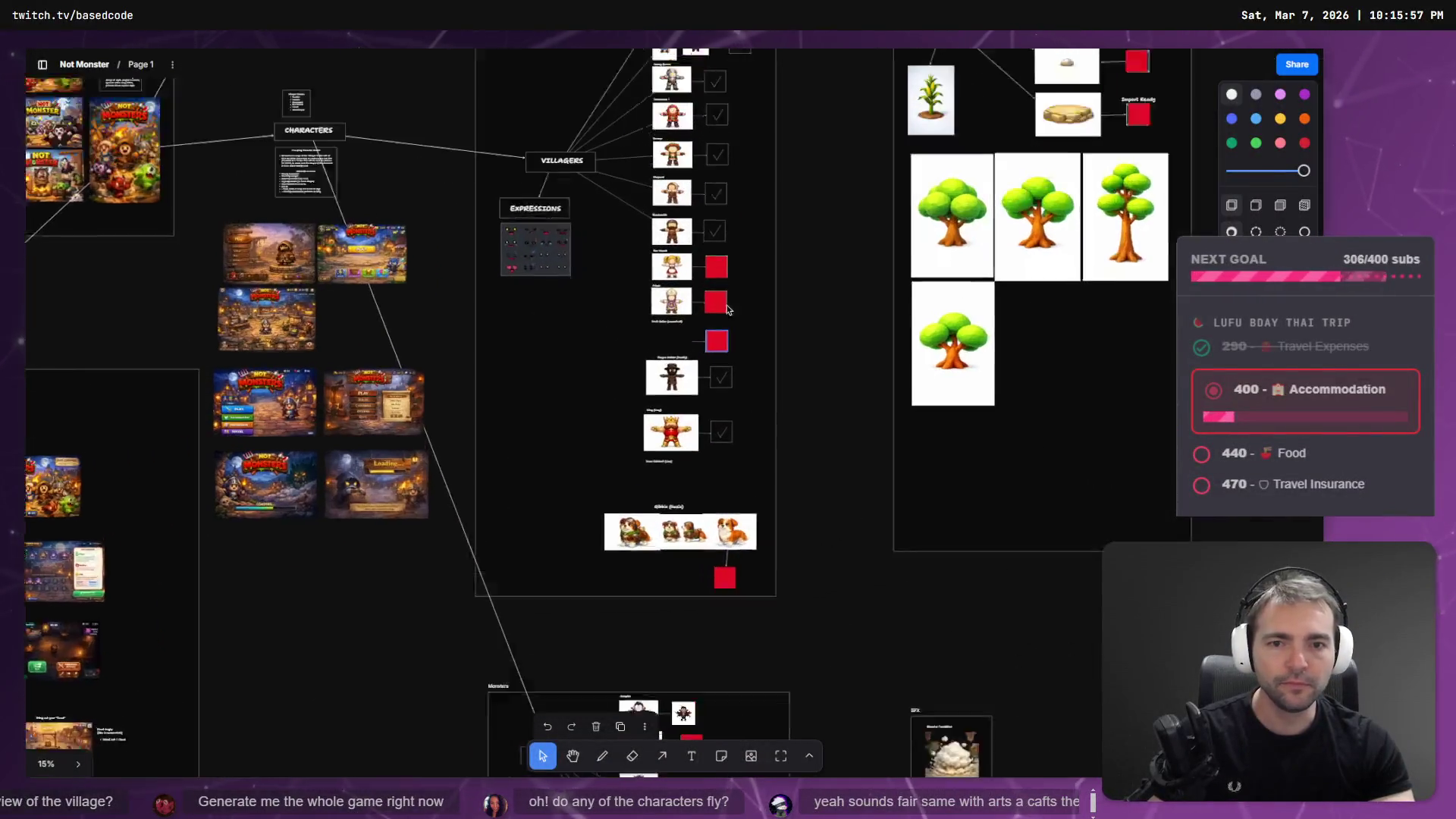
scroll(730, 317, "down", 10)
scroll(599, 442, "up", 3)
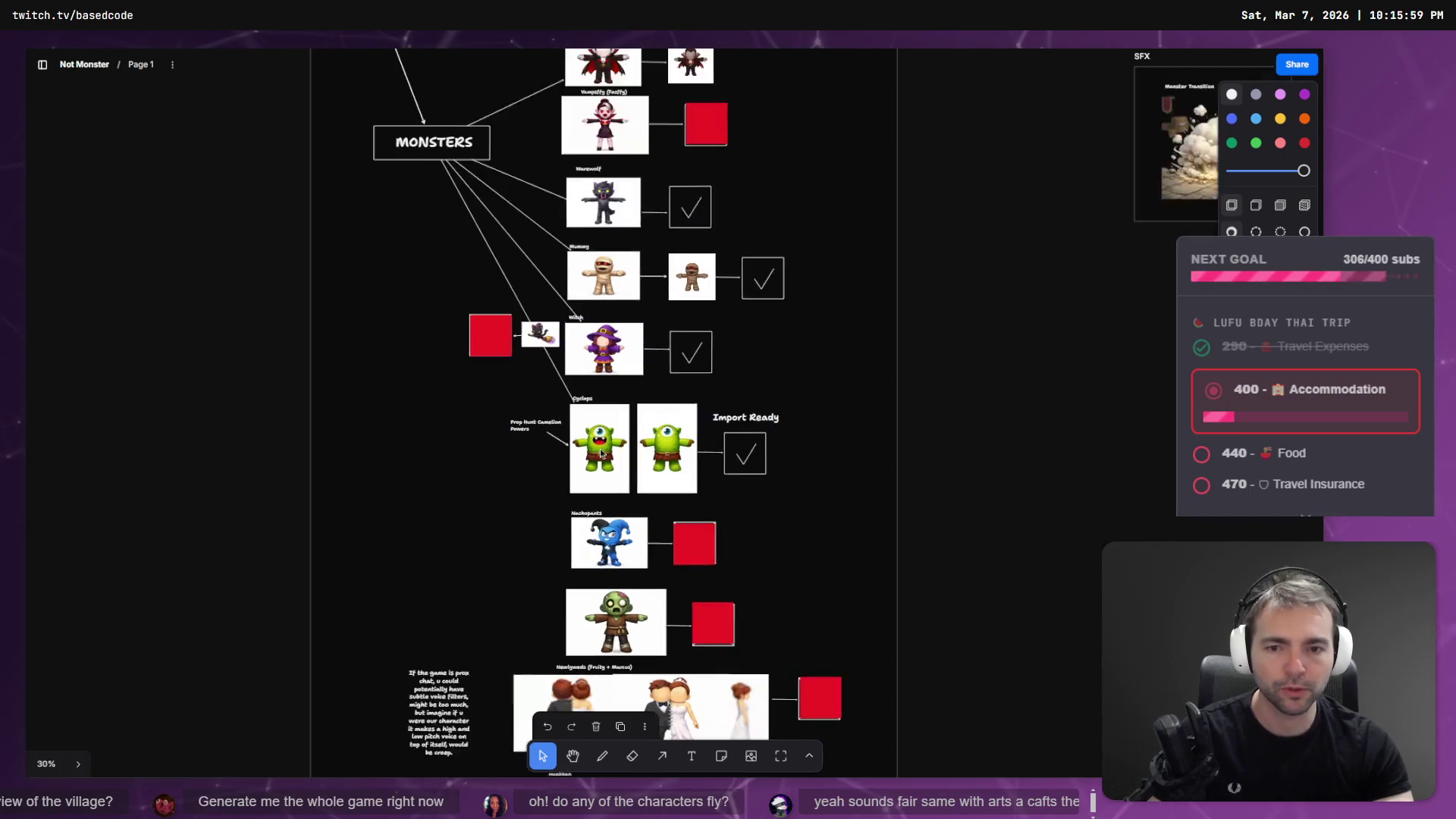
scroll(599, 443, "down", 3)
scroll(599, 442, "up", 2)
scroll(531, 454, "down", 5)
scroll(507, 470, "up", 3)
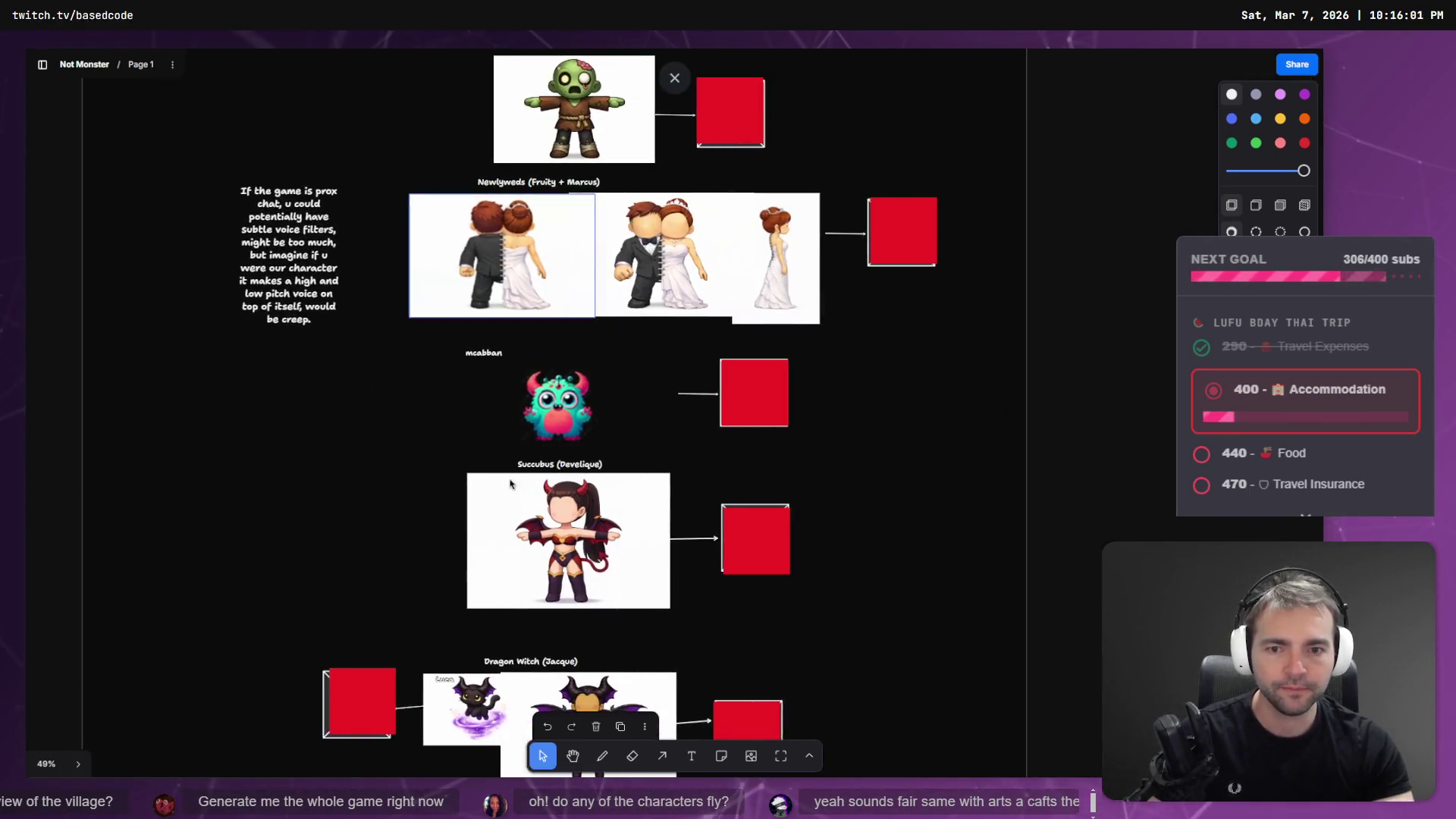
scroll(508, 471, "down", 3)
scroll(599, 311, "up", 5)
scroll(599, 311, "down", 3)
left_click(535, 302)
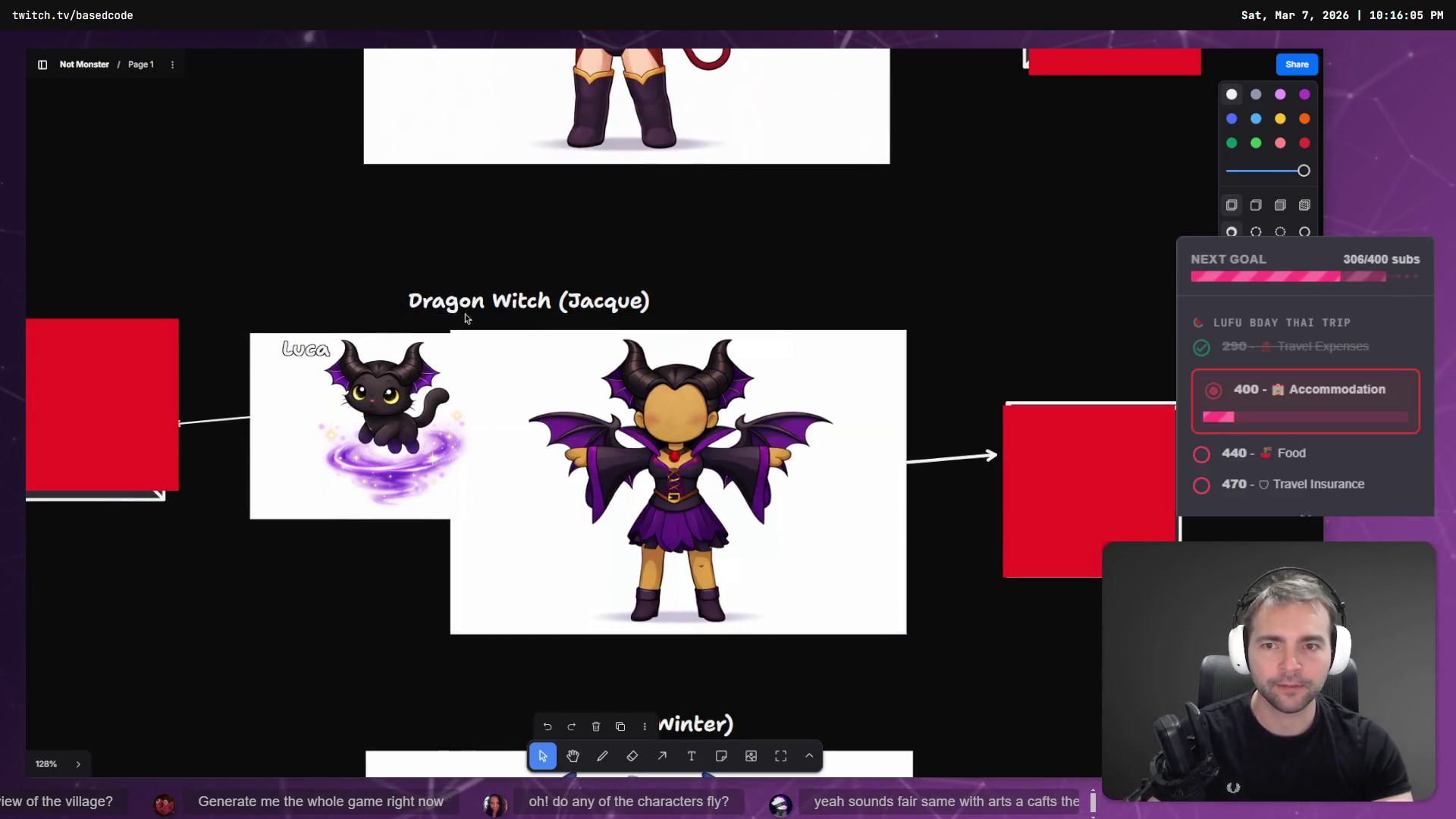
scroll(428, 289, "up", 5)
scroll(736, 57, "down", 5)
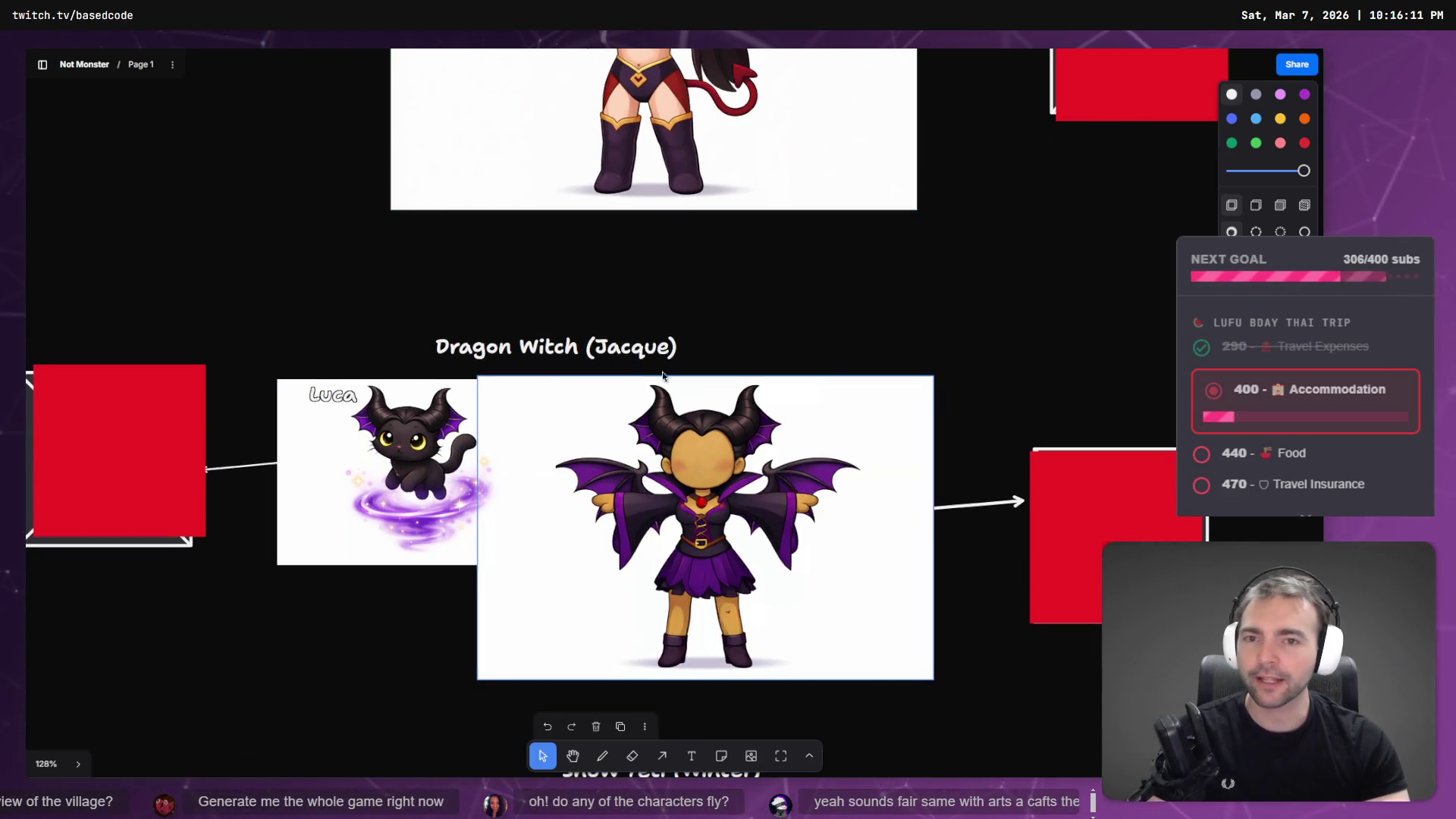
scroll(720, 415, "up", 3)
scroll(561, 371, "down", 5)
scroll(570, 530, "up", 5)
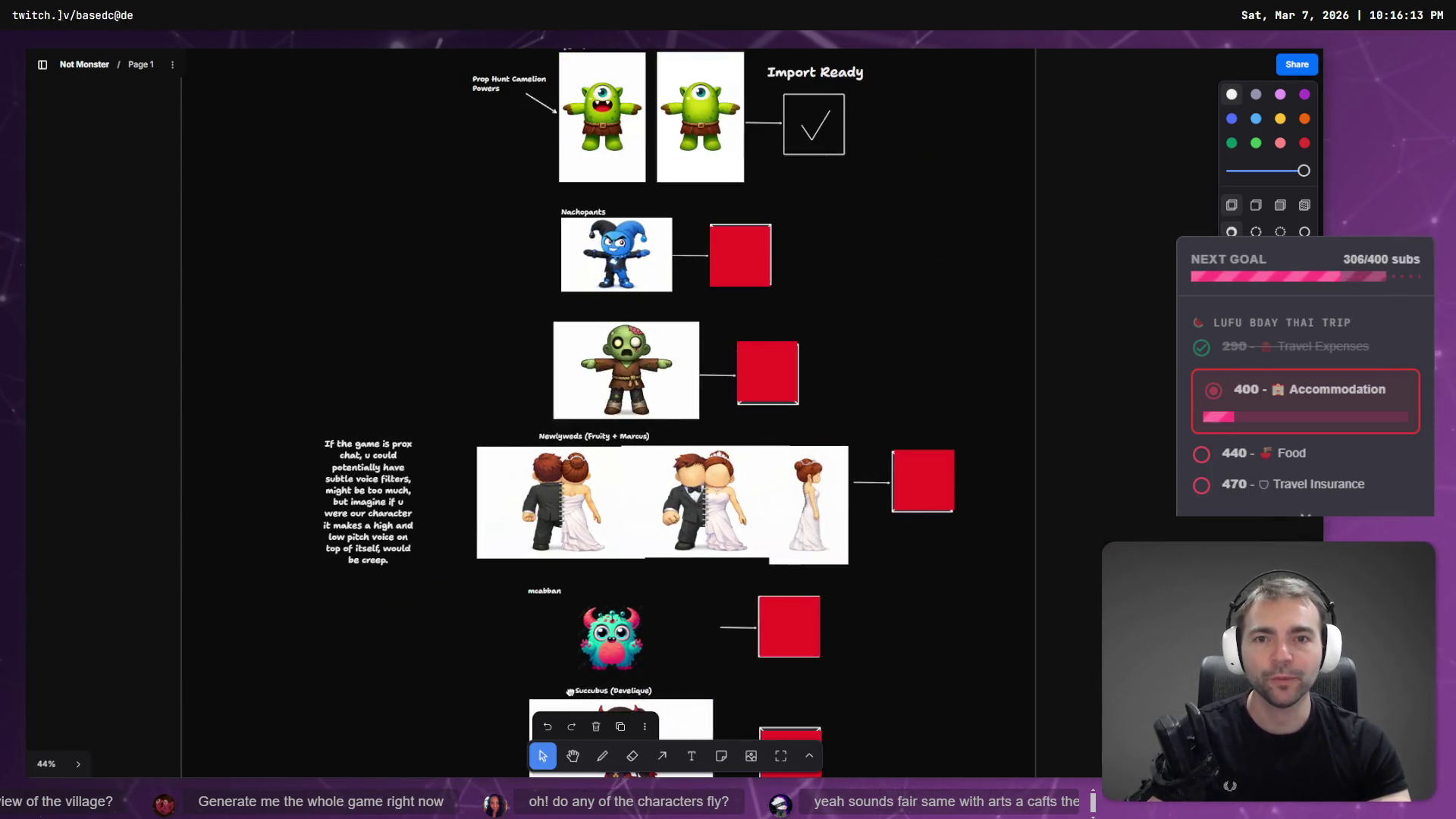
scroll(561, 531, "up", 5)
scroll(577, 410, "up", 3)
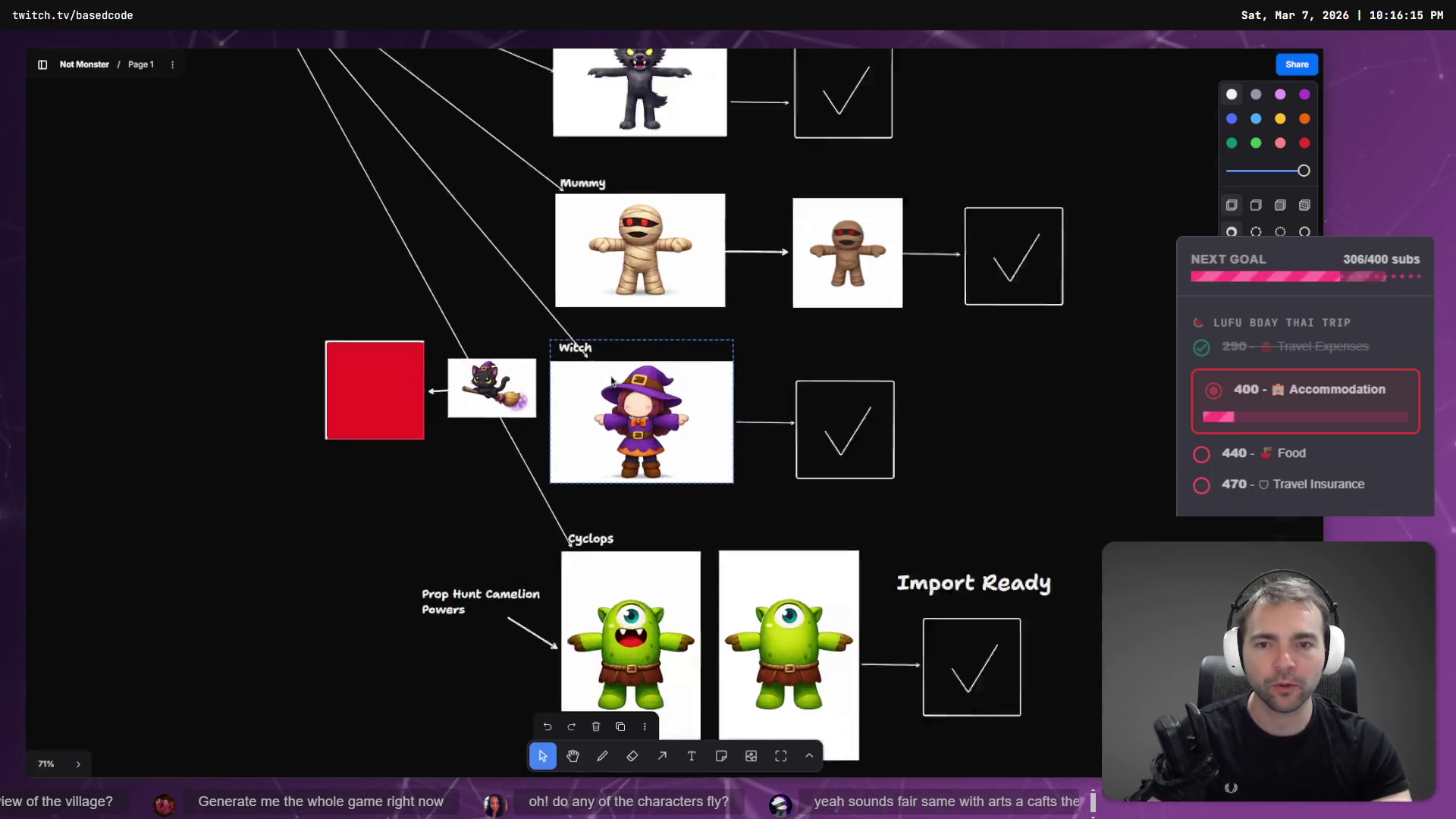
scroll(611, 381, "up", 10)
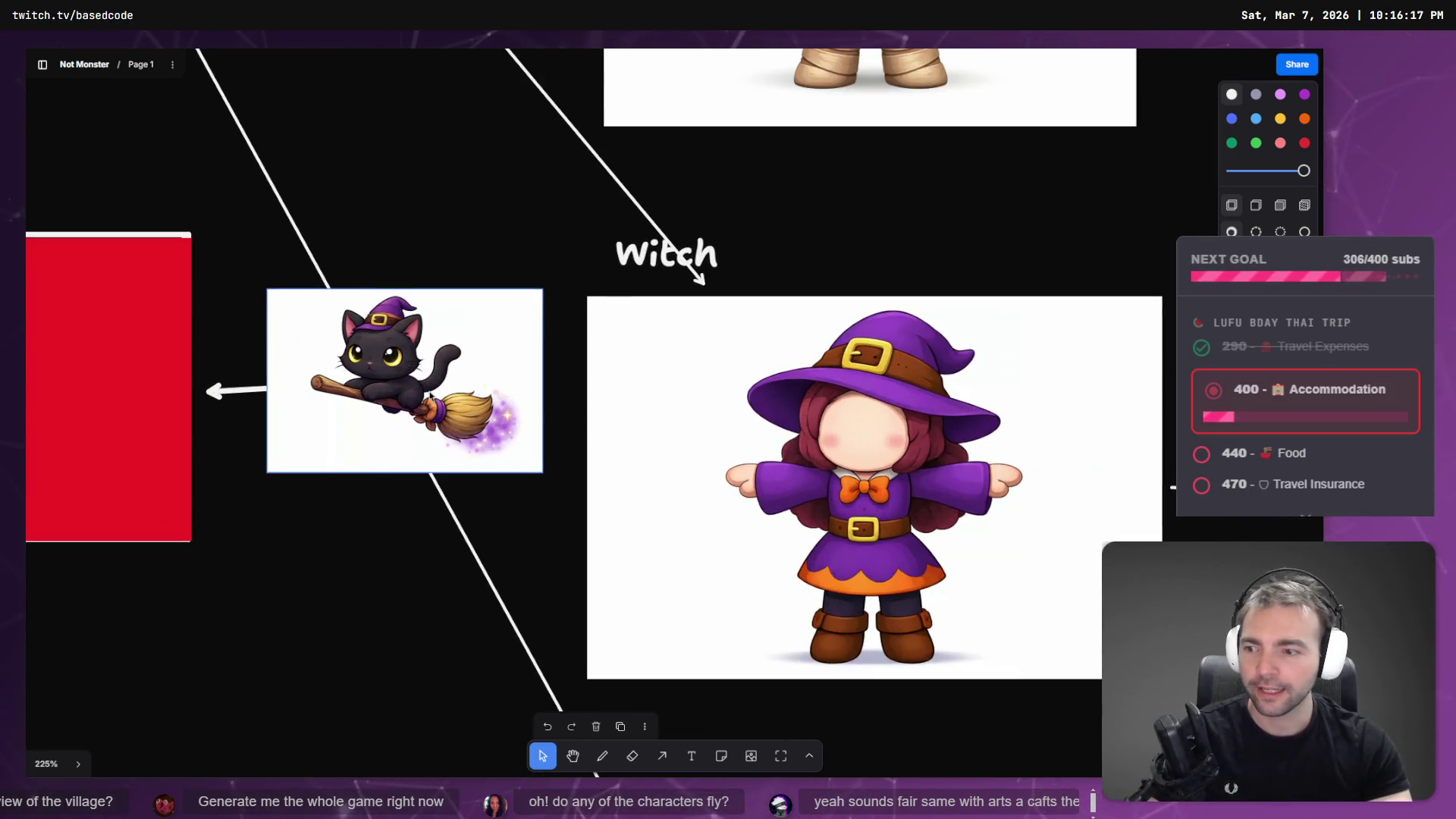
scroll(431, 395, "up", 5)
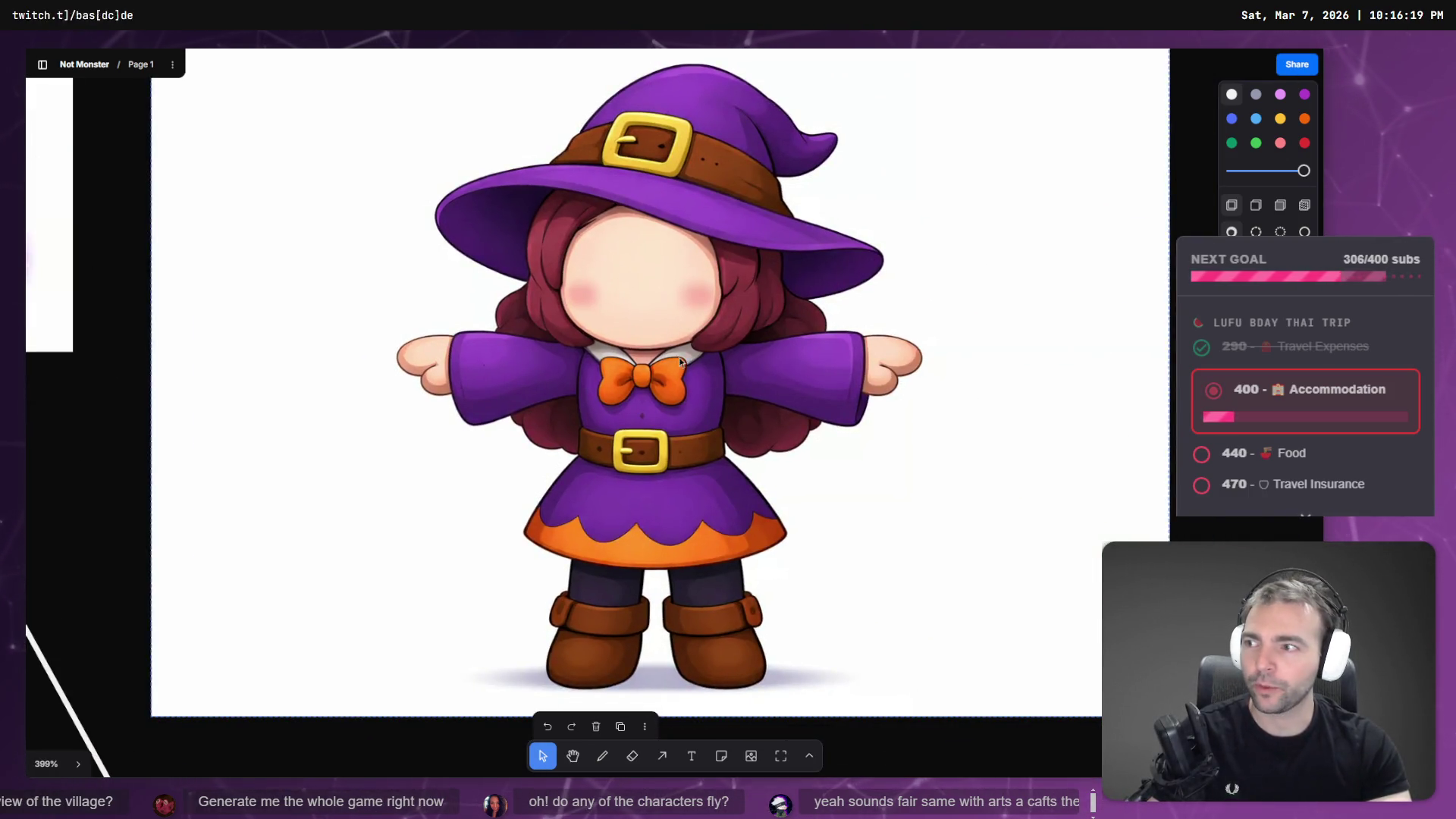
scroll(559, 324, "down", 10)
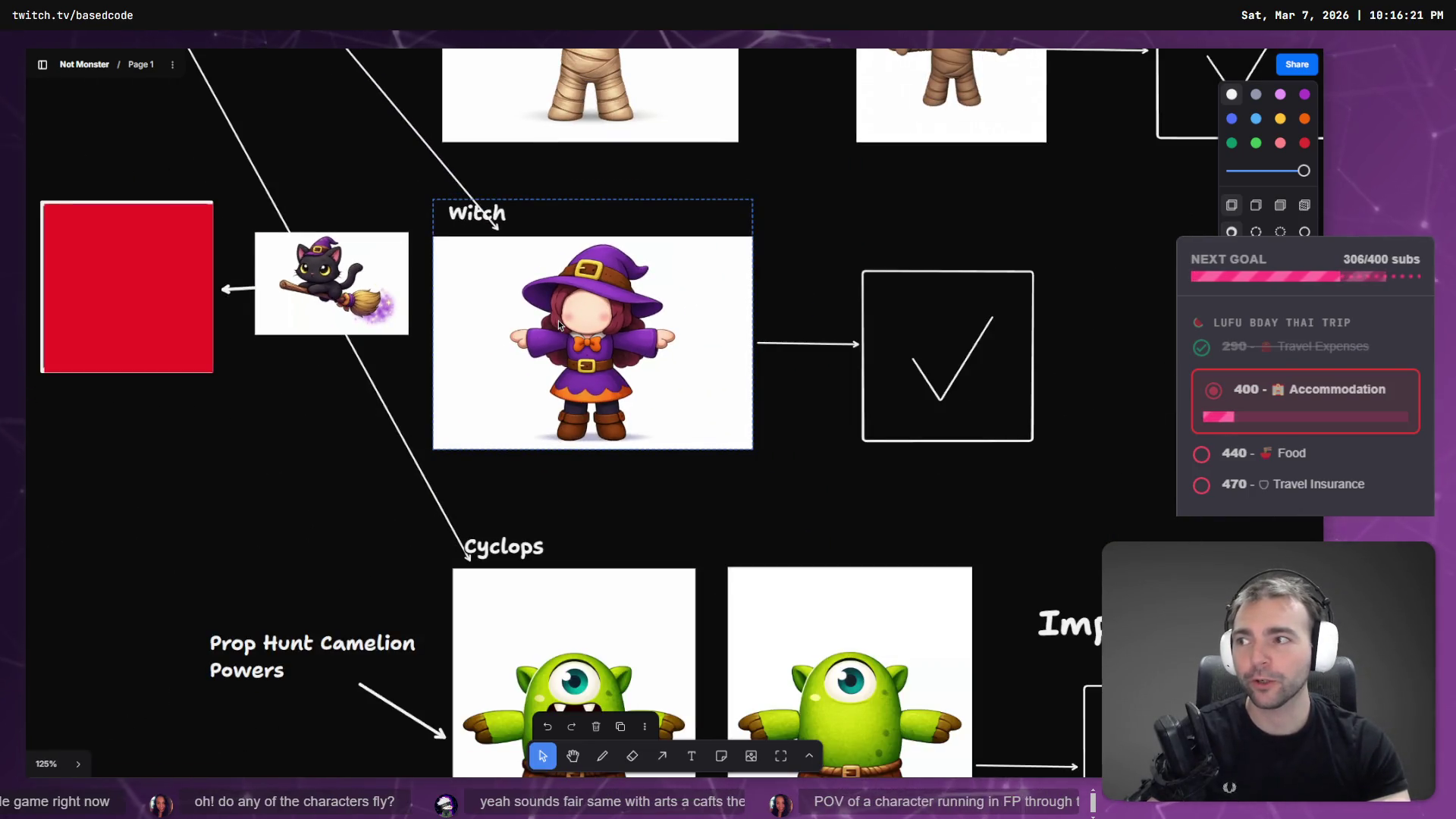
key("alt+Tab")
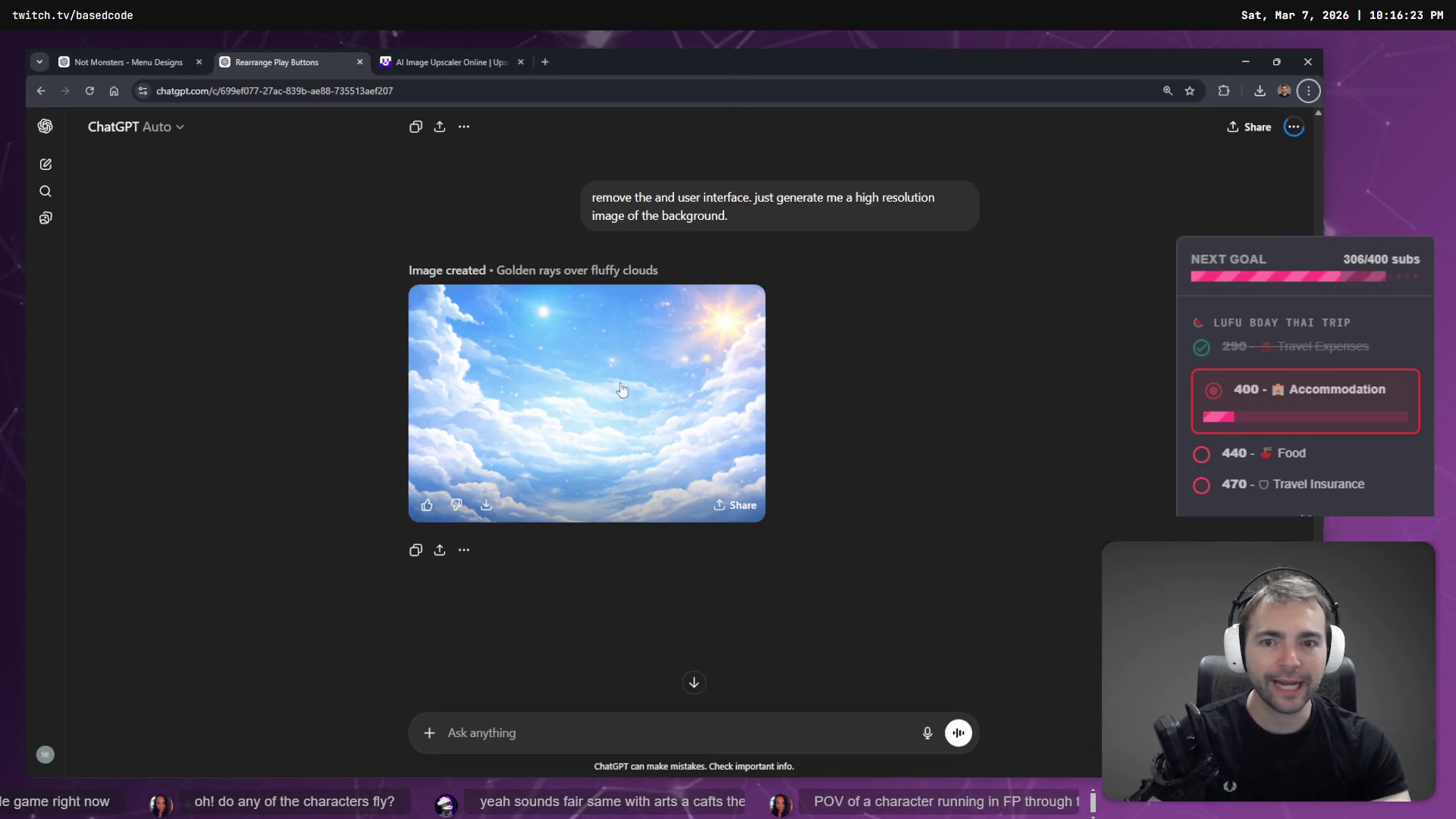
Copy the full-size cloud sky image and drop it into Img.Upscaler's upload area.
left_click(592, 404)
right_click(627, 386)
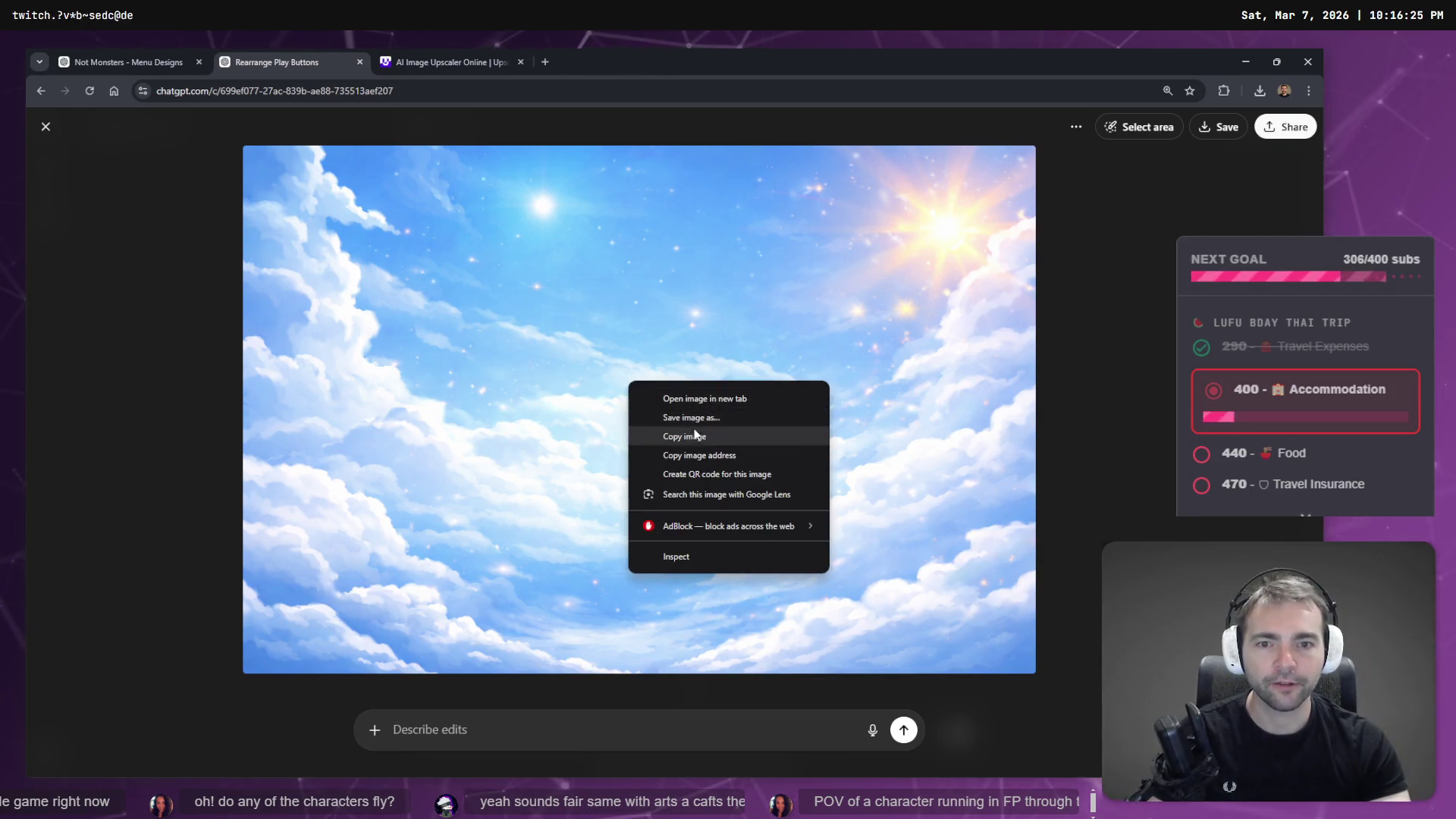
left_click(703, 435)
left_click(444, 50)
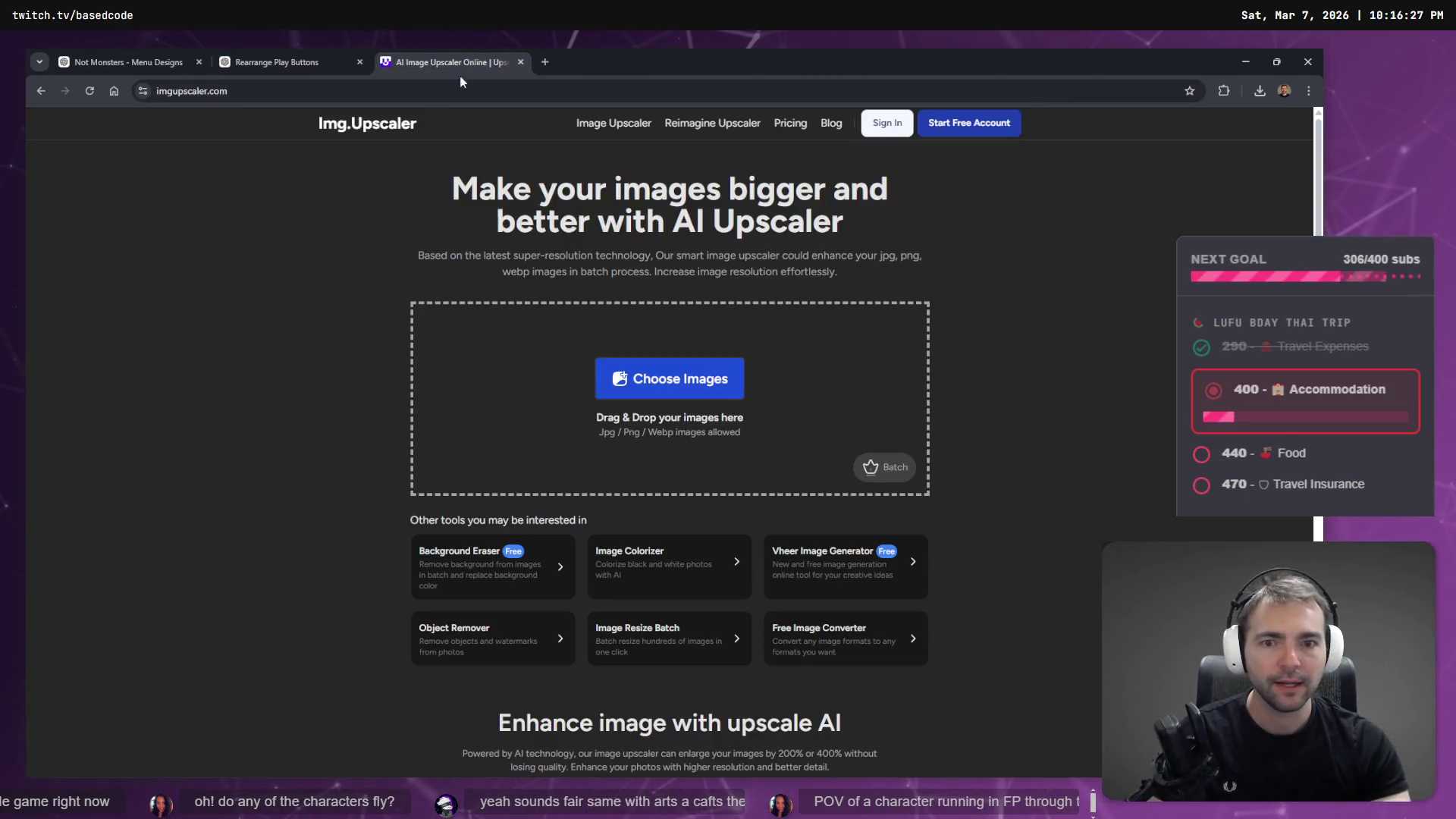
left_click(347, 70)
mouse_move(369, 152)
left_mouse_down()
mouse_move(481, 53)
mouse_move(618, 388)
mouse_move(564, 392)
left_mouse_up()
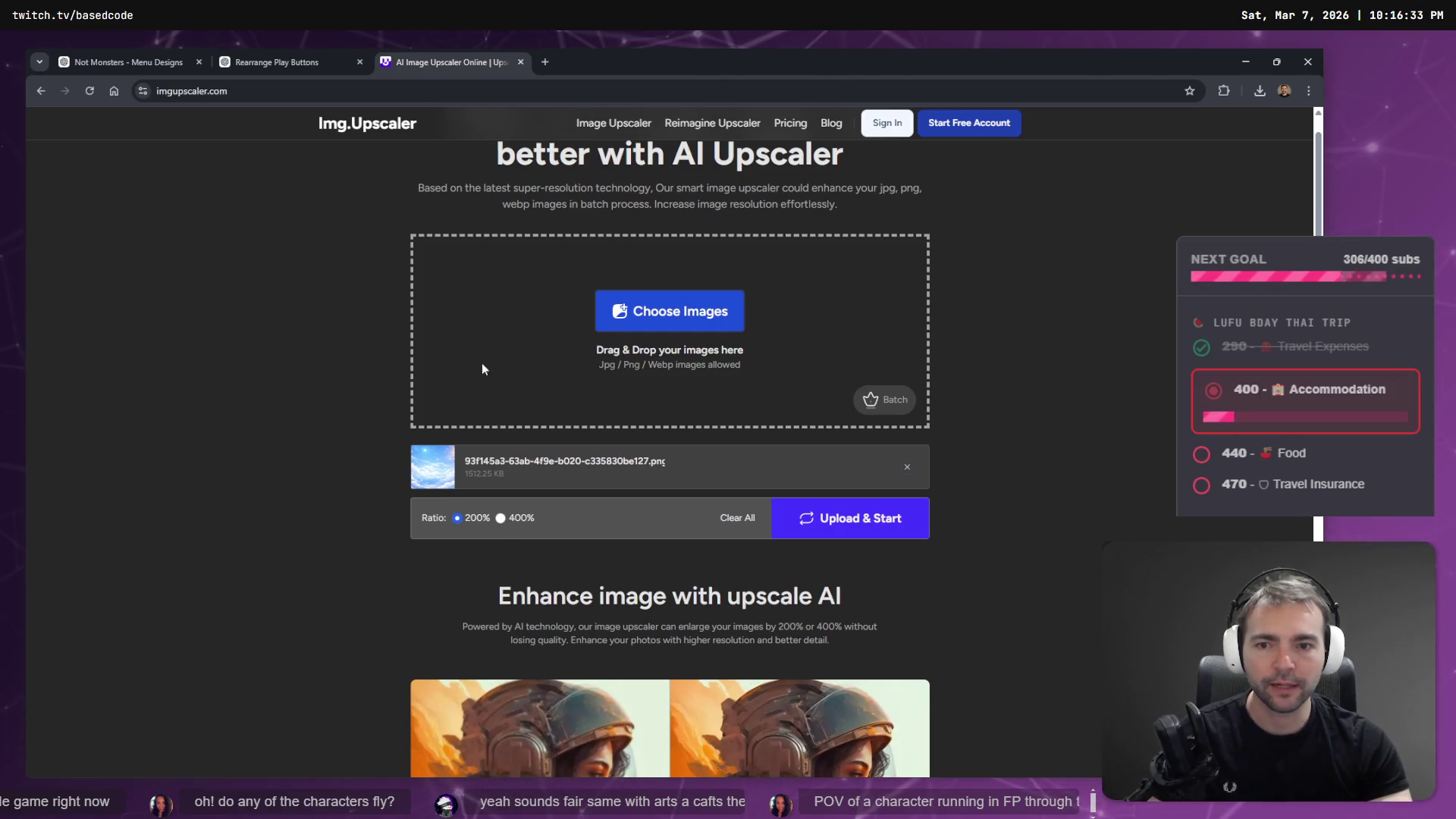
Start saving the cloud sky image from ChatGPT with Save image as.
left_click(288, 58)
right_click(610, 331)
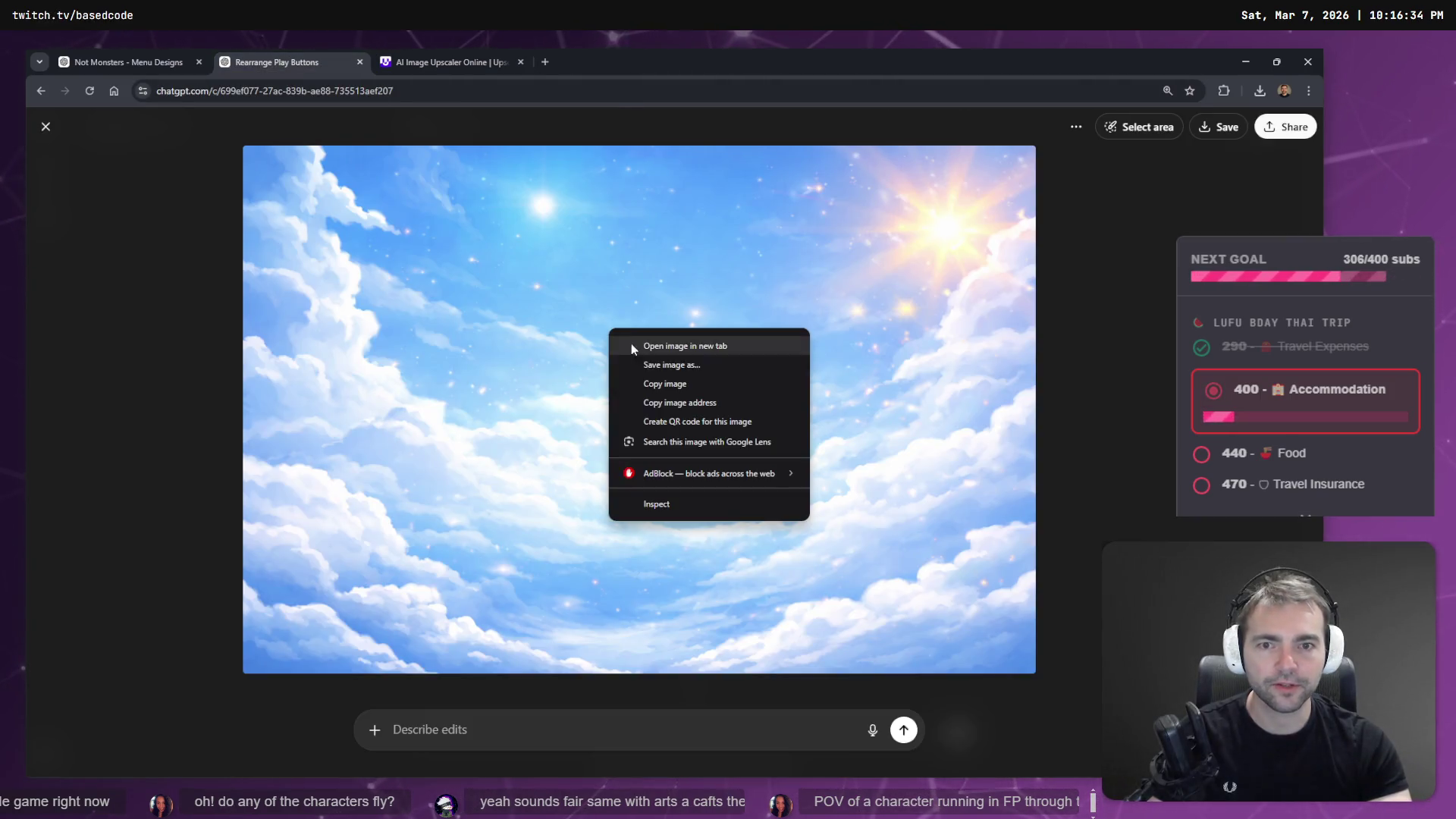
left_click(667, 364)
Save the sky PNG into the Downloads folder.
scroll(106, 189, "up", 5)
left_click(88, 229)
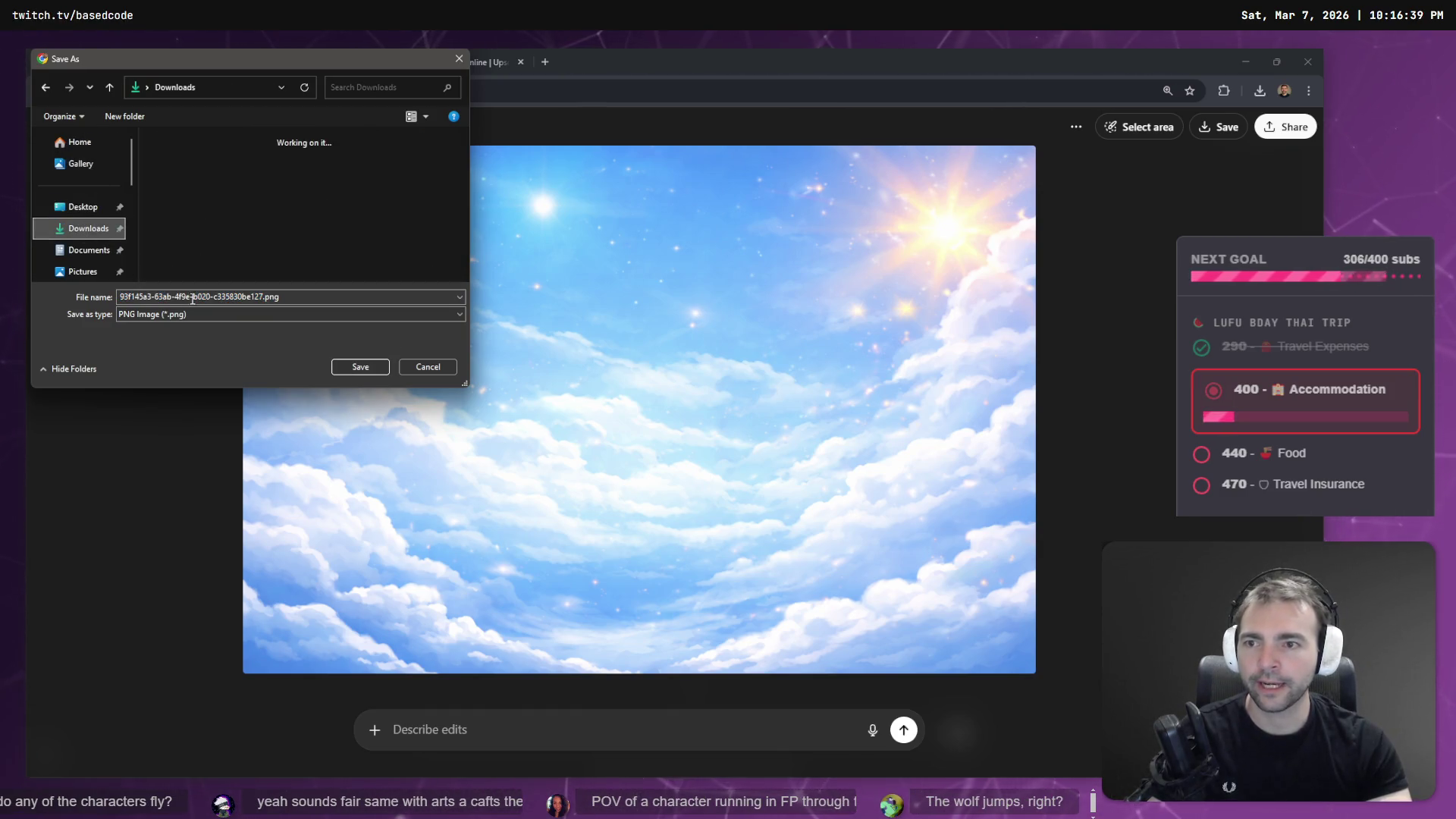
left_click(361, 367)
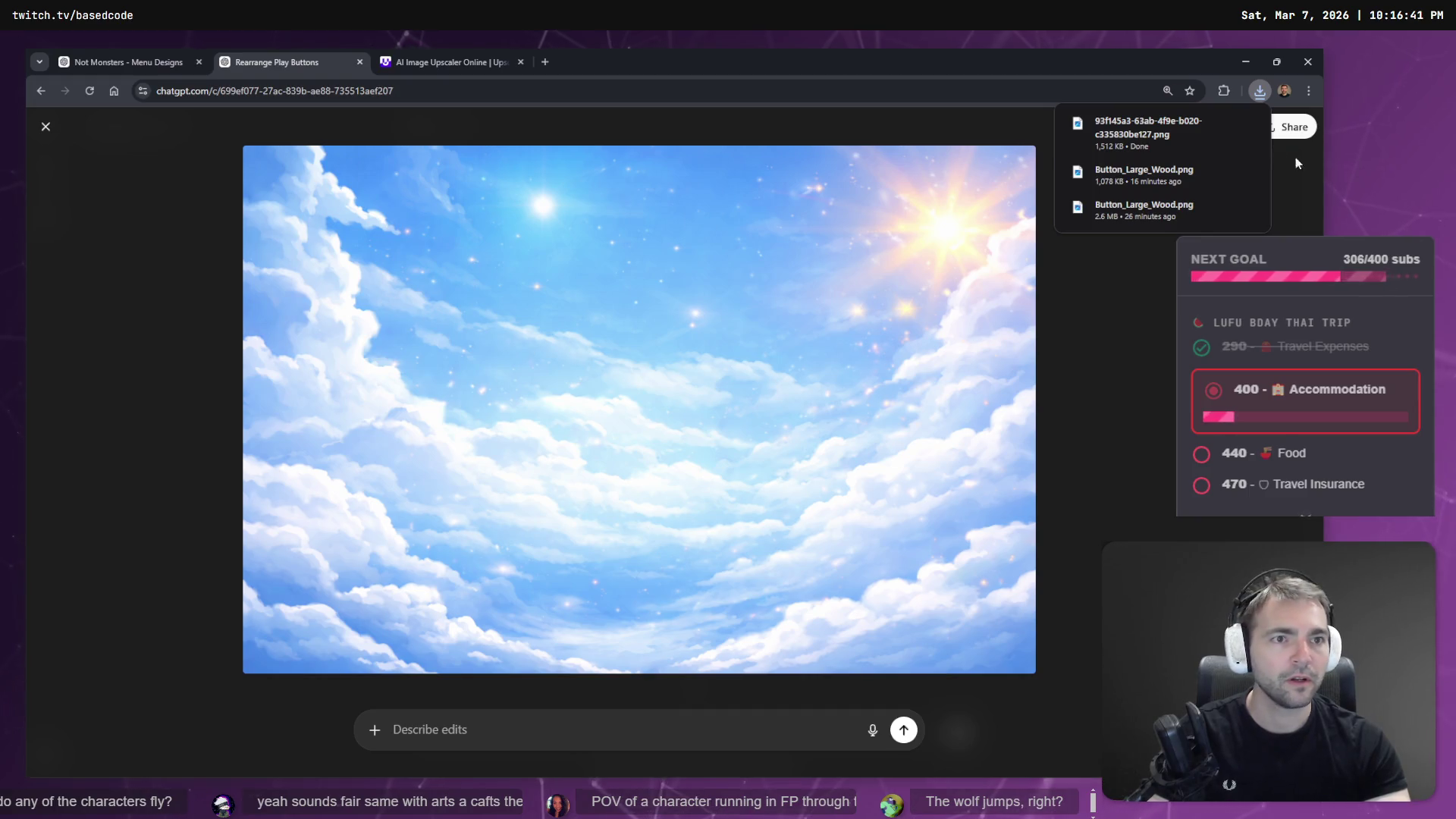
Confirm in the file's Properties details that the PNG is 1536 x 1024 pixels.
left_click(1208, 123)
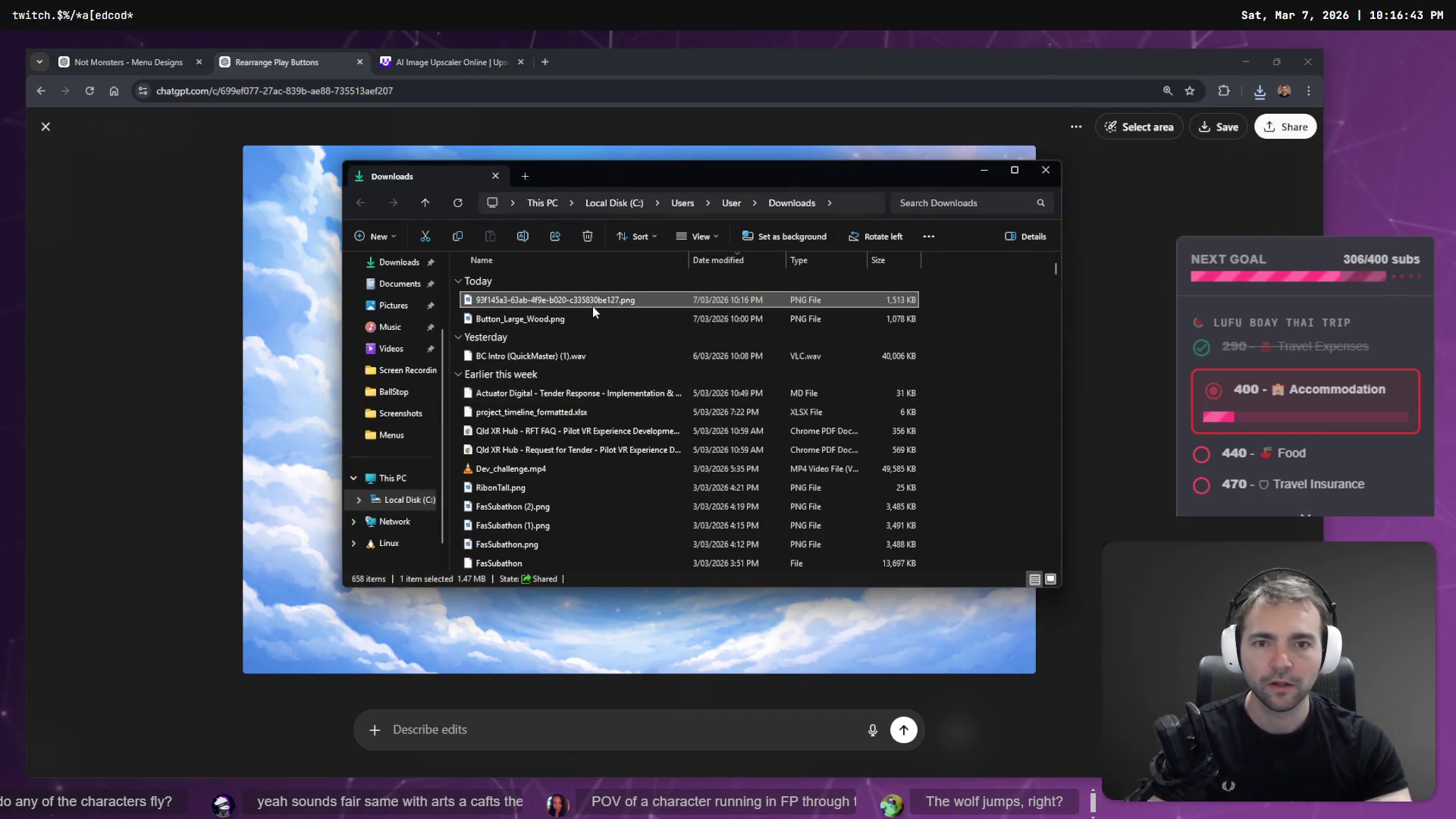
key("alt+Return")
left_click(750, 339)
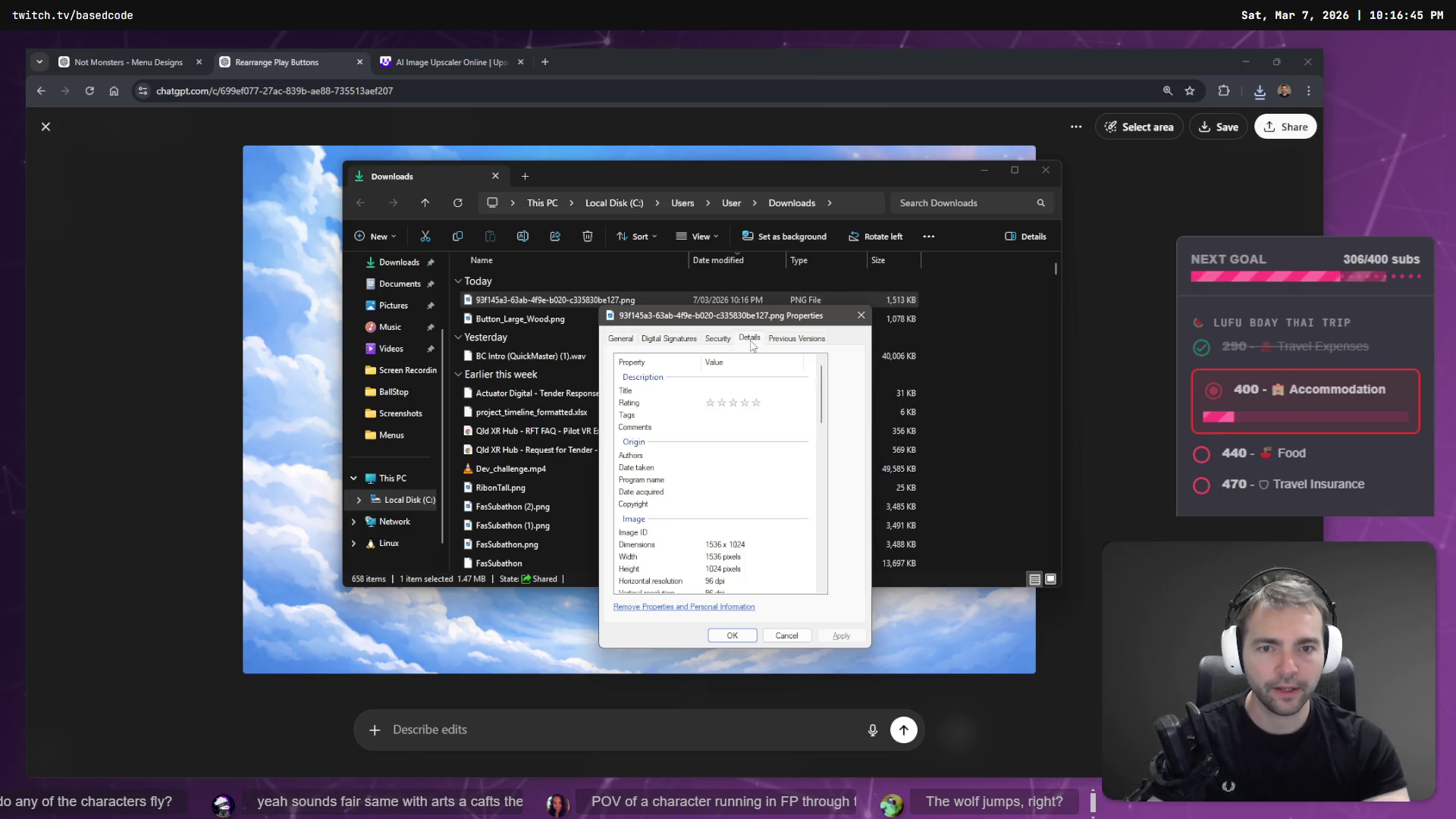
left_click(728, 546)
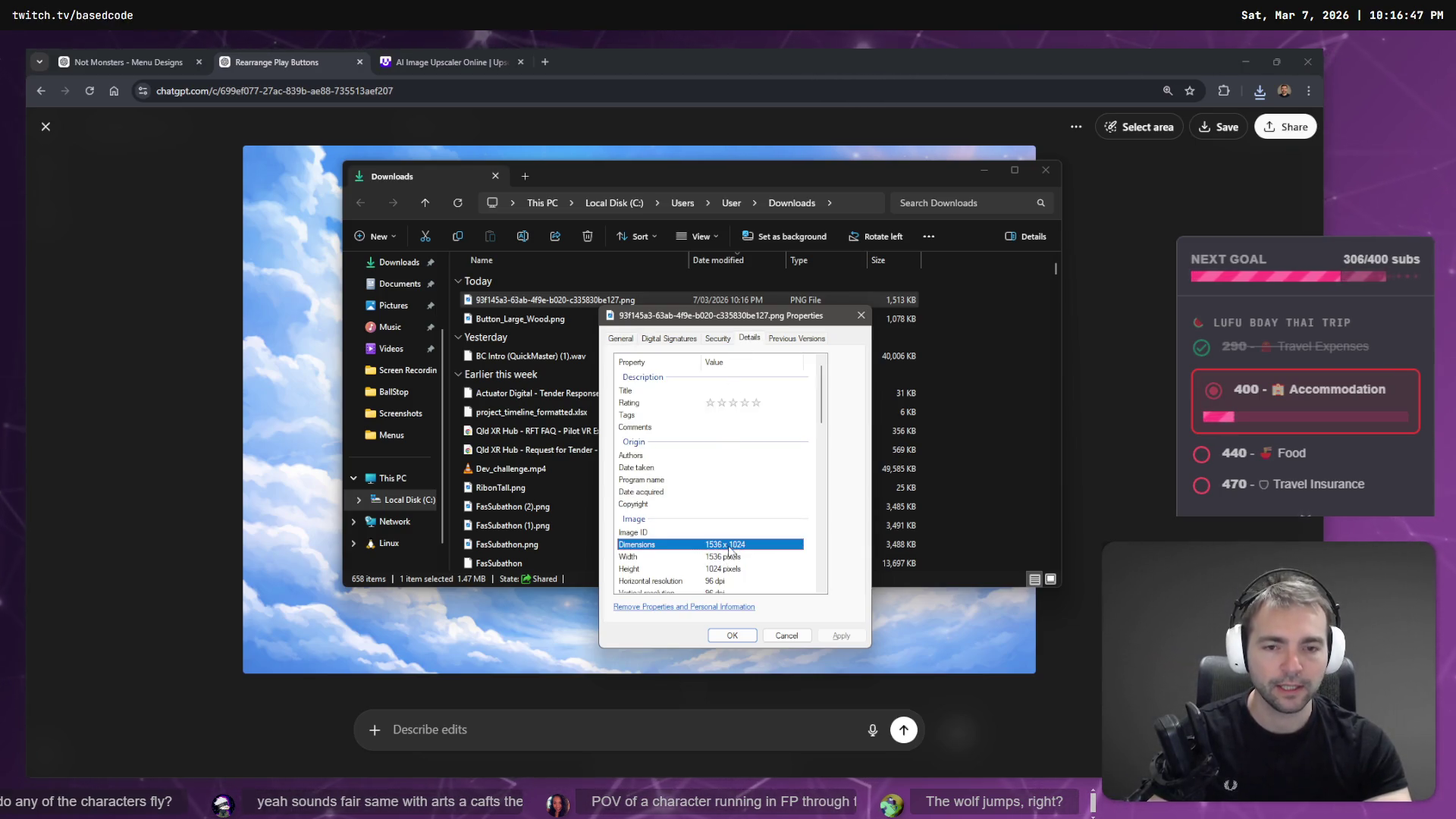
Upscale the sky image at 400% in Img.Upscaler.
left_click(789, 636)
left_click(443, 62)
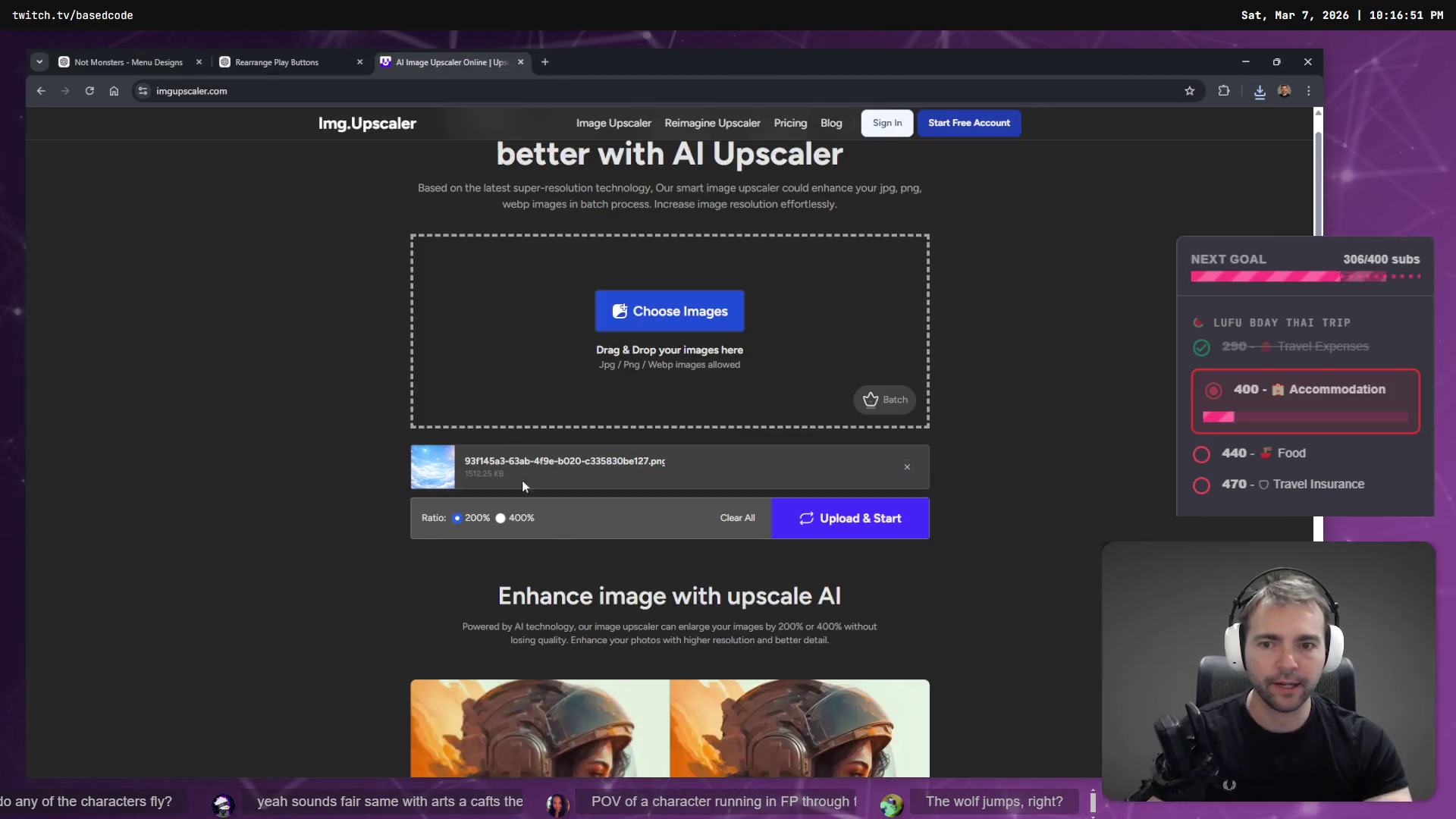
left_click(517, 520)
left_click(910, 531)
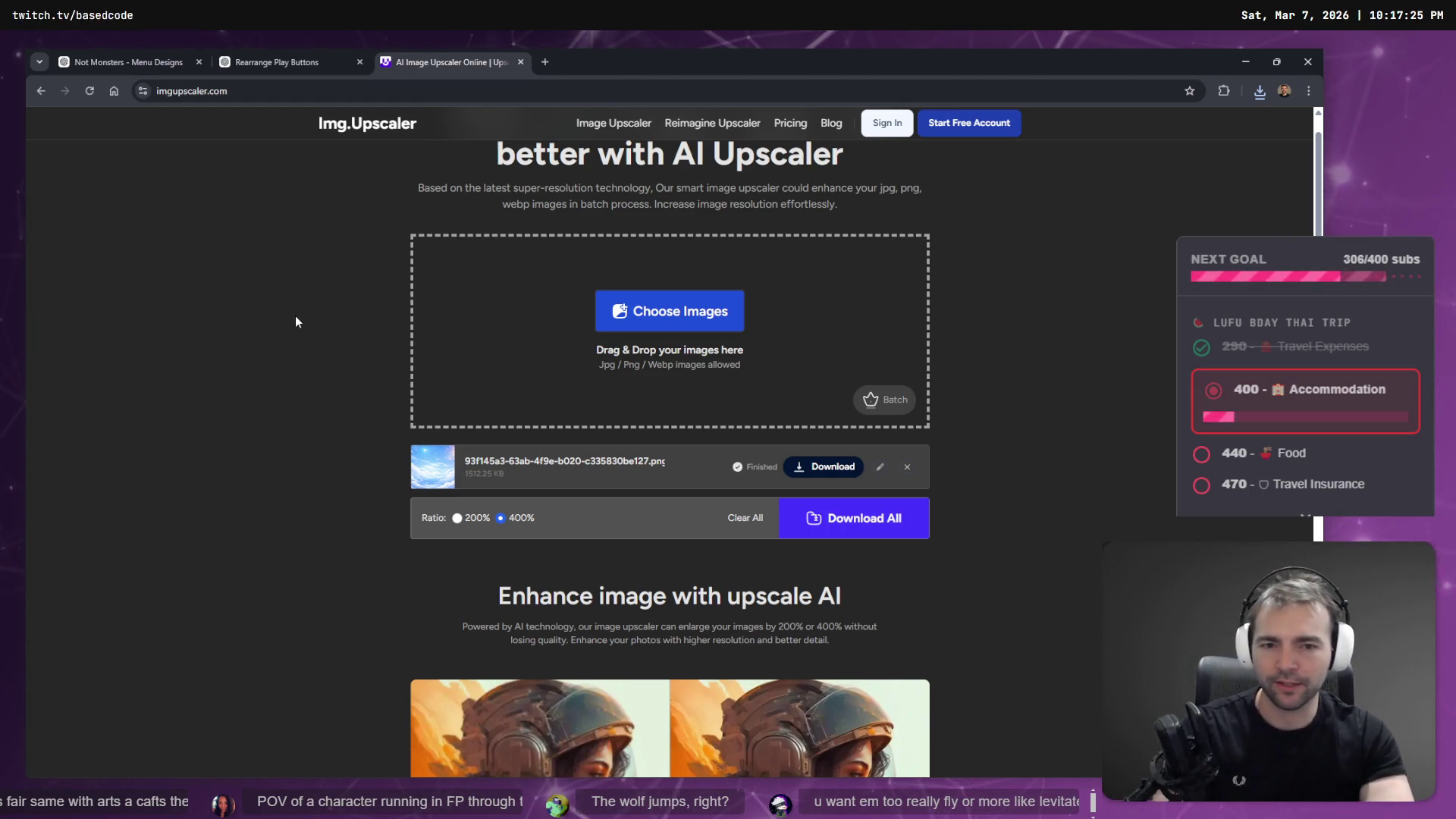
Download the upscaled sky PNG and preview it.
scroll(294, 320, "down", 3)
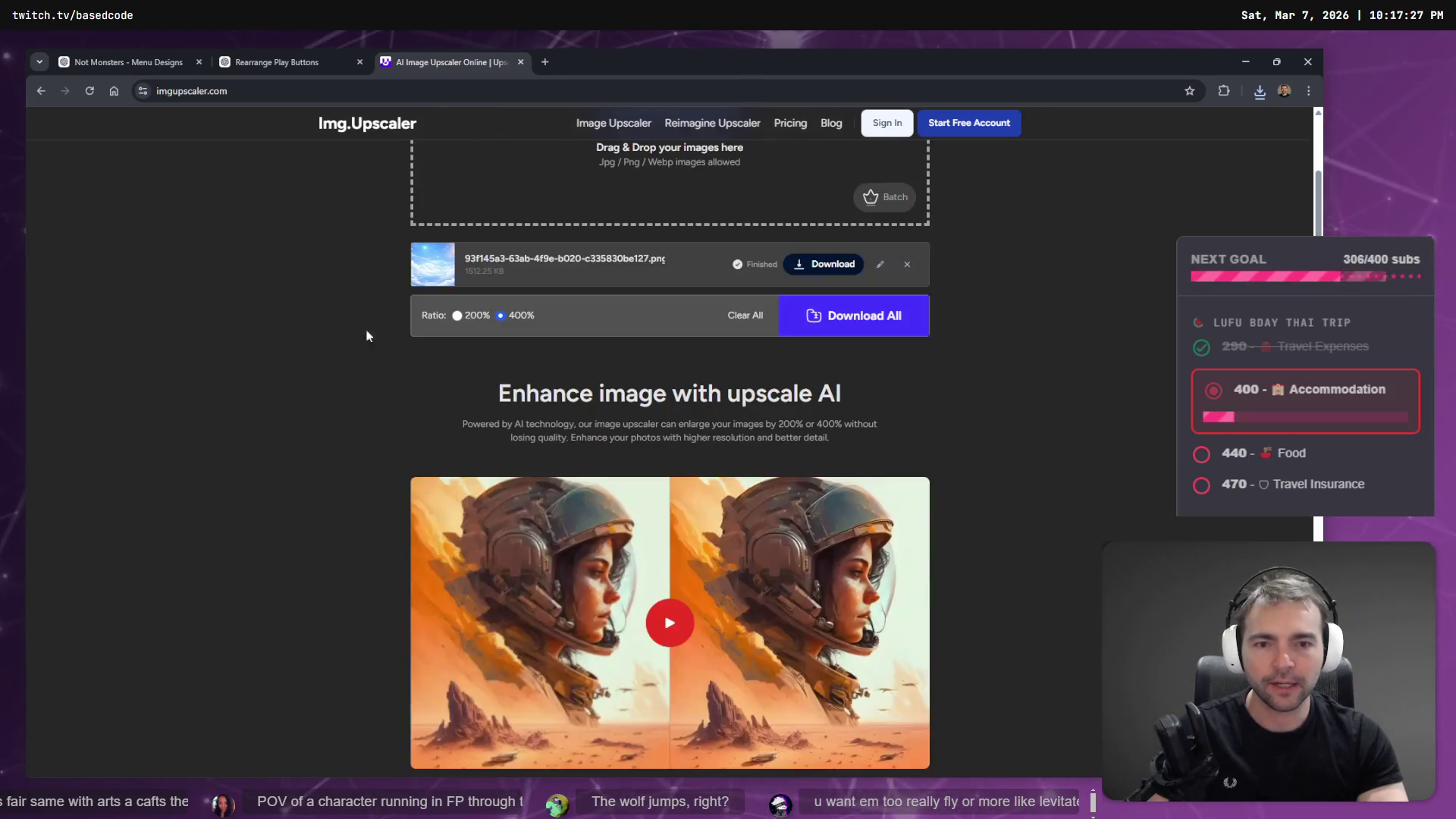
left_click(863, 273)
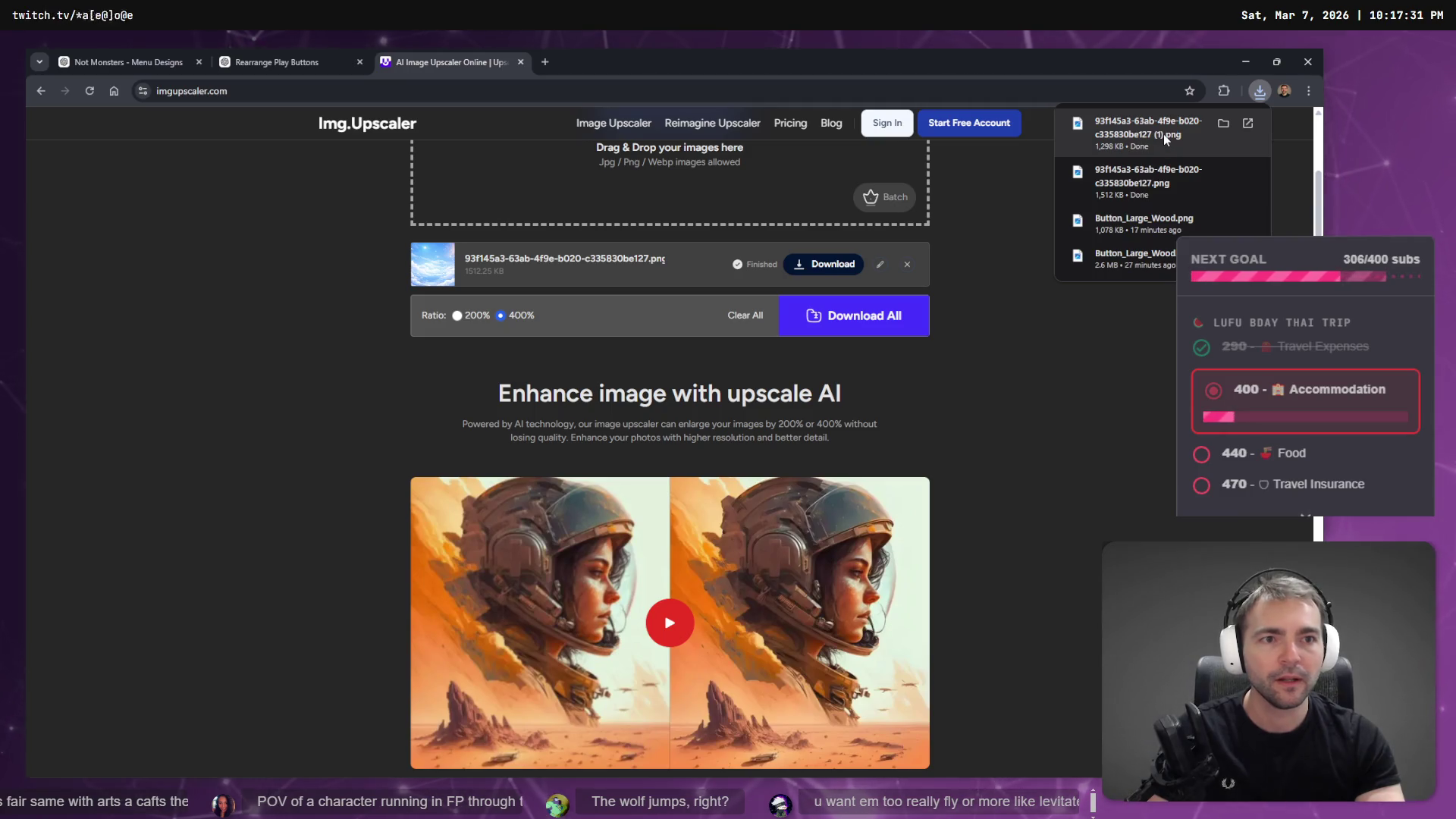
left_click(1163, 133)
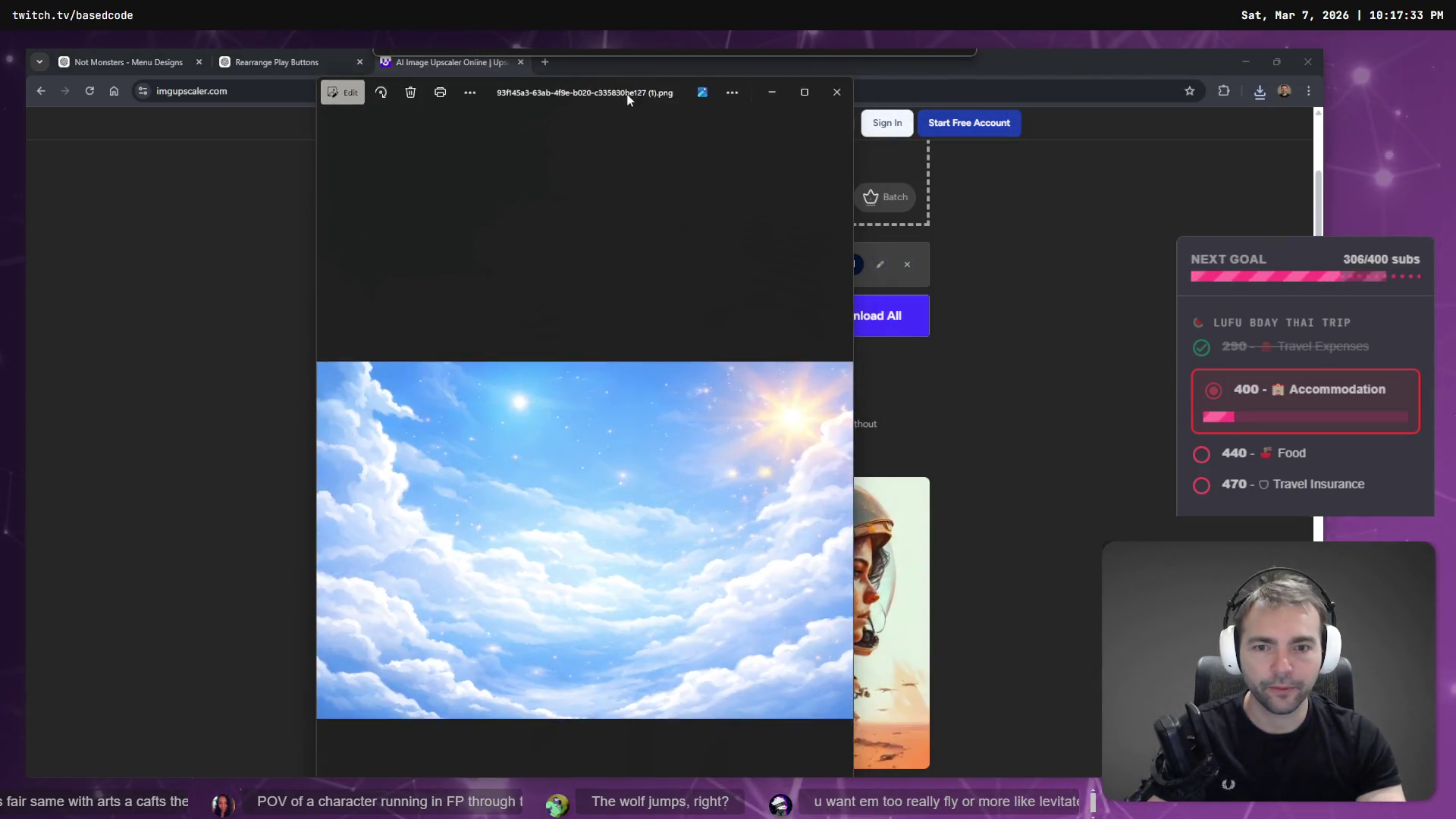
left_click(845, 120)
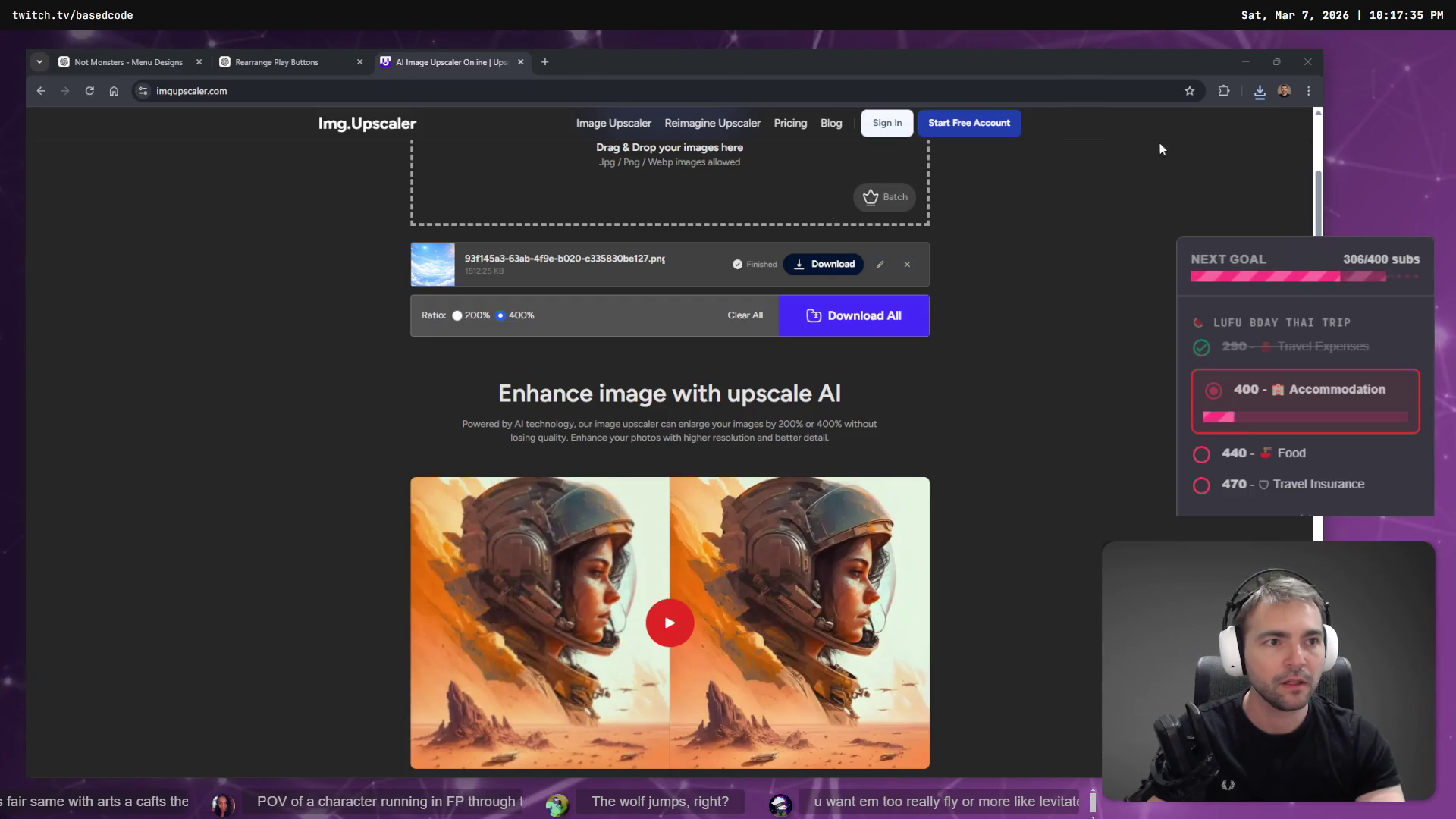
key("super+e")
Confirm in Properties that the upscaled sky PNG in Downloads is 4096 x 2728 pixels.
left_click(416, 370)
left_click(567, 318)
right_click(576, 359)
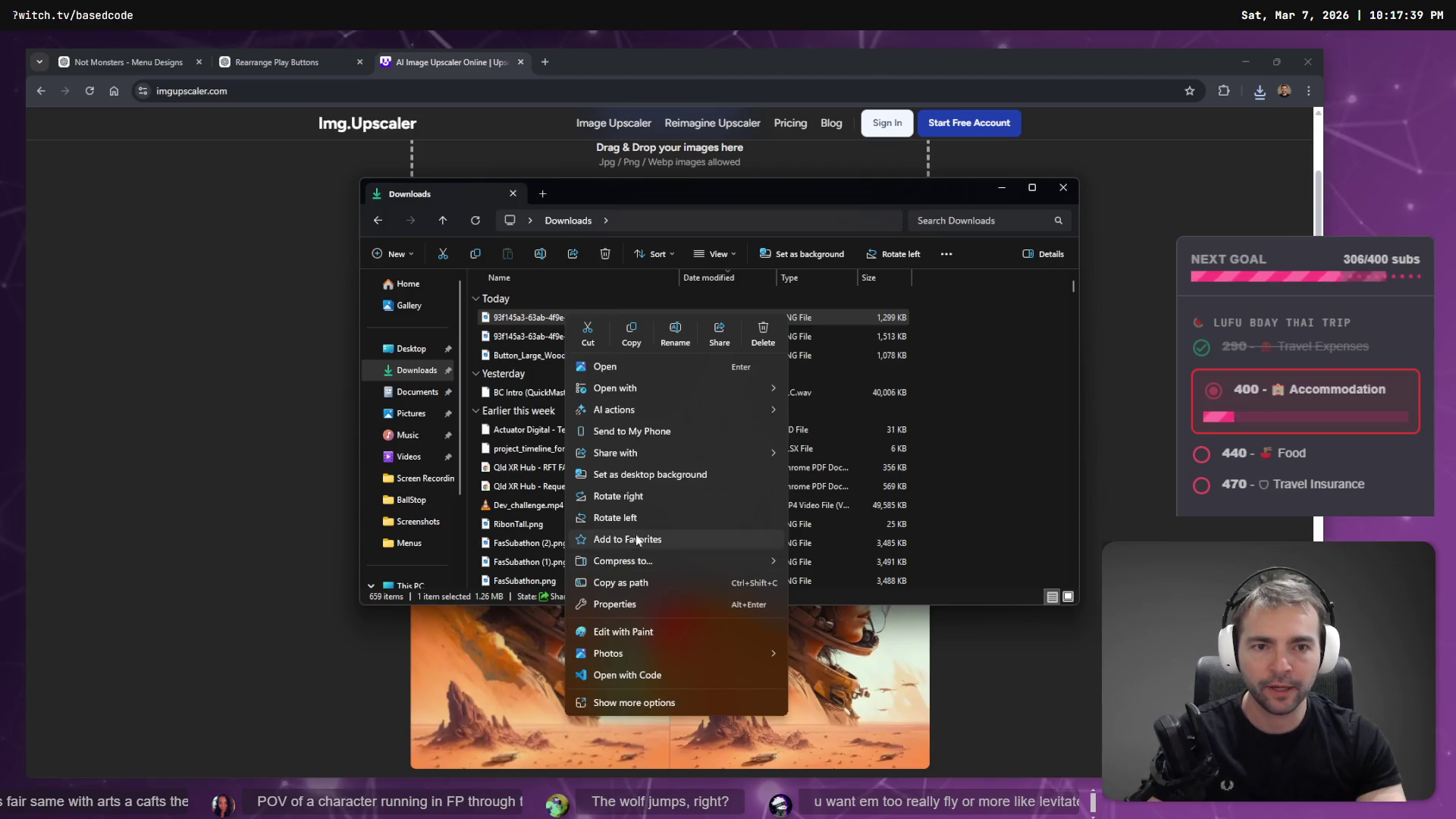
left_click(537, 312)
right_click(529, 319)
left_click(528, 319)
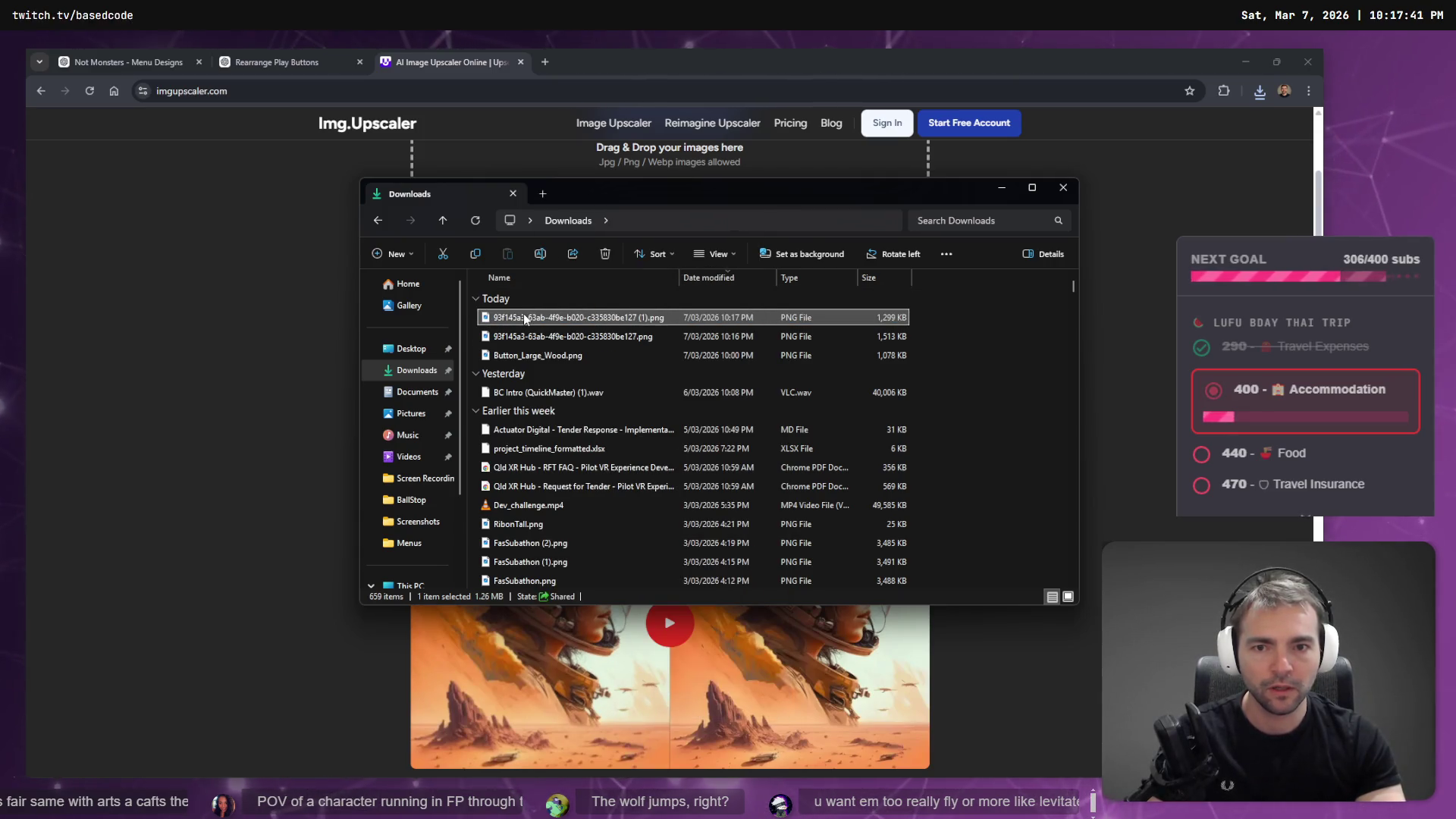
right_click(526, 318)
left_click(588, 590)
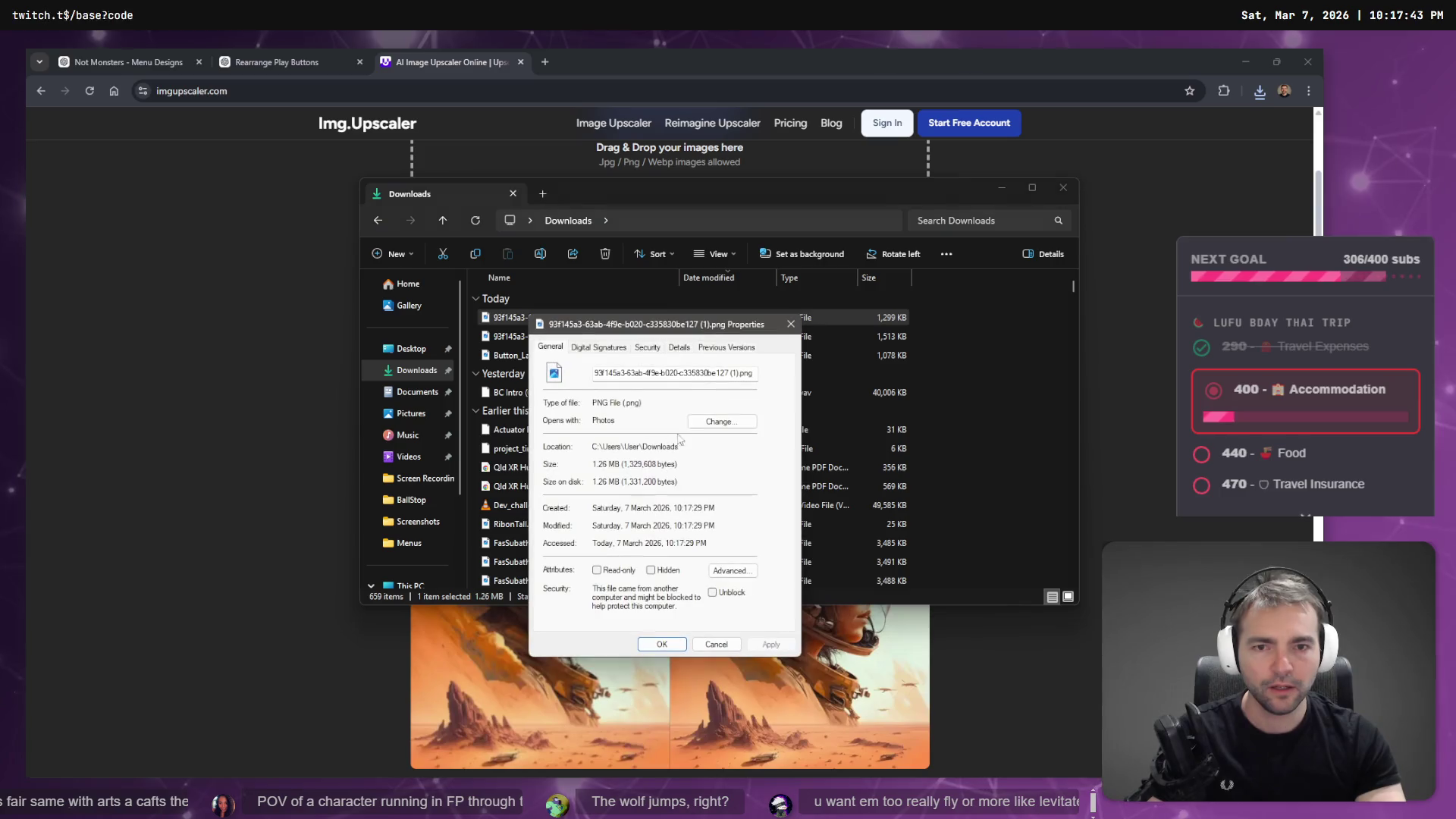
left_click(689, 347)
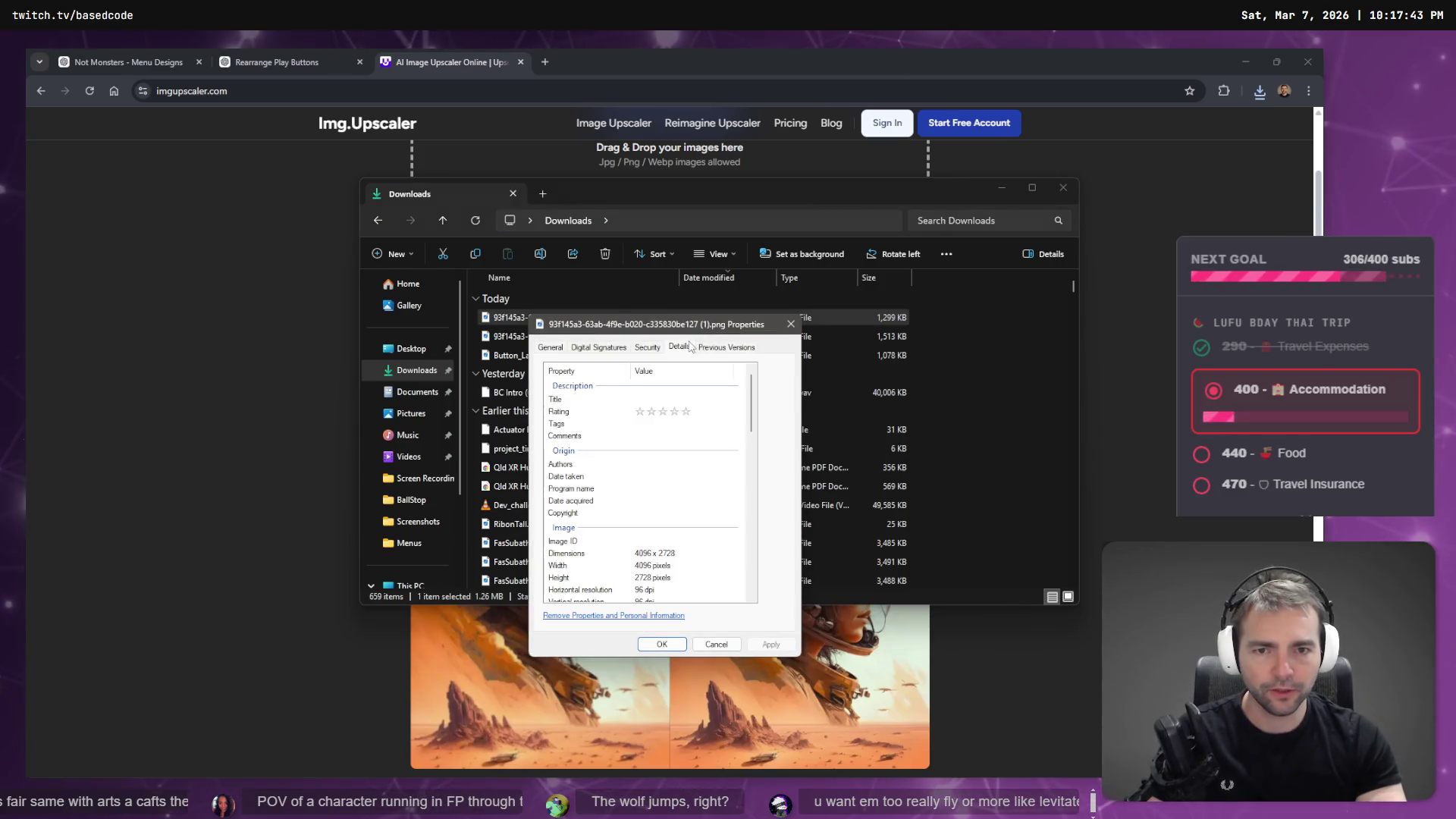
left_click(641, 553)
left_click(717, 645)
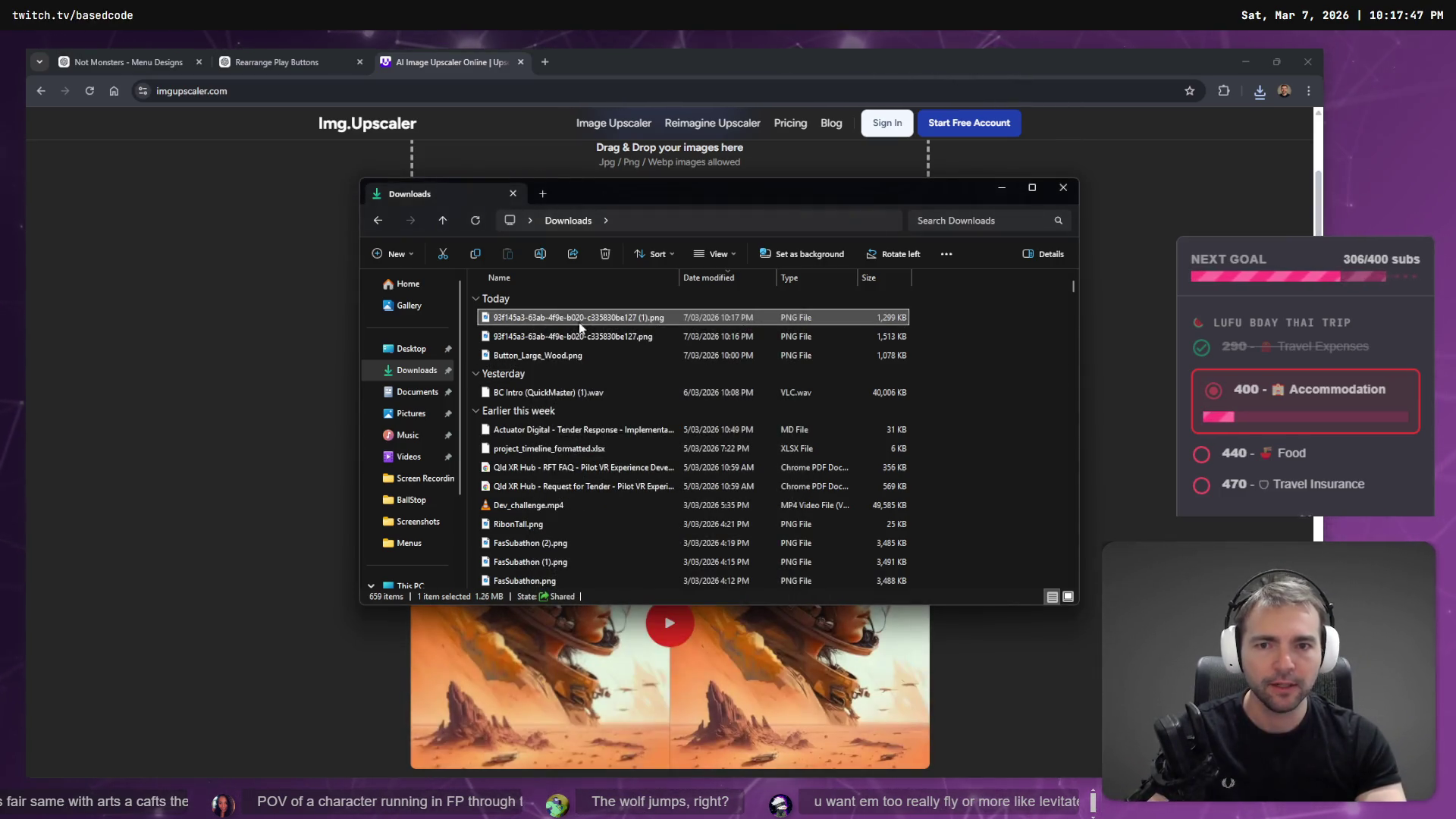
Rename the upscaled PNG to Loading_Background.png.
key("F2")
type("Loading_B")
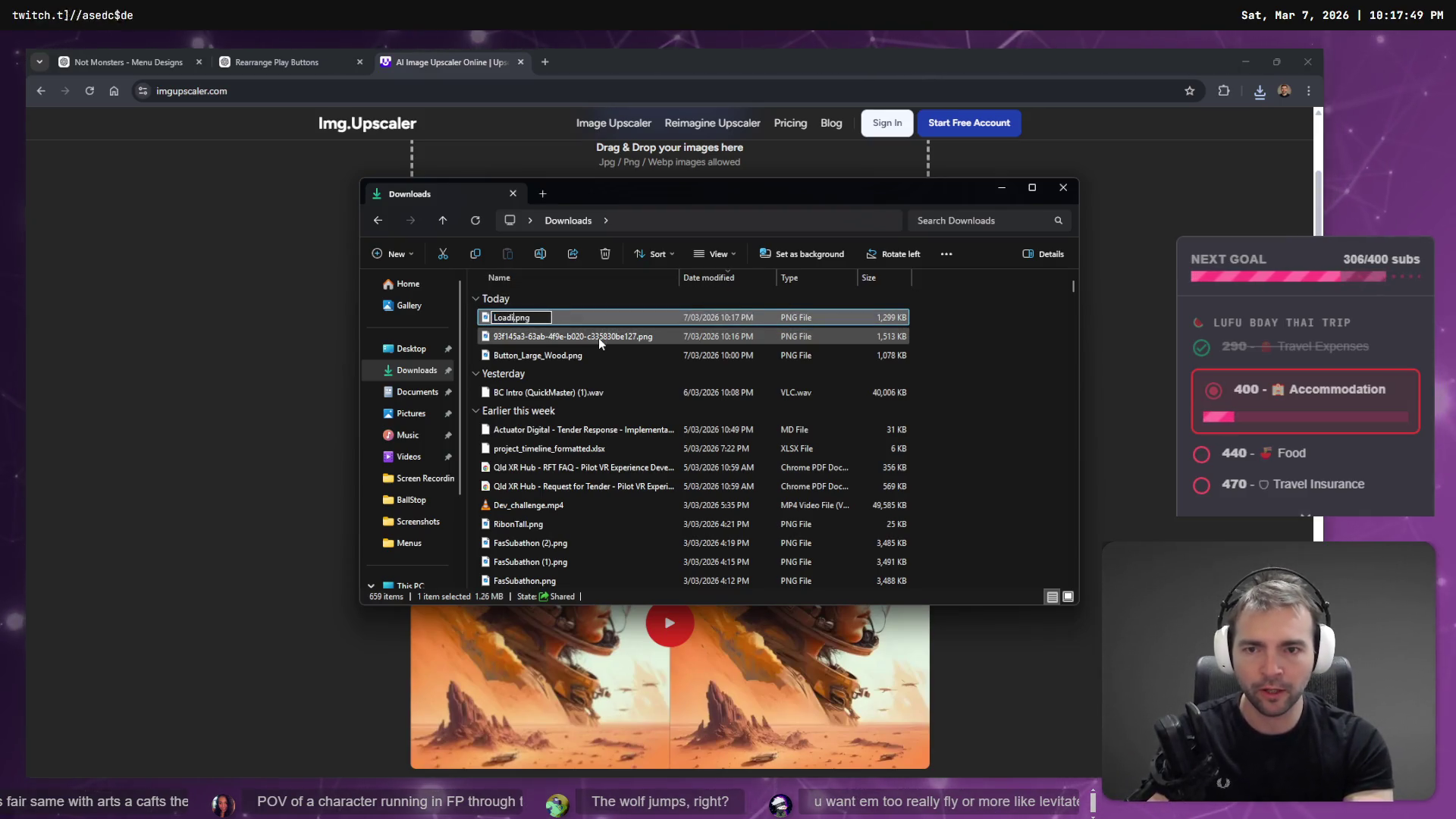
type("ackground")
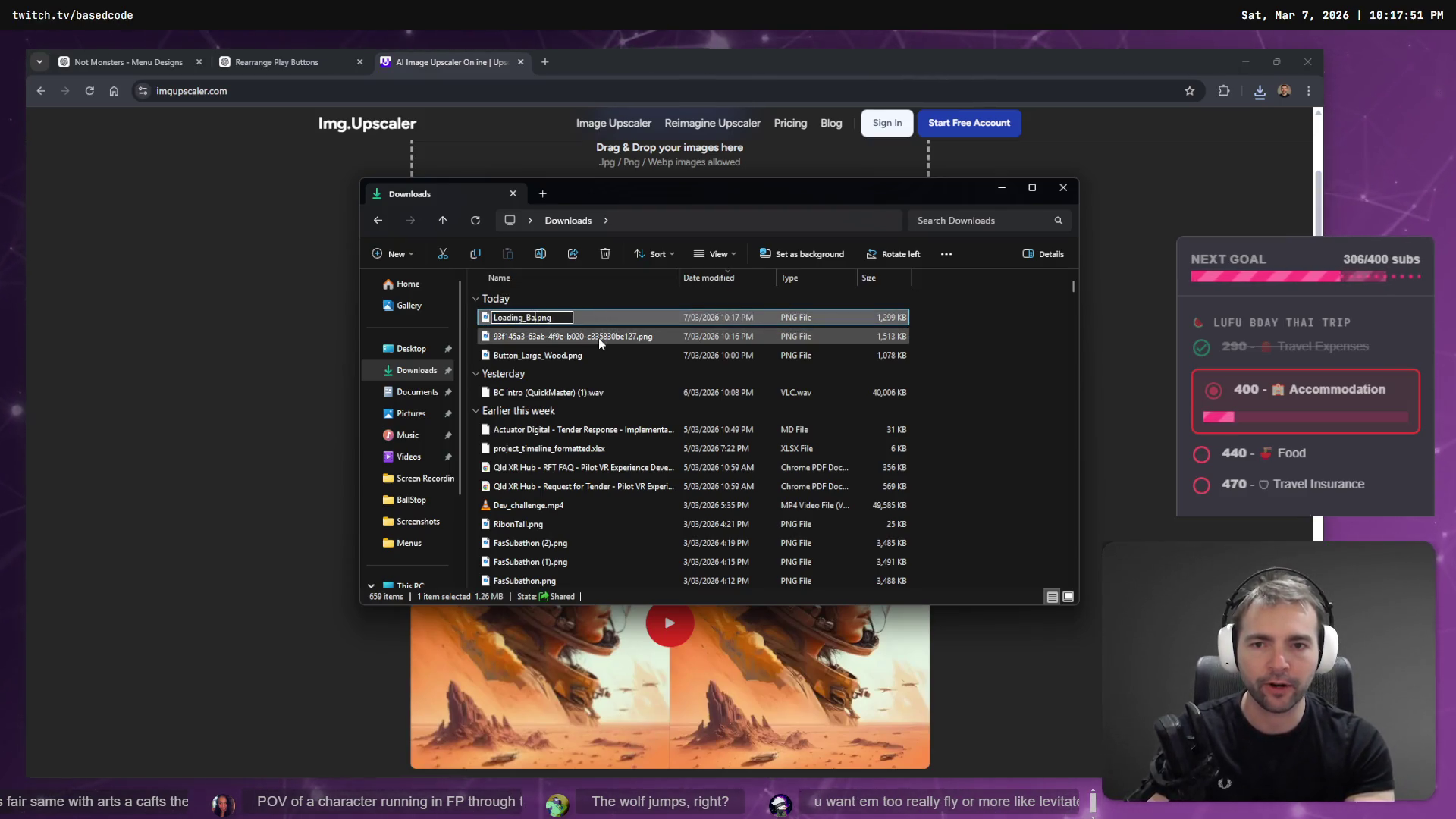
key("Return")
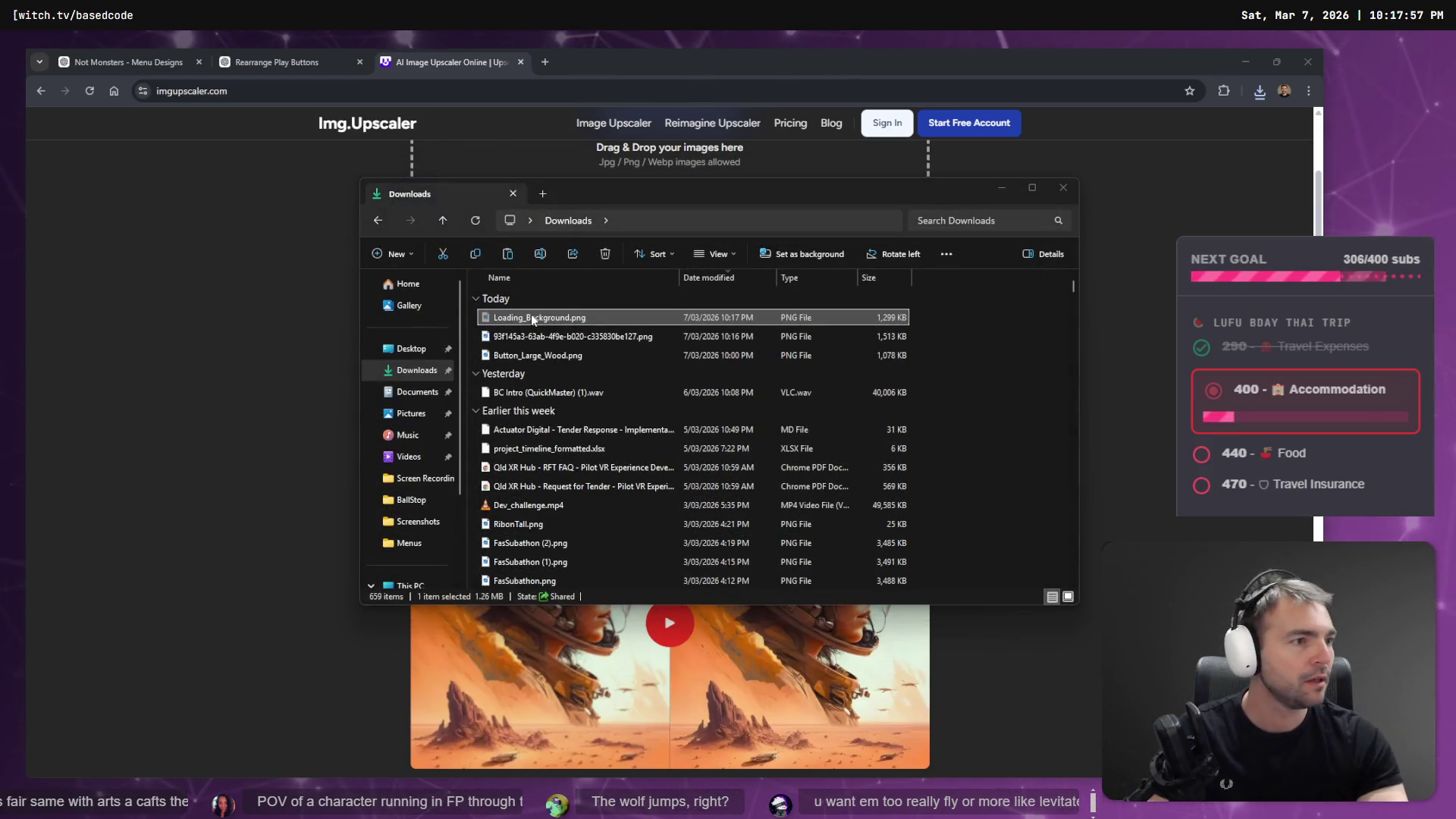
key("alt+Tab")
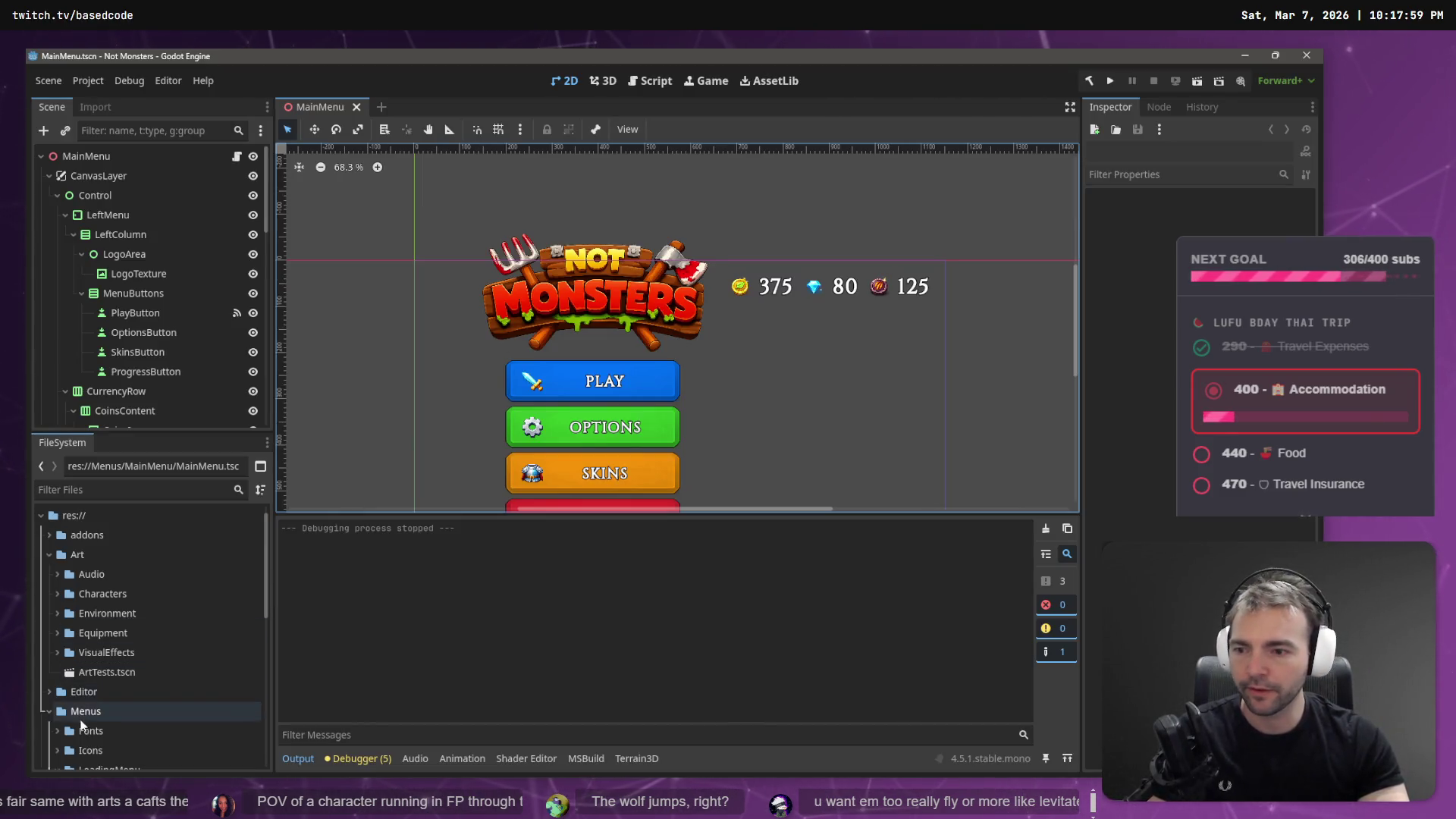
Drop Loading_Background.png into the LoadingMenu project folder and open the LoadingMenu scene.
scroll(129, 693, "down", 5)
left_click(93, 606)
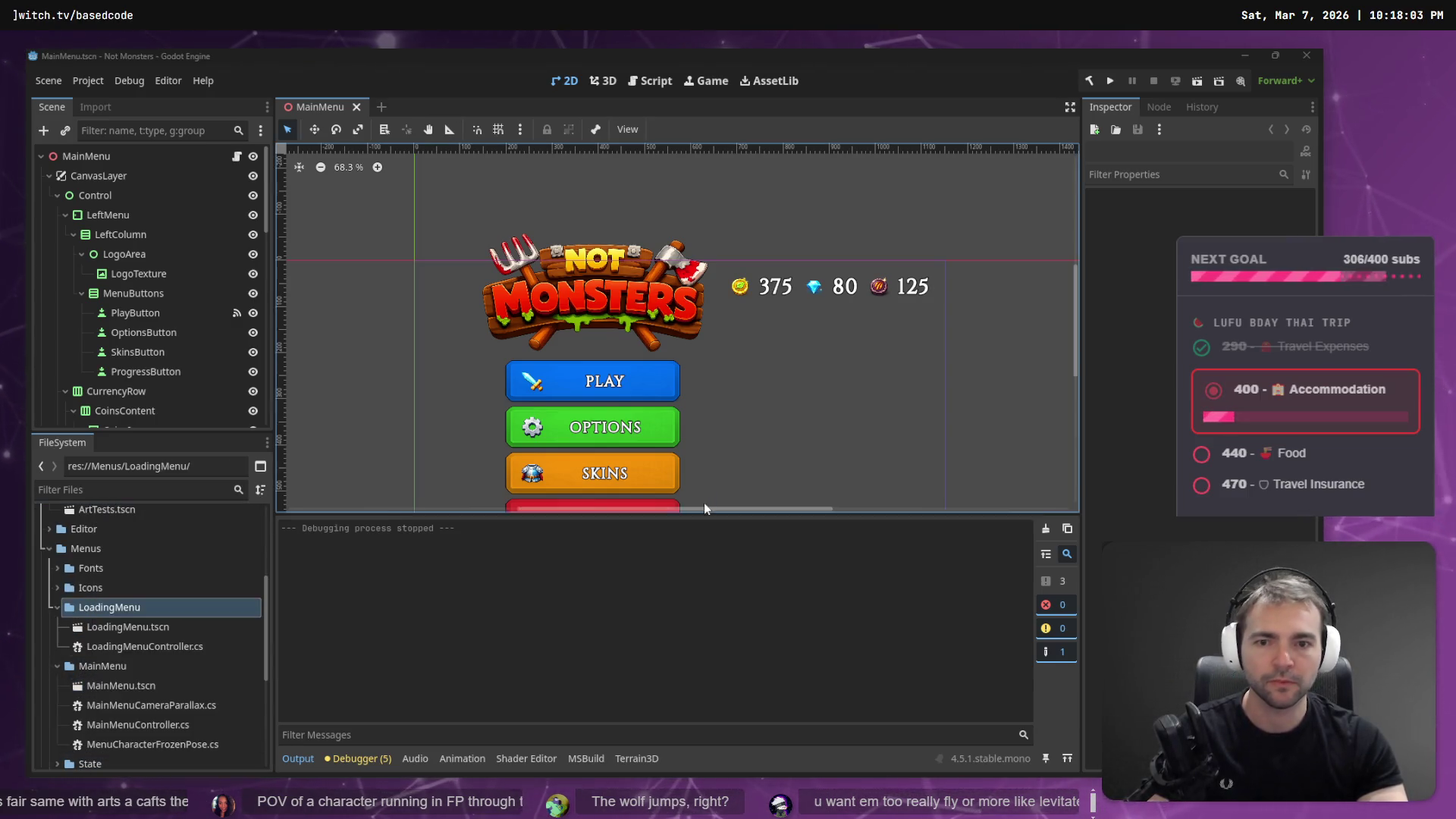
key("super+shift+Right")
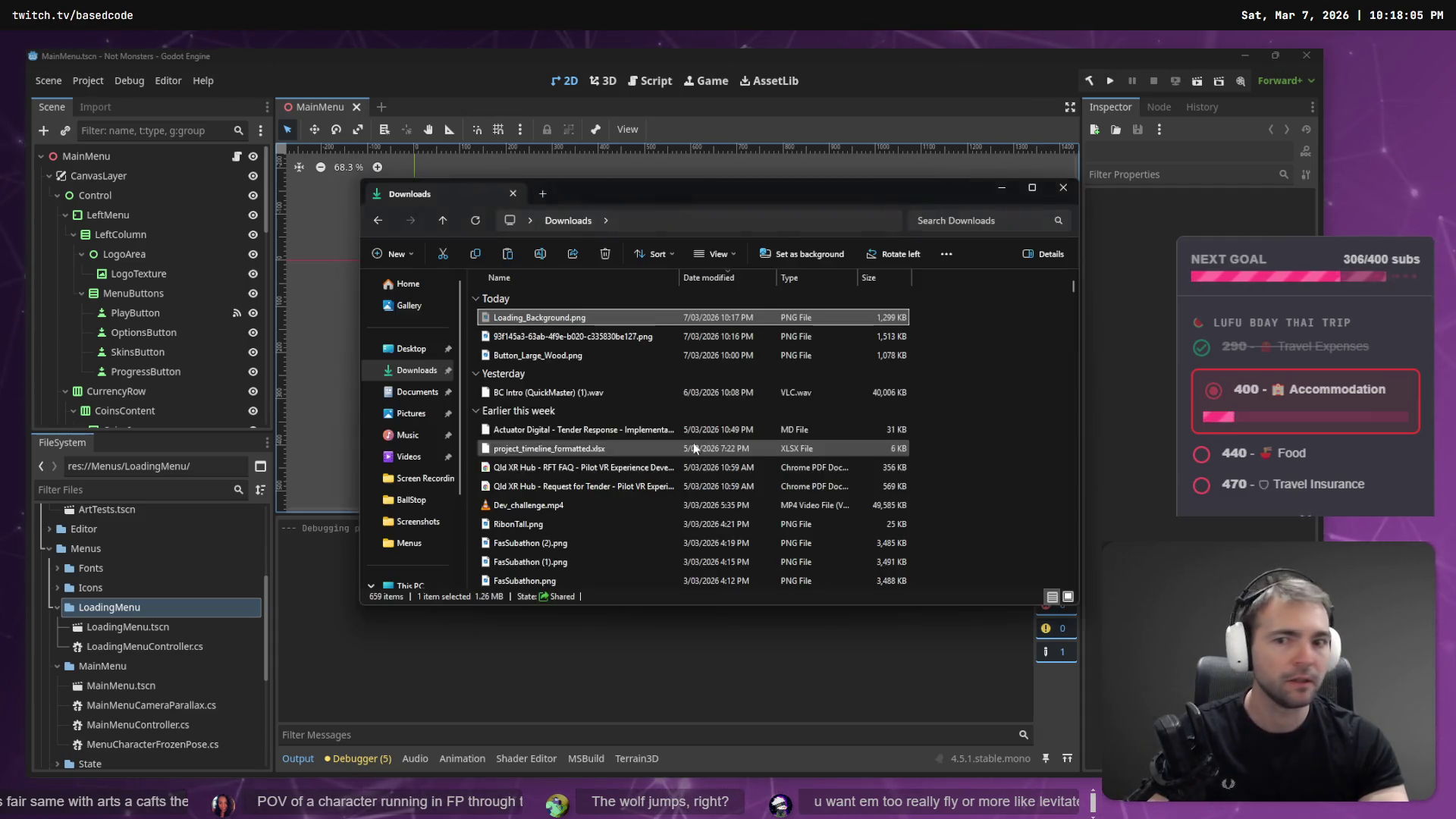
mouse_move(571, 320)
left_mouse_down()
mouse_move(535, 341)
mouse_move(553, 487)
mouse_move(620, 486)
left_mouse_up()
left_click(142, 620)
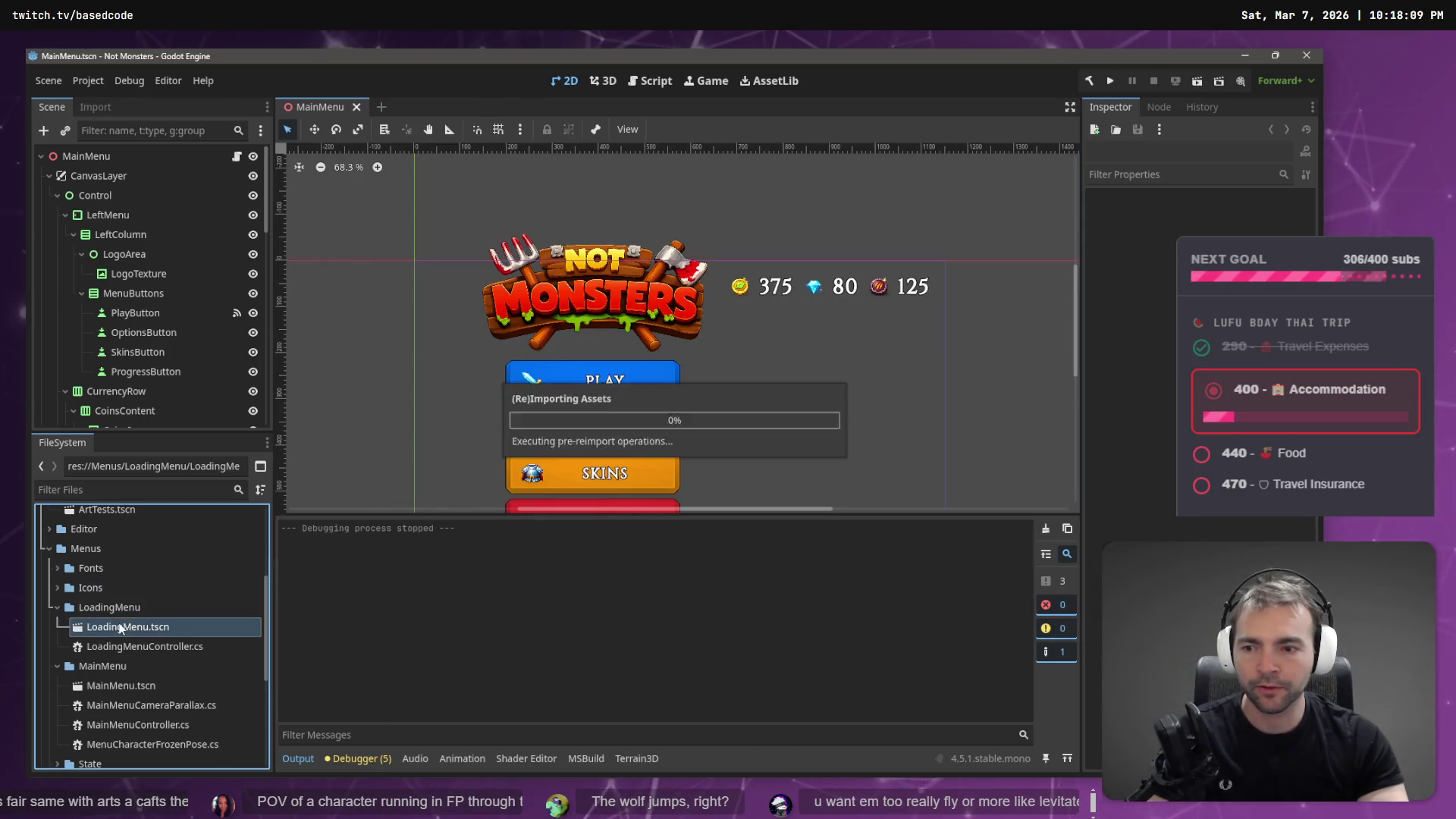
double_click(141, 620)
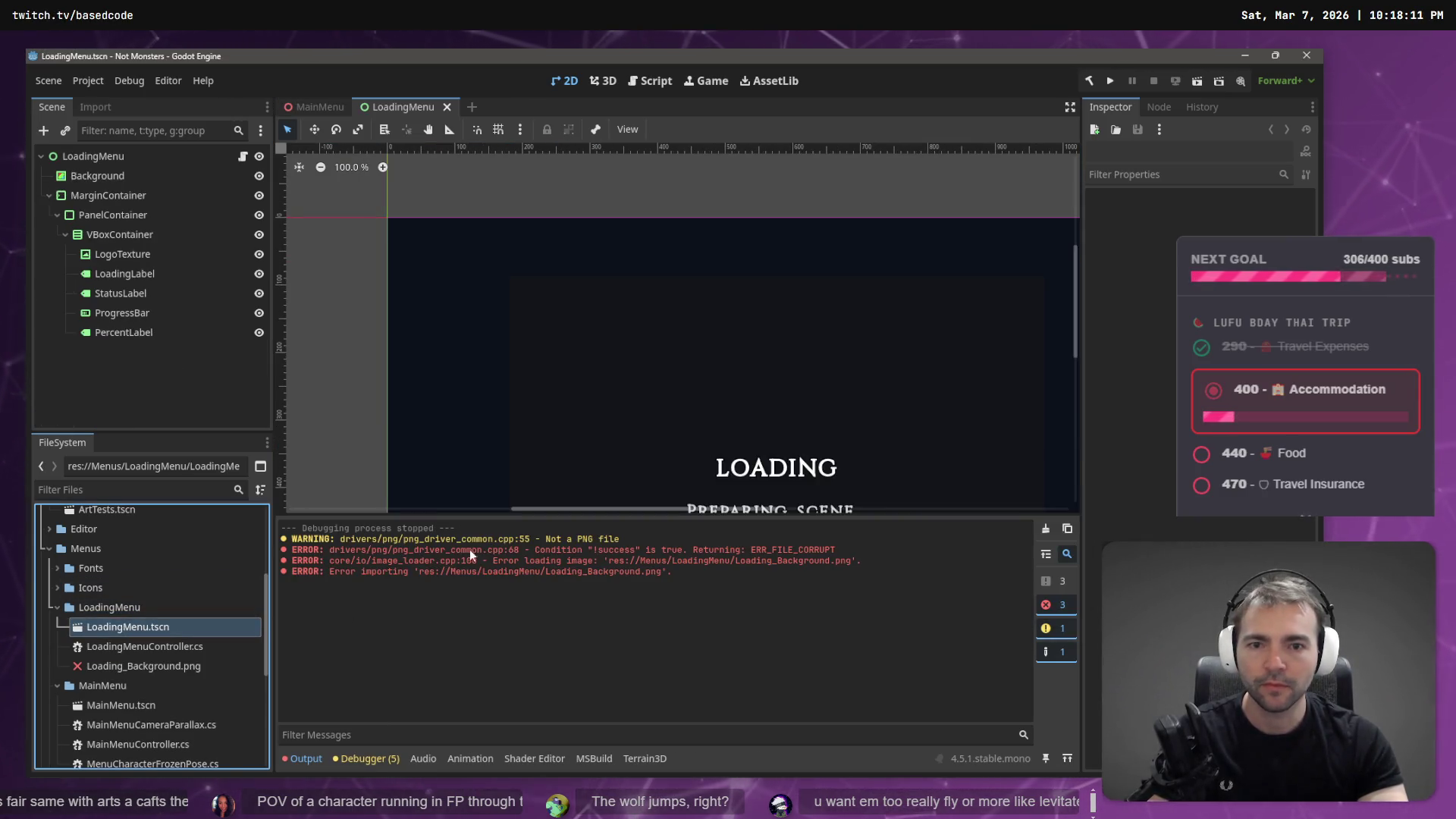
Select the Background node, try opening Loading_Background.png, then bring up File Explorer.
left_click(126, 254)
left_click(114, 233)
left_click(120, 216)
left_click(125, 194)
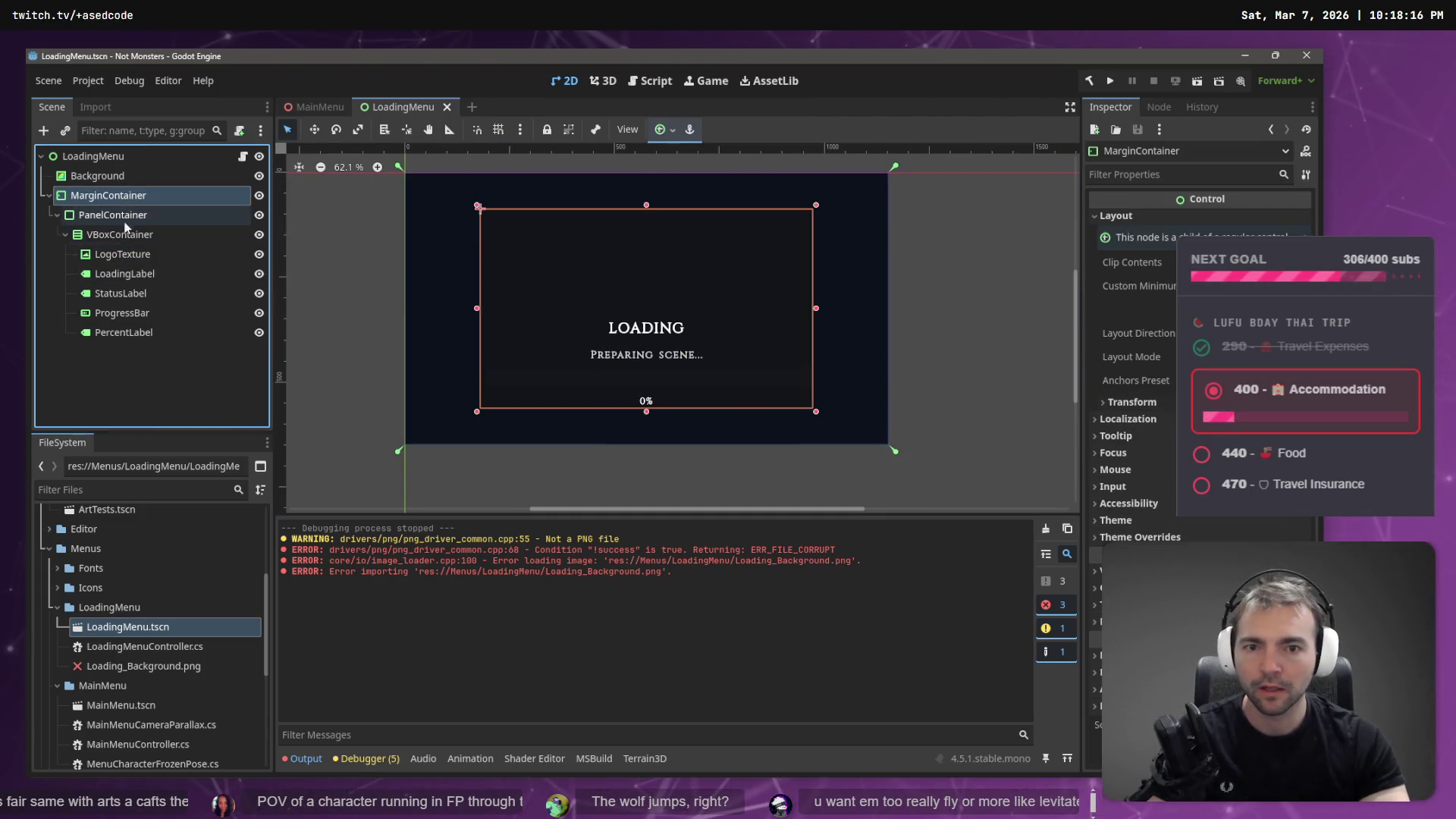
left_click(113, 179)
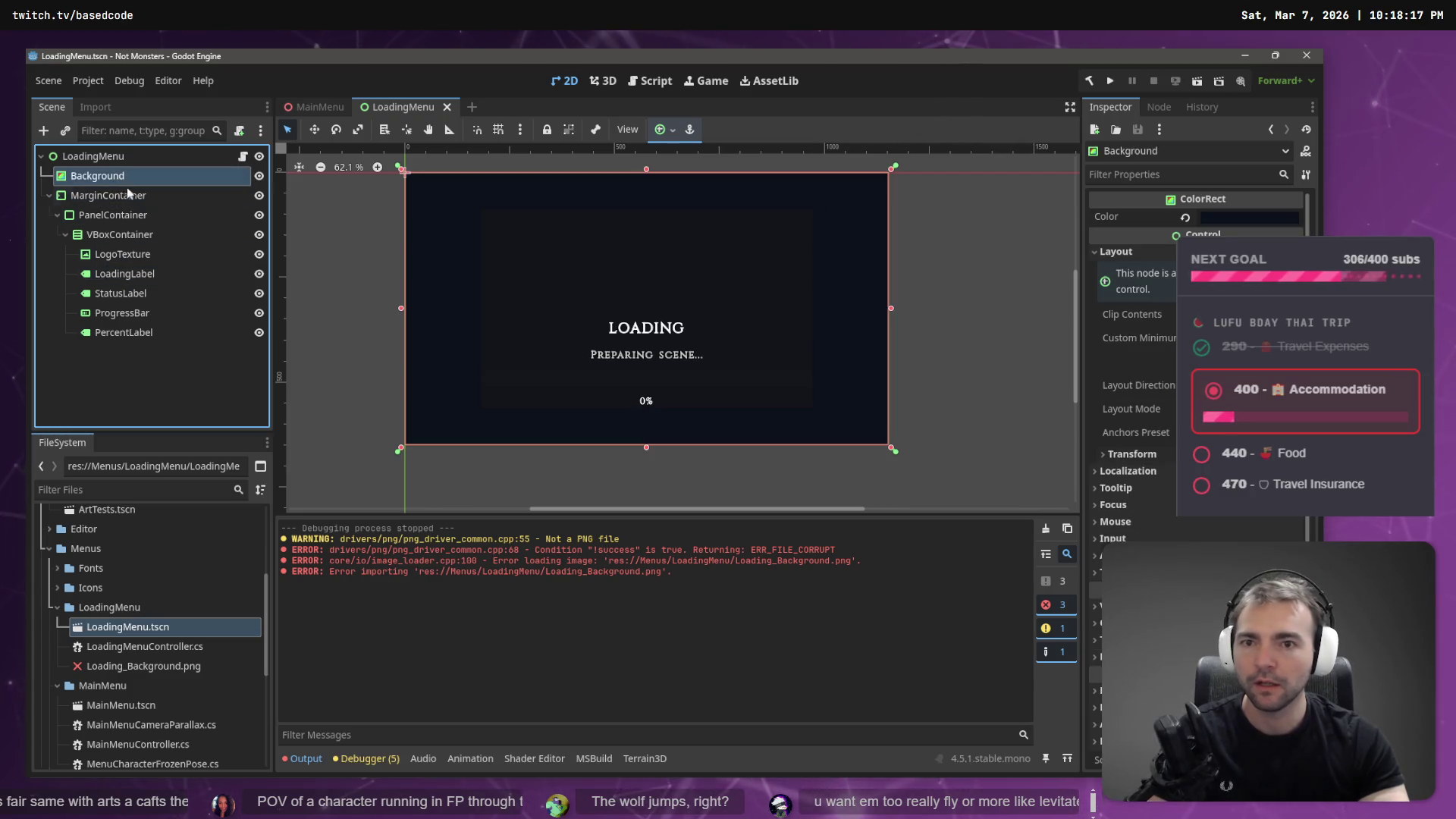
left_click(129, 667)
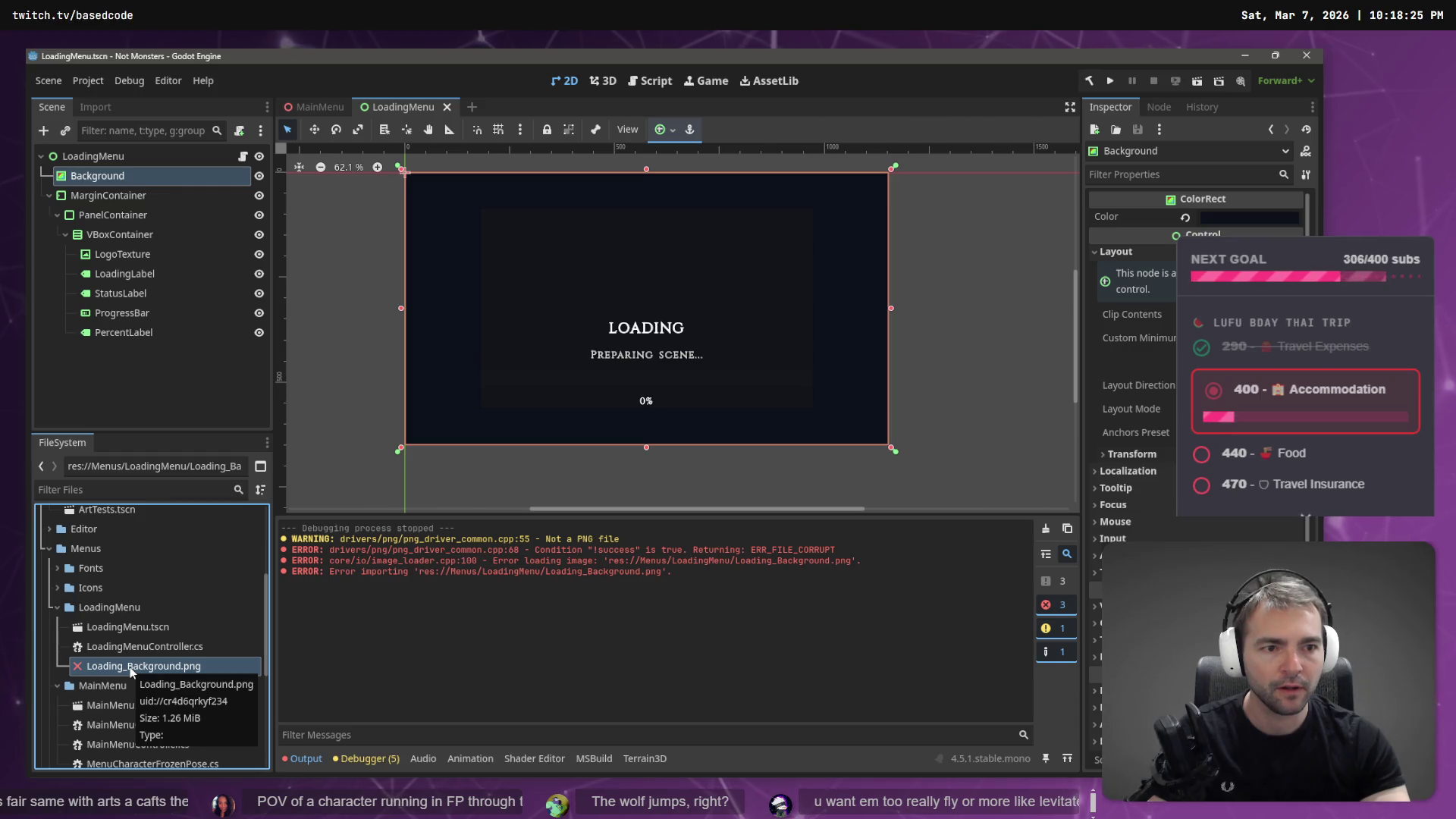
double_click(129, 667)
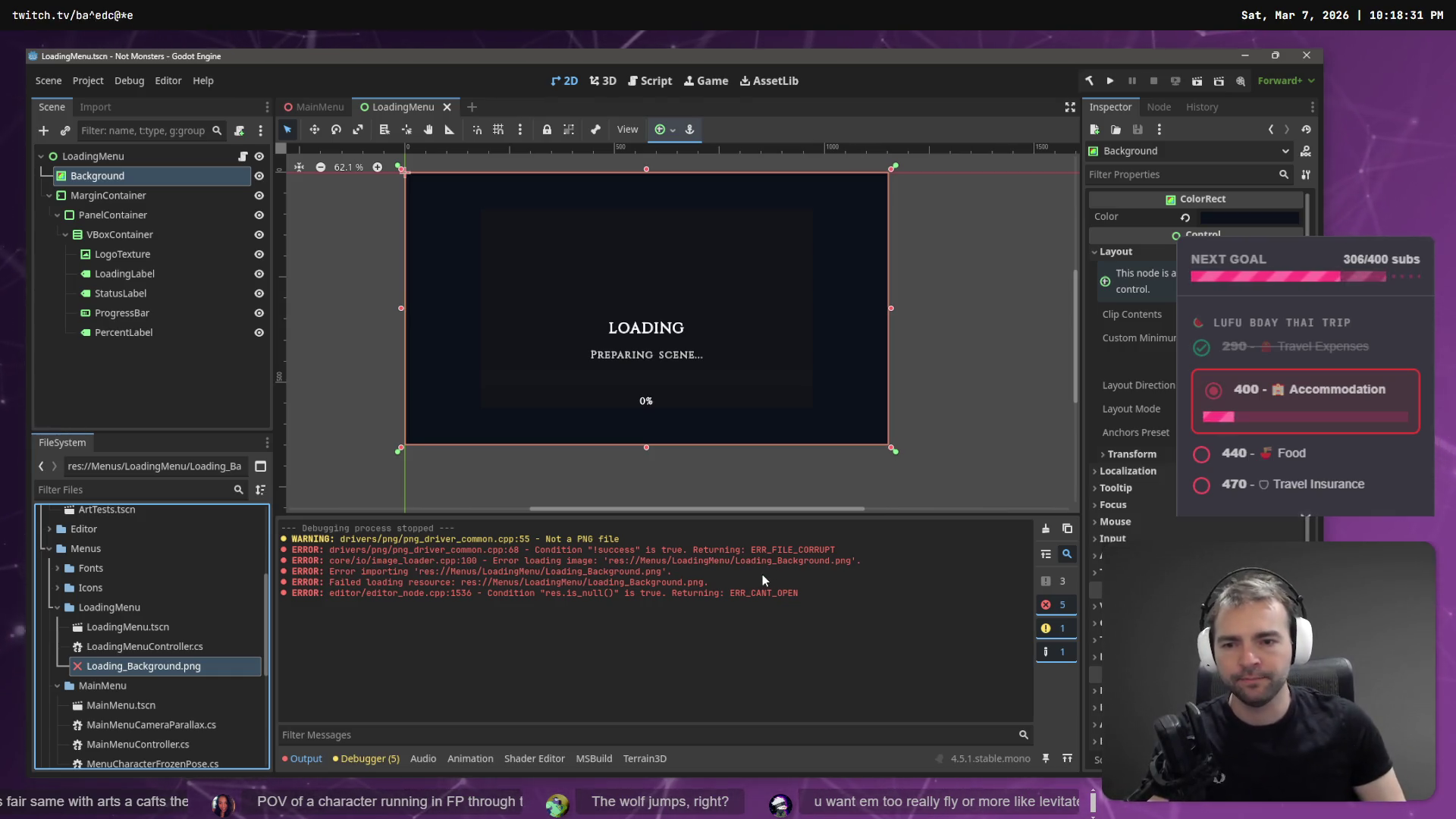
key("ctrl+alt+r")
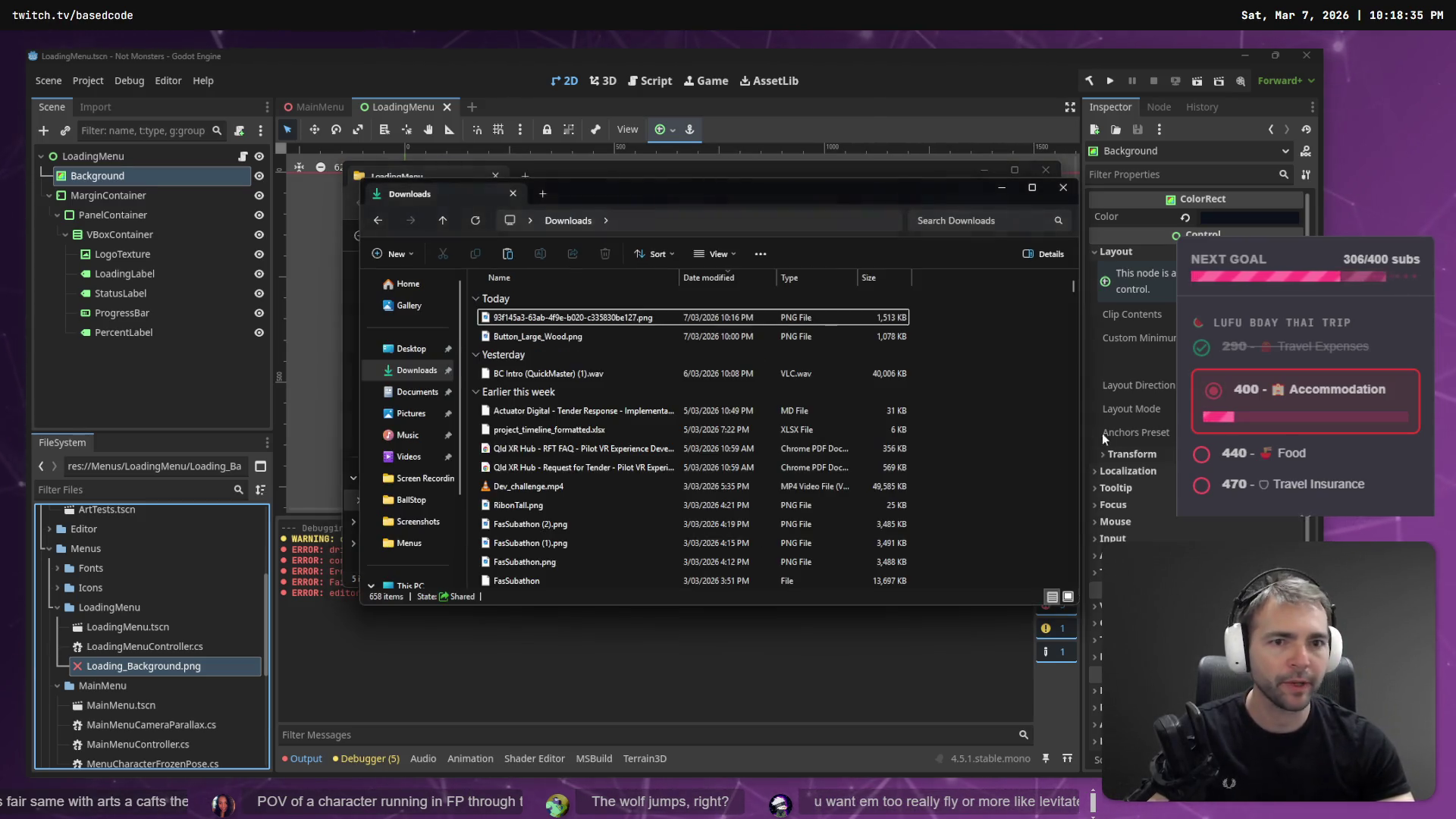
Check the browser's latest download, close its failed tab, and return to Godot.
left_click(941, 430)
key("alt+Tab")
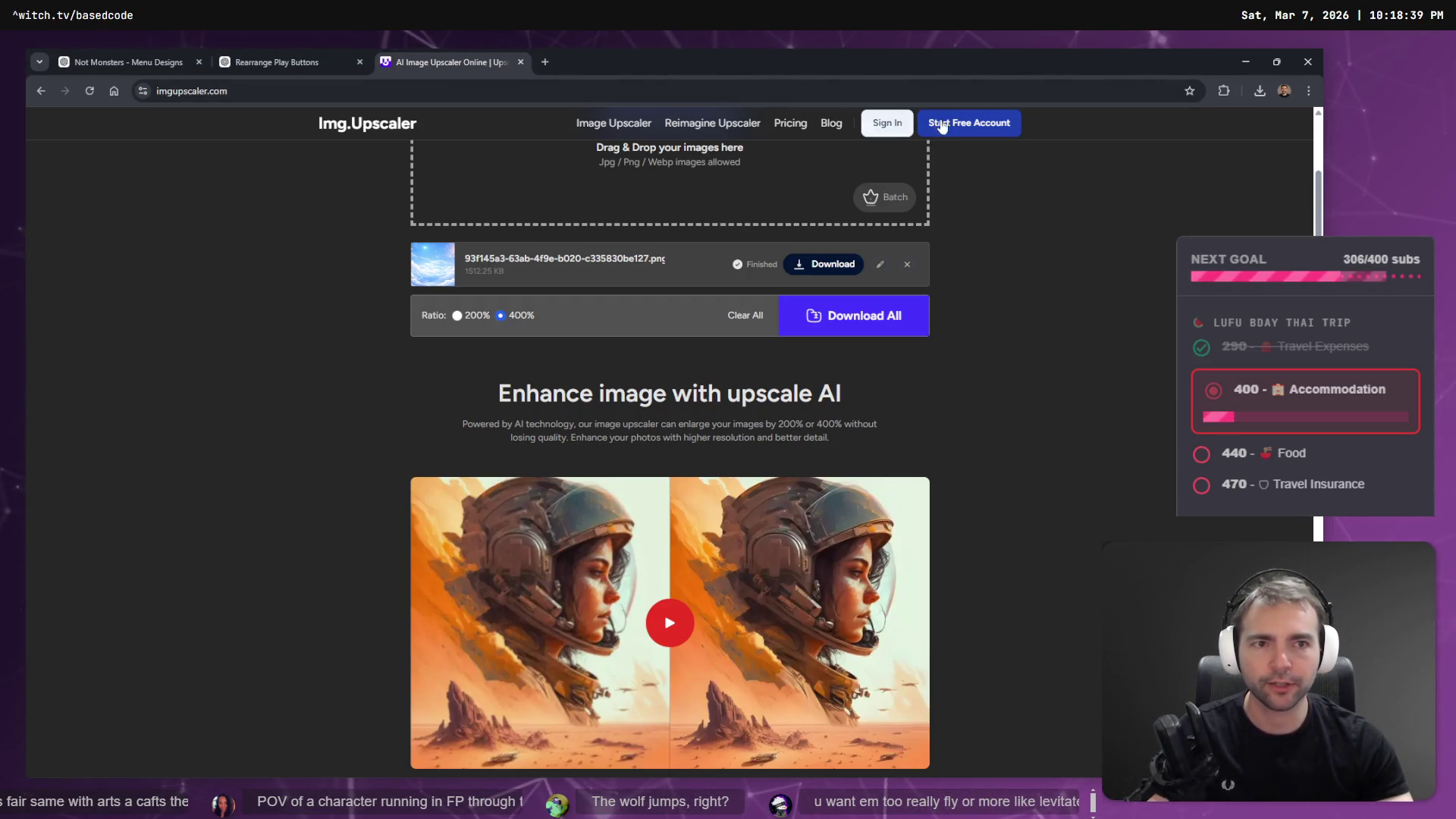
left_click(1259, 91)
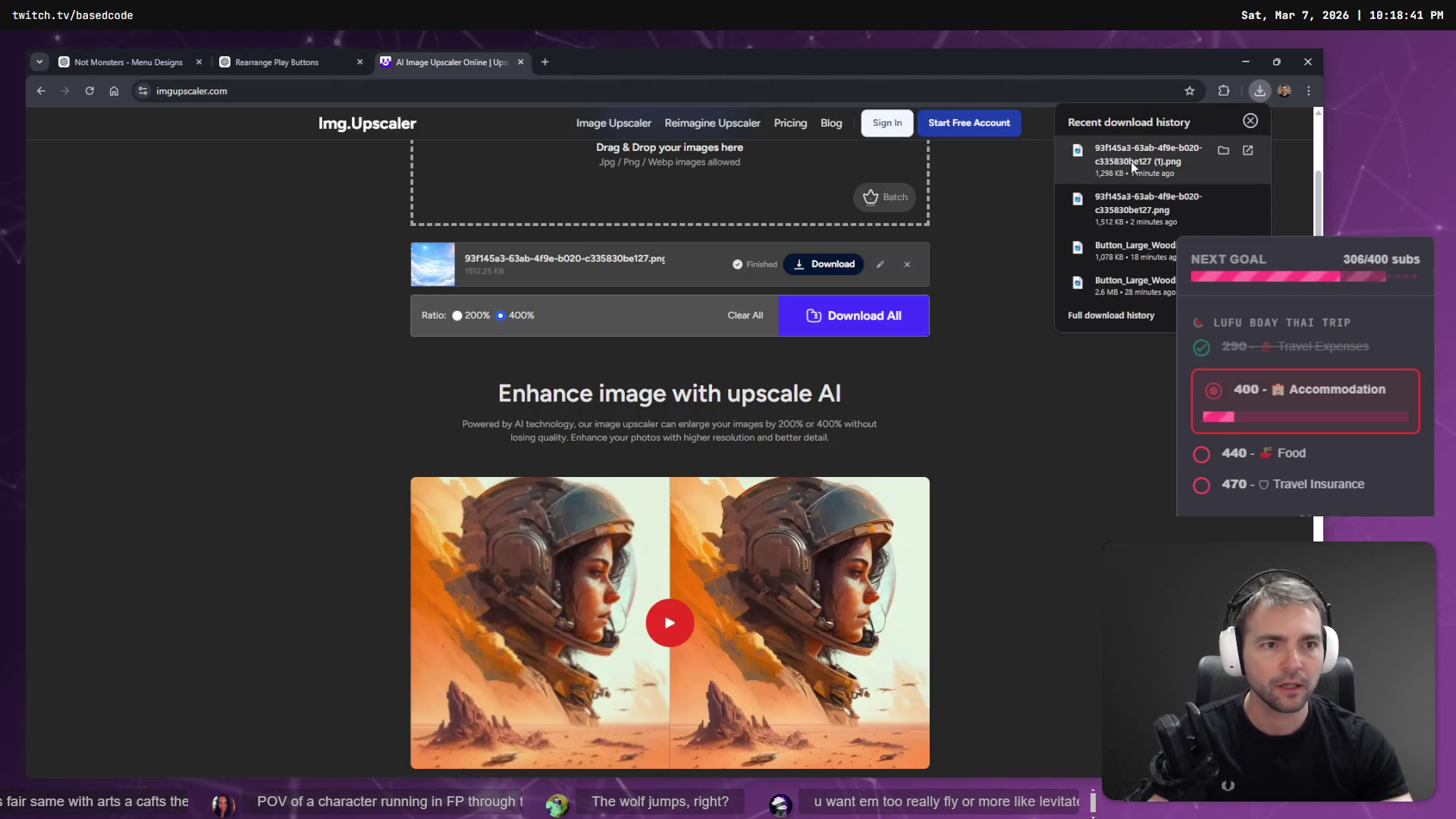
left_click(1130, 161)
key("ctrl+w")
key("super+e")
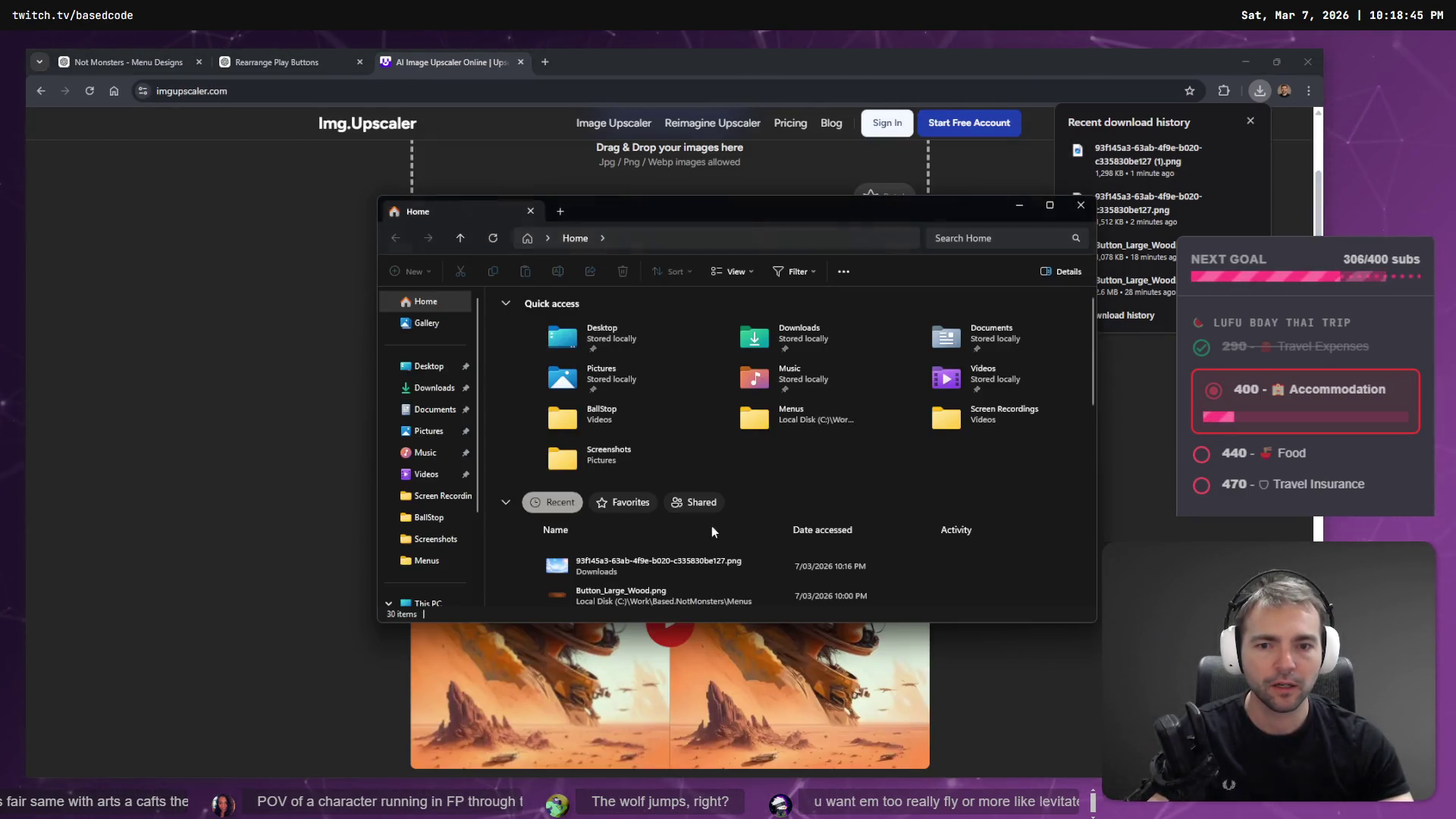
key("alt+Tab")
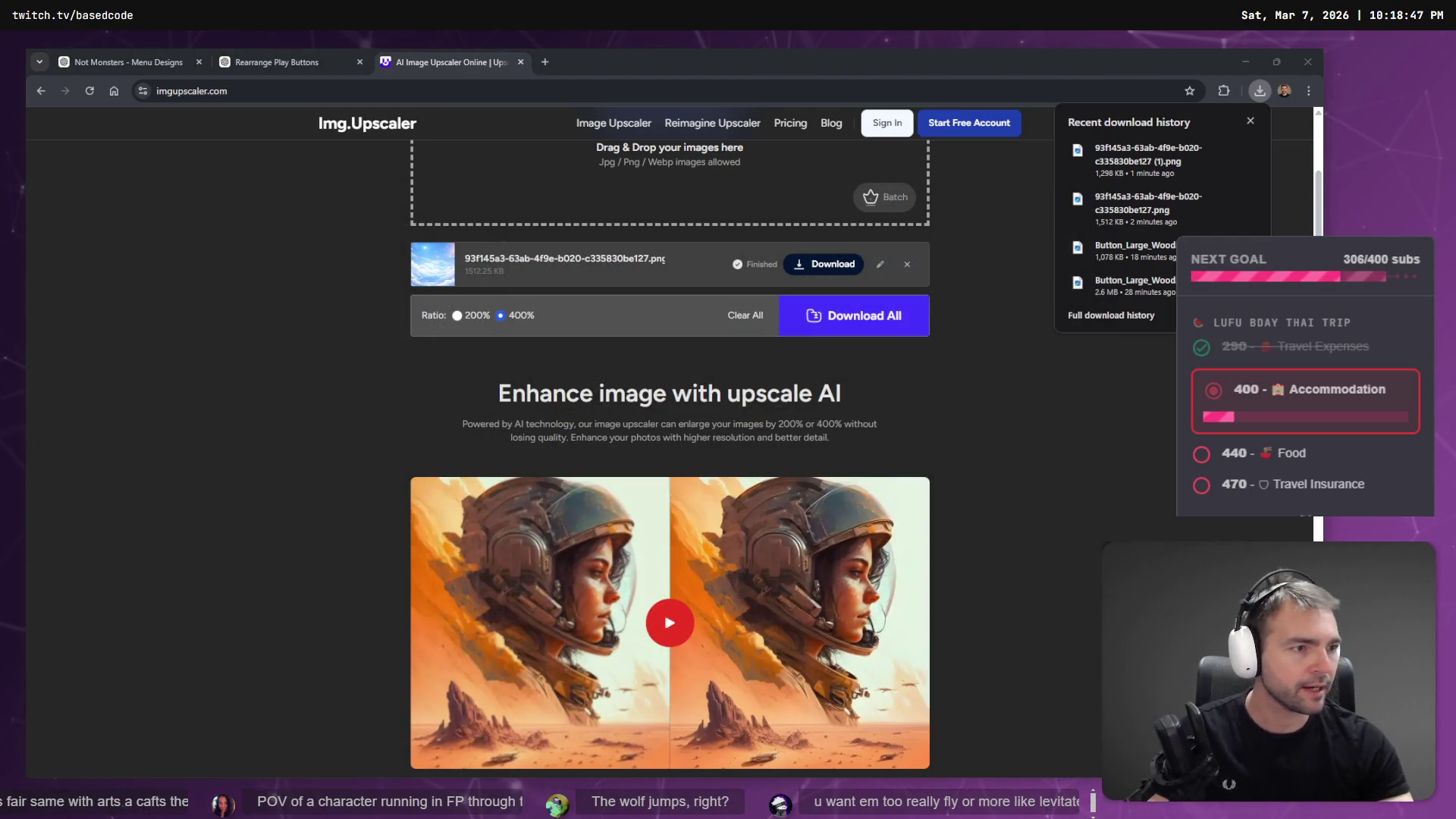
key("alt+Tab")
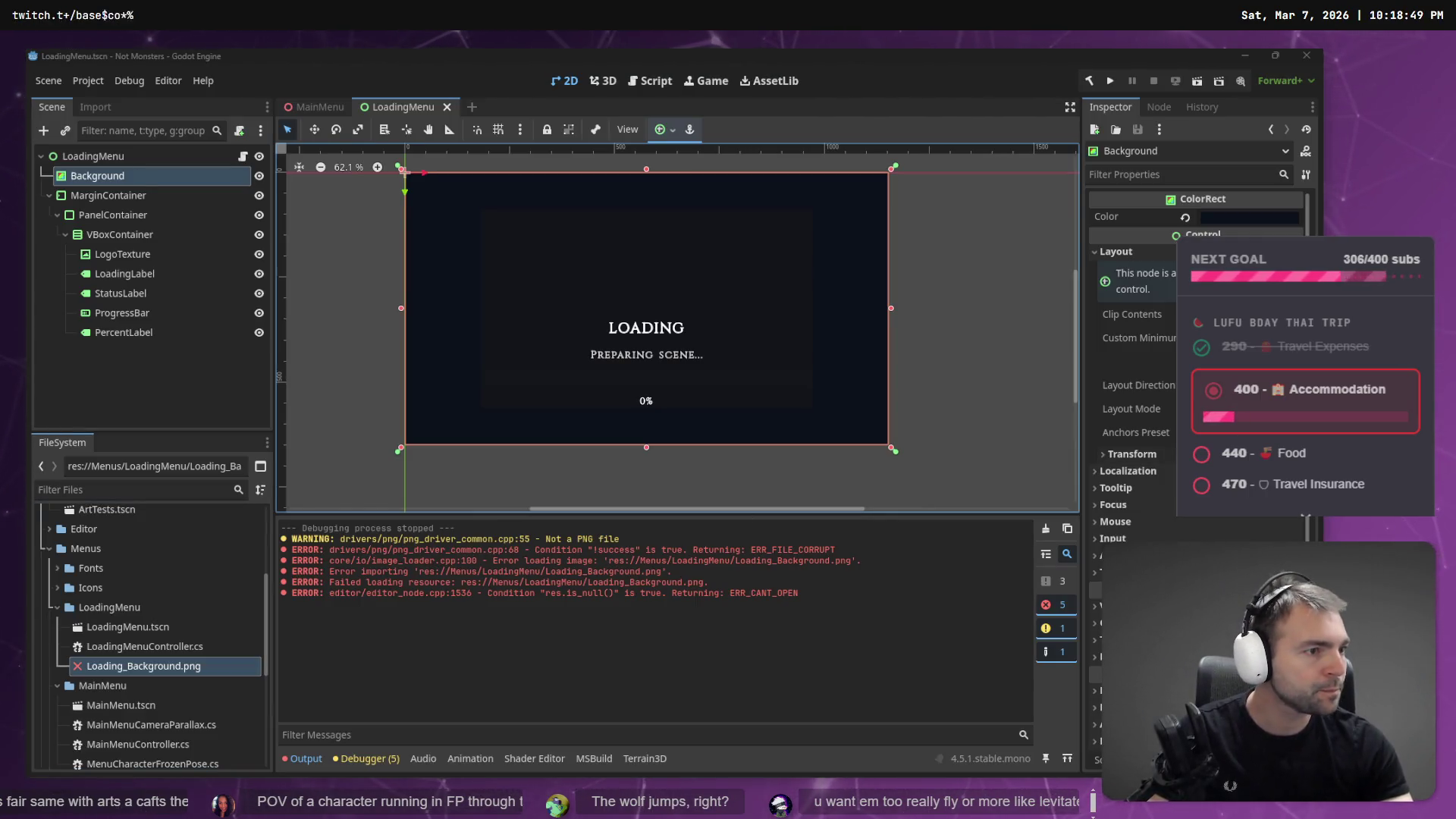
left_click(819, 447)
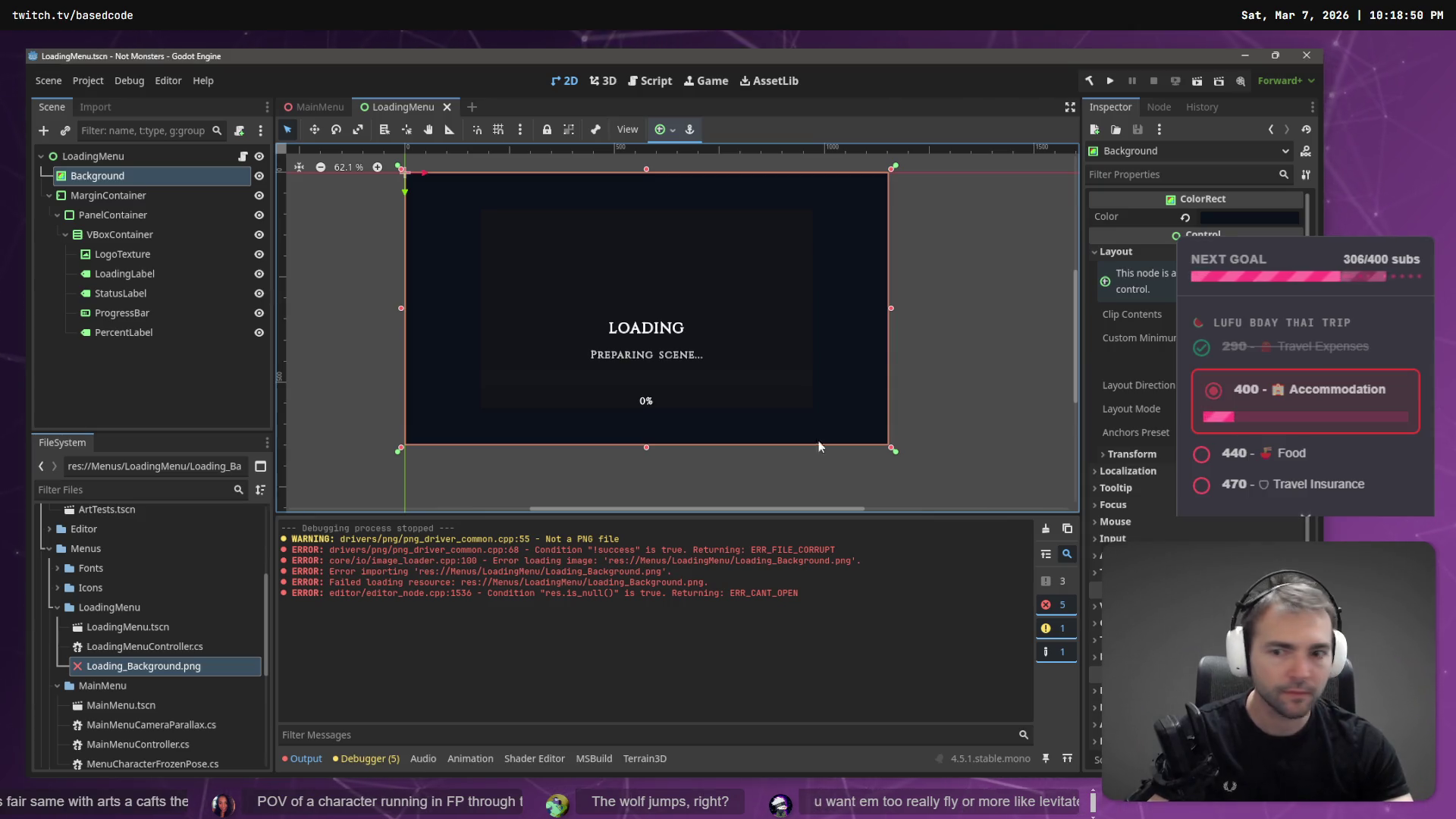
Show Loading_Background.png in the file manager and preview it in the image viewer and browser.
right_click(157, 665)
left_click(254, 763)
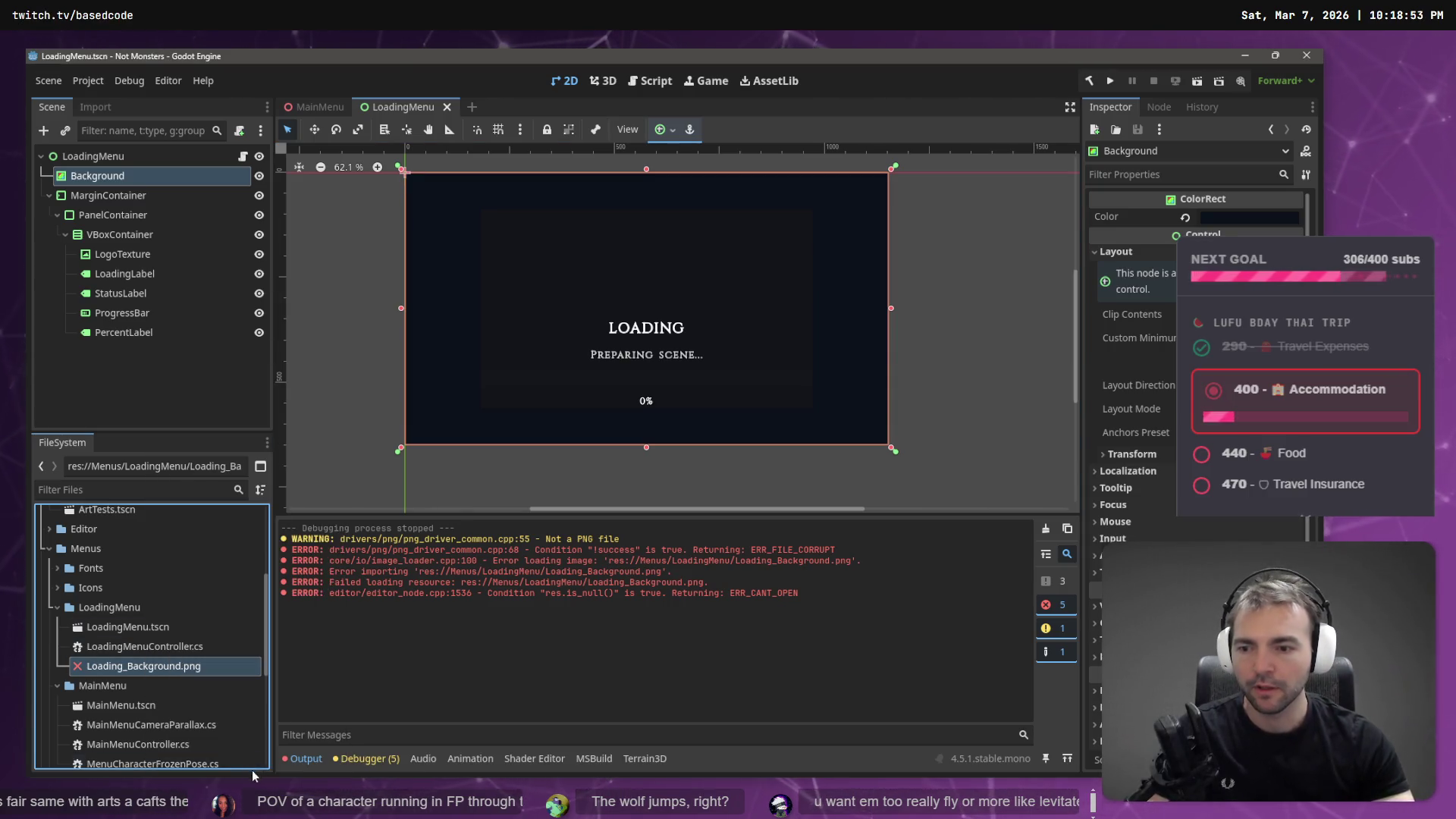
double_click(563, 277)
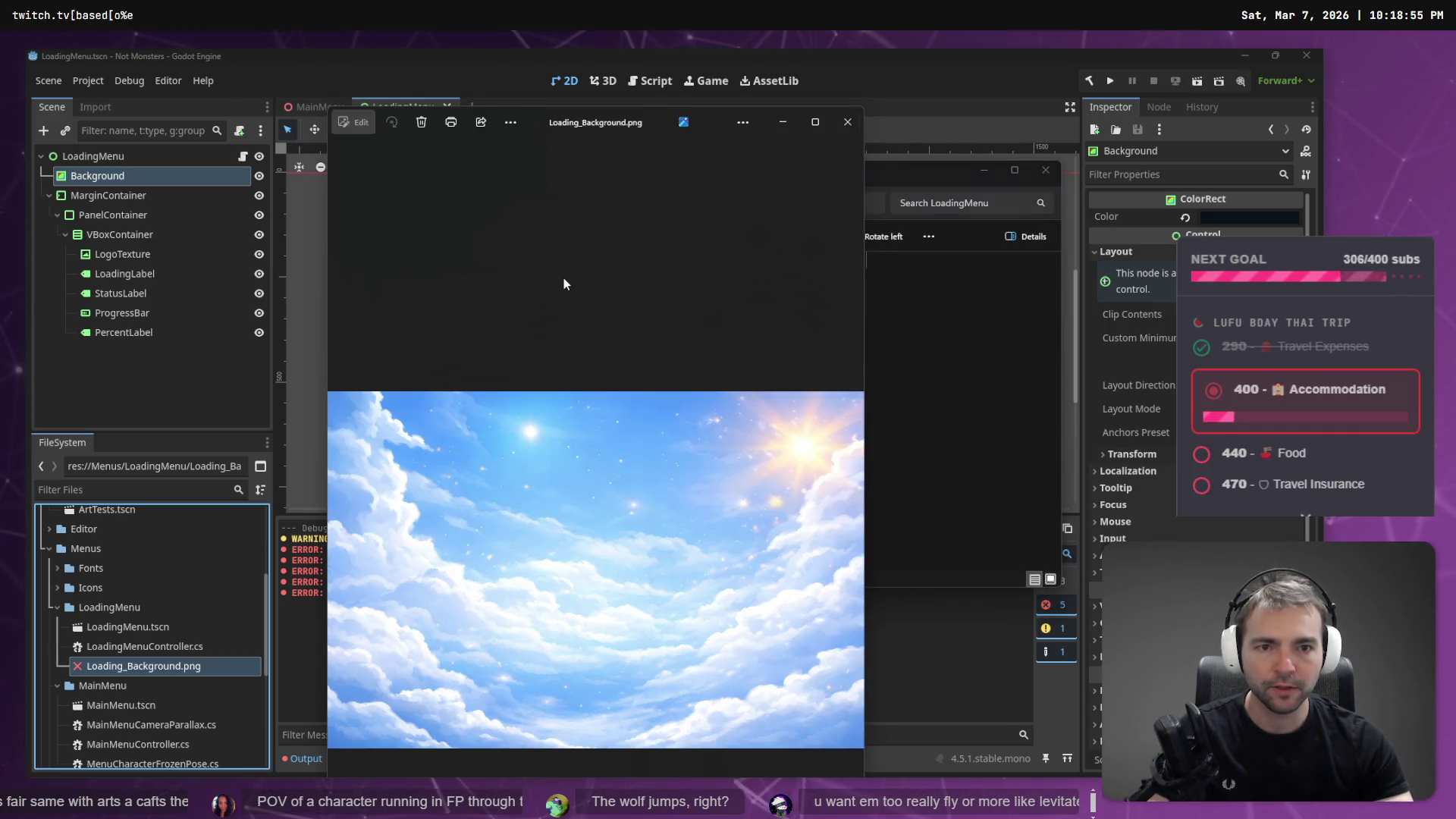
left_click(850, 123)
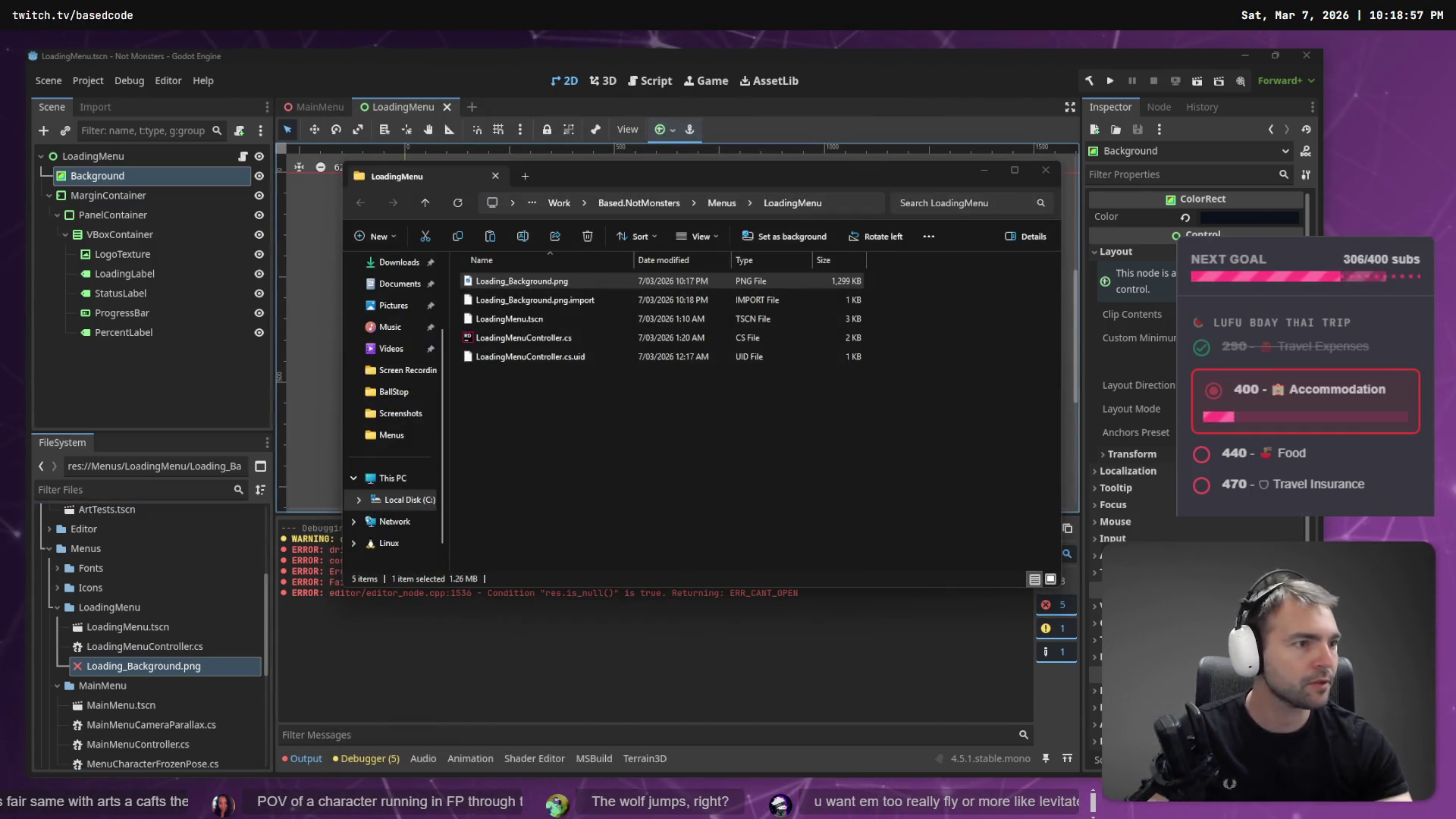
key("alt+Tab")
key("alt+Tab")
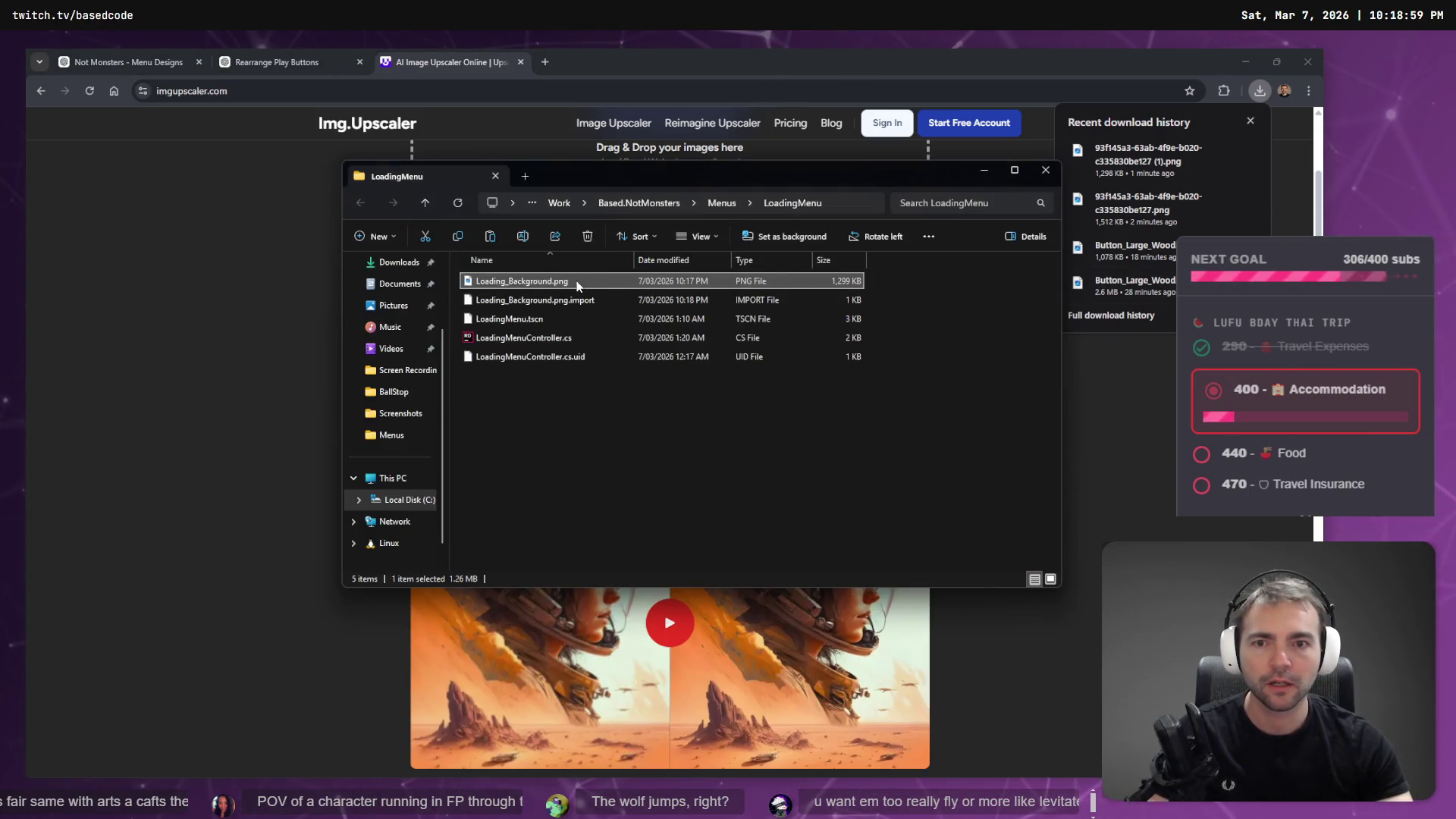
left_click_drag(595, 52, 598, 56)
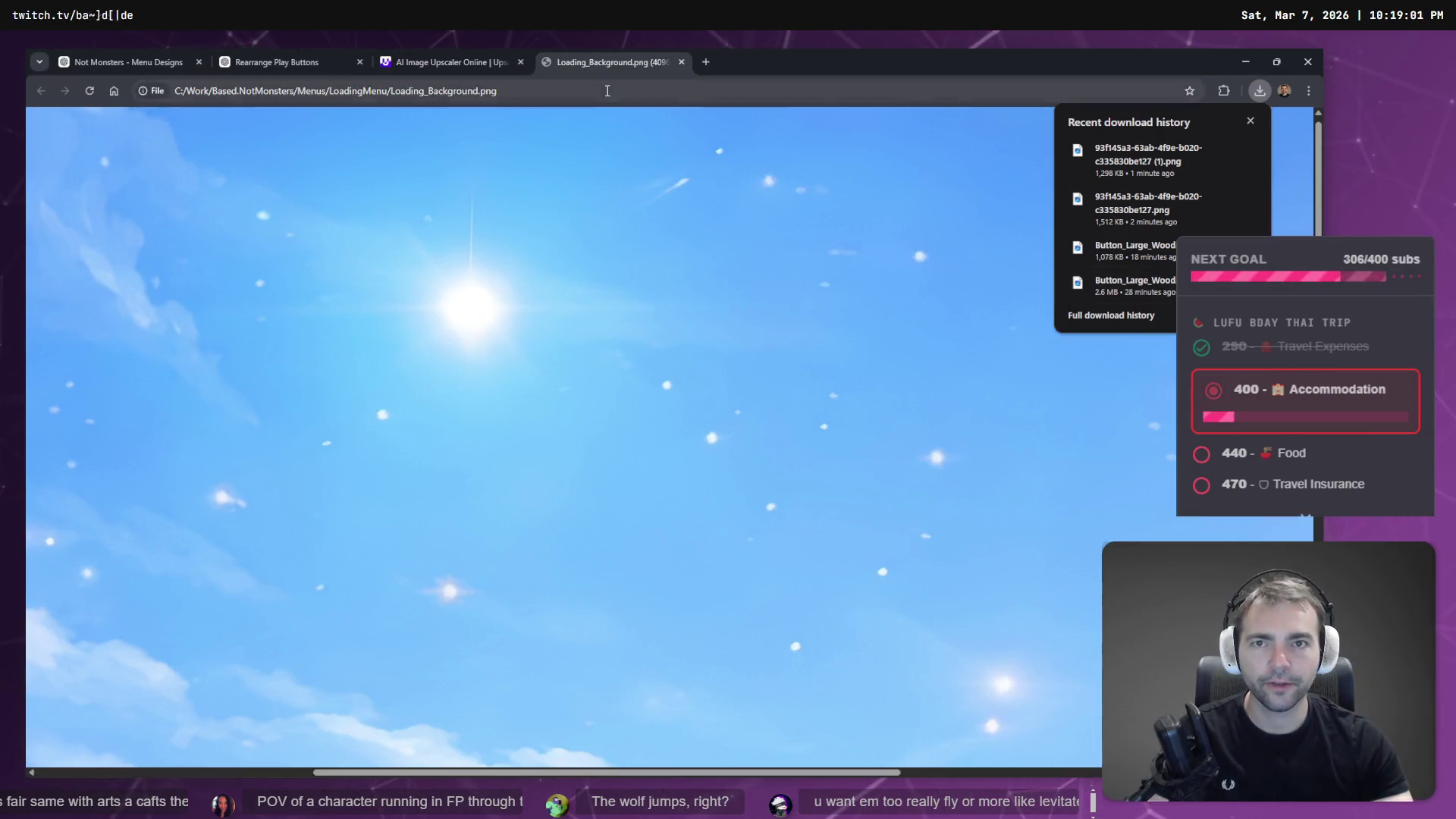
key("ctrl+w")
key("alt+Tab")
key("alt+Tab")
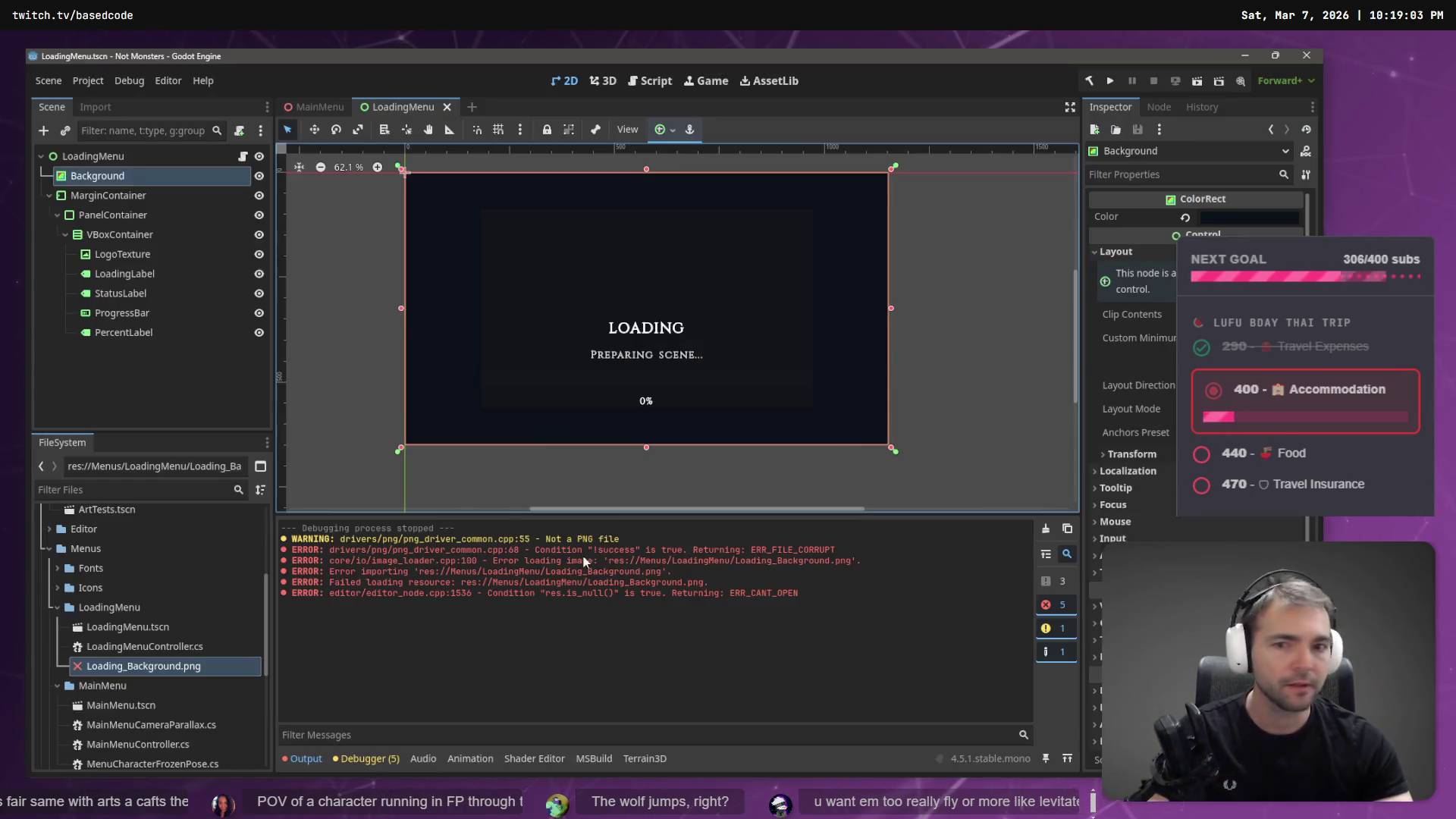
Dismiss the PNG's context menu, collapse the Background's Layout properties, and go to VS Code.
right_click(171, 667)
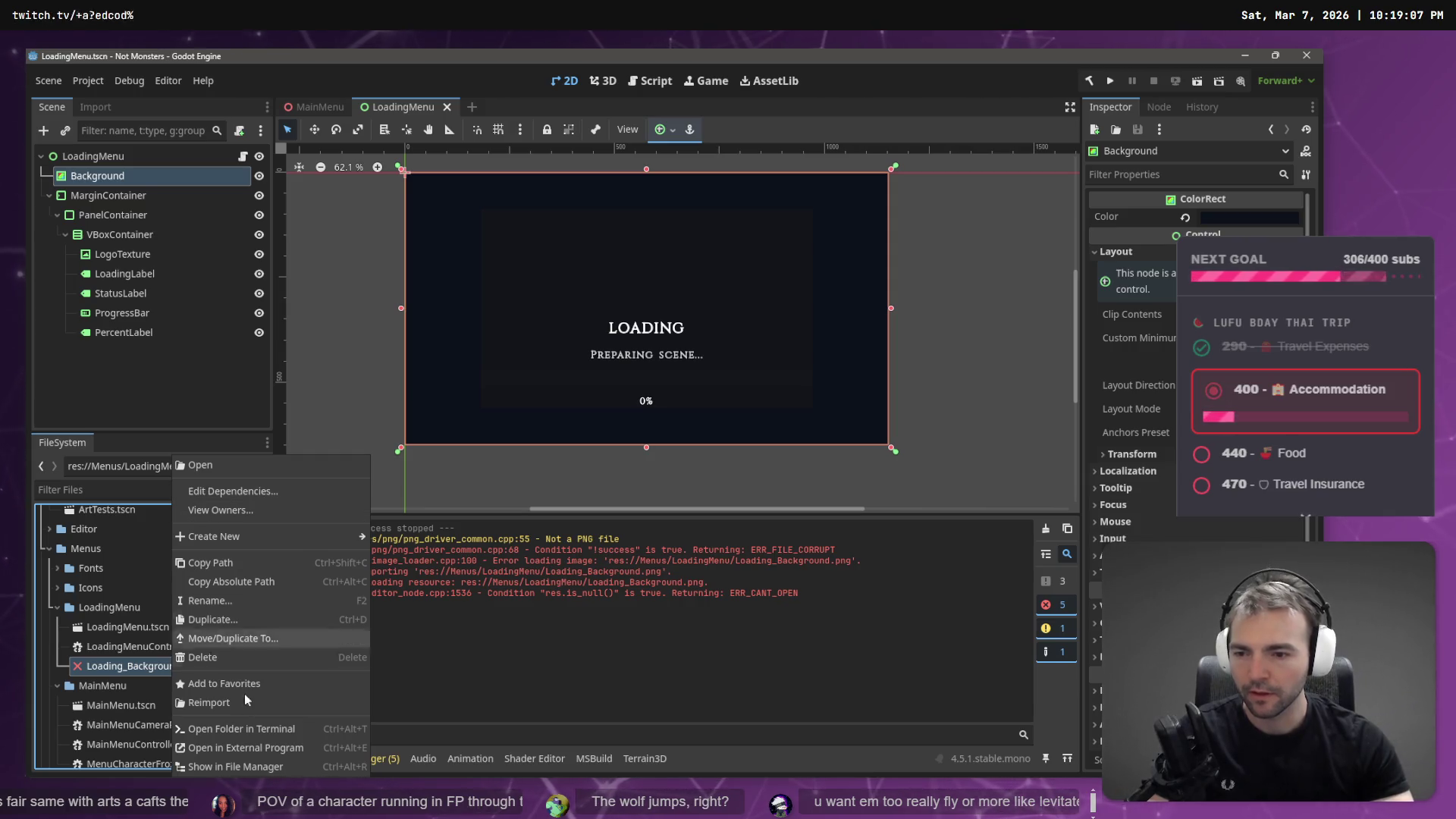
left_click(143, 674)
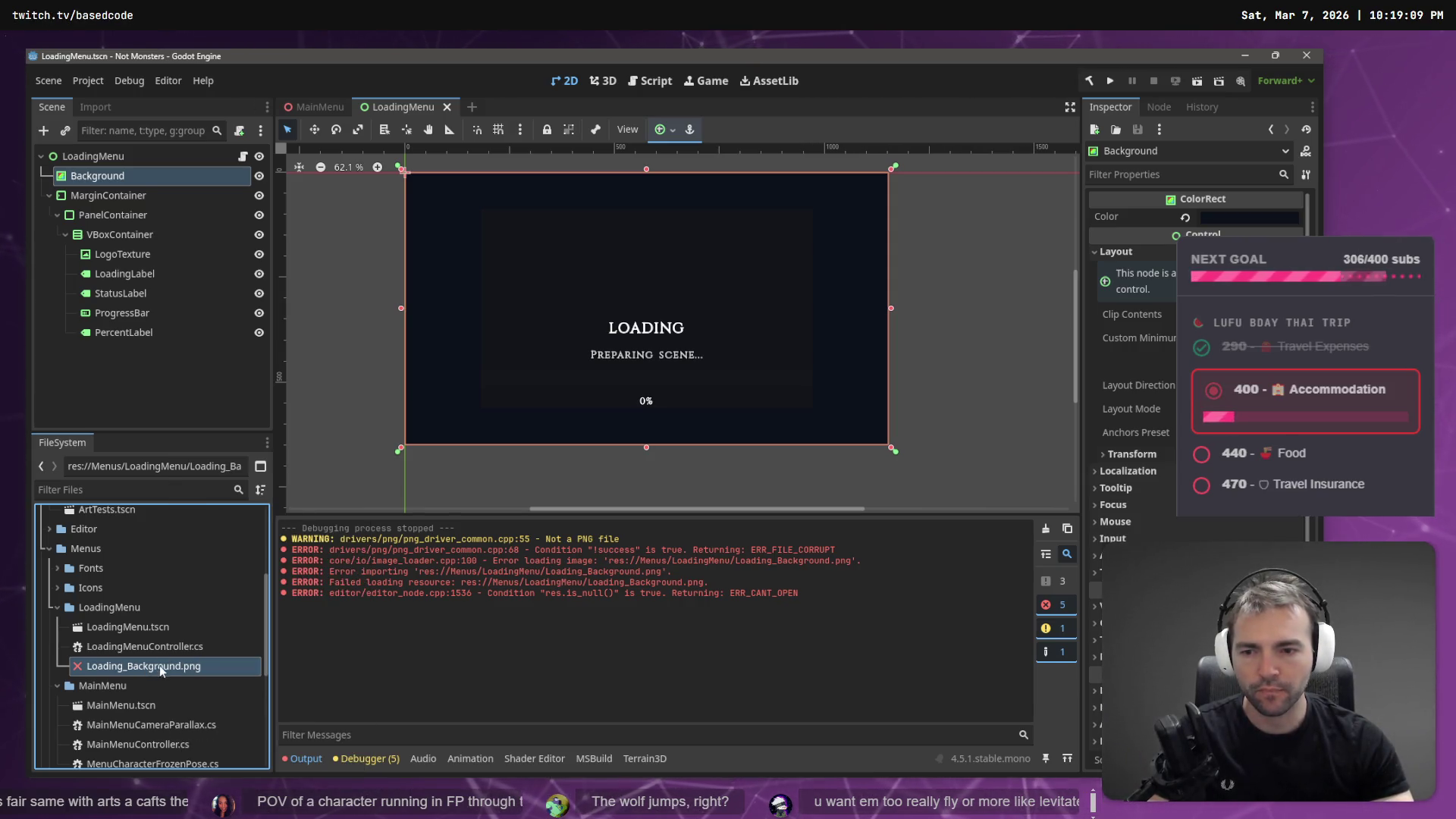
scroll(543, 438, "down", 2)
scroll(546, 410, "right", 2)
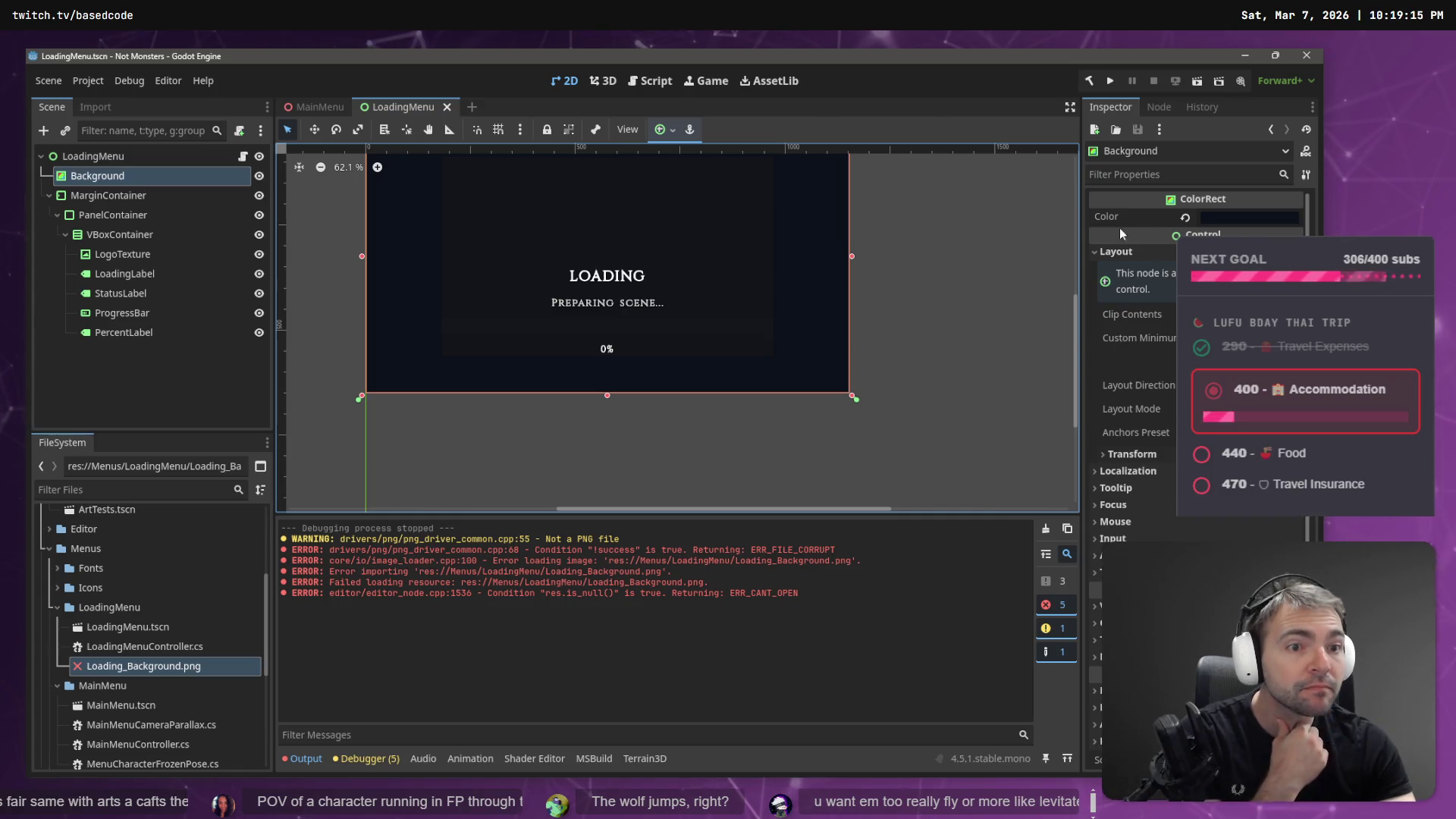
left_click(1116, 253)
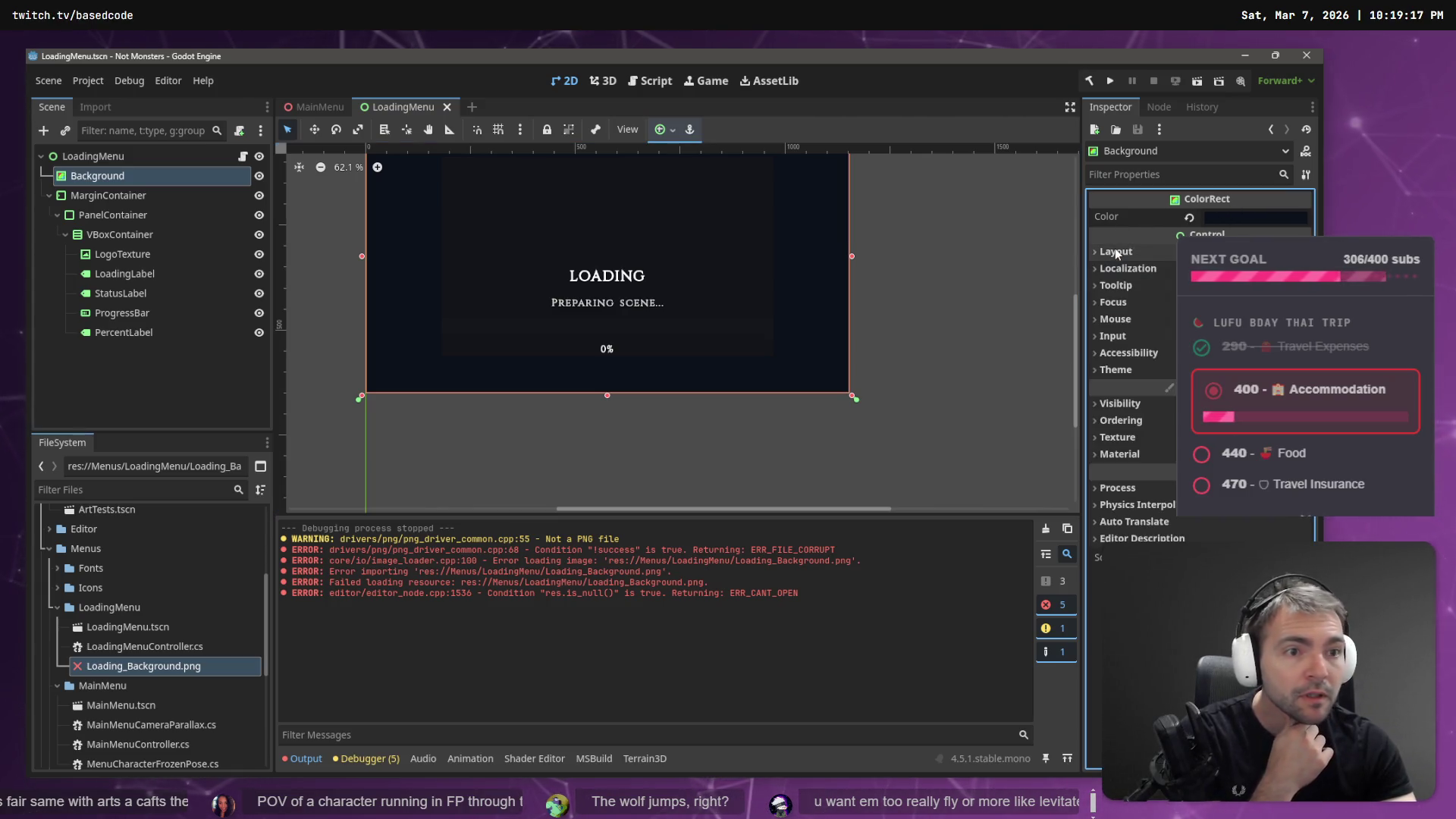
left_click(112, 175)
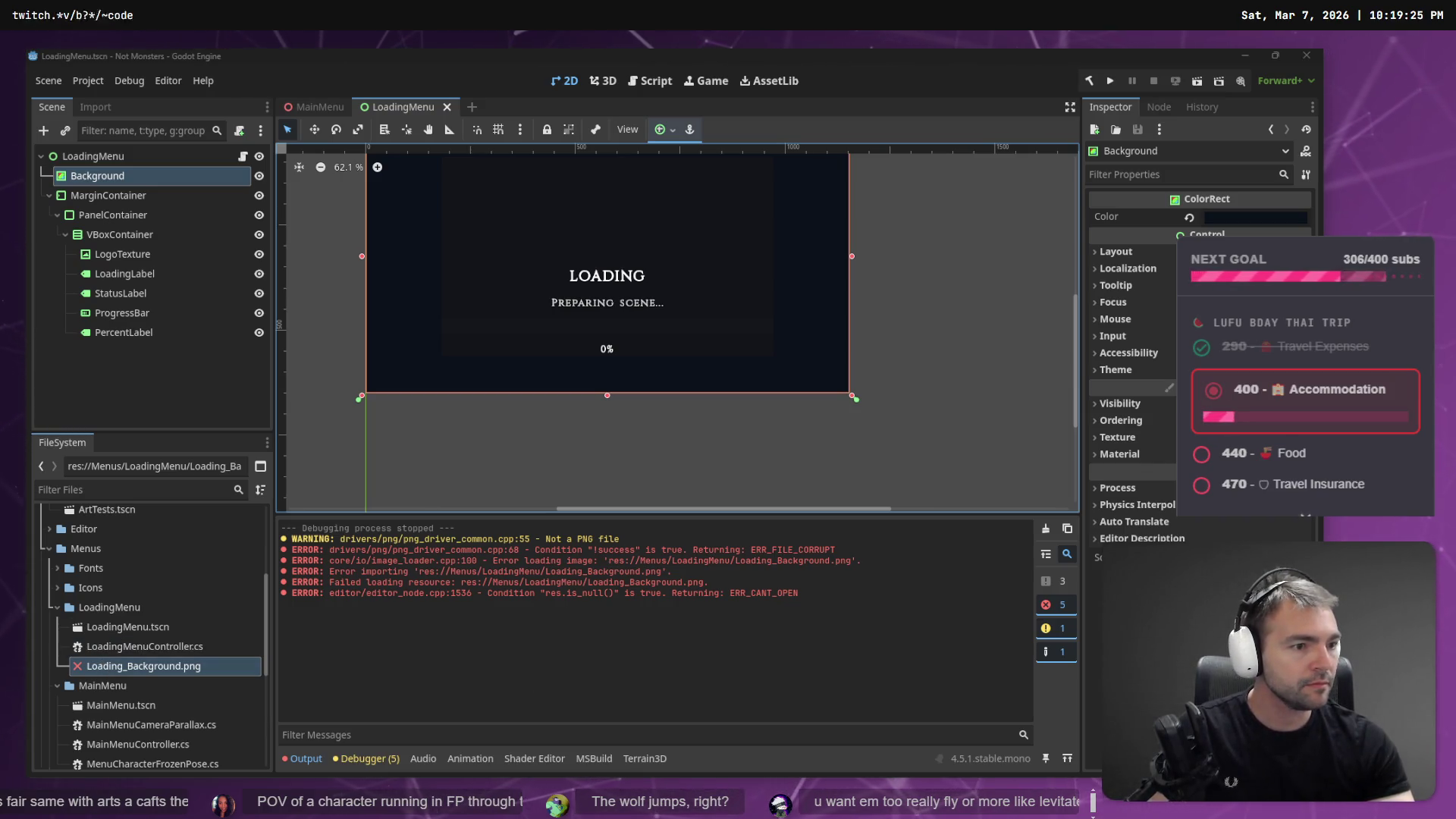
key("alt+Tab")
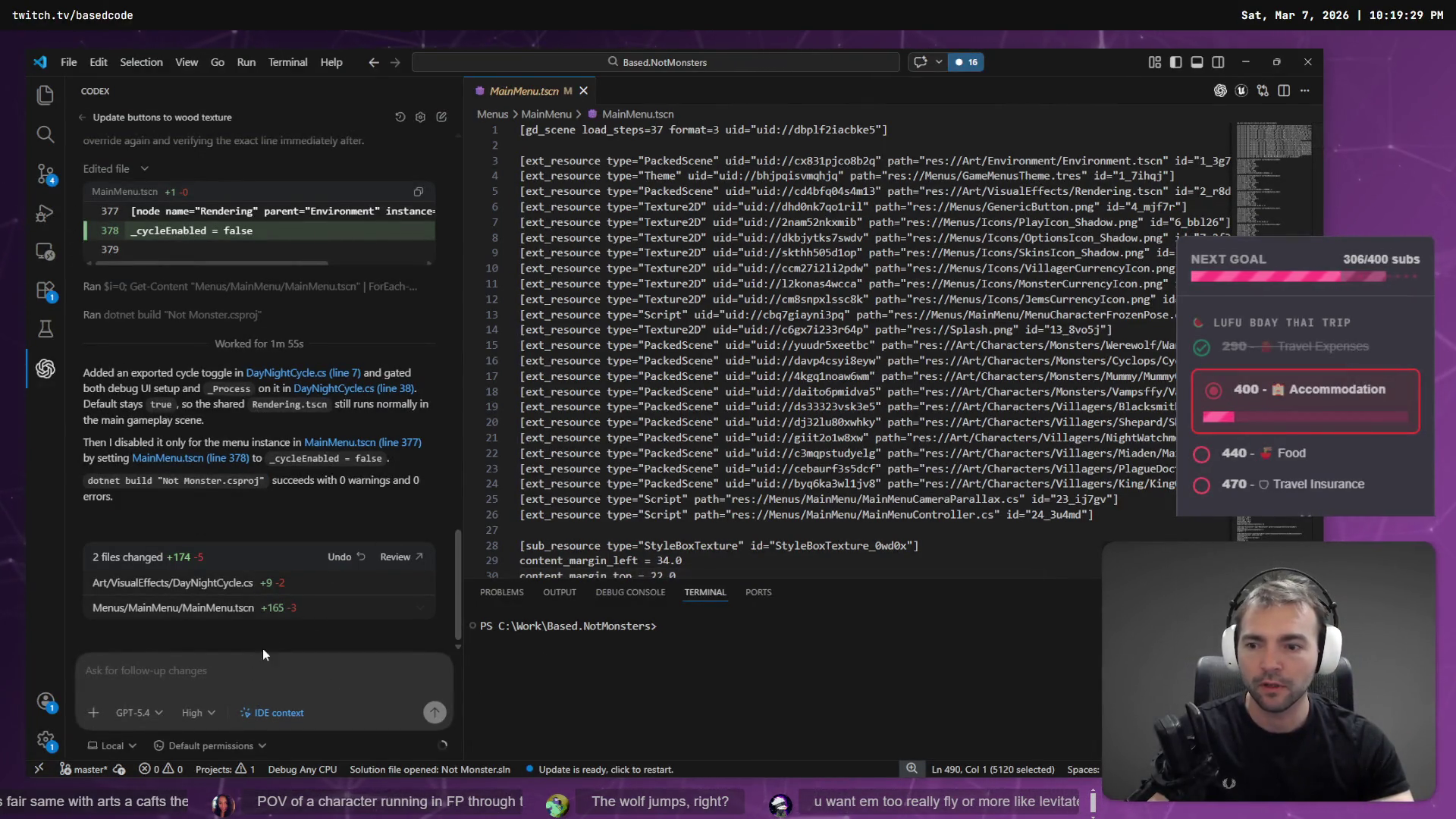
Close MainMenu.tscn and expand the LoadingMenu folder in the file tree before returning to Codex chat.
left_click(584, 90)
left_click(44, 94)
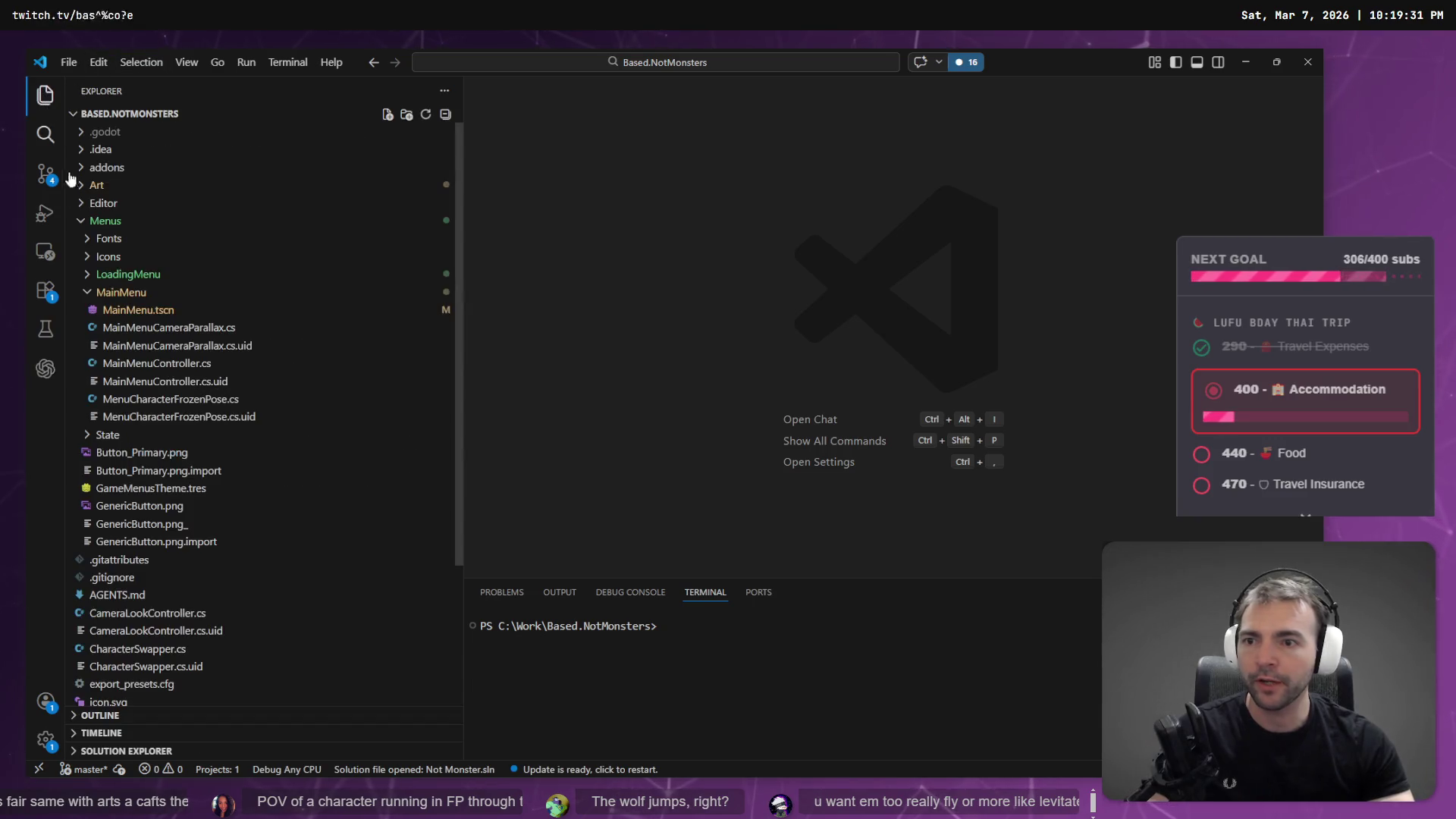
left_click(143, 273)
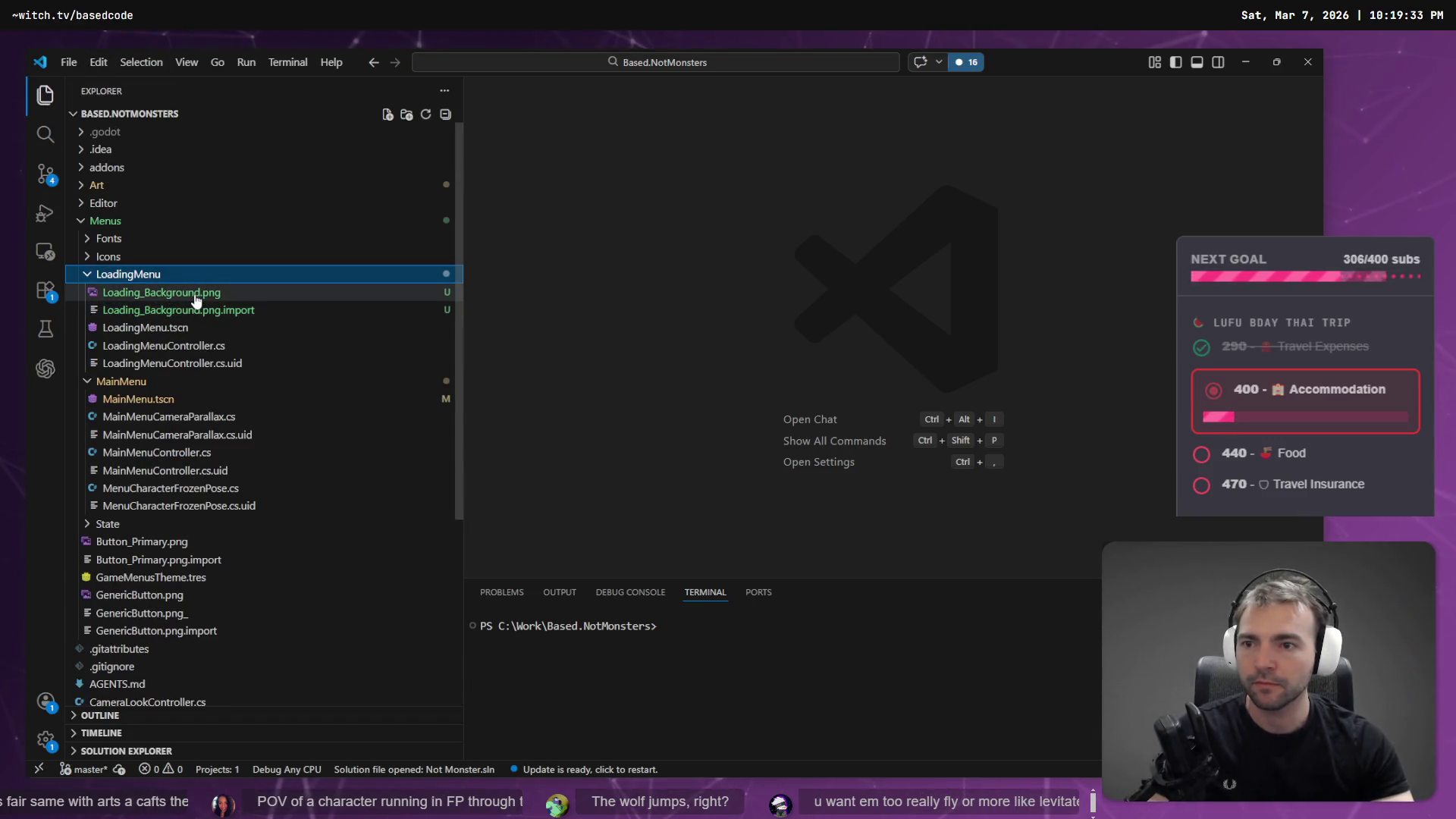
left_click(45, 369)
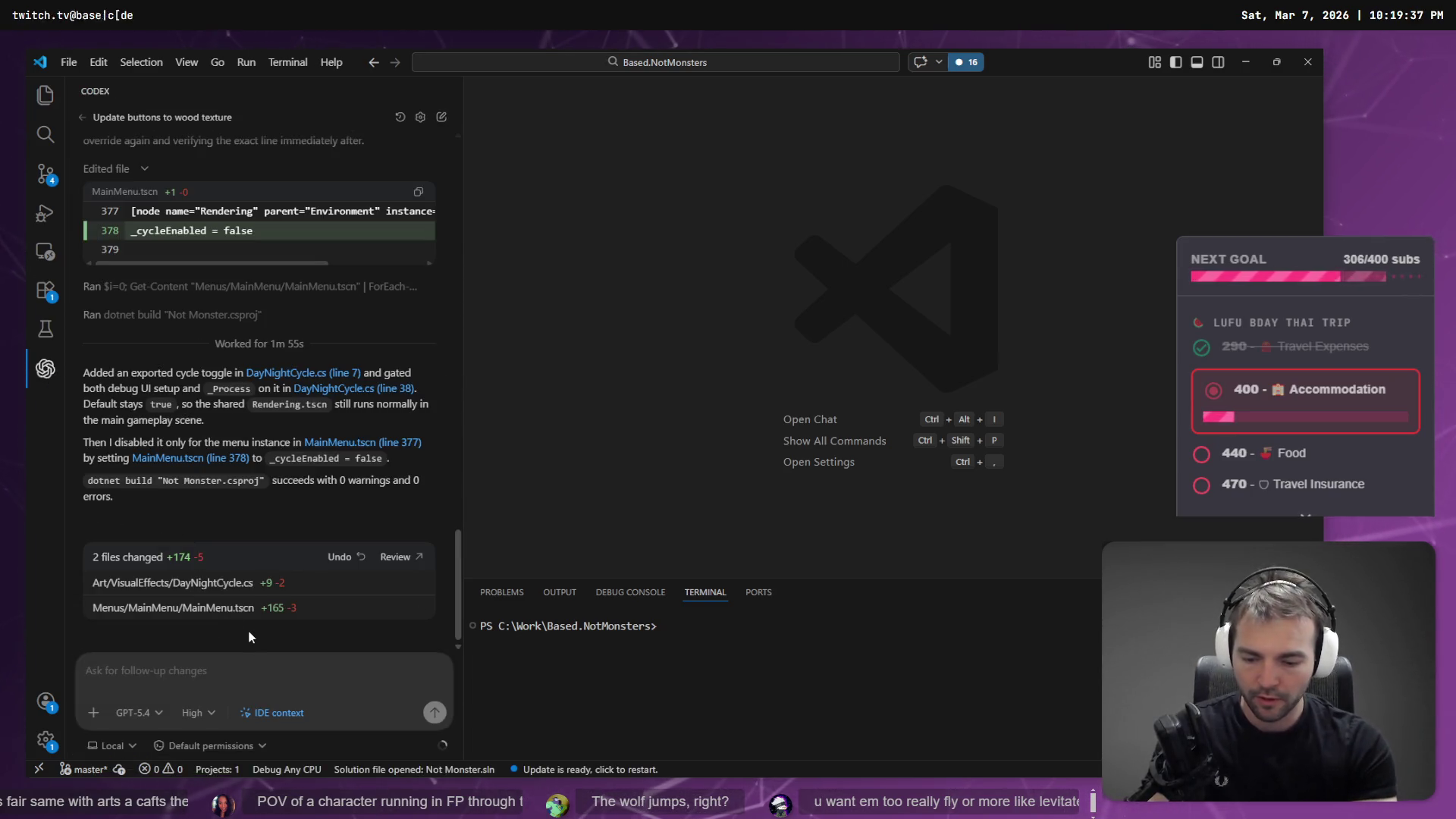
key("super+h")
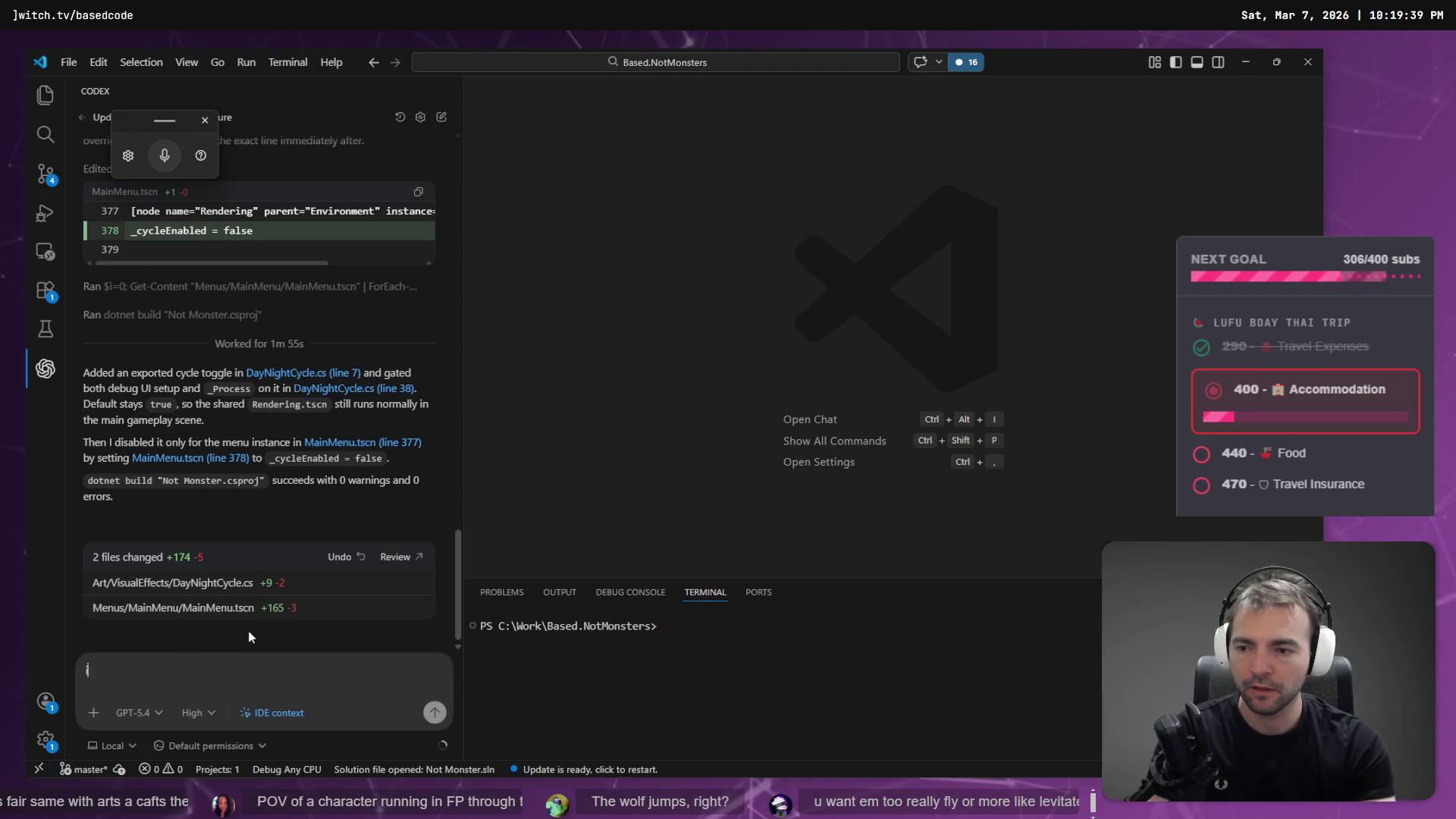
type("@LoadingMen")
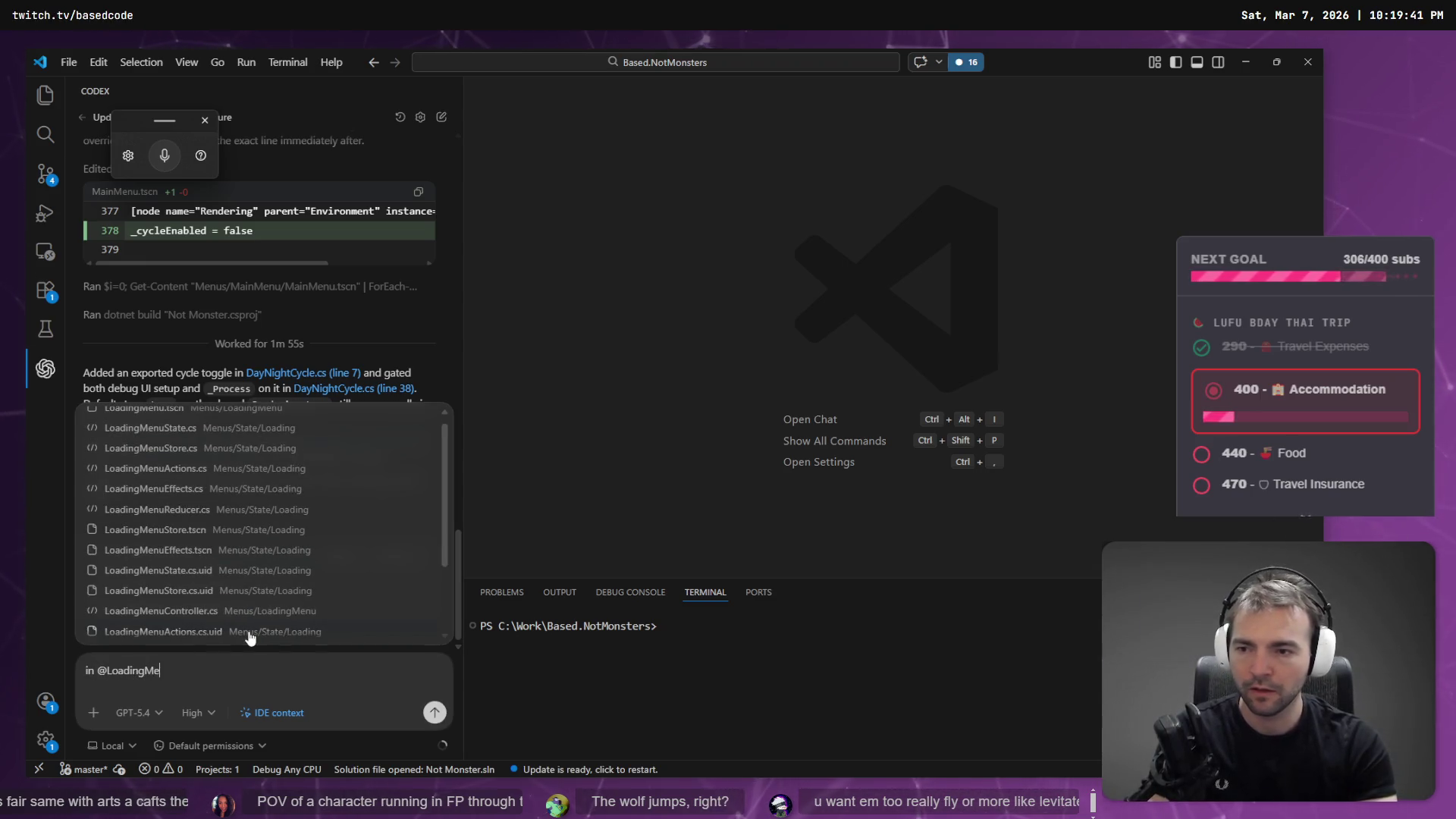
type("u")
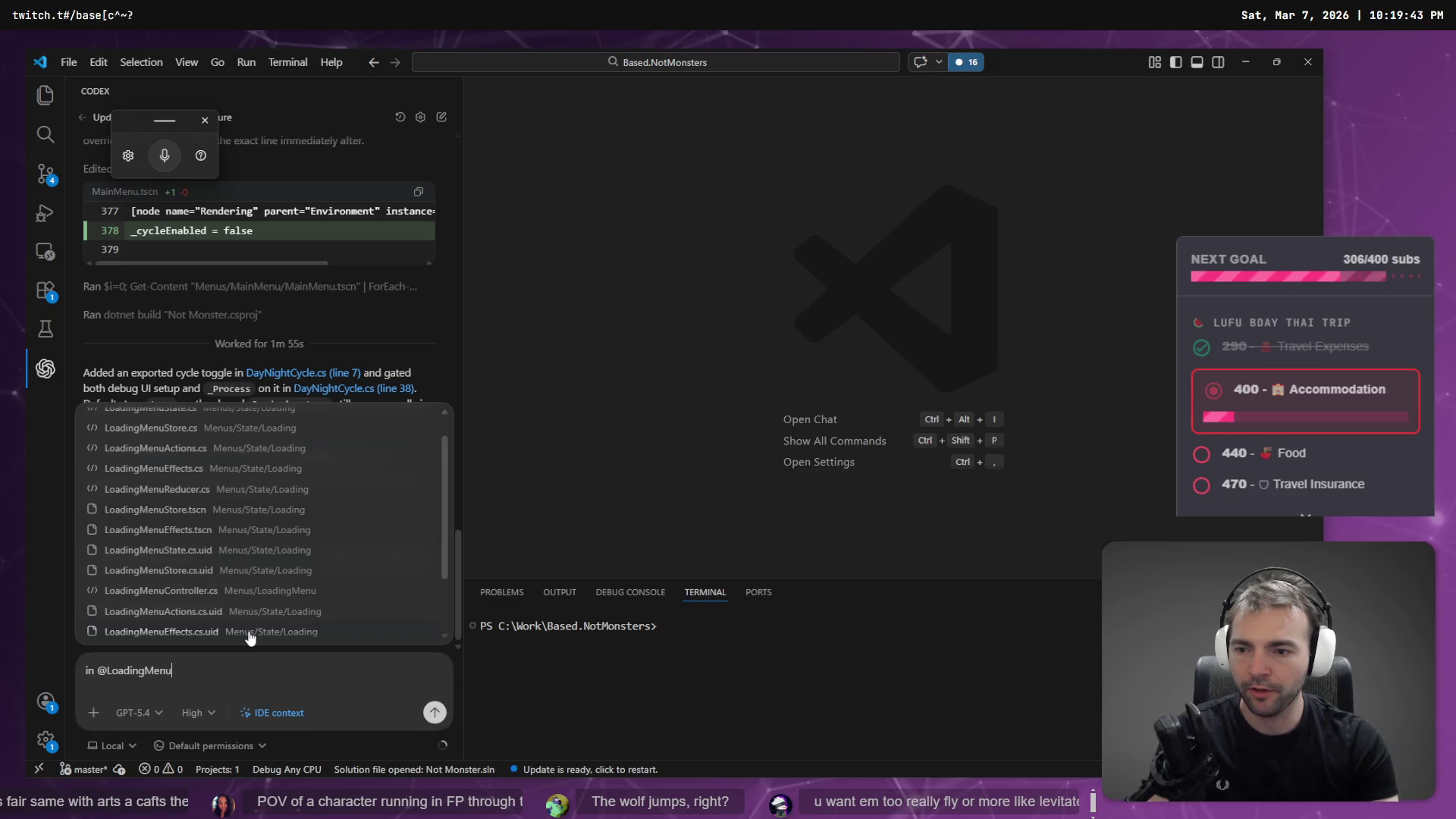
key("Return")
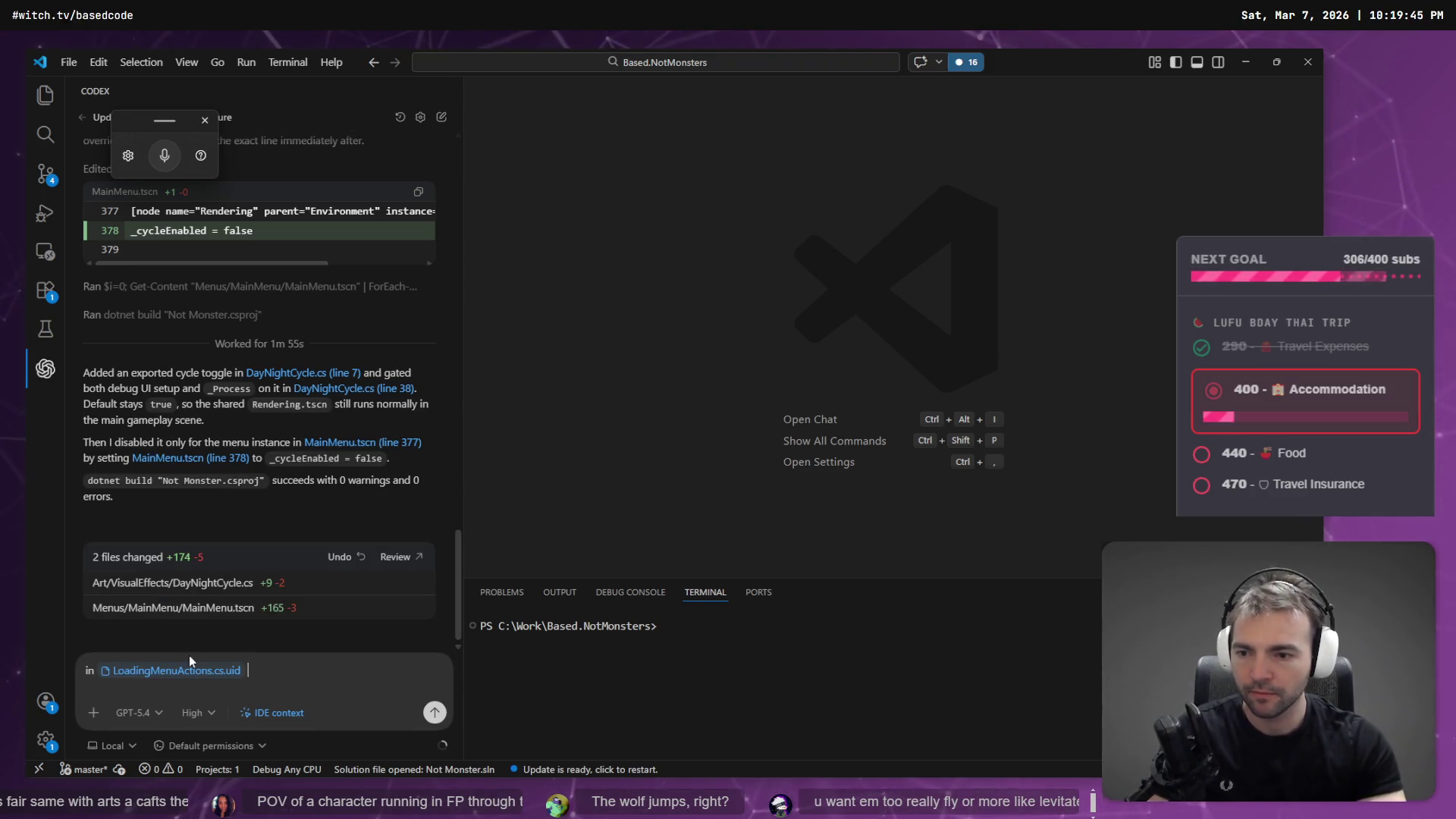
key("BackSpace")
type("@LoadingMenu")
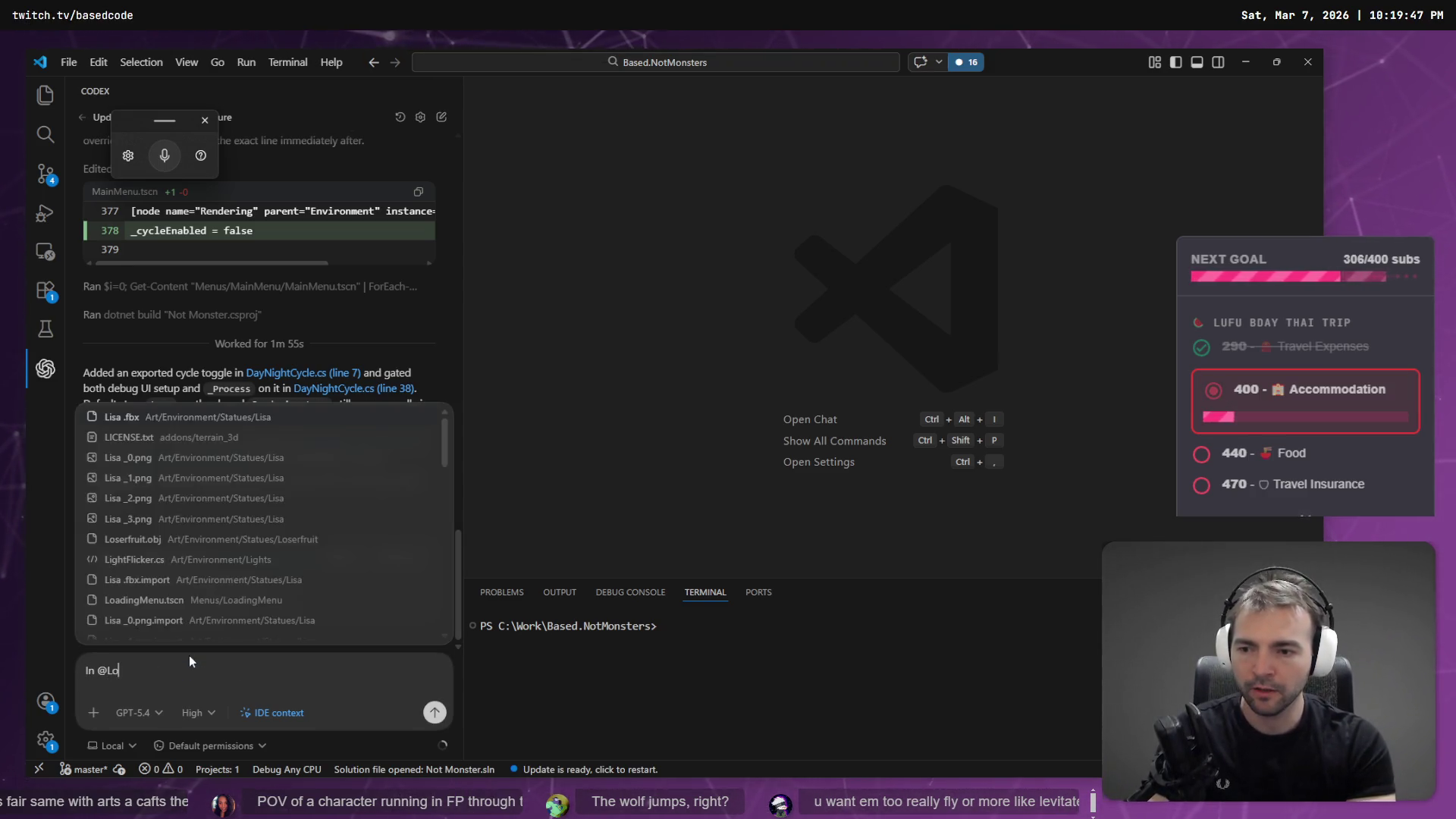
key("Return")
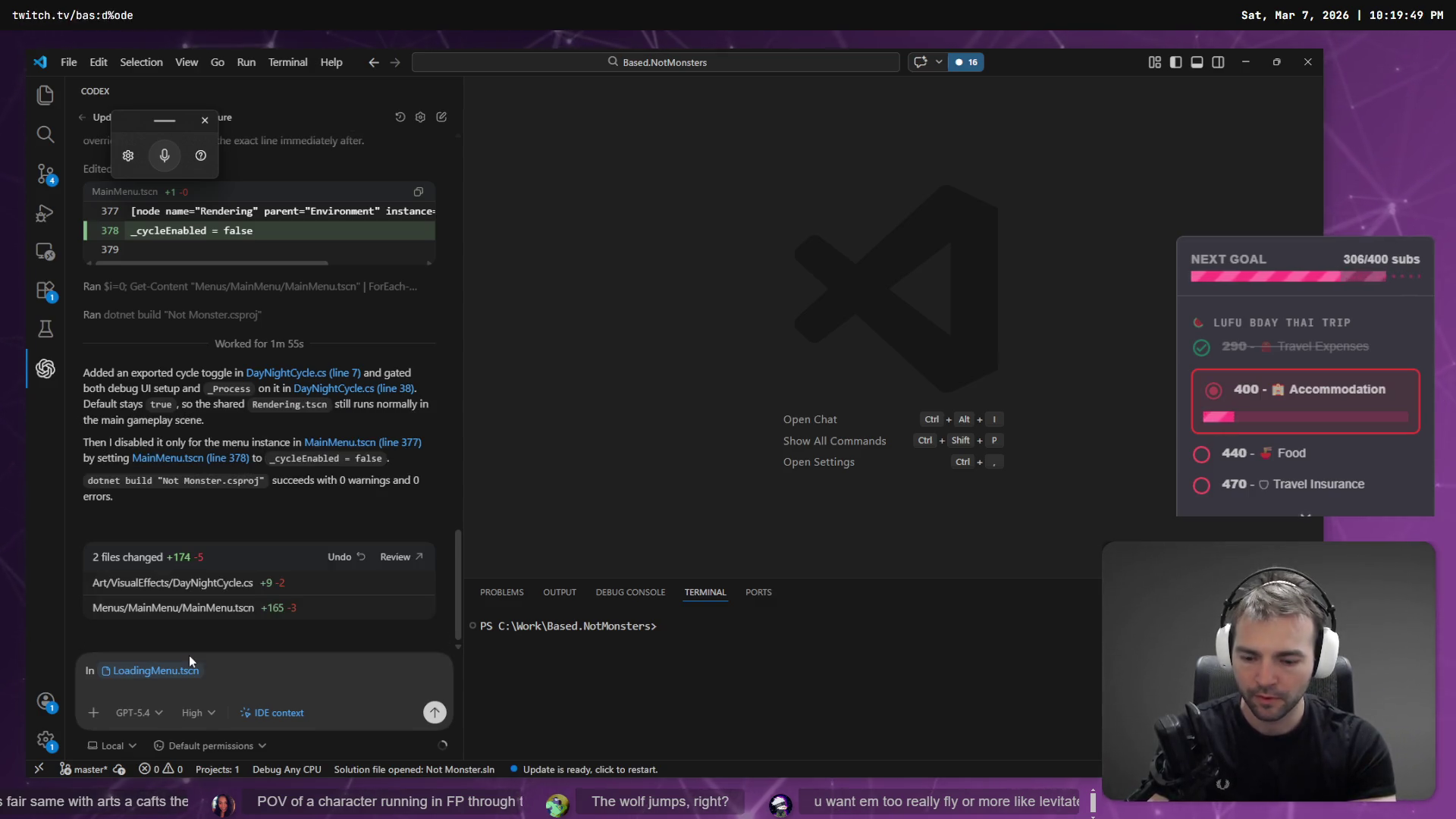
key("super+h")
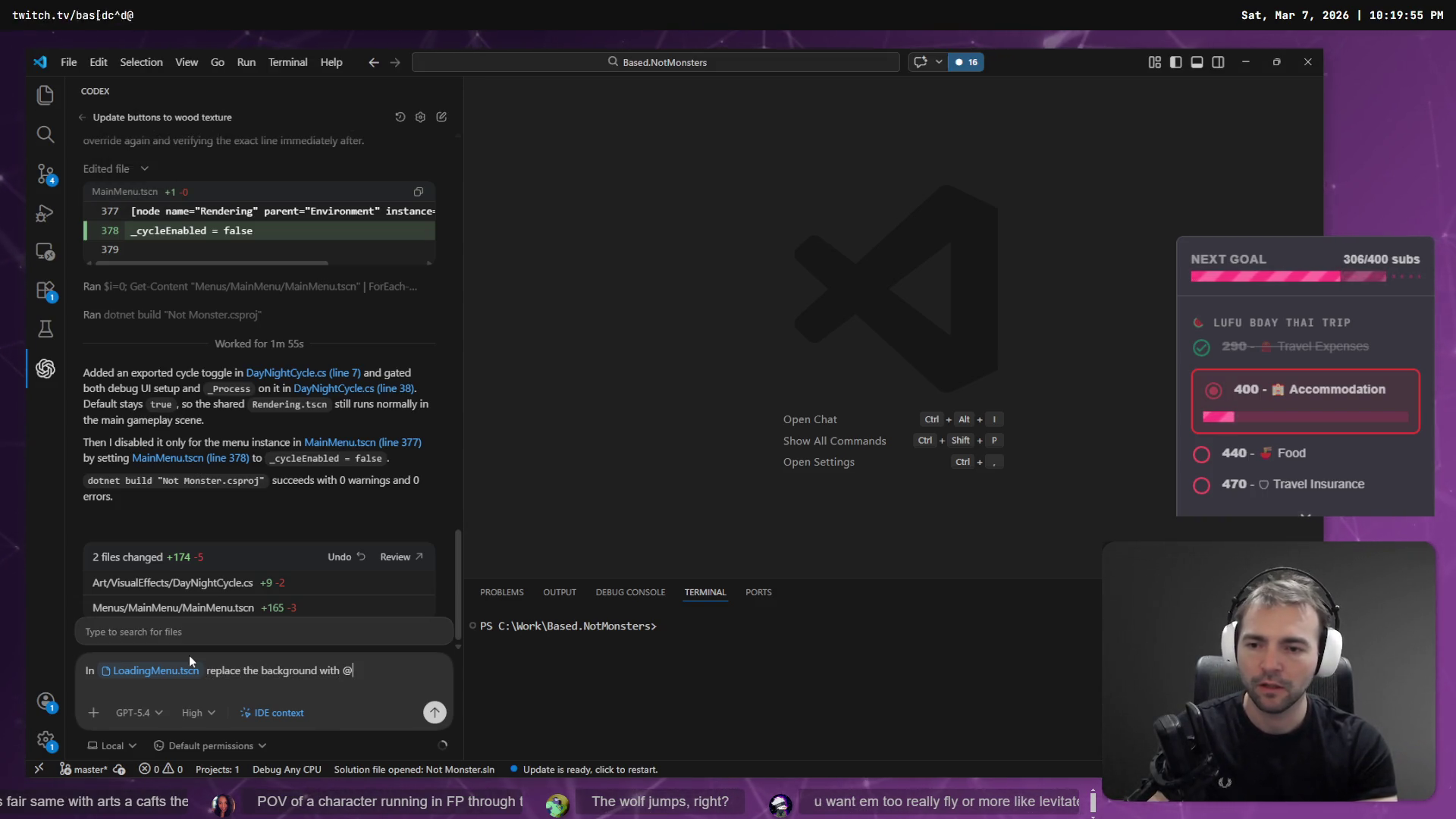
type("@loaiback")
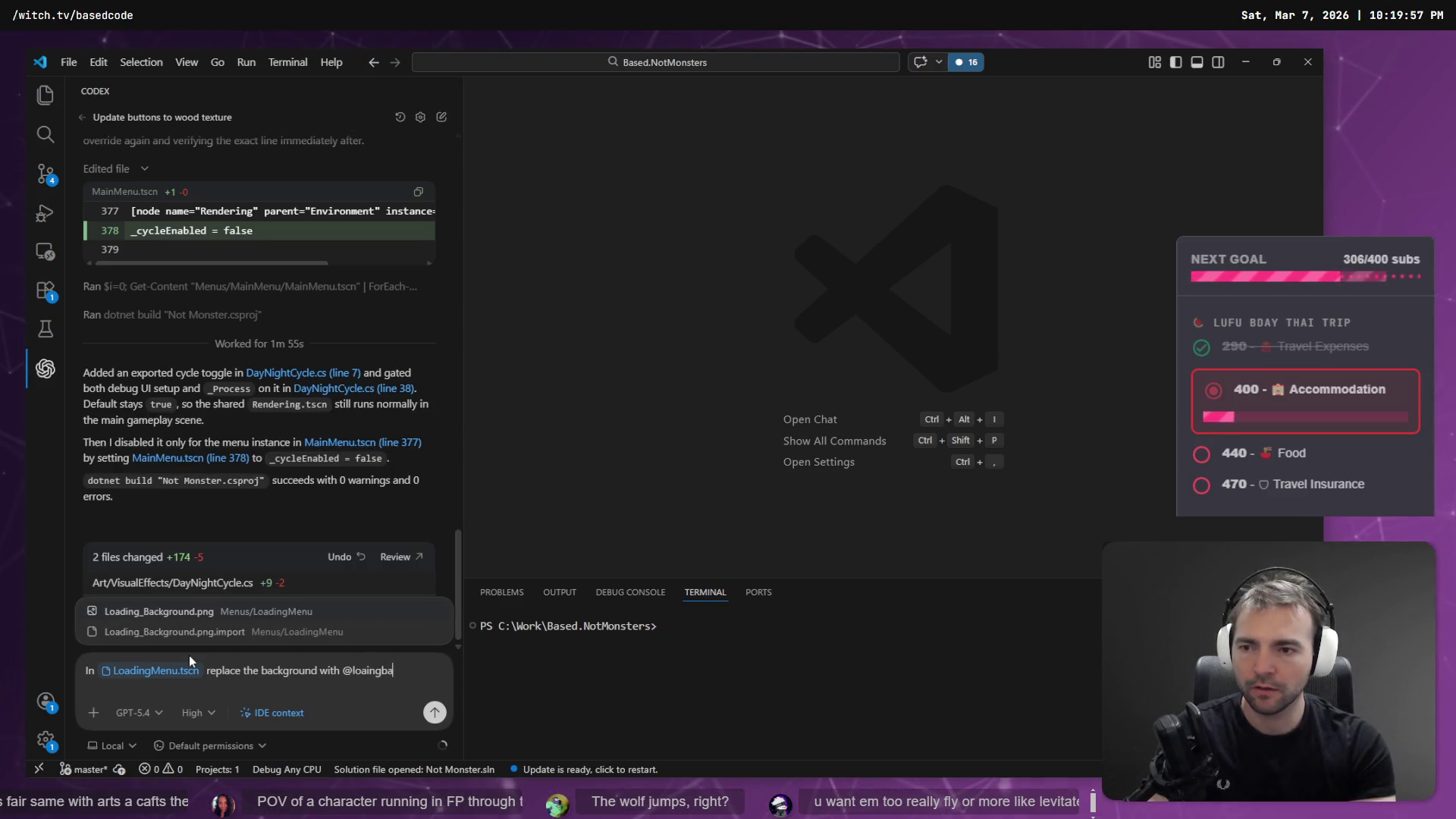
key("Return")
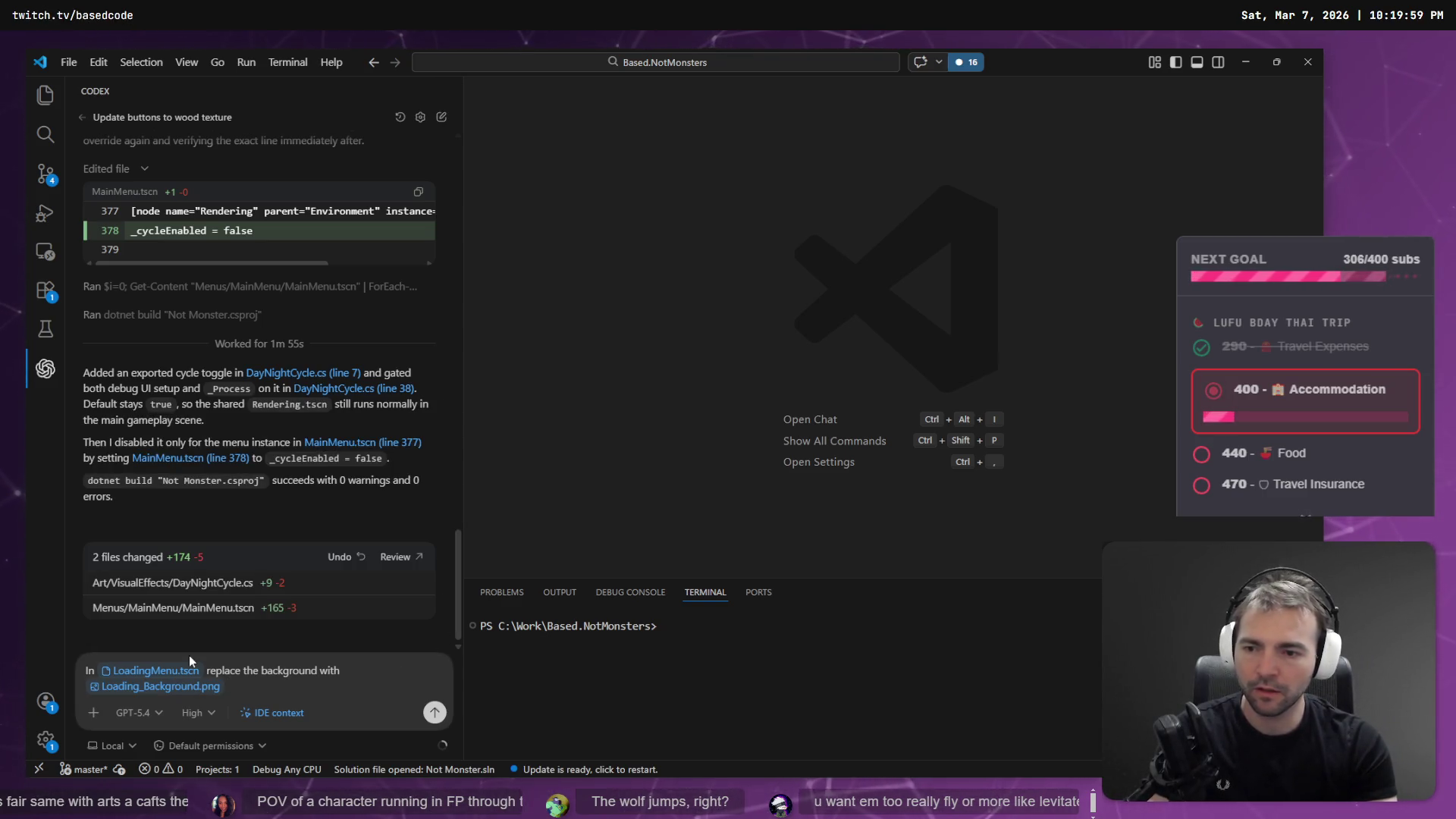
key("Return")
key("alt+Tab")
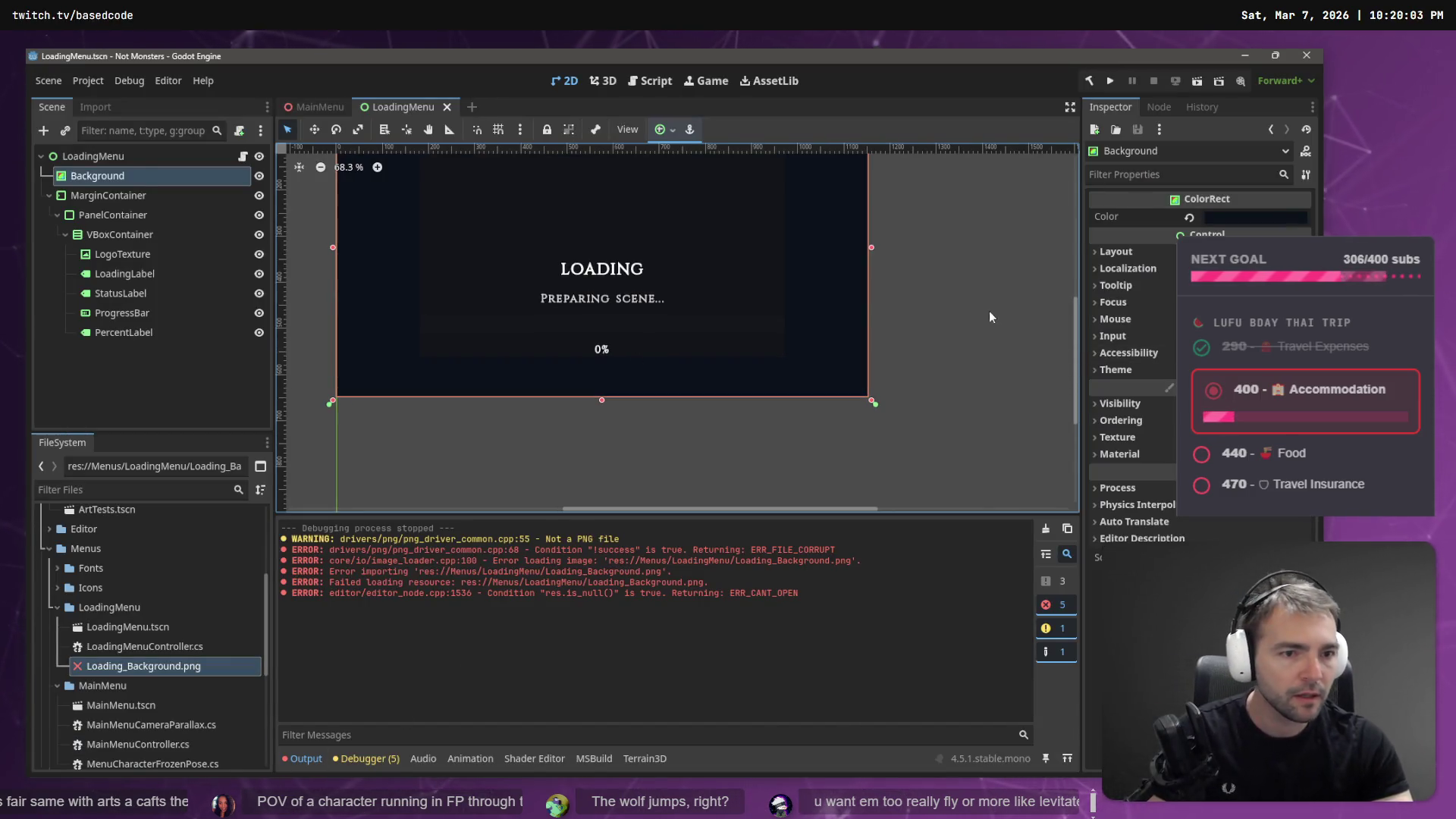
Select the LoadingMenu root node, select Loading_Background.png in Explorer, and open a new Chrome tab.
scroll(728, 293, "up", 3)
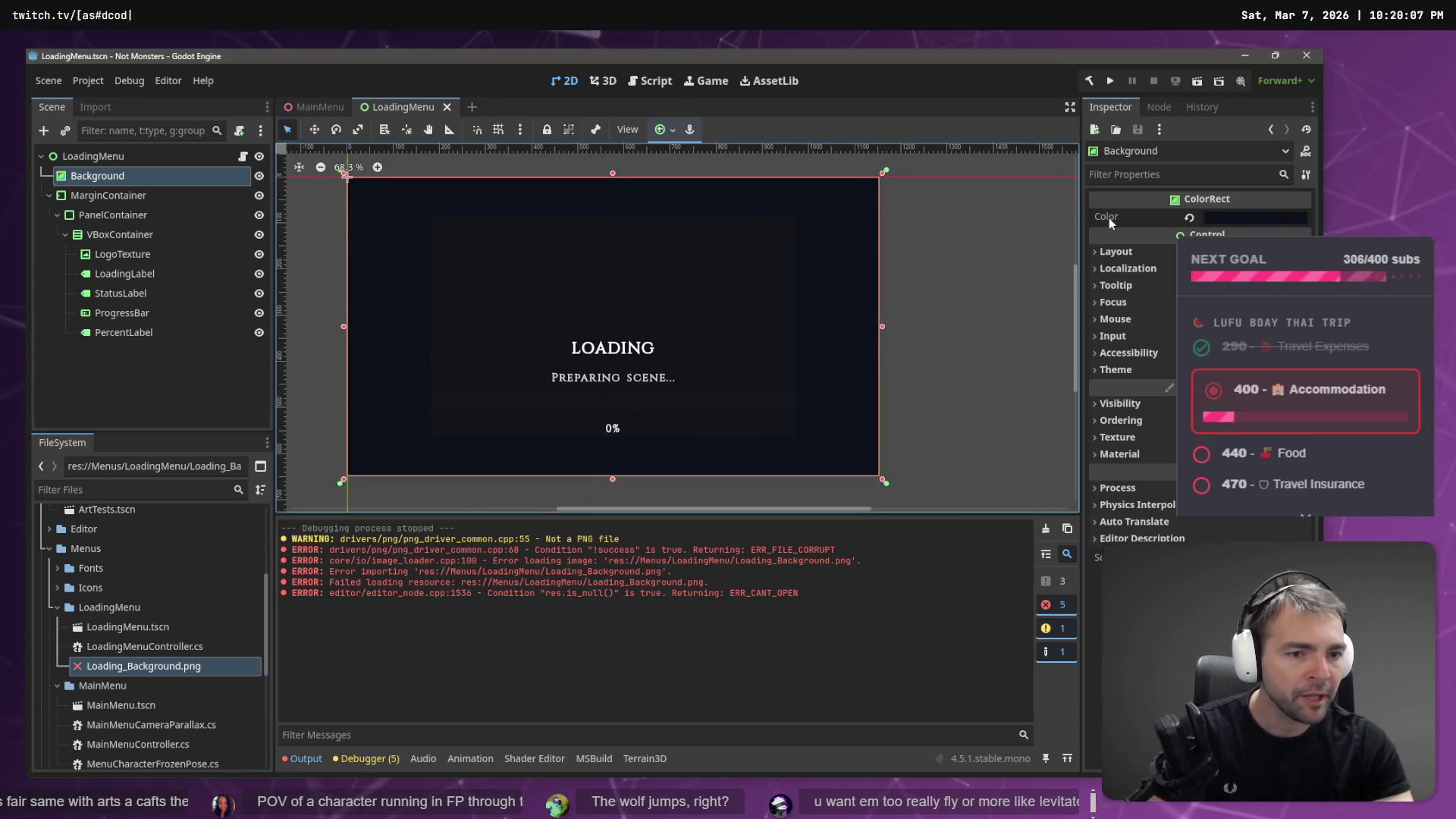
right_click(93, 161)
left_click(217, 196)
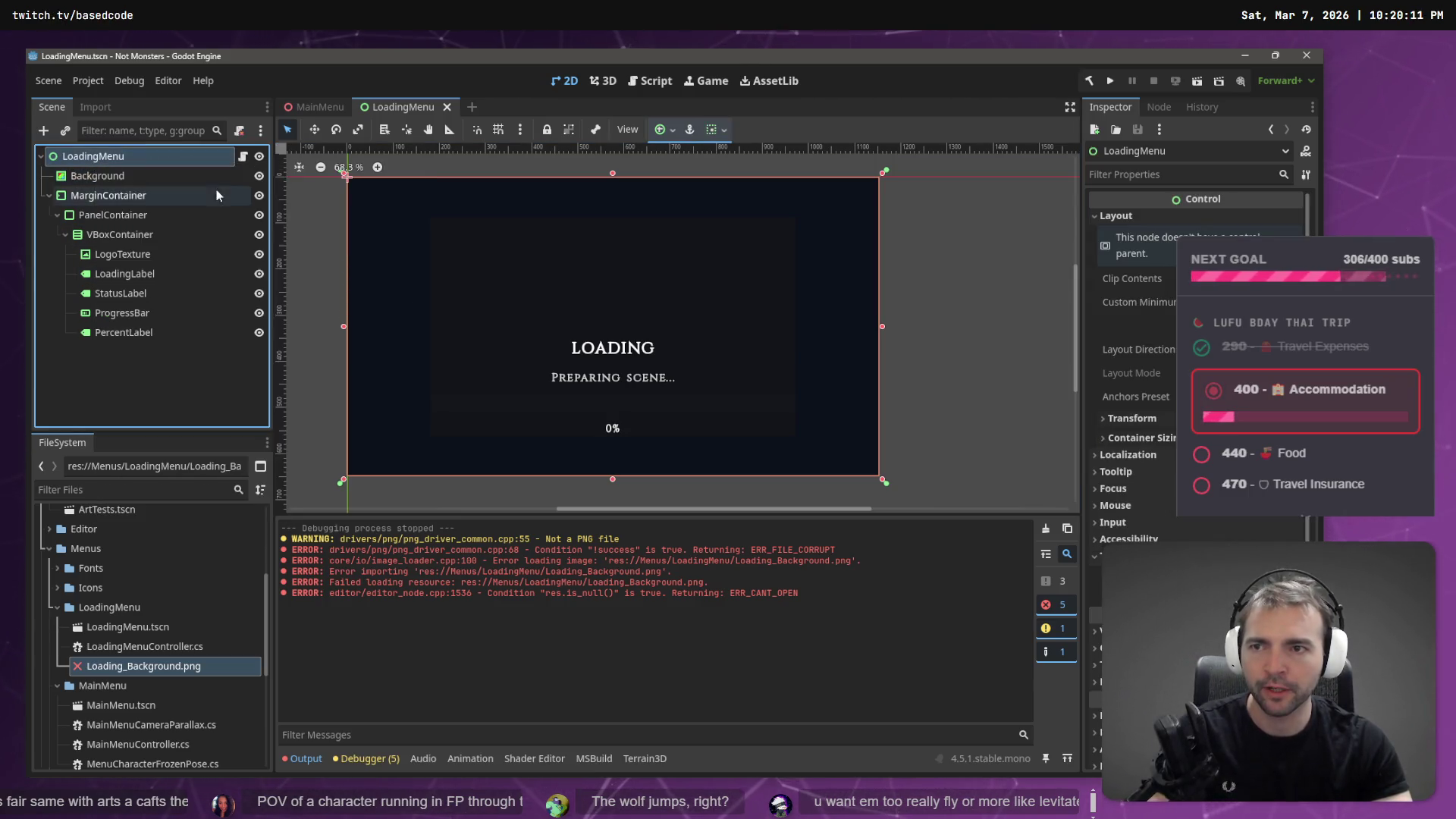
key("alt+Tab")
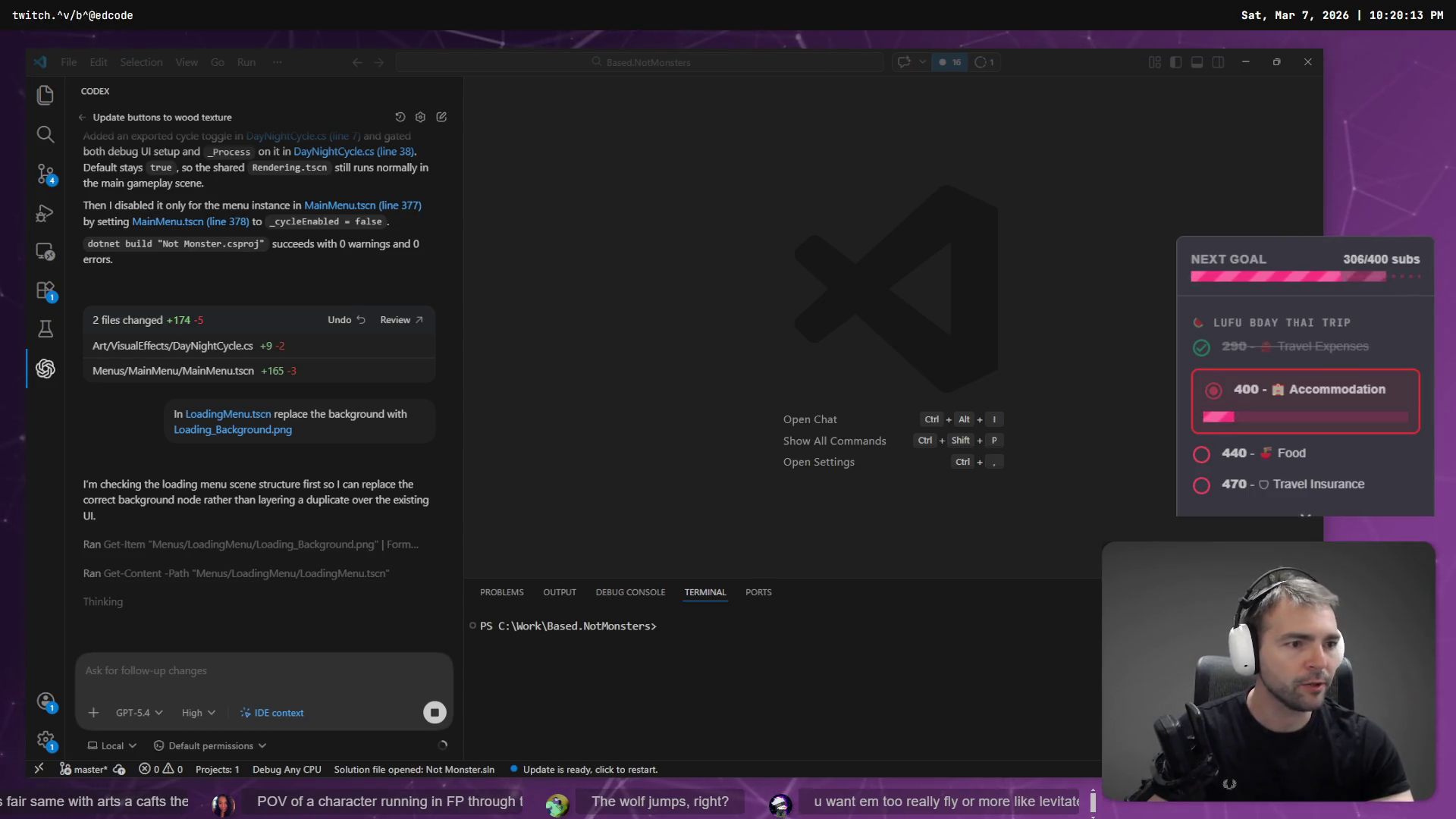
key("alt+Tab")
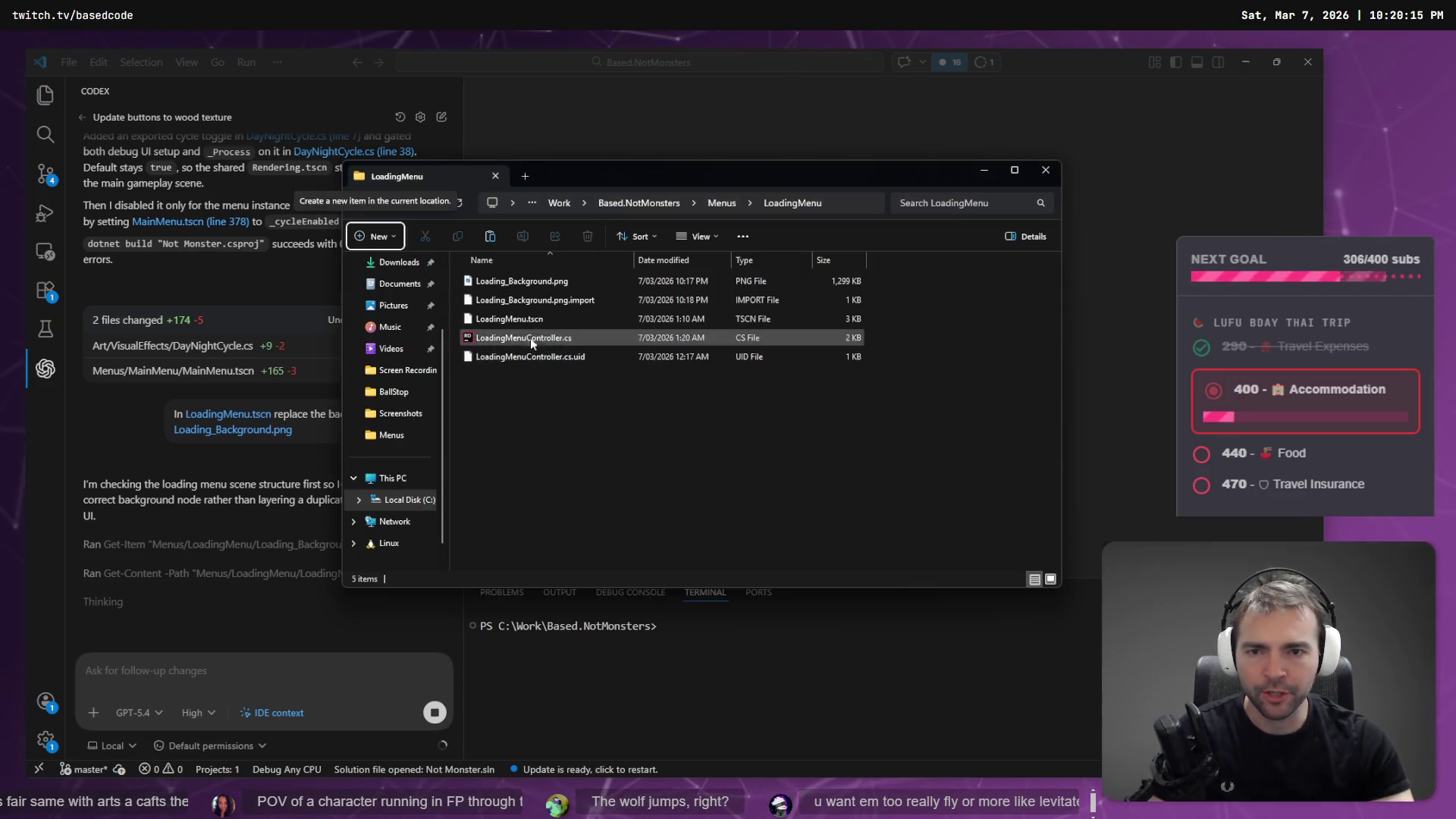
left_click(543, 281)
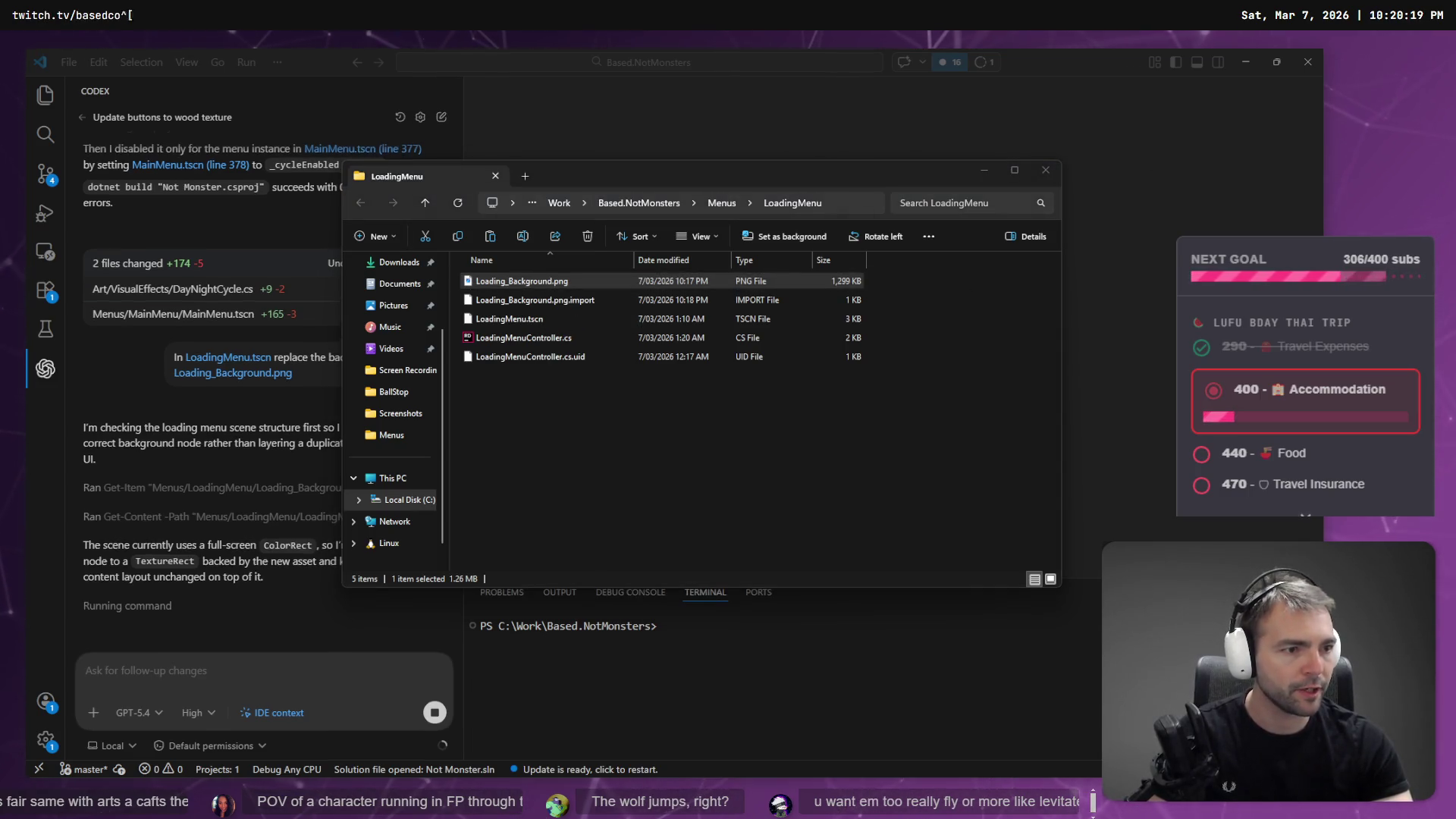
key("alt+Tab")
key("ctrl+t")
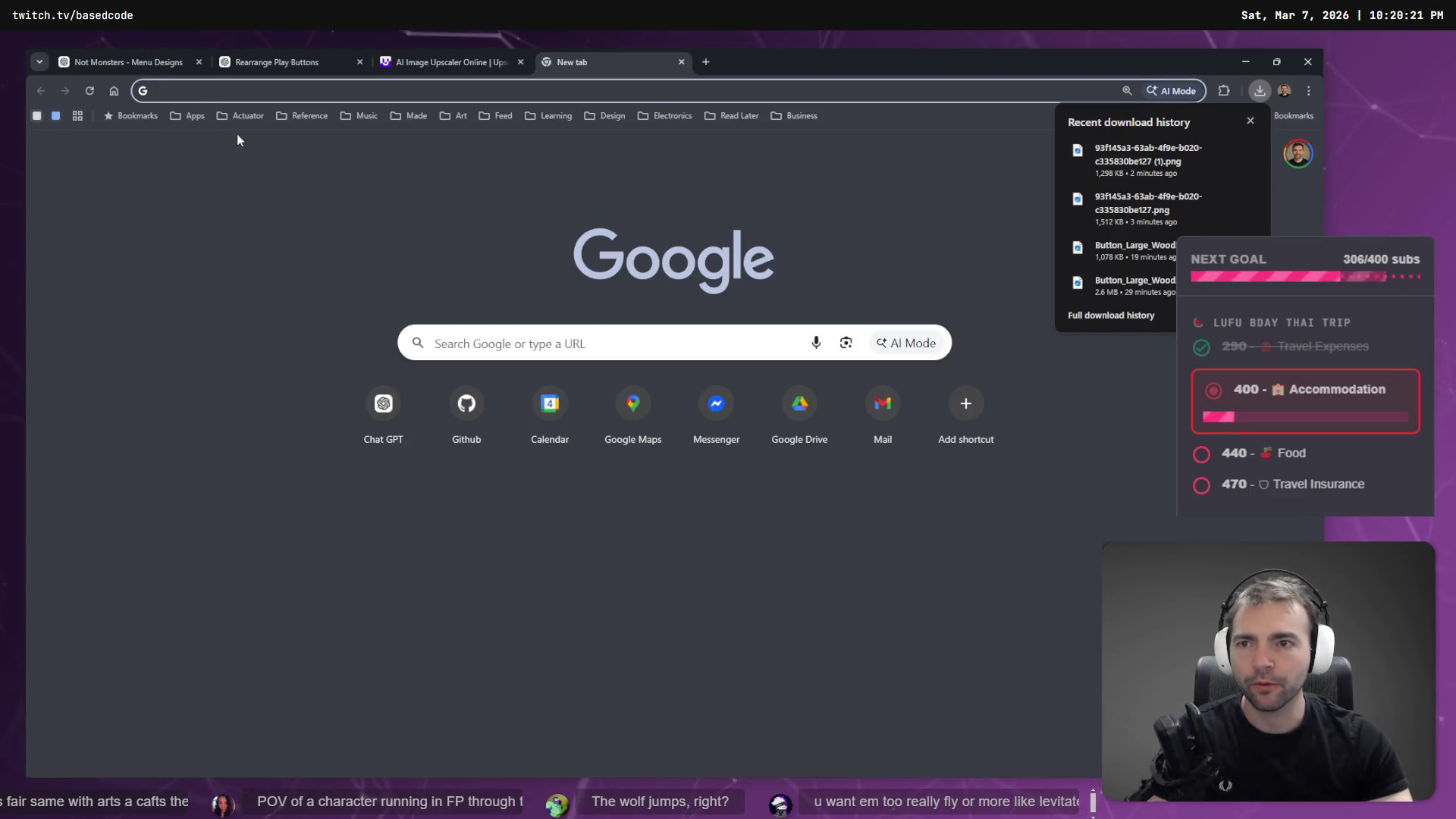
Launch Photopea from the Apps bookmarks and load Loading_Background.png into it.
left_click(241, 115)
mouse_move(188, 115)
mouse_move(206, 762)
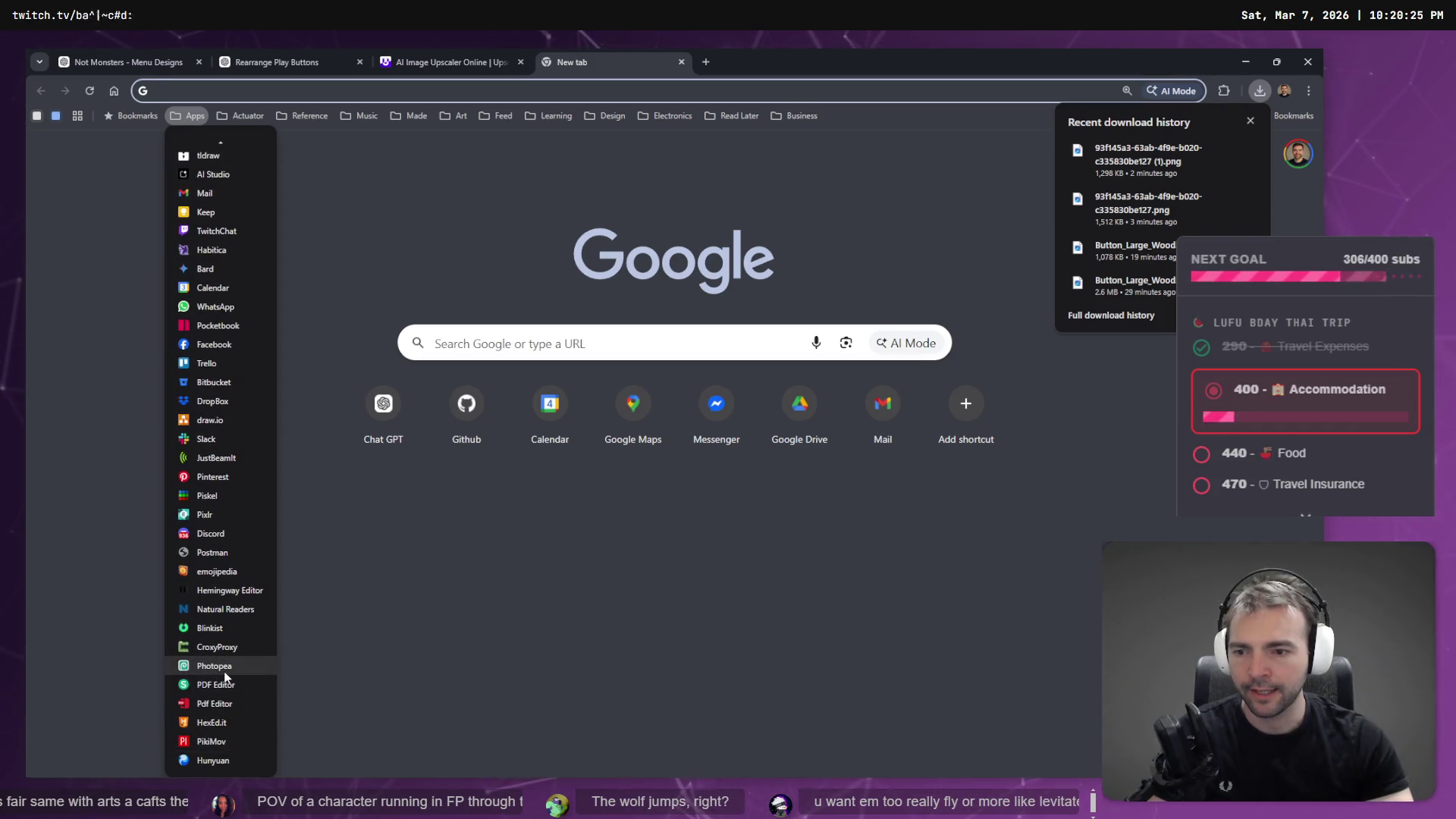
left_click(225, 672)
key("alt+Tab")
mouse_move(764, 285)
left_mouse_down()
mouse_move(617, 293)
mouse_move(553, 341)
mouse_move(538, 414)
left_mouse_up()
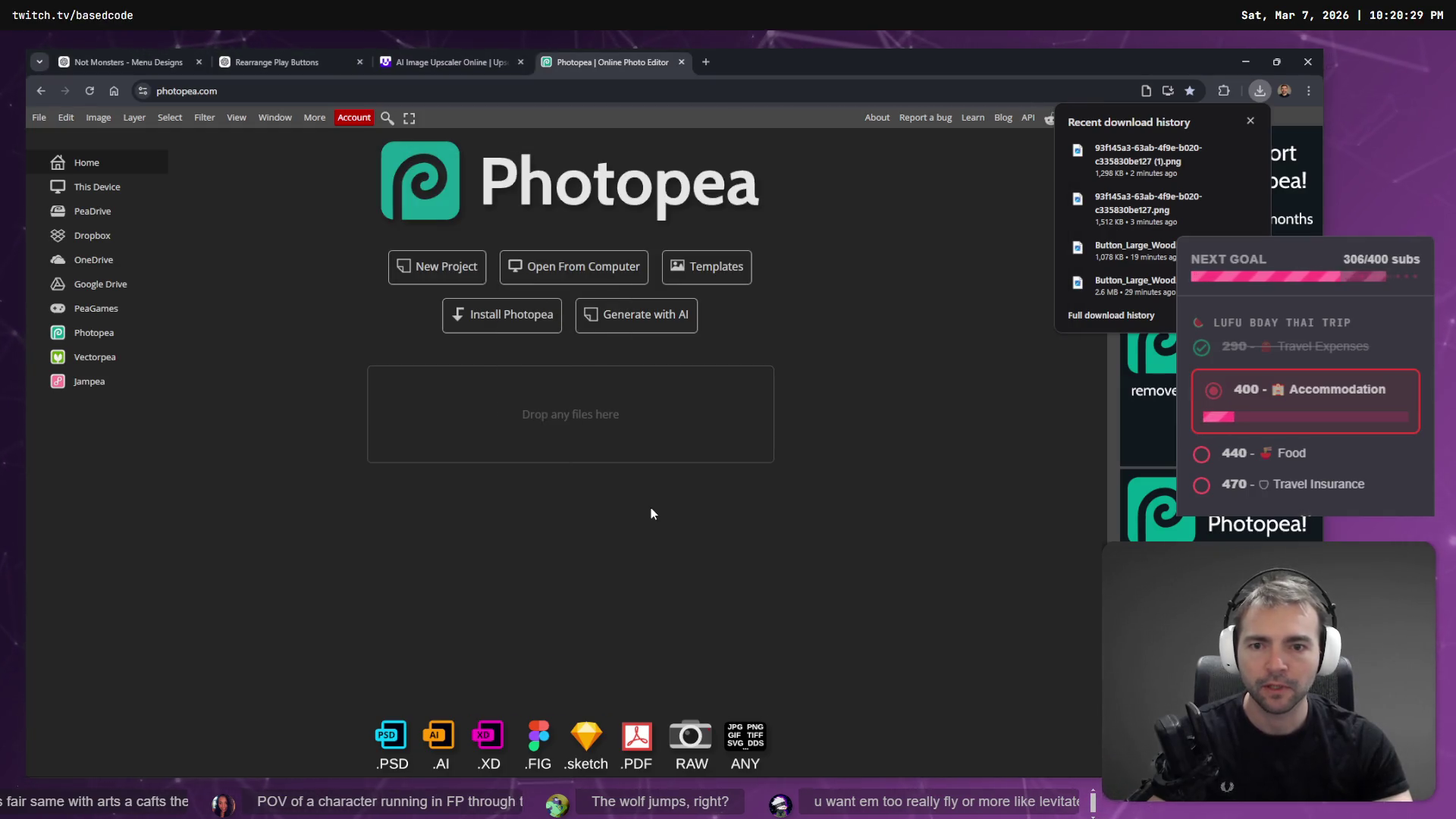
Try exporting the image as PNG, dismissing the ad-blocker notices along the way.
left_click(39, 118)
mouse_move(76, 319)
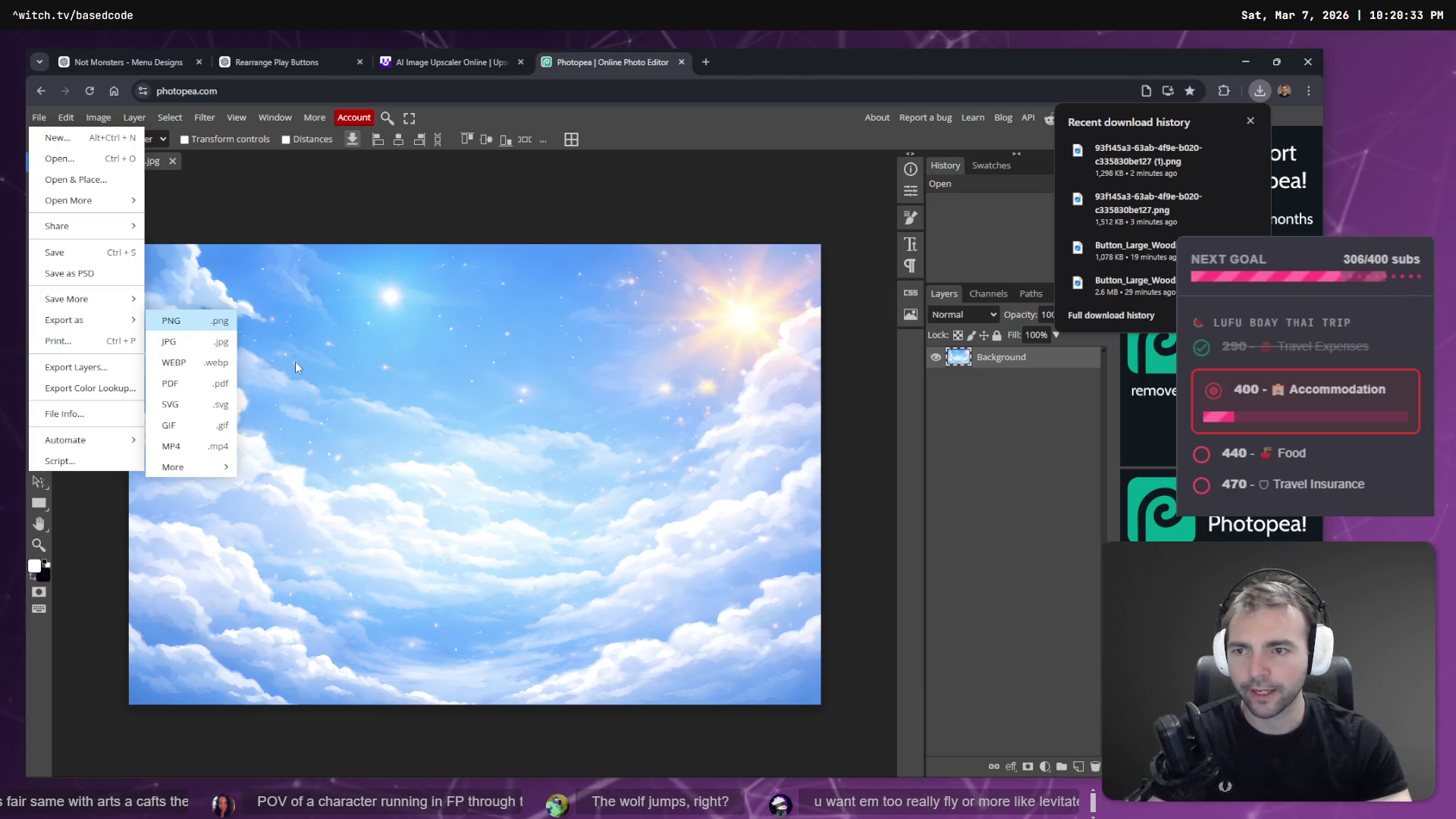
left_click(176, 320)
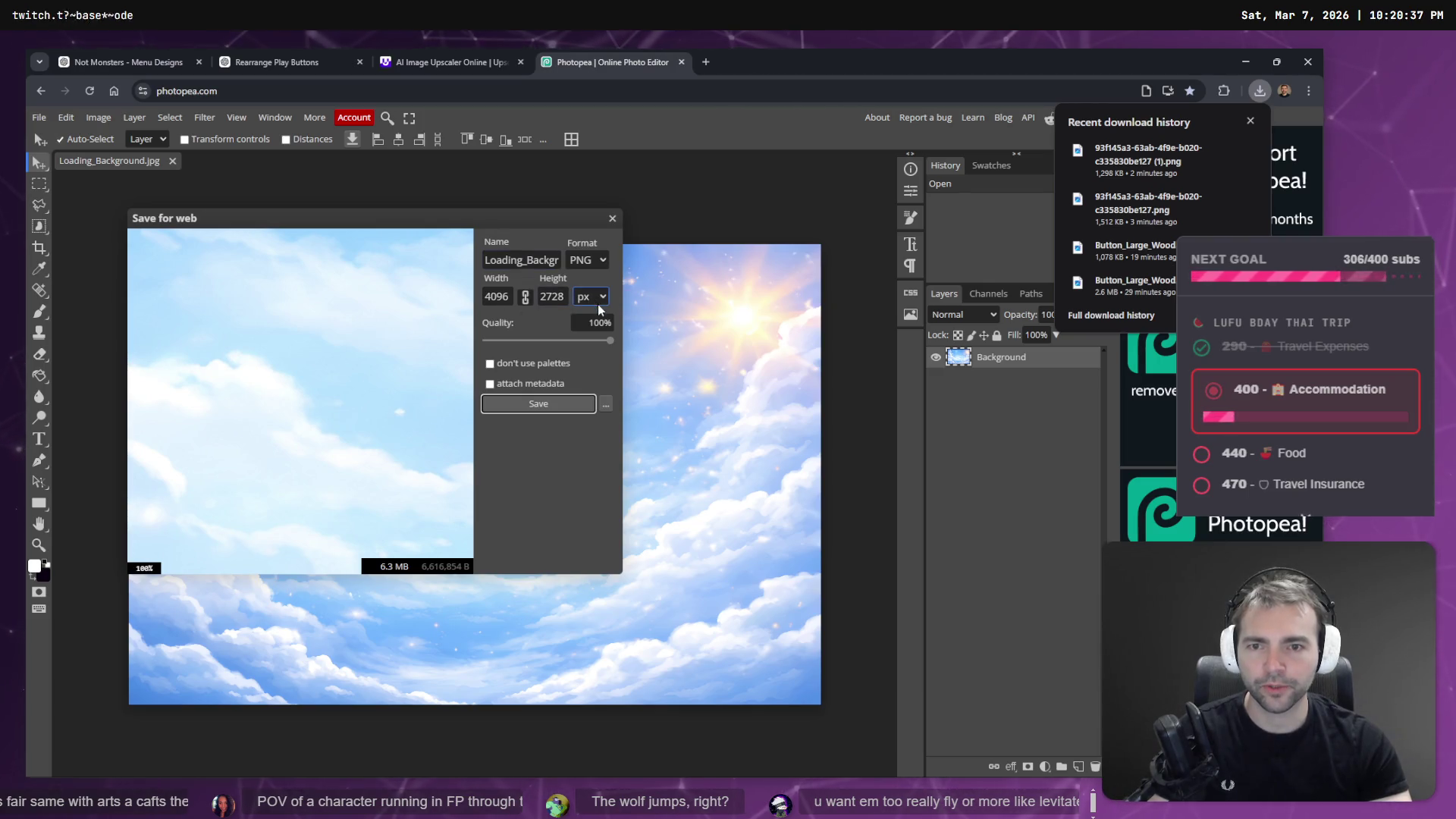
left_click(607, 402)
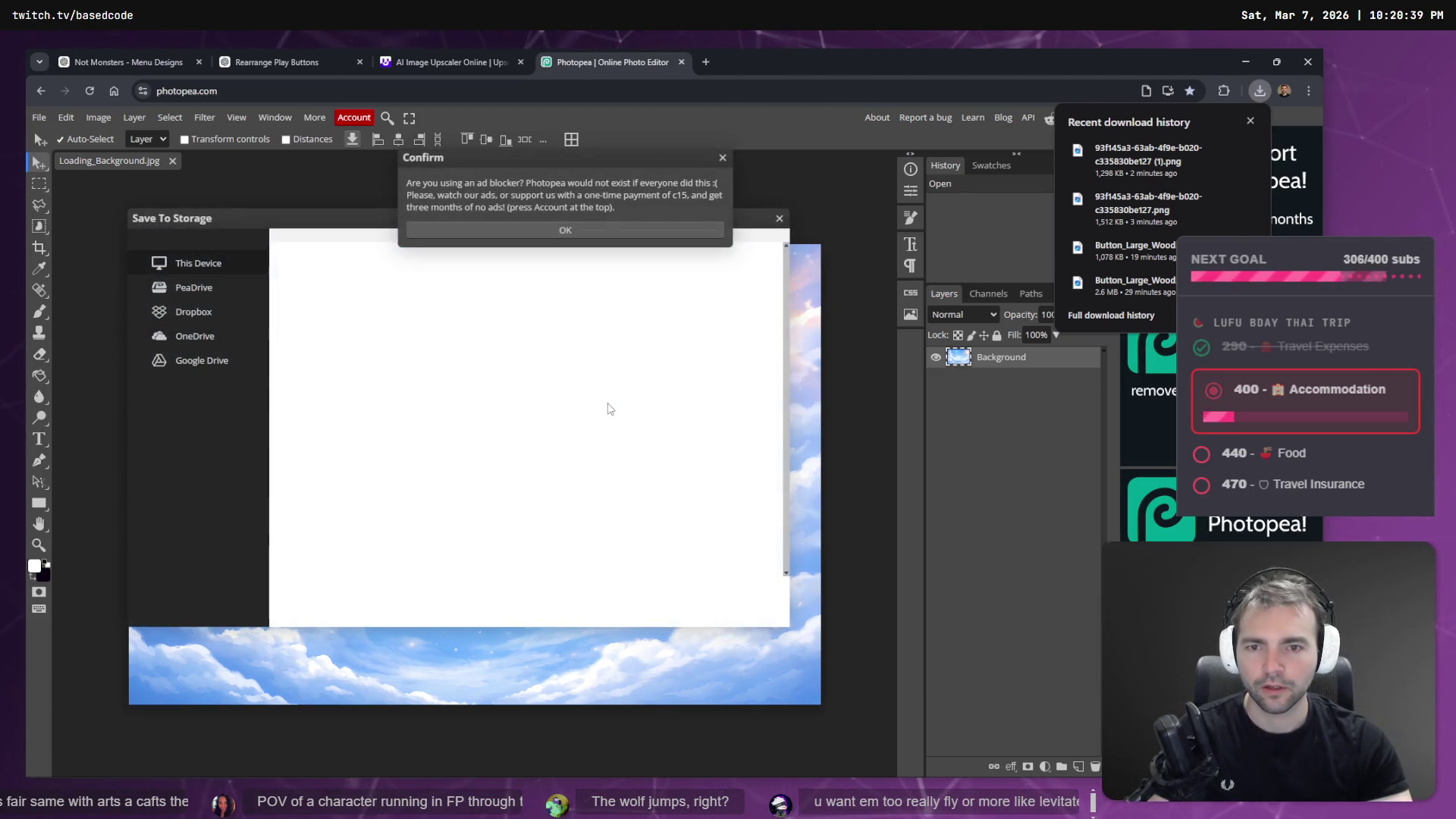
left_click(719, 159)
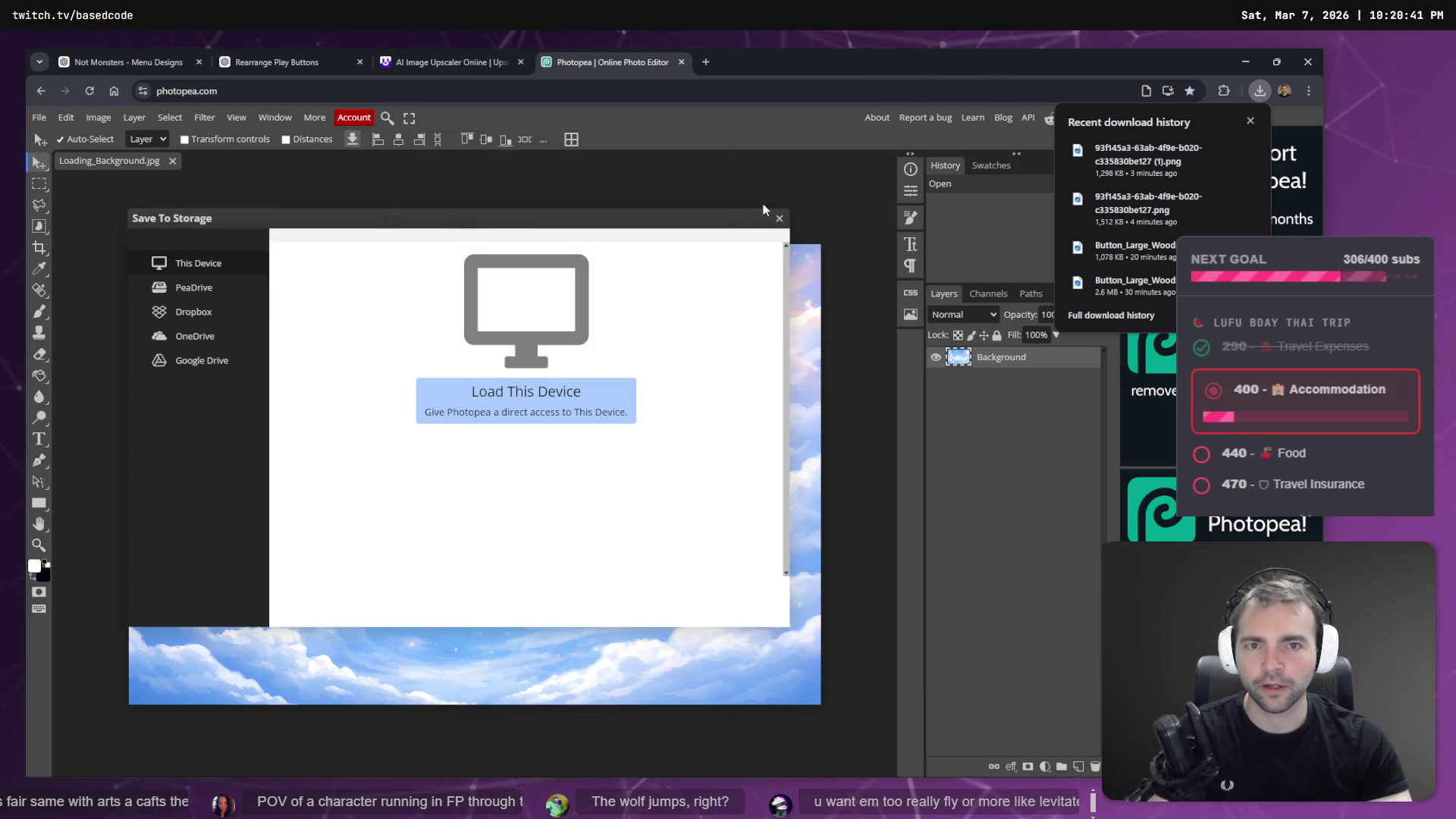
left_click(779, 219)
left_click(39, 117)
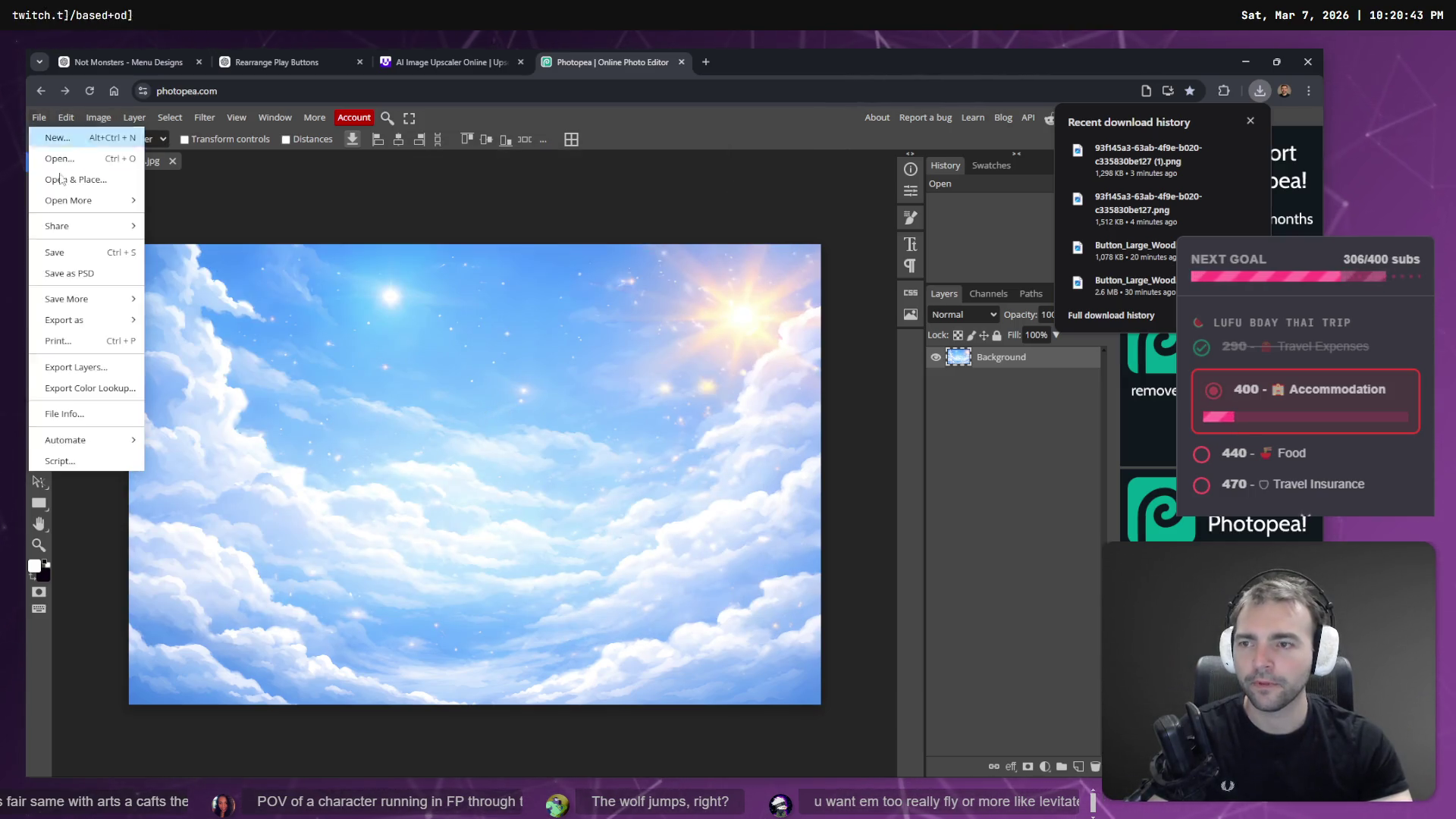
mouse_move(113, 319)
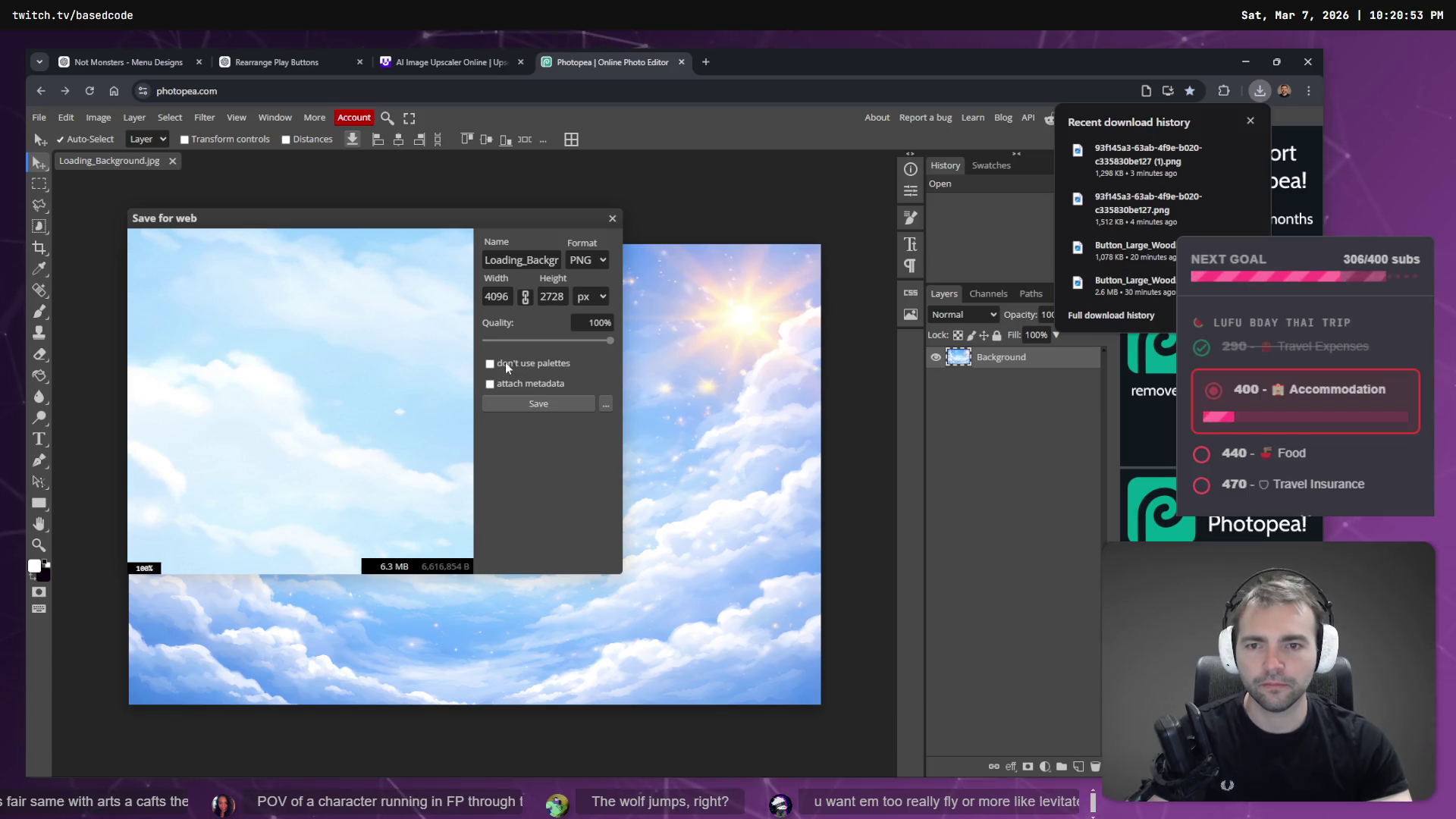
left_click(573, 405)
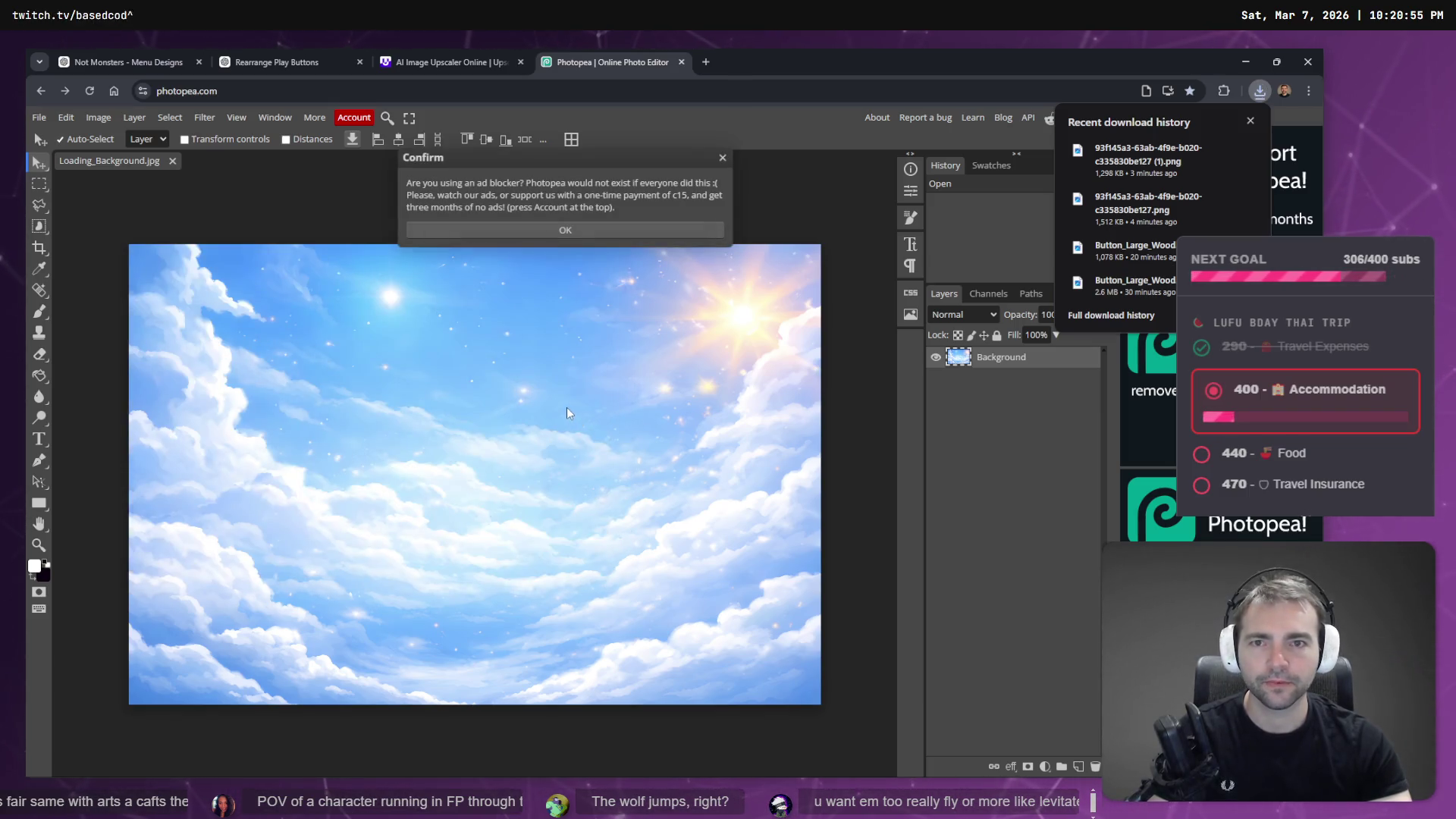
left_click(722, 156)
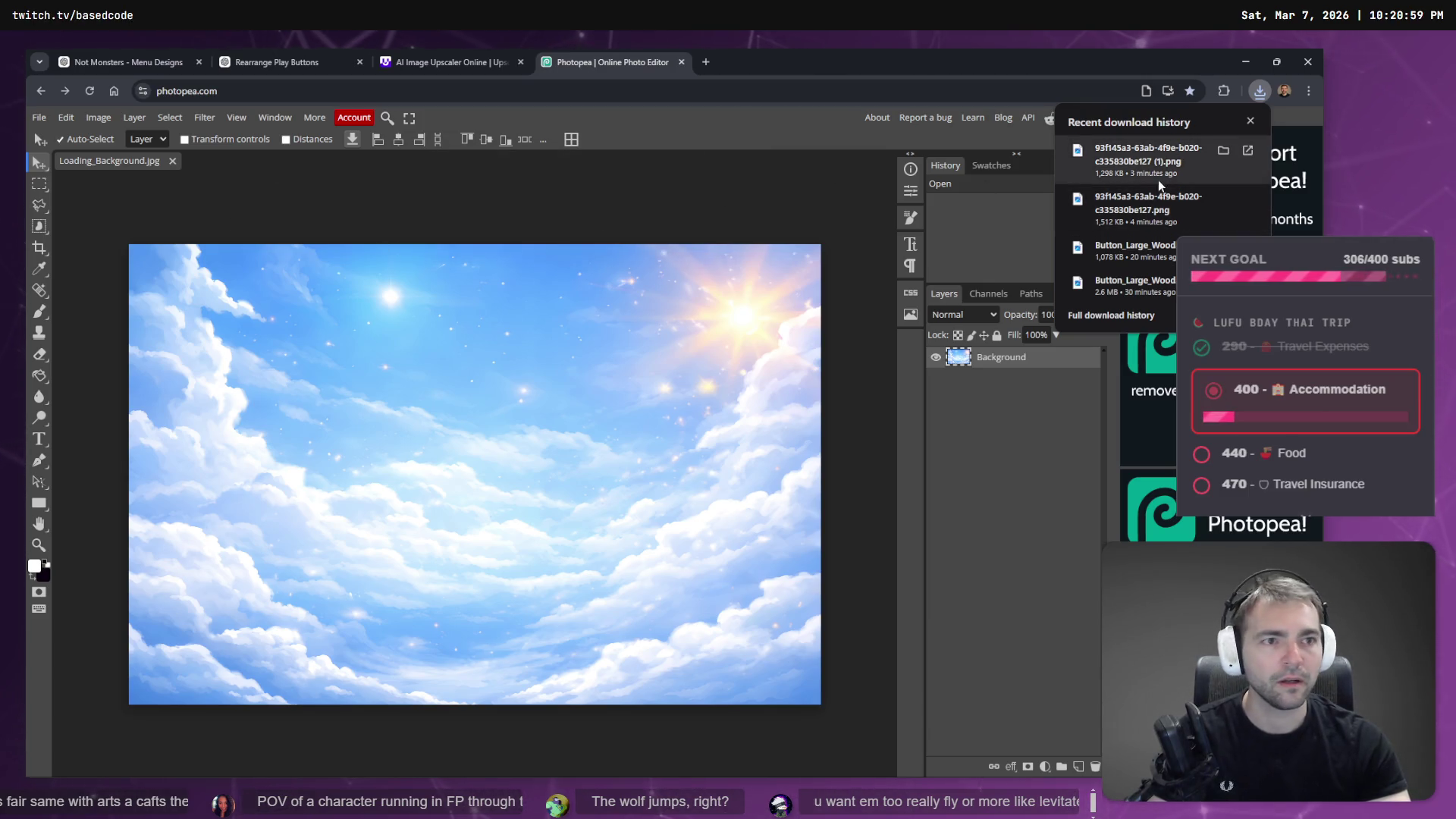
Save another PNG export without palettes and close the download list.
left_click(39, 117)
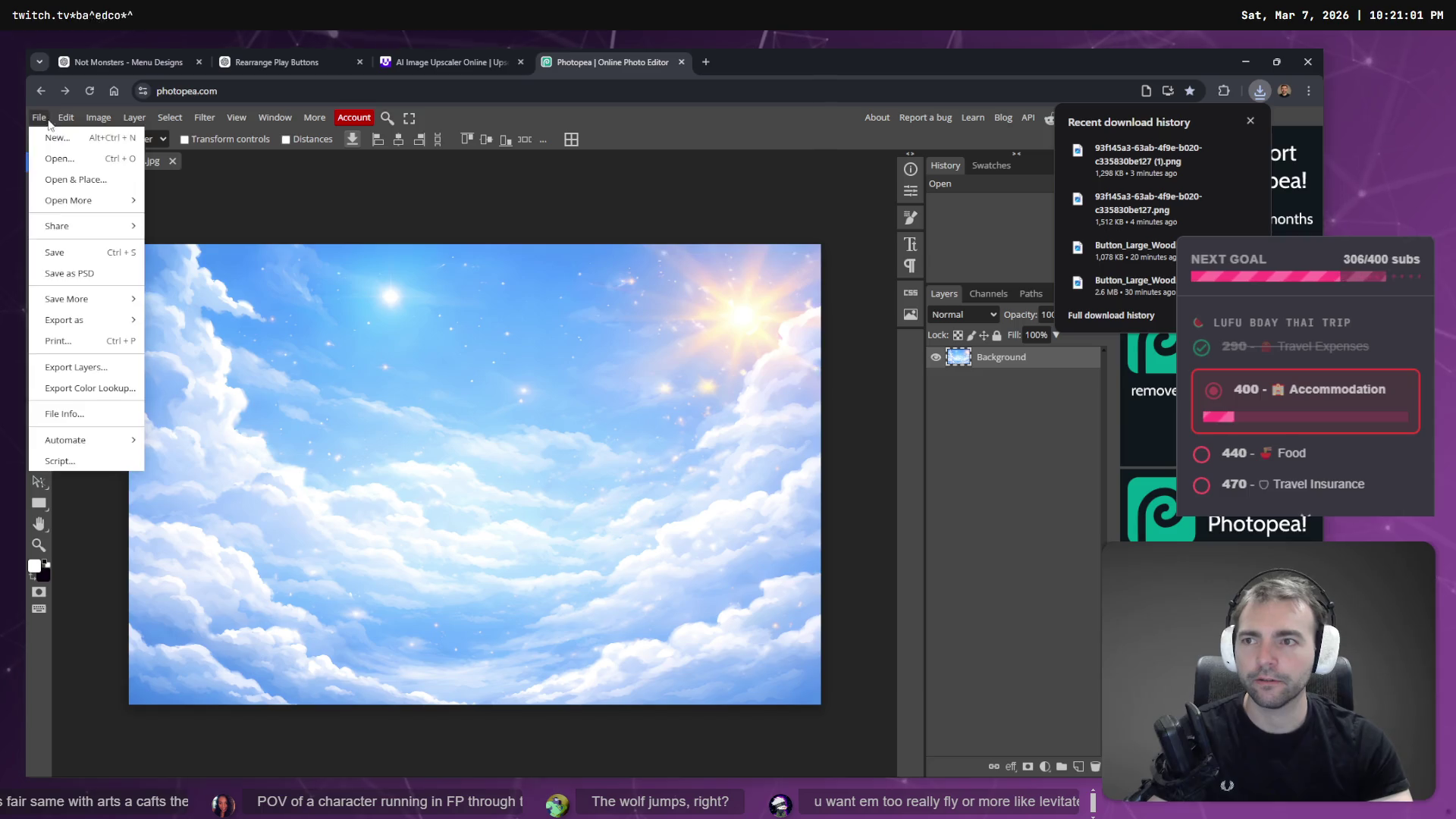
mouse_move(65, 319)
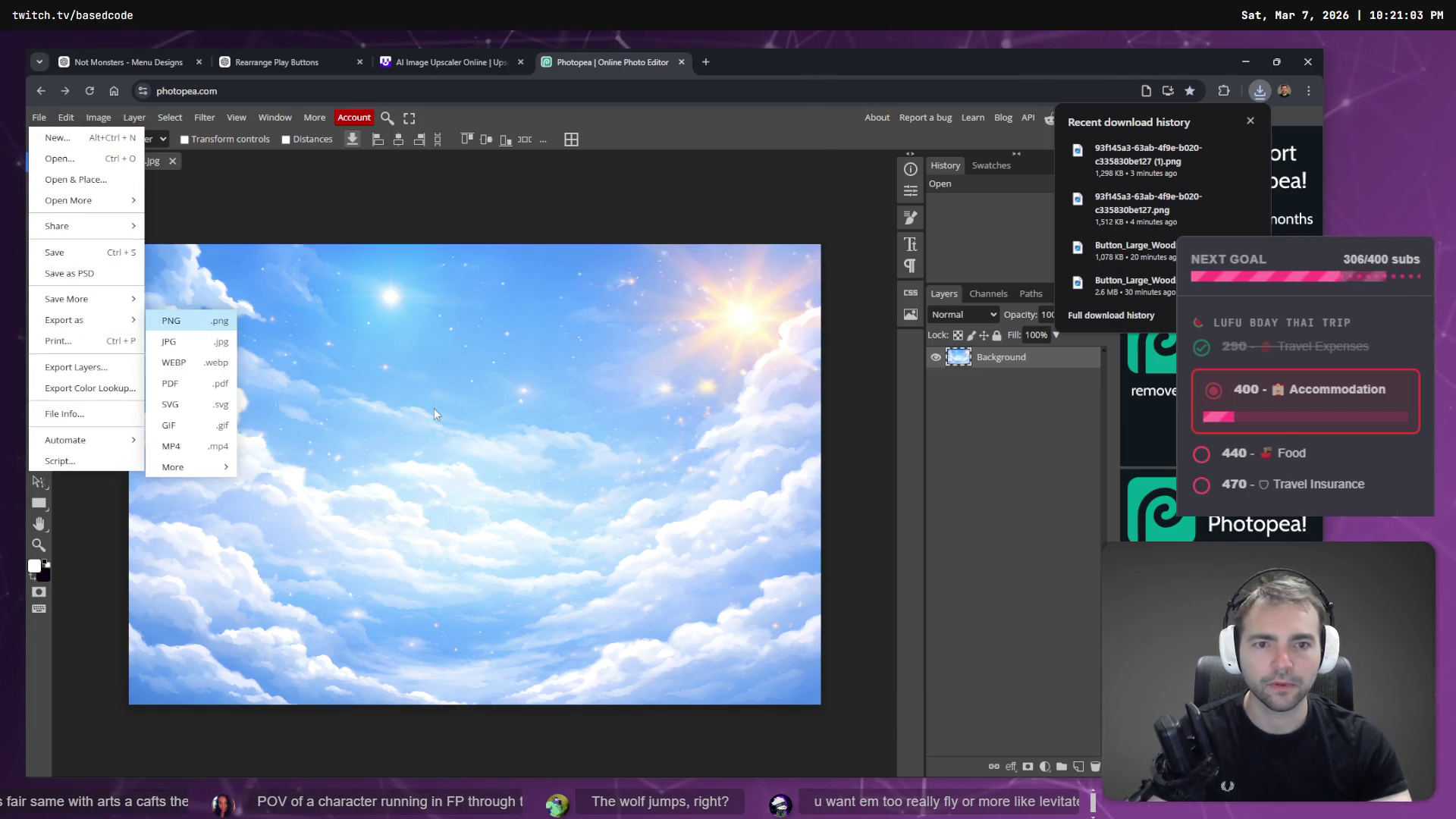
left_click(165, 343)
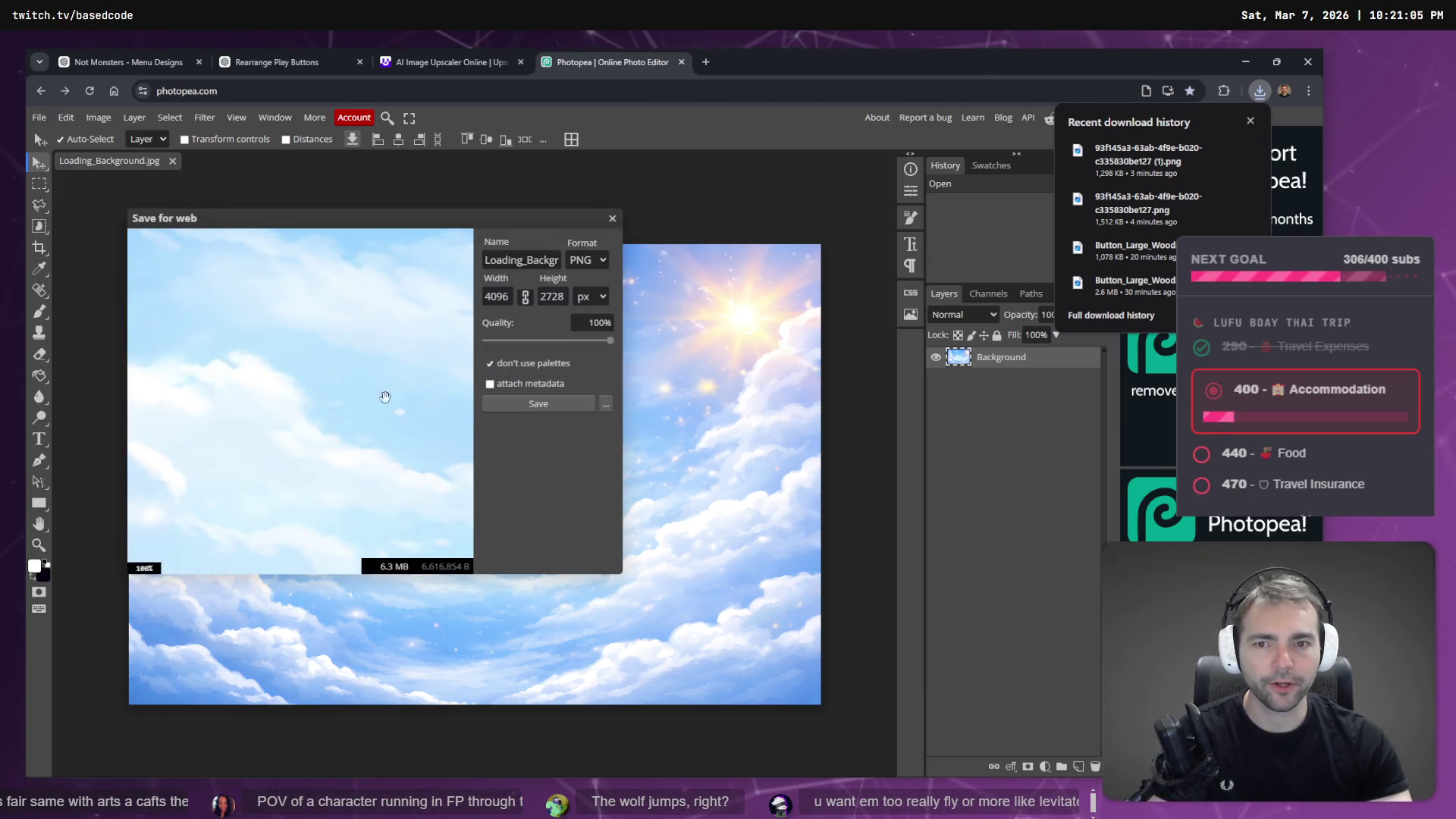
left_click(497, 402)
left_click(546, 232)
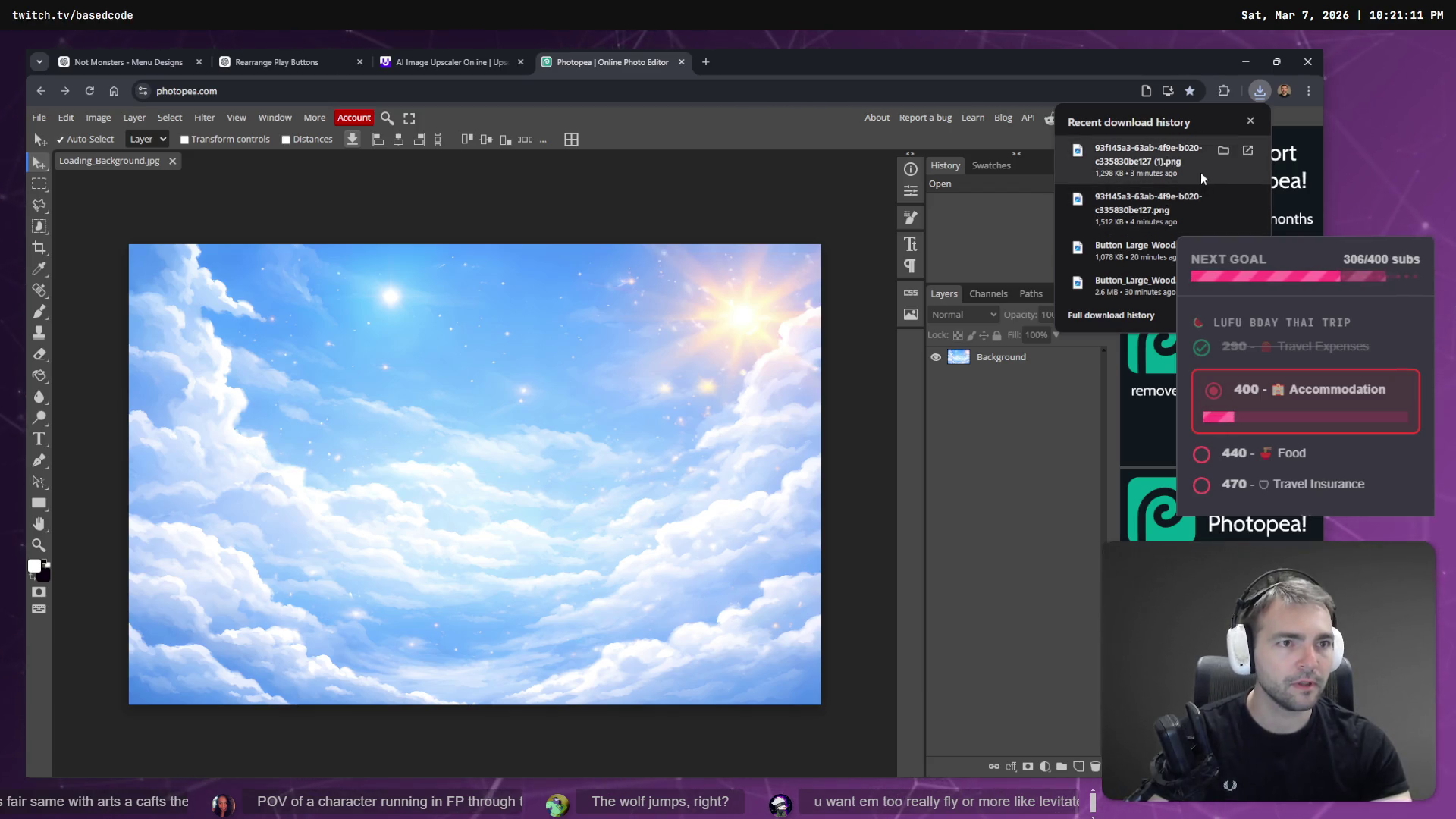
left_click(1250, 122)
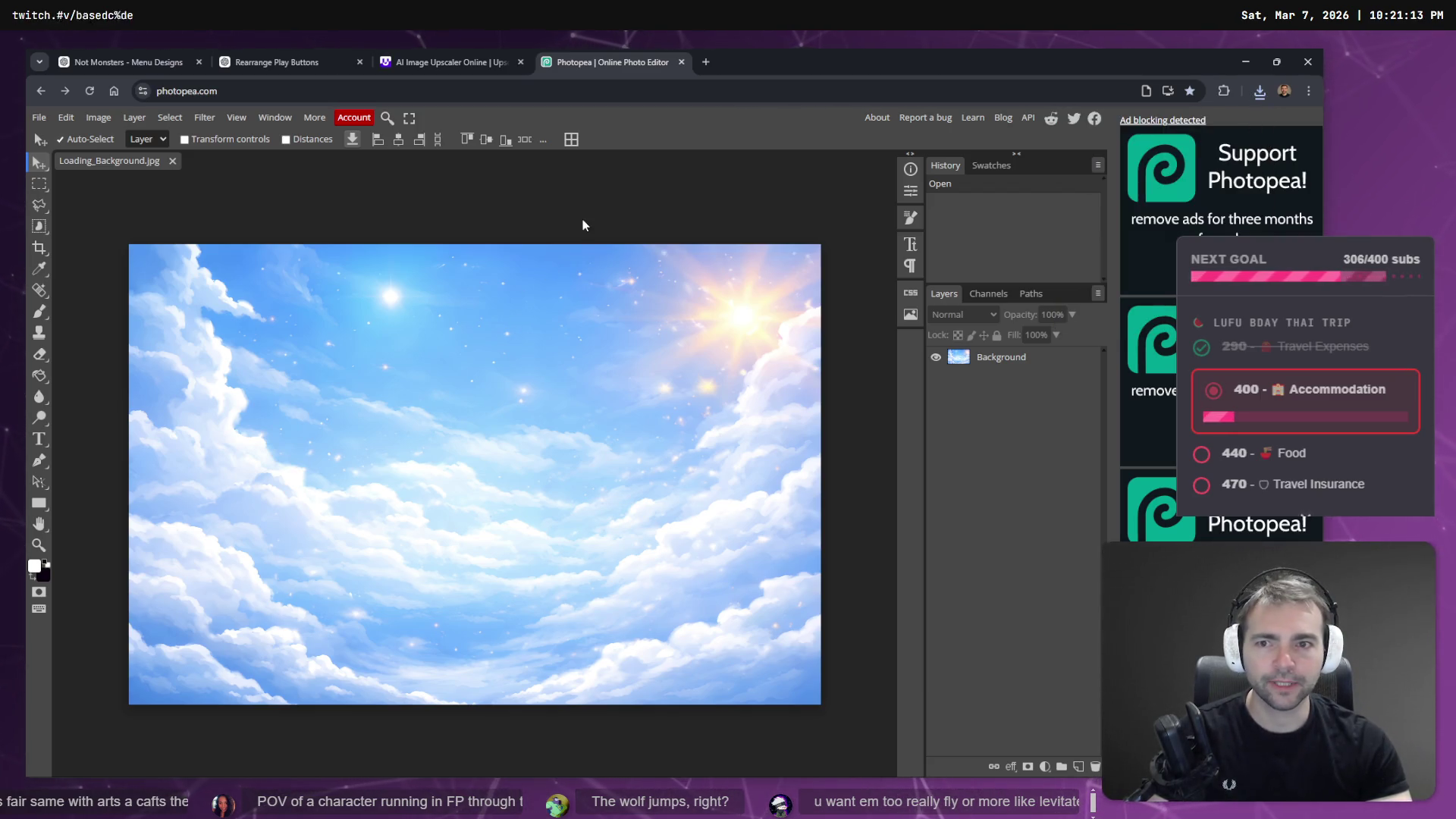
Export the image as PNG with quality set to 90% and save it.
left_click(39, 118)
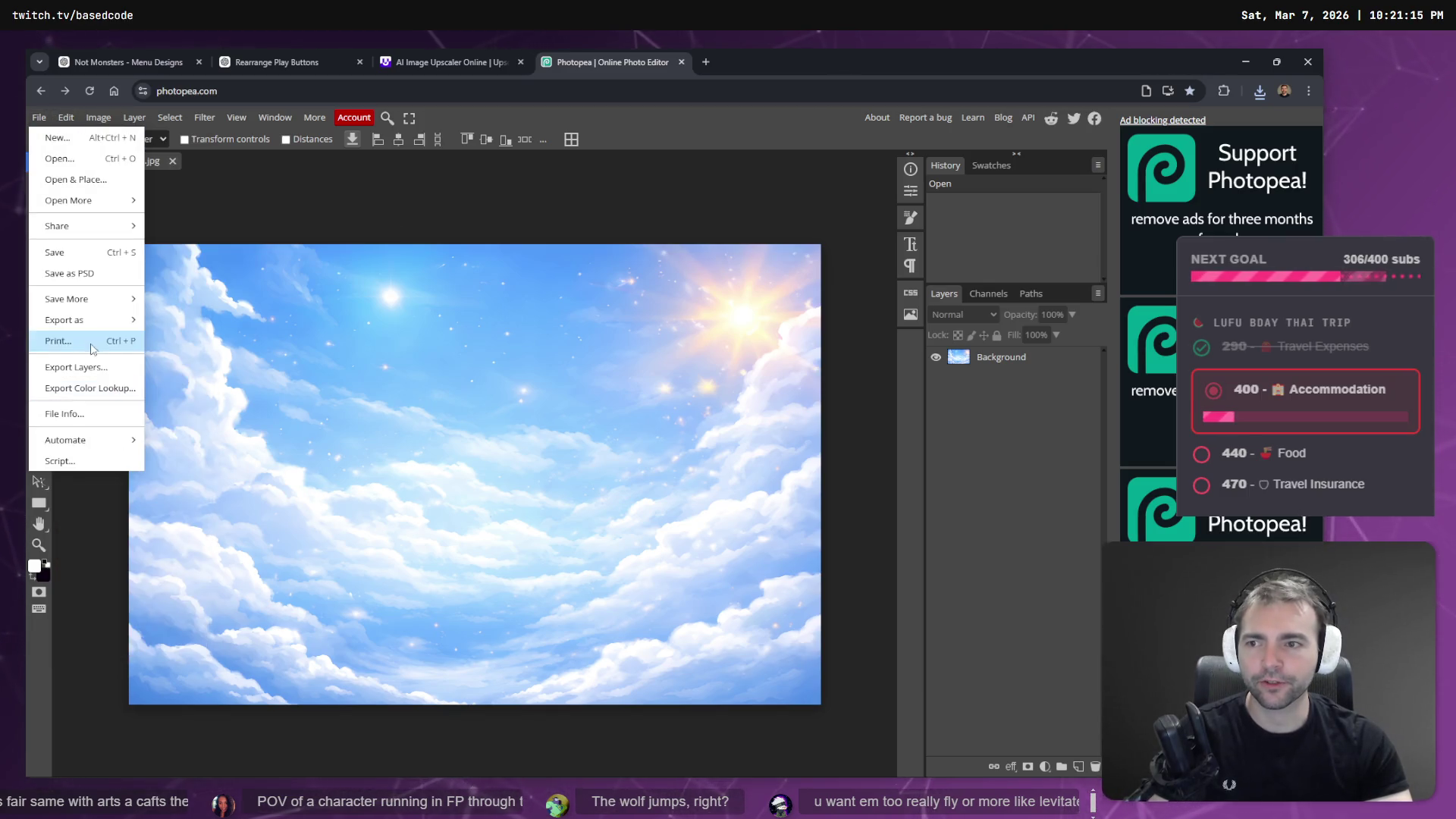
mouse_move(114, 320)
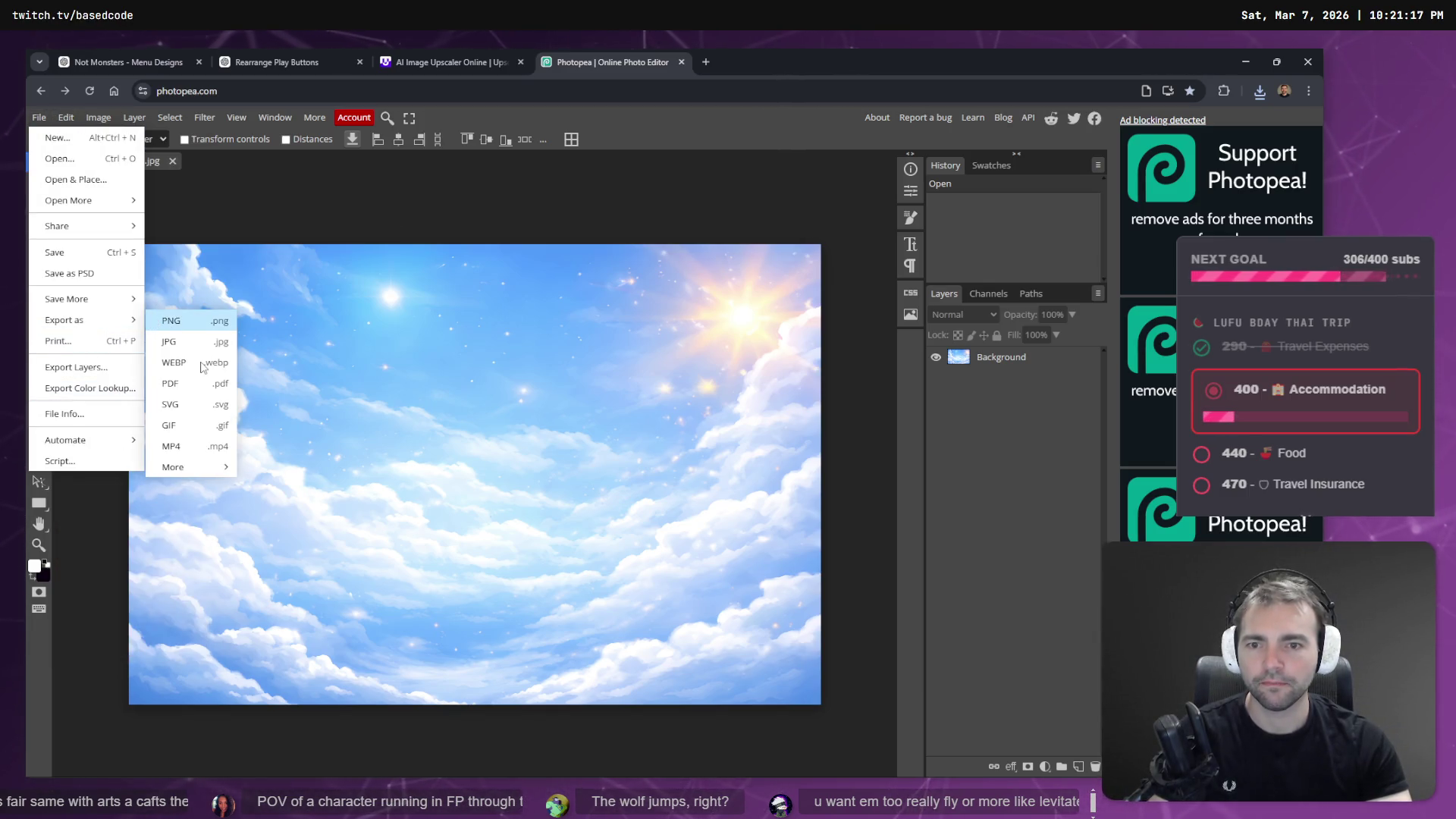
left_click(181, 321)
left_click(543, 261)
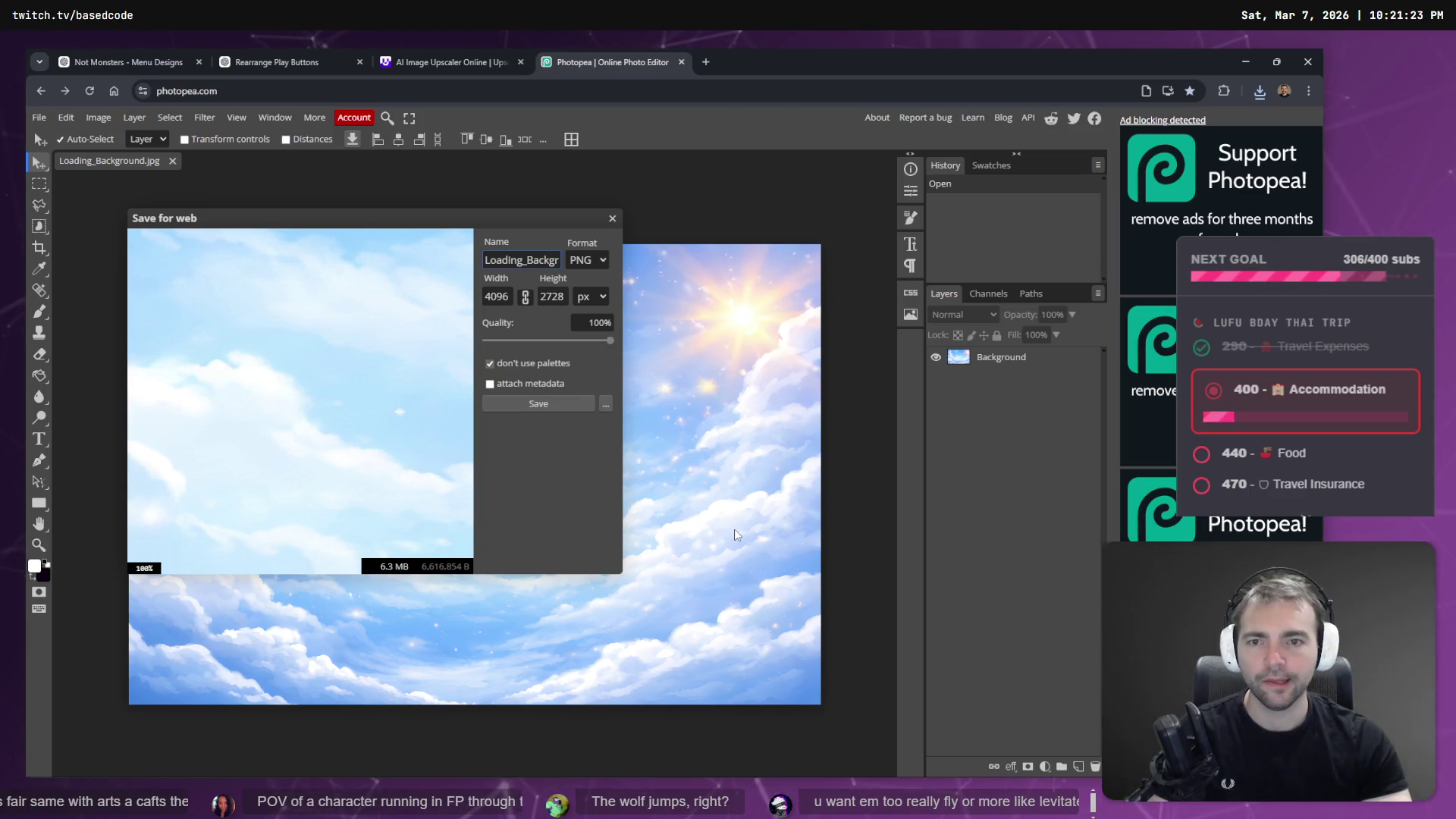
double_click(612, 330)
type("90")
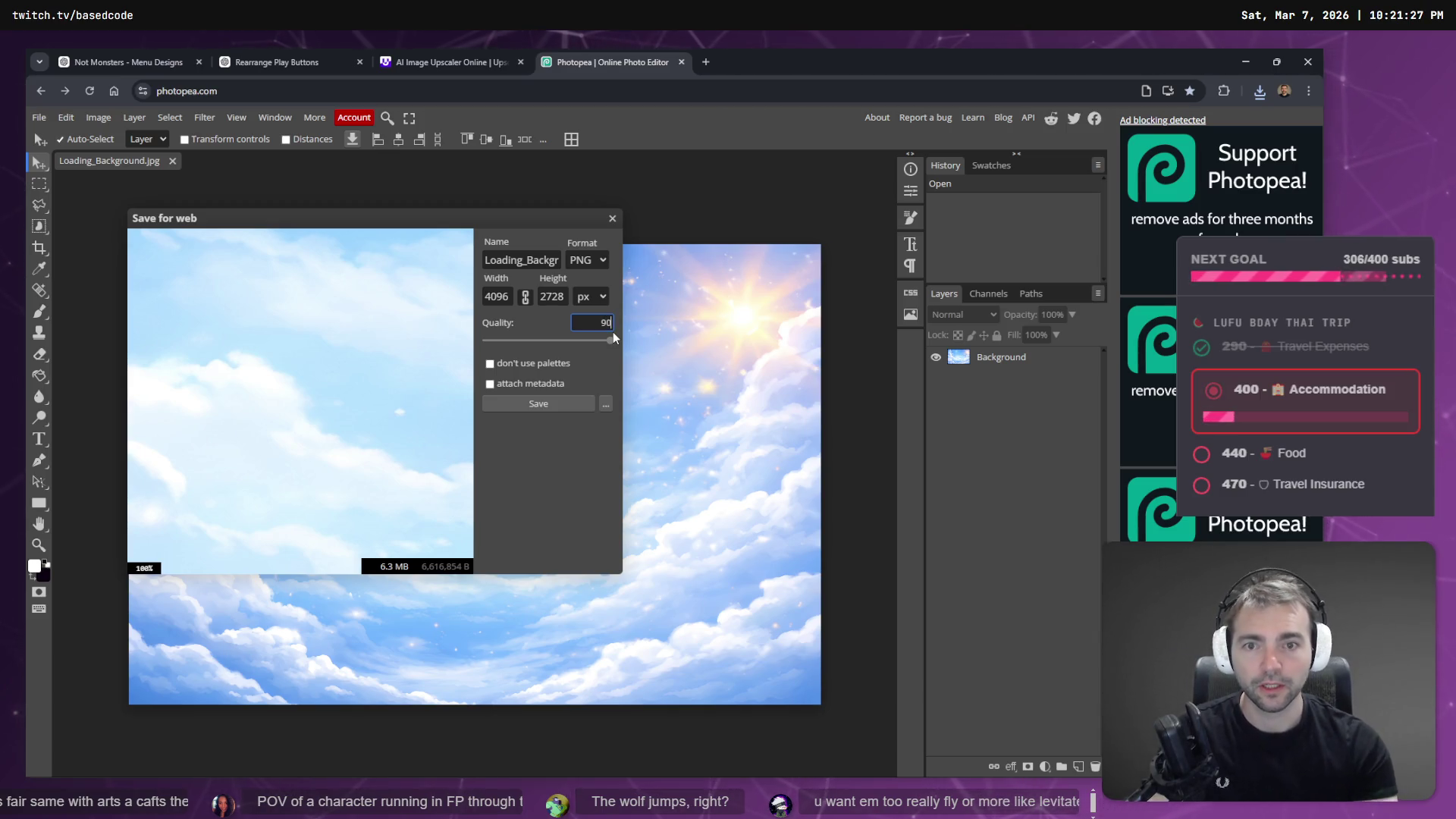
key("Return")
key("ctrl+a")
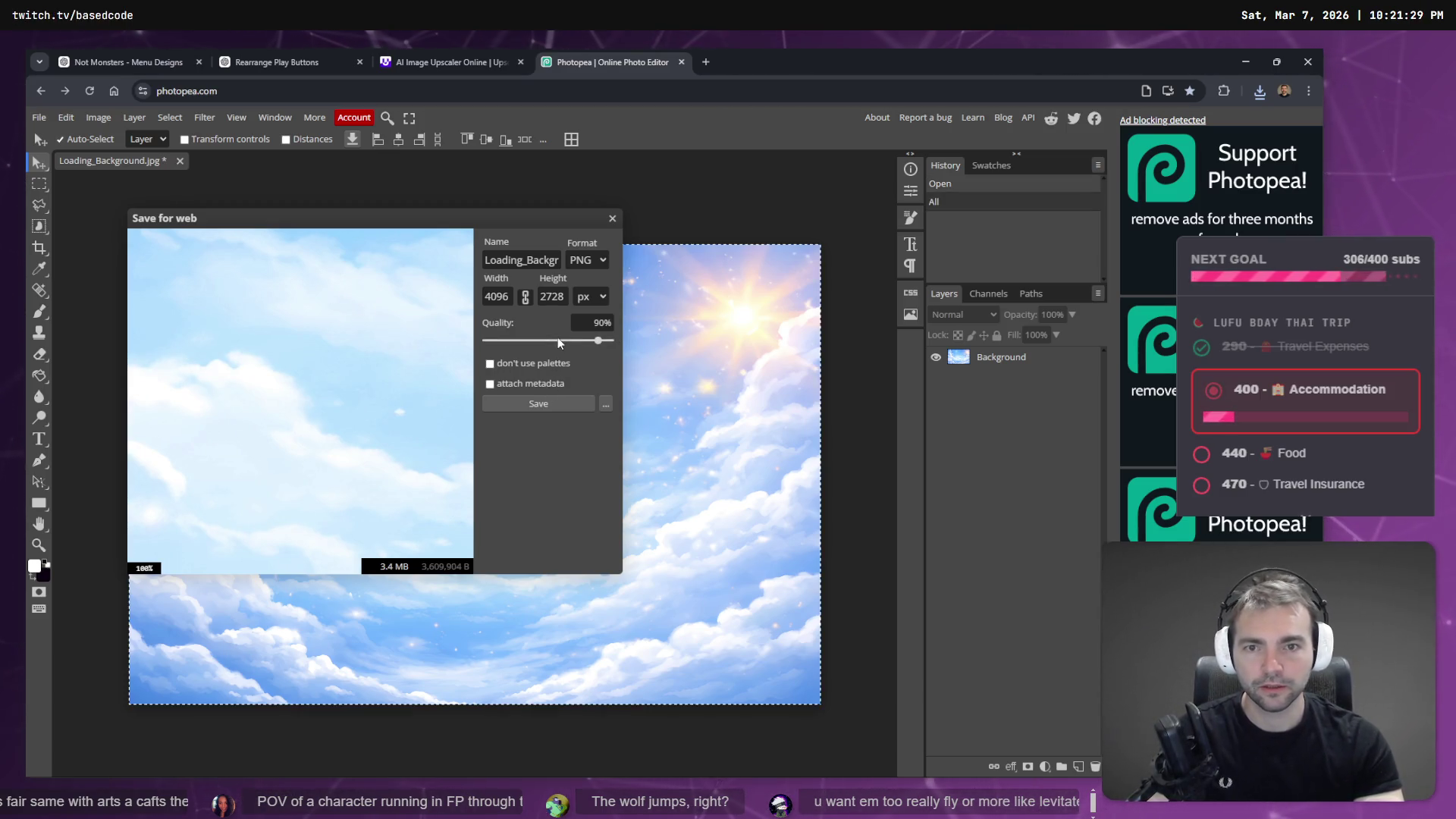
double_click(589, 319)
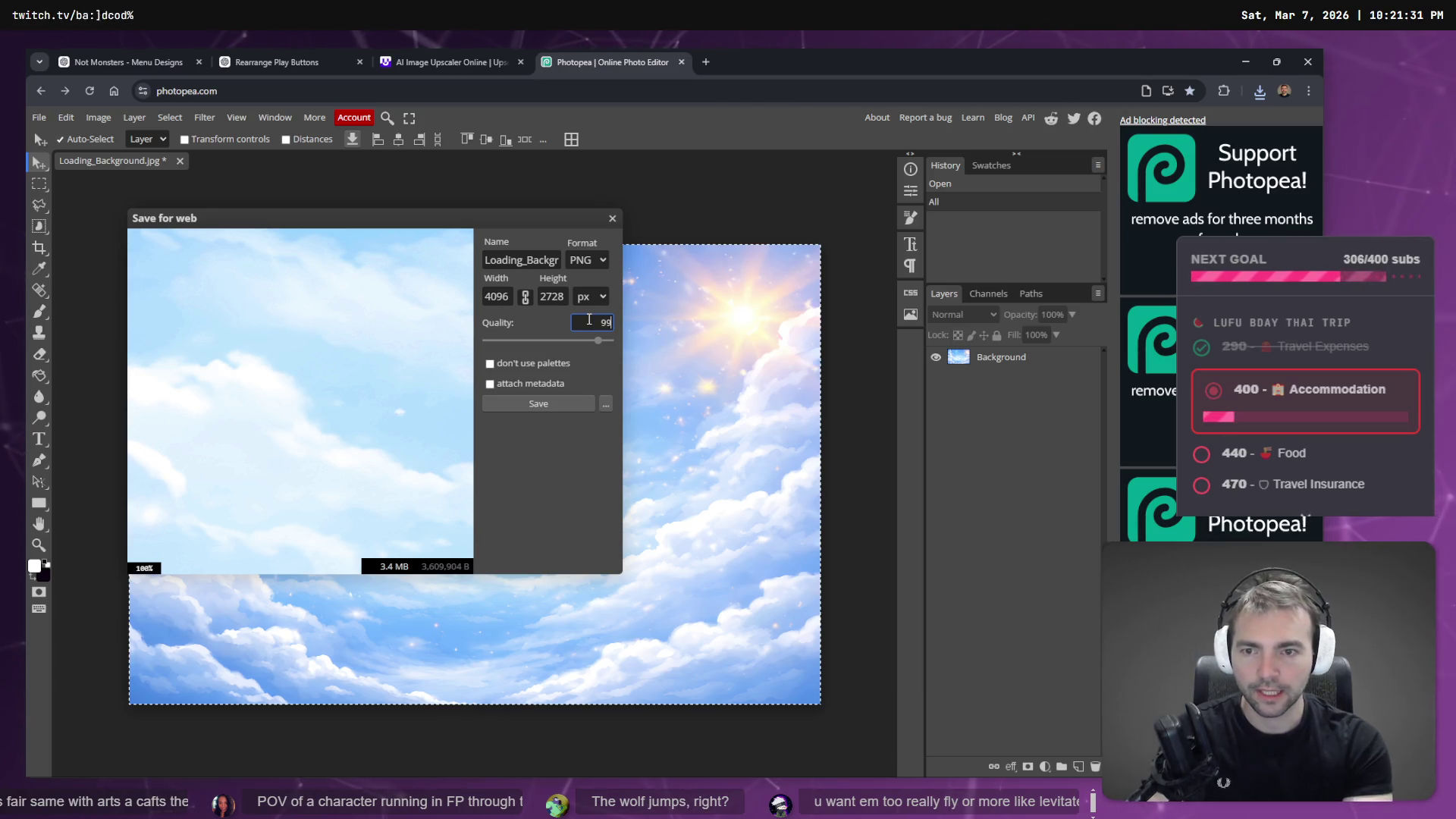
left_click(537, 408)
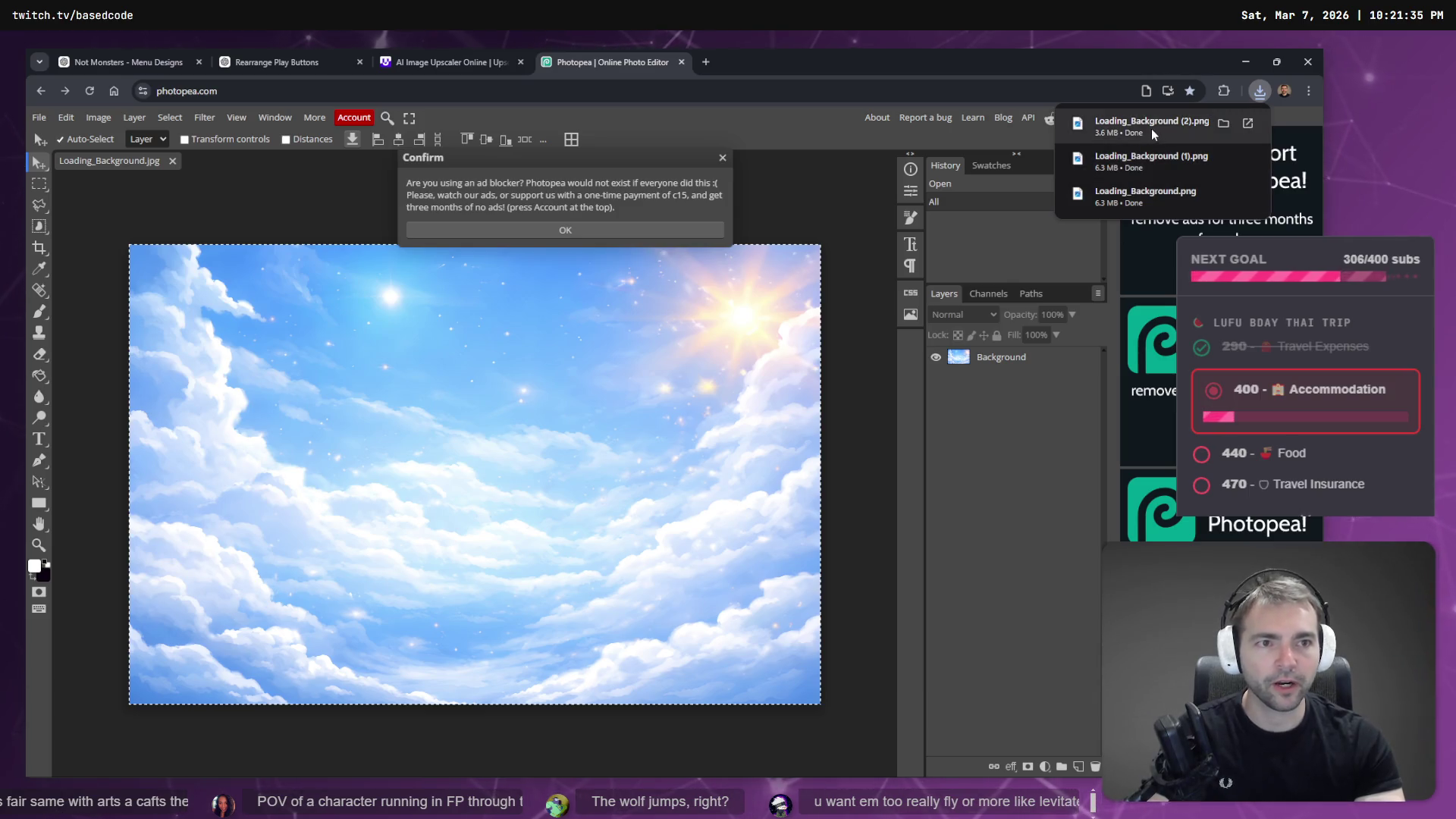
Preview both Loading_Background copies in Downloads and delete Loading_Background (2).png.
left_click(1216, 124)
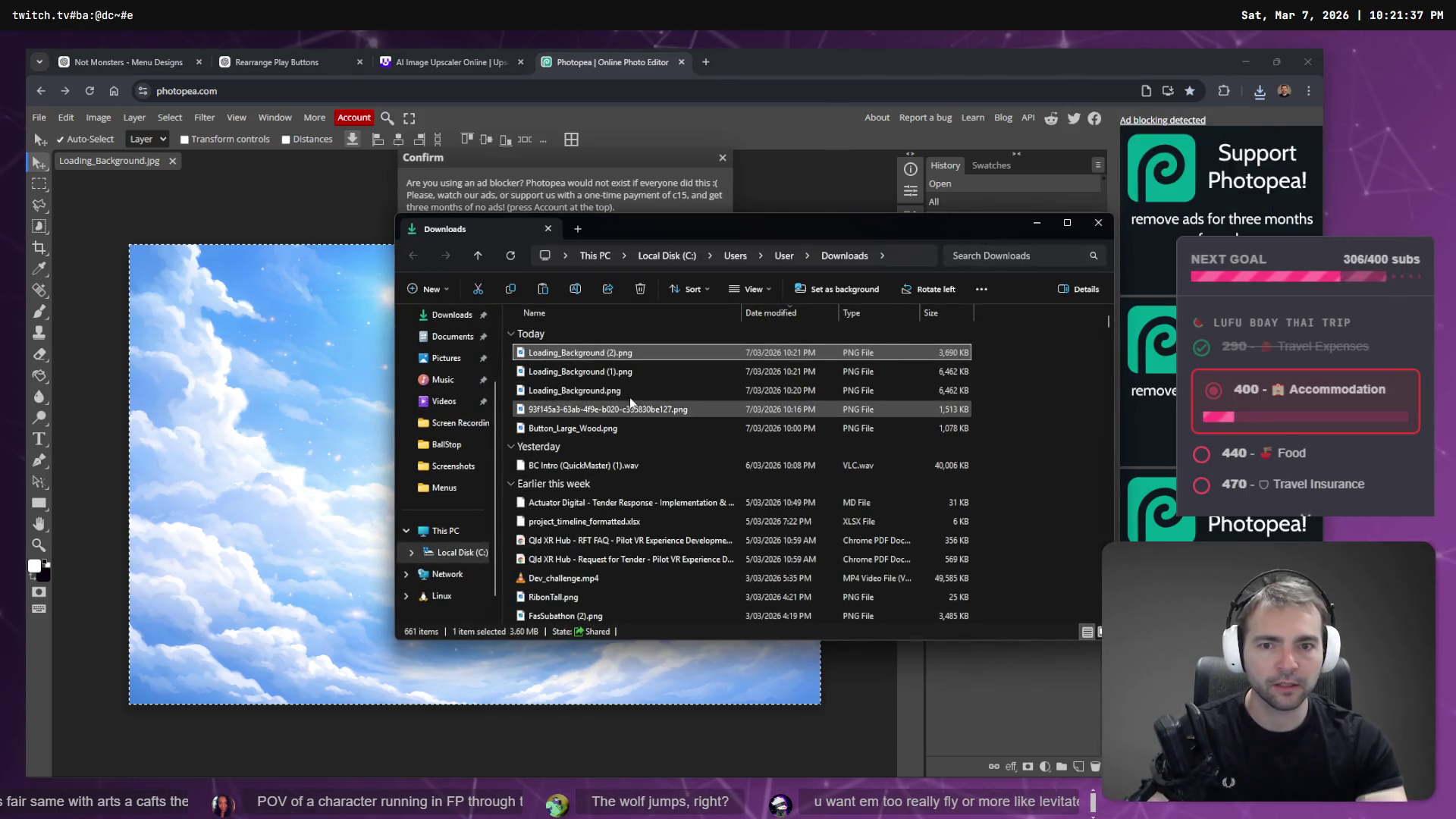
left_click(636, 371)
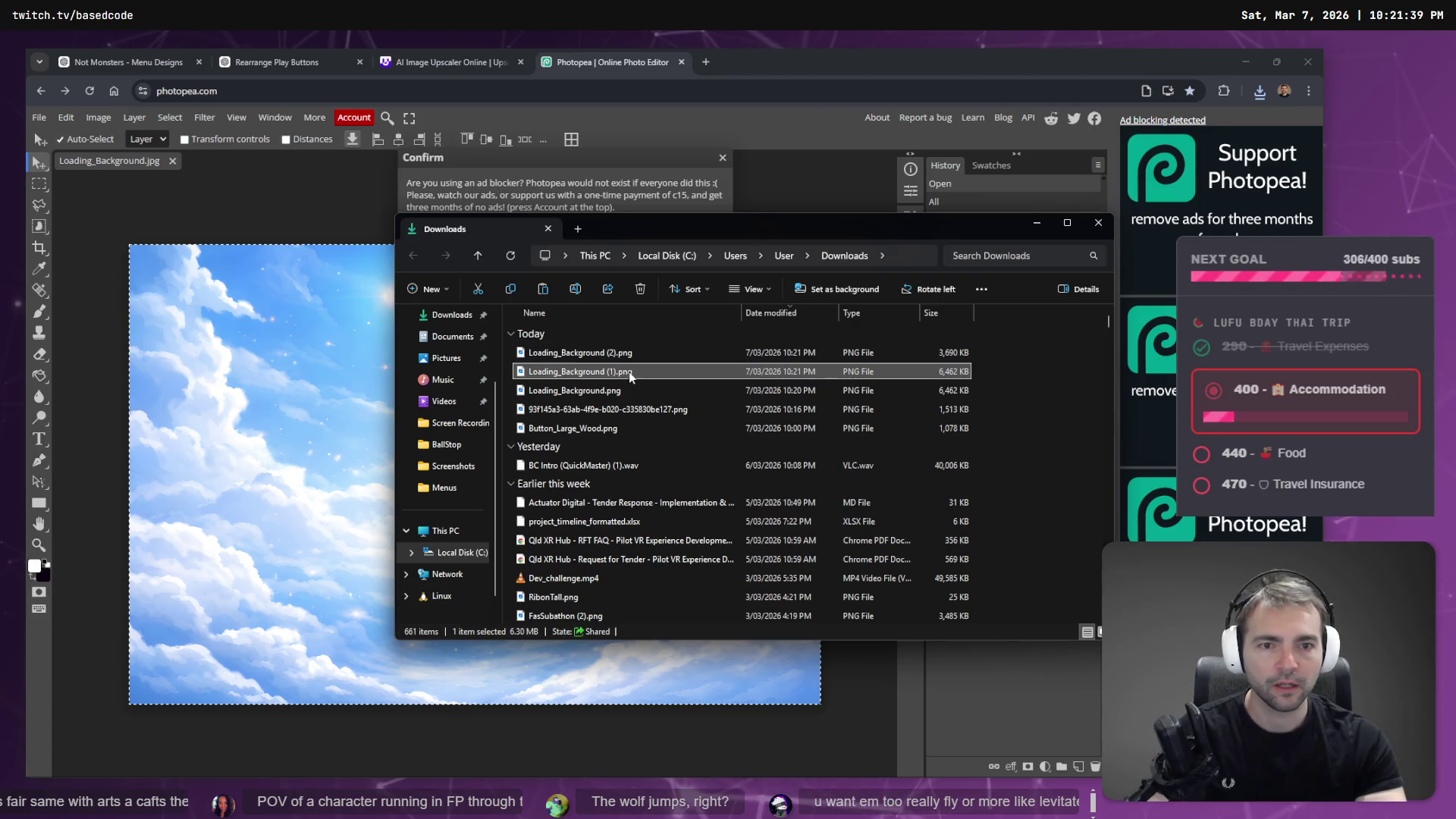
left_click(622, 353)
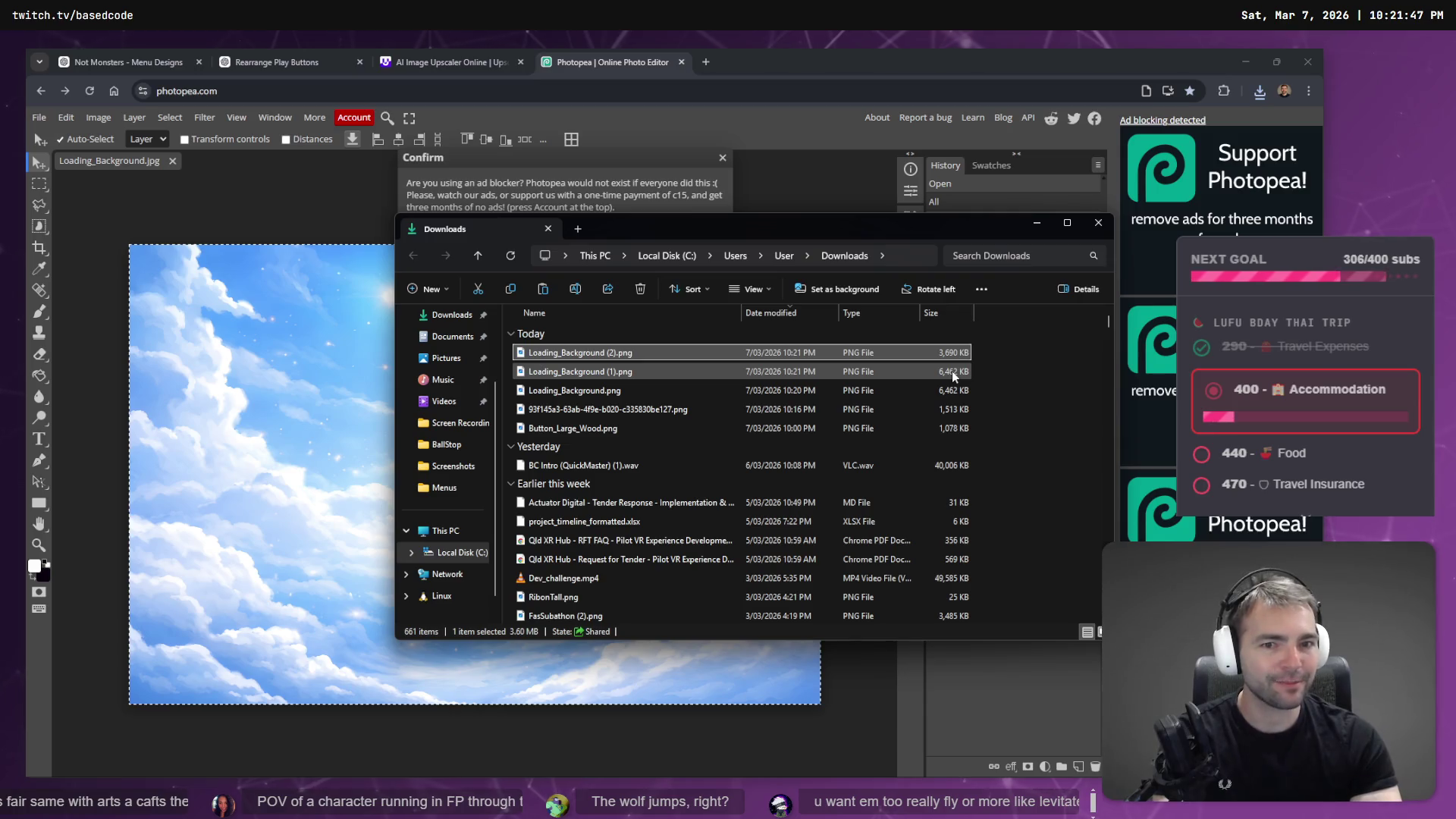
key("Return")
key("Right")
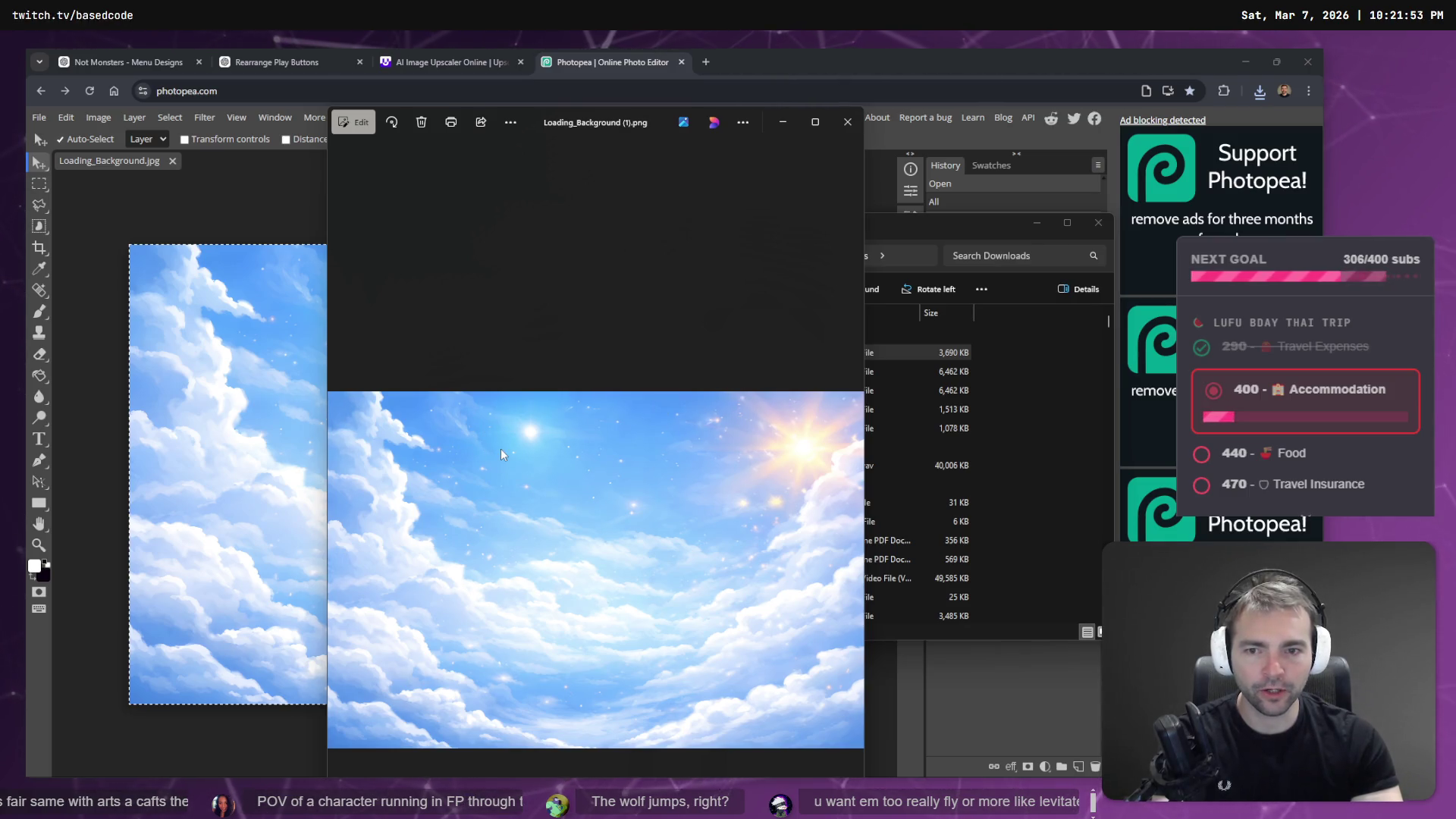
left_click(841, 130)
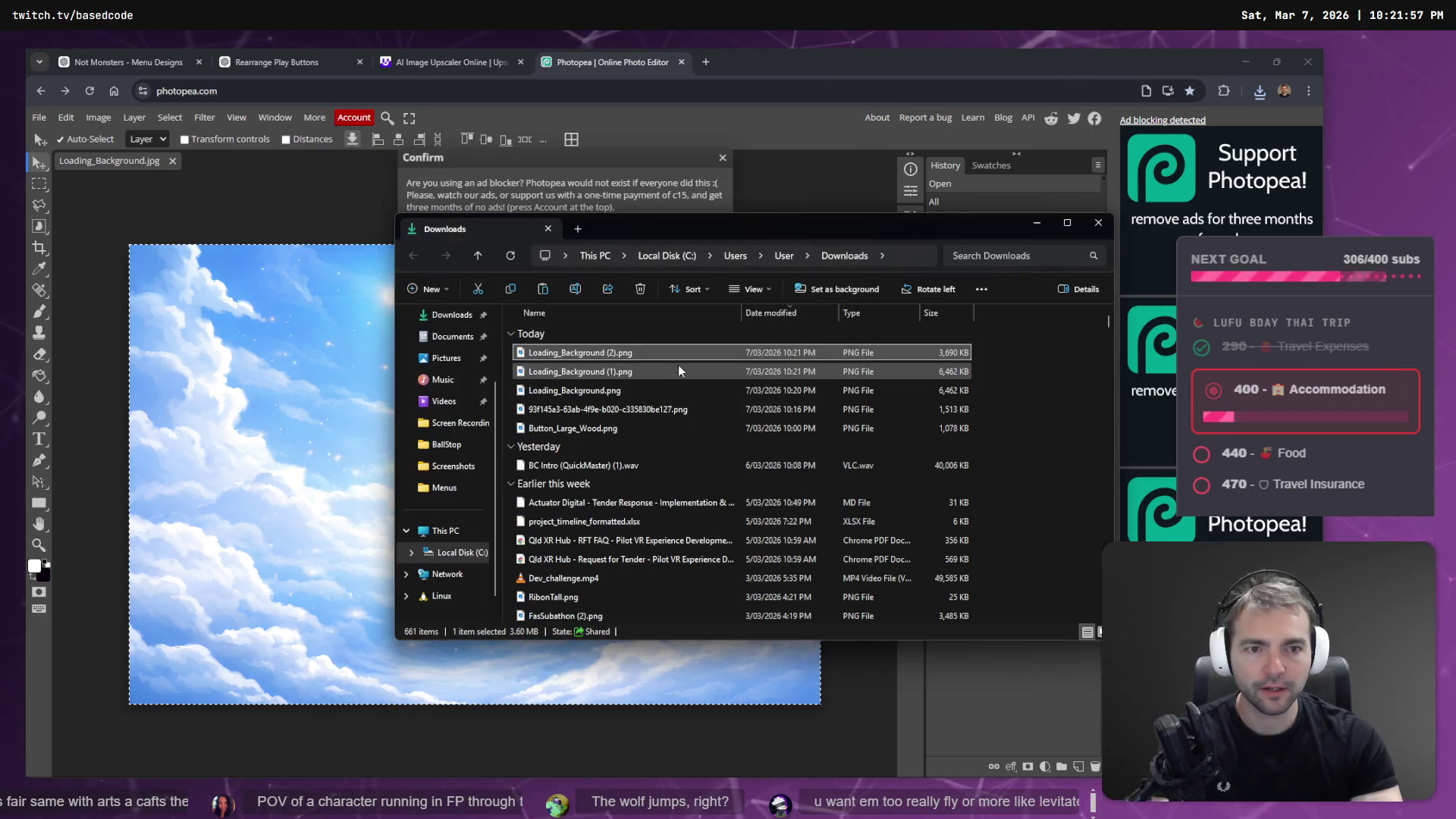
key("Delete")
Move Loading_Background (1).png into LoadingMenu, delete the old file, and rename it Loading_Background.png.
left_click(606, 353)
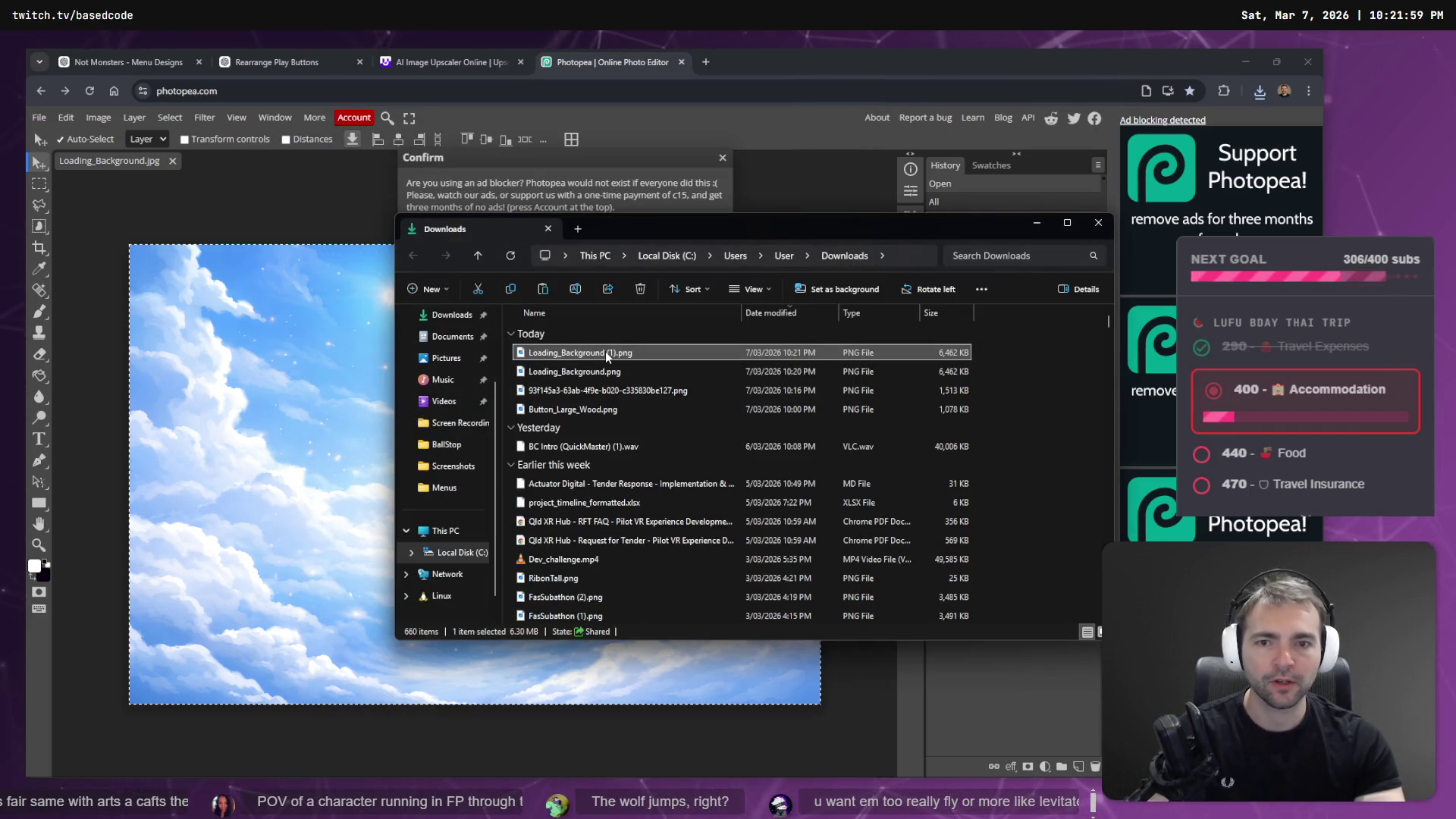
mouse_move(605, 351)
left_mouse_down()
mouse_move(592, 286)
mouse_move(601, 446)
mouse_move(584, 455)
left_mouse_up()
key("alt+Tab")
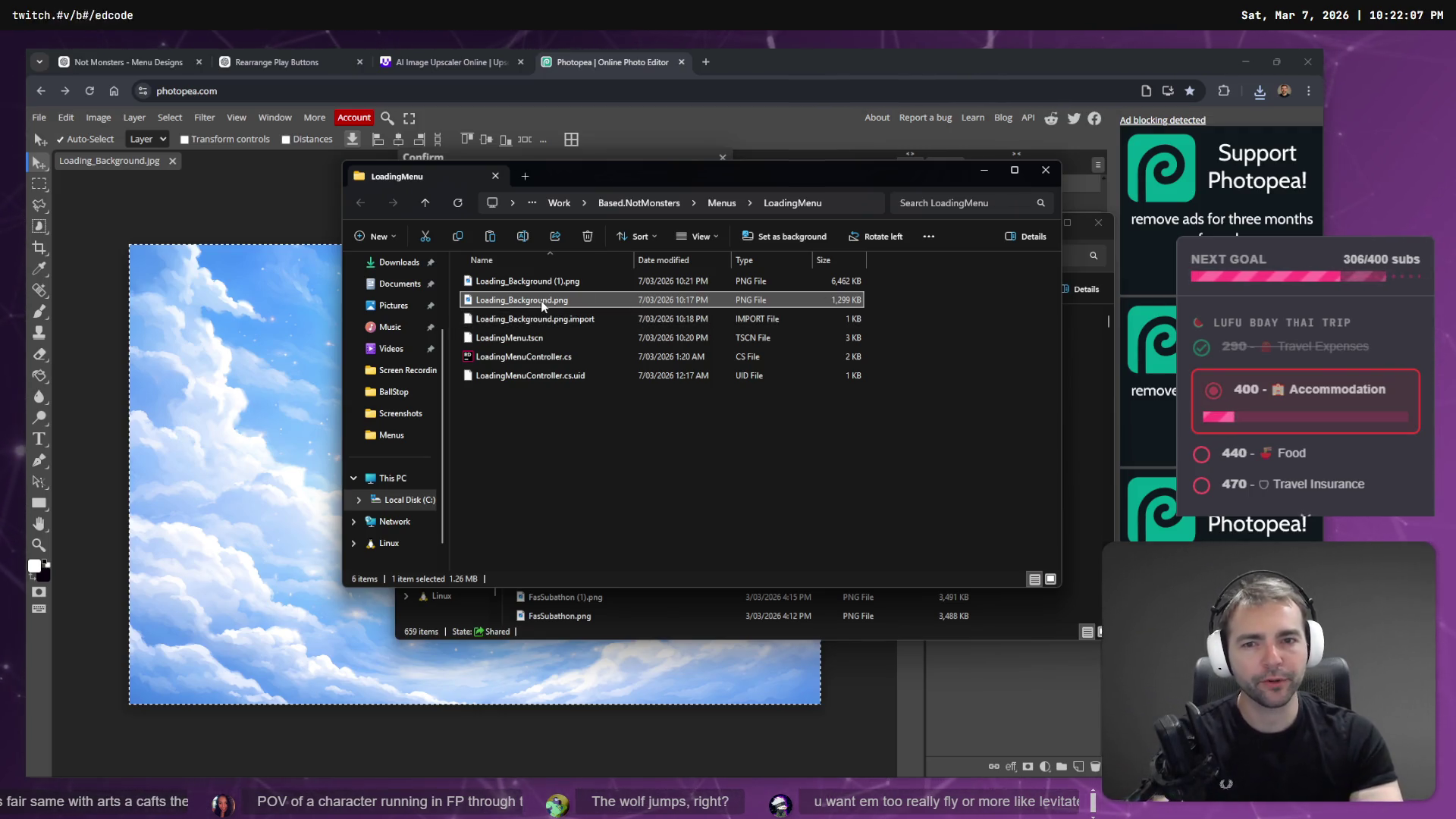
key("Delete")
left_click(549, 284)
key("F2")
key("Right")
key("BackSpace")
key("BackSpace")
key("BackSpace")
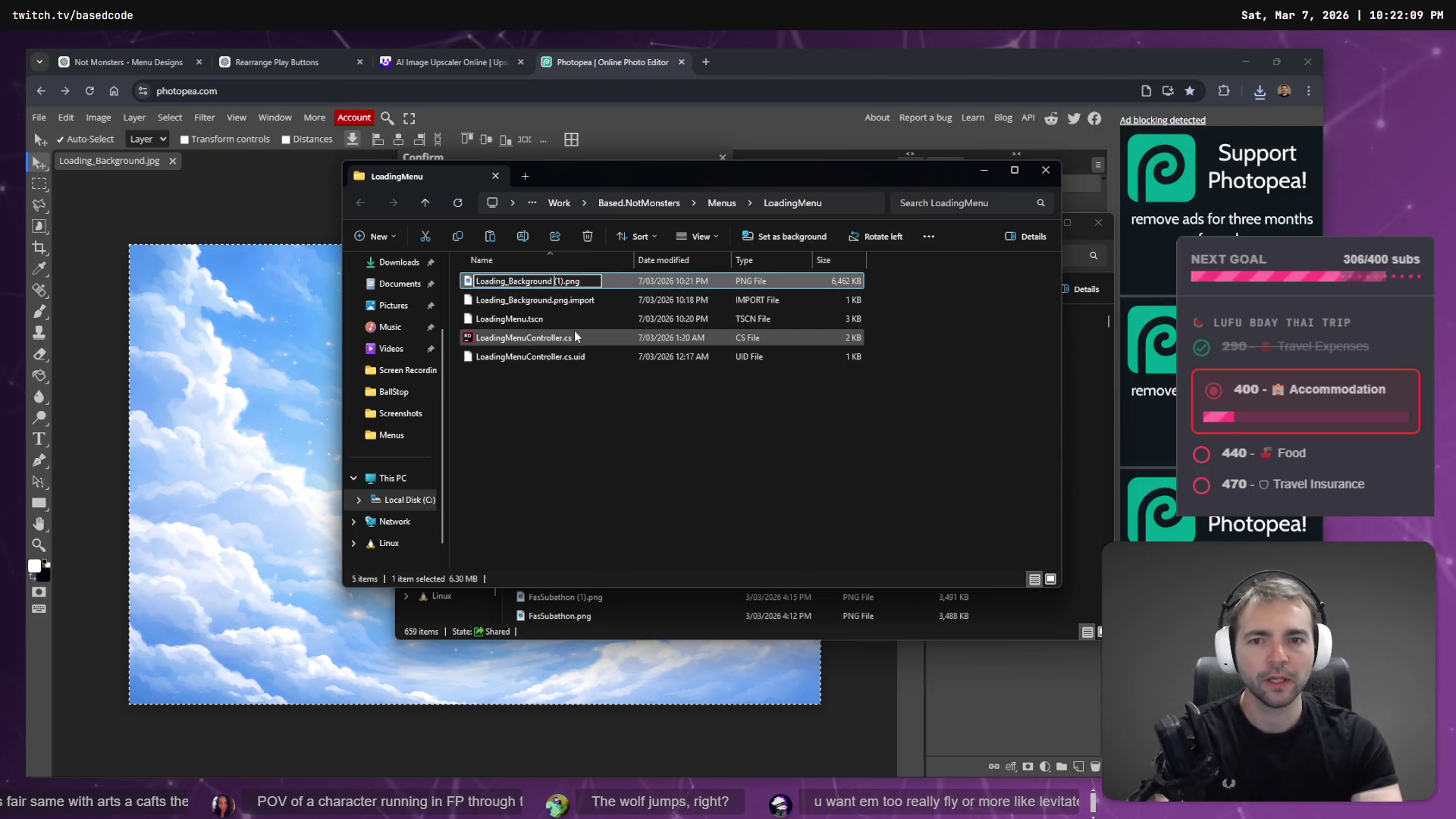
key("Return")
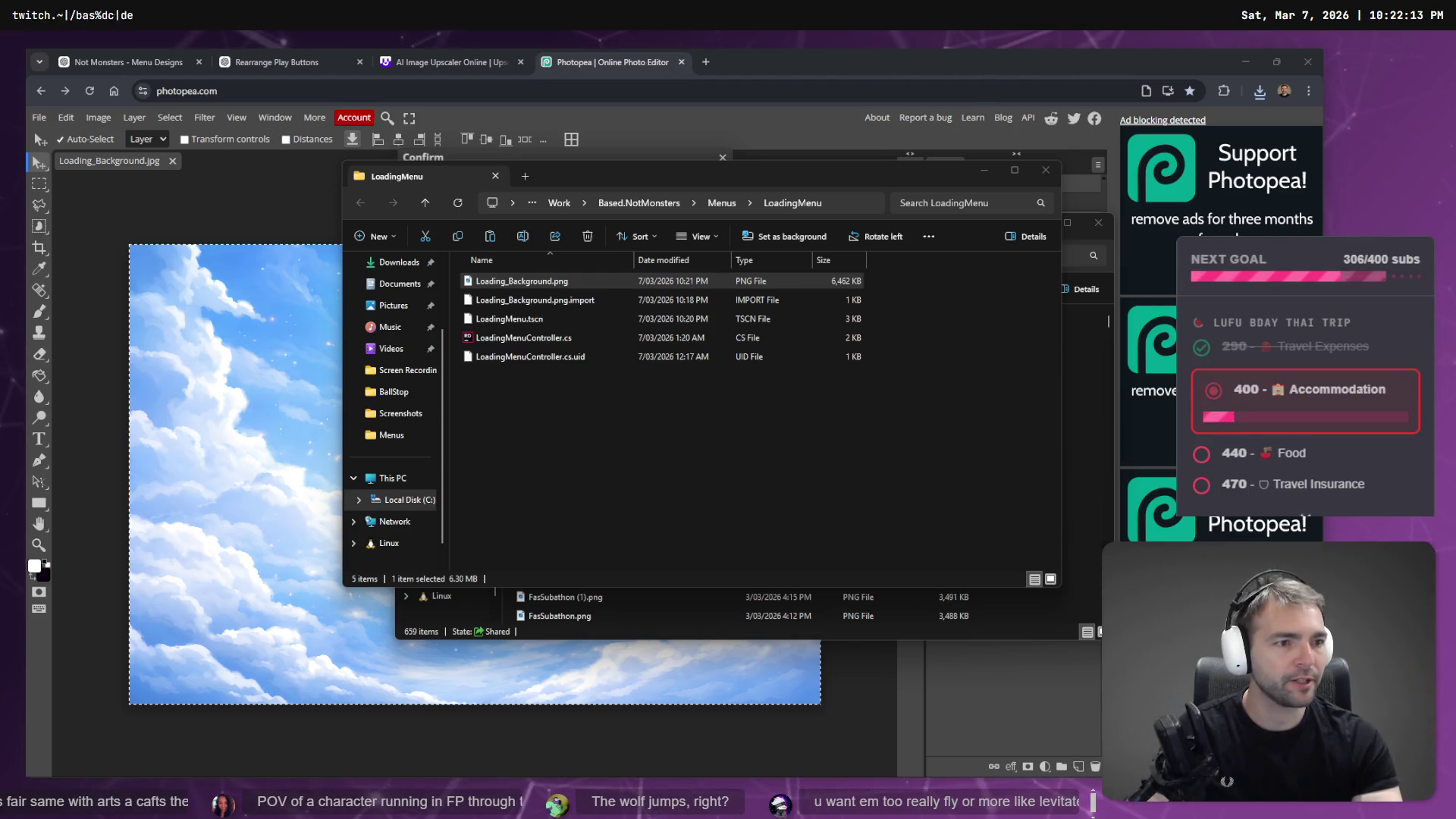
key("alt+Tab")
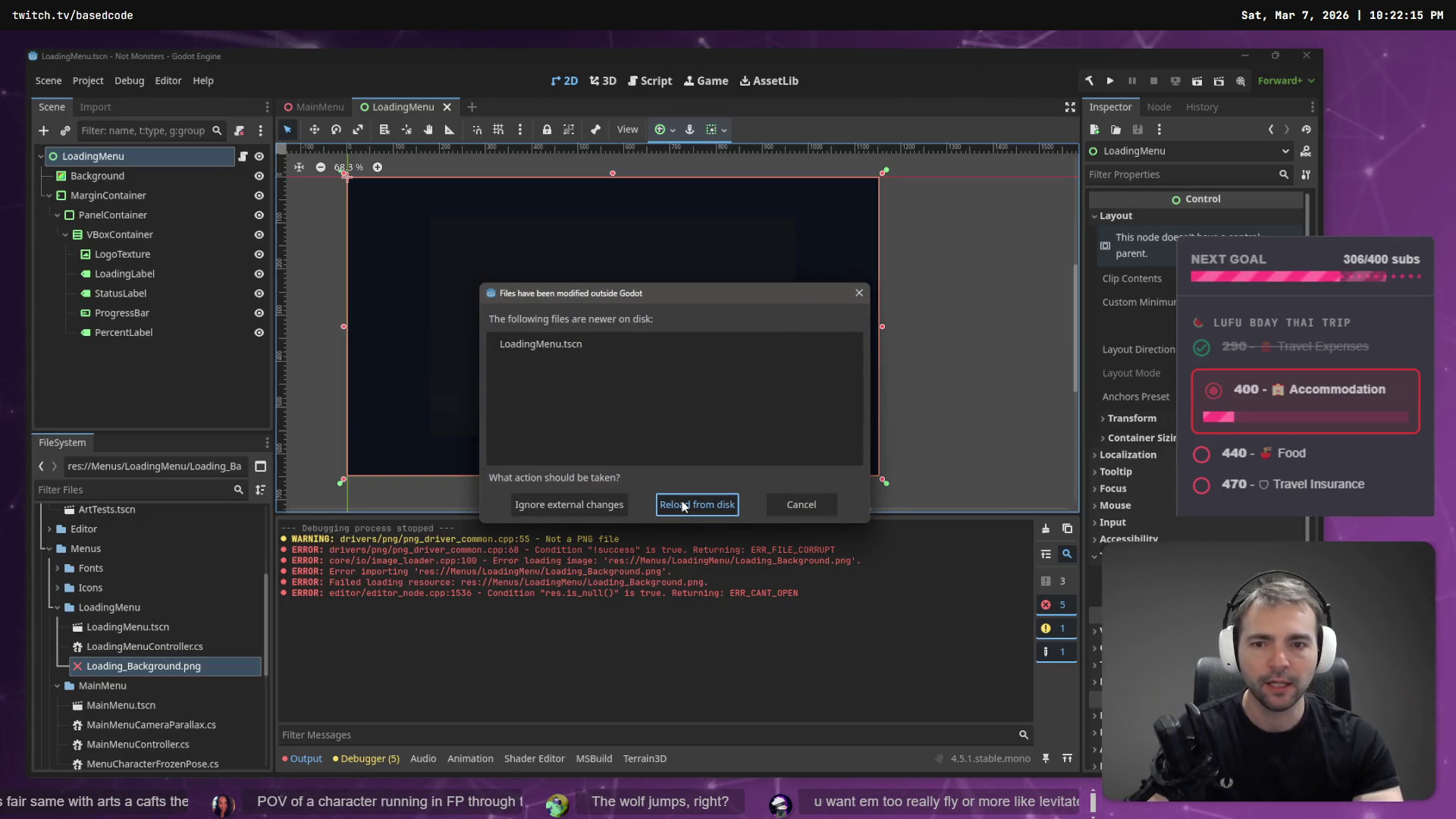
Reload from disk, repoint the Loading_Background.png dependency, and open LoadingMenu.tscn anyway.
left_click(681, 500)
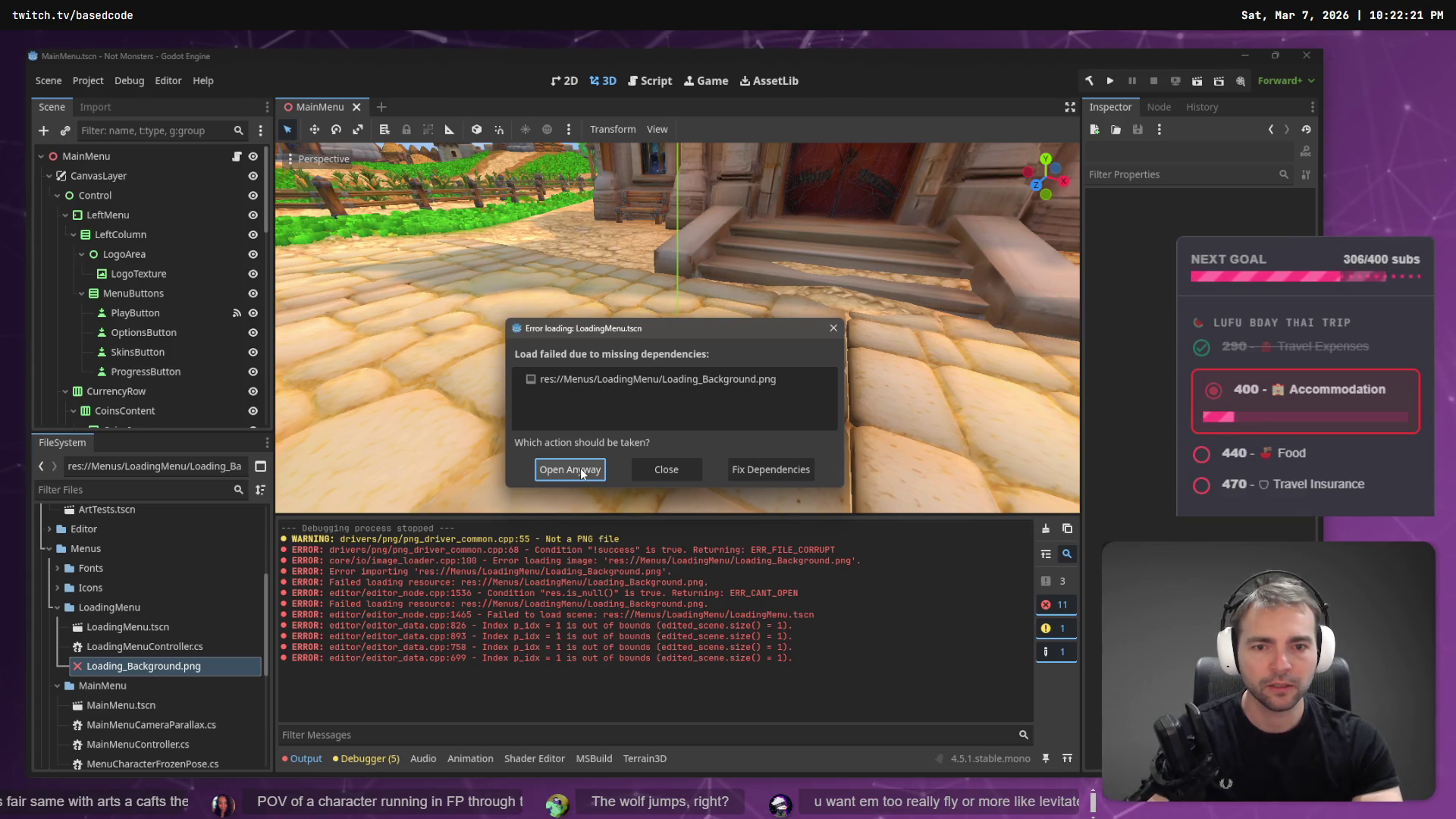
left_click(770, 470)
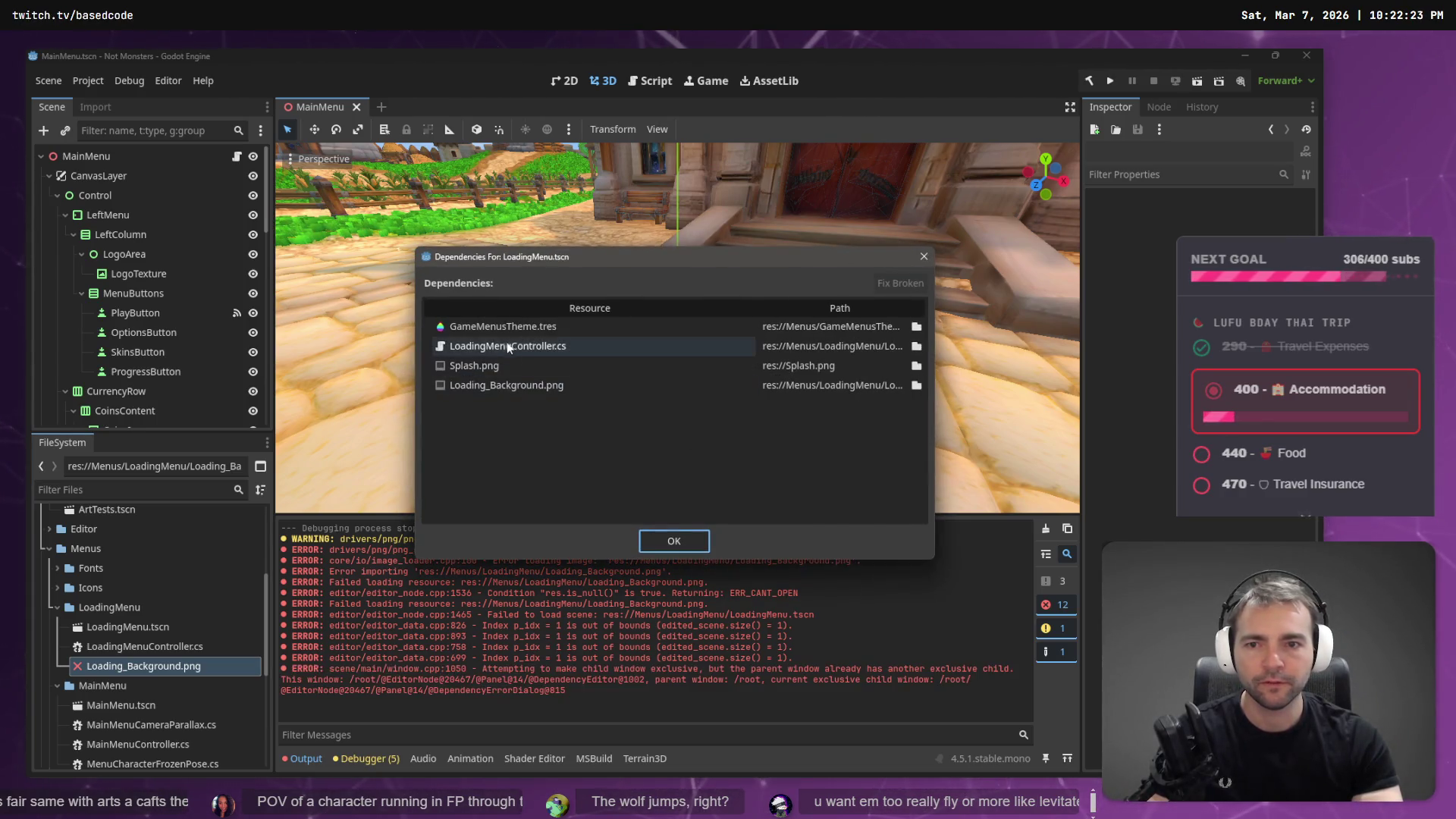
left_click(508, 385)
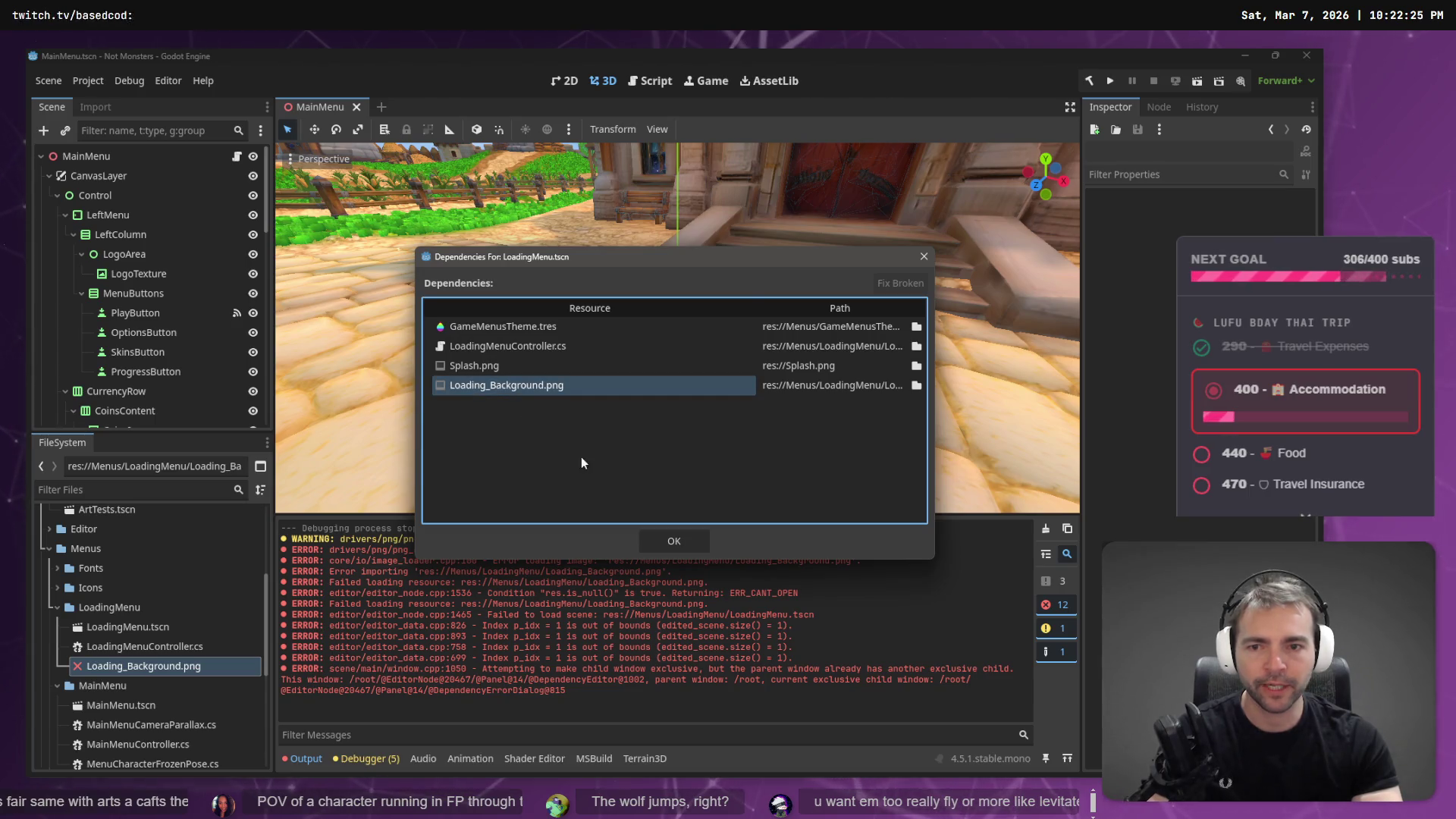
left_click(684, 545)
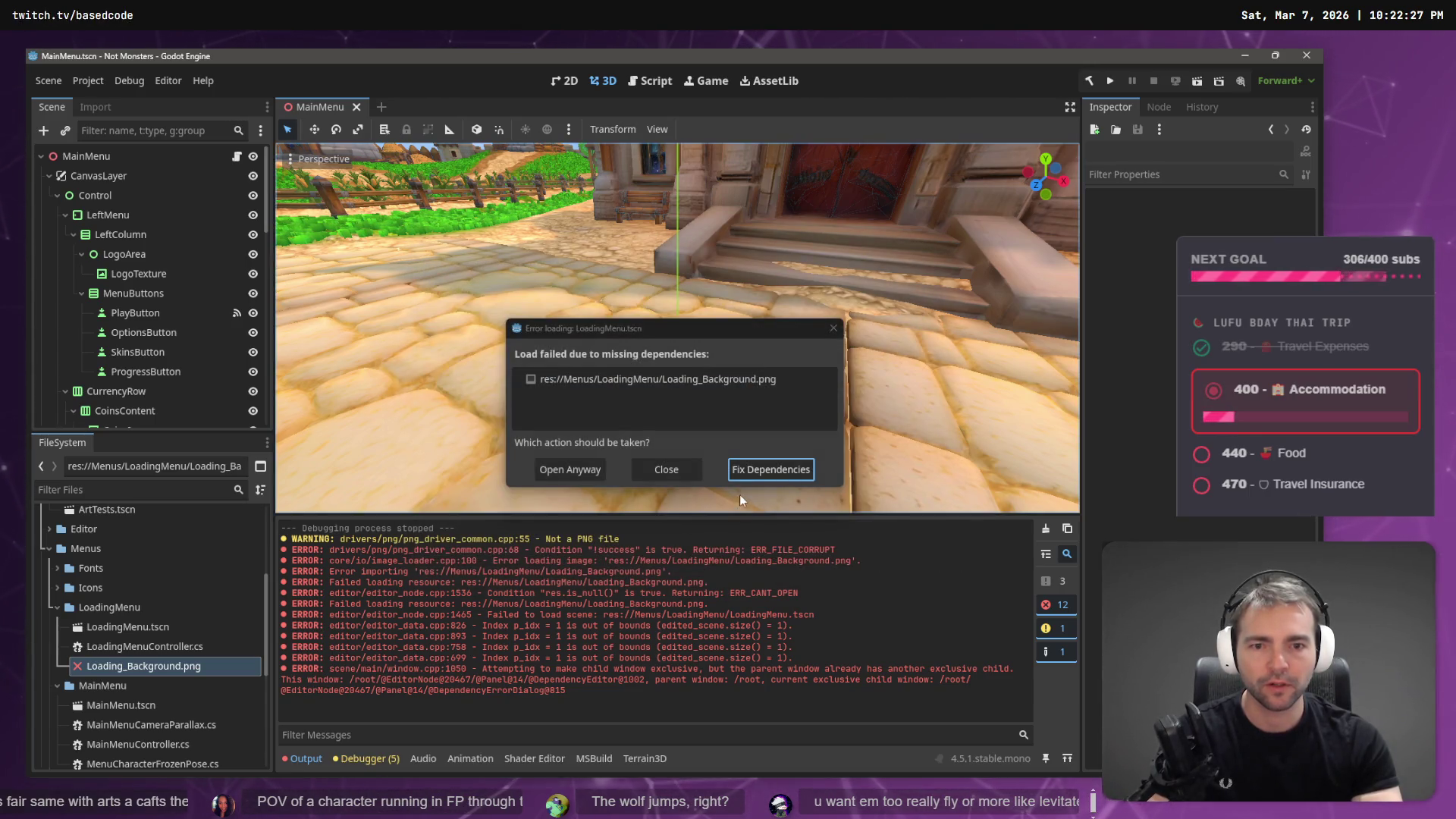
left_click(755, 471)
left_click(521, 391)
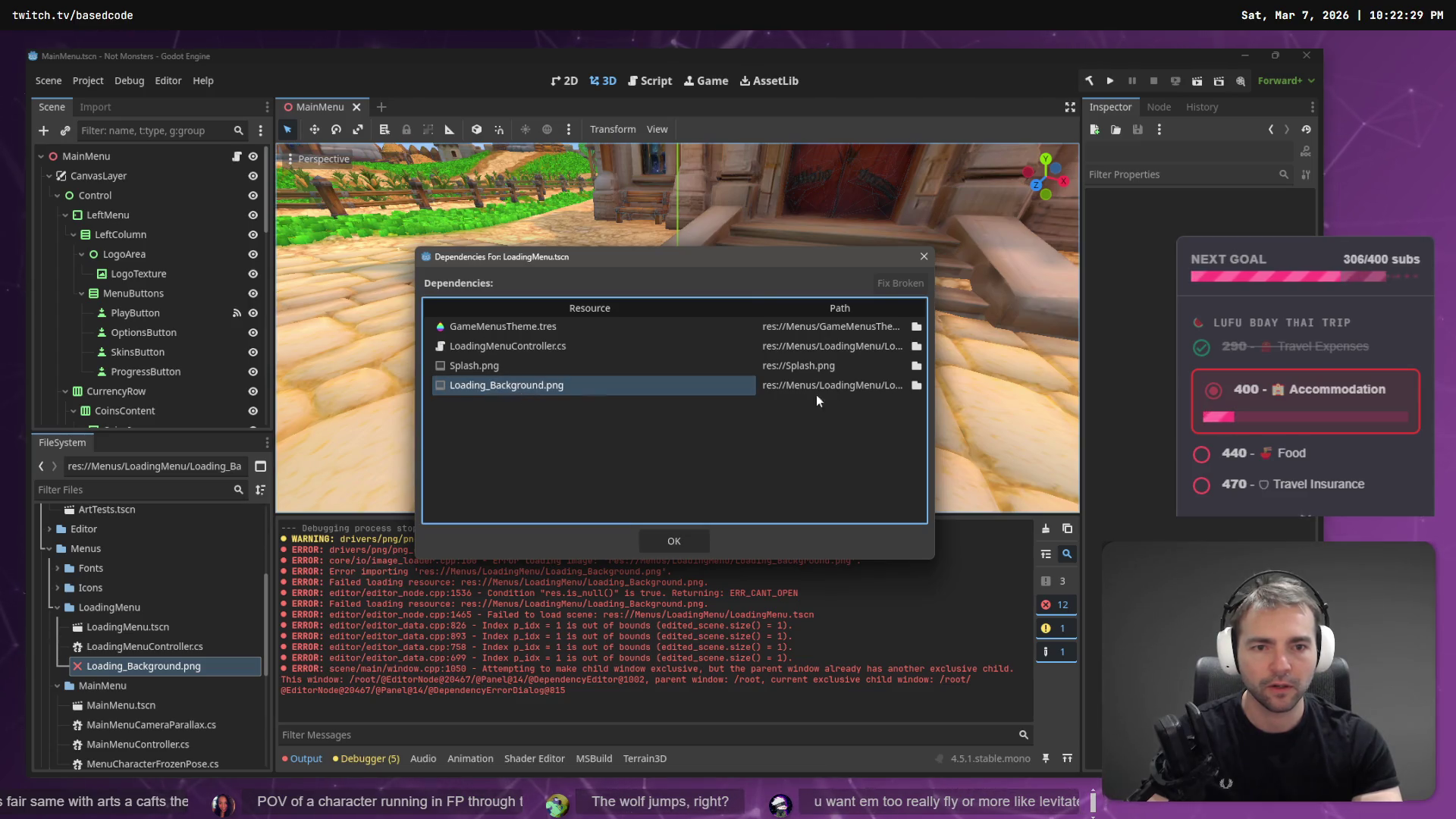
left_click(917, 386)
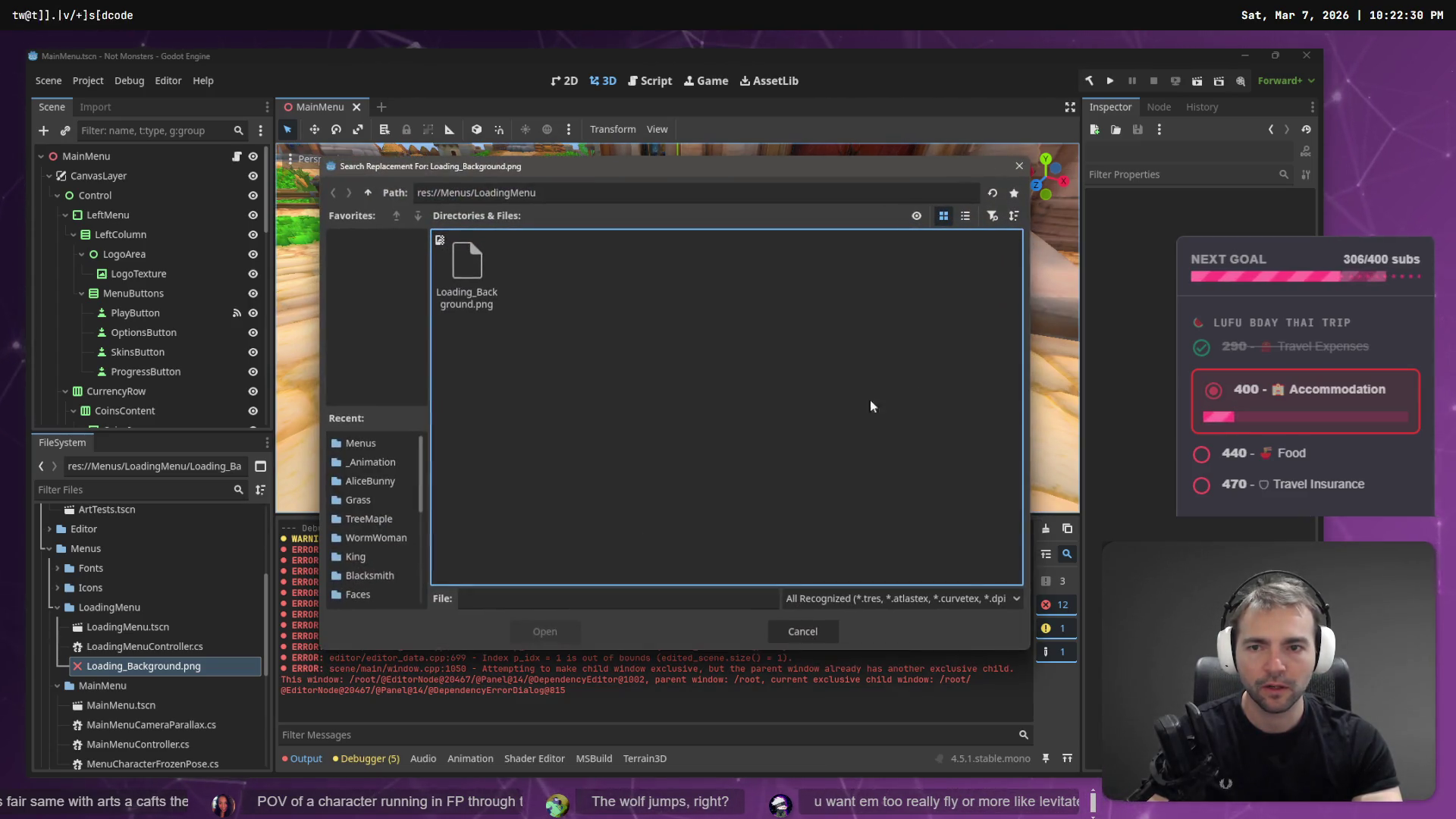
double_click(478, 274)
left_click(674, 537)
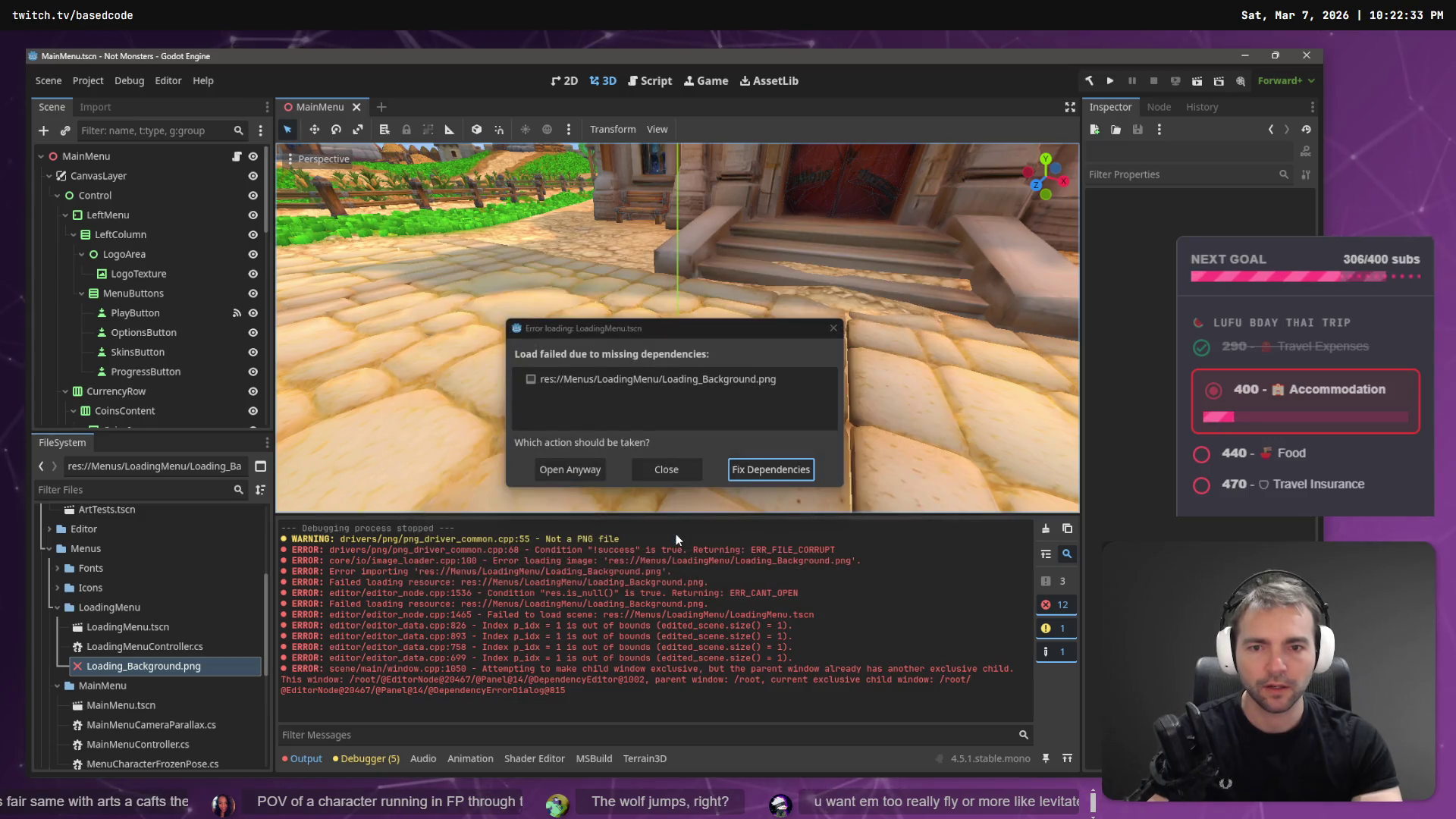
left_click(575, 469)
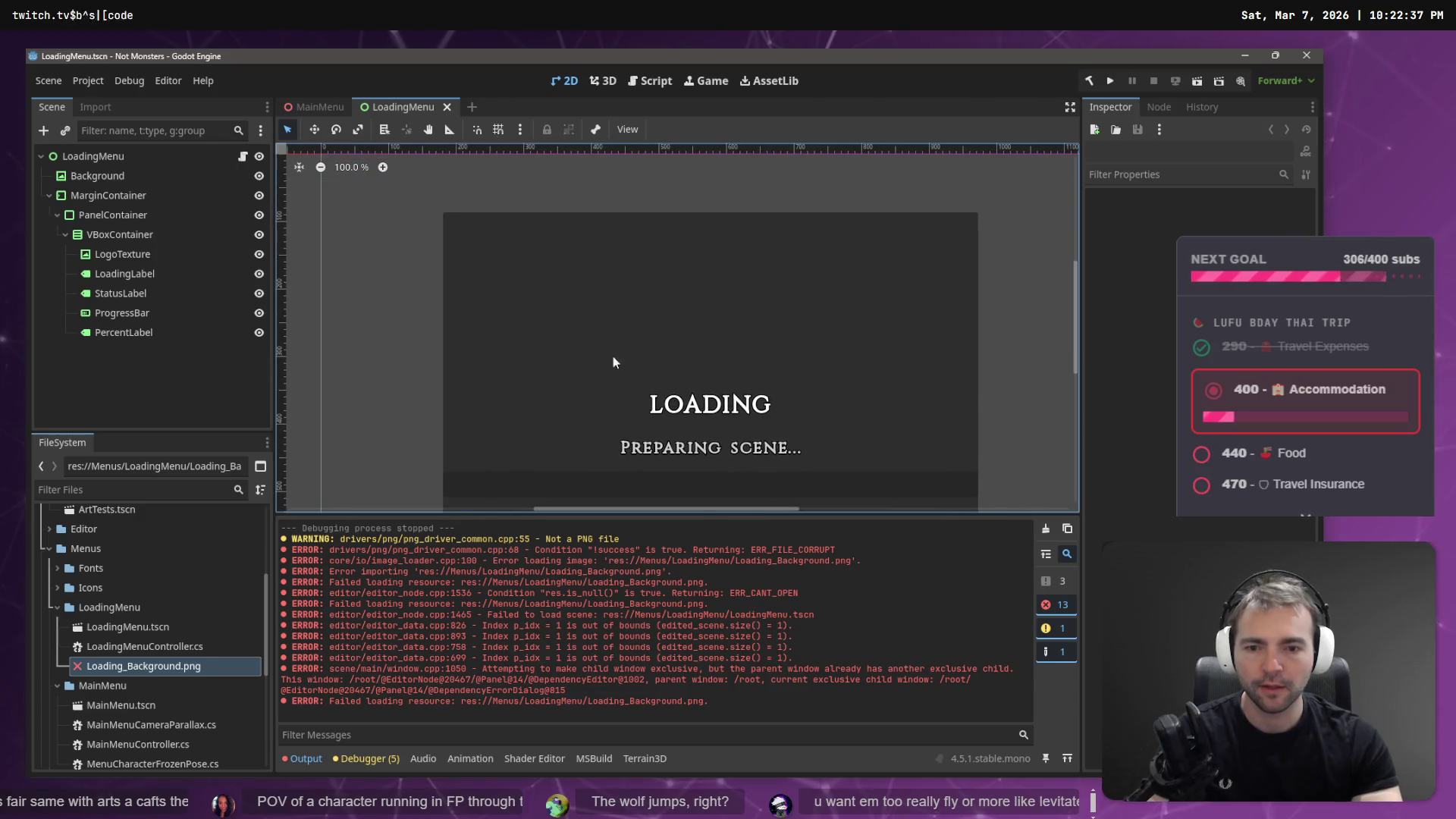
Reimport Loading_Background.png and assign it as the Background node's texture.
left_click(102, 176)
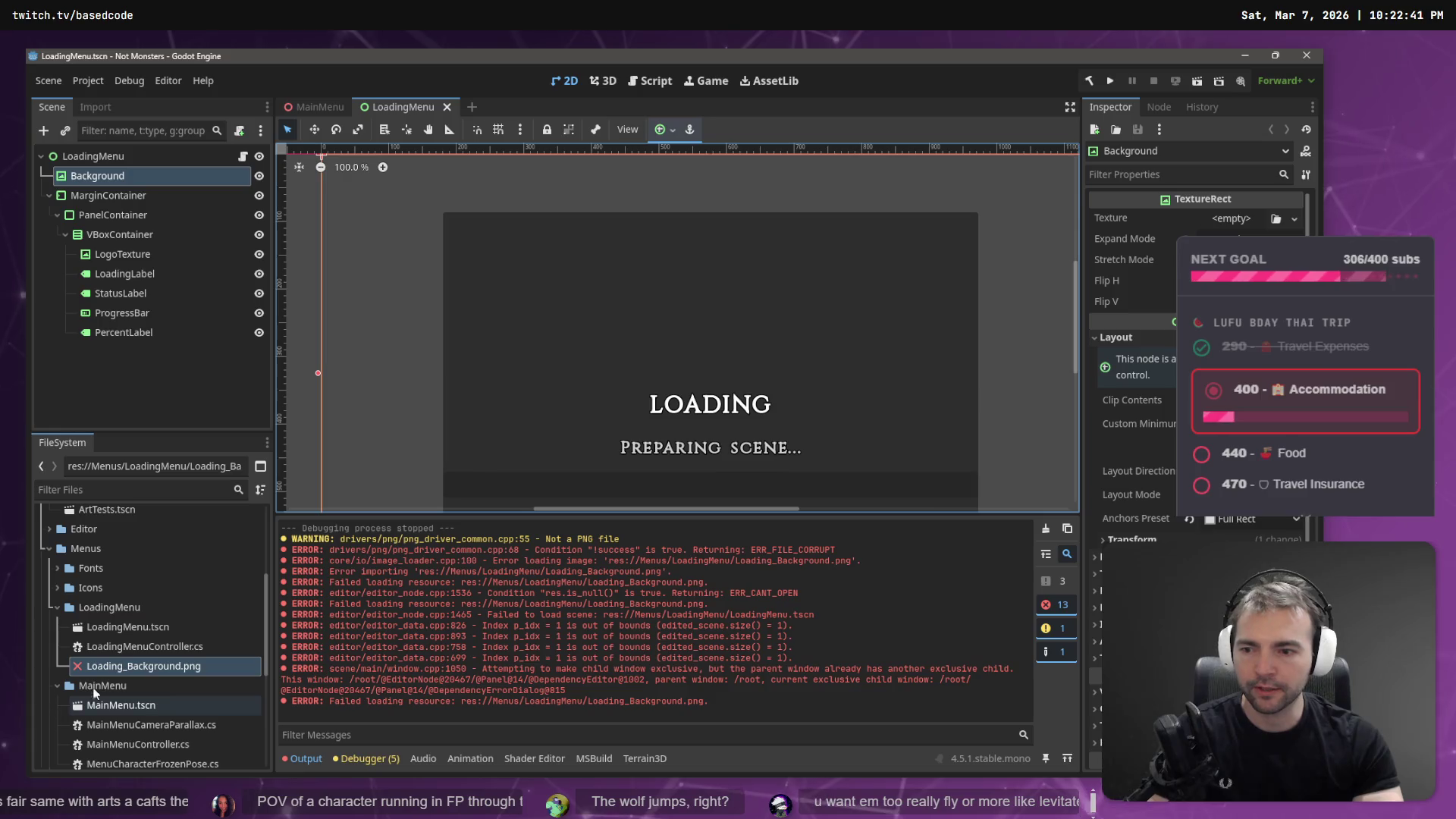
mouse_move(144, 666)
left_mouse_down()
mouse_move(129, 675)
mouse_move(1236, 222)
left_mouse_up()
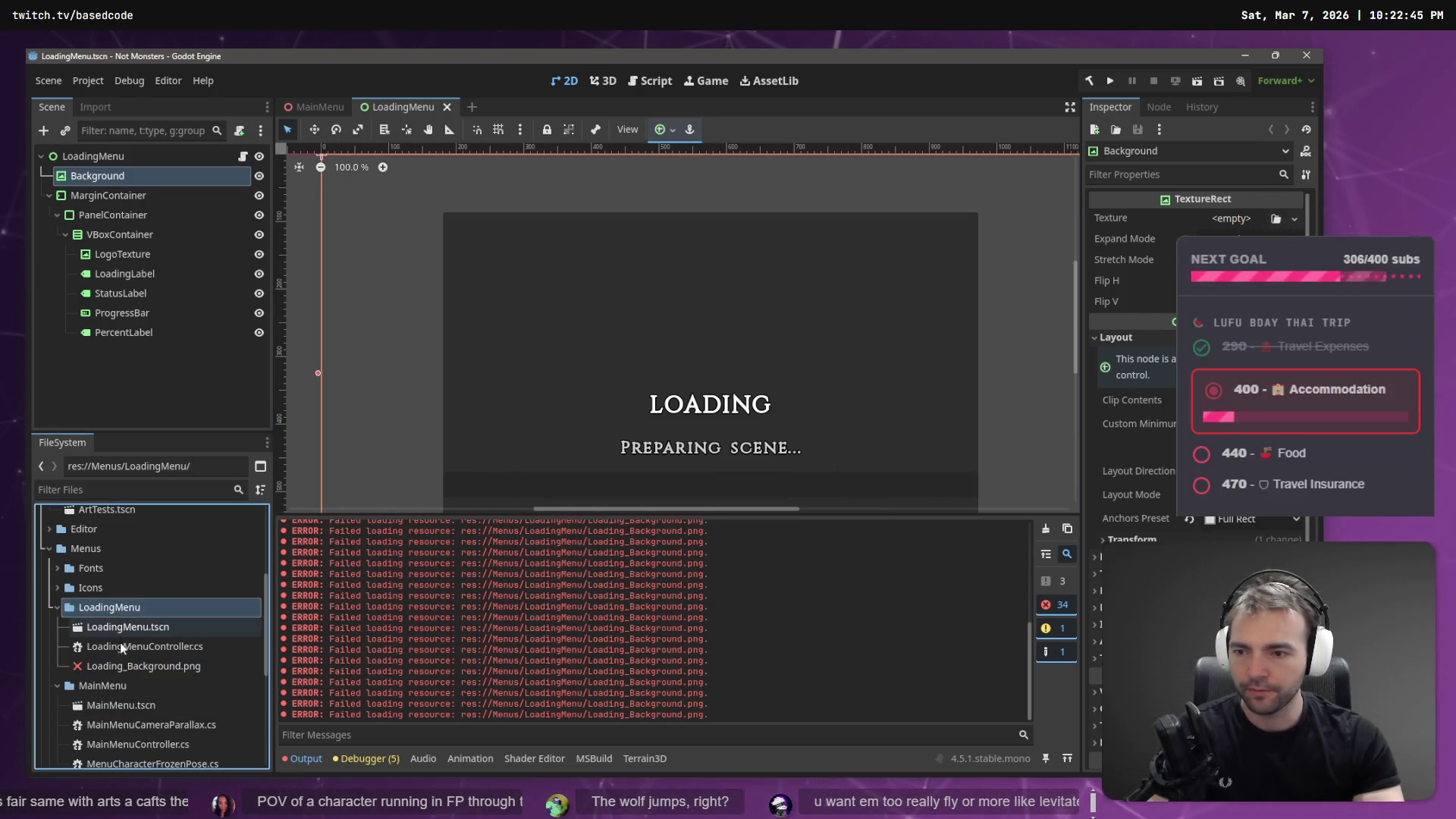
right_click(121, 666)
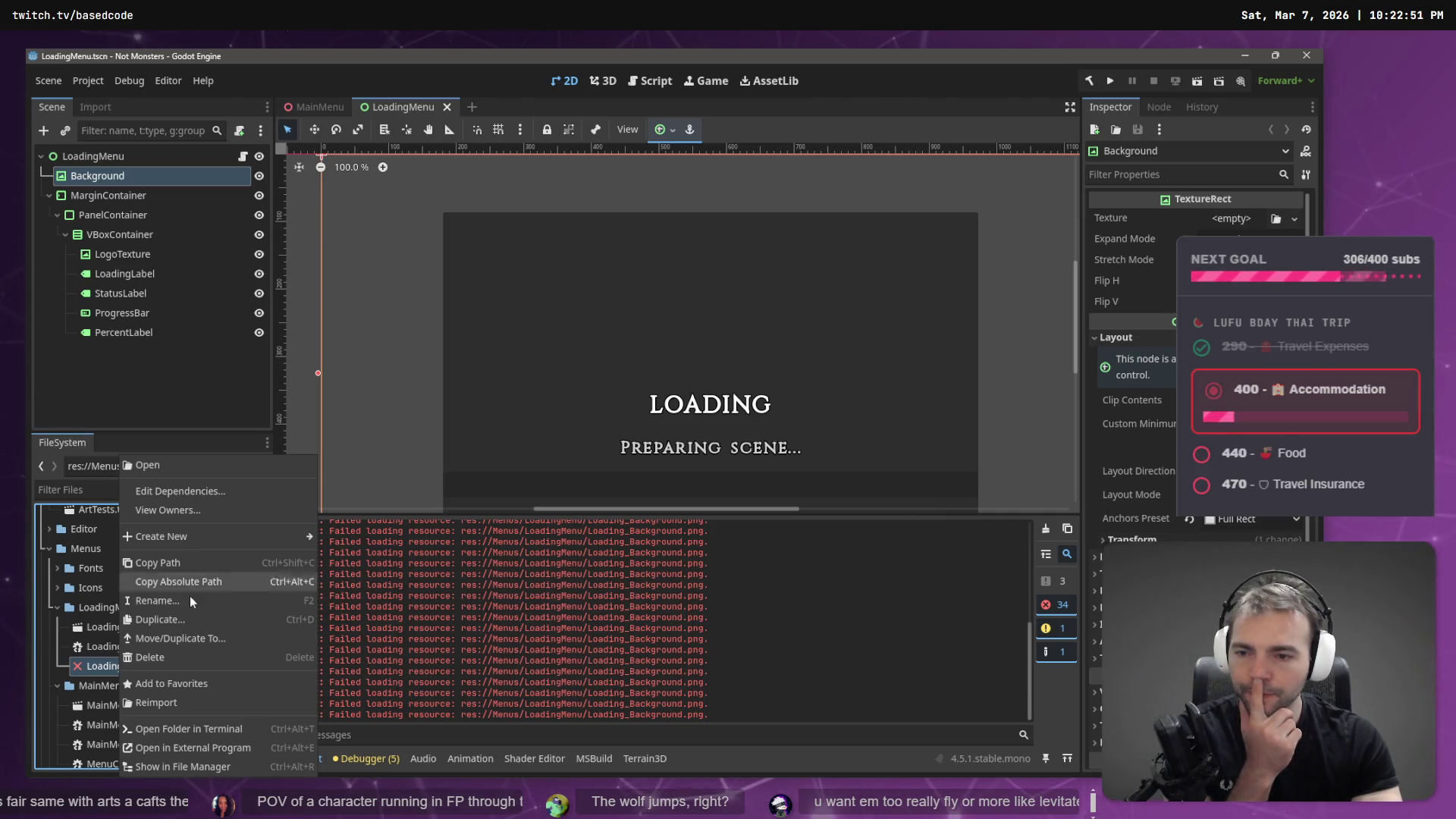
left_click(208, 699)
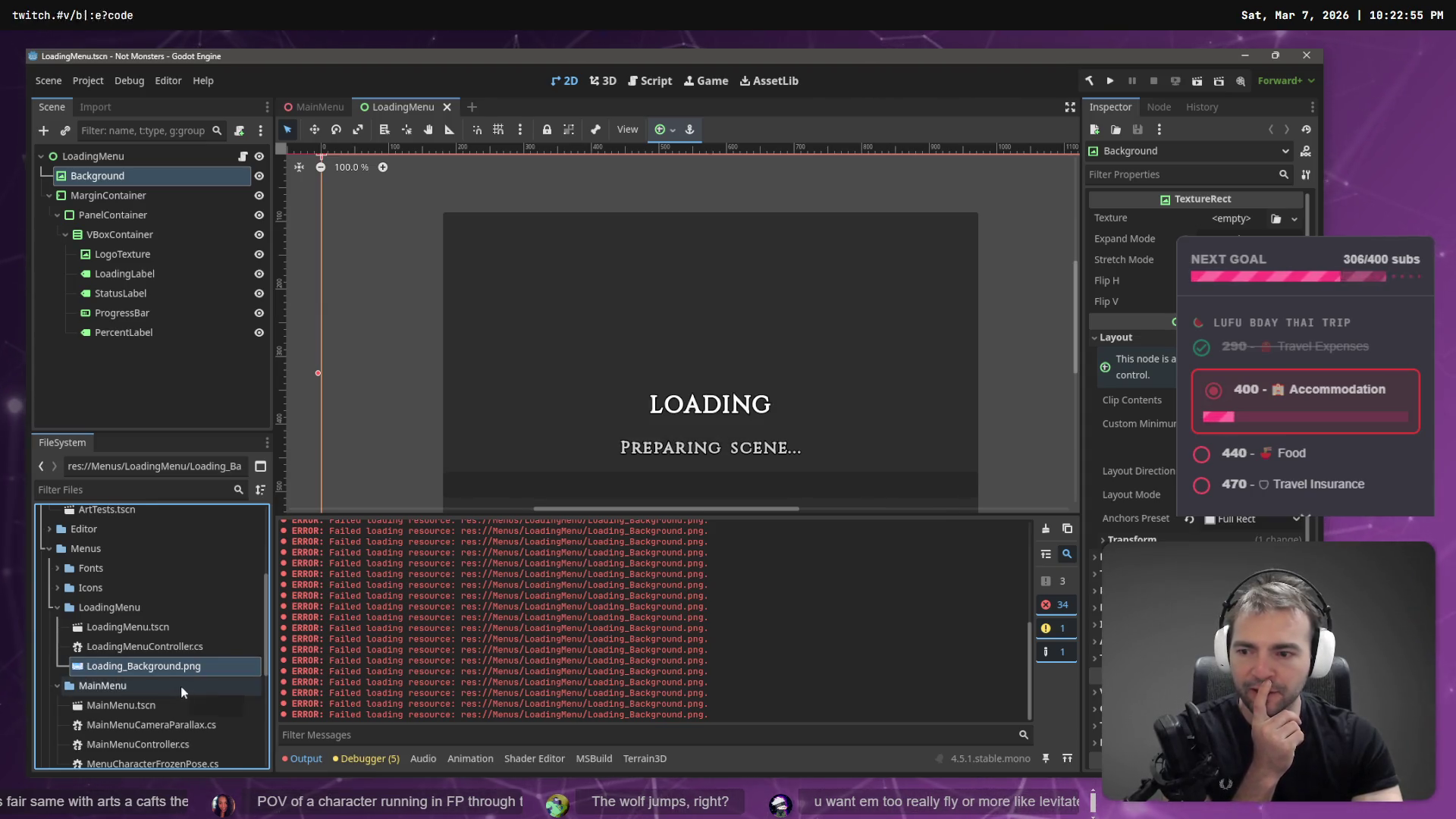
mouse_move(172, 662)
left_mouse_down()
mouse_move(1143, 193)
mouse_move(1232, 221)
left_mouse_up()
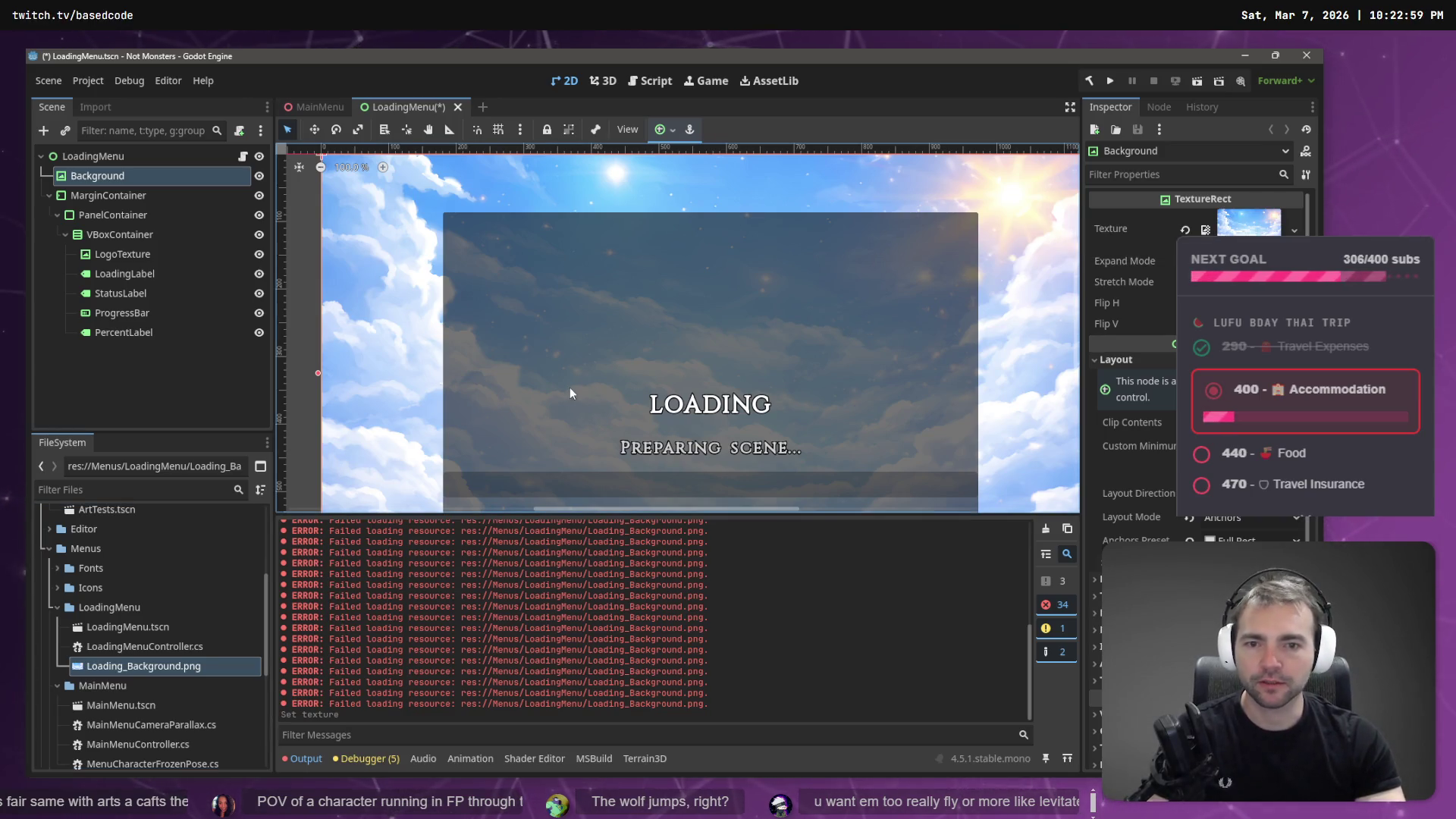
Frame the Background in view, save LoadingMenu, and run the game from the MainMenu scene.
key("shift+f")
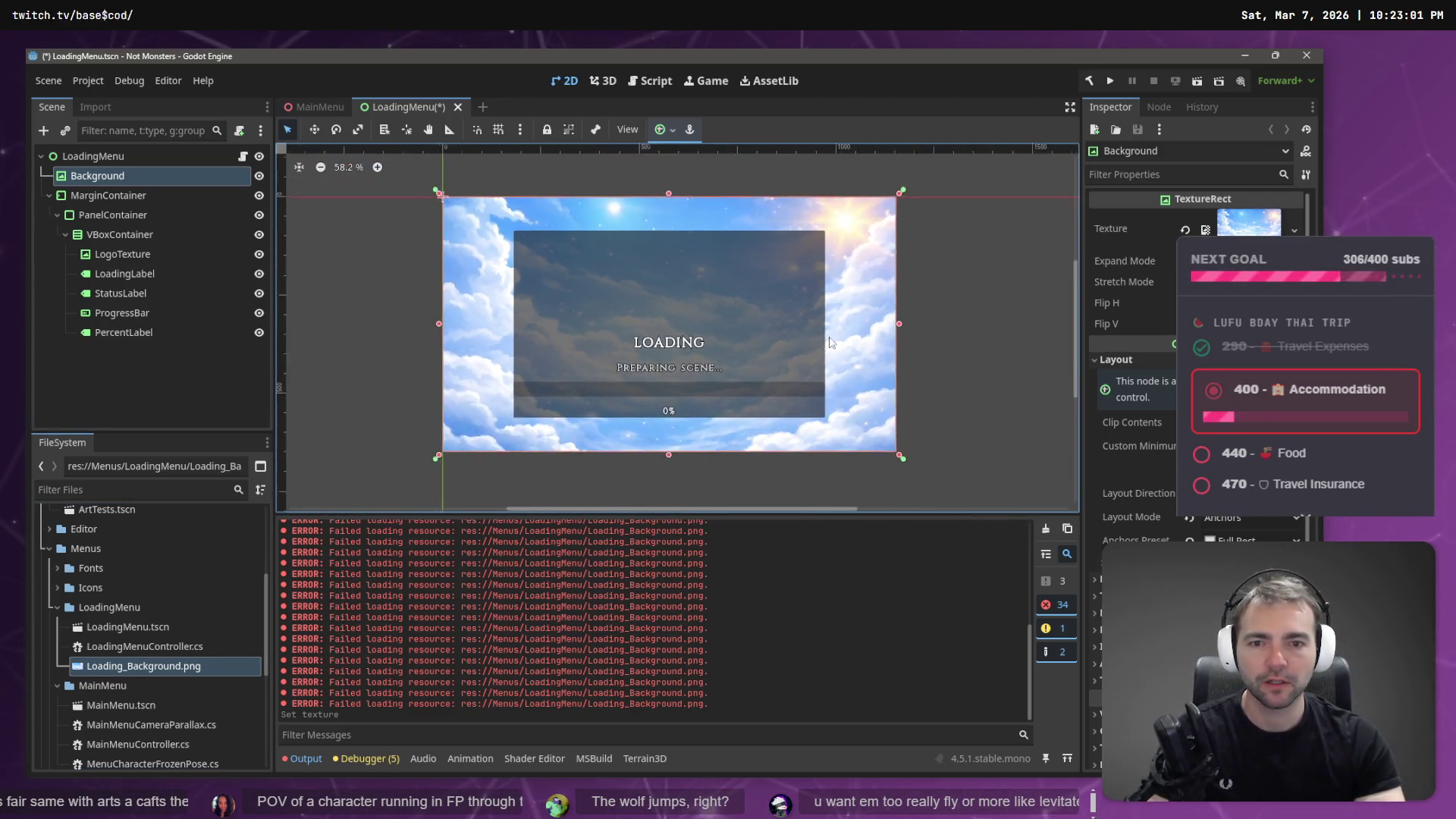
scroll(751, 284, "down", 4)
scroll(761, 279, "up", 5)
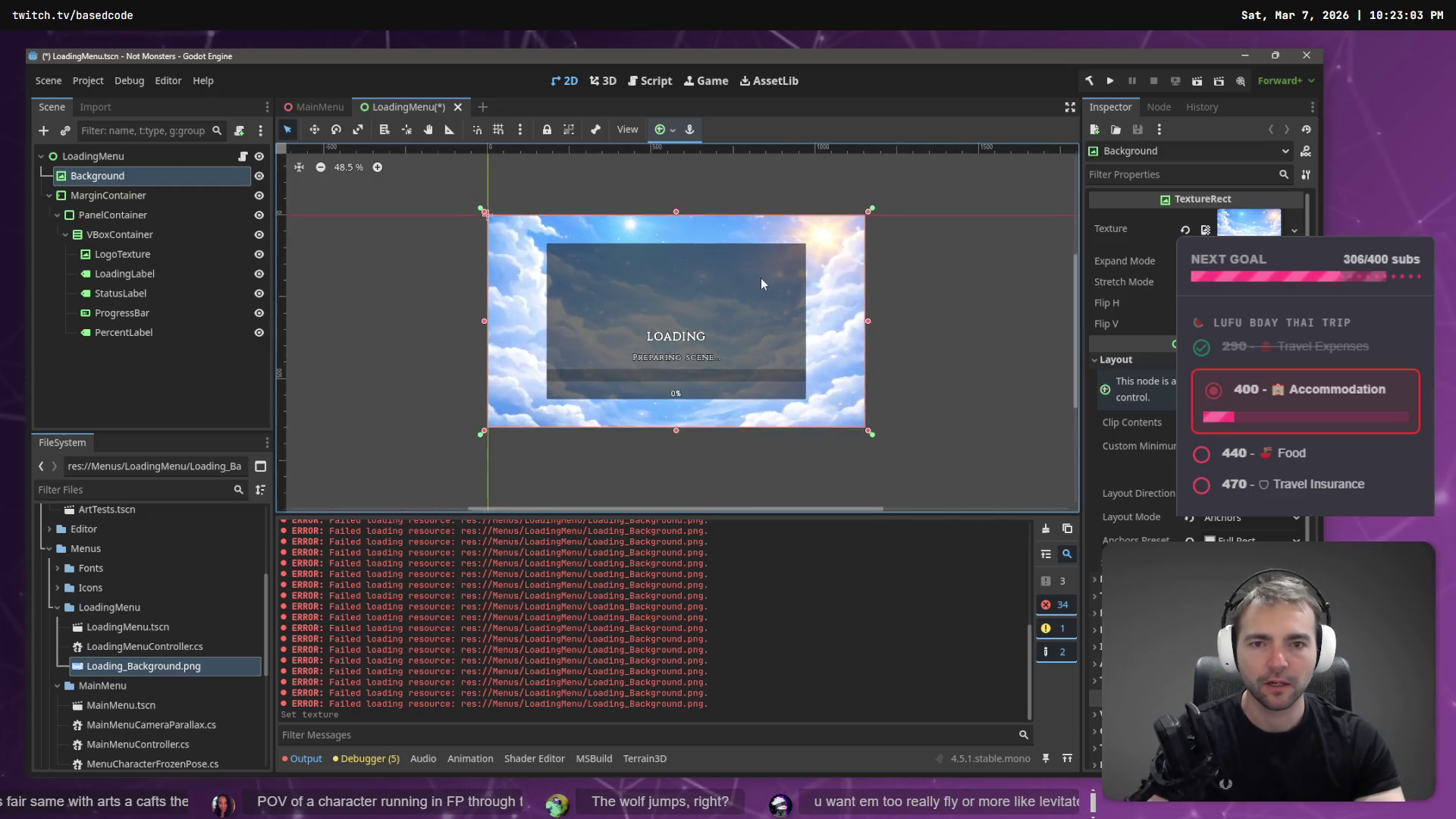
key("ctrl+s")
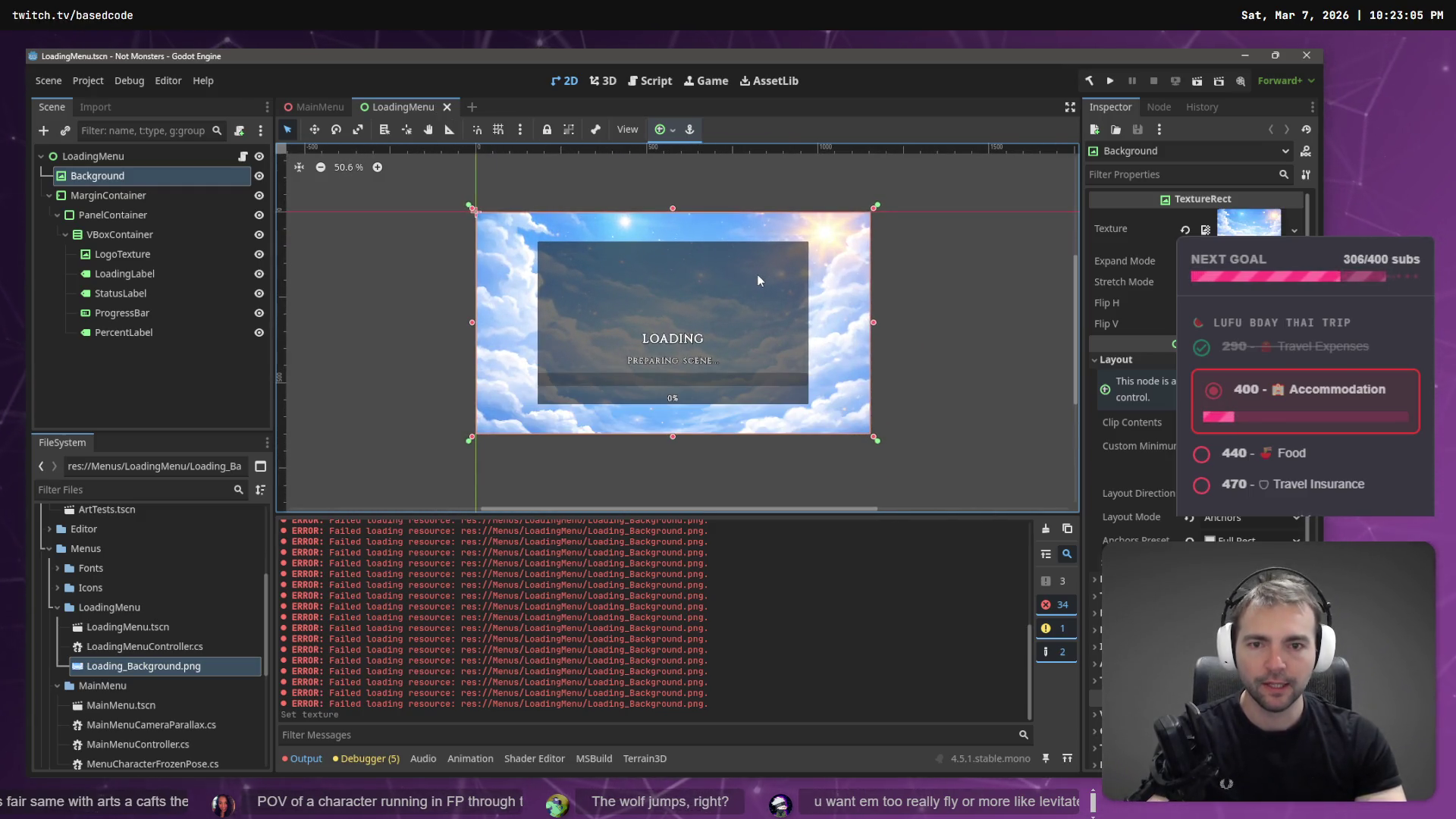
left_click(322, 105)
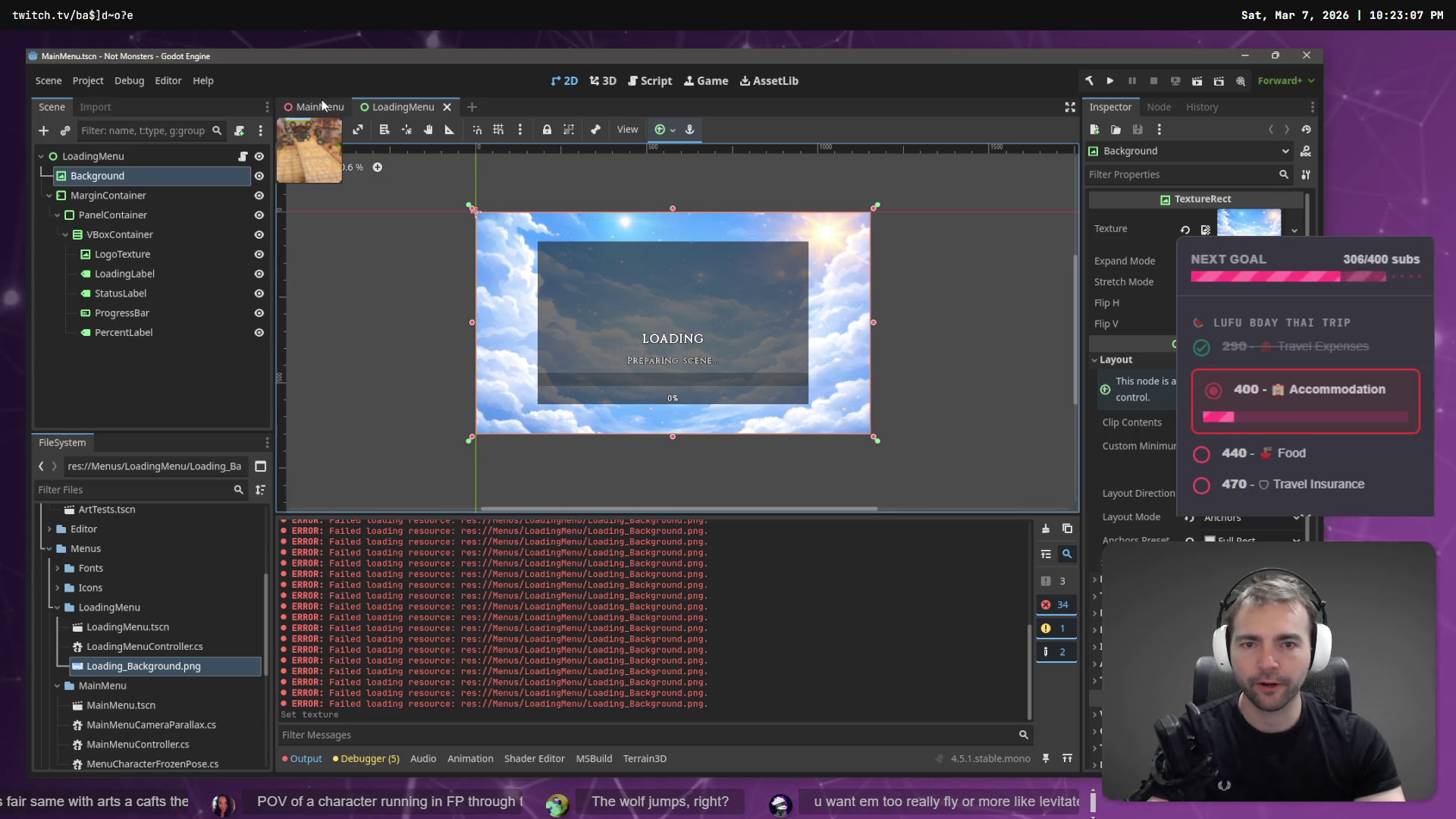
key("F5")
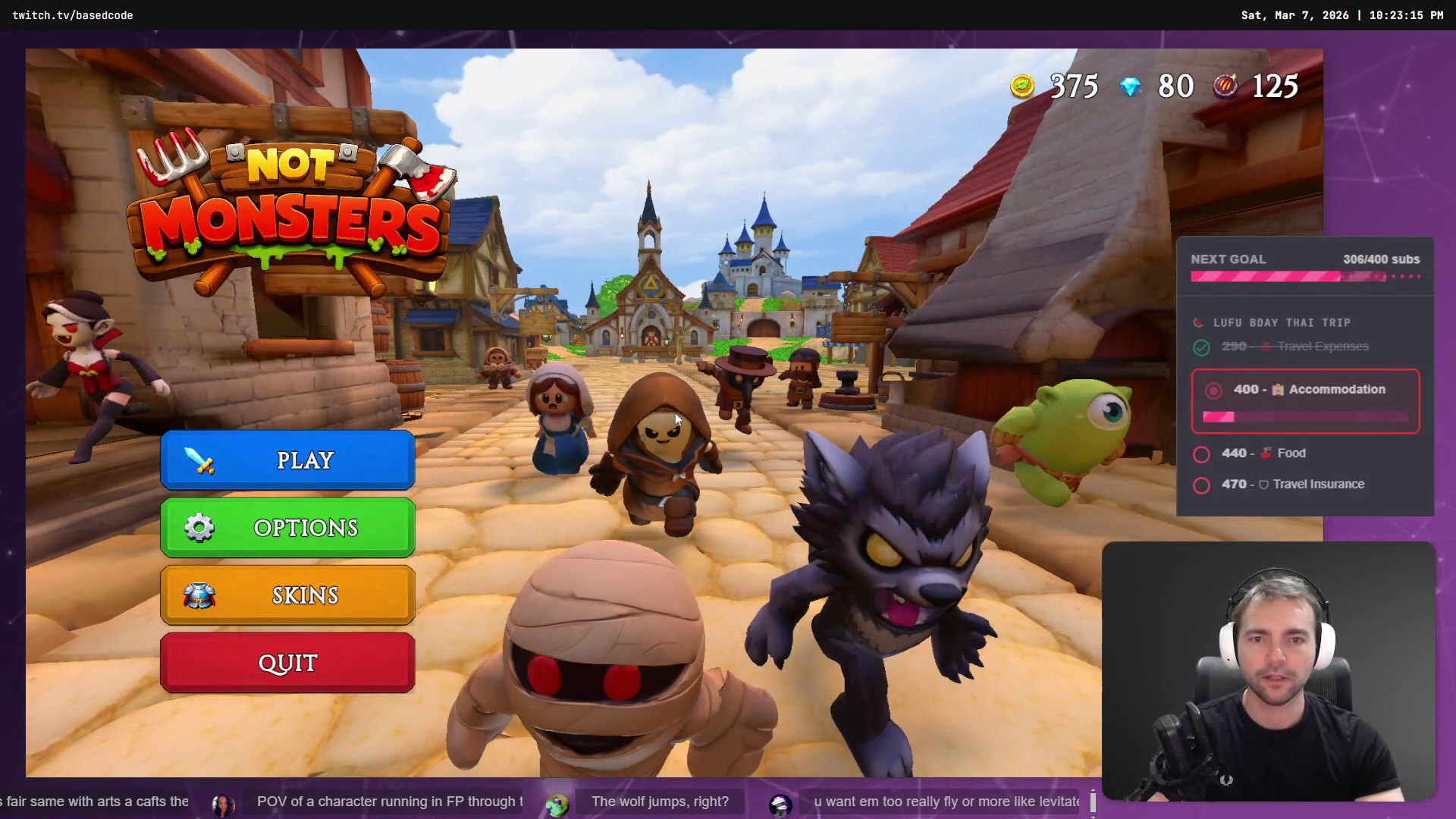
Click PLAY in the running game's main menu to bring up the sky loading screen.
left_click(371, 469)
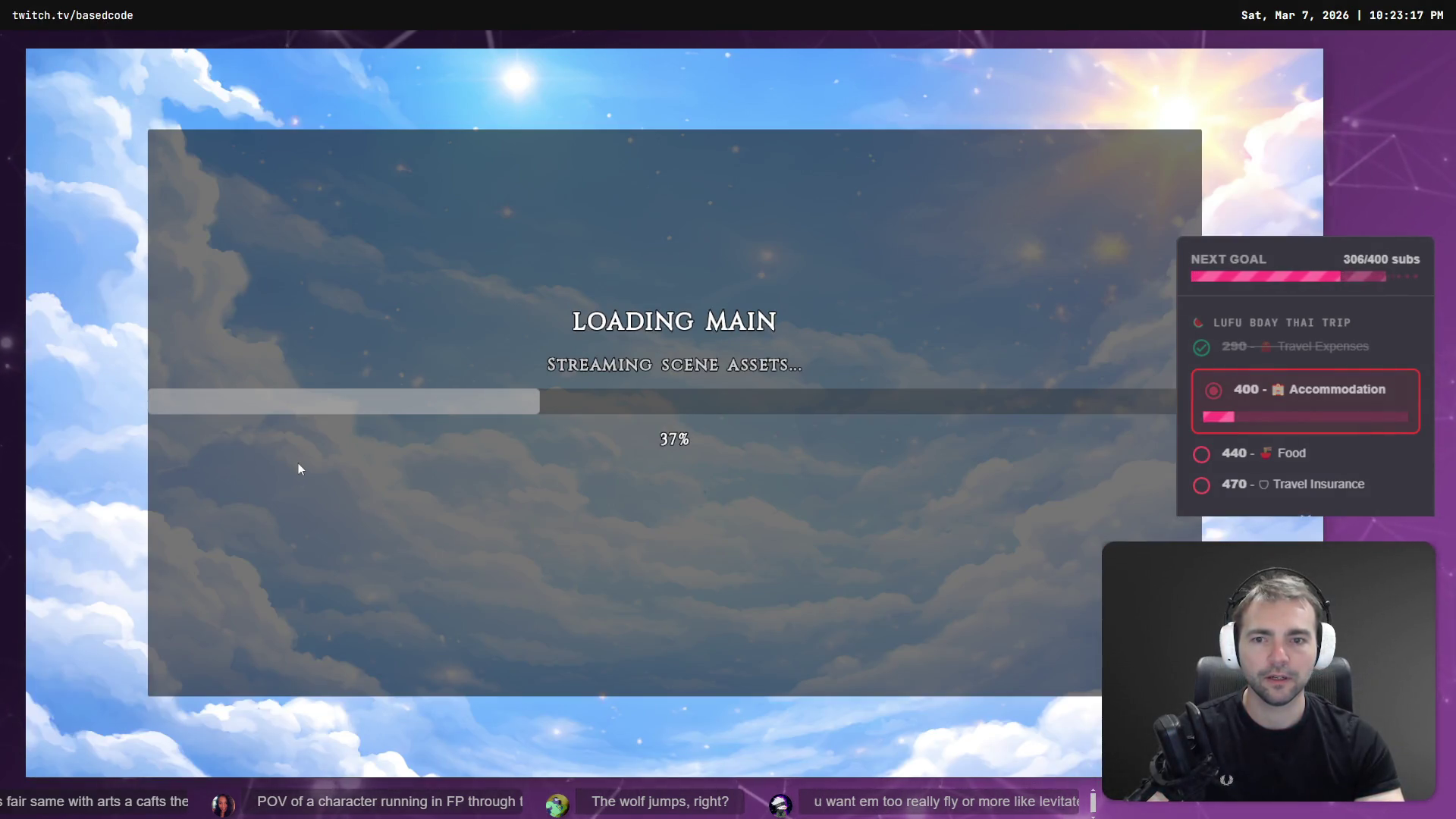